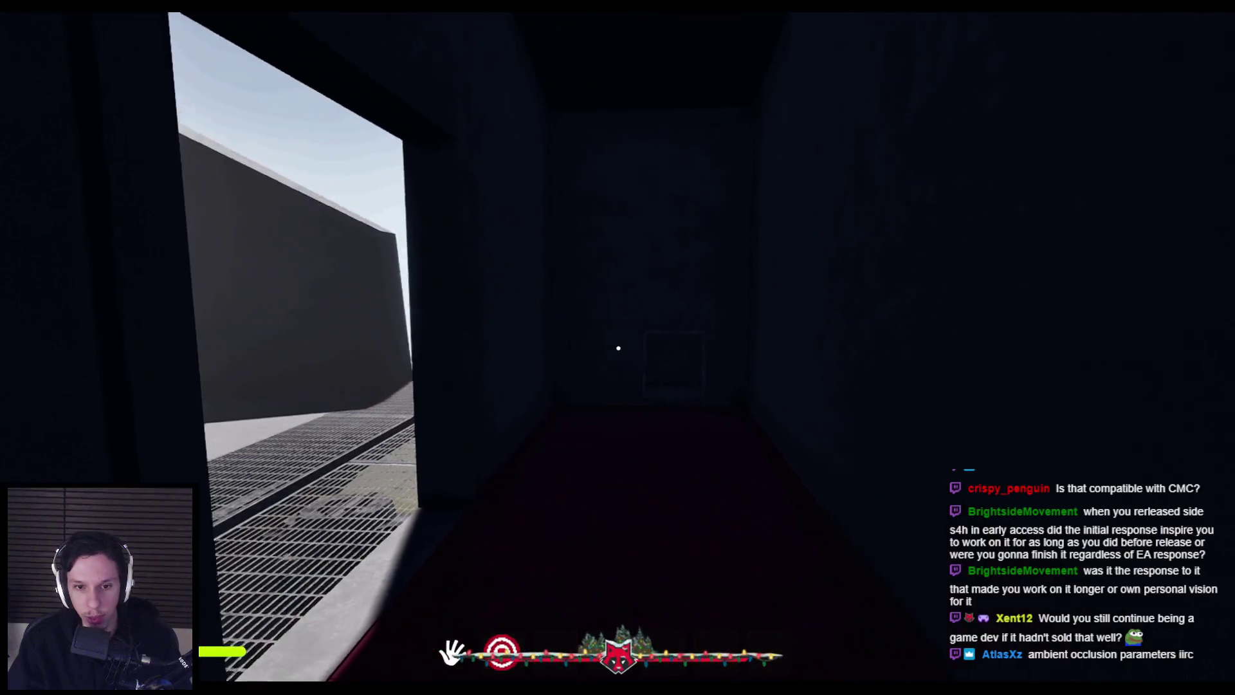
- Walk the player toward the doorway, then eject and end the Play-in-Editor session
key(w)
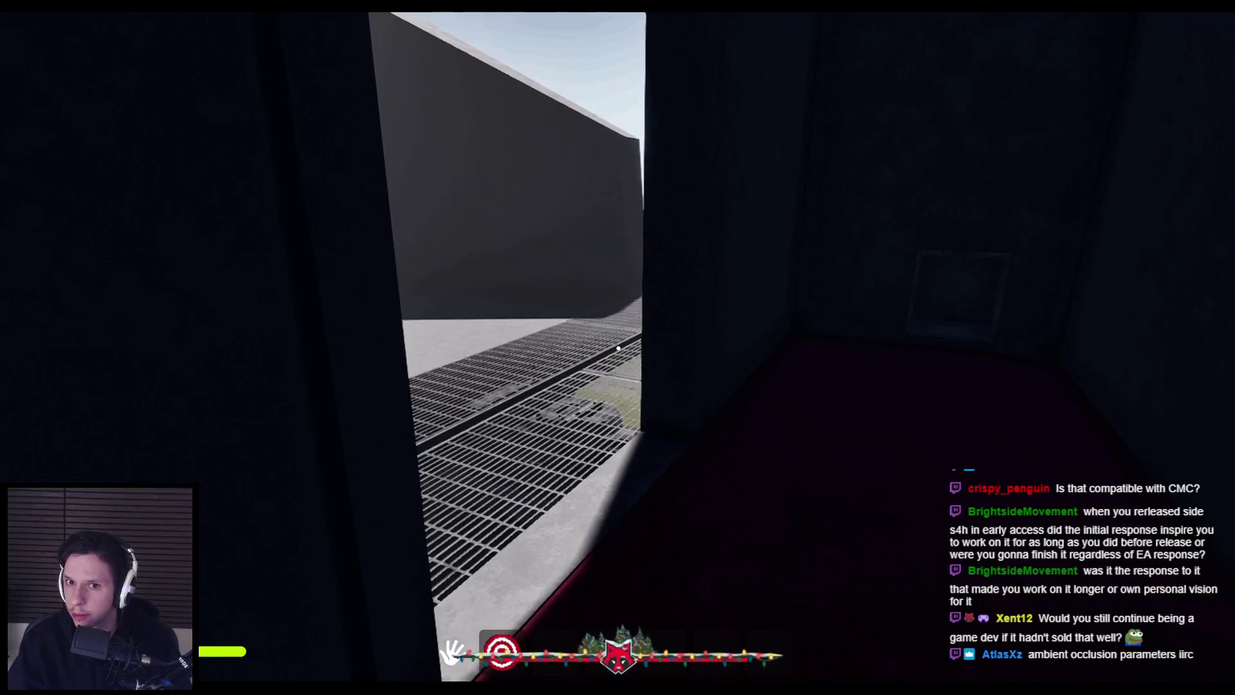
key(F8)
key(Escape)
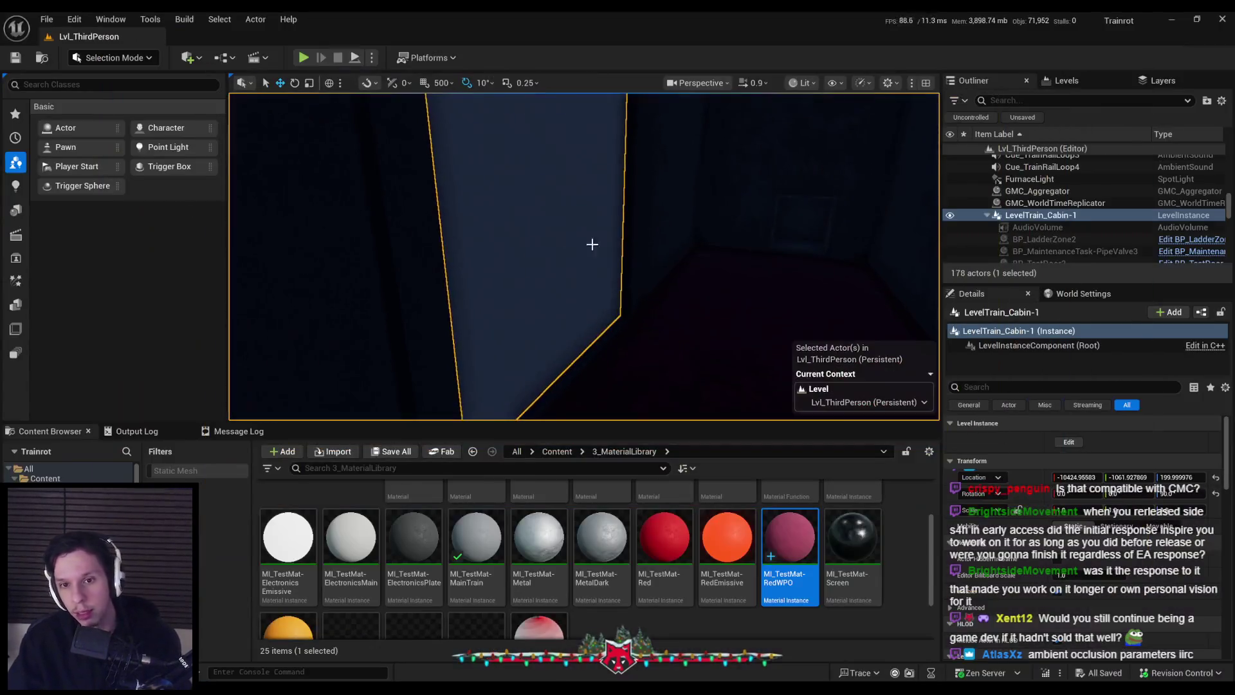
- Go from the top Content folder into 2_Audio and bring up its new-asset menu
key(f)
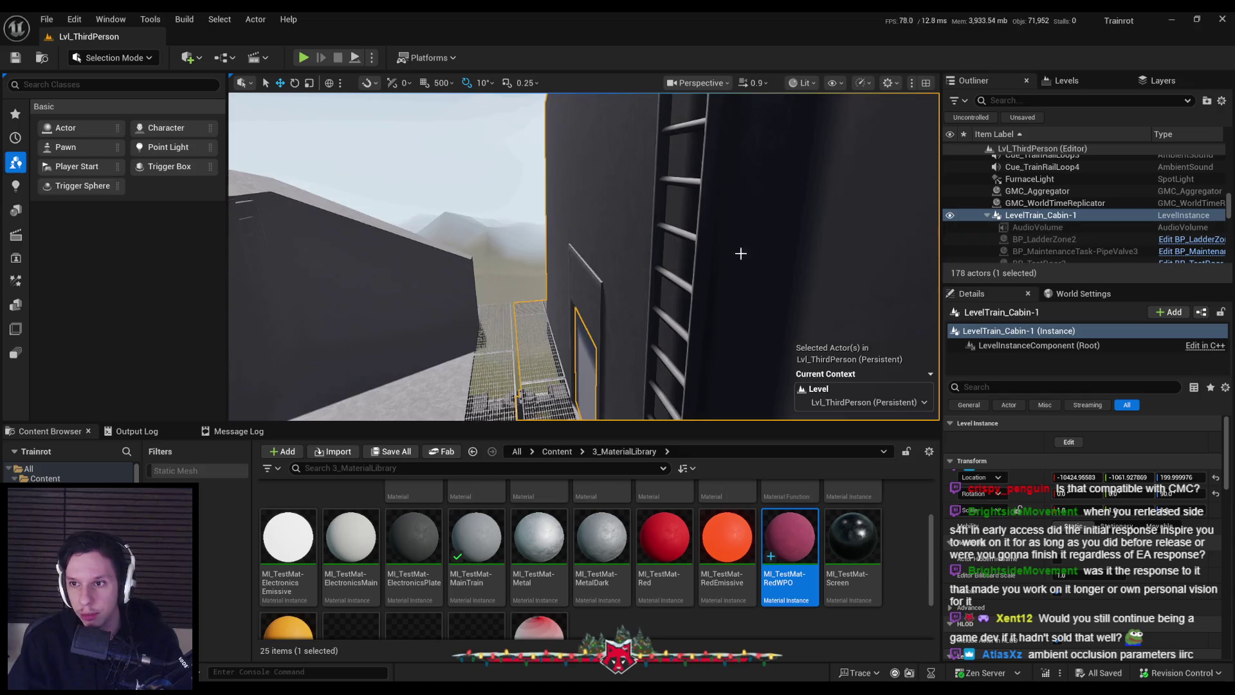
scroll(1068, 226, down, 5)
scroll(1071, 228, up, 5)
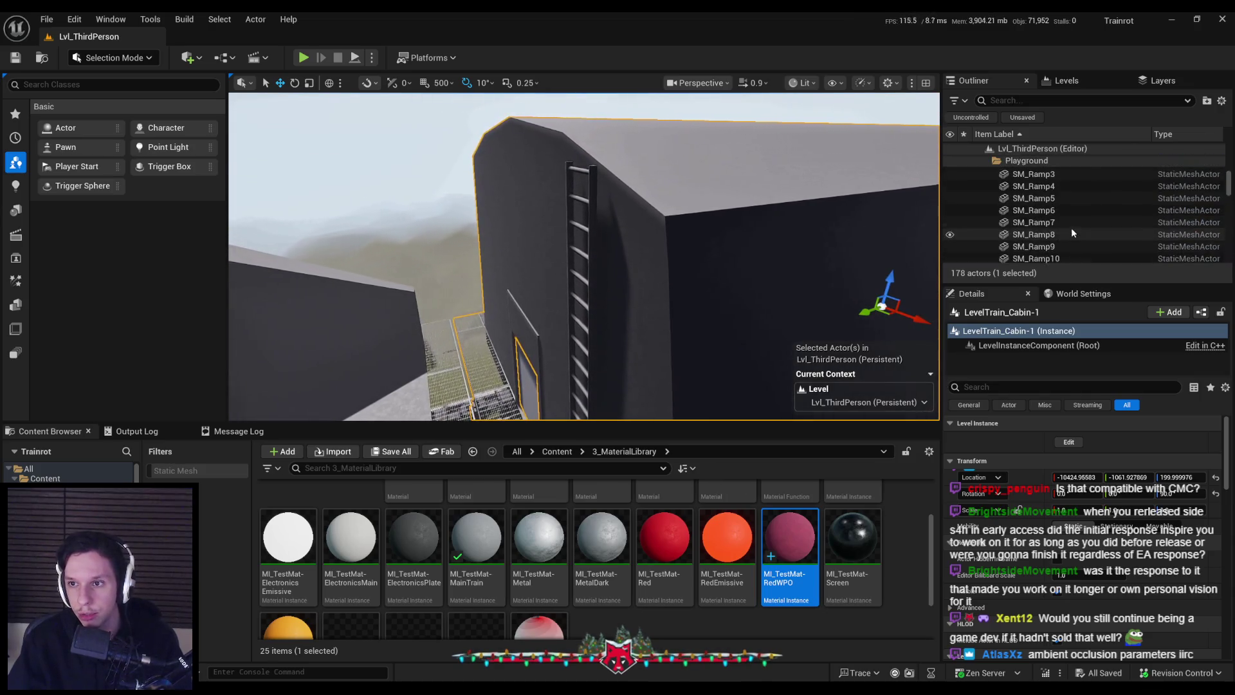
scroll(1070, 227, down, 10)
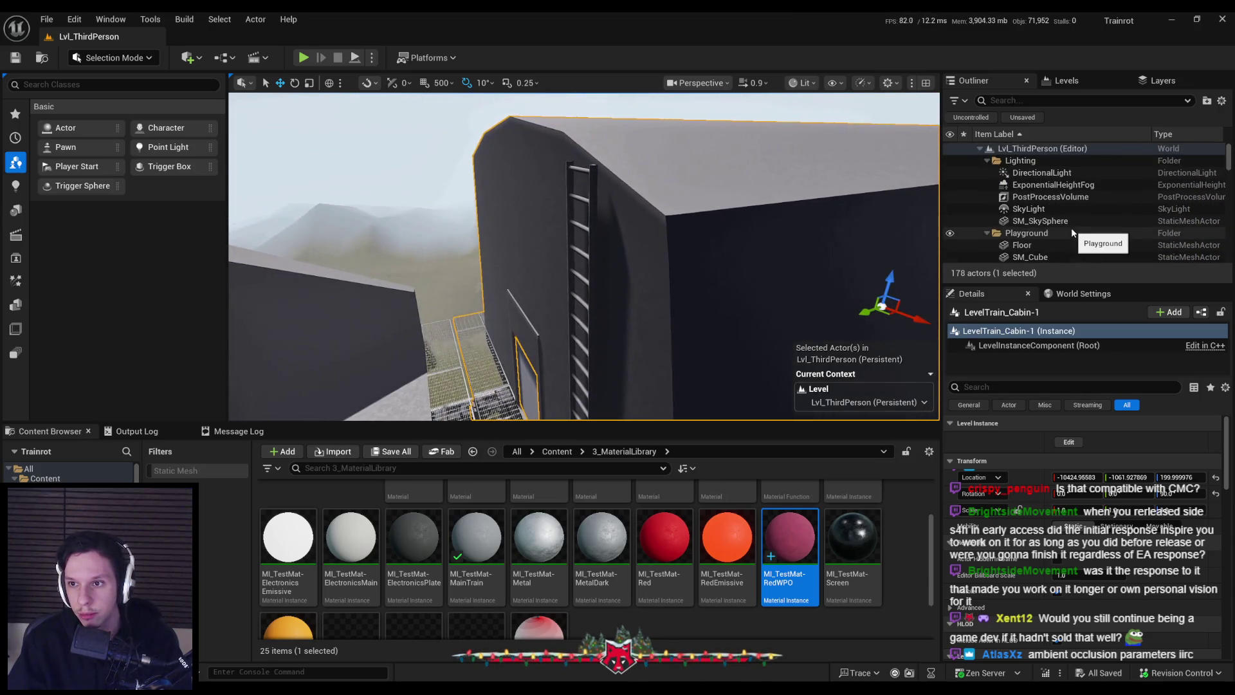
scroll(1231, 264, up, 10)
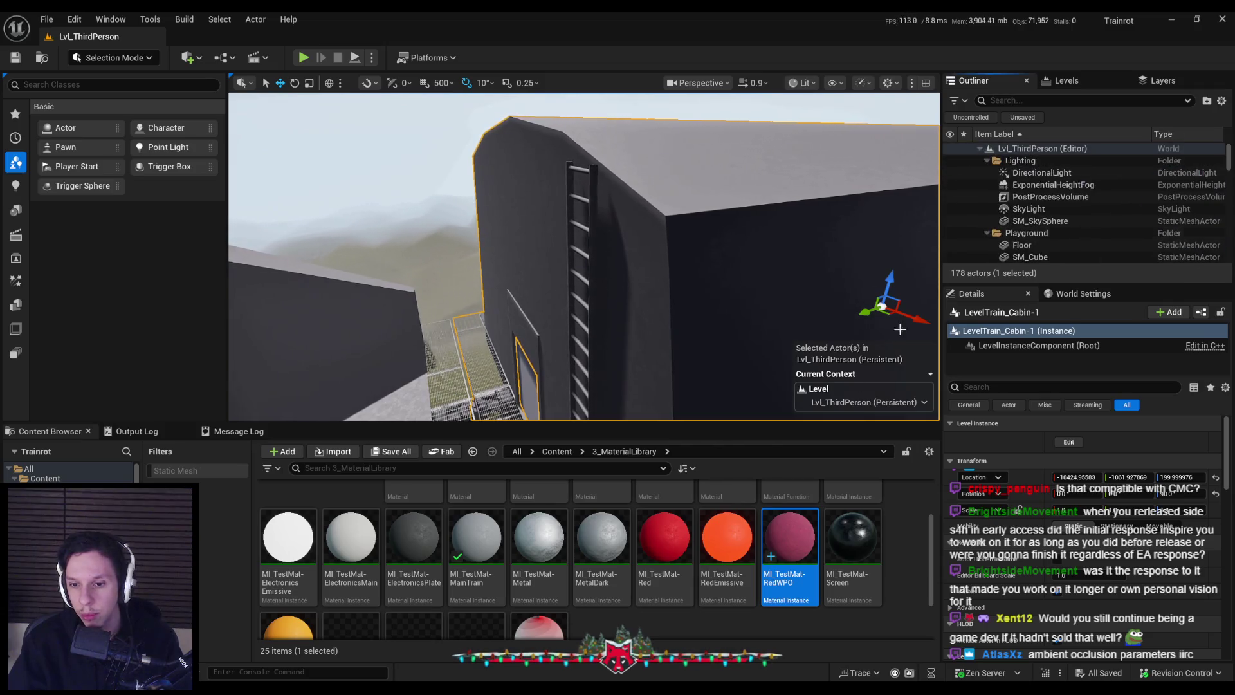
click(557, 450)
click(288, 514)
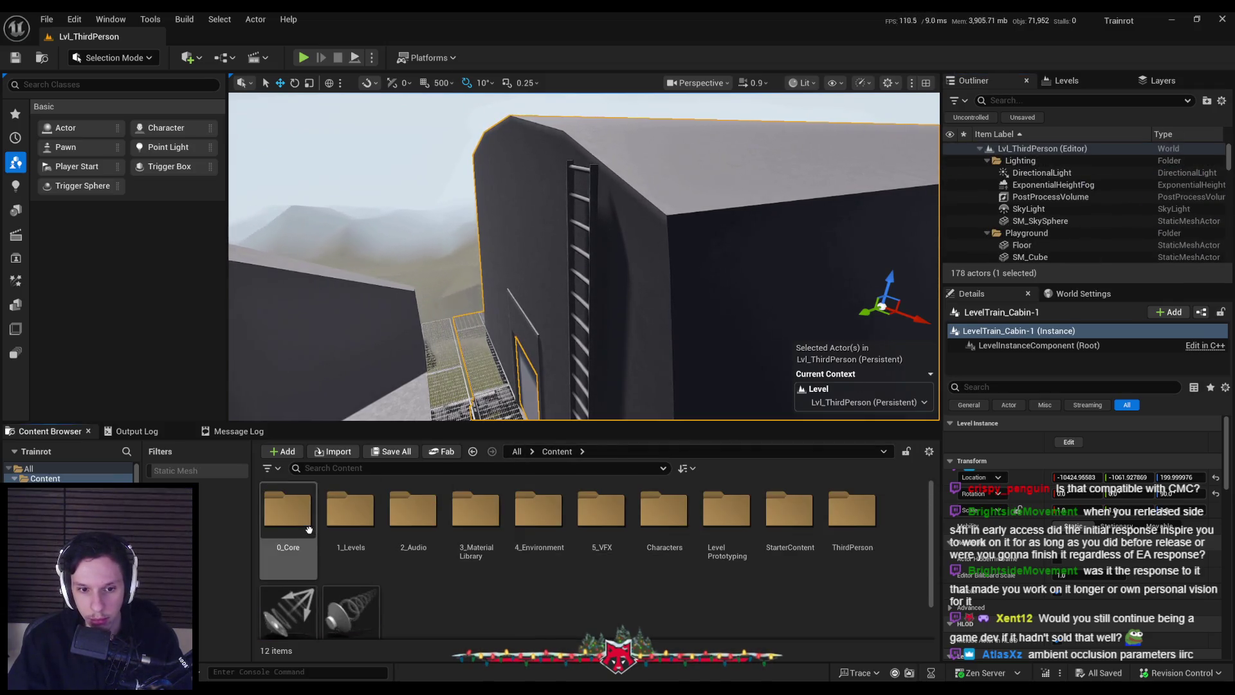
double_click(406, 526)
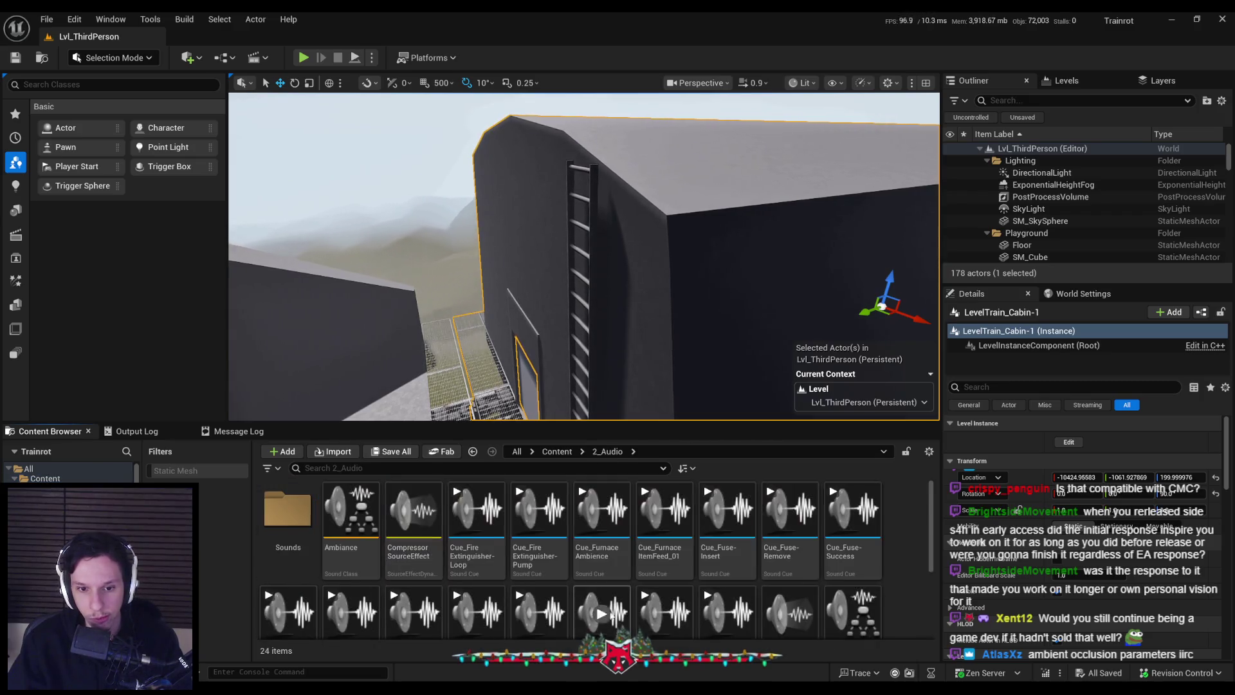
scroll(643, 559, down, 3)
right_click(630, 579)
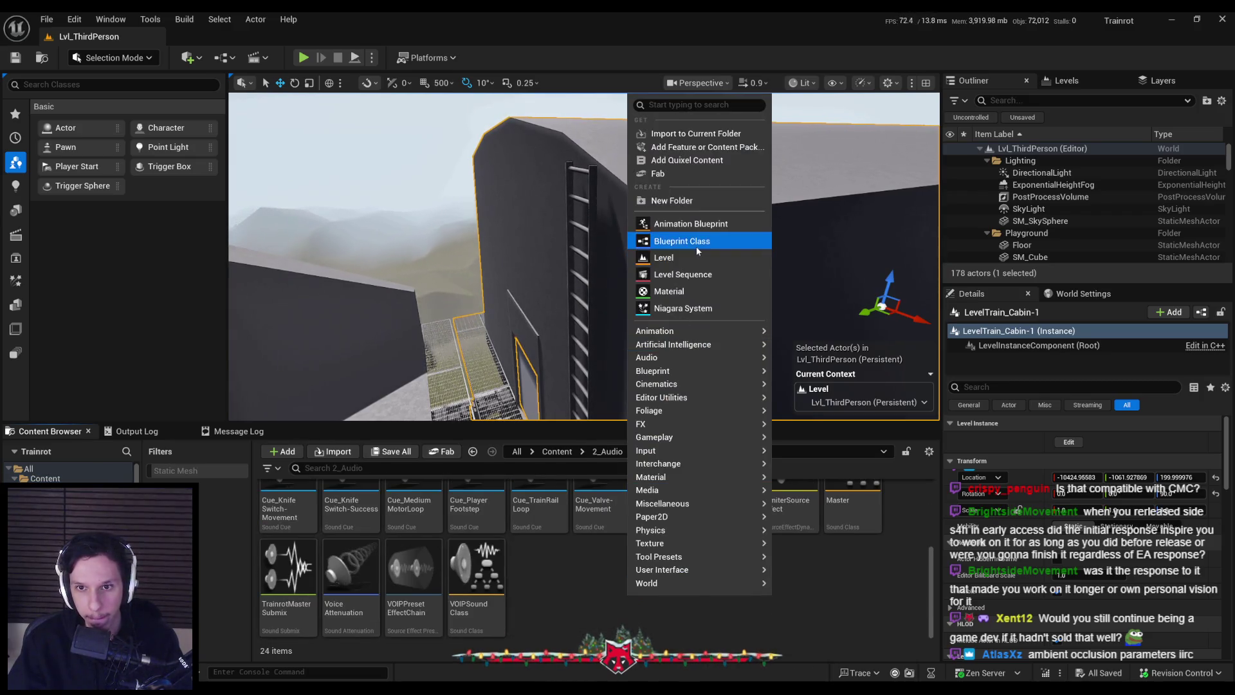
- Start a Blueprint Class, filter parent classes by 'audio vol', then cancel without creating it
click(696, 245)
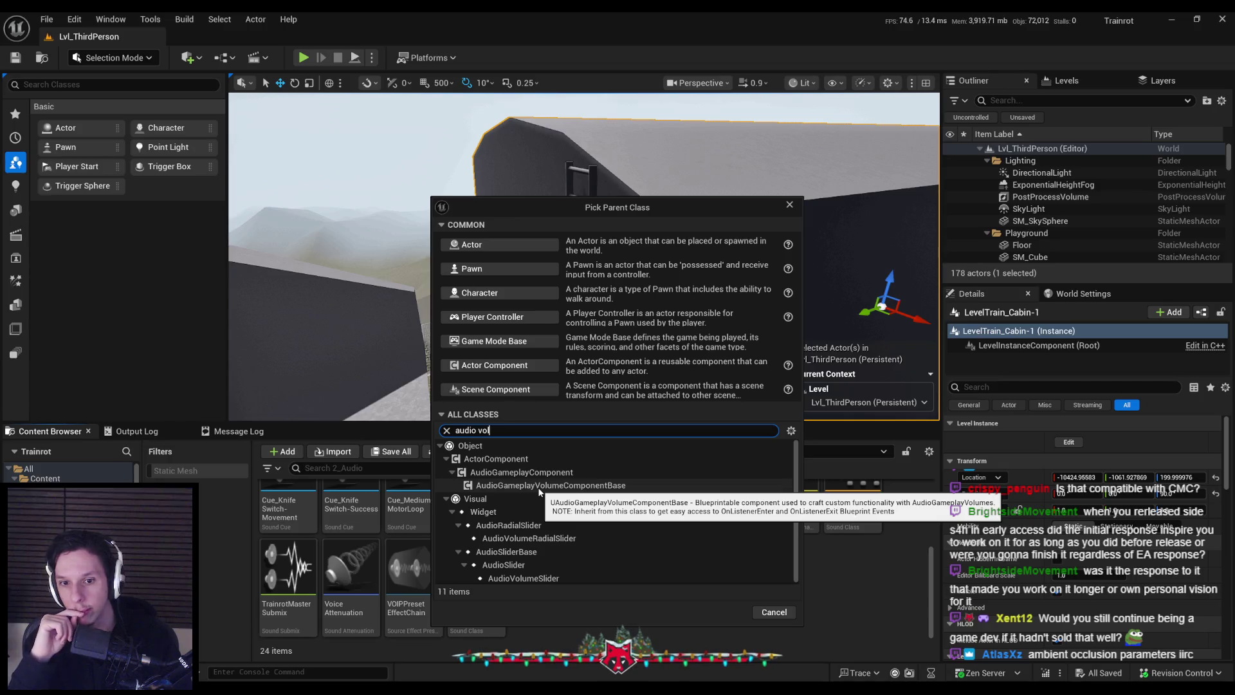
click(774, 611)
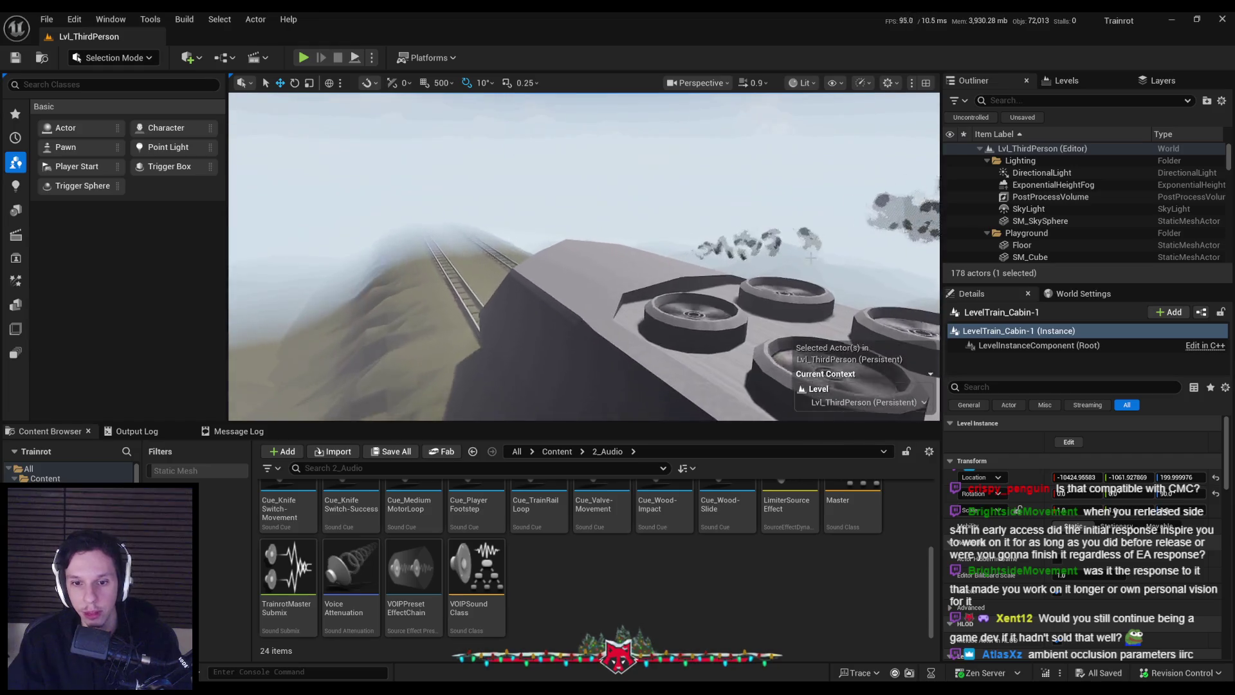
- Find S_TrainTunnel with a 'tunne' search, reveal its 4_Environment folder, and open BP_InstancedMovingObject
click(516, 468)
text(tunne)
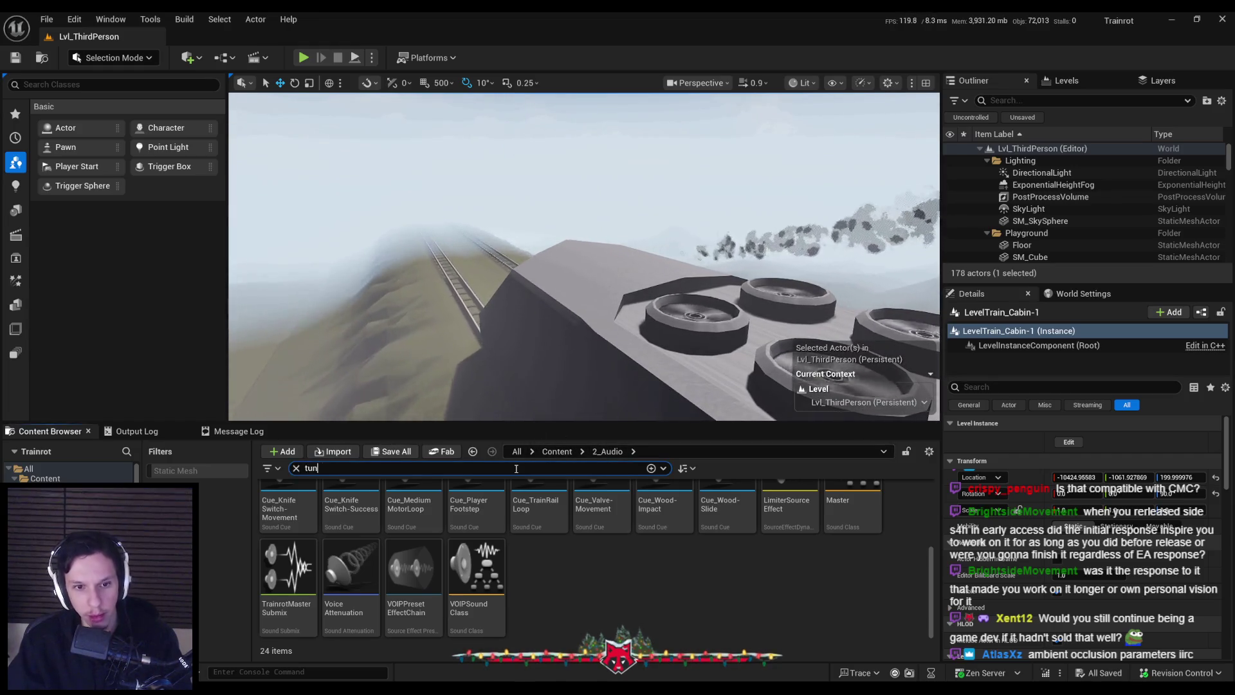
click(555, 450)
click(290, 526)
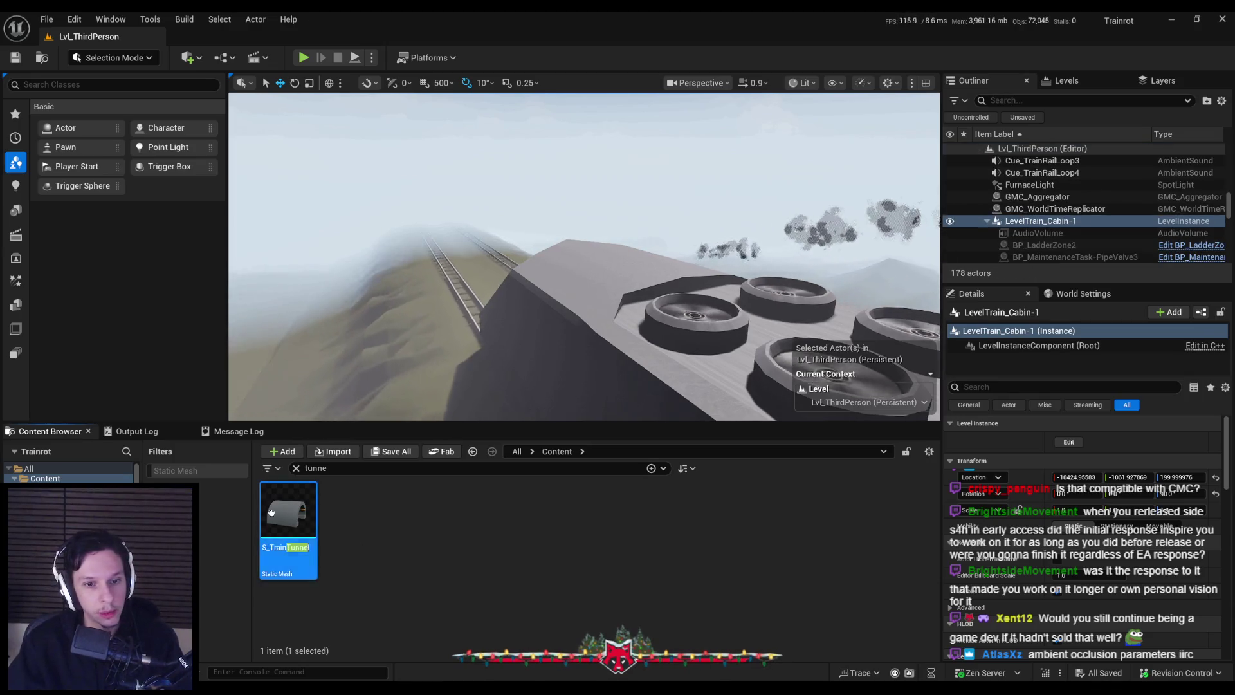
key(ctrl+b)
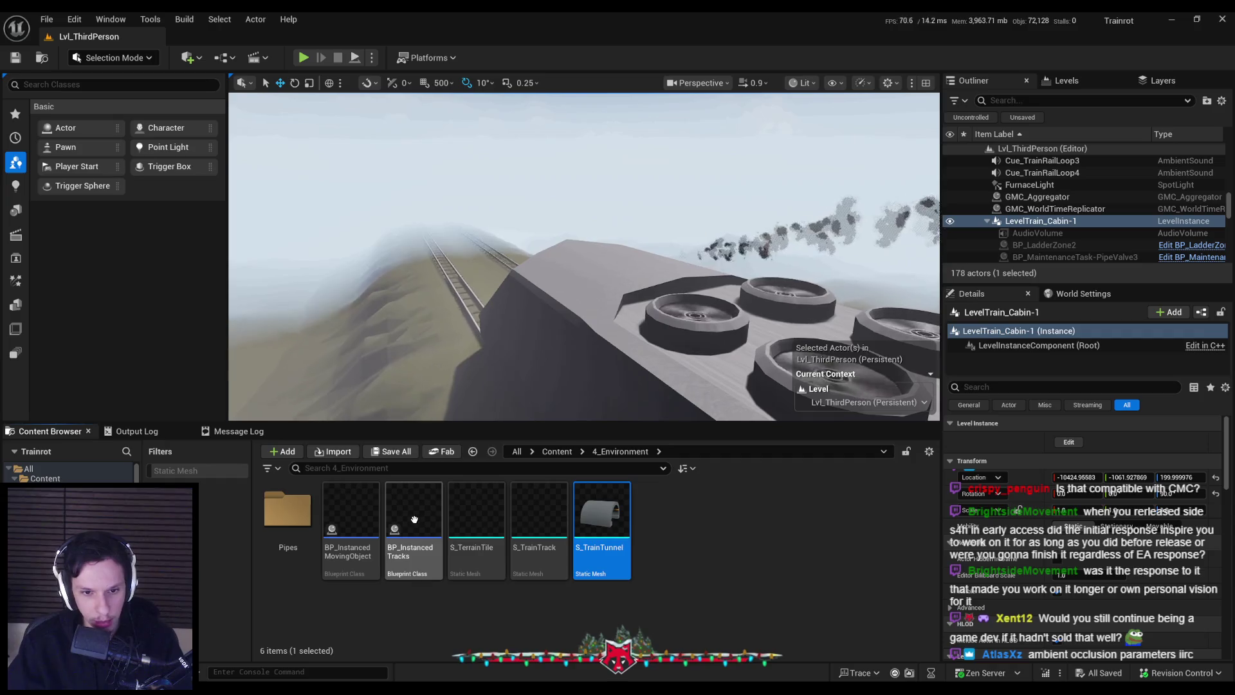
click(361, 520)
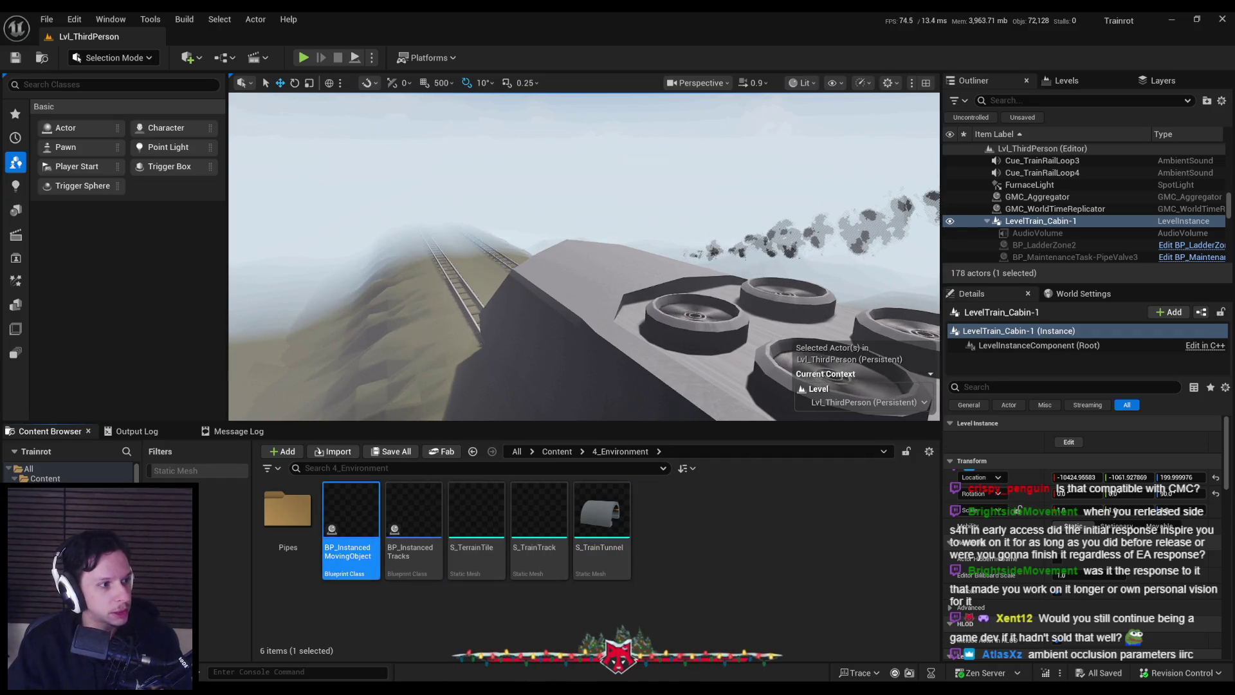
double_click(350, 514)
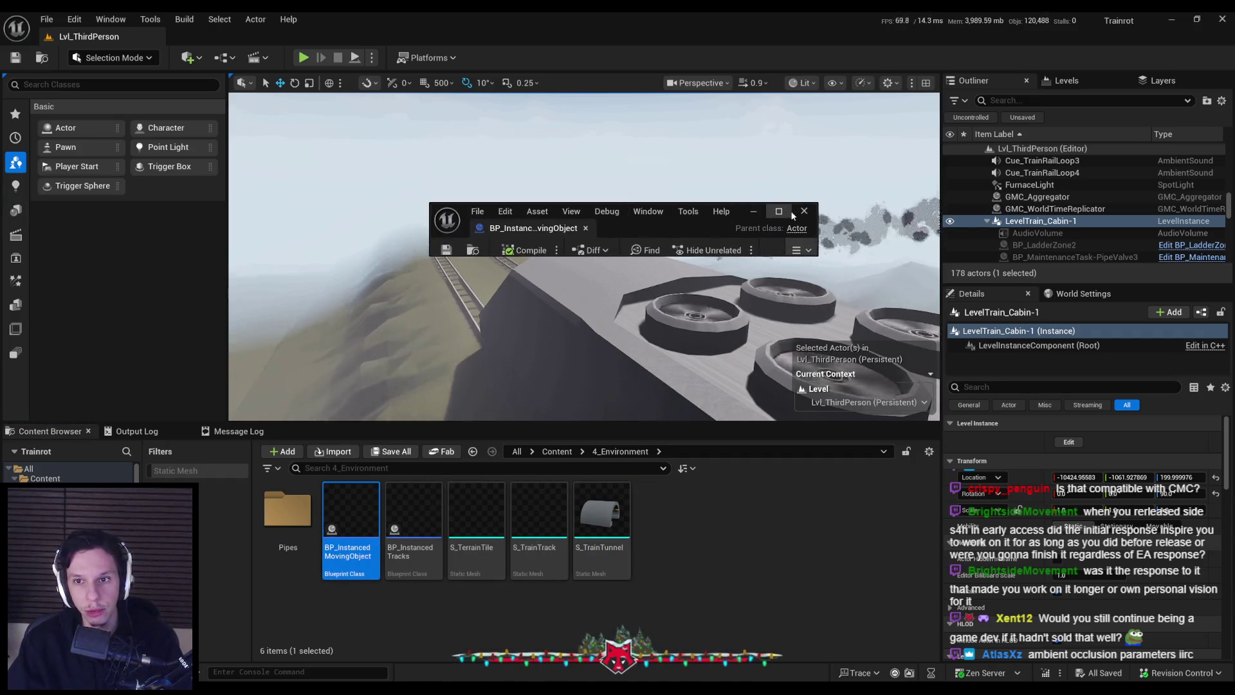
- Maximize the Blueprint editor and inspect the ReverbVolume and AudioGameplayVolume components
click(789, 211)
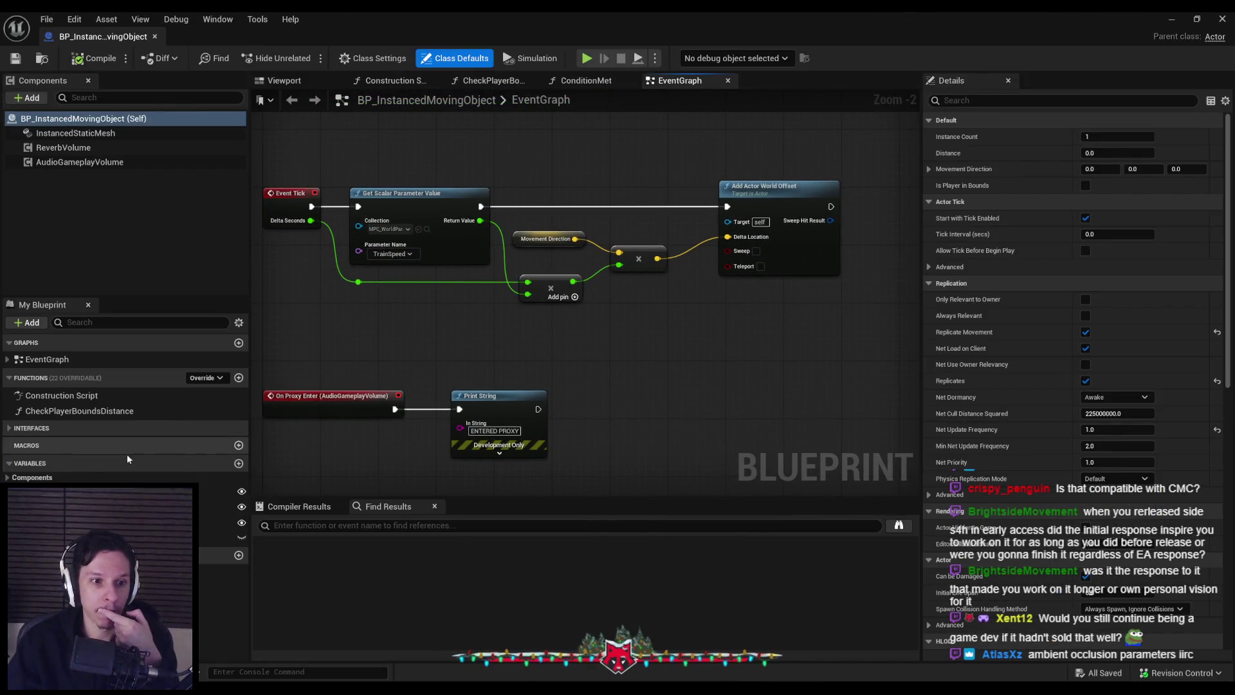
click(62, 150)
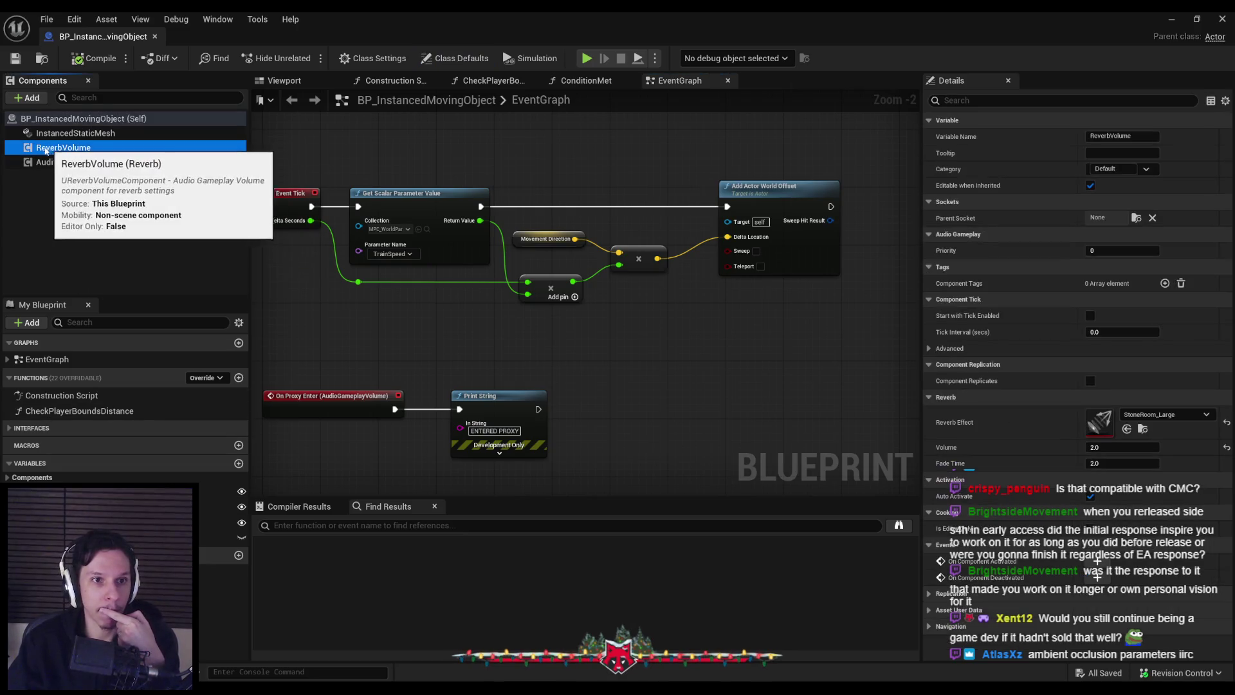
click(51, 164)
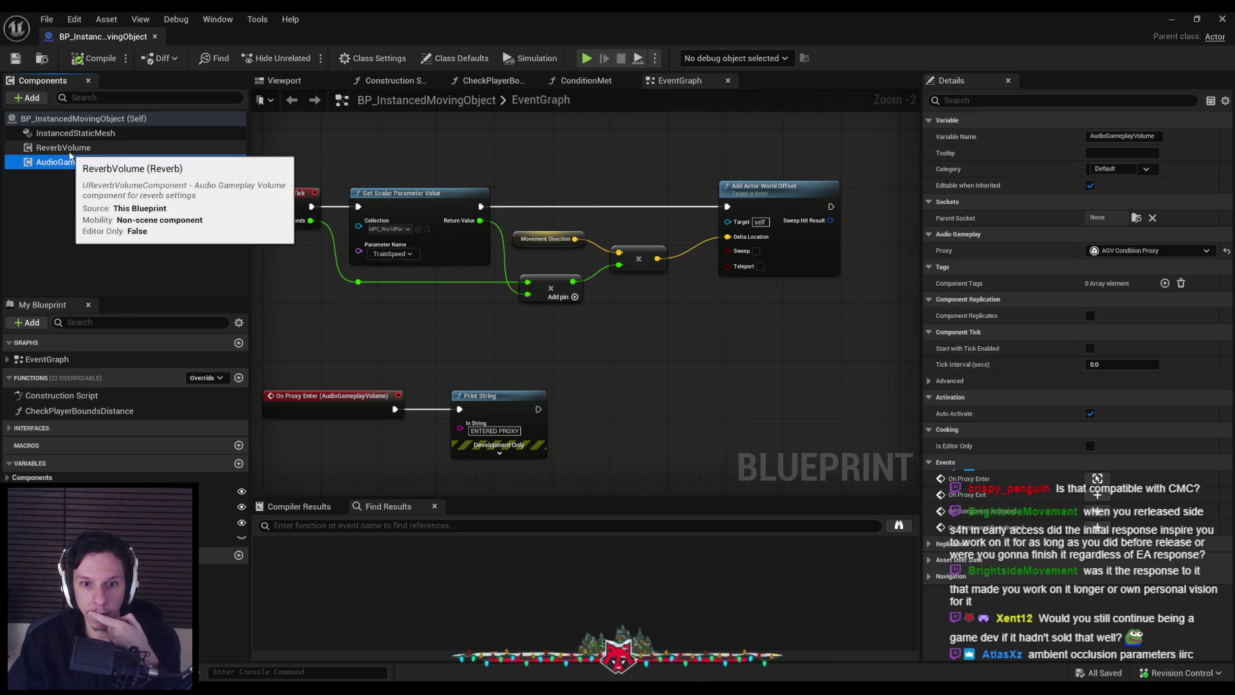
scroll(538, 314, down, 2)
scroll(539, 315, up, 5)
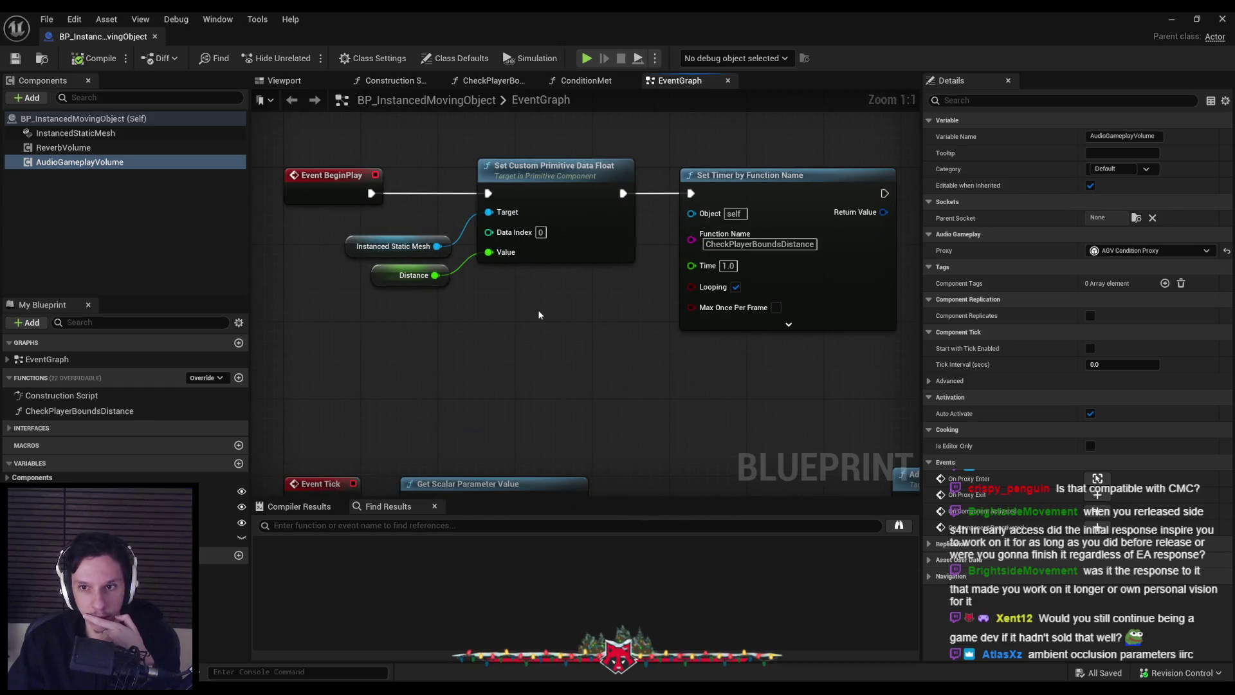
scroll(539, 314, down, 3)
- Expand Interfaces > Audio Gameplay Condition and open the Condition Met function graph
click(26, 428)
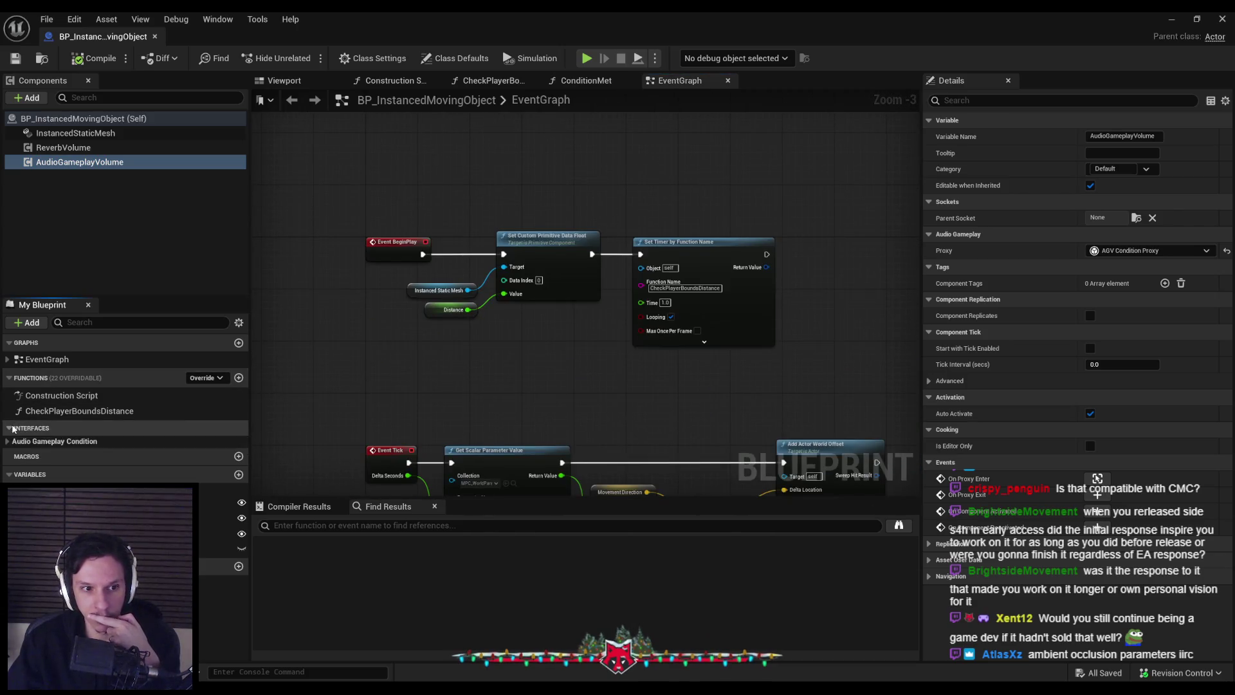
click(13, 443)
click(8, 442)
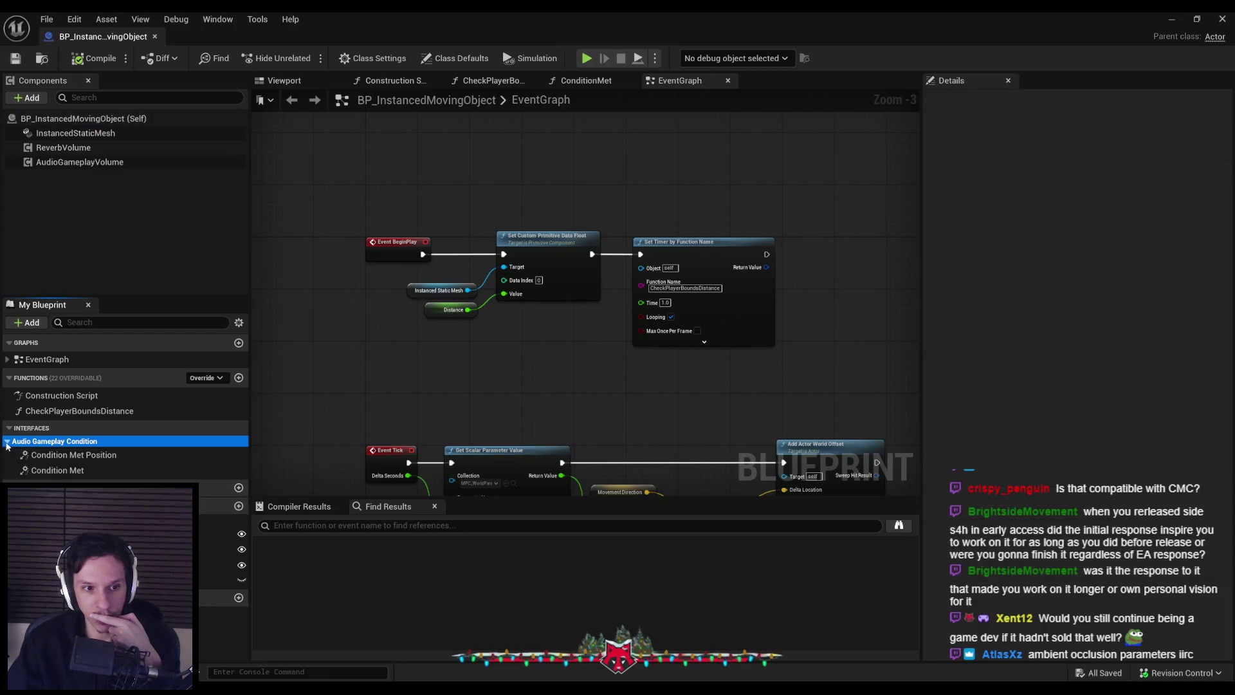
double_click(58, 455)
double_click(58, 471)
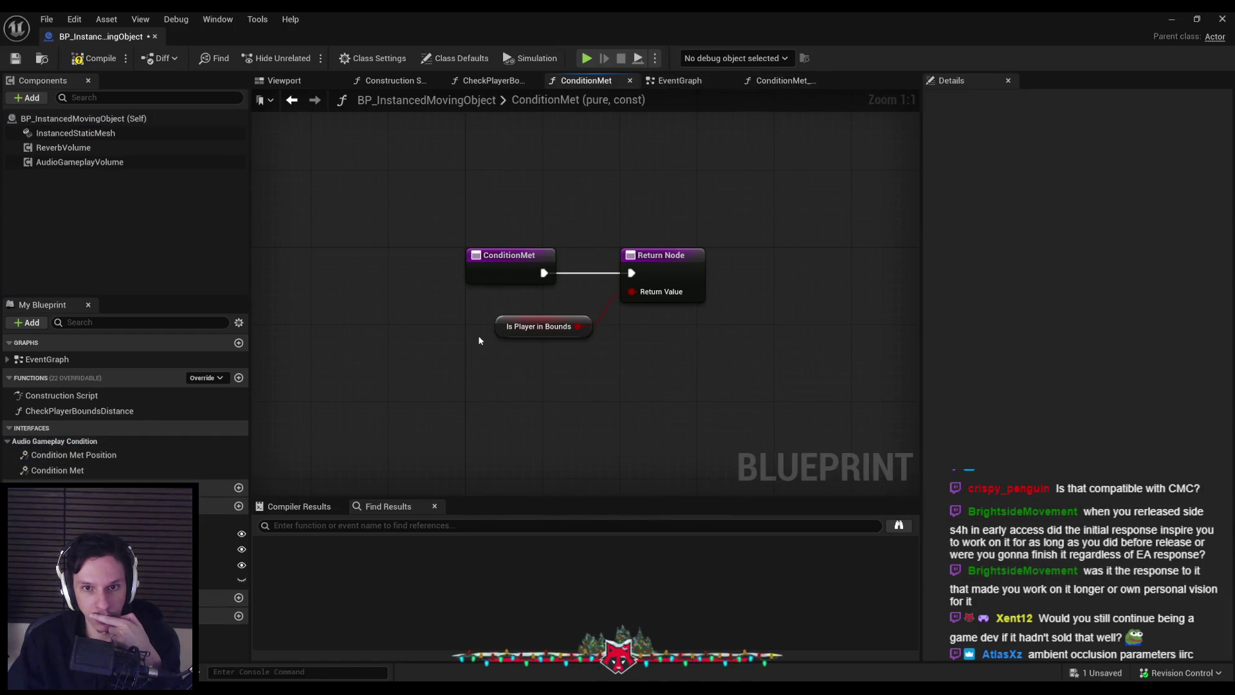
click(65, 147)
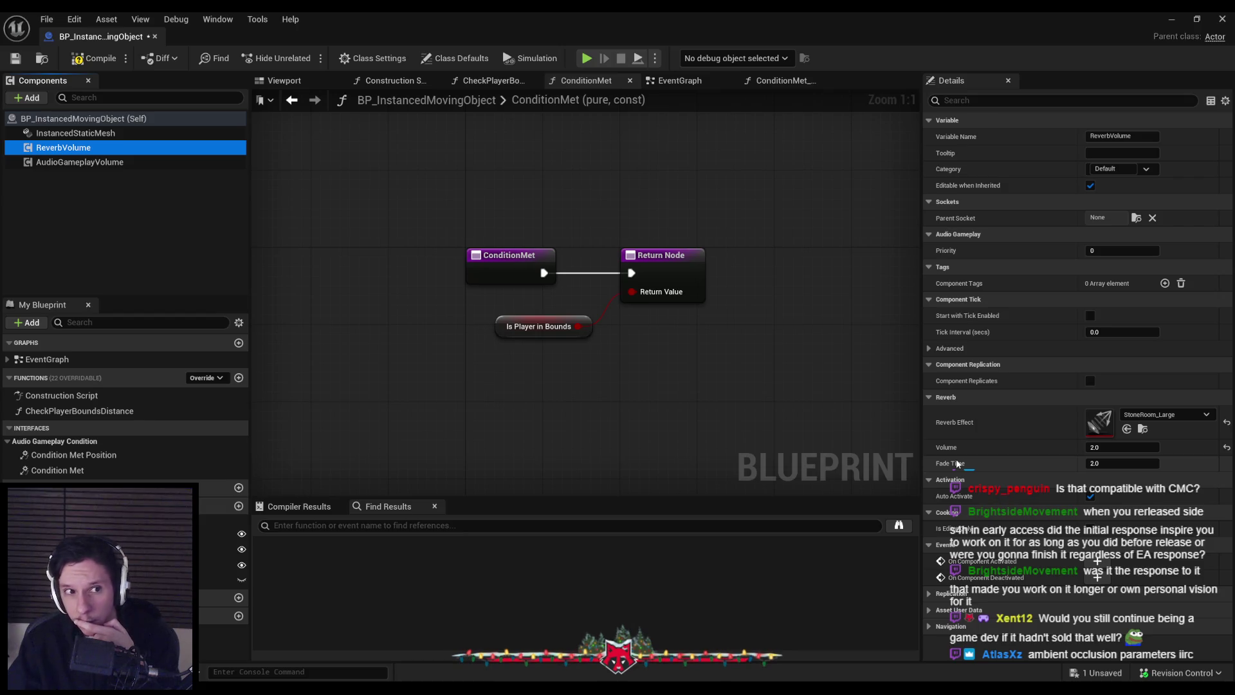
click(29, 98)
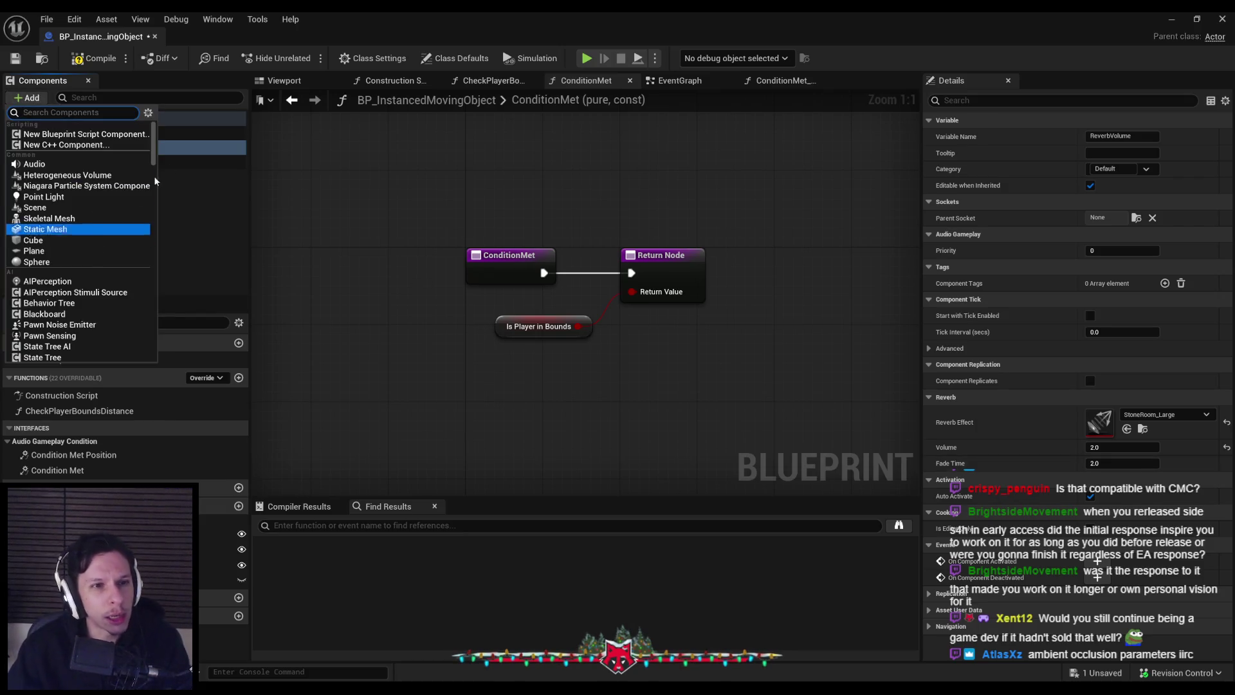
- Add a Filter audio gameplay volume component, named FilterVolume, to the Blueprint
mouse_move(153, 161)
mouse_down()
mouse_move(152, 324)
mouse_move(154, 167)
mouse_up()
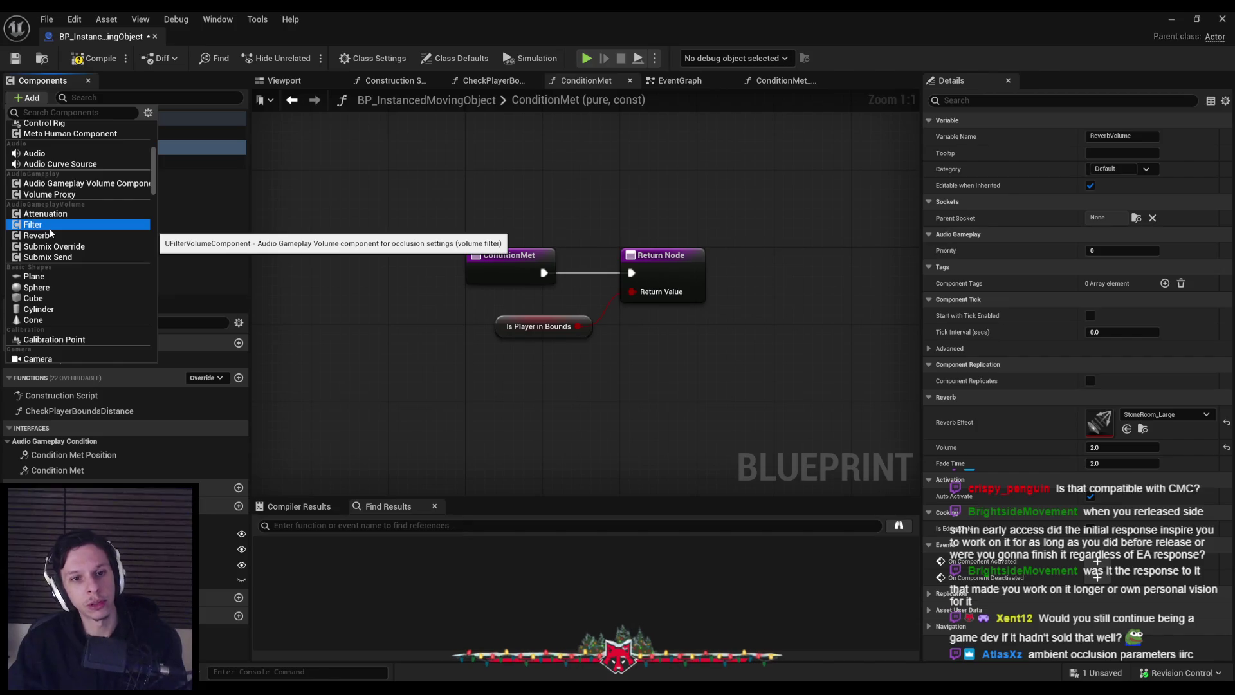
key(Down)
key(Down)
key(Down)
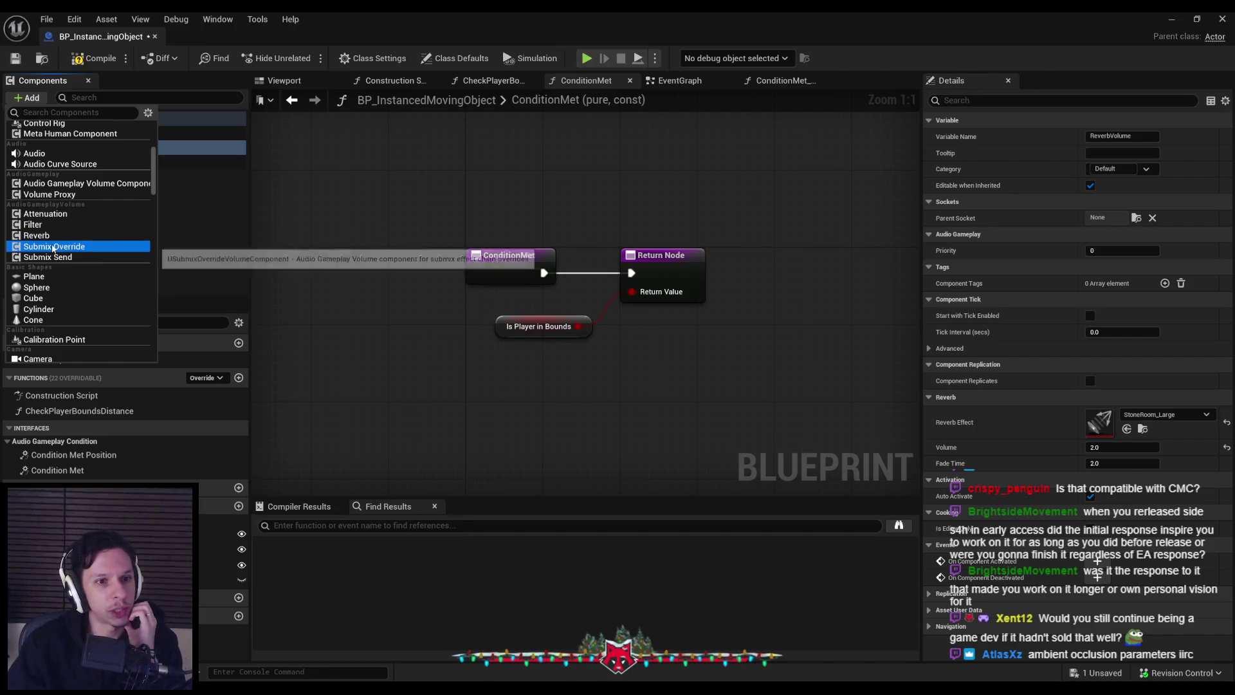
key(Up)
key(Up)
key(Up)
key(Return)
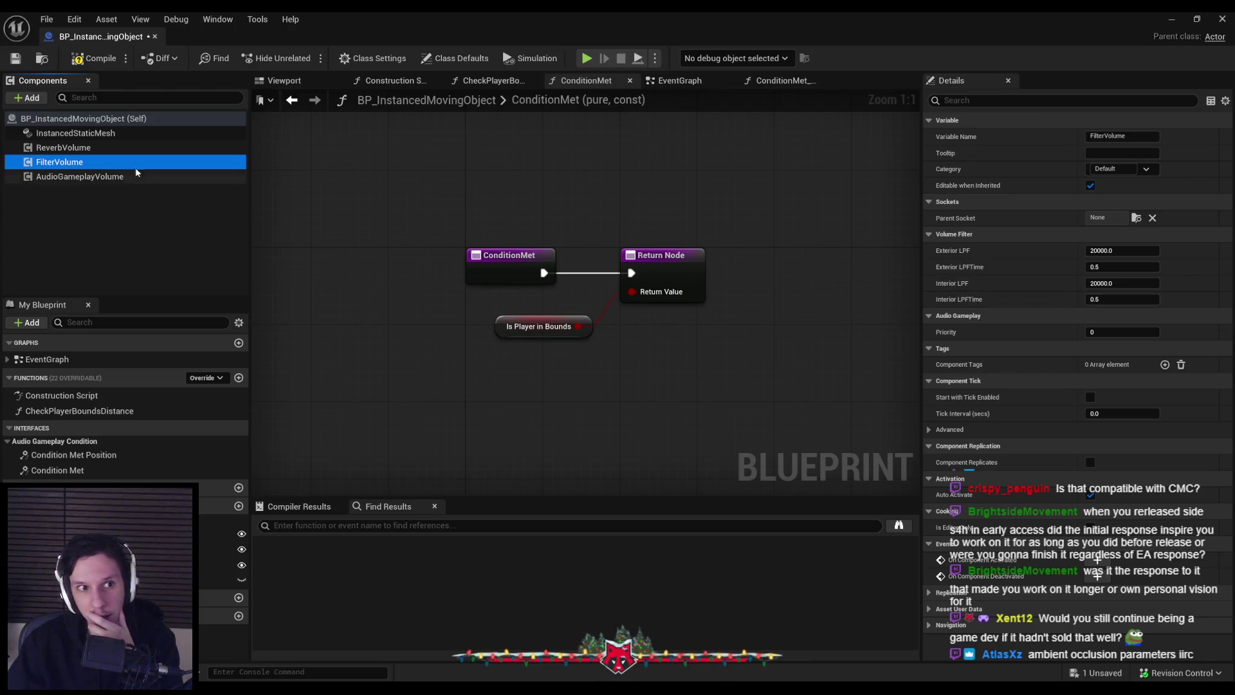
- Add an Attenuation volume component named AttenuationVolume and compare it with FilterVolume
click(18, 101)
scroll(70, 206, down, 5)
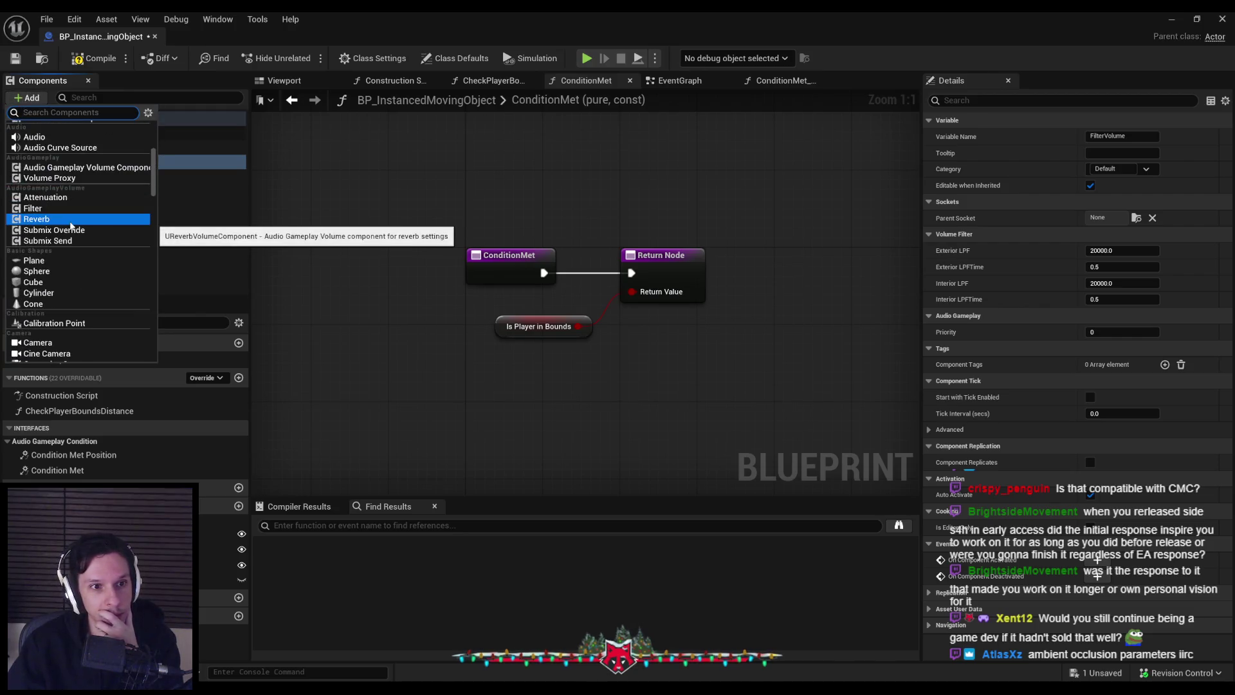
click(67, 179)
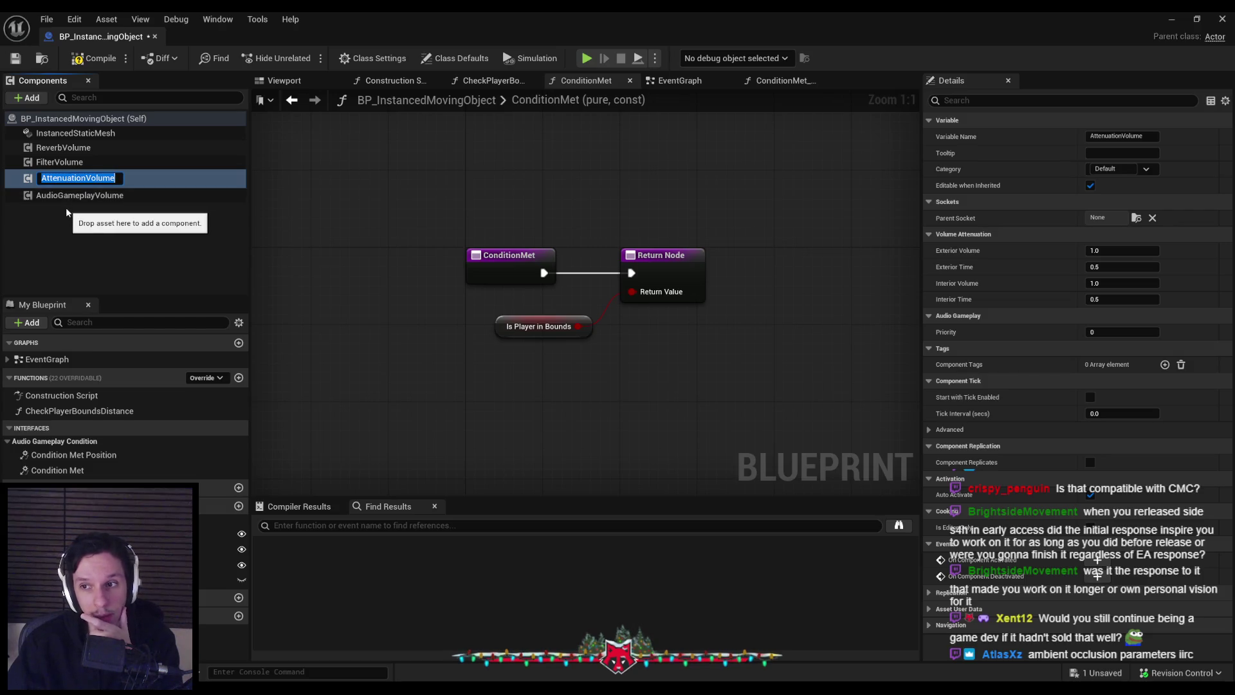
key(Return)
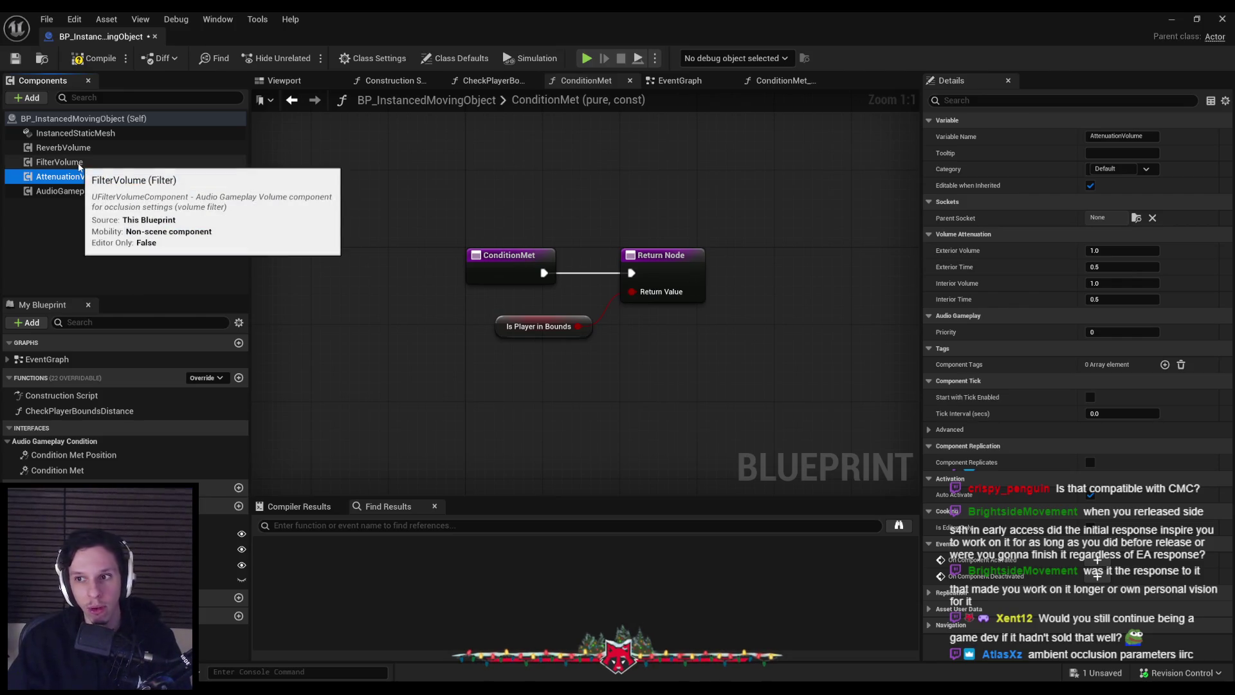
click(78, 165)
click(74, 178)
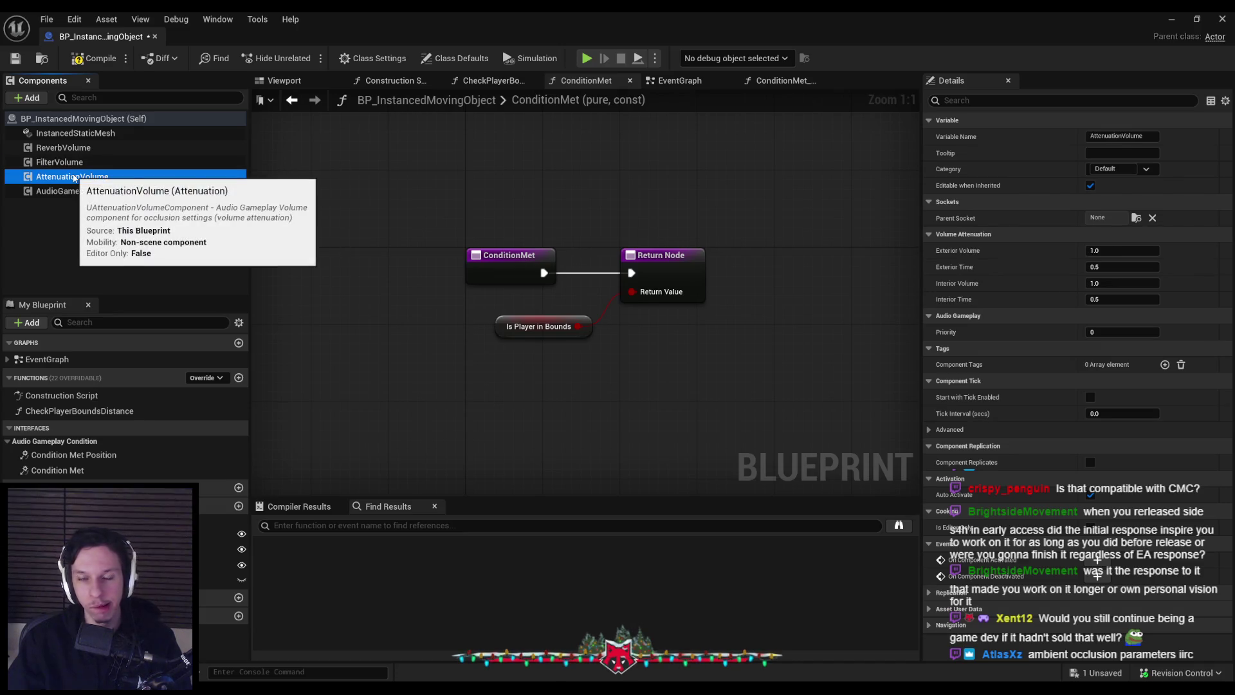
- Place an AttenuationVolume getter in ConditionMet and wire it into a Set Exterior Volume node
drag(424, 422, 426, 423)
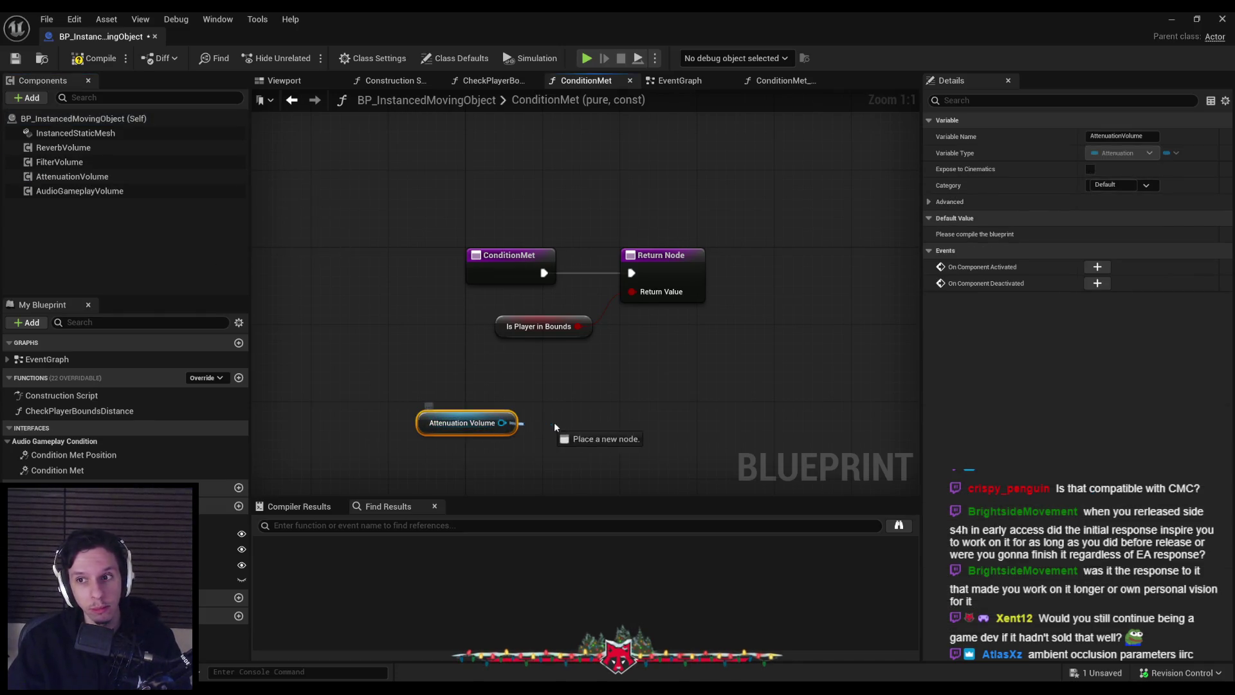
drag(544, 422, 561, 424)
text(volume)
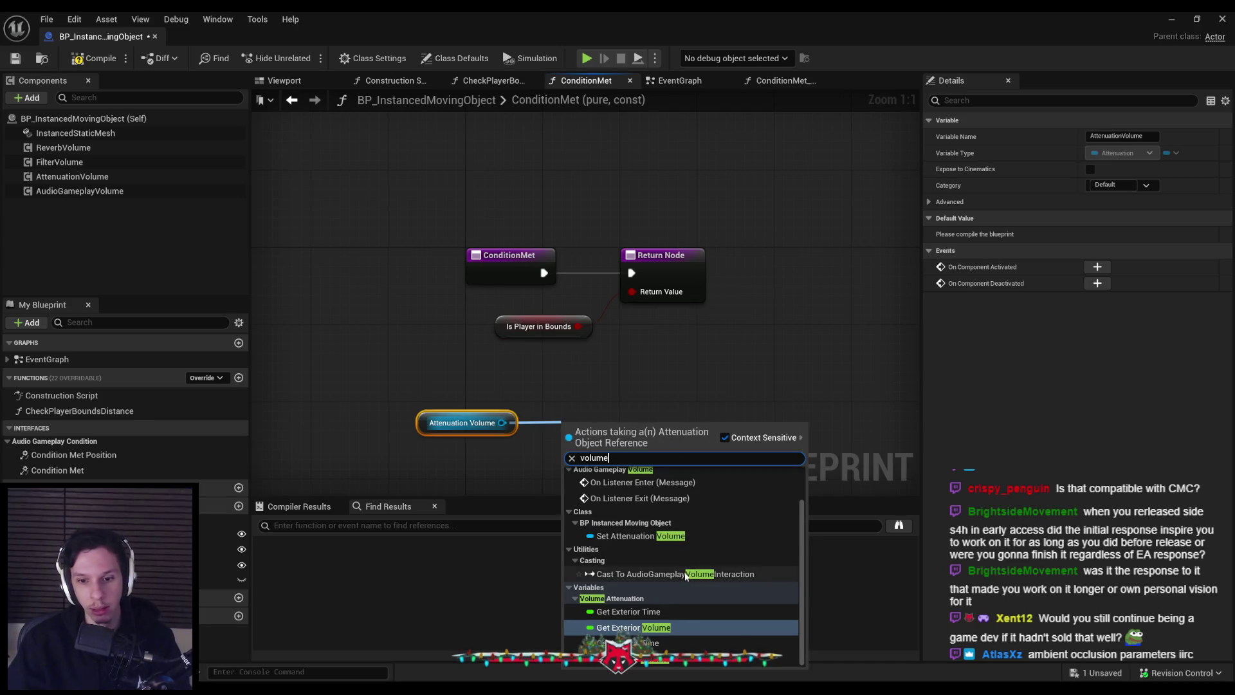
scroll(685, 582, up, 3)
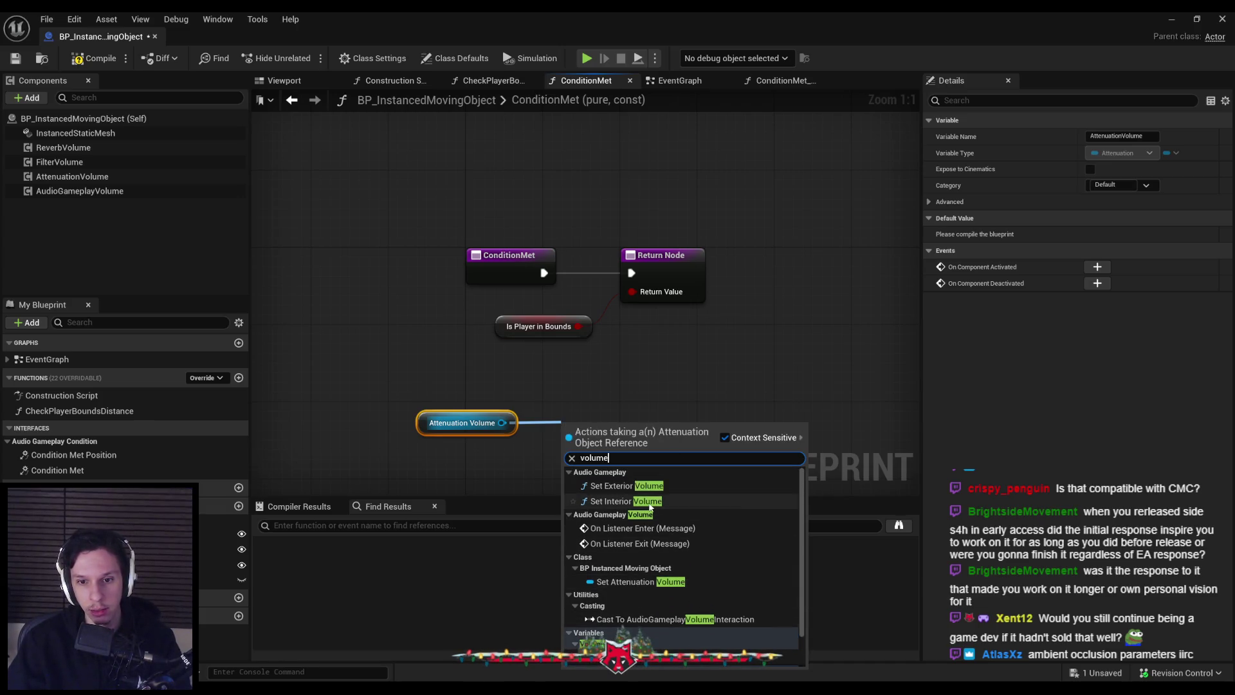
click(633, 486)
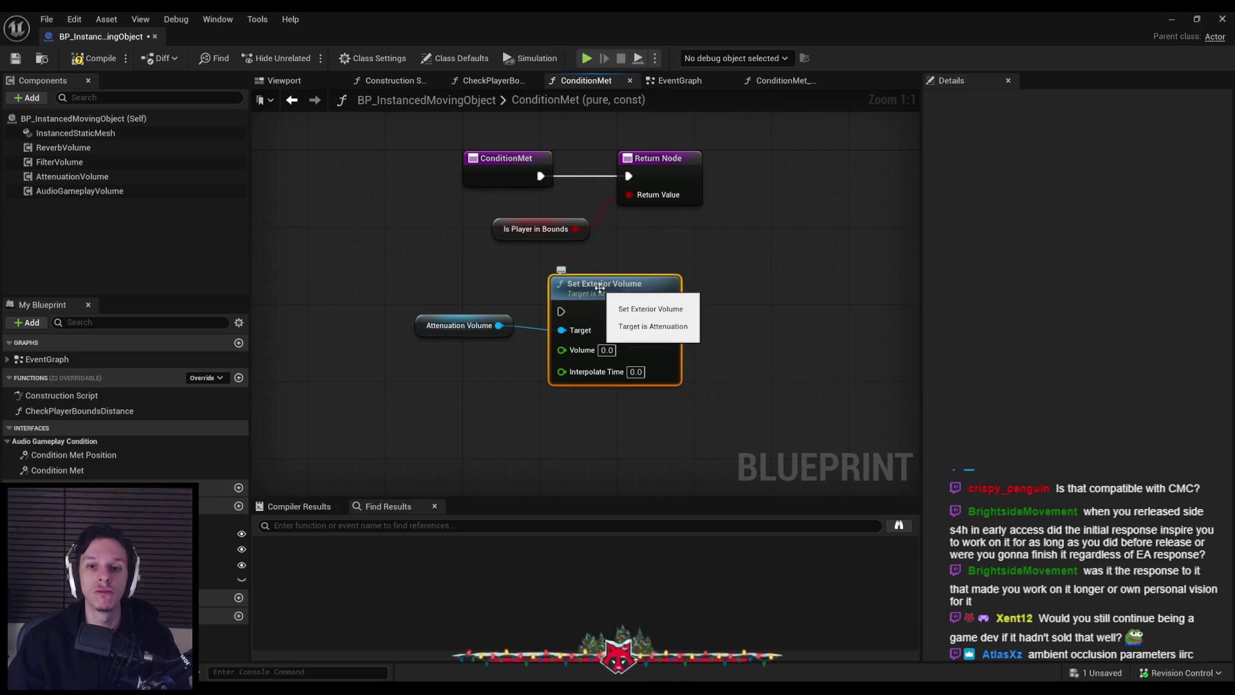
- Delete the AttenuationVolume getter and Set Exterior Volume nodes, then save the Blueprint
ctrl+click(459, 325)
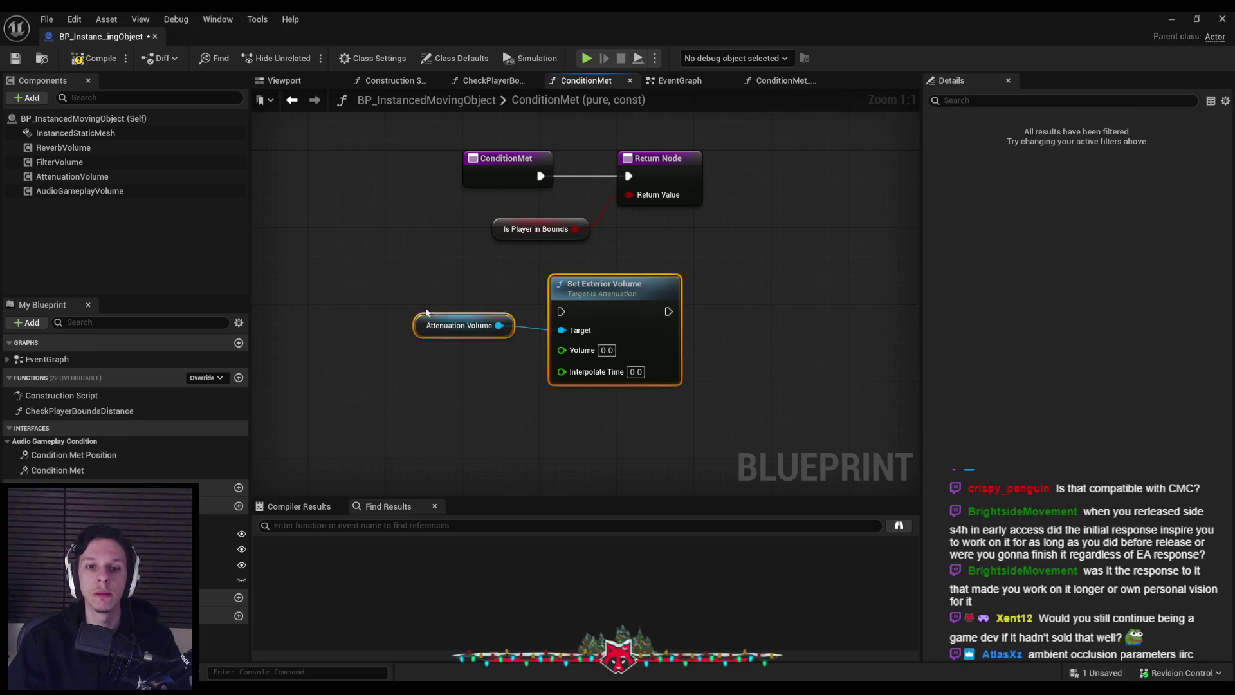
key(Delete)
click(14, 58)
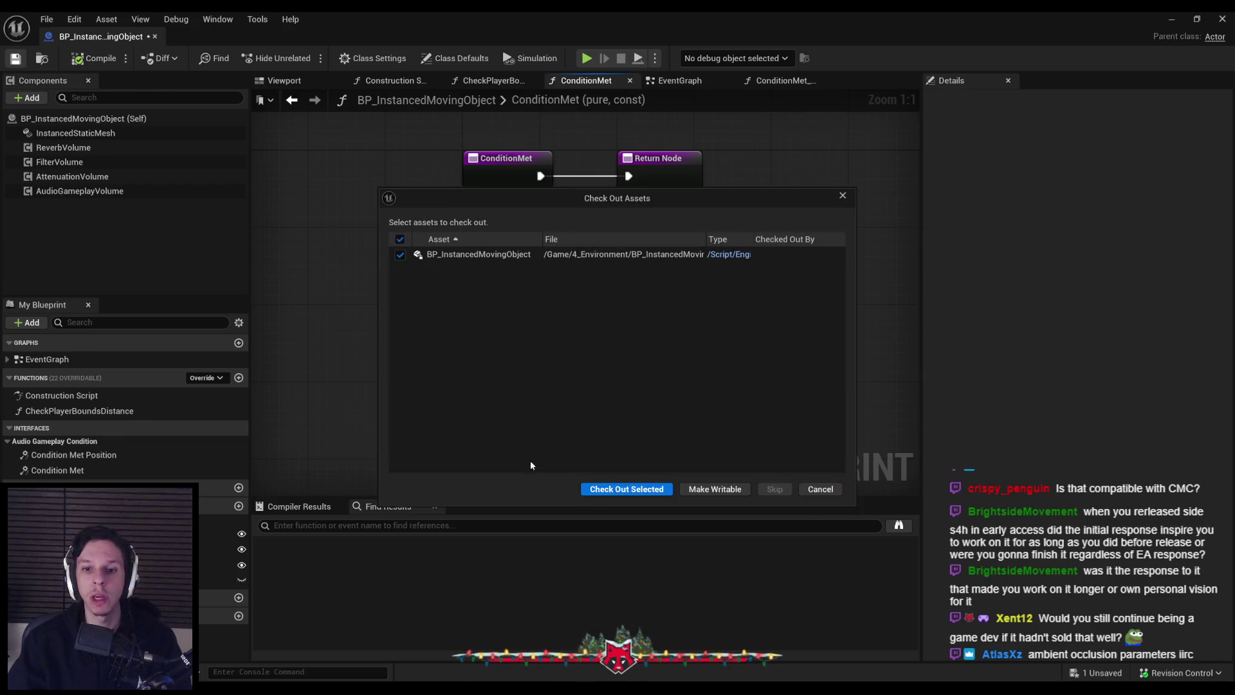
- Check out the Blueprint and delete its FilterVolume and AttenuationVolume components
click(596, 486)
click(92, 165)
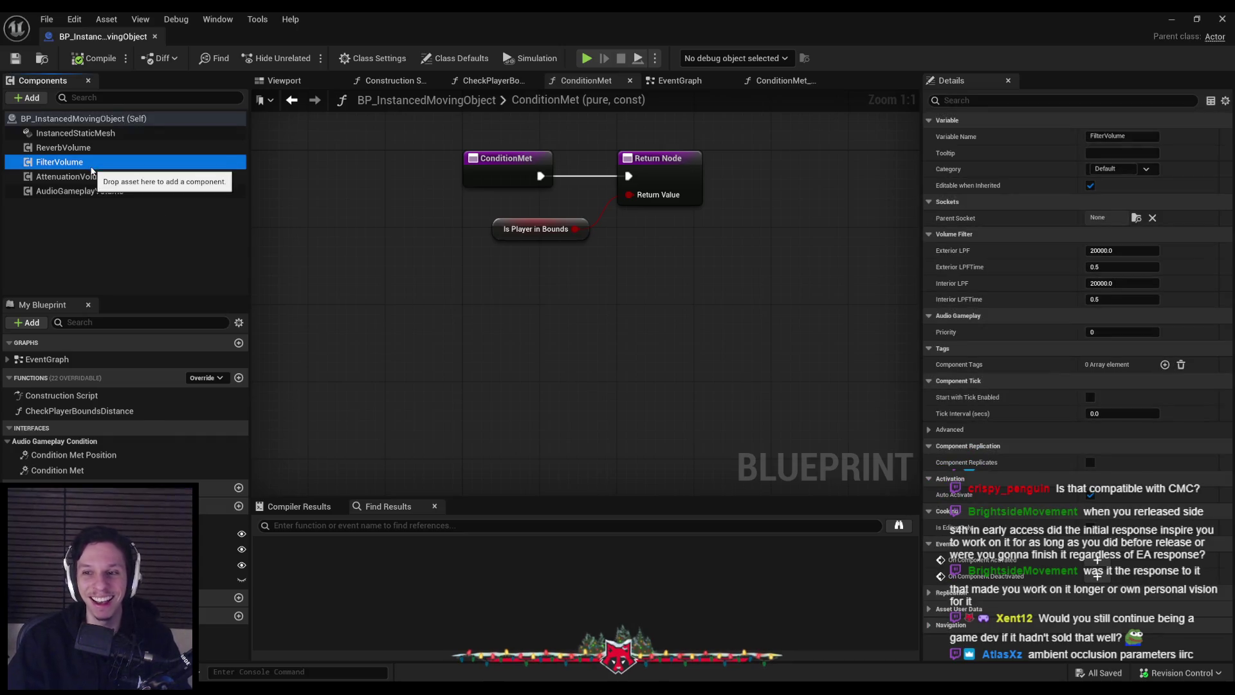
key(Delete)
click(92, 162)
key(Delete)
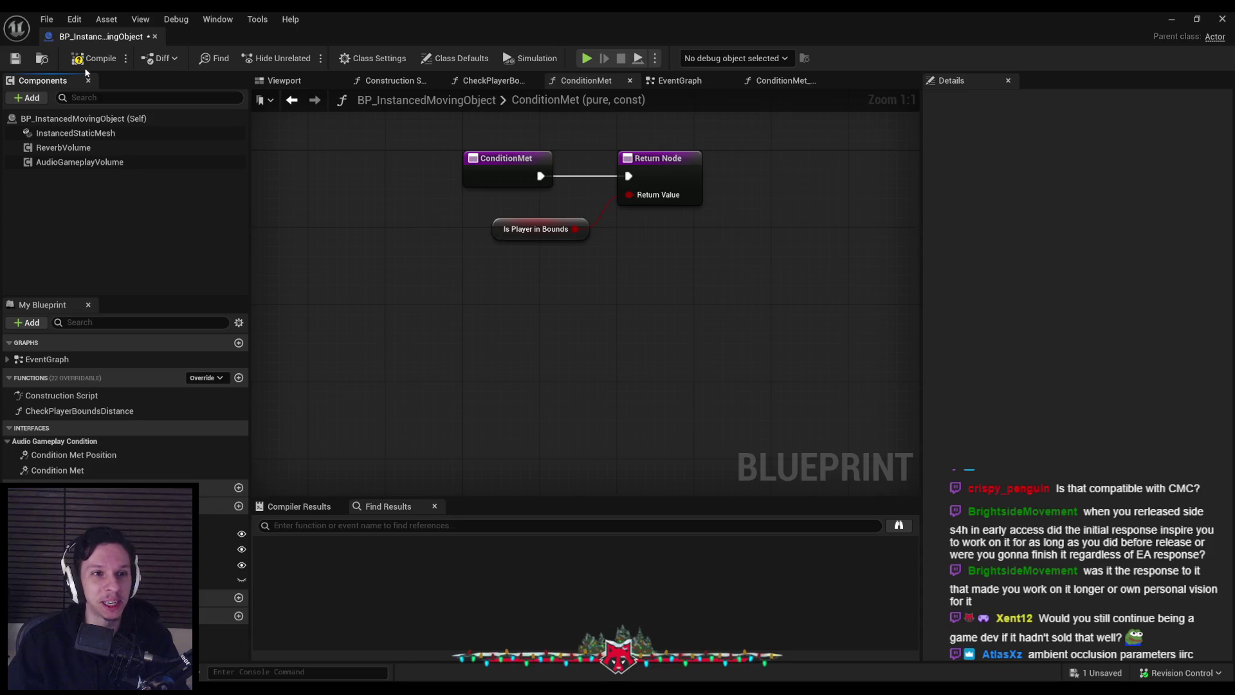
- Close the Blueprint editor and start a playtest of Lvl_ThirdPerson
middle_click(87, 39)
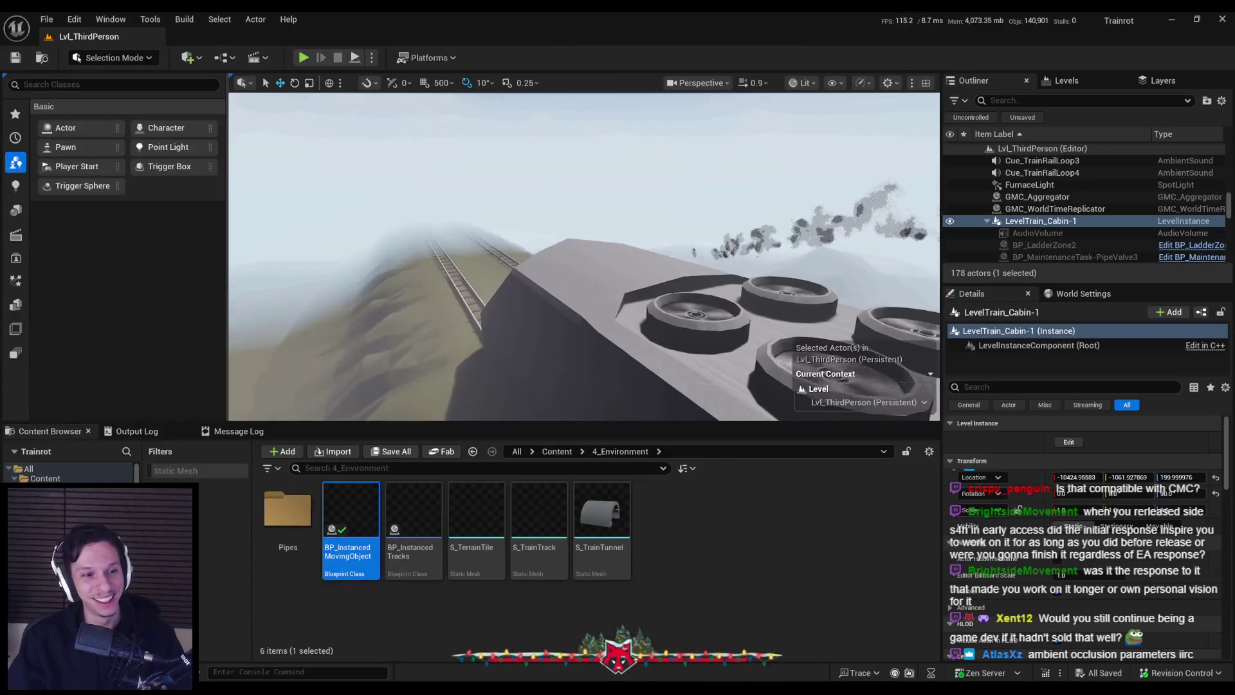
scroll(515, 267, up, 5)
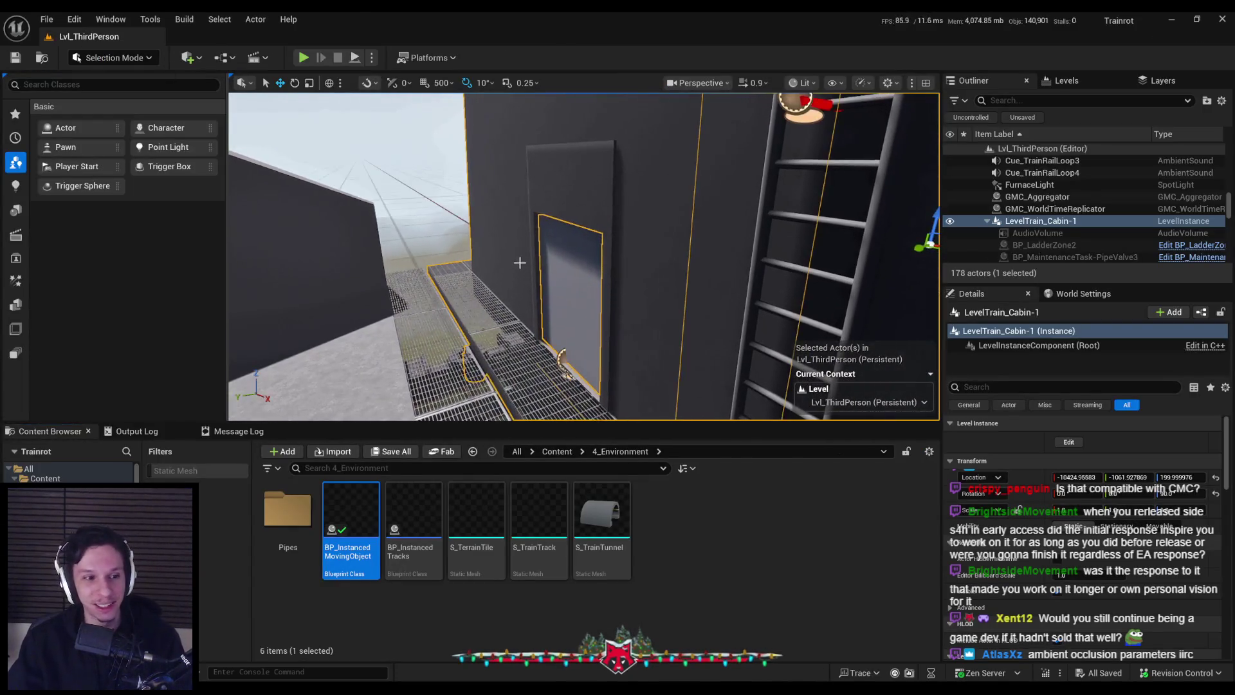
click(303, 58)
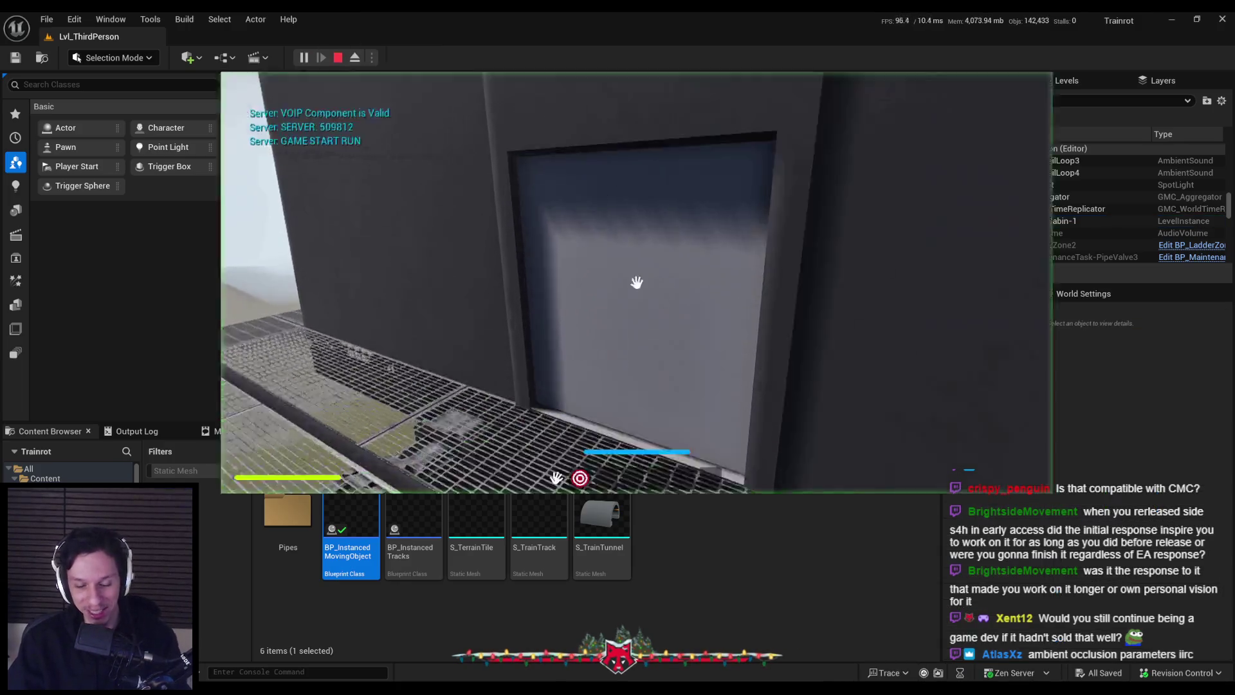
- Play fullscreen, walking and sprinting down the corridors through the red-floored room to the dark door
key(F11)
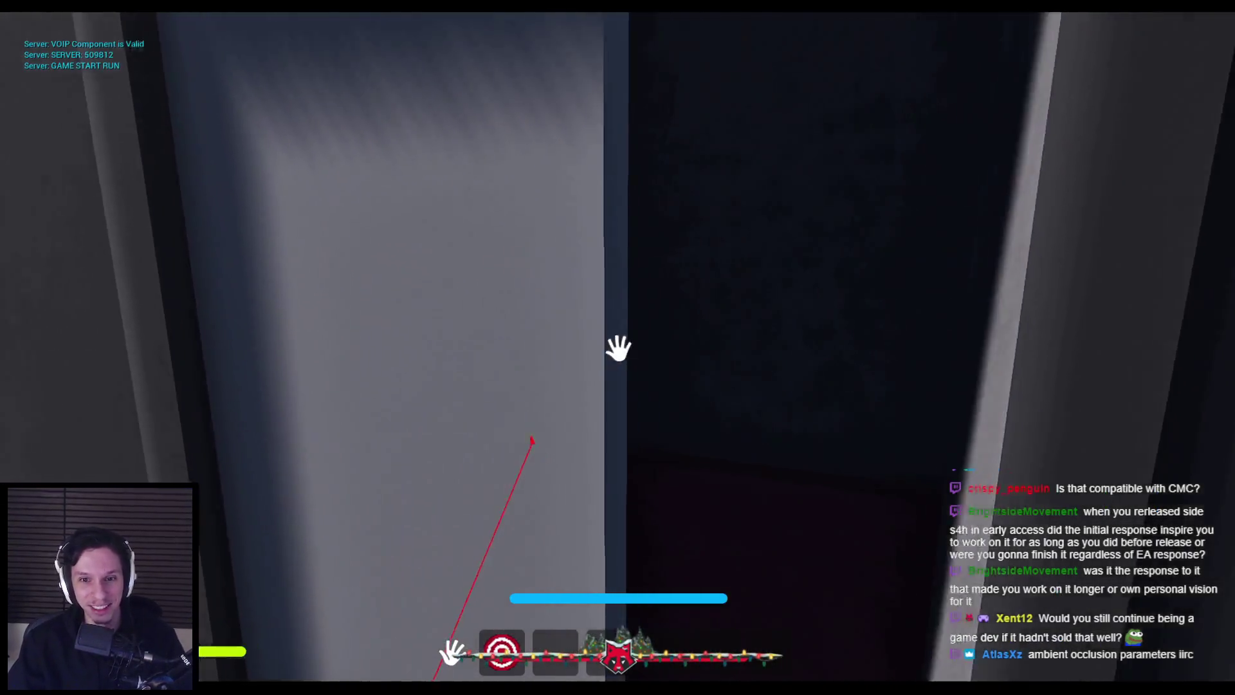
click(618, 348)
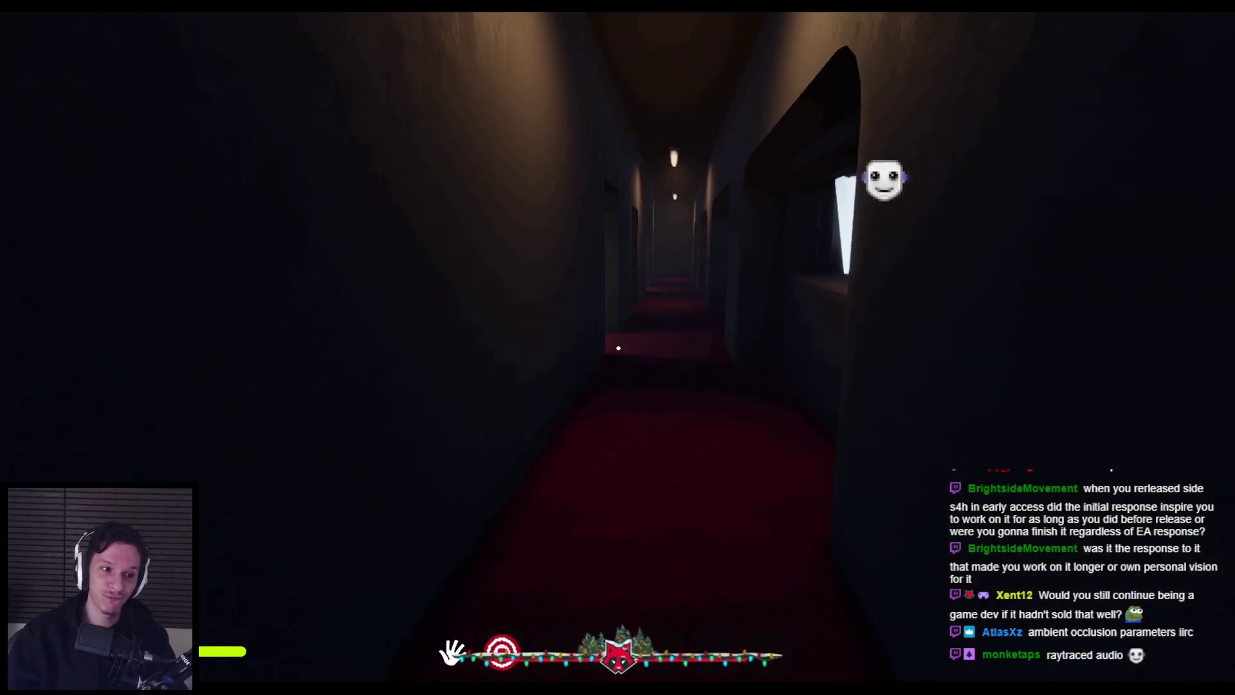
key(shift+w)
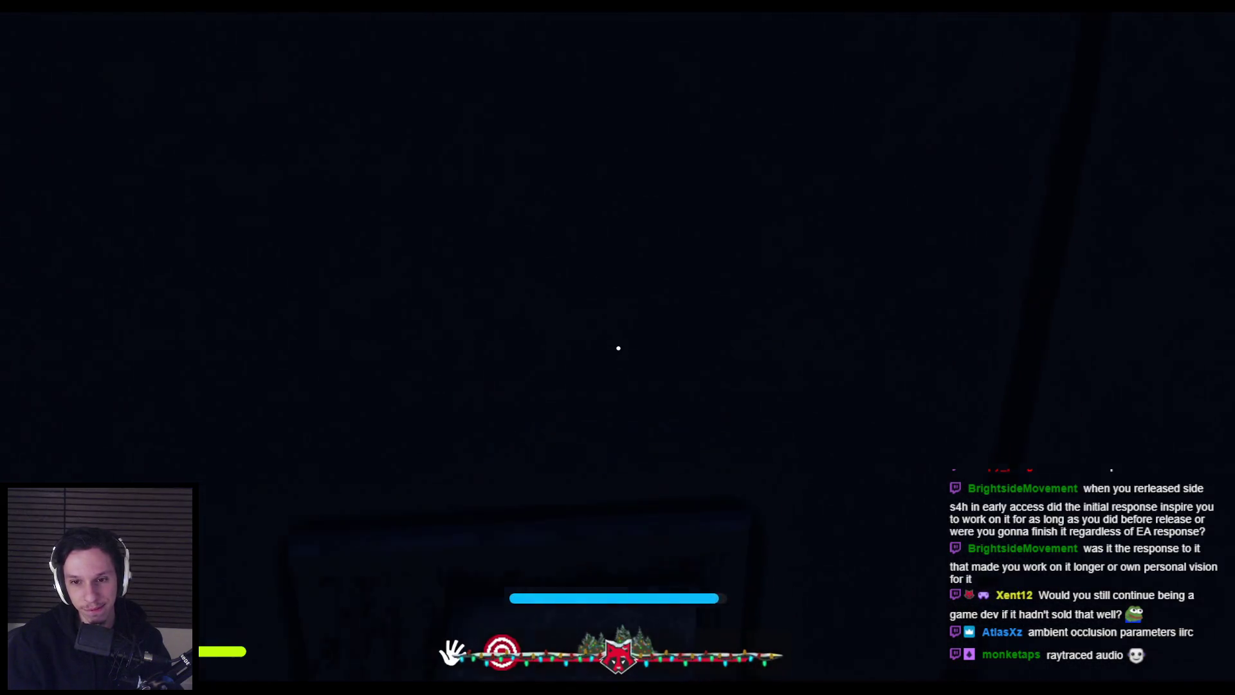
key(w)
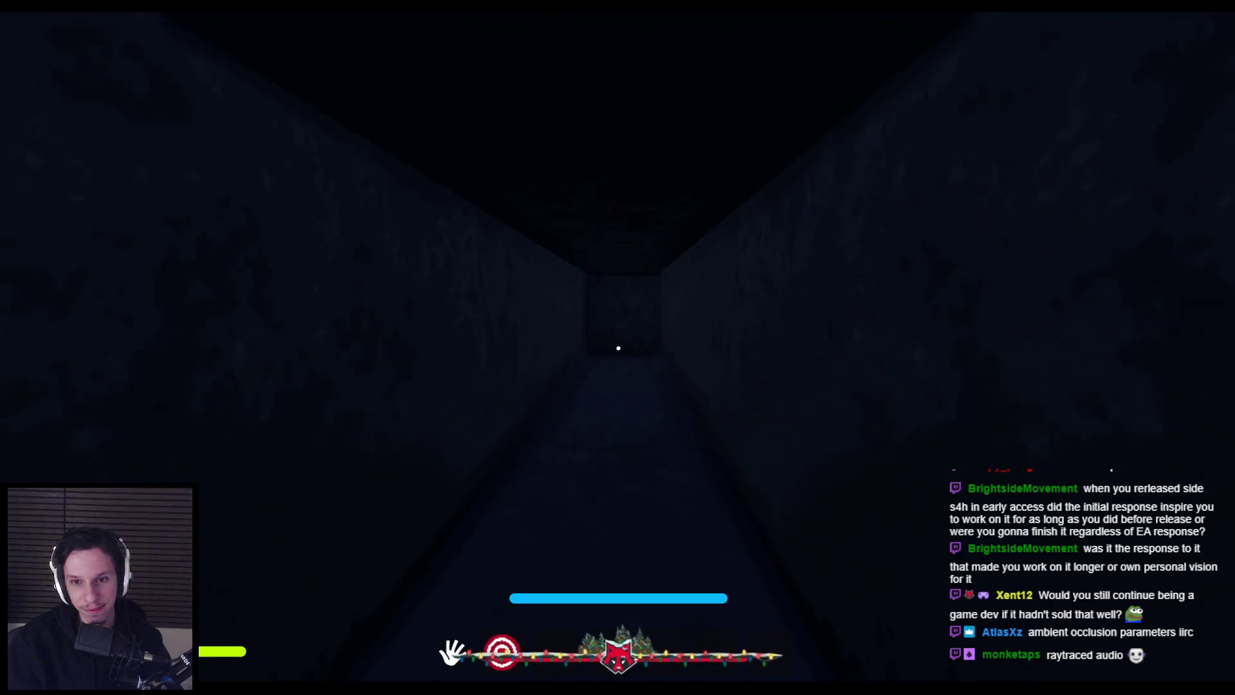
key(w)
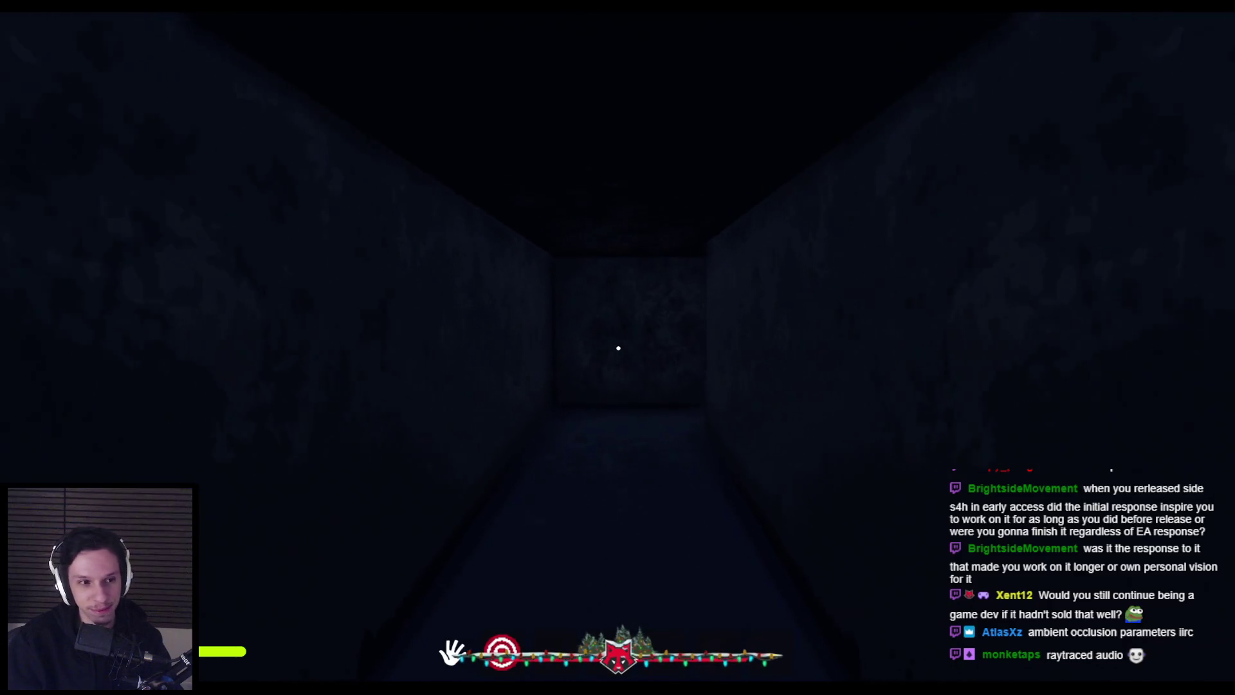
key(w)
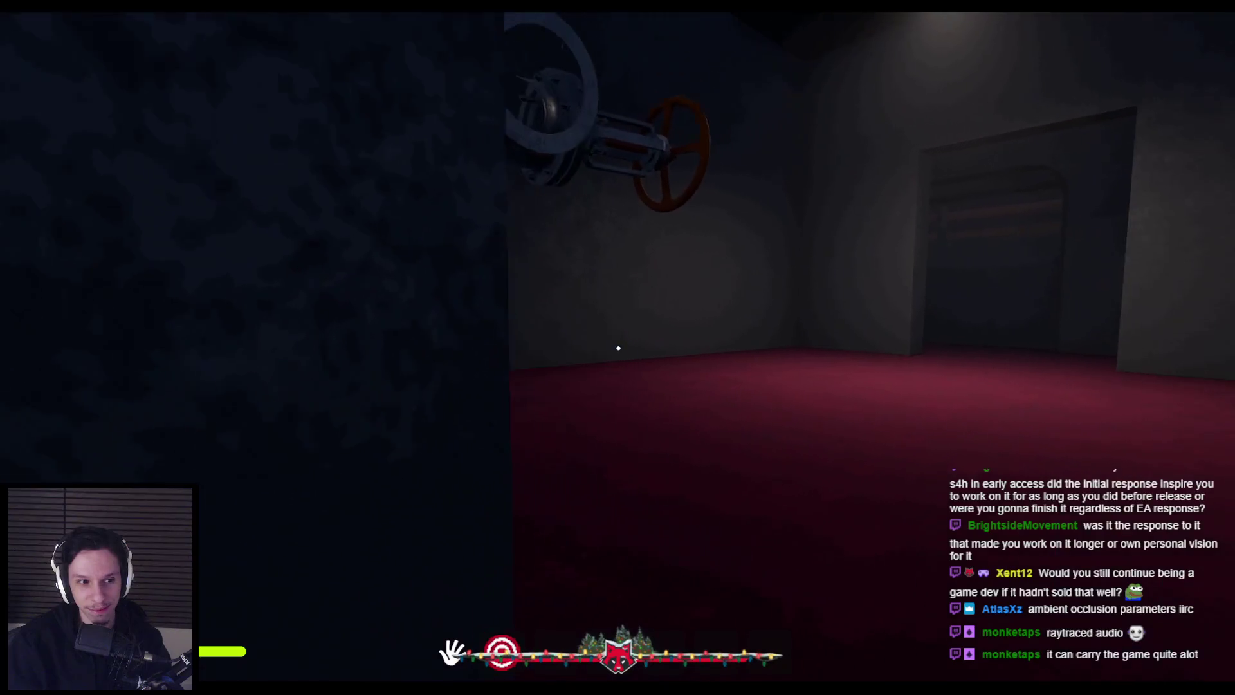
key(shift+w)
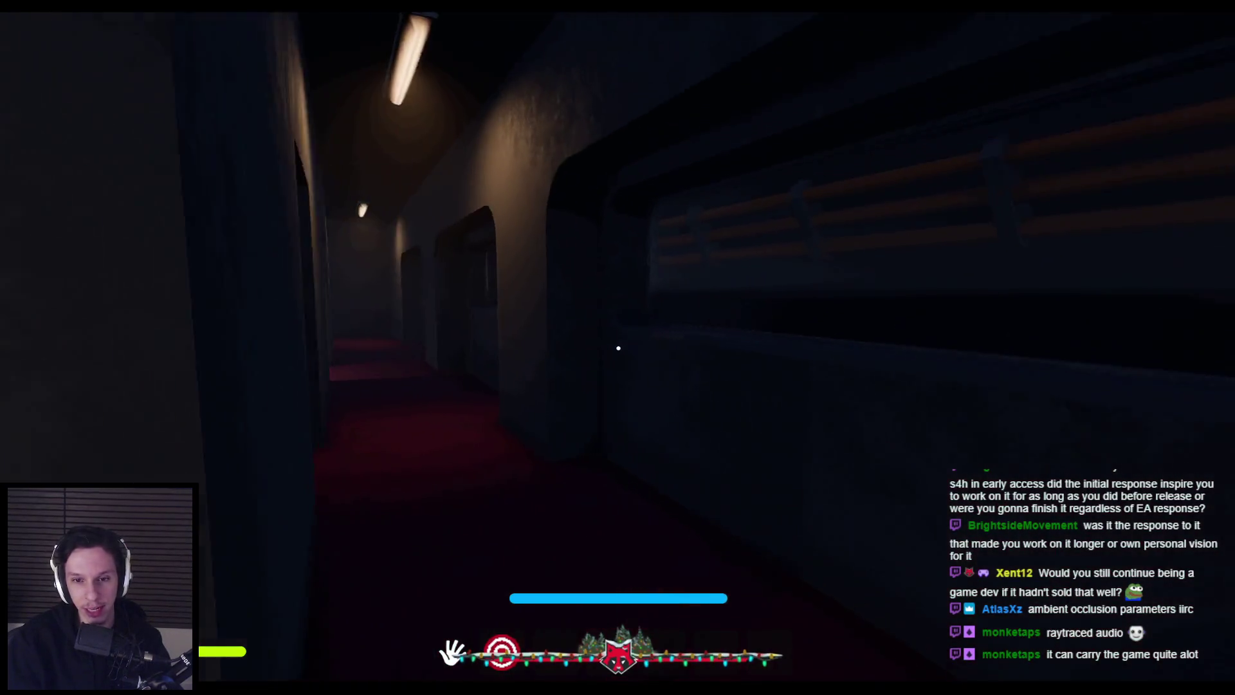
key(shift+w)
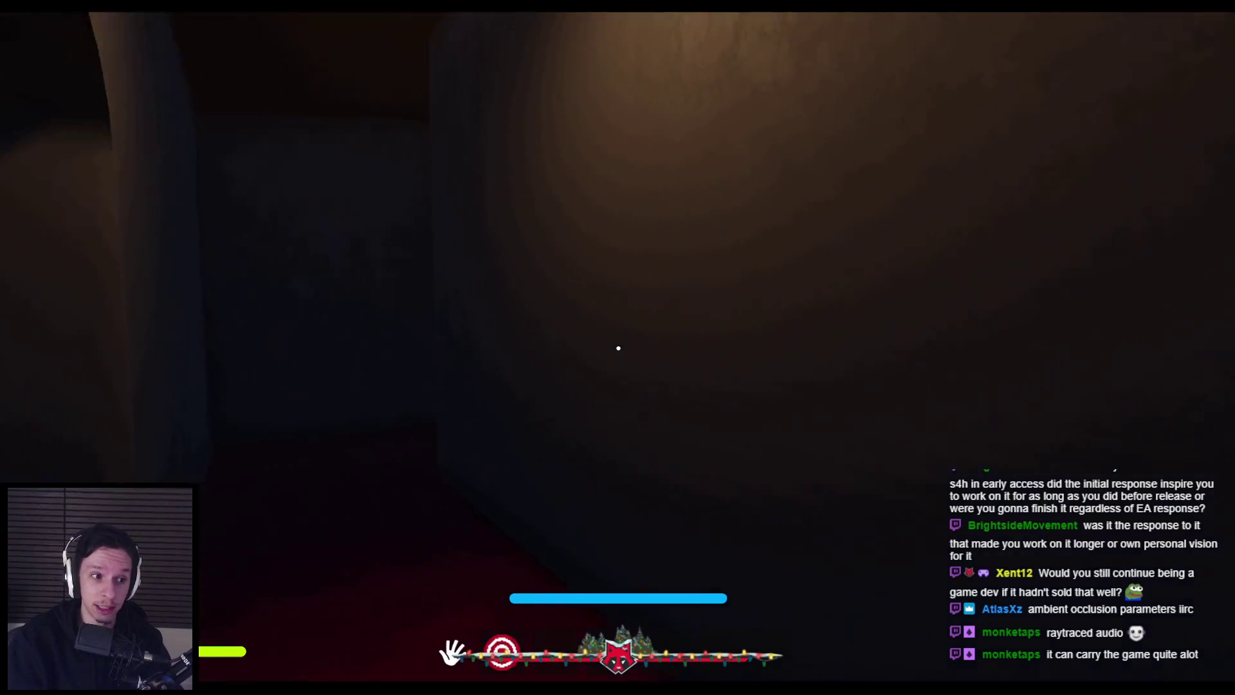
key(w)
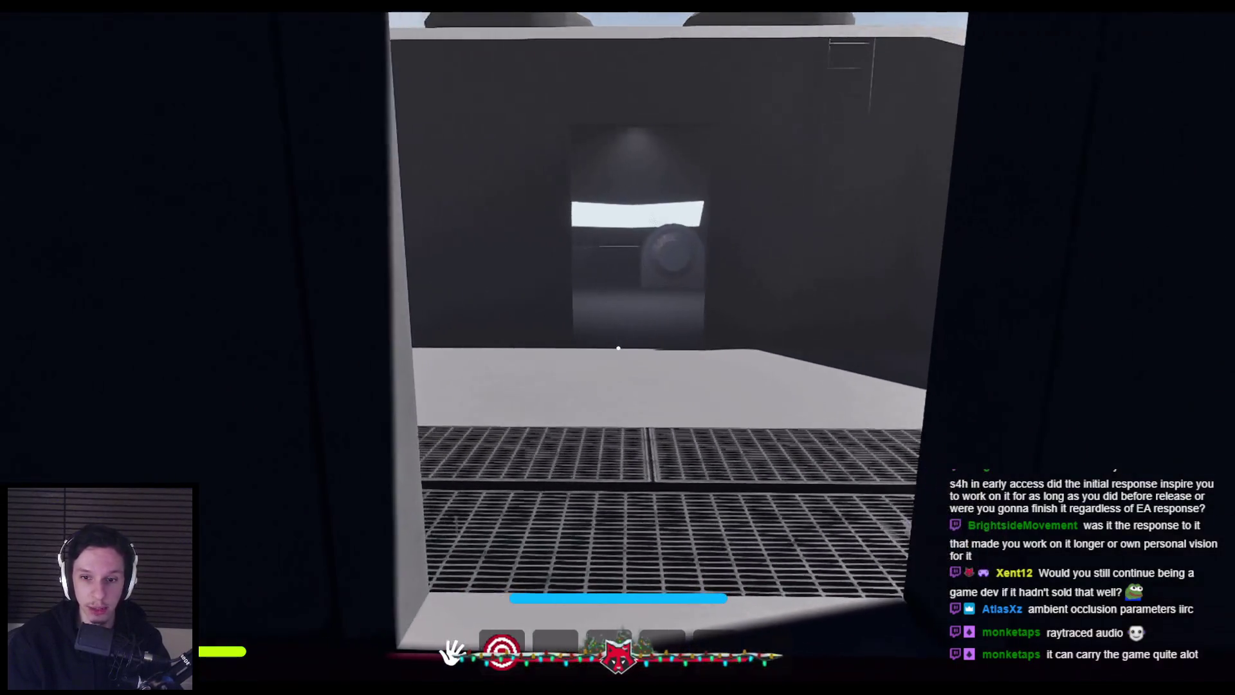
- Look around the grey room, head back into the dark cabin, then end the playtest
key(d)
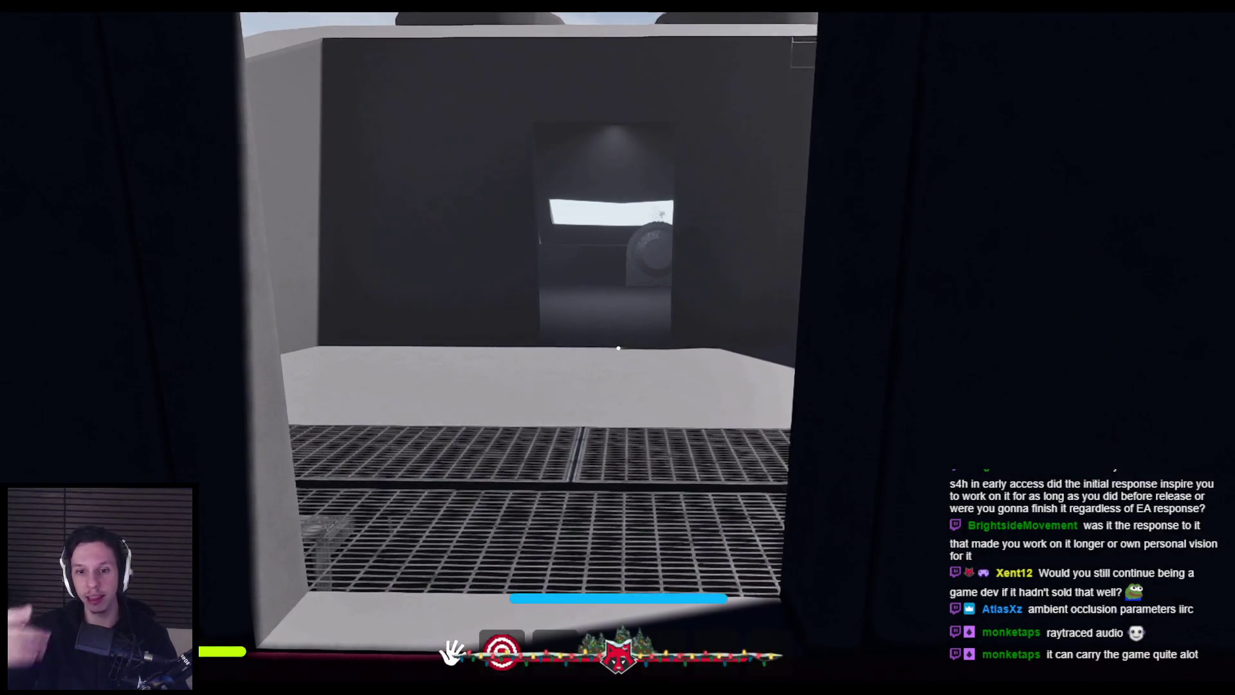
key(a)
key(w)
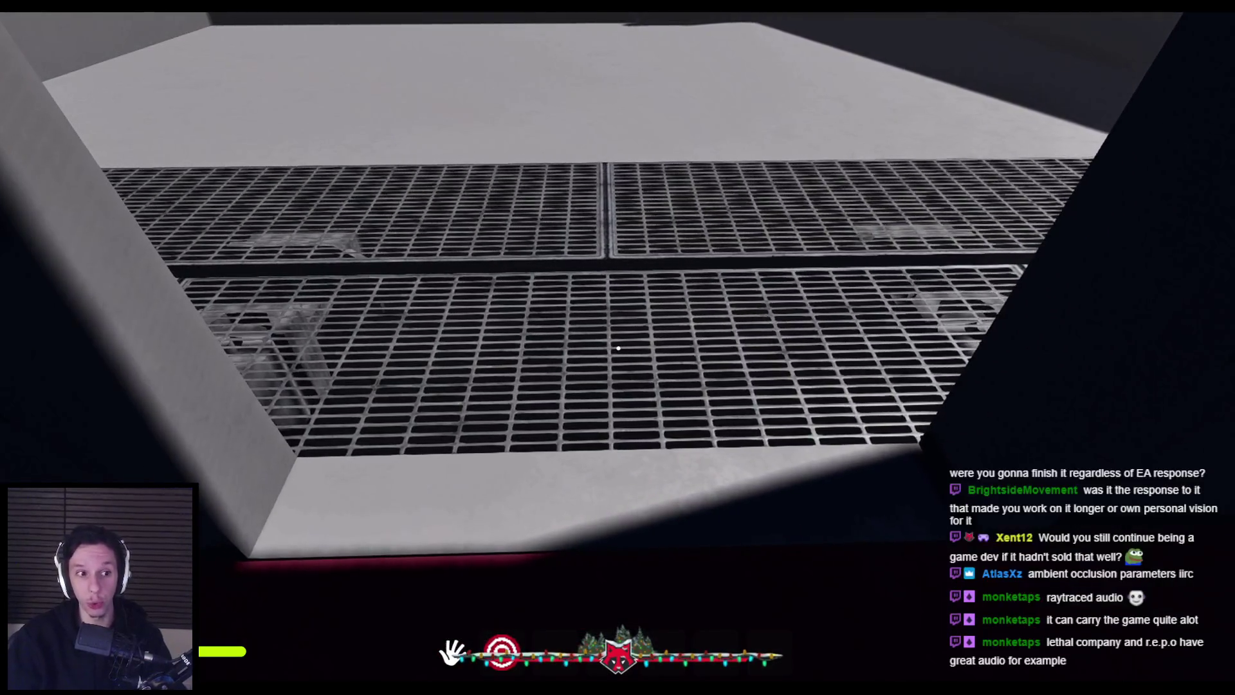
key(w)
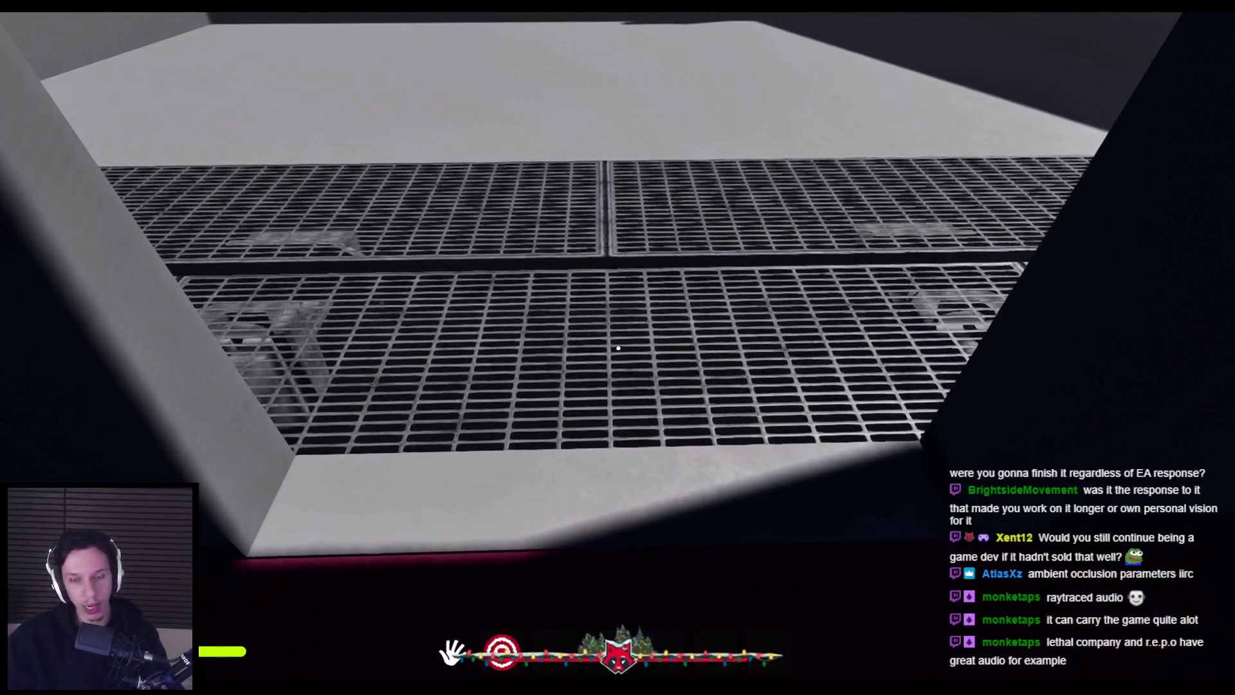
key(a)
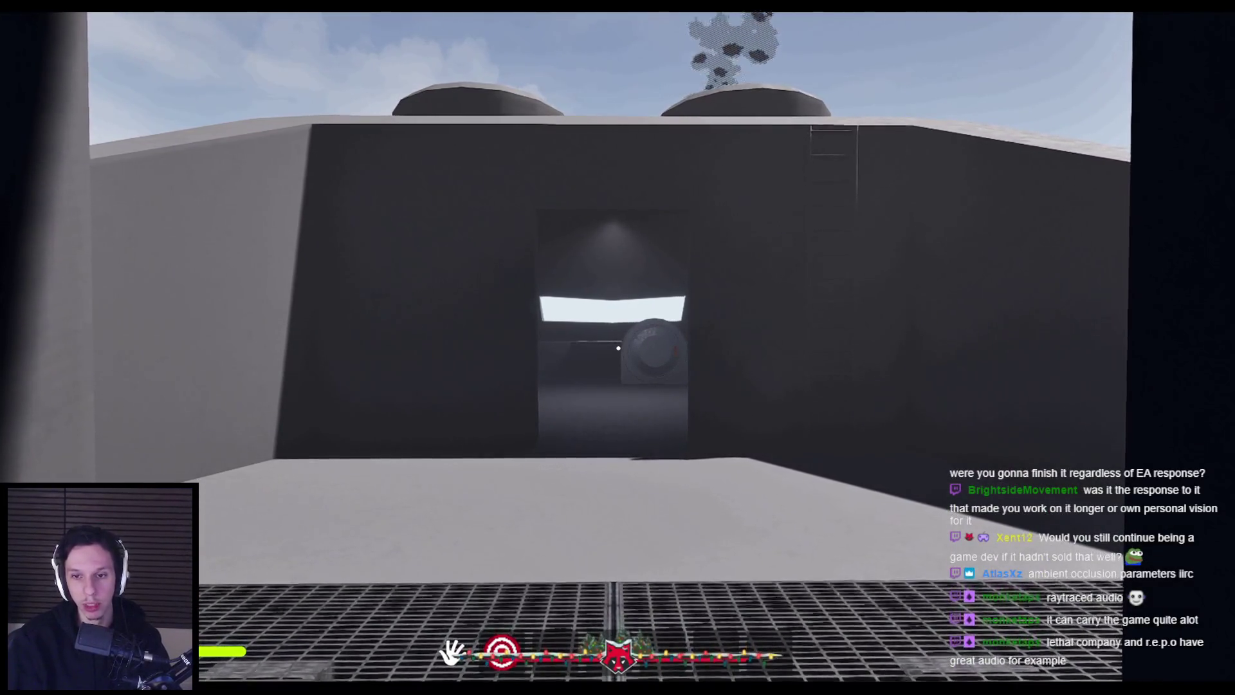
key(w)
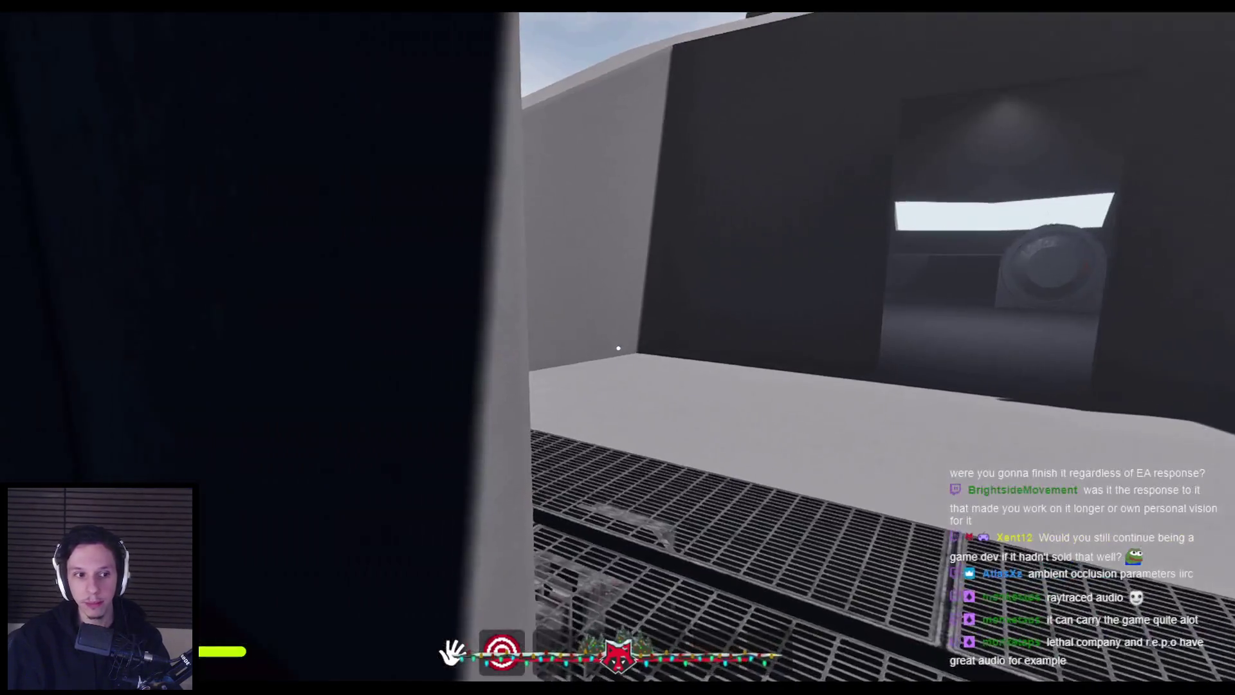
key(w)
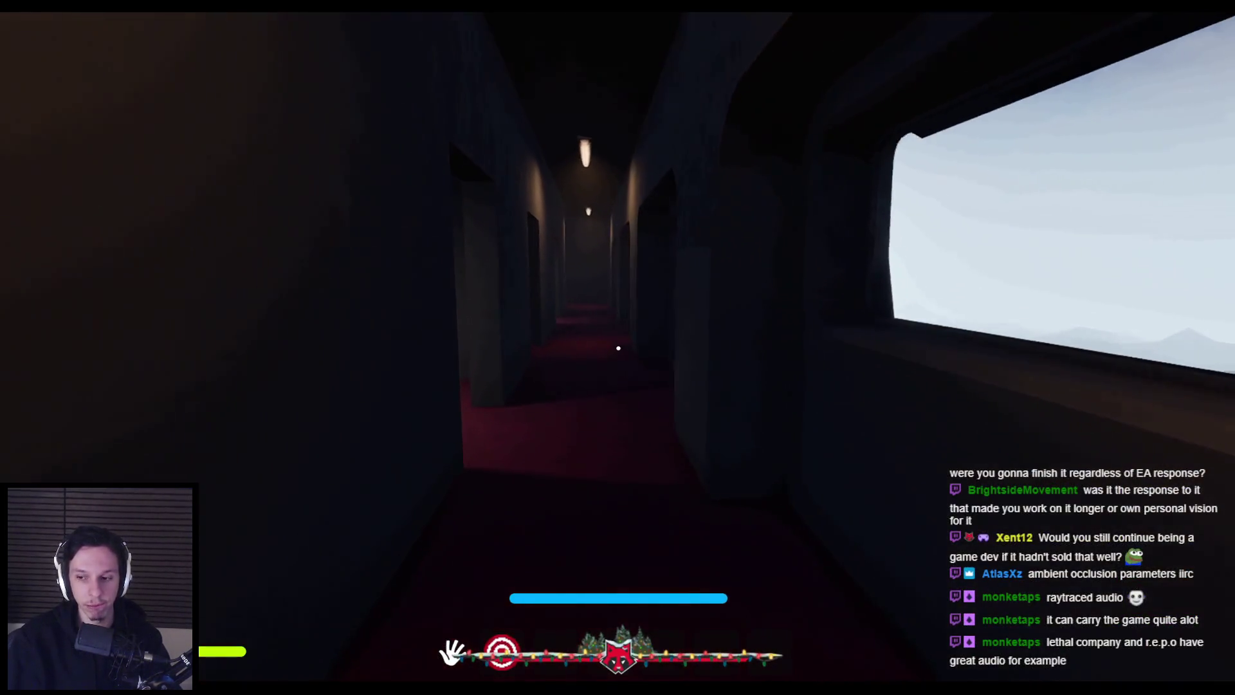
key(Escape)
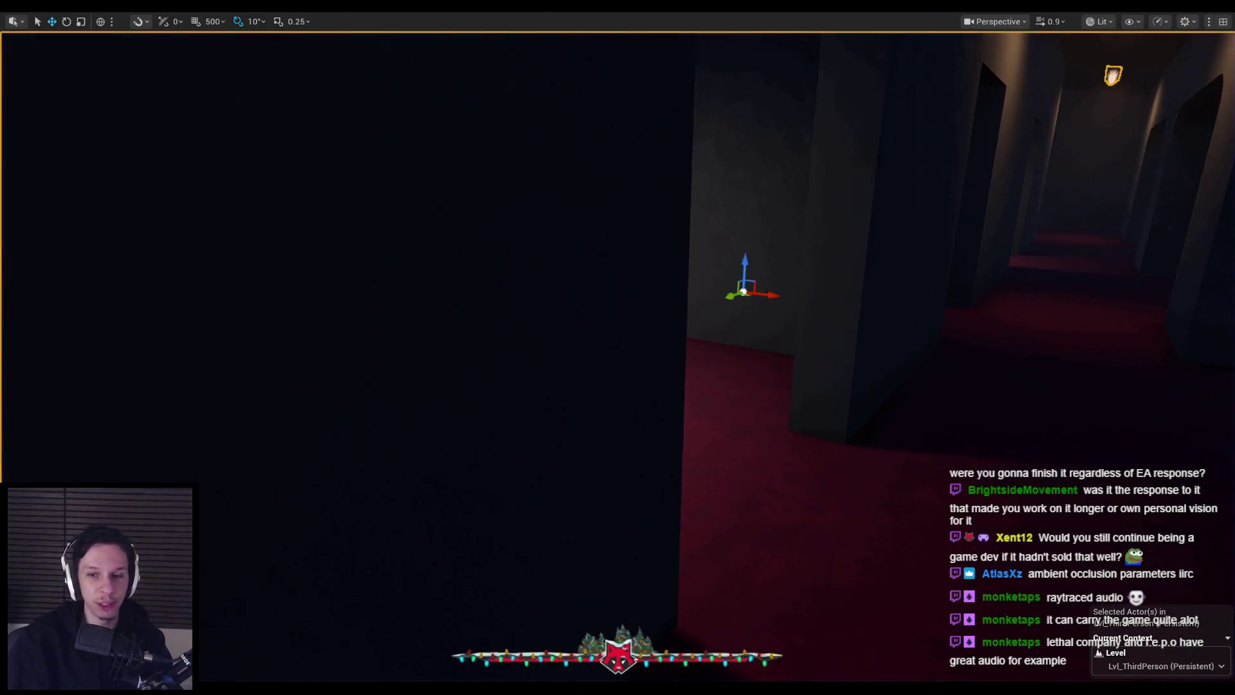
key(alt+Tab)
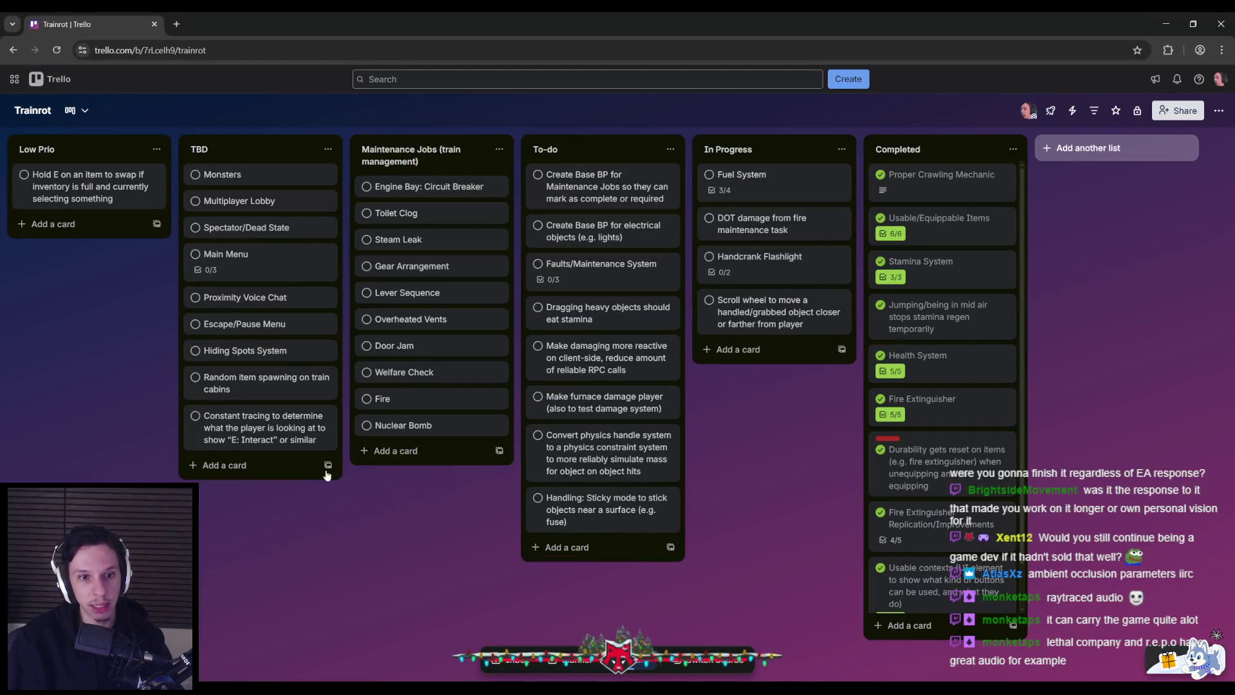
- Add a 'Realtime Audio Volume Diffusion' card to the bottom of To-do and open it
click(556, 548)
text(R)
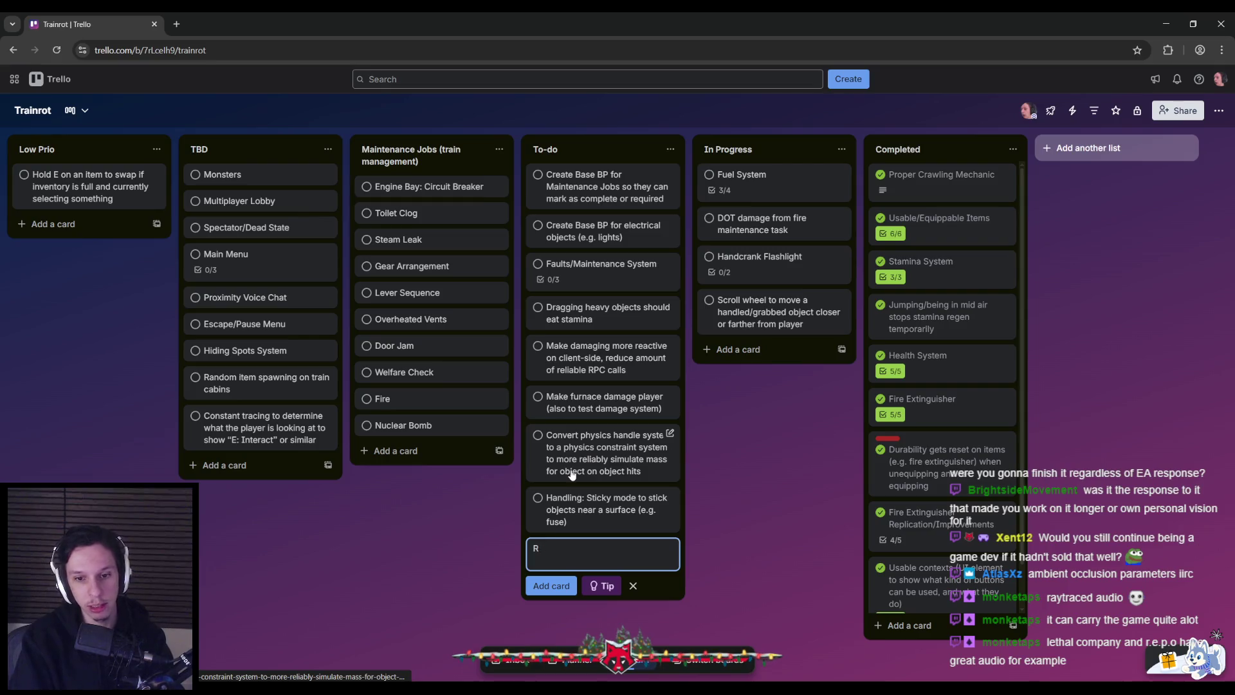
text(ealtime Audio Diffusion)
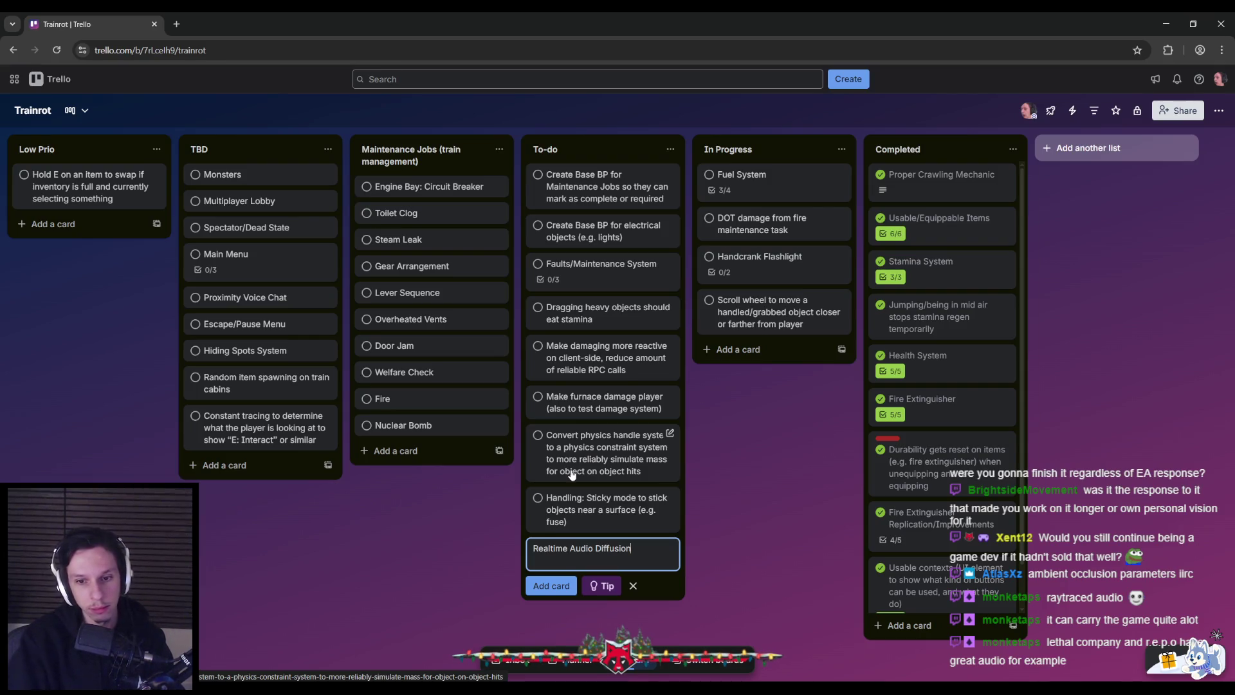
text(e)
key(Return)
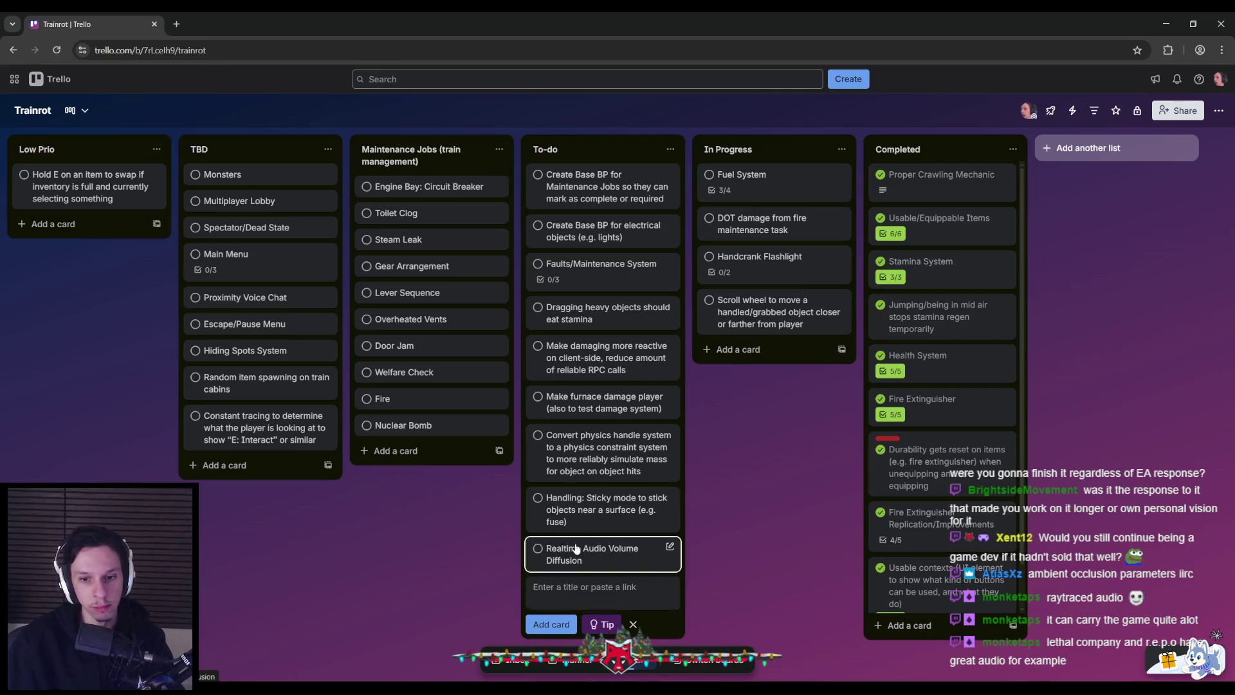
click(579, 553)
- Write and save the card description: a custom blueprint actor setting exterior/interior volume and LPF values
click(416, 257)
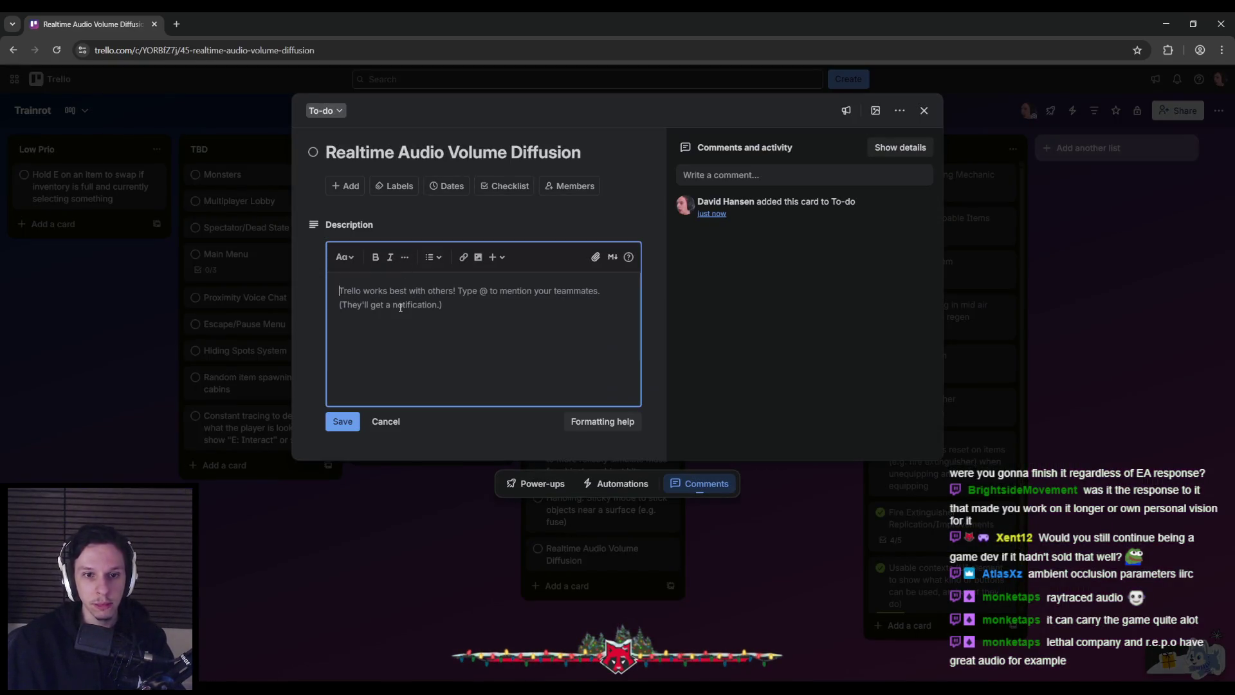
text(Create a custom)
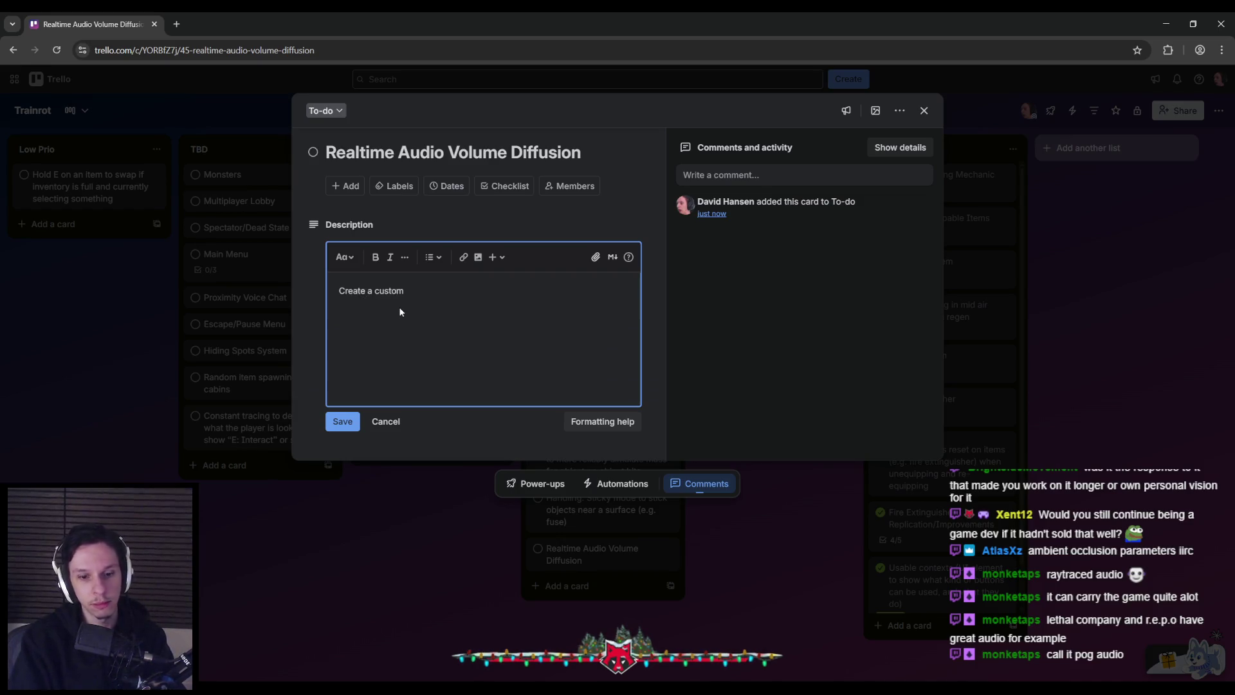
text(blueprint actor rea)
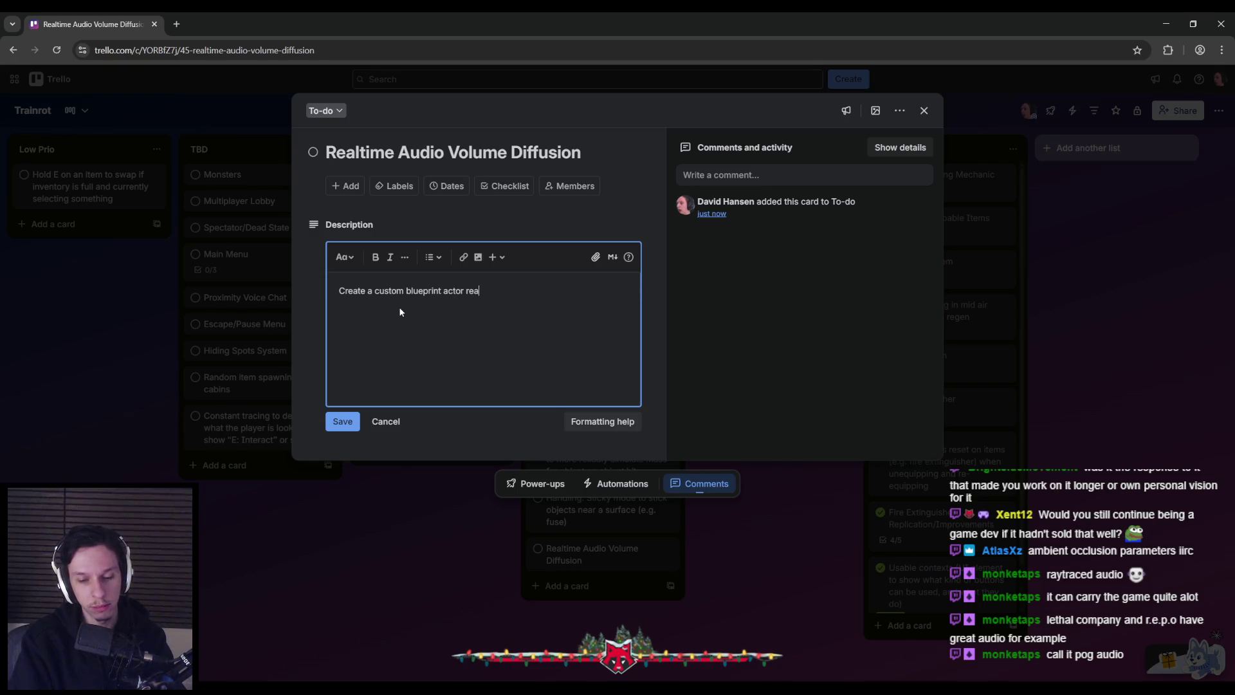
key(BackSpace)
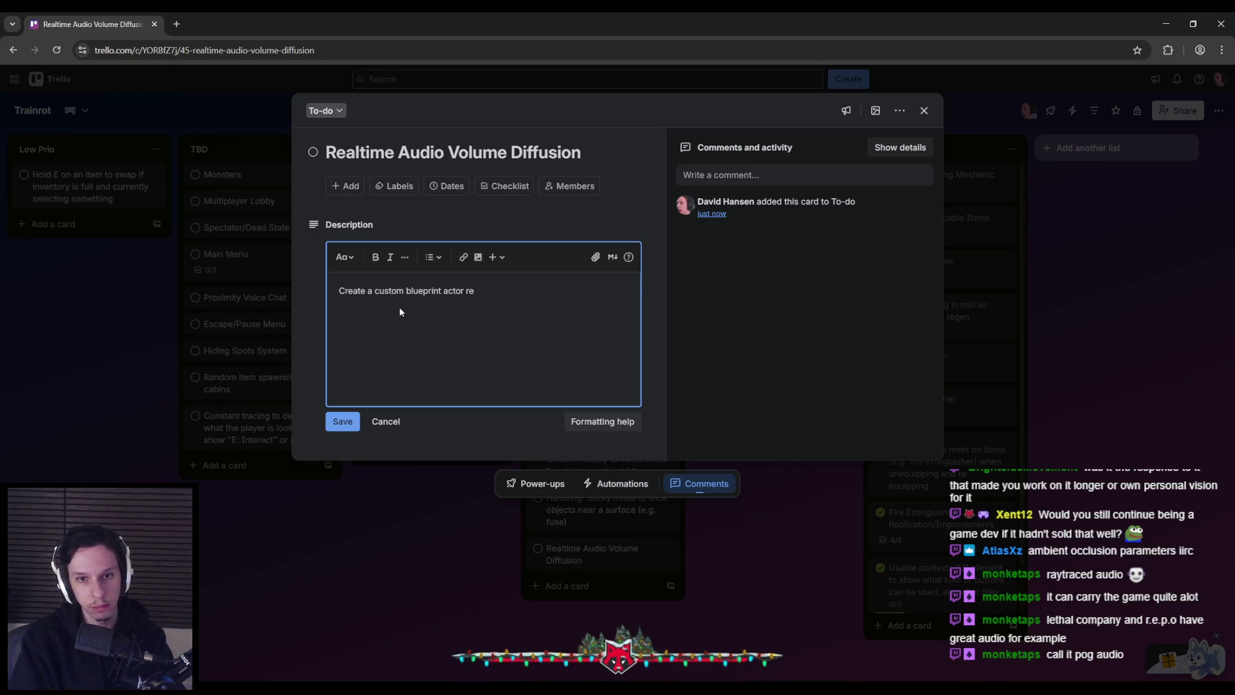
text(the b)
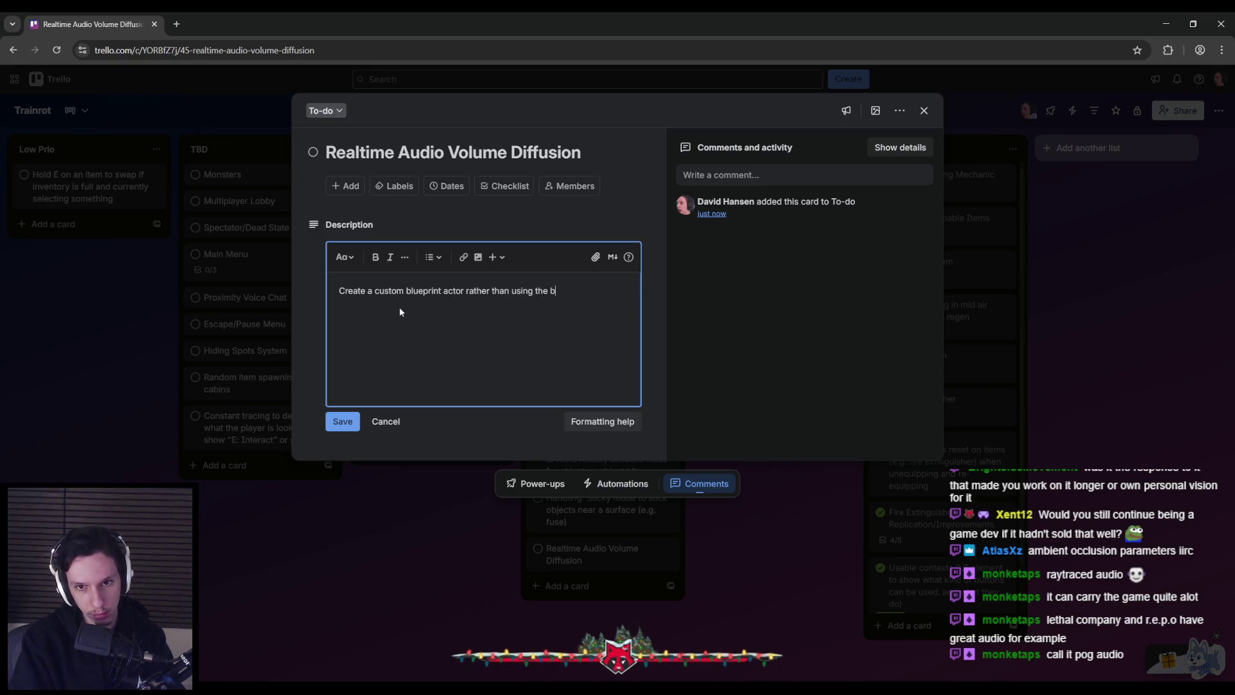
text(uilt-in aud)
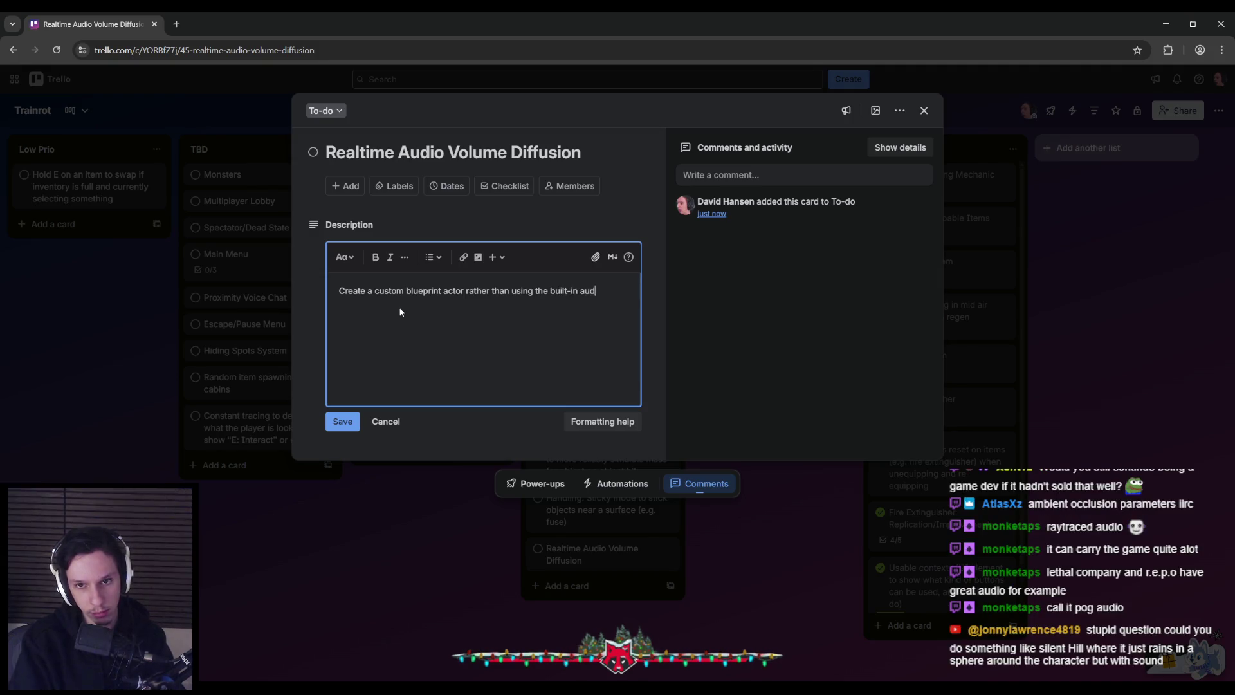
text( do)
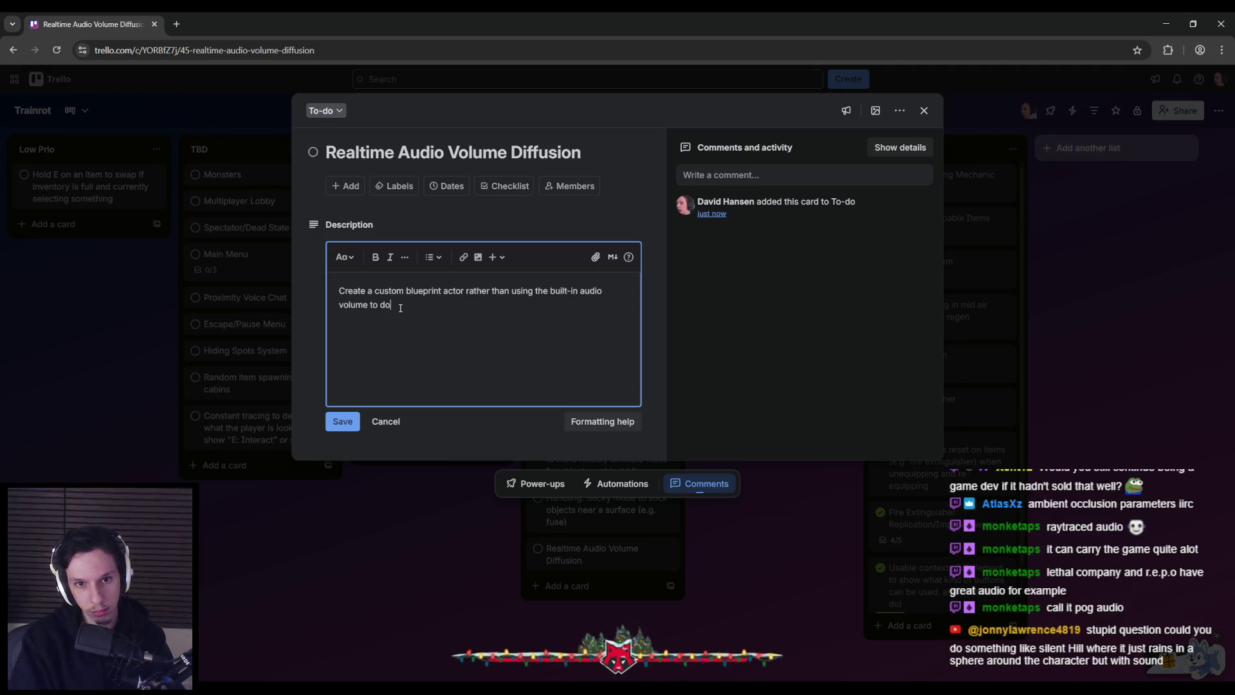
text( “raytracing)
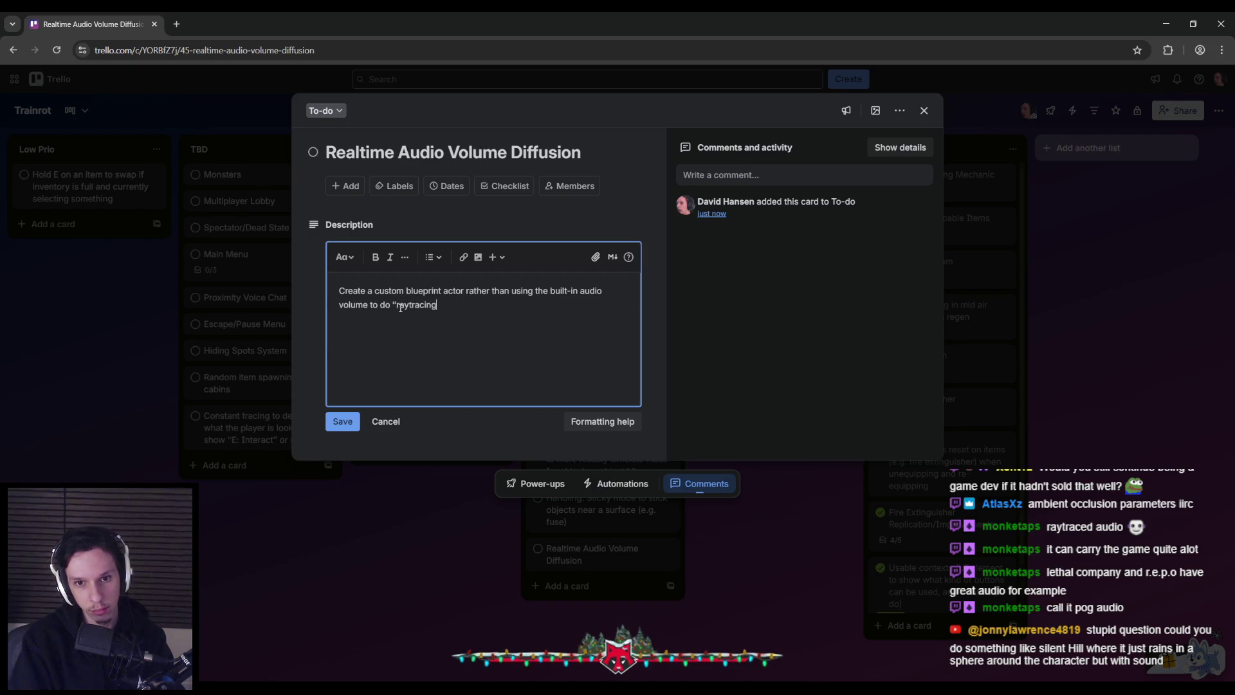
text(” and de)
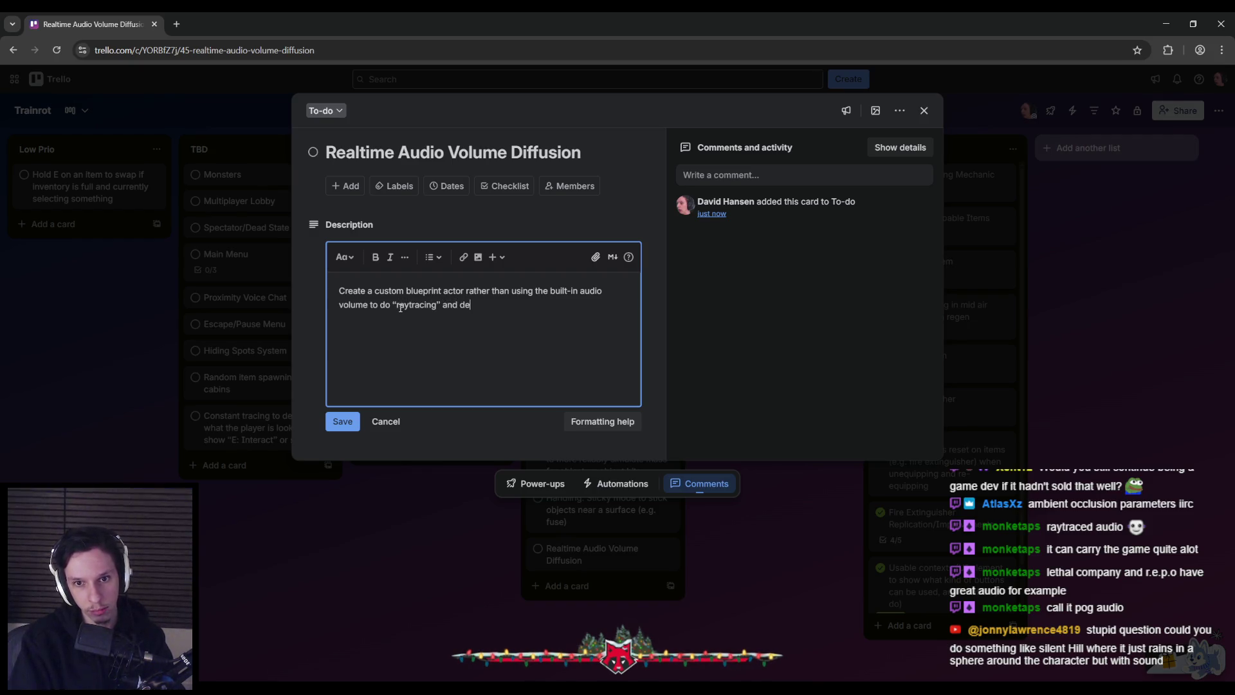
text(volu)
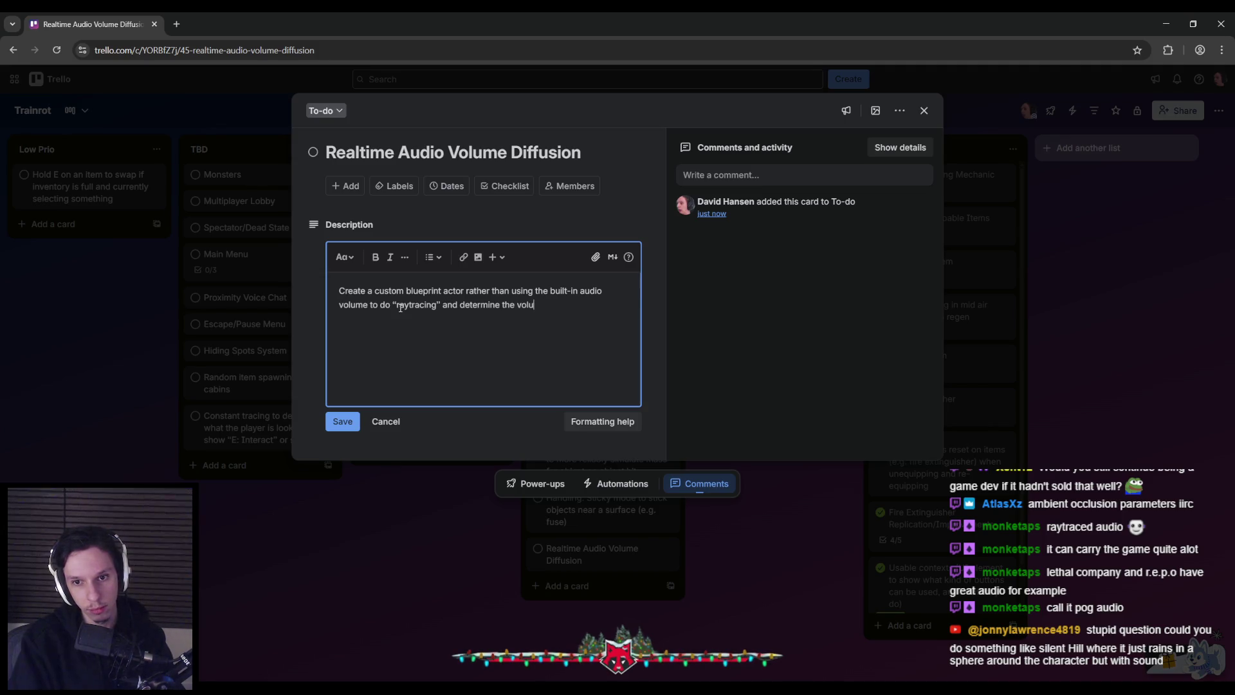
key(BackSpace)
key(BackSpace)
key(BackSpace)
key(BackSpace)
text(exterior/)
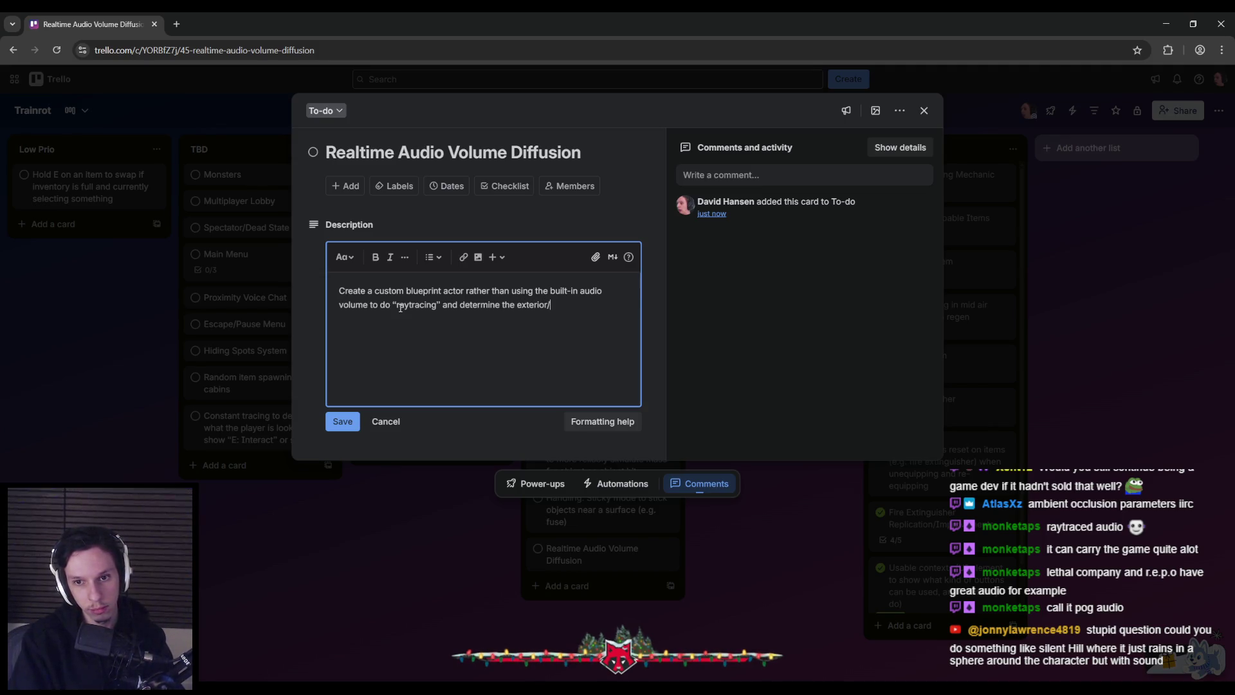
text( and)
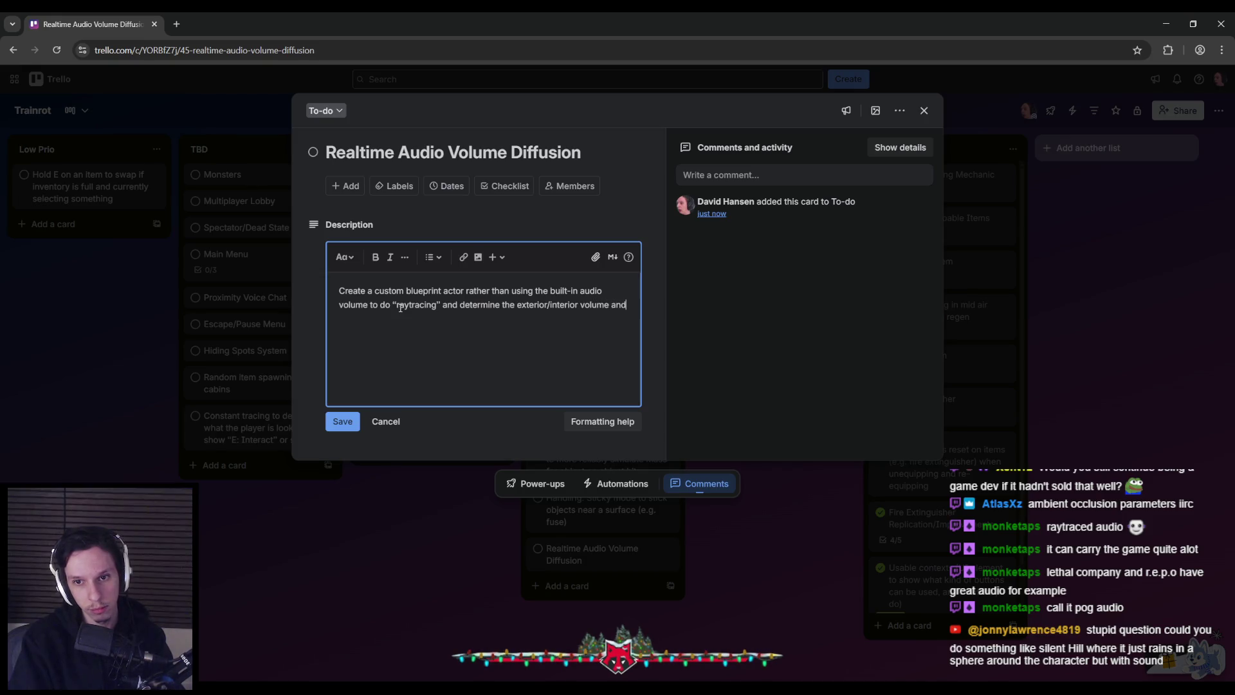
text( LPF values )
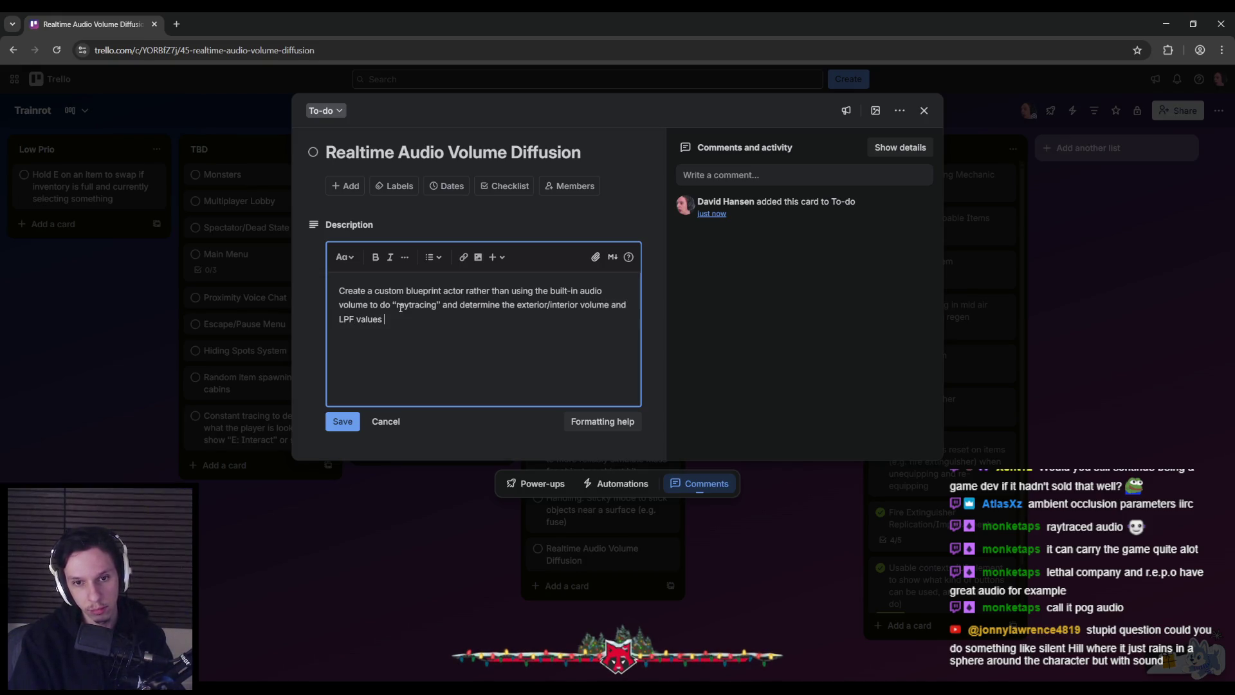
text(g )
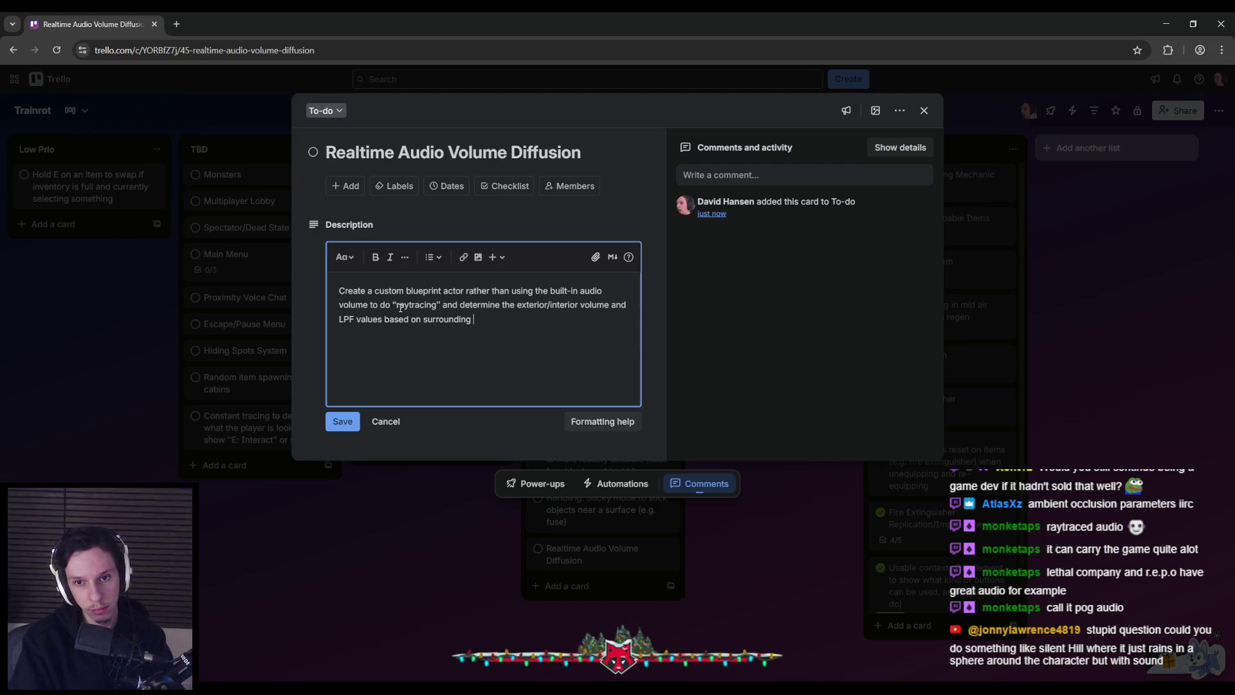
text(.g. )
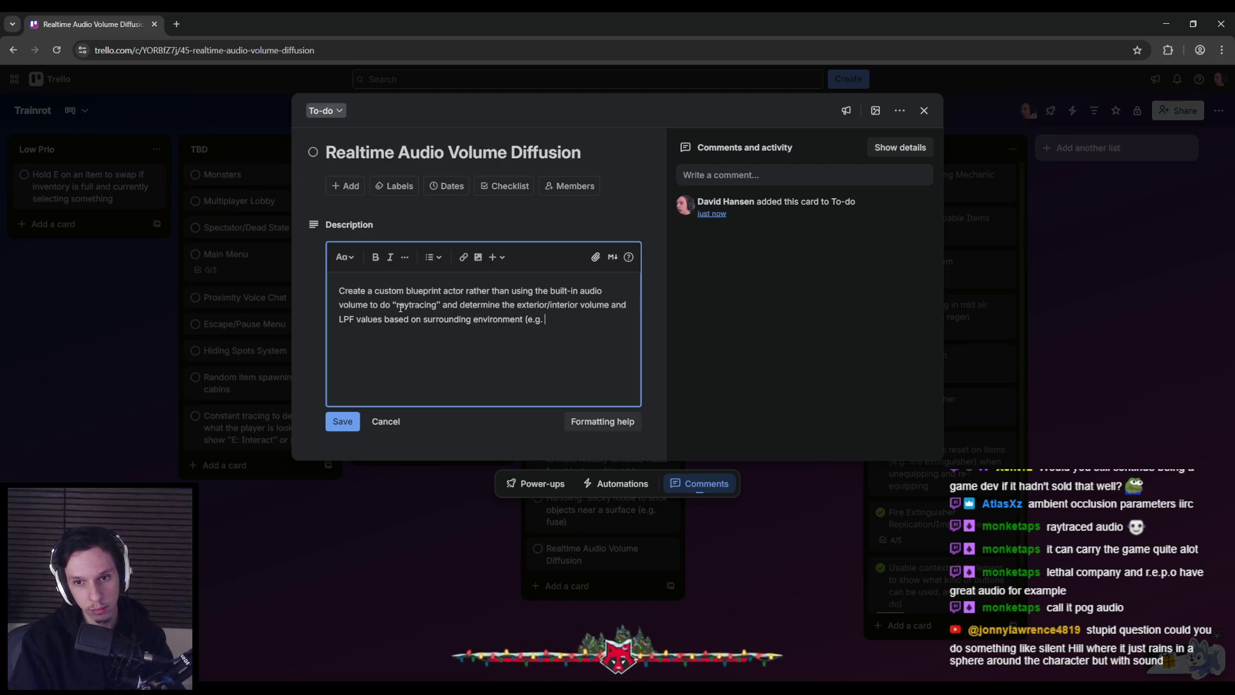
text(standing )
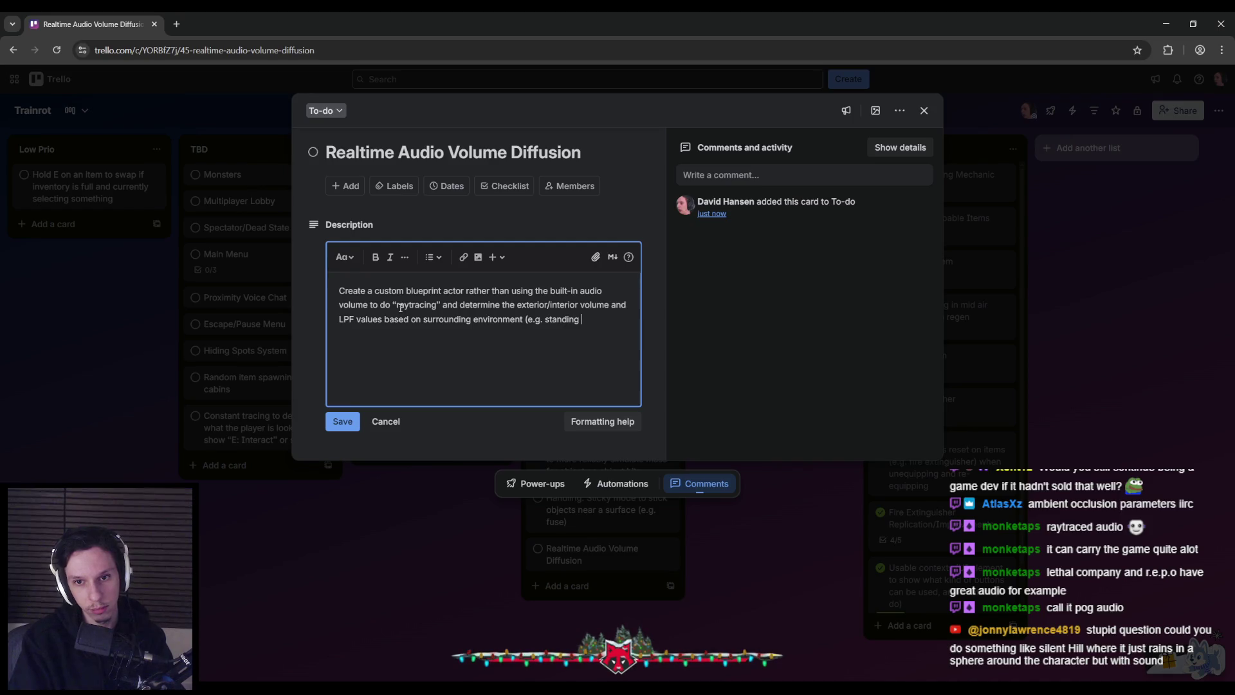
text(inside nea)
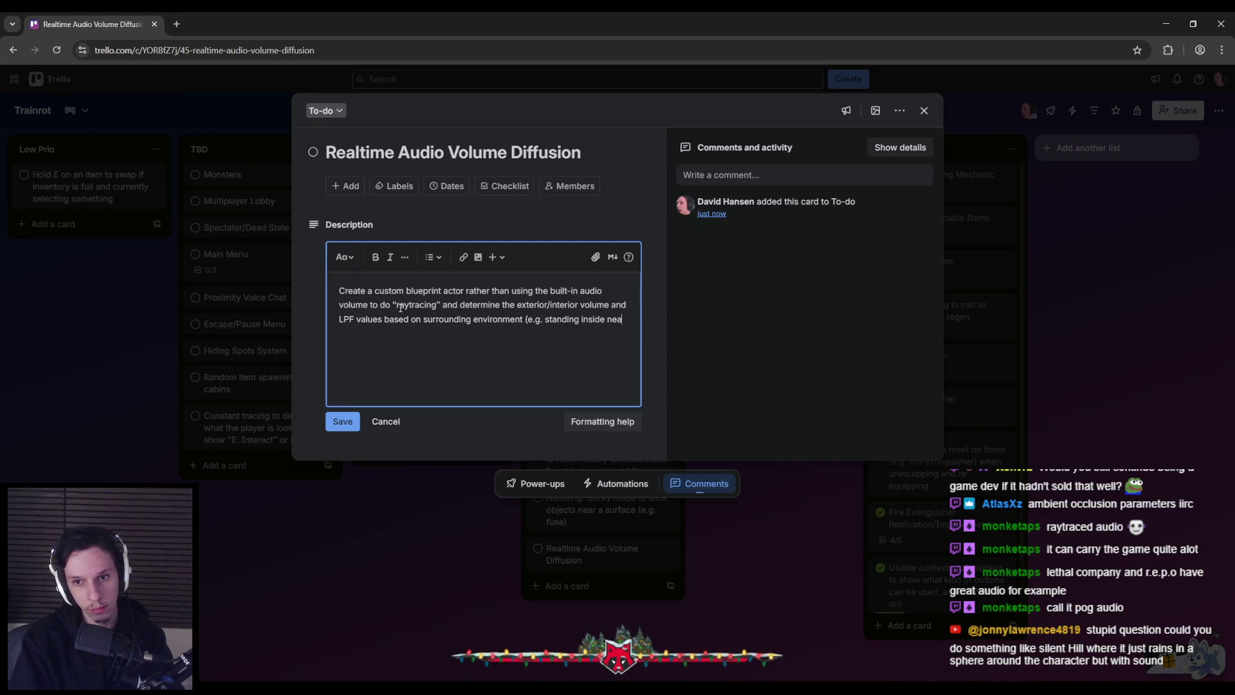
text(r an open)
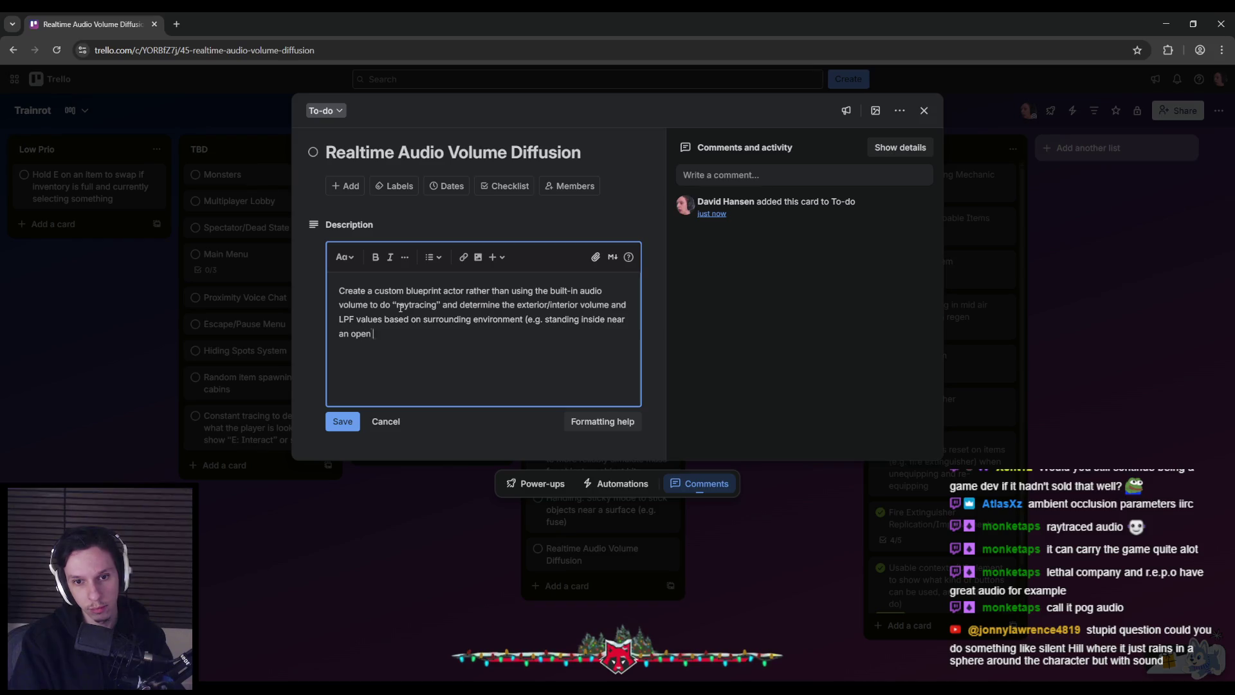
text(e))
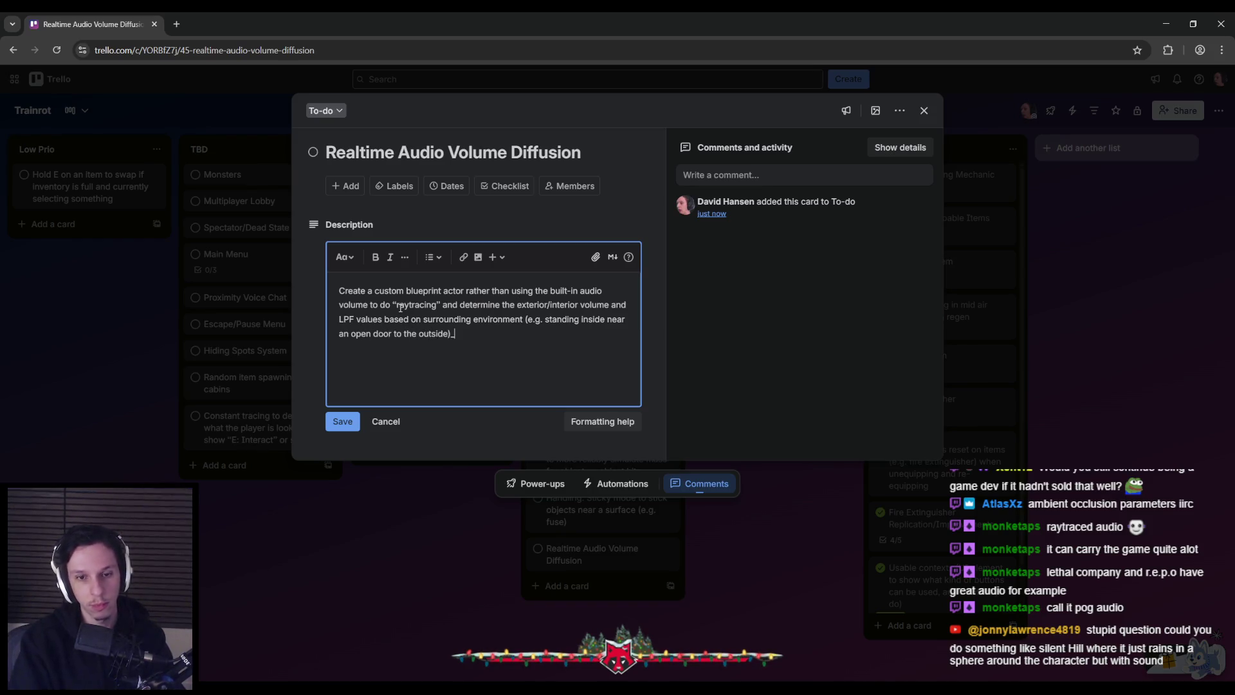
click(341, 422)
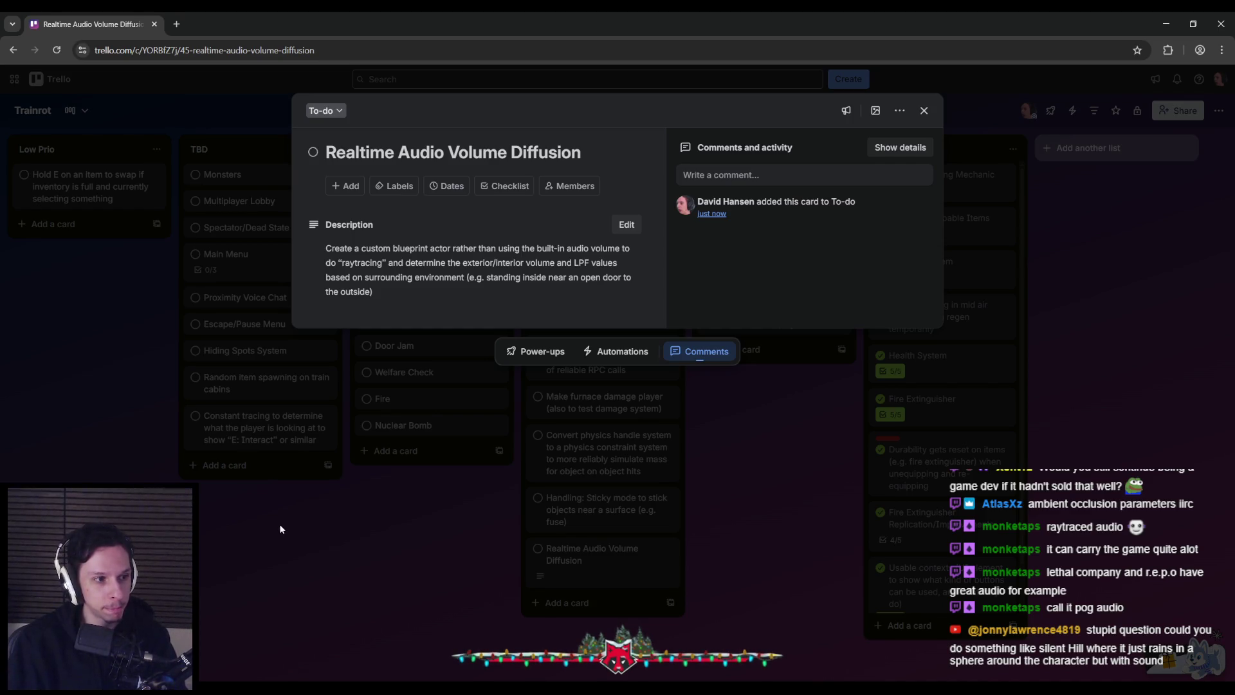
click(279, 526)
- Back in the Unreal editor, frame the selected objects and start a Play-in-Editor session
key(alt+Tab)
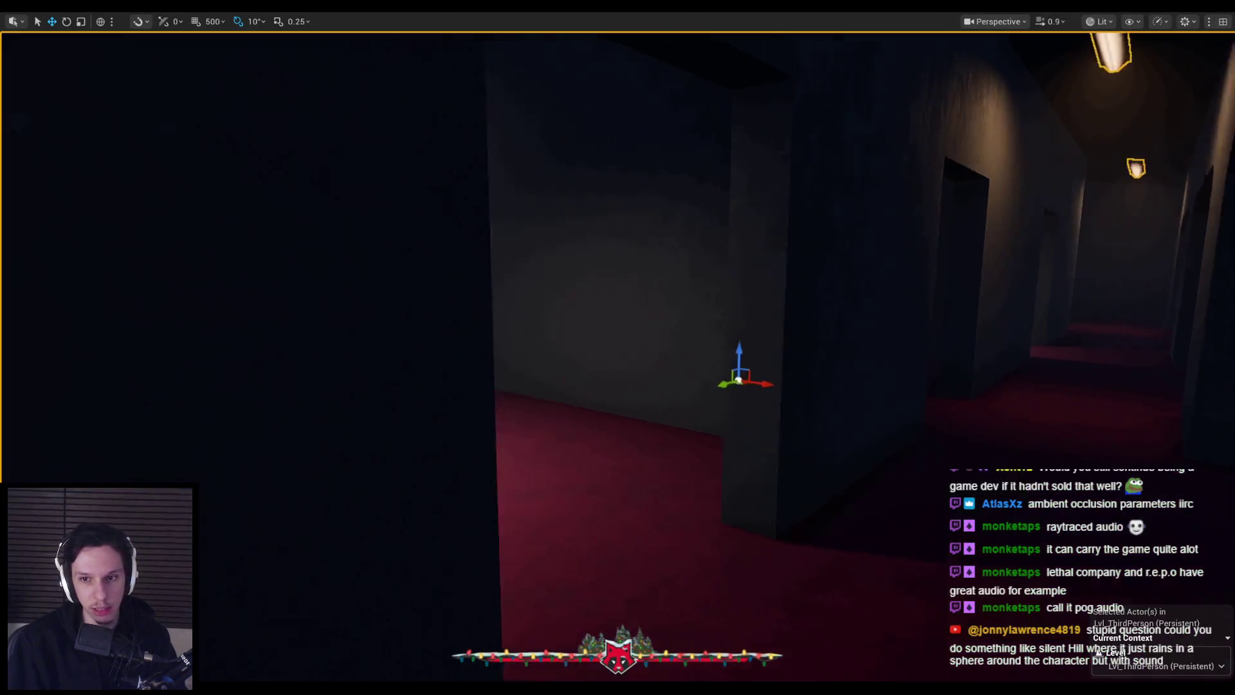
key(f)
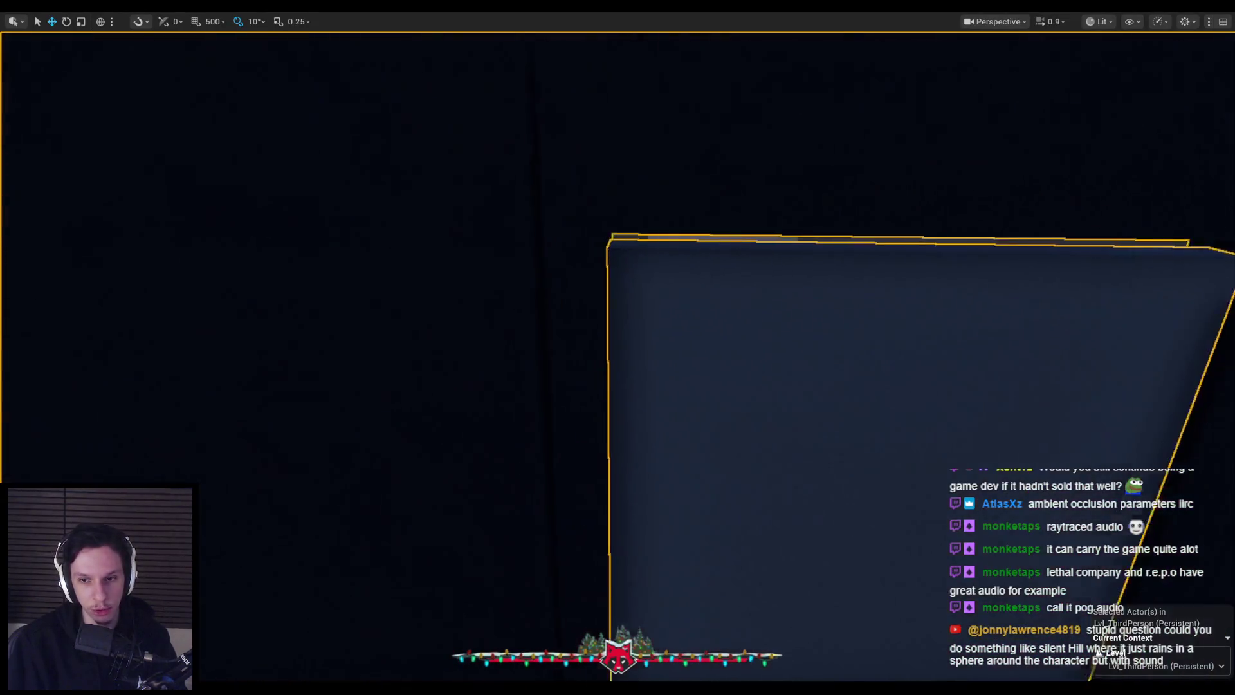
key(f)
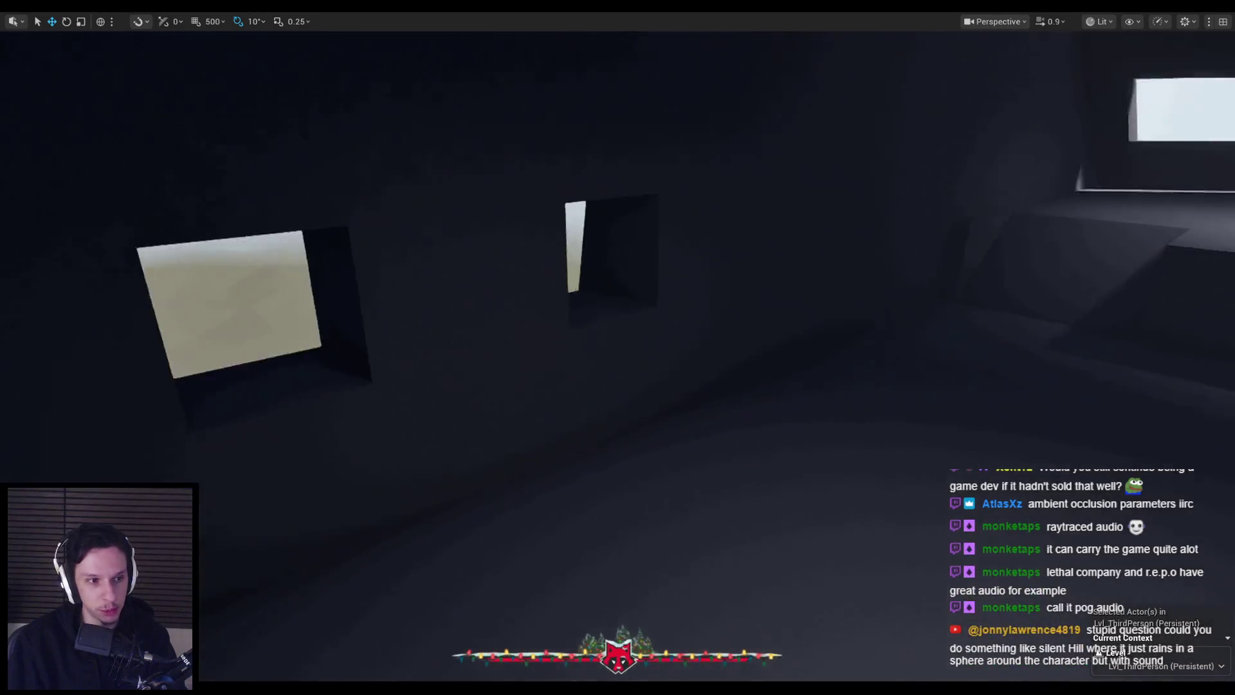
key(alt+p)
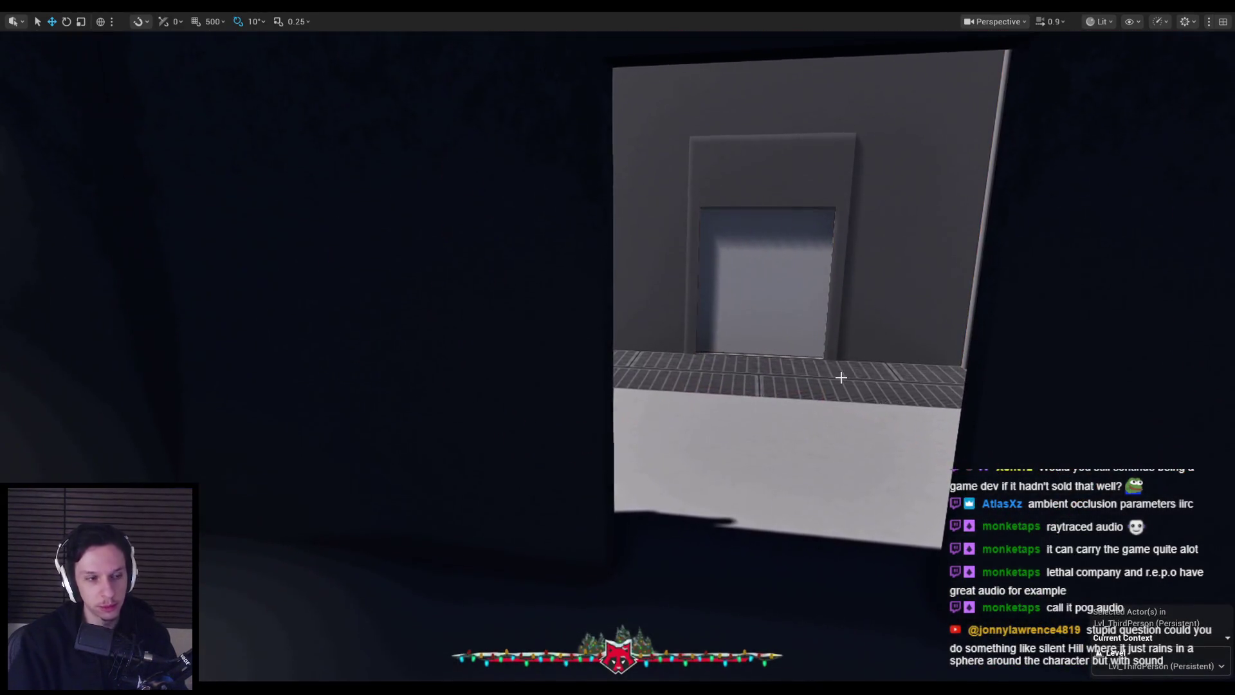
- Open the door and walk through the red-carpeted corridor into a side room
key(w)
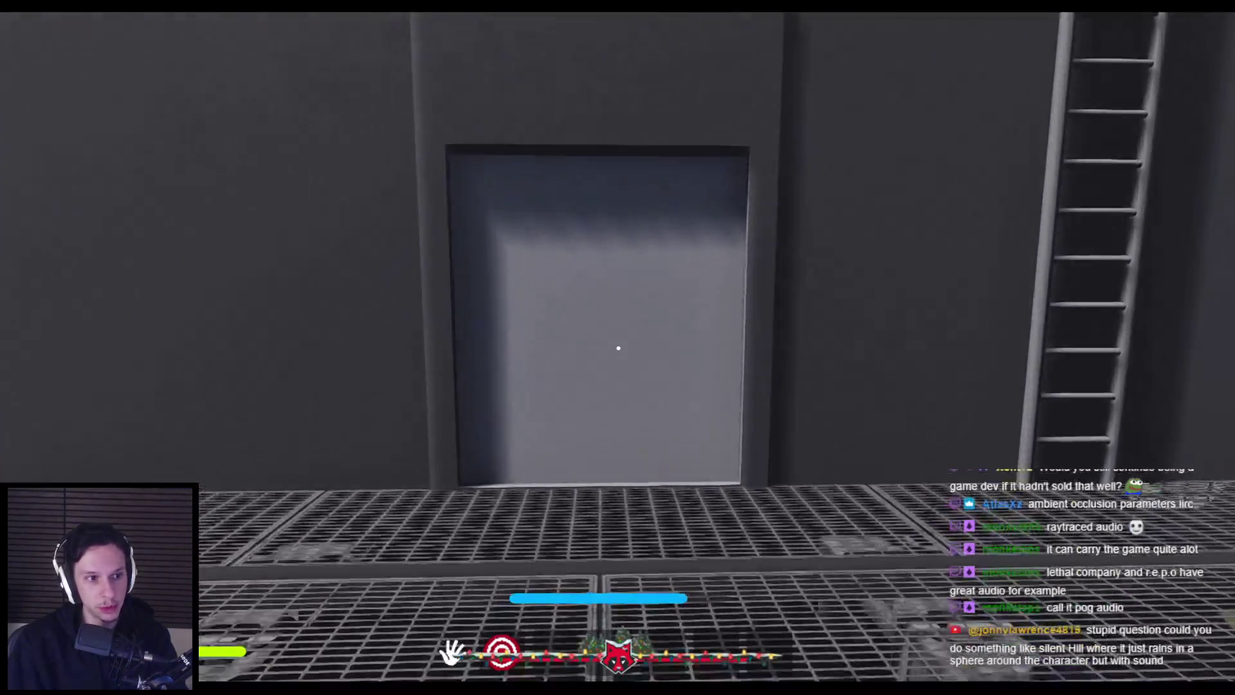
drag(618, 348, 618, 348)
key(w)
key(w)
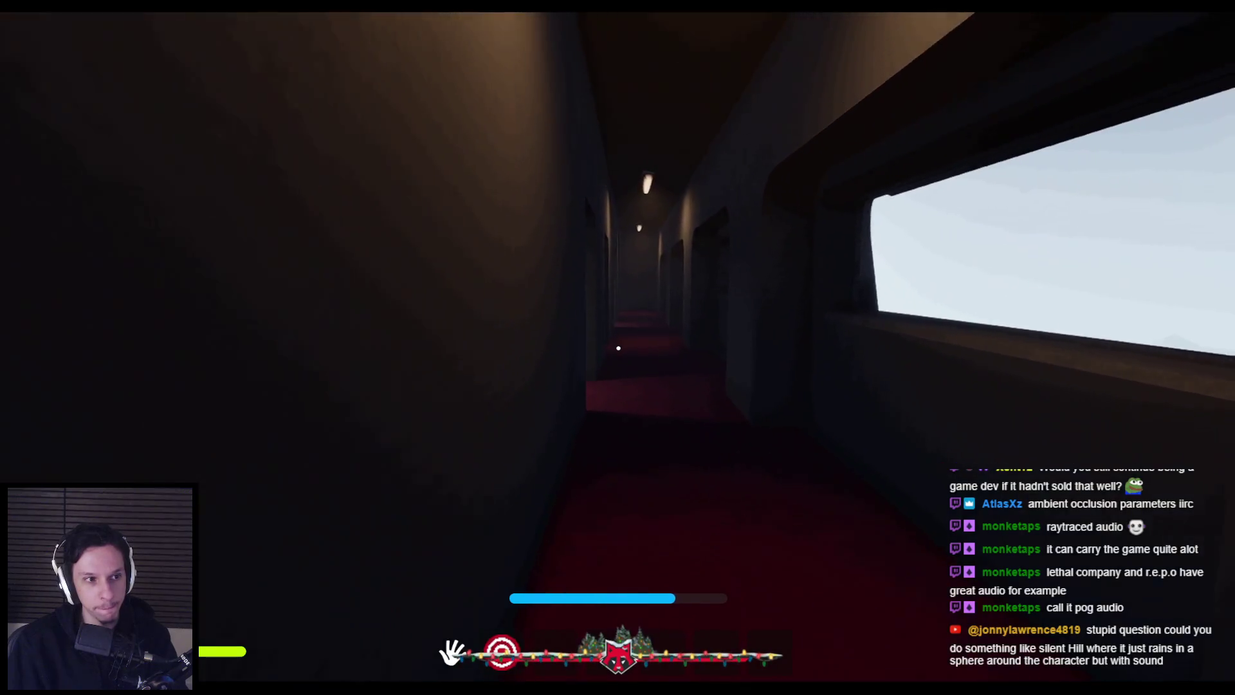
key(w)
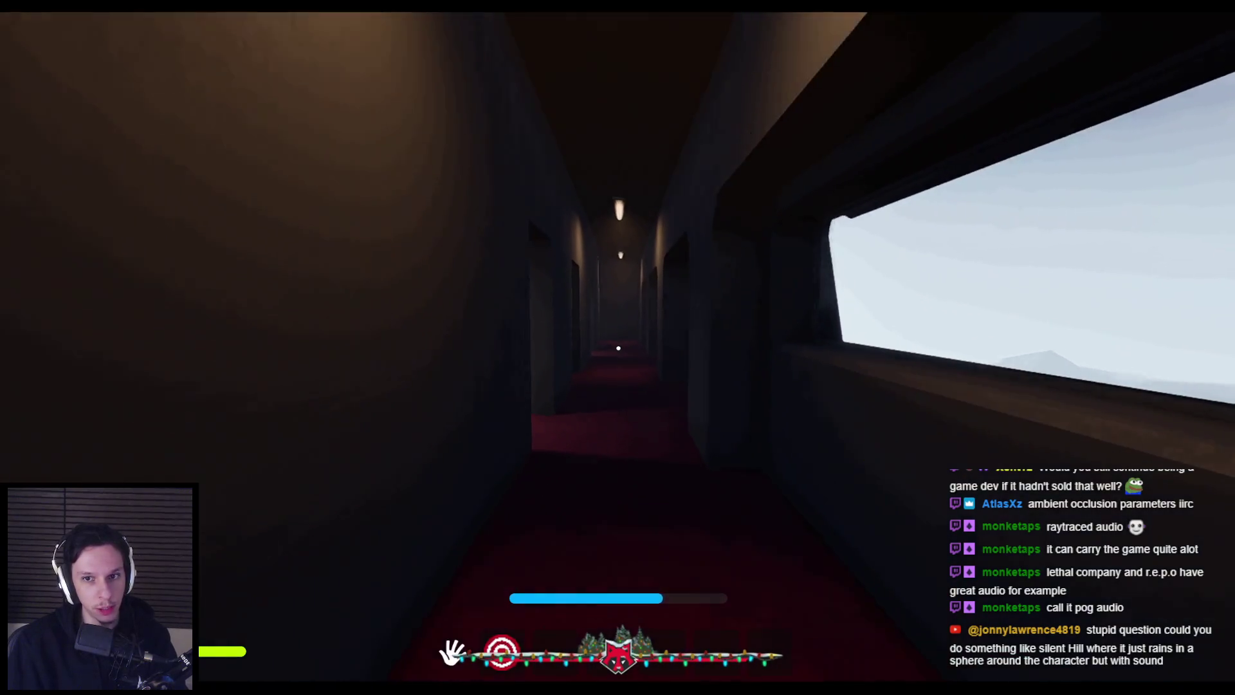
key(s)
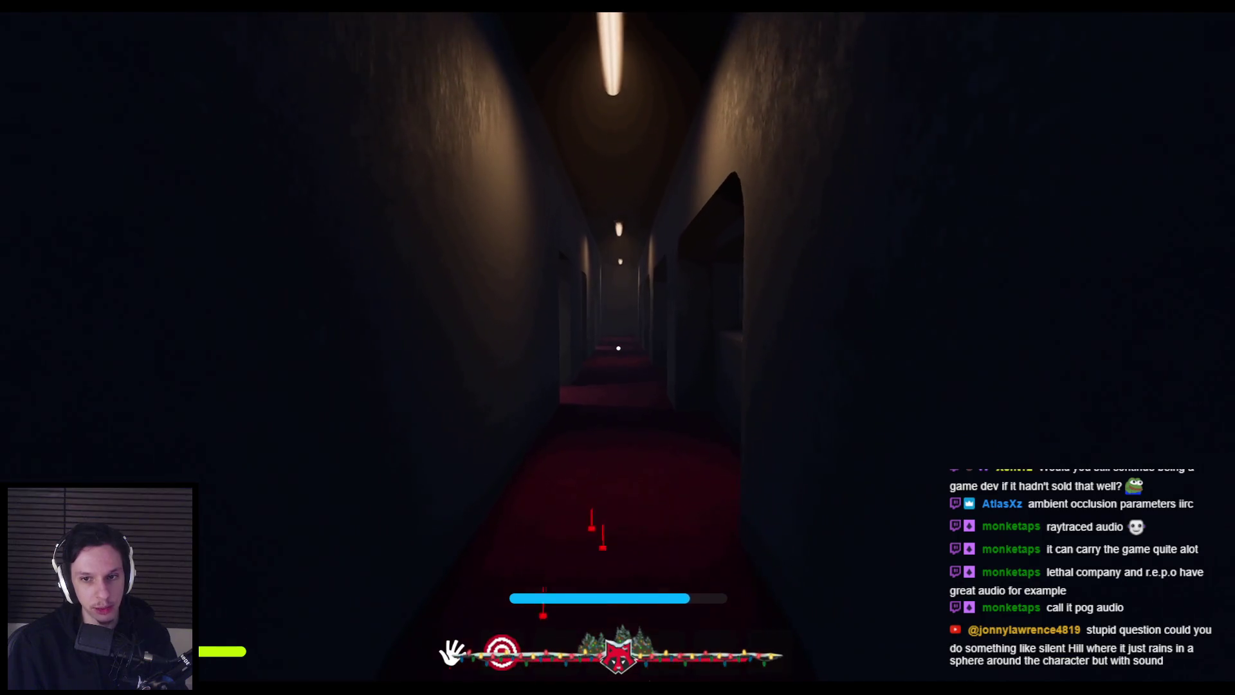
key(w)
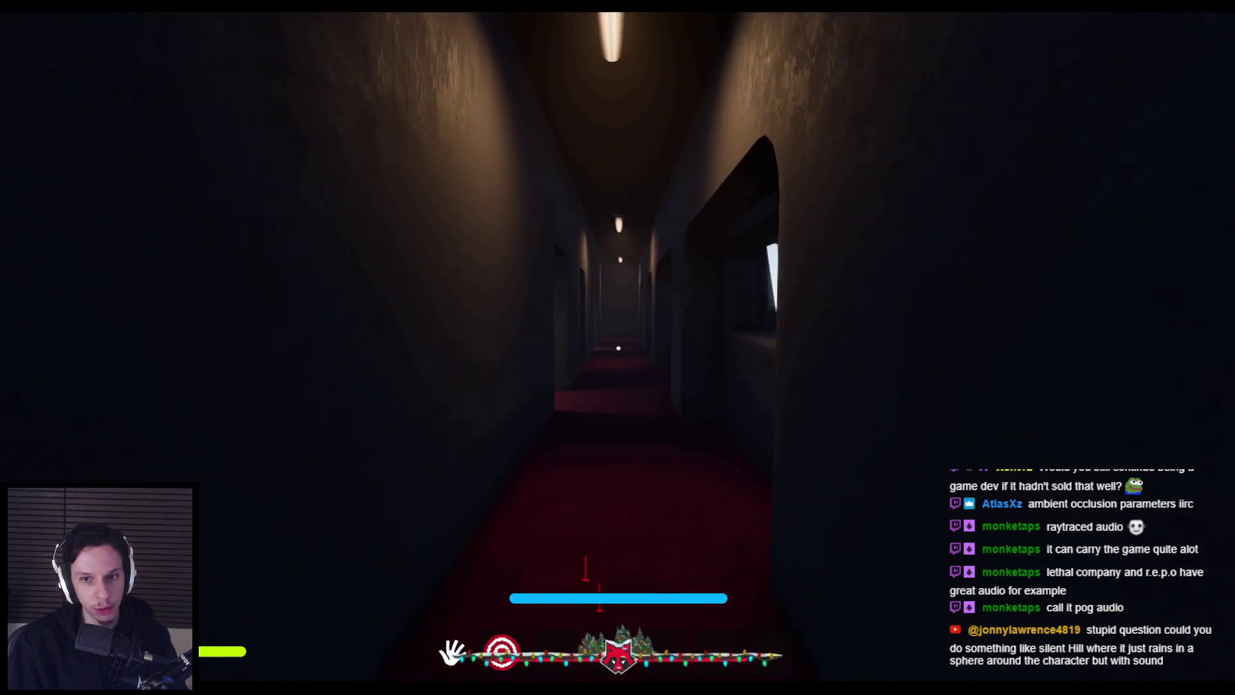
key(w)
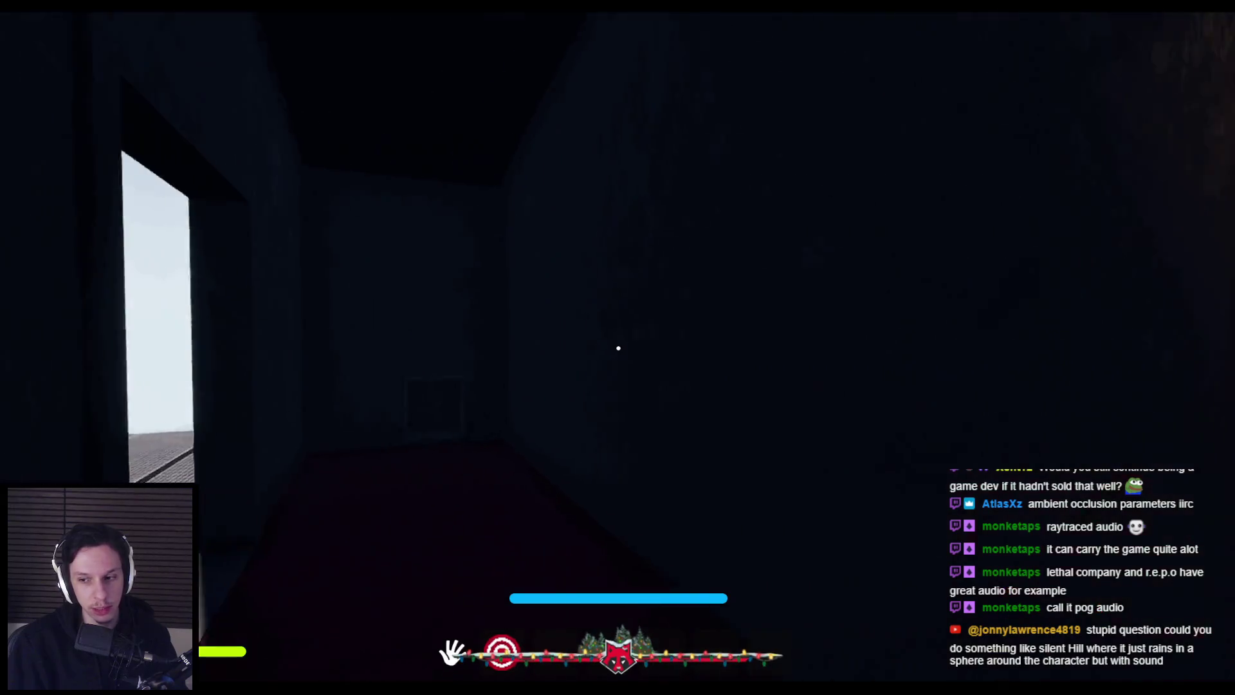
- Sprint back down the corridor, stop the playtest, and open the Edit menu
key(shift+w)
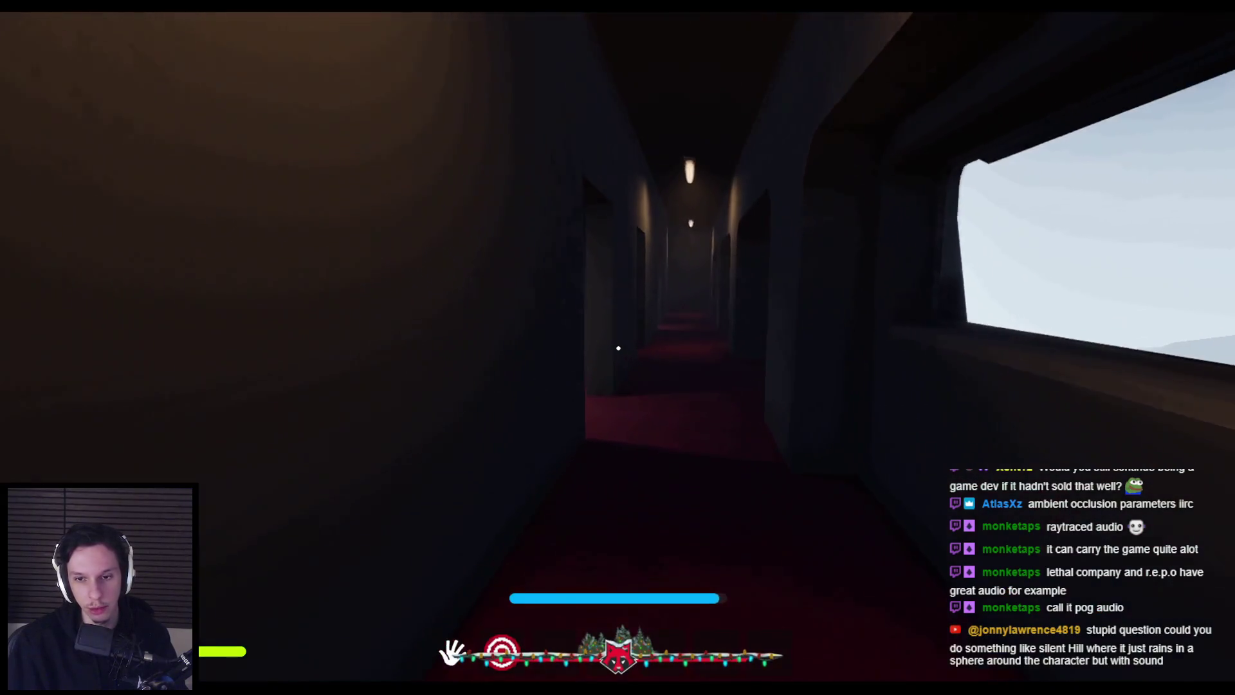
key(shift+w)
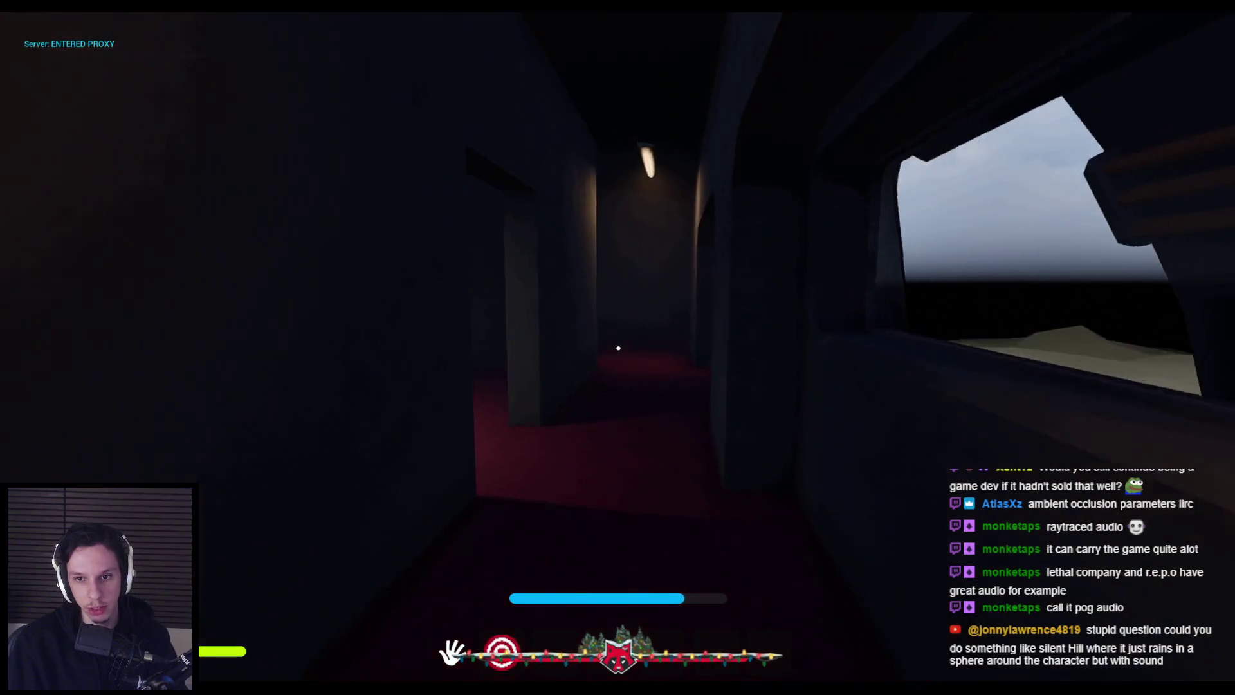
key(w)
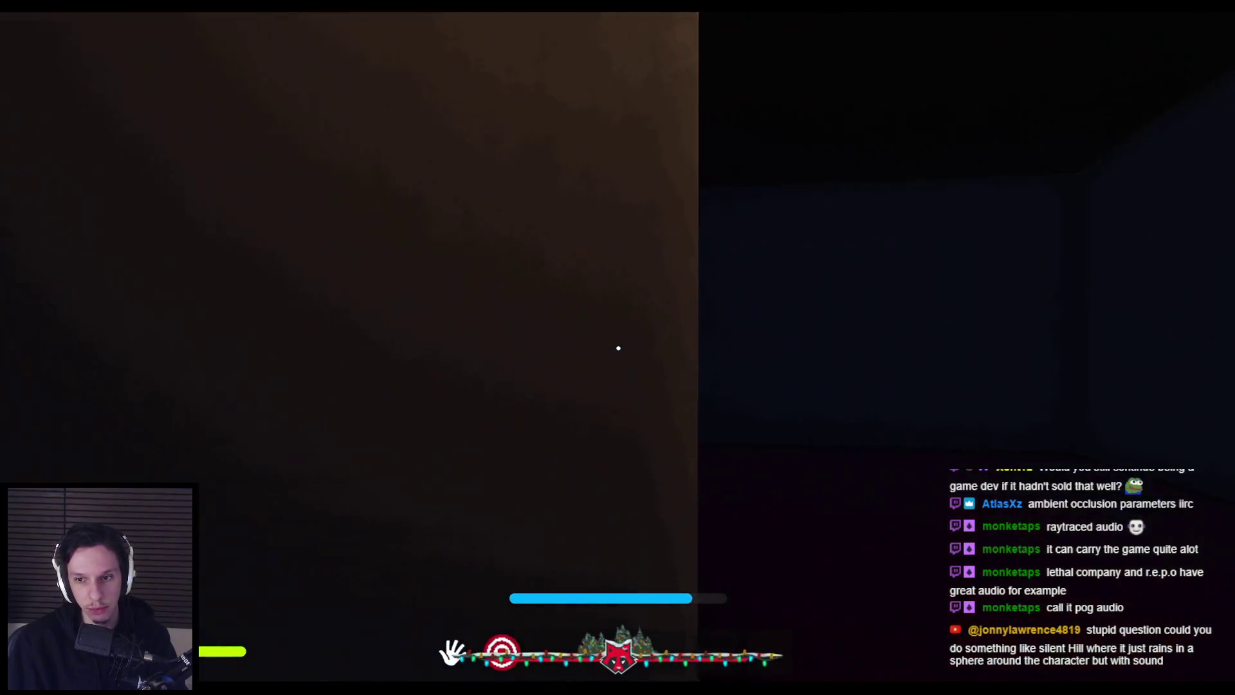
key(shift+w)
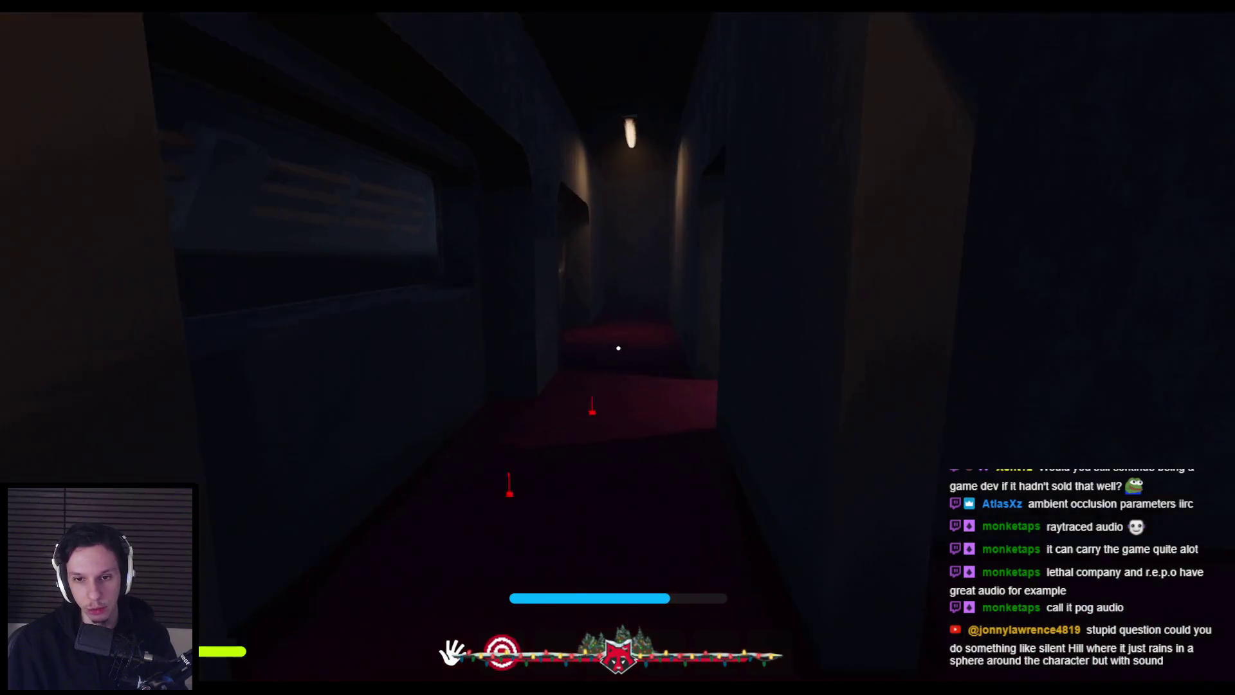
key(shift+w)
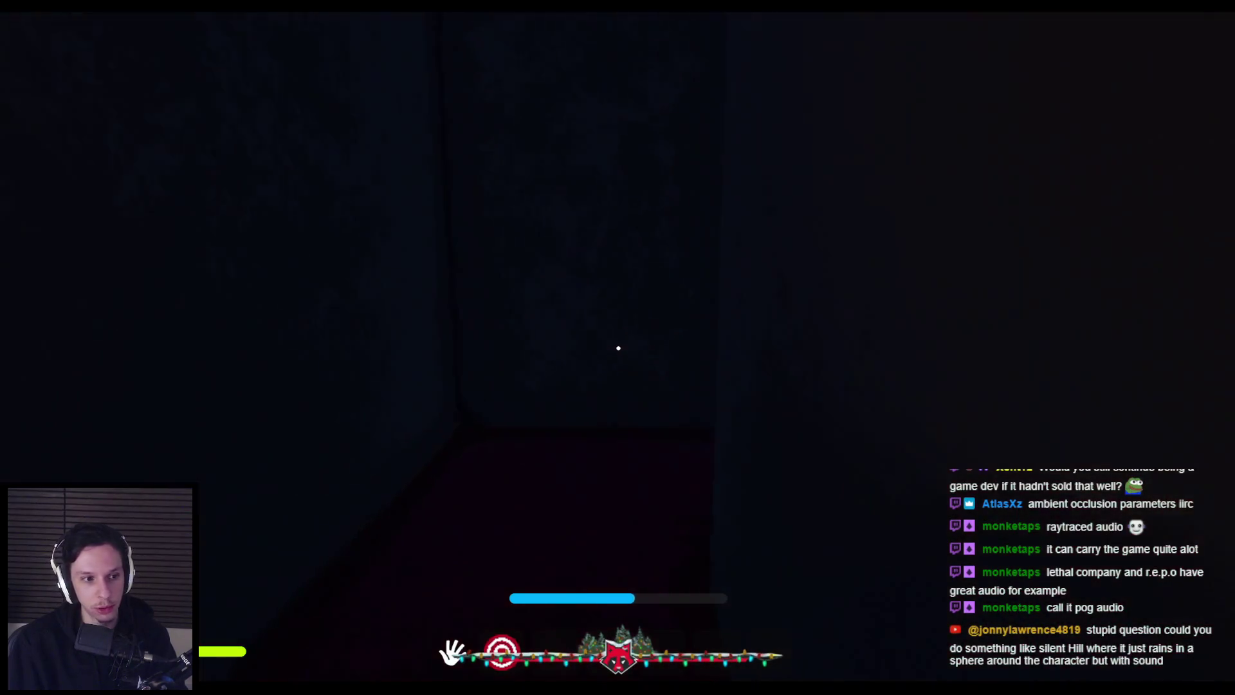
key(w)
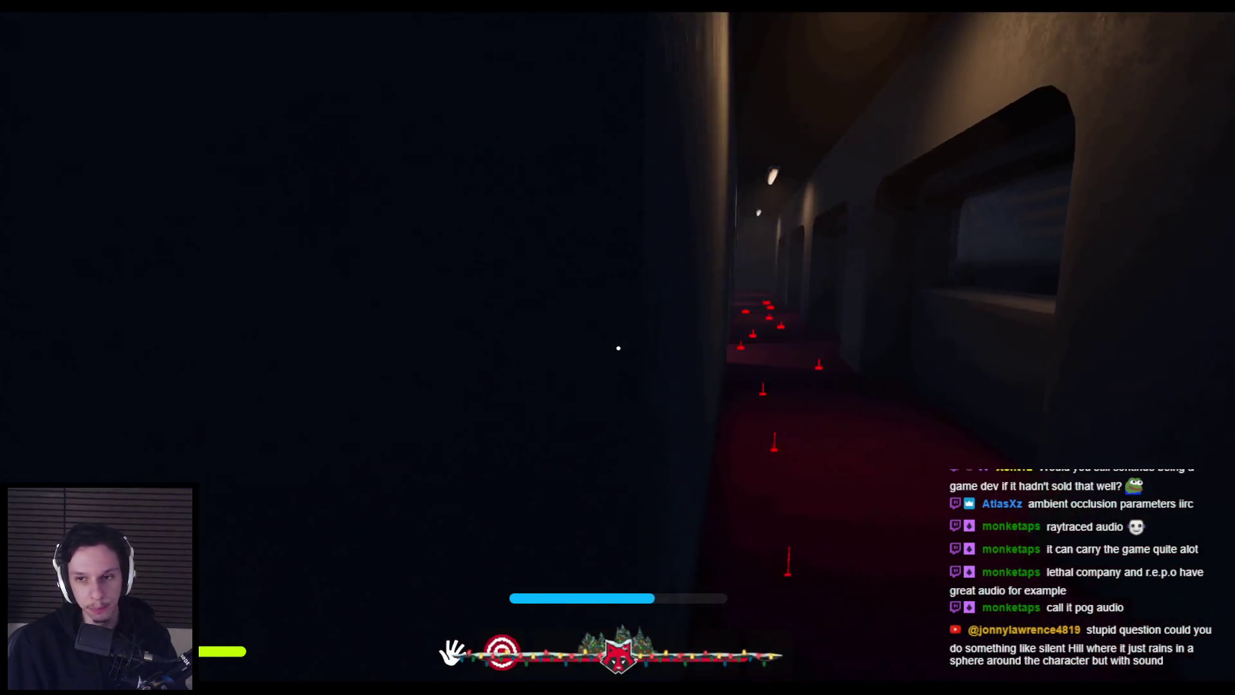
key(Escape)
click(74, 19)
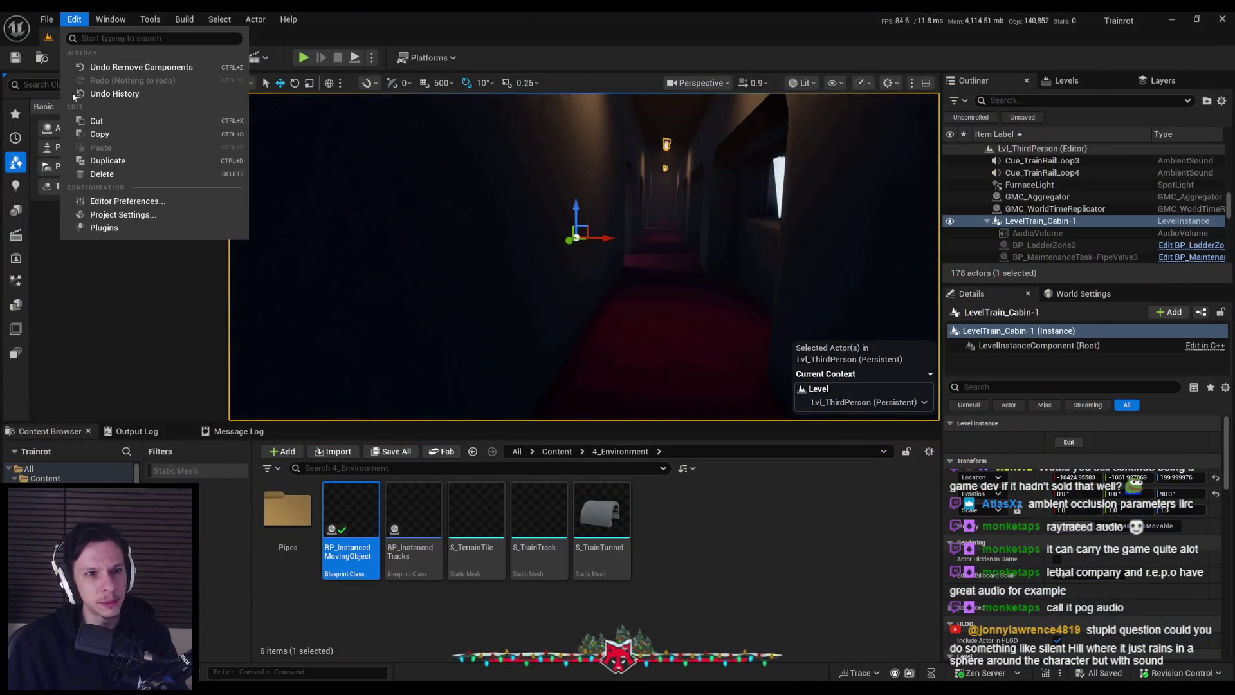
click(129, 219)
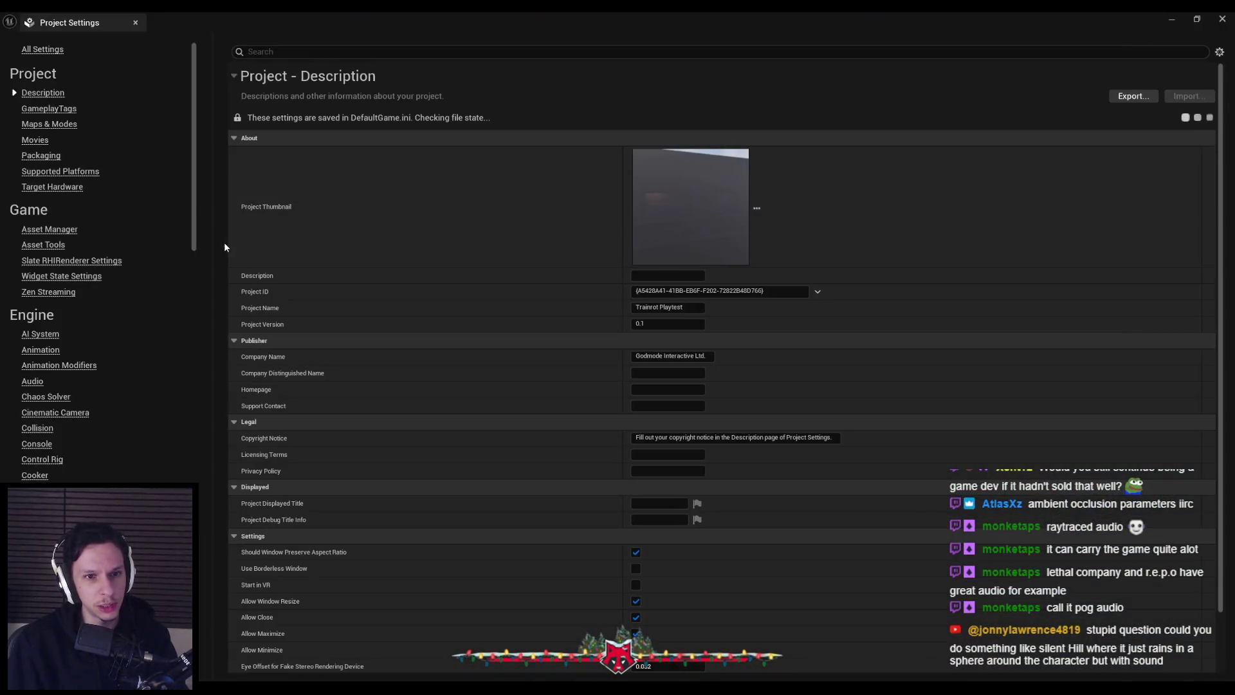
scroll(193, 202, down, 10)
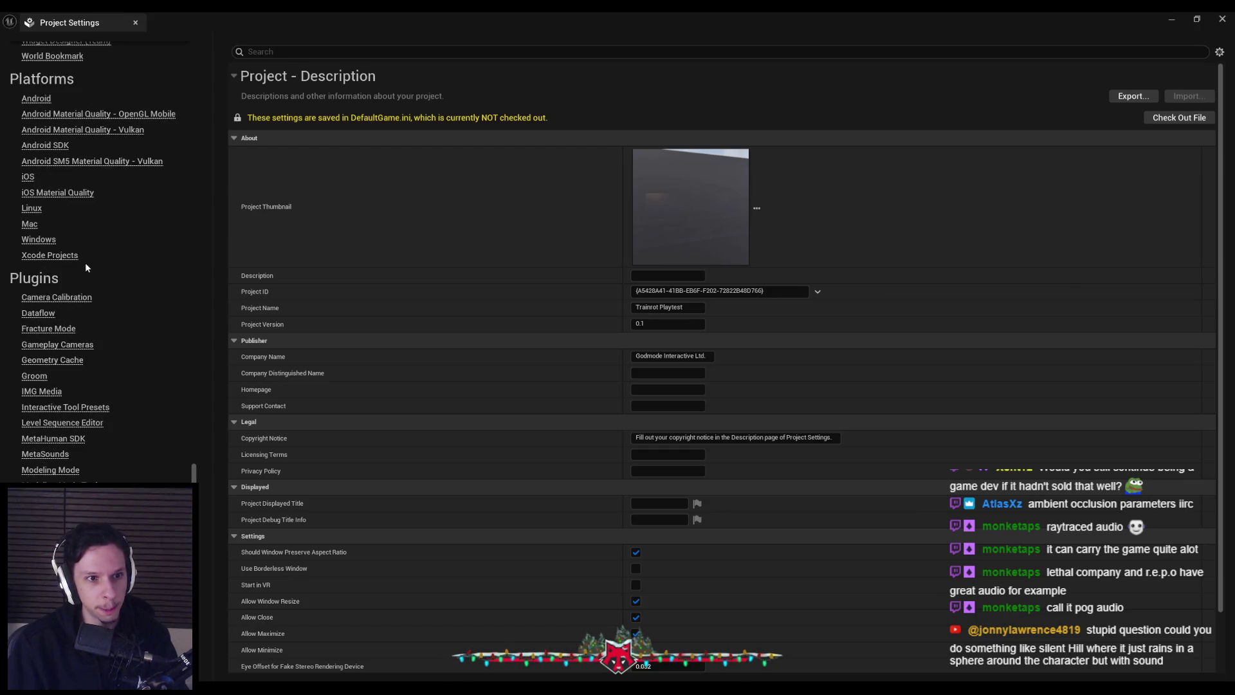
click(39, 239)
scroll(688, 476, down, 10)
click(738, 442)
click(613, 450)
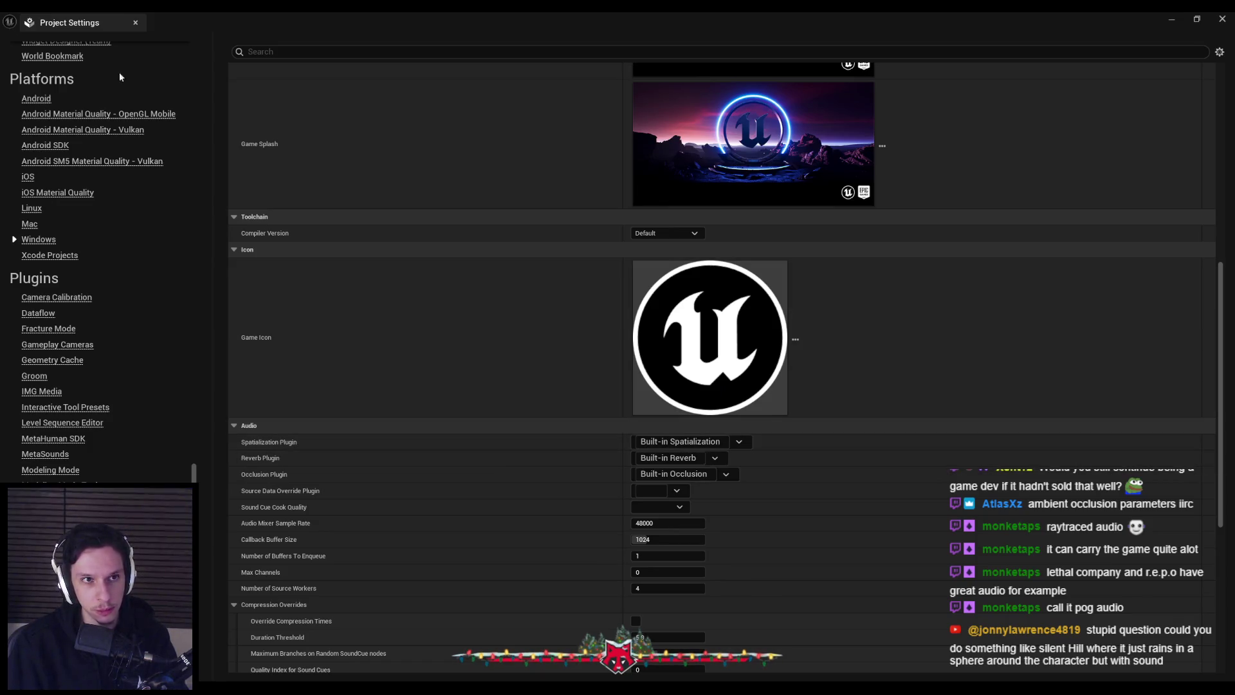
key(alt+Tab)
key(w)
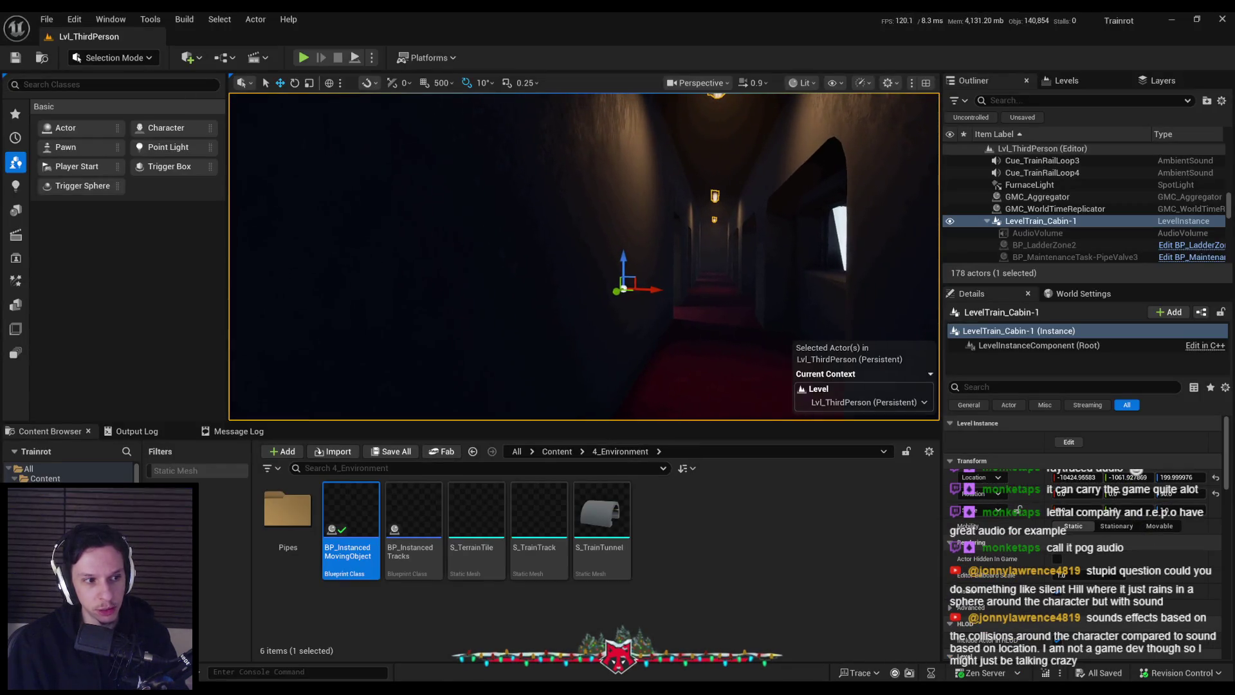
- Fly the viewport down the corridor and into the lit train cabin
key(Right)
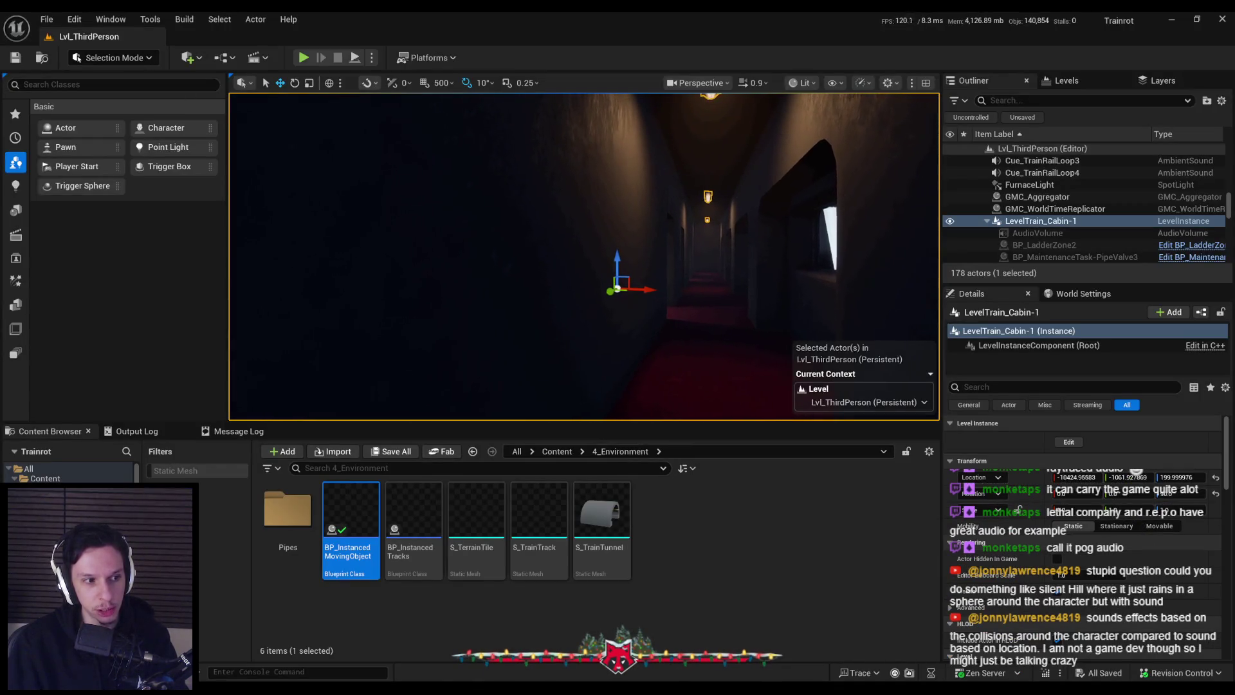
key(Right)
key(w)
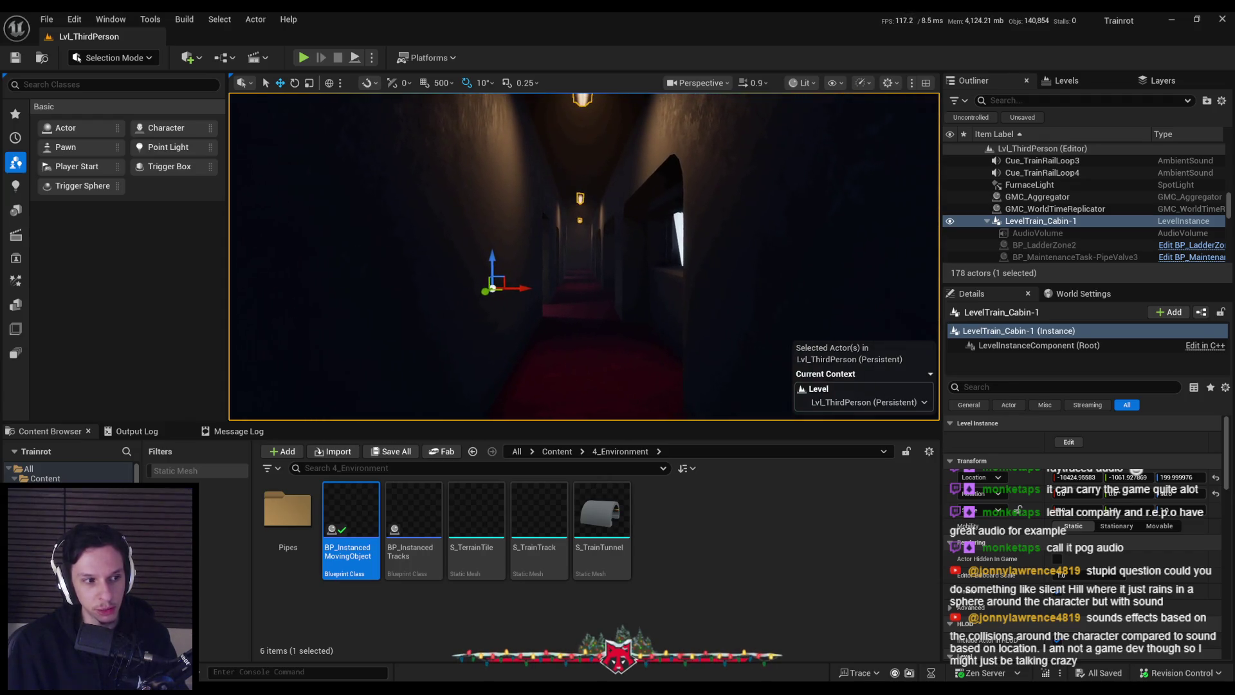
key(s)
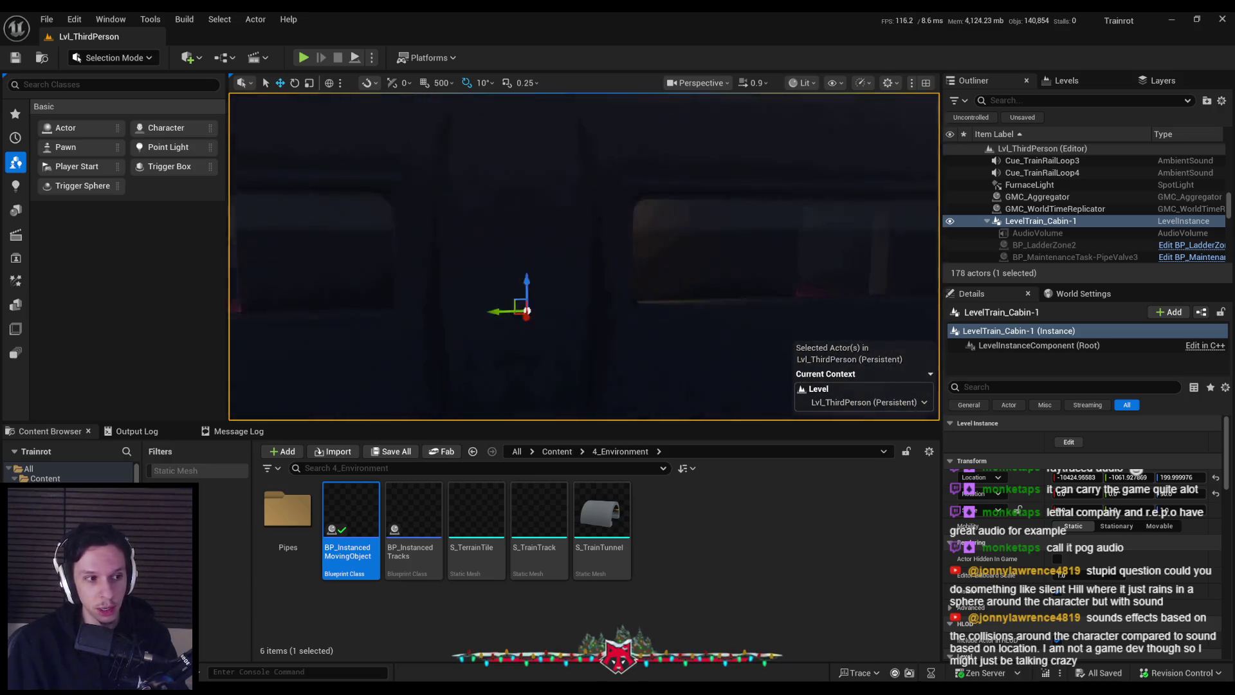
key(w)
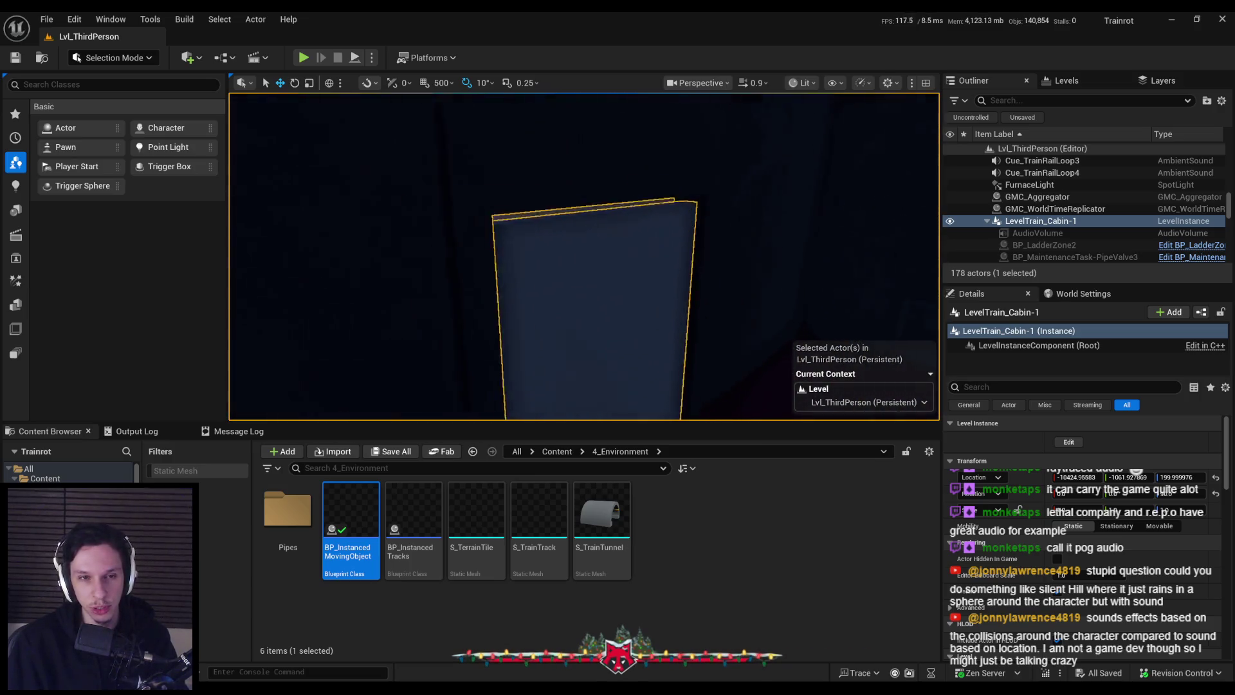
- Frame LevelTrain_Cabin-1, then start a playtest in immersive fullscreen view
key(f)
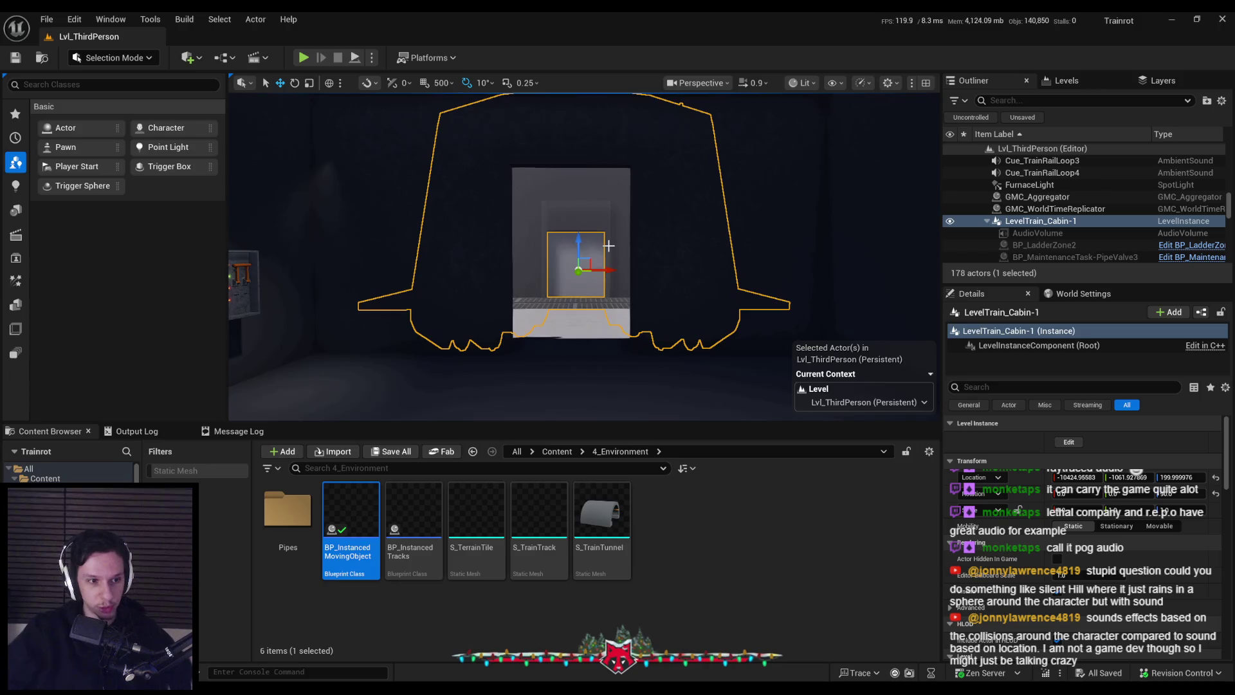
key(f)
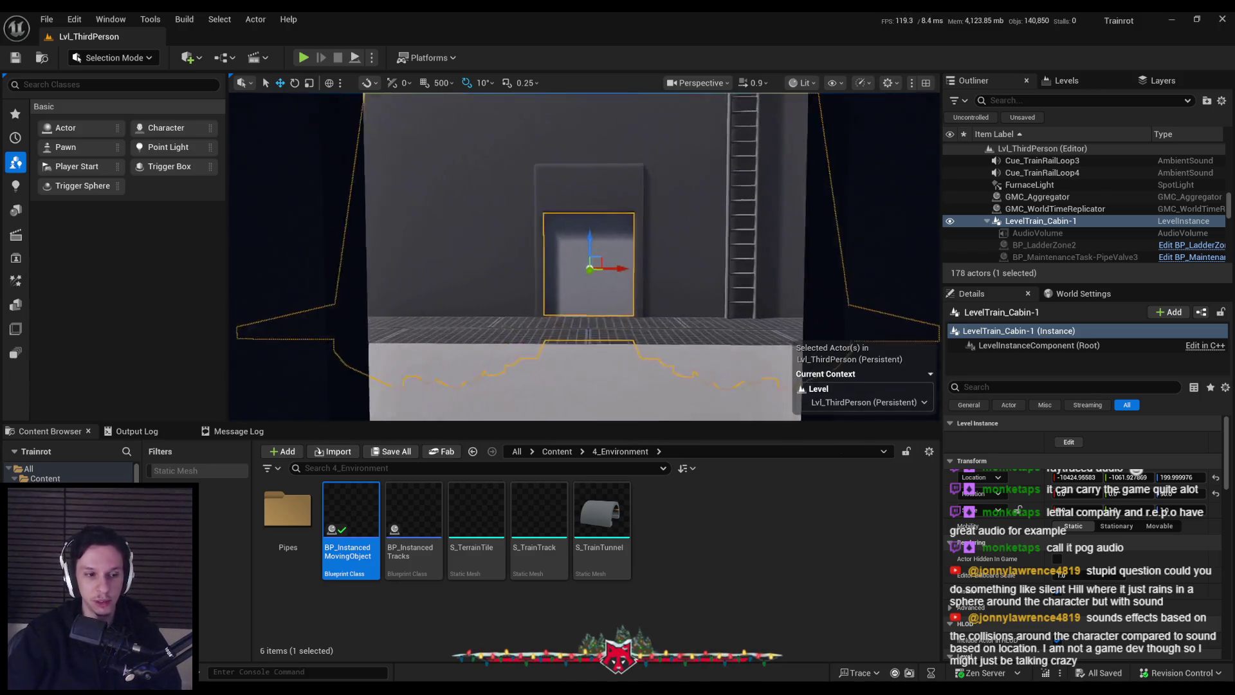
drag(518, 213, 518, 212)
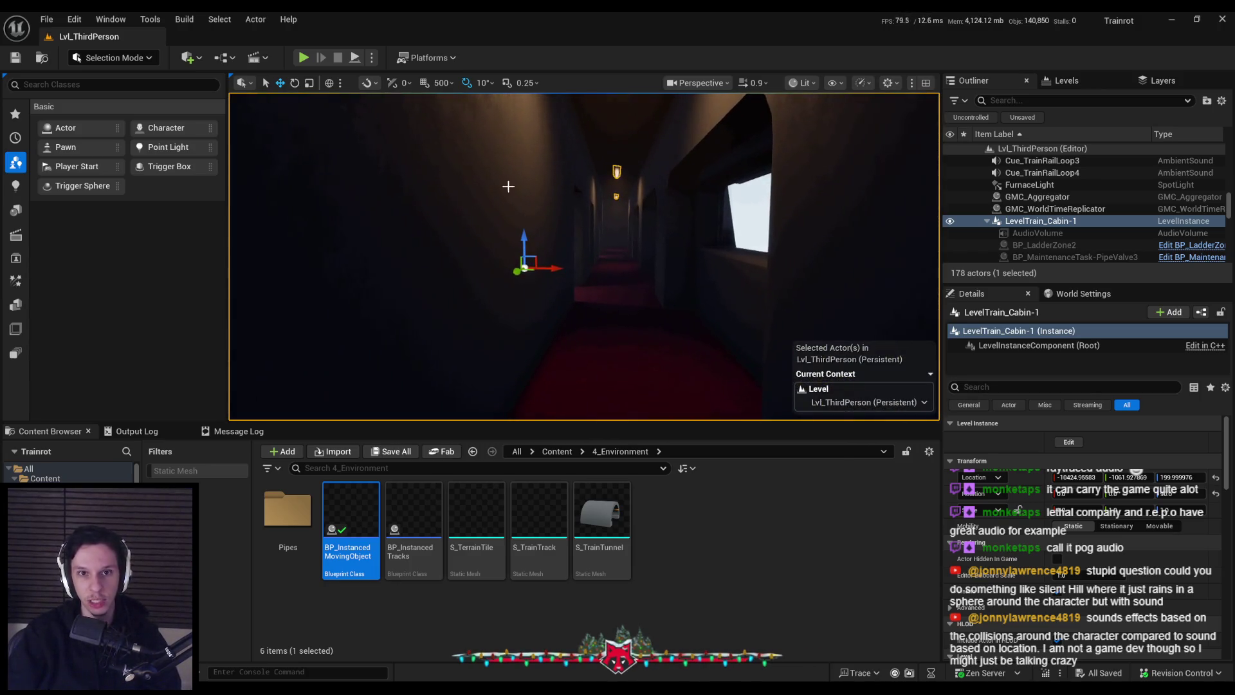
click(311, 60)
key(F11)
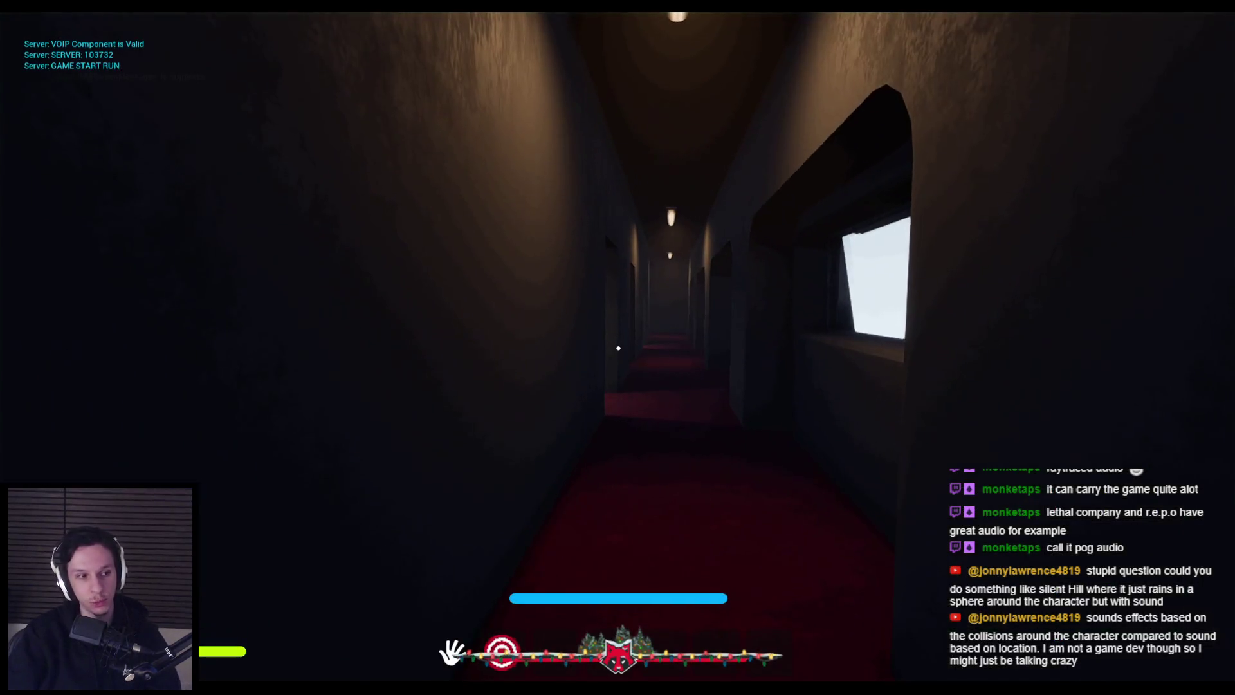
- Walk the character through the dark corridor past the bright window, then end the playtest
key(w)
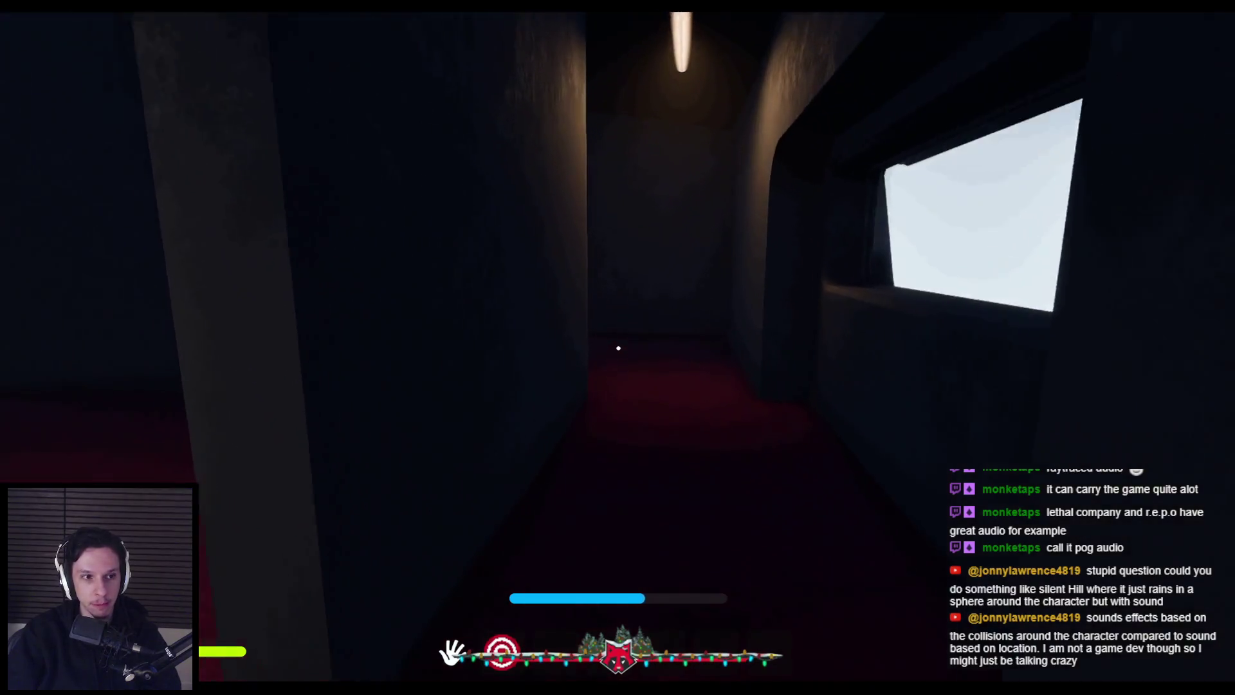
mouse_move(618, 348)
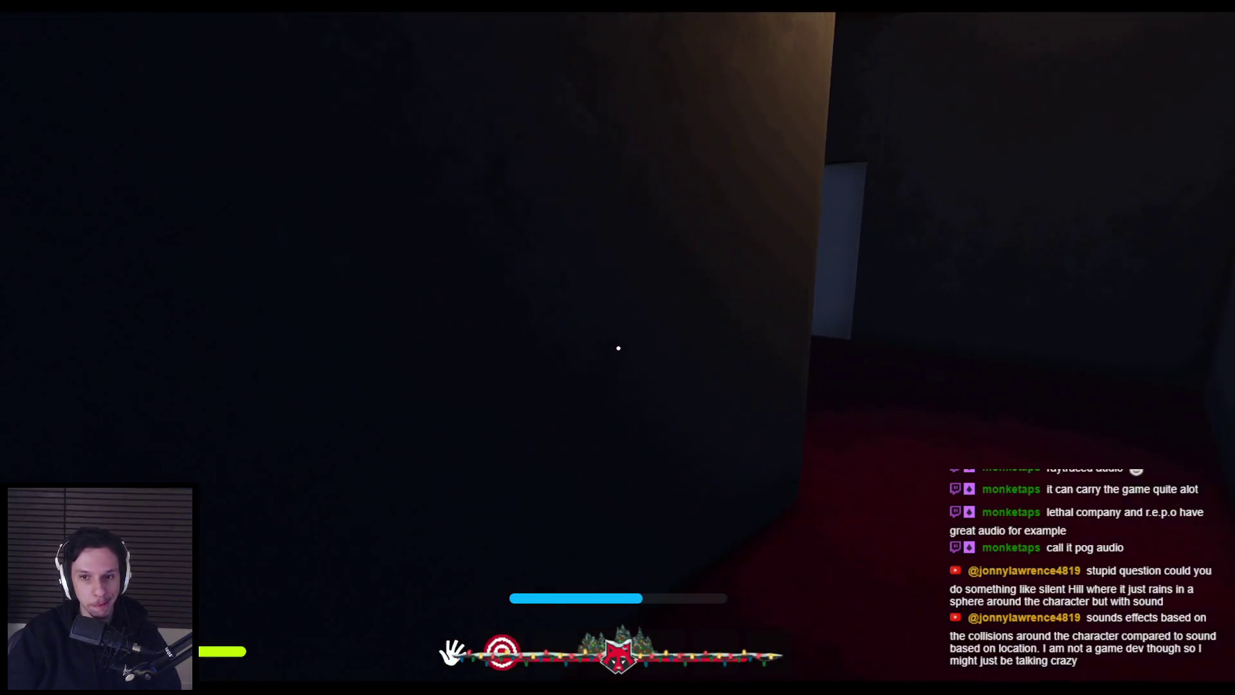
key(w)
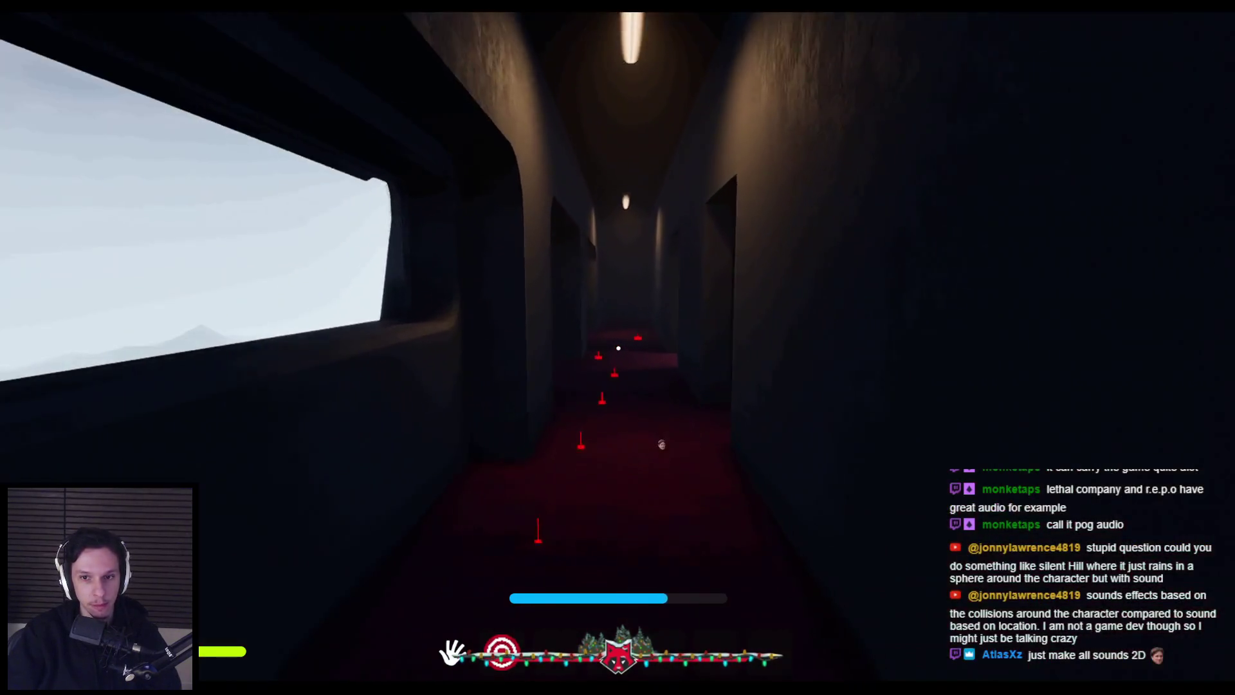
key(w)
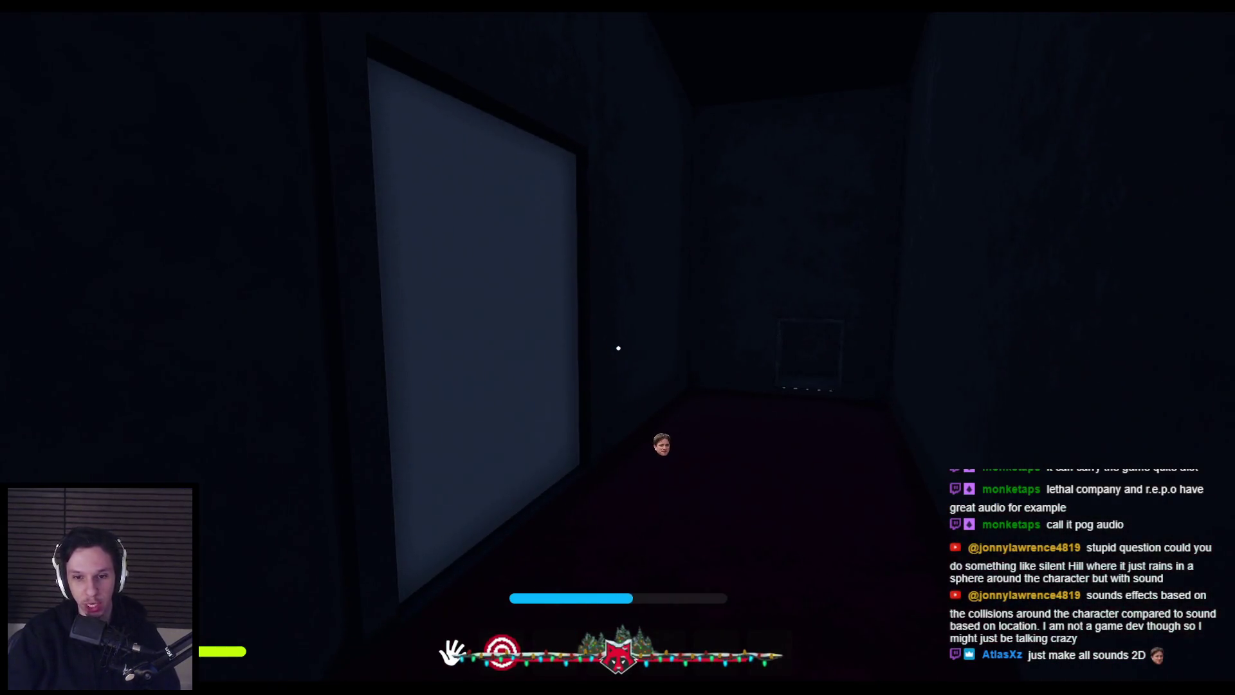
key(w)
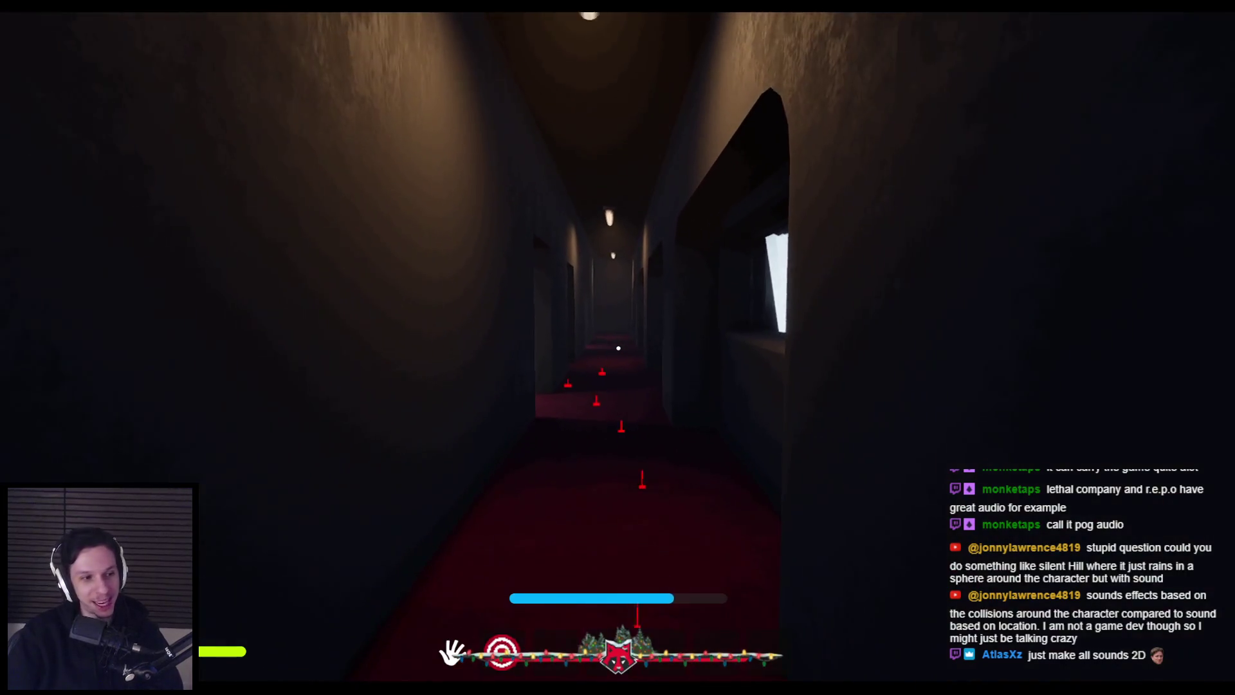
key(w)
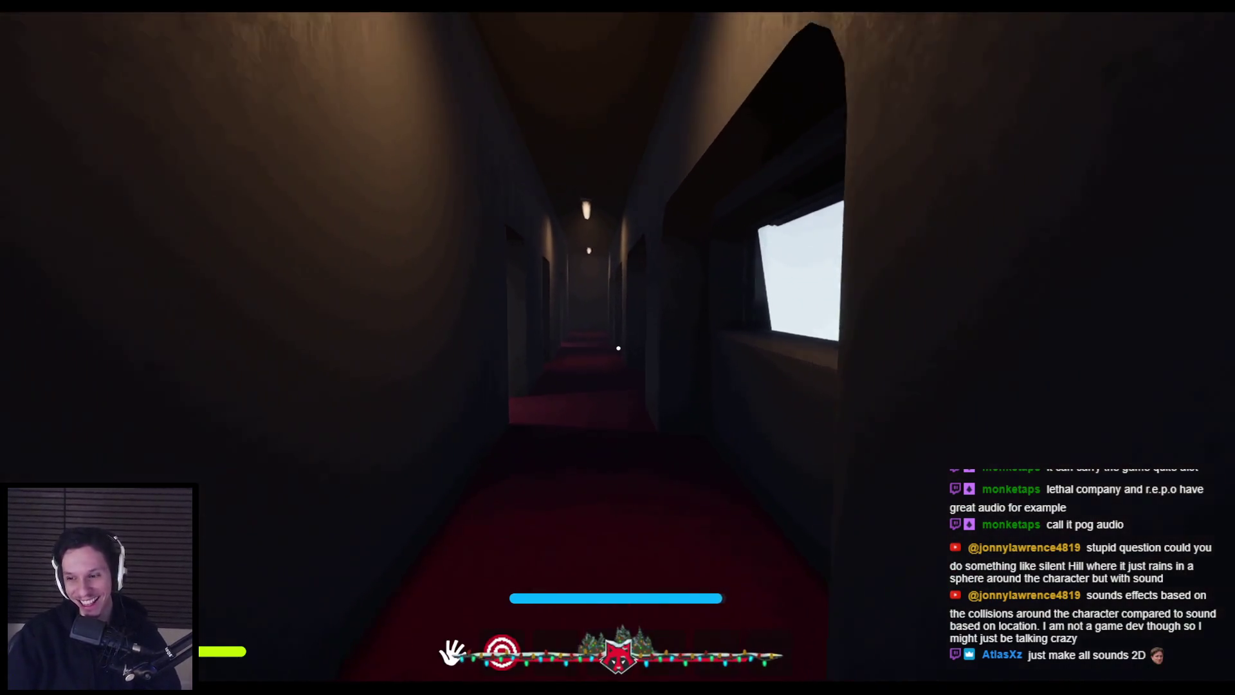
key(Escape)
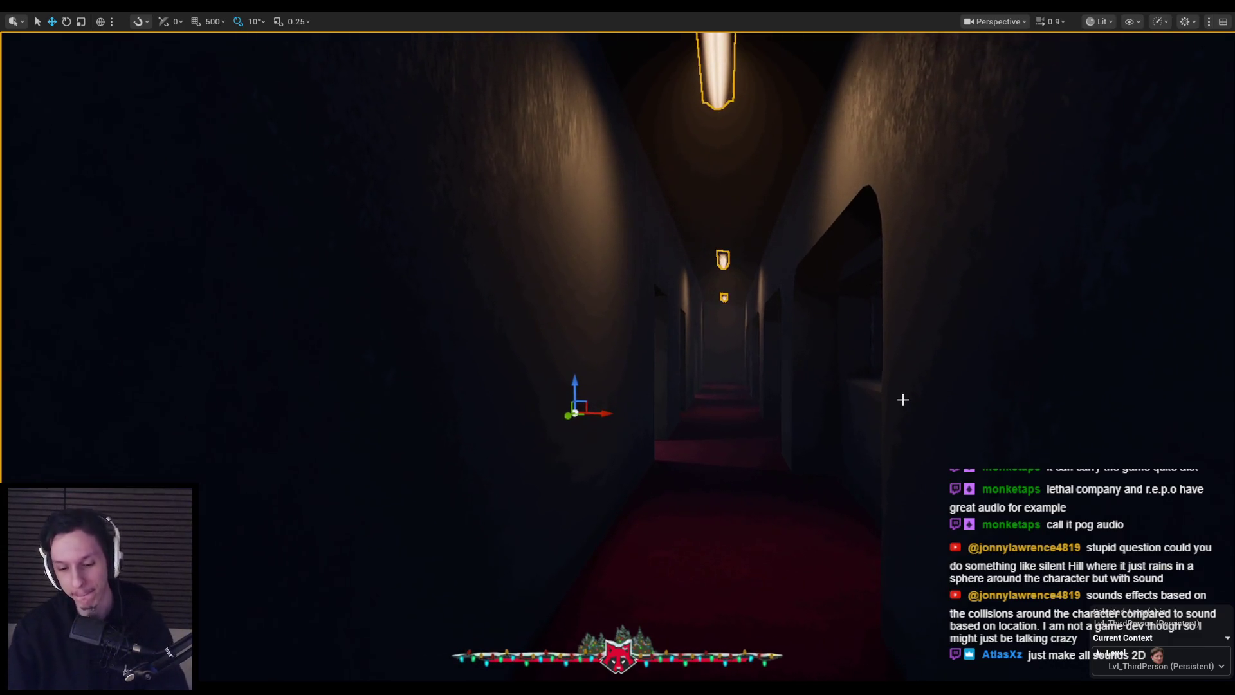
- Restore the full editor layout, go up to the top-level Content folder, and switch to Trello
key(F11)
drag(782, 347, 729, 341)
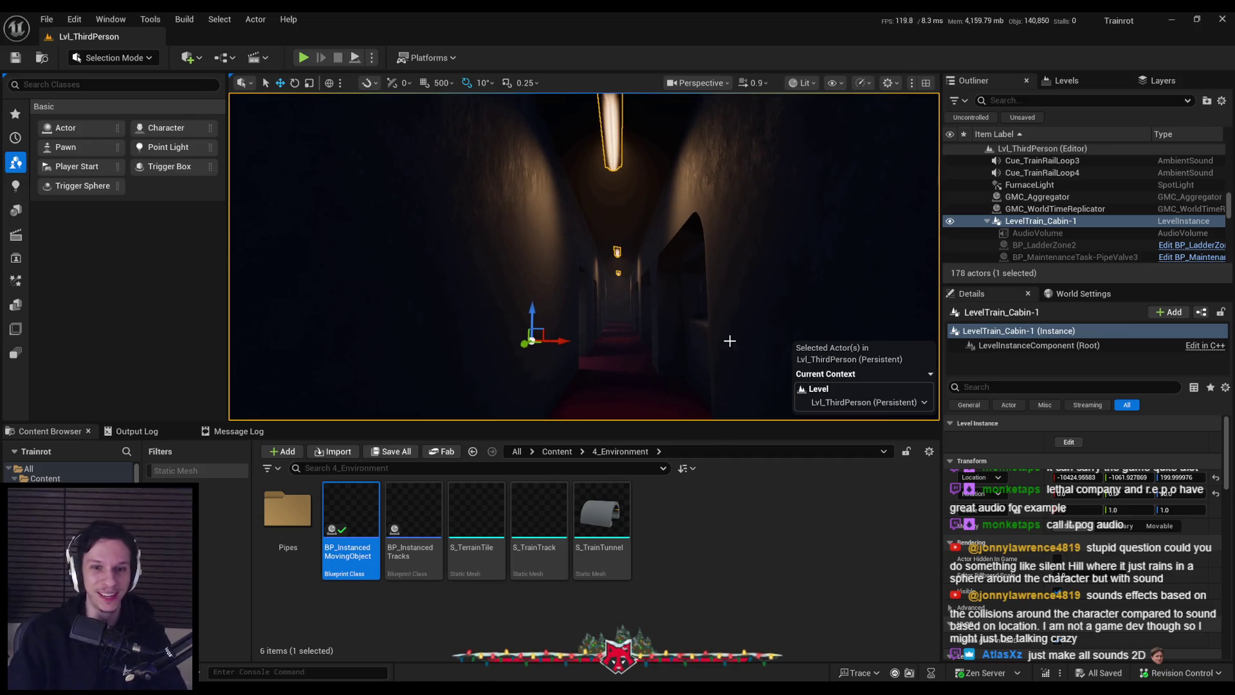
click(691, 572)
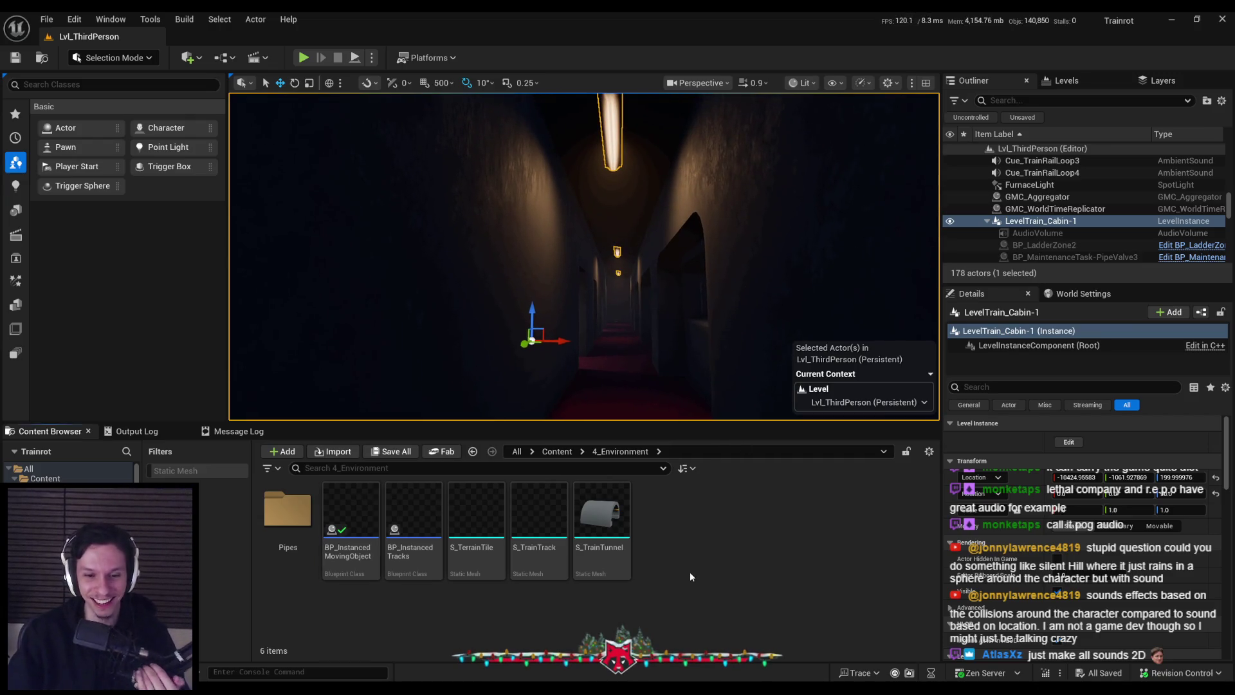
click(557, 450)
key(alt+Tab)
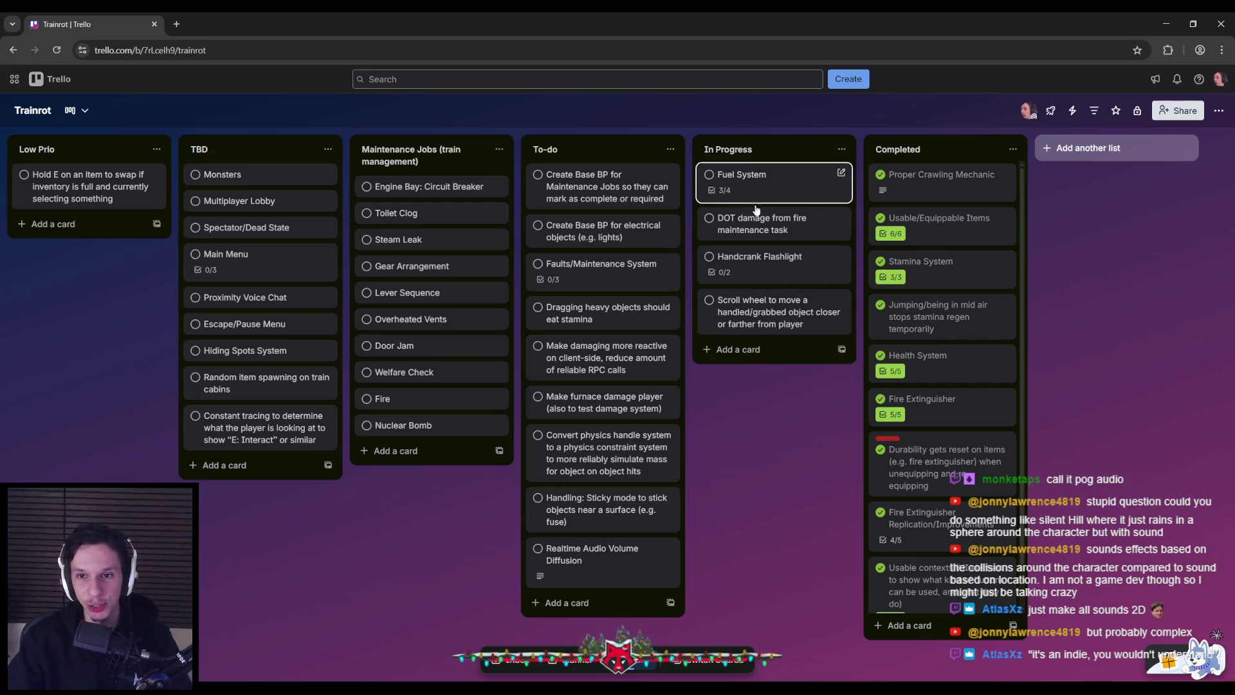
- Open the Handcrank Flashlight card to review its durability checklist, then return to Unreal
click(764, 271)
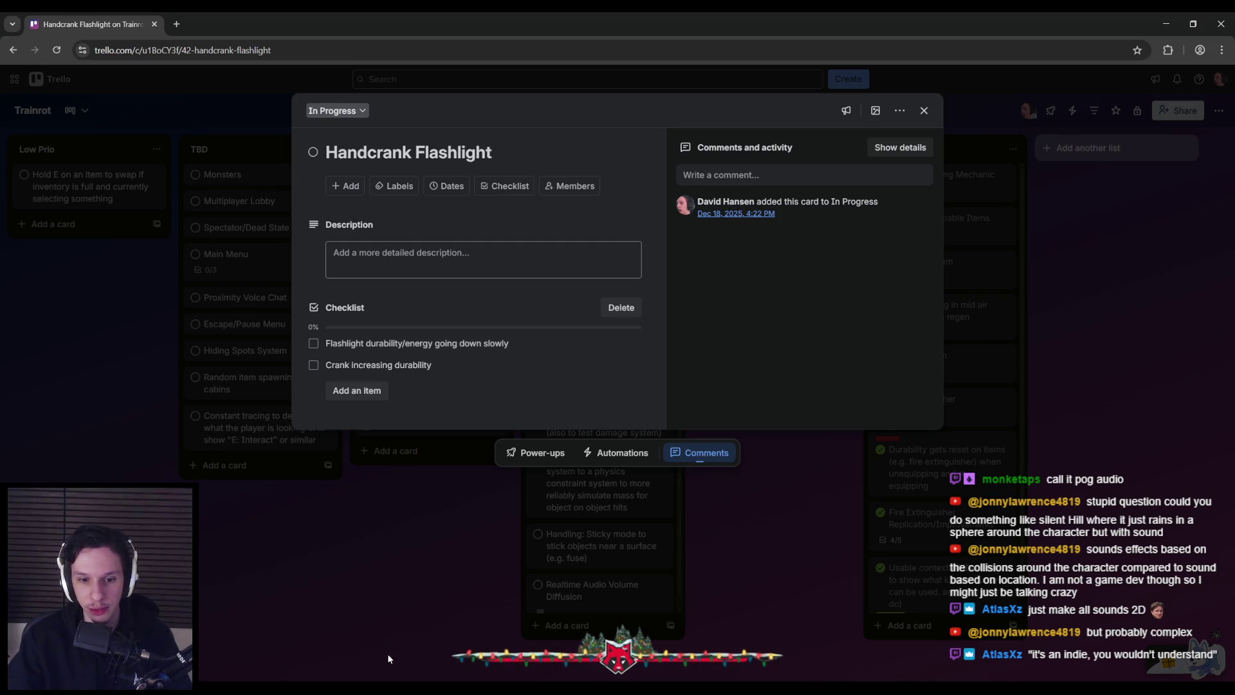
key(alt+Tab)
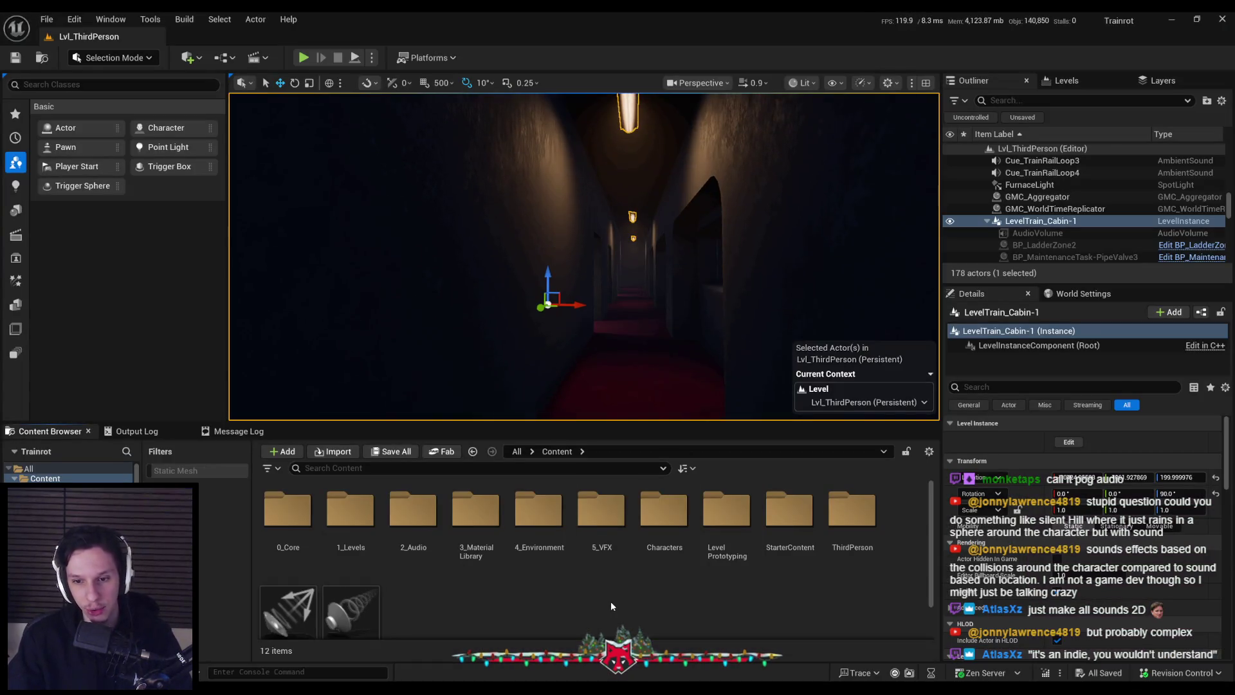
- Open BP_Item-FireExtinguisher from the 0_Core > Items folder
double_click(291, 538)
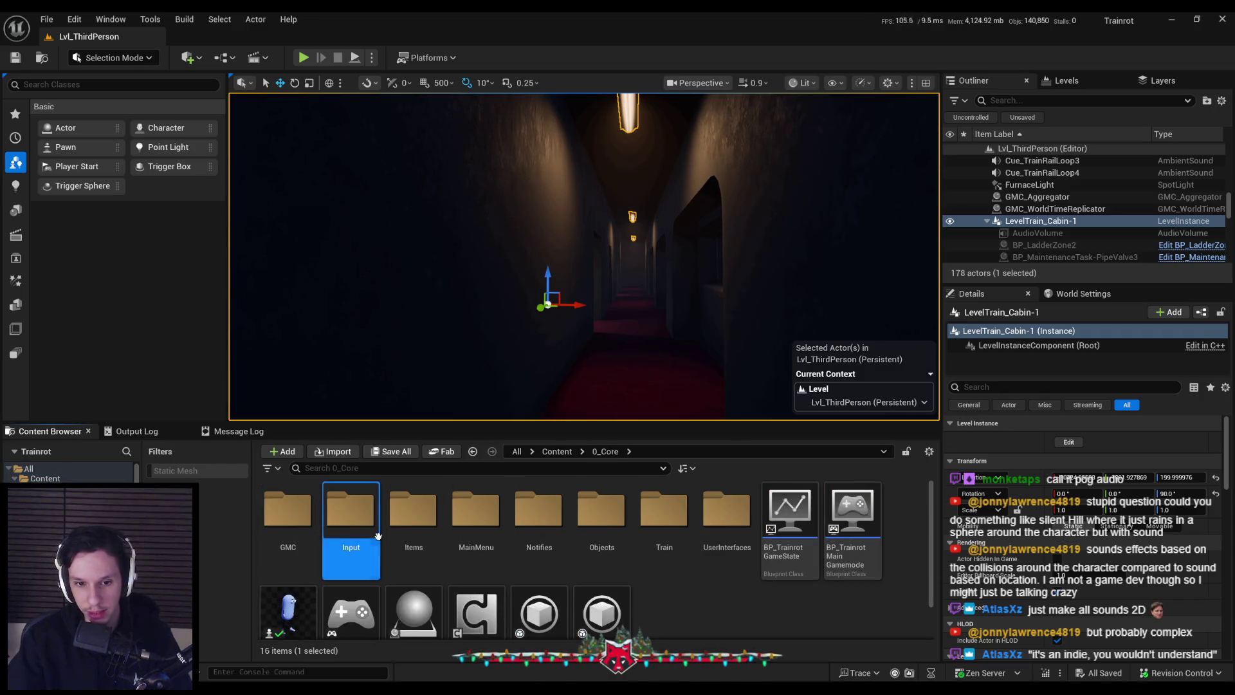
double_click(416, 529)
double_click(350, 515)
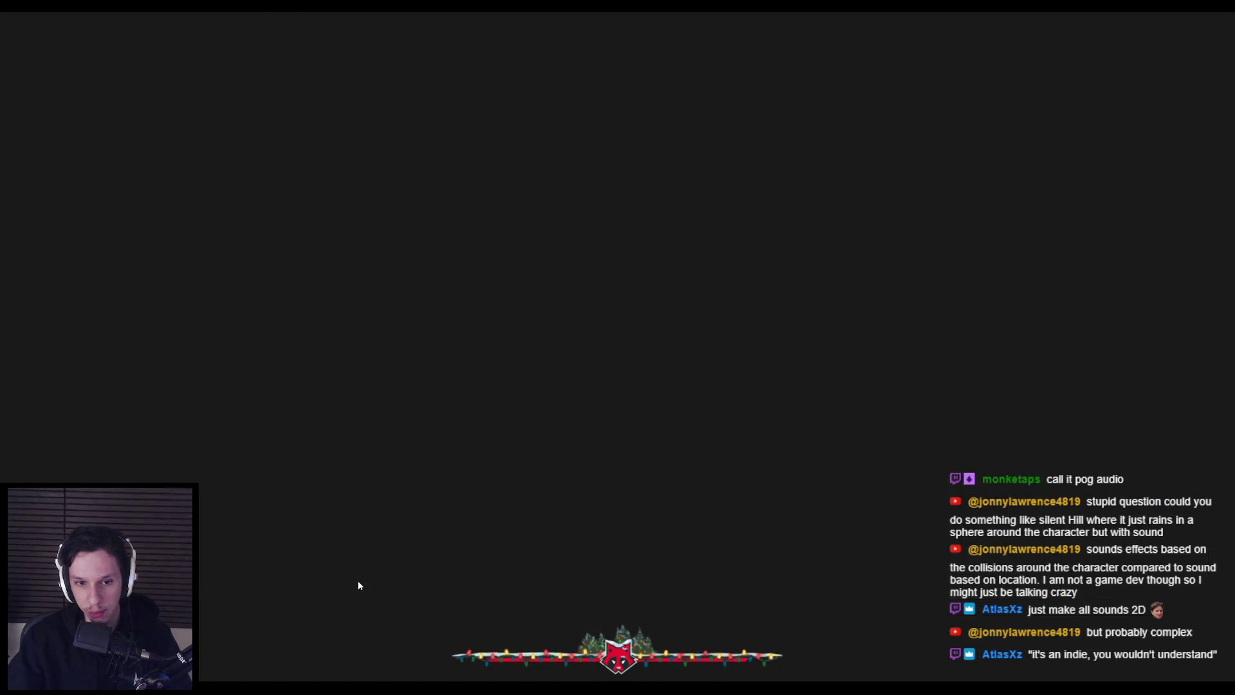
scroll(462, 339, down, 2)
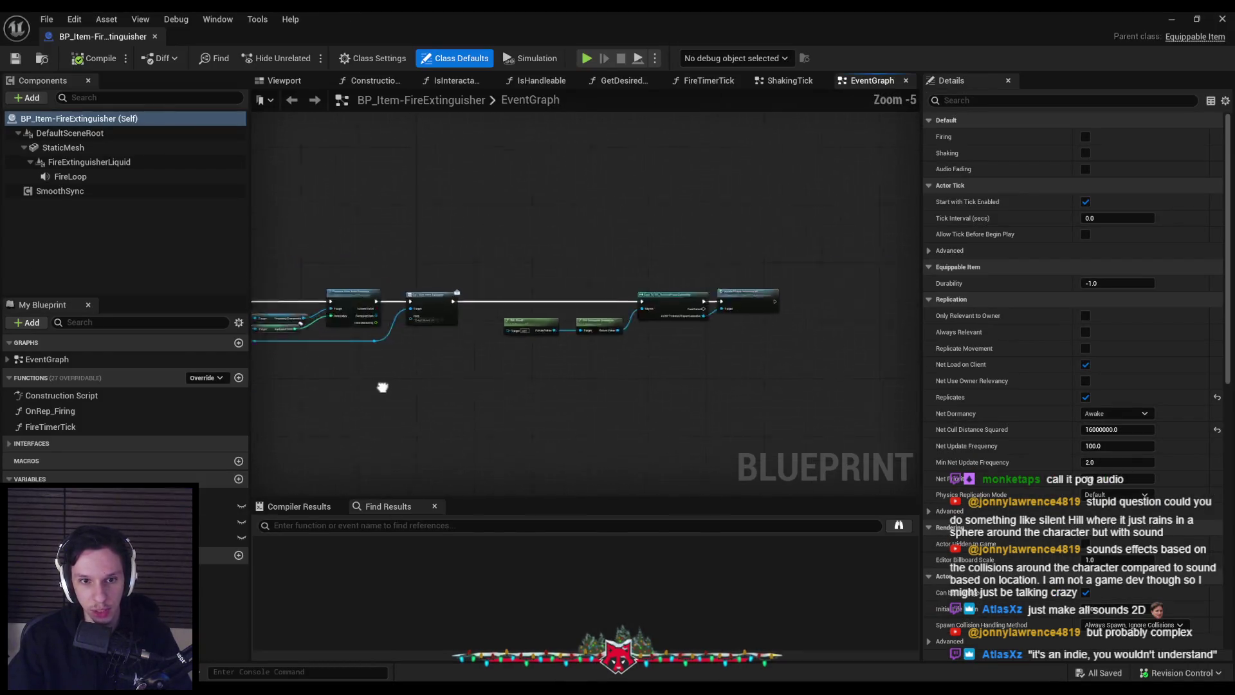
scroll(413, 317, up, 2)
scroll(350, 267, up, 4)
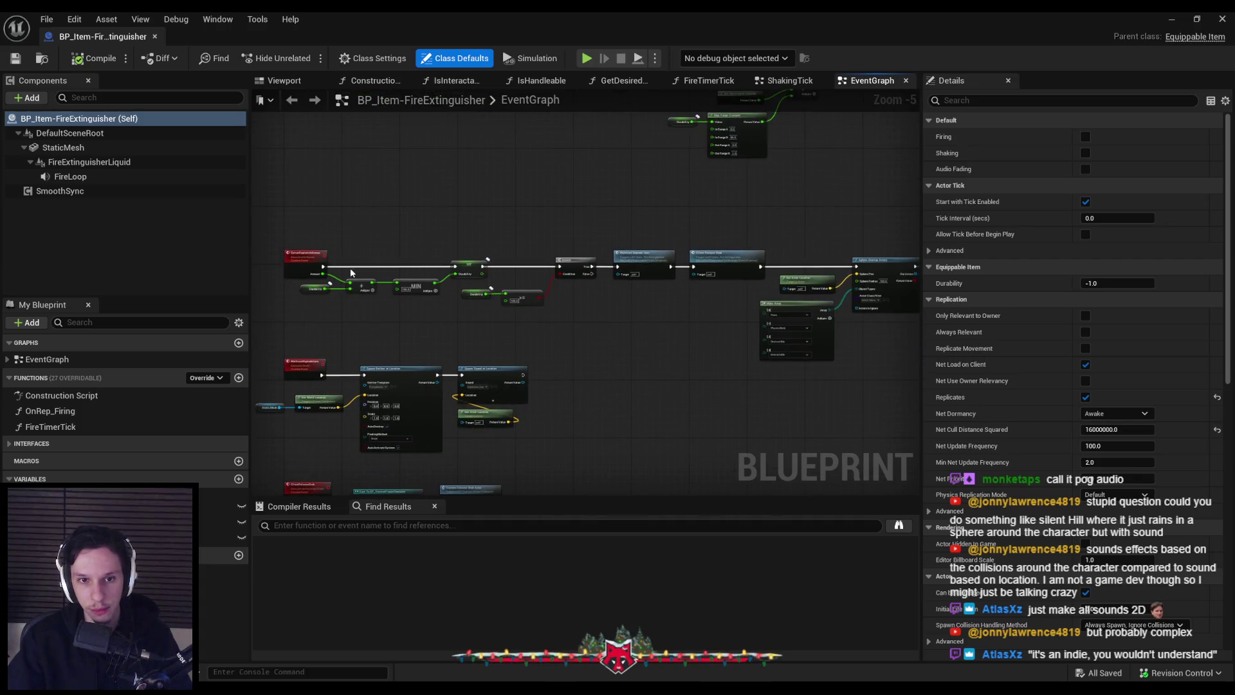
scroll(474, 285, down, 1)
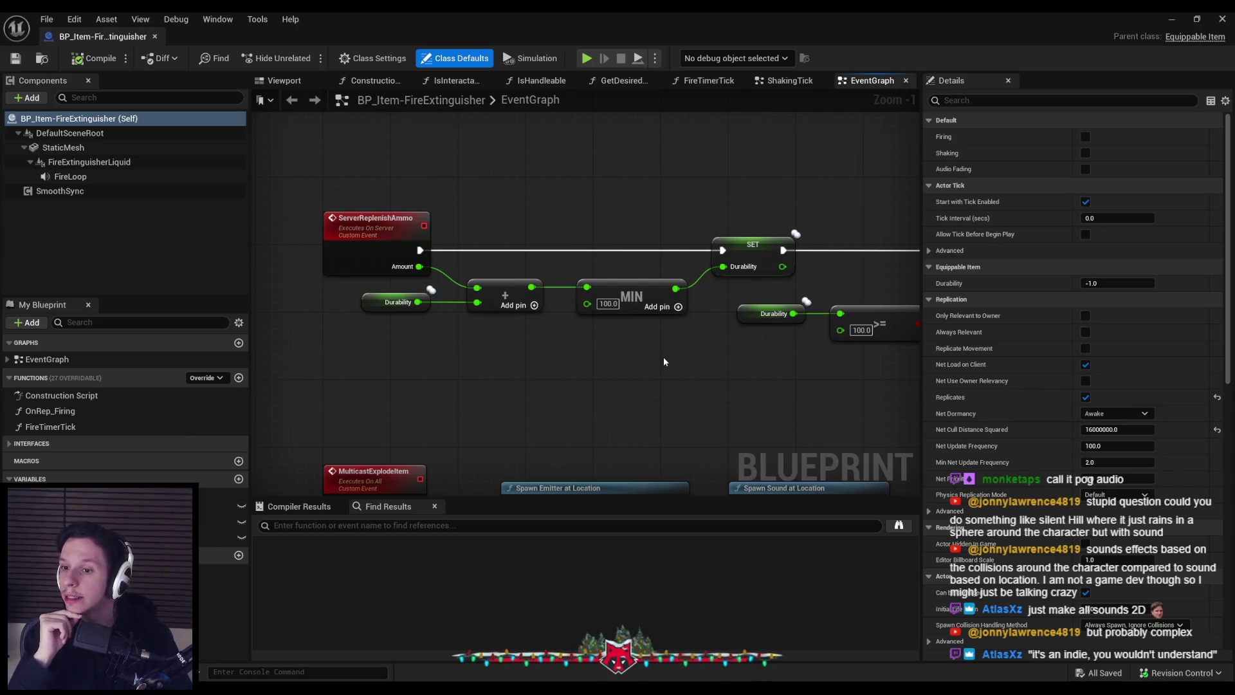
- Survey the Map Range Clamped, Event Tick, timer and ammo replication nodes, then expand EventGraph's event list
mouse_move(662, 356)
mouse_down()
mouse_move(608, 456)
mouse_move(618, 528)
mouse_up()
scroll(588, 239, down, 3)
scroll(530, 288, up, 3)
scroll(530, 294, down, 2)
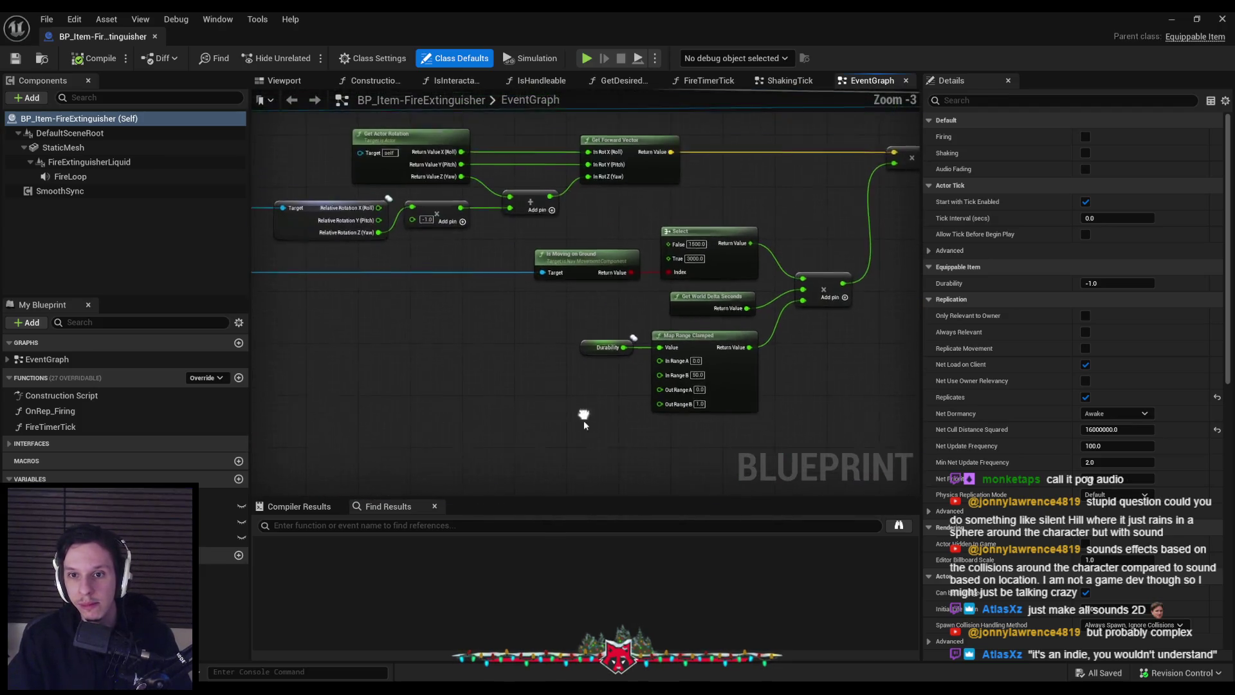
scroll(867, 364, down, 1)
drag(502, 287, 813, 343)
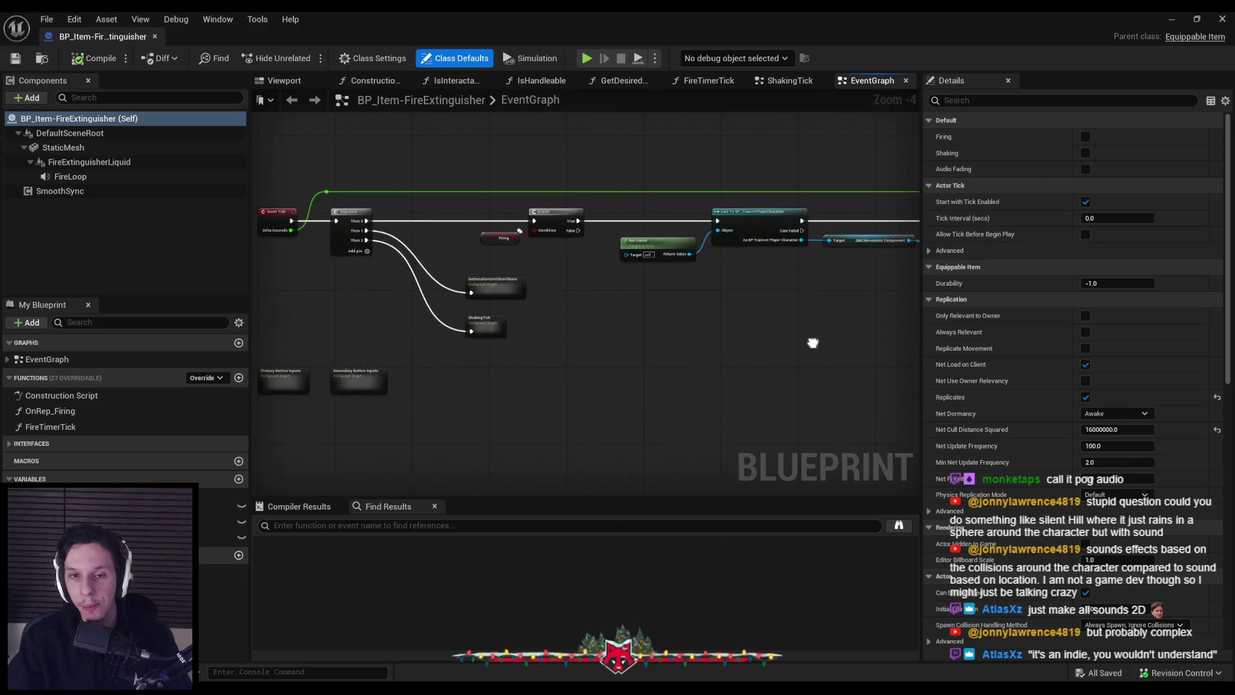
drag(690, 458, 802, 441)
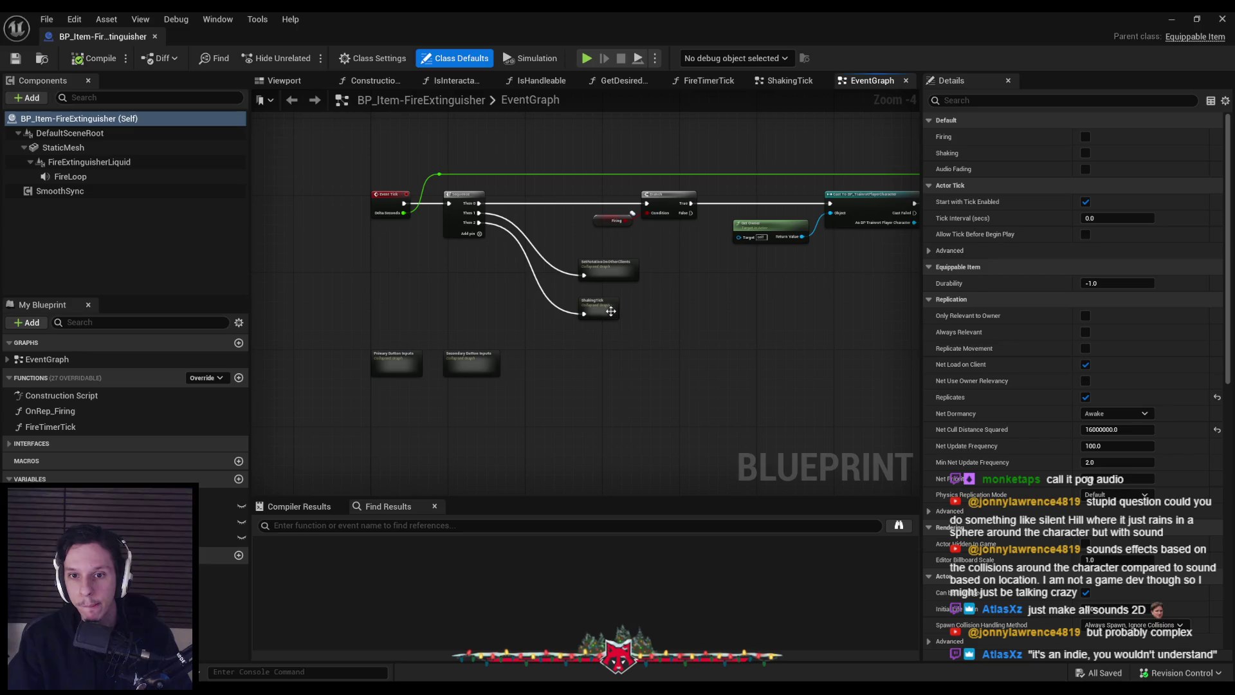
mouse_move(611, 315)
mouse_down()
mouse_move(459, 226)
mouse_move(510, 345)
mouse_up()
scroll(510, 345, up, 1)
scroll(408, 449, down, 1)
mouse_move(641, 418)
mouse_down()
mouse_move(645, 360)
mouse_move(623, 358)
mouse_up()
scroll(623, 358, down, 2)
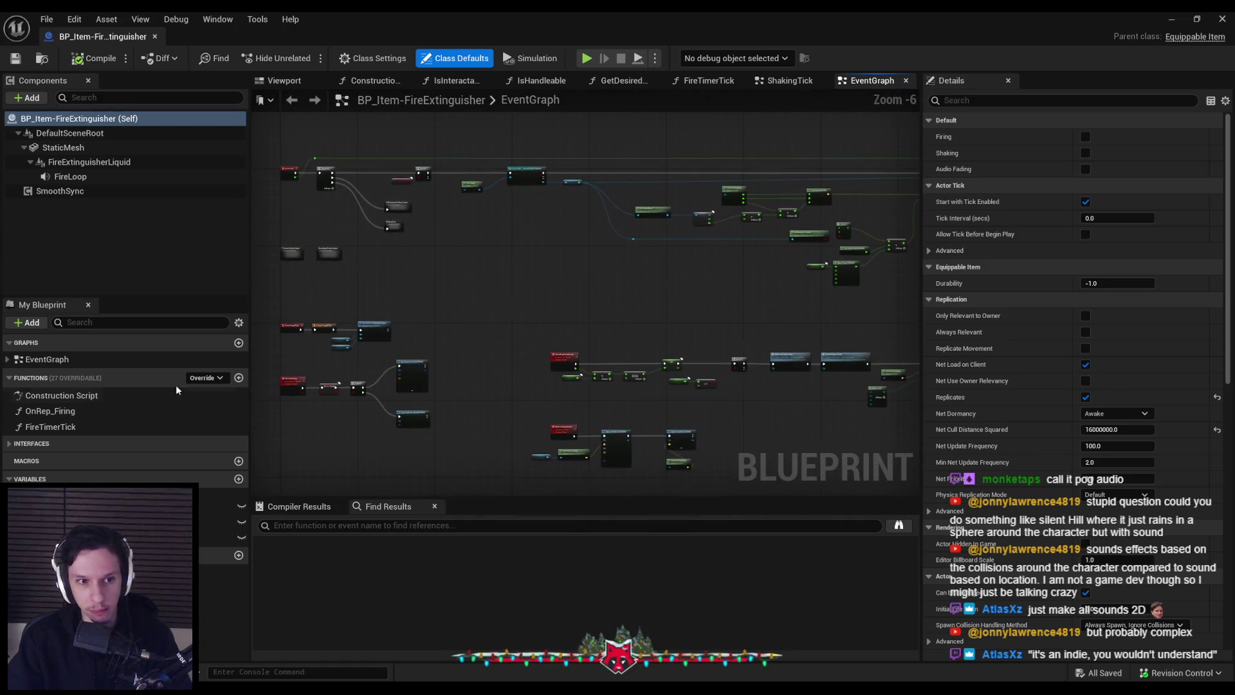
click(8, 359)
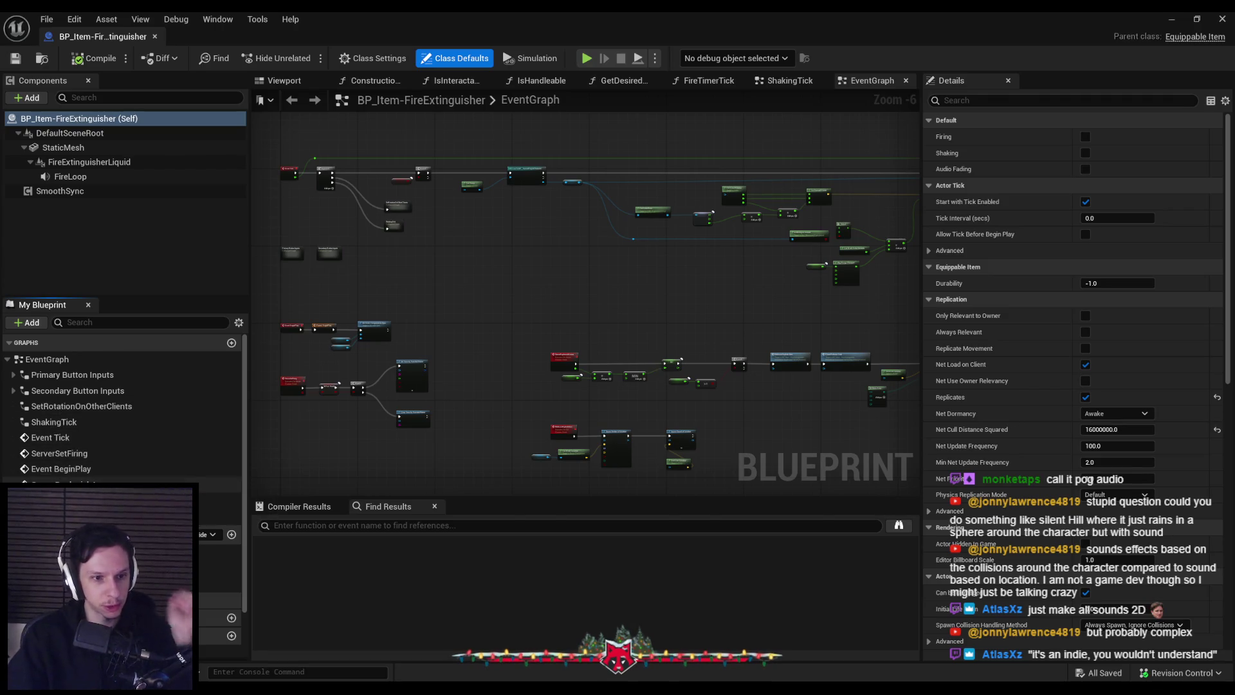
- Jump to ServerSetFiring, then open FireTimerTick to view its line trace, Damage Actor and Durability nodes
double_click(69, 455)
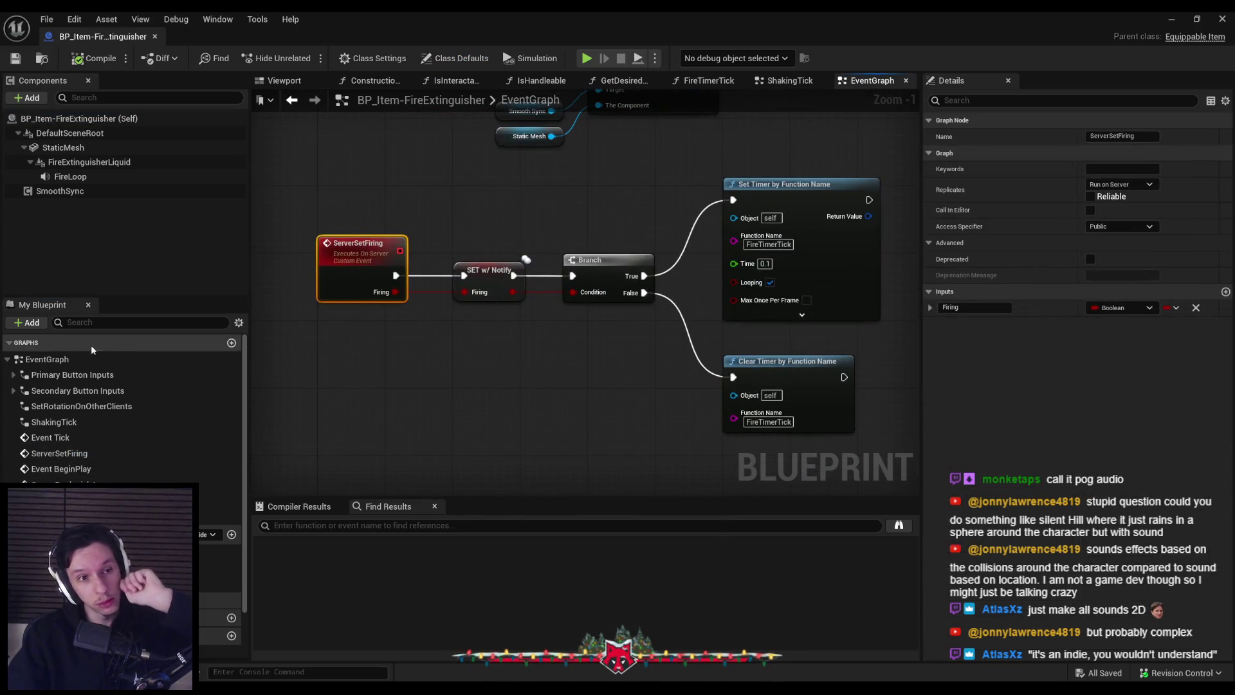
double_click(97, 583)
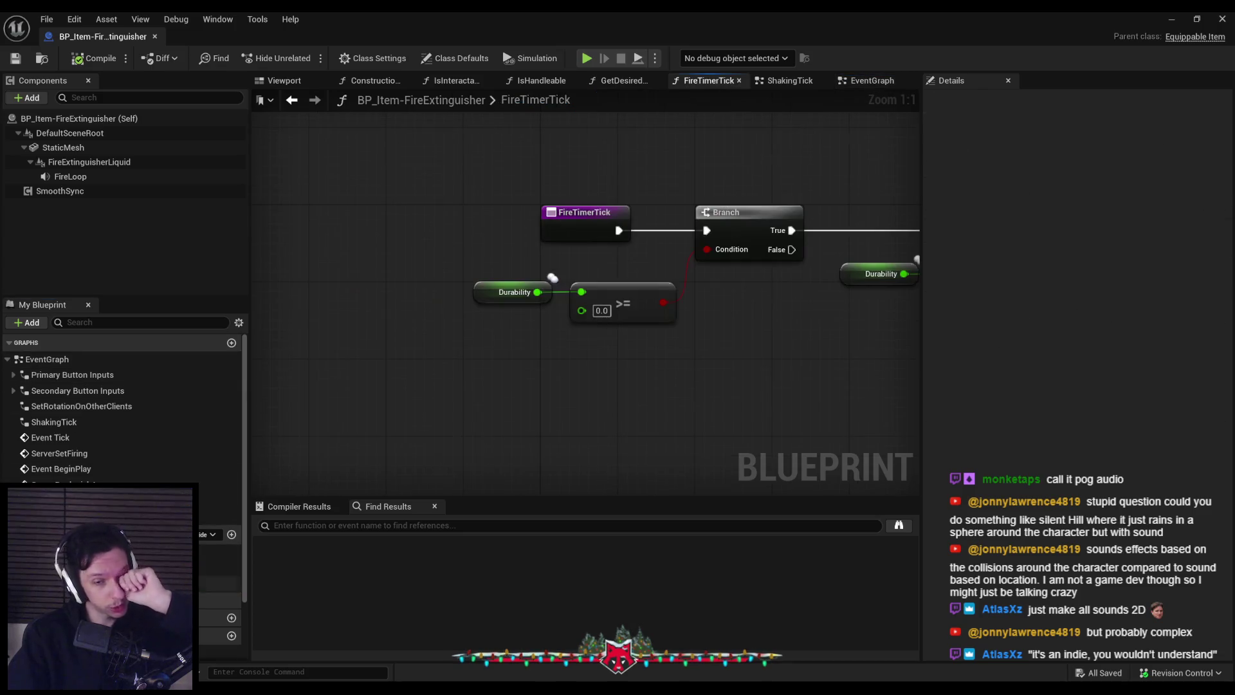
scroll(615, 403, down, 2)
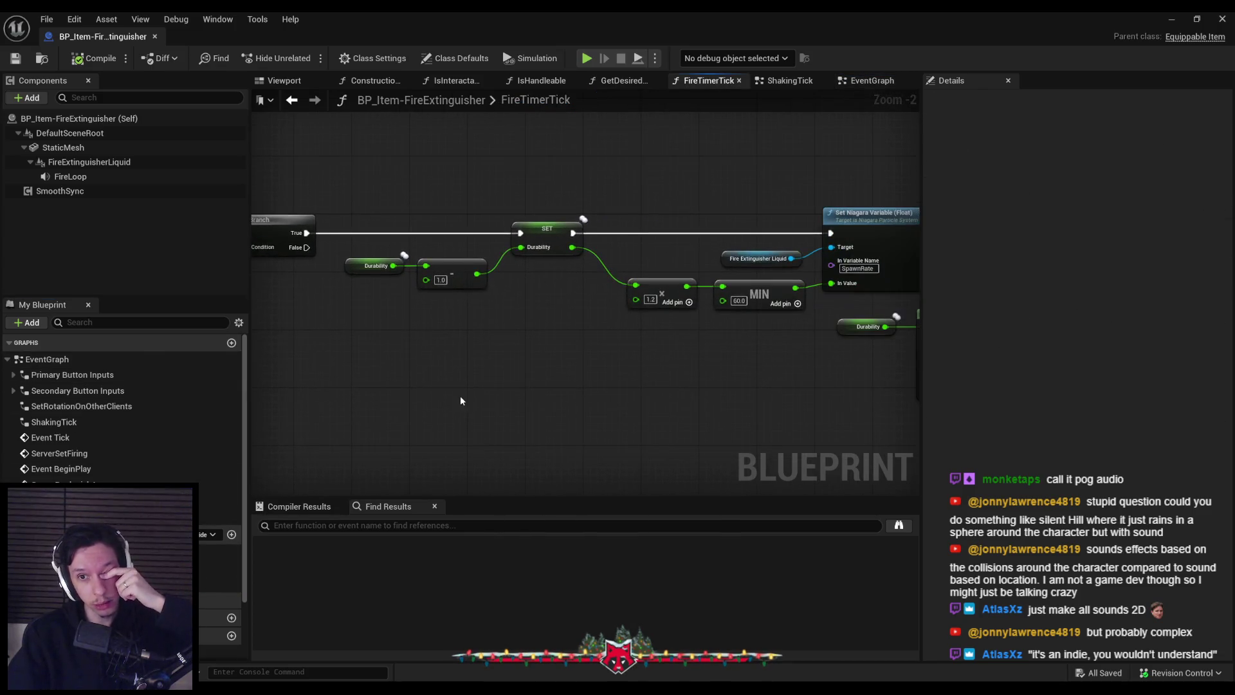
mouse_move(489, 408)
mouse_down()
mouse_move(575, 393)
mouse_move(451, 404)
mouse_up()
drag(561, 405, 300, 403)
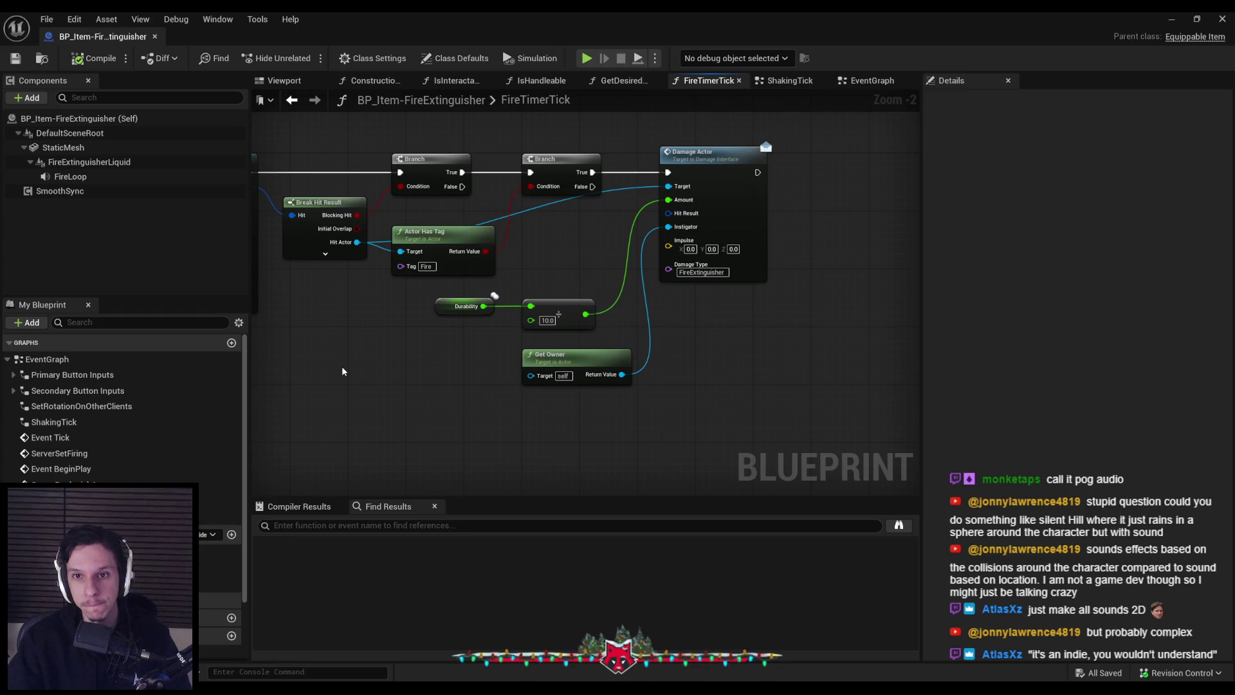
- Pan across FireTimerTick's Line Trace, Branch and Damage Actor nodes, then close the extinguisher Blueprint
mouse_move(341, 365)
mouse_down()
mouse_move(764, 359)
mouse_move(744, 359)
mouse_up()
scroll(477, 370, down, 2)
scroll(353, 361, up, 2)
scroll(573, 365, down, 2)
drag(573, 365, 764, 383)
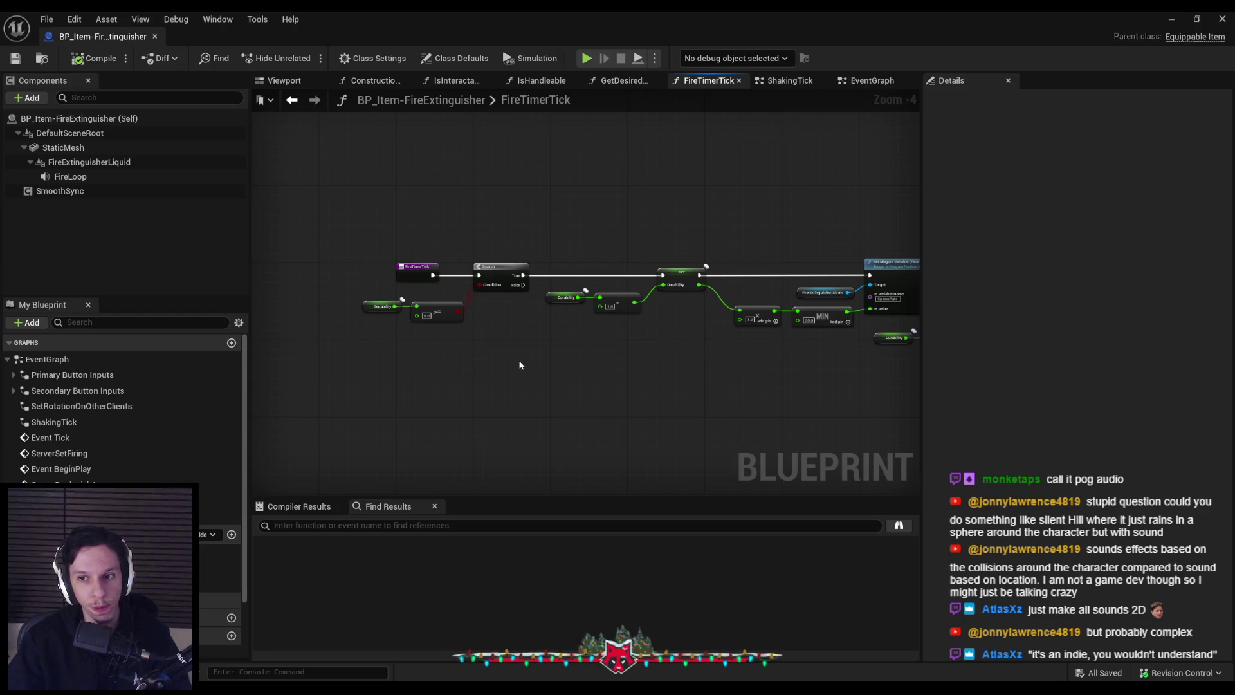
scroll(518, 360, up, 1)
drag(537, 356, 352, 342)
scroll(352, 341, down, 1)
mouse_move(803, 351)
mouse_down()
mouse_move(545, 355)
mouse_move(893, 327)
mouse_up()
scroll(727, 247, up, 2)
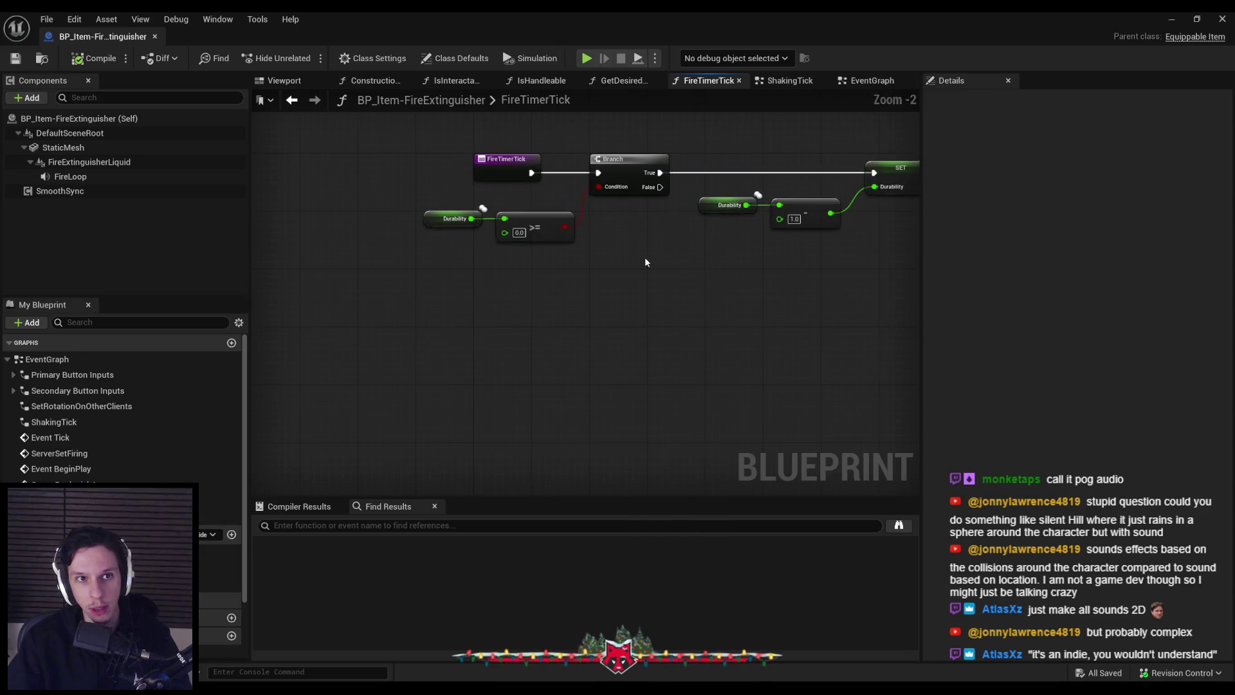
key(alt+Left)
click(1215, 20)
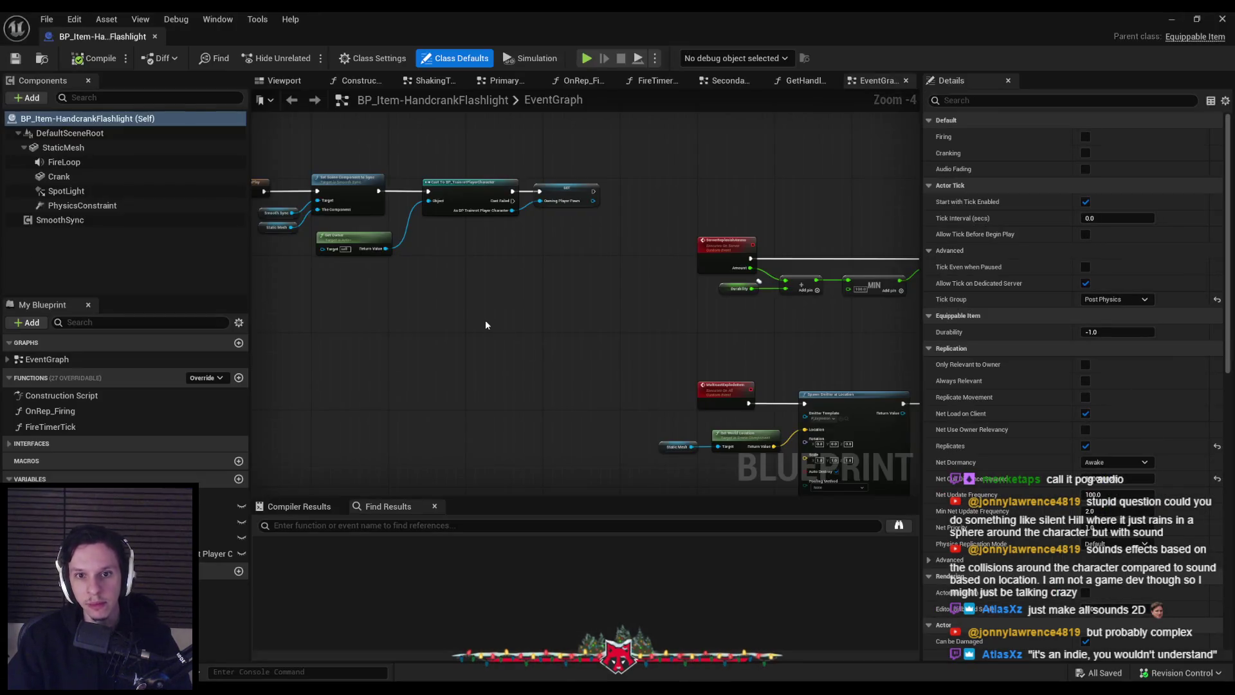
- Pan the flashlight EventGraph from ServerReplenishAmmo to the BeginPlay, Cast and SET nodes
mouse_move(468, 262)
mouse_down()
mouse_move(674, 284)
mouse_move(448, 315)
mouse_move(753, 298)
mouse_move(572, 276)
mouse_up()
scroll(448, 314, down, 1)
scroll(573, 277, up, 2)
scroll(570, 271, down, 4)
mouse_move(659, 268)
mouse_down()
mouse_move(598, 283)
mouse_move(606, 314)
mouse_up()
scroll(598, 283, up, 2)
scroll(611, 311, down, 1)
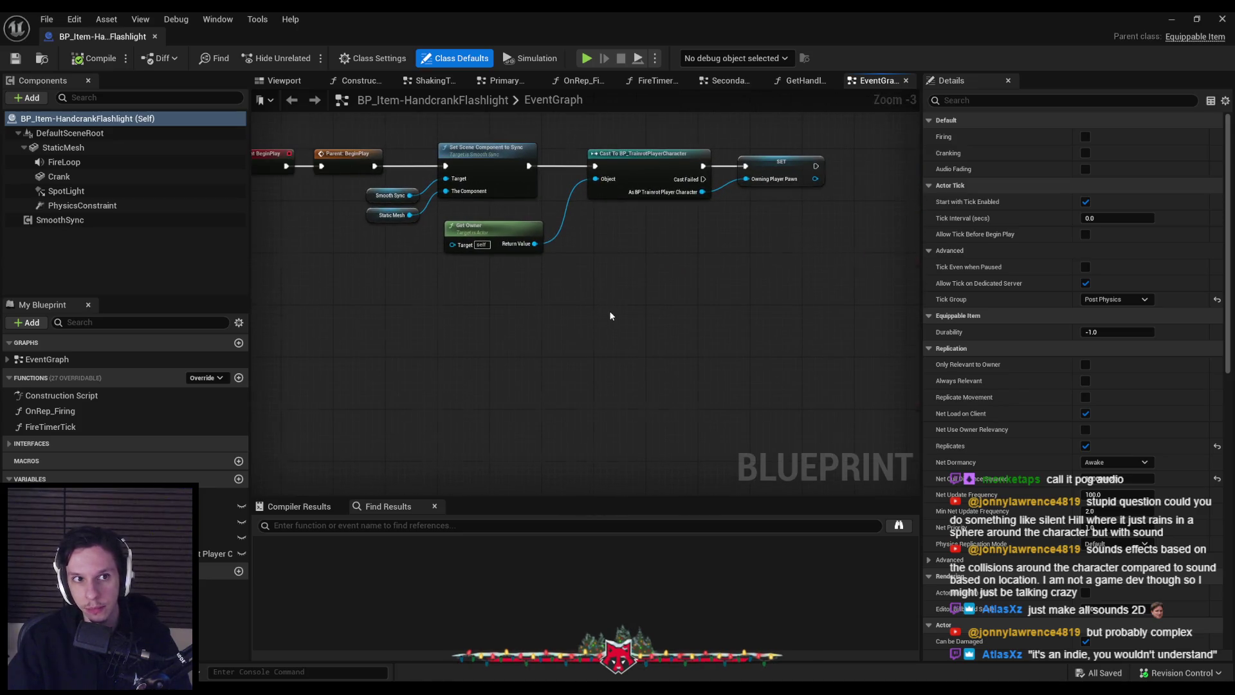
scroll(613, 314, down, 1)
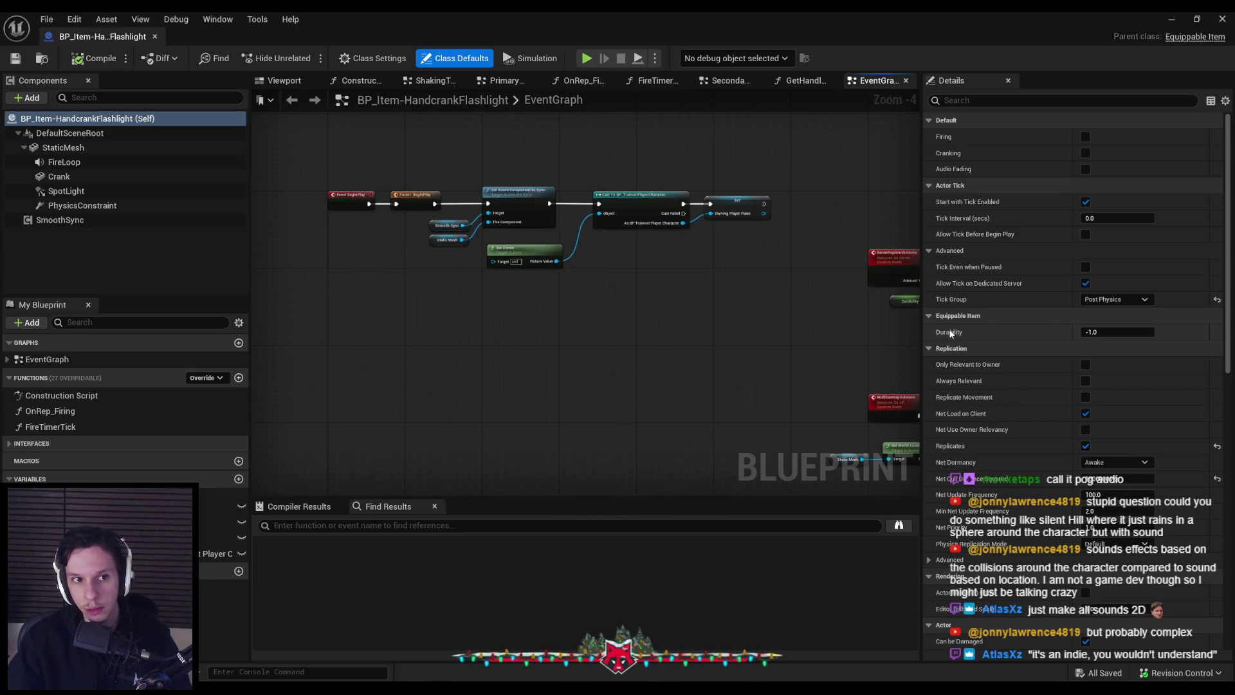
- Set the flashlight's default Durability to 100, then compile and save the Blueprint
click(1089, 331)
text(100)
key(Return)
click(116, 60)
key(ctrl+s)
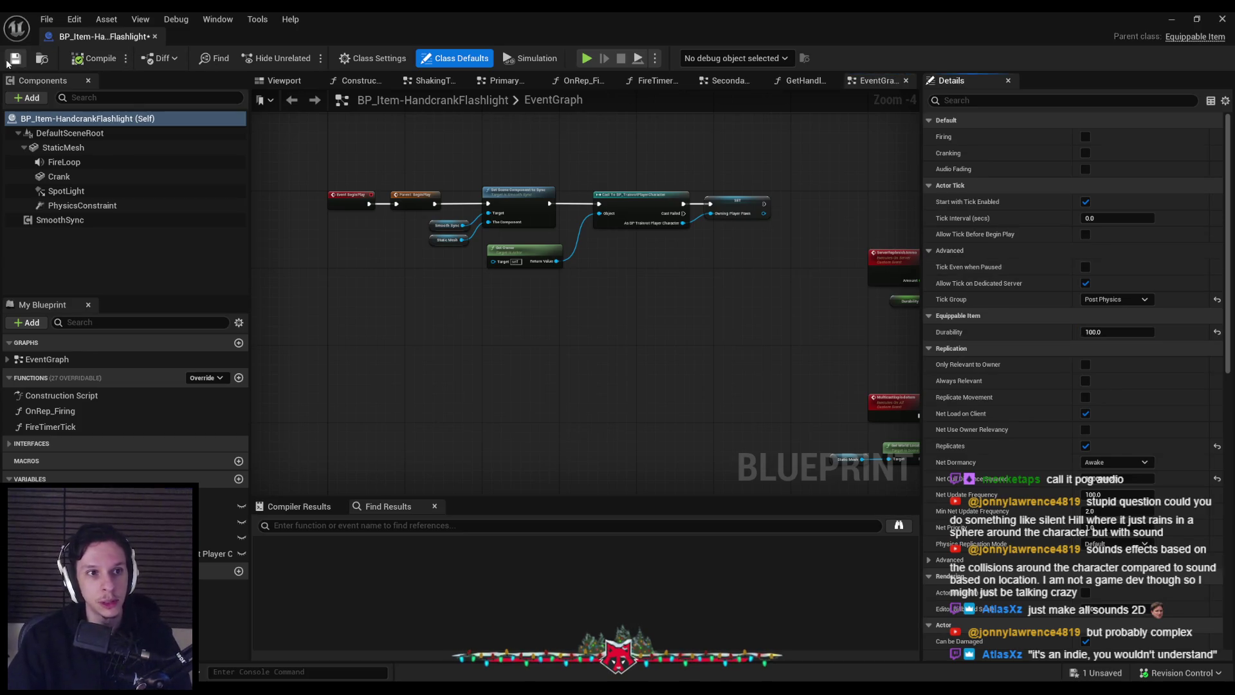
key(Return)
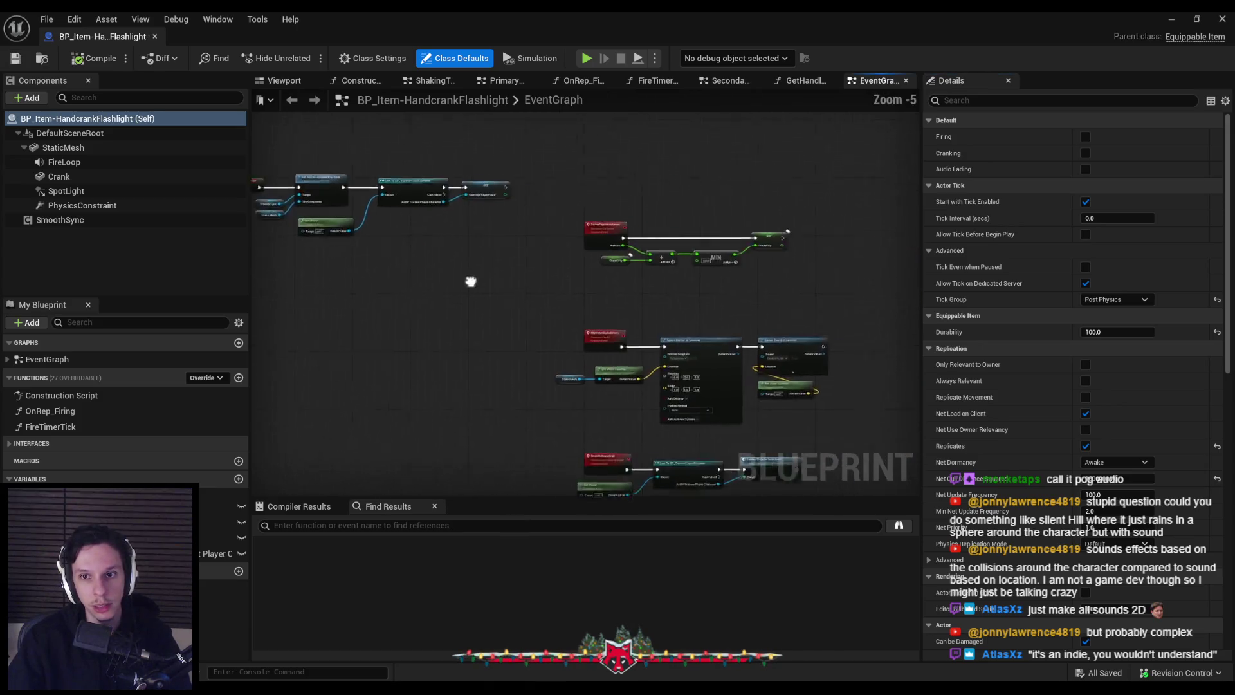
- Marquee-select the Event BeginPlay chain with Cast and SET Owning Player Pawn
scroll(494, 283, up, 2)
mouse_move(520, 286)
mouse_down()
mouse_move(495, 270)
mouse_move(486, 284)
mouse_up()
mouse_move(551, 323)
mouse_down()
mouse_move(333, 367)
mouse_move(564, 489)
mouse_move(454, 364)
mouse_move(341, 344)
mouse_move(266, 304)
mouse_up()
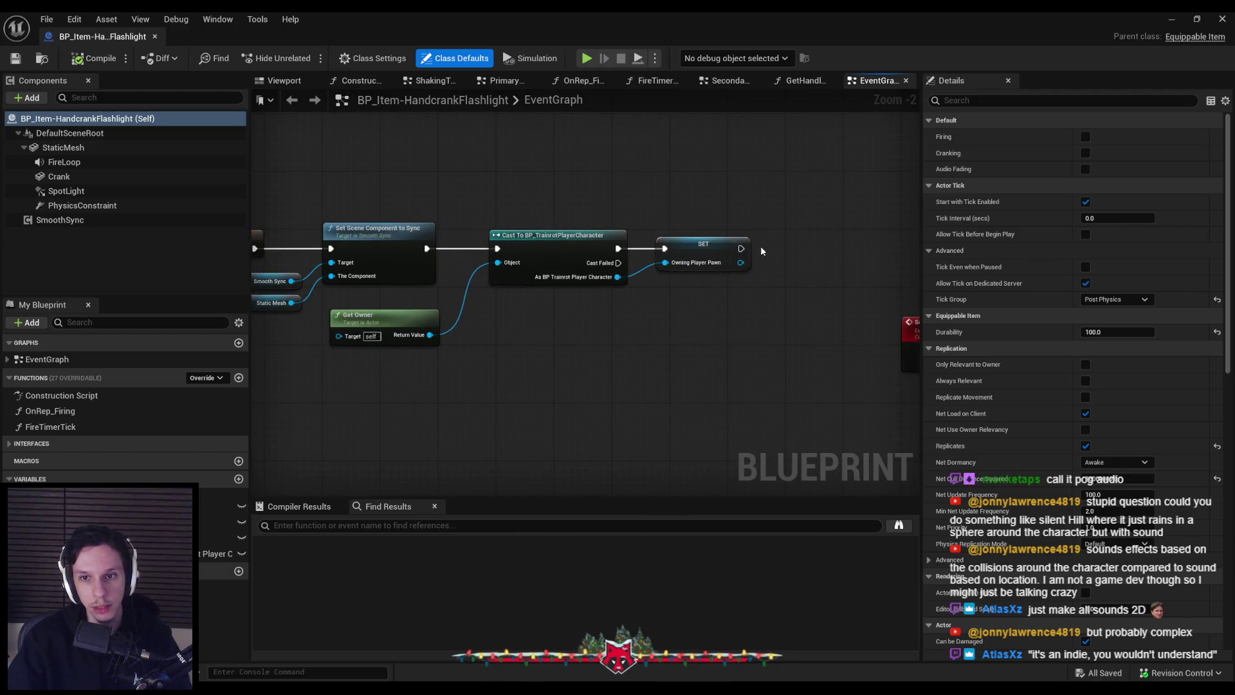
scroll(674, 331, down, 4)
drag(418, 133, 720, 489)
drag(670, 450, 670, 450)
scroll(670, 450, up, 3)
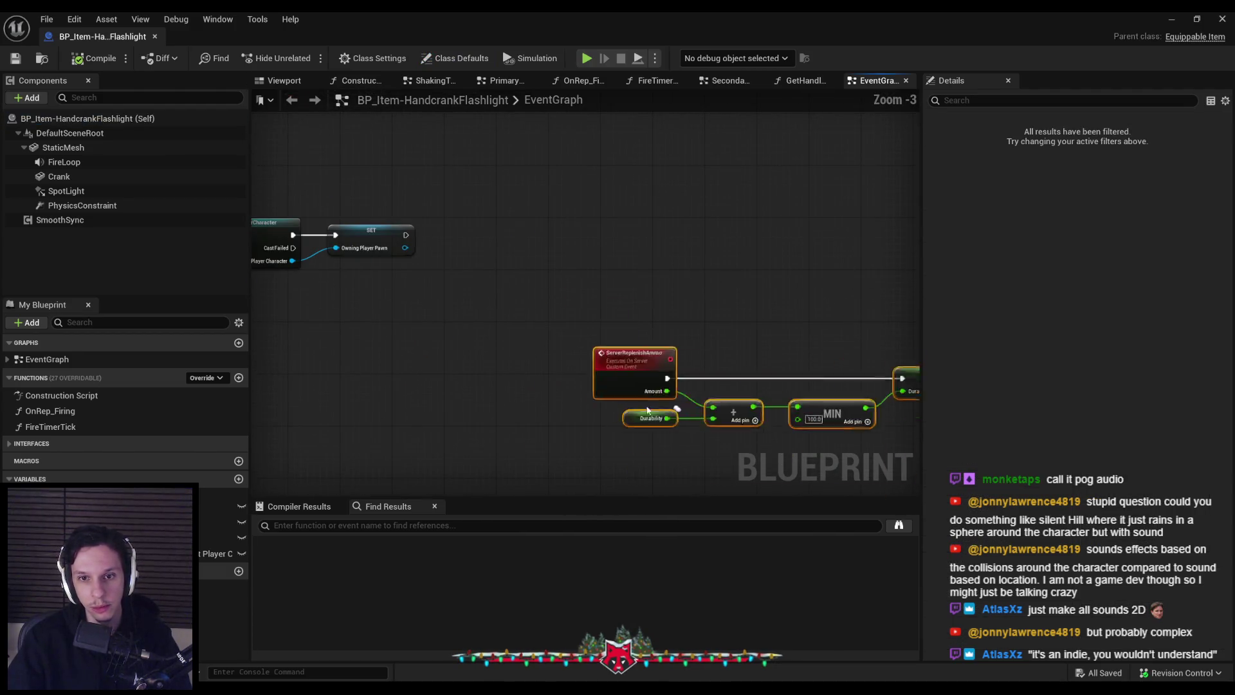
- Open FireTimerTick and look over its durability, pitch and SET Durability nodes
double_click(50, 427)
scroll(604, 202, up, 3)
scroll(734, 296, down, 3)
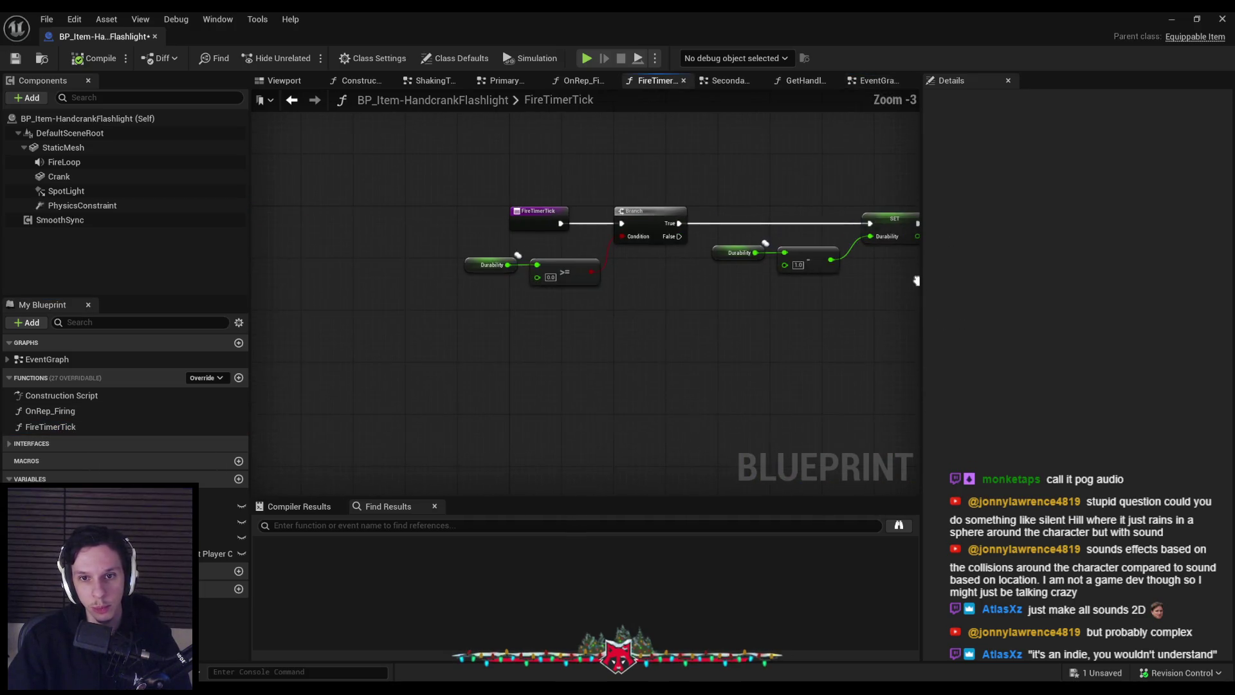
drag(906, 278, 231, 246)
mouse_move(395, 175)
mouse_down()
mouse_move(564, 347)
mouse_move(284, 320)
mouse_up()
mouse_move(598, 335)
mouse_down()
mouse_move(575, 339)
mouse_move(561, 296)
mouse_up()
scroll(574, 339, down, 3)
scroll(560, 296, up, 4)
scroll(561, 296, down, 2)
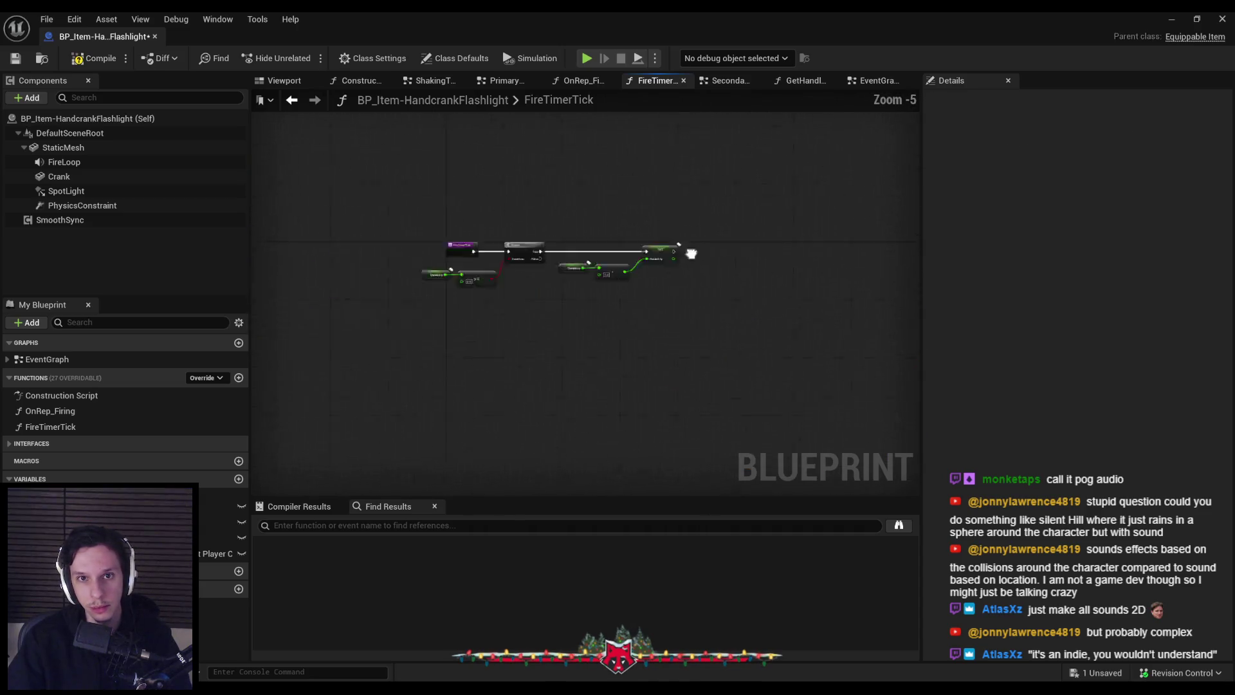
- Rename FireTimerTick to UseTimerTick, then compile and save the flashlight Blueprint
click(51, 426)
key(F2)
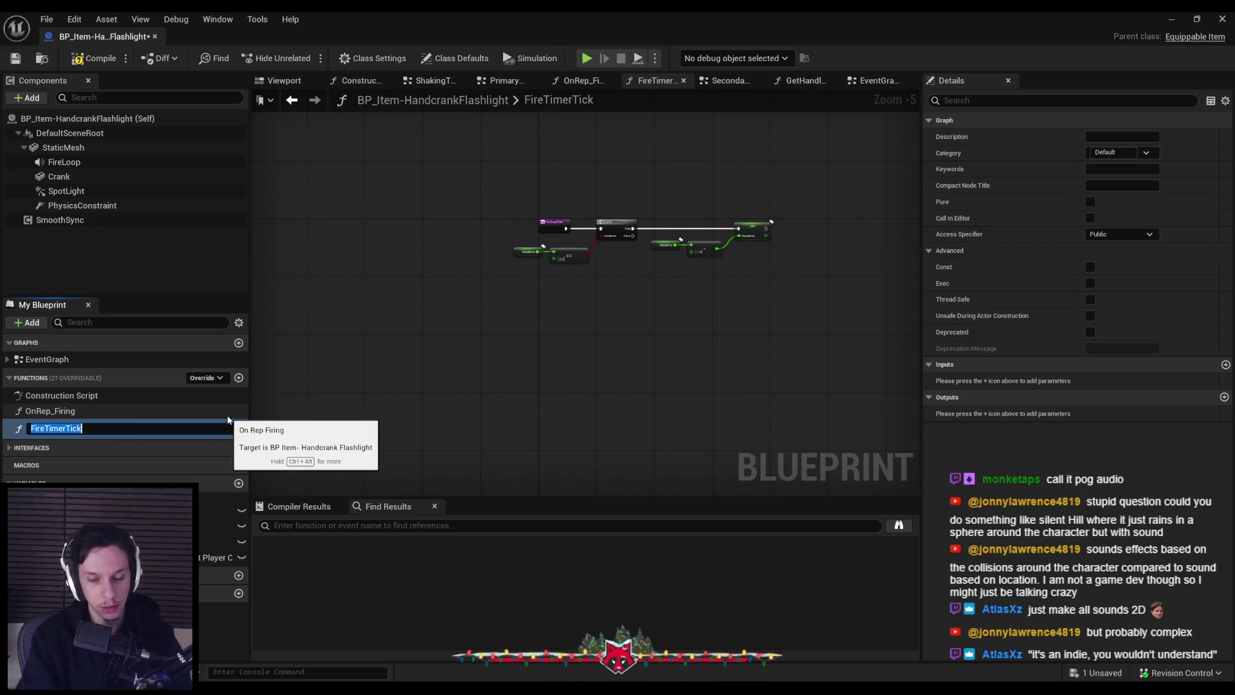
text(UseTimerTick)
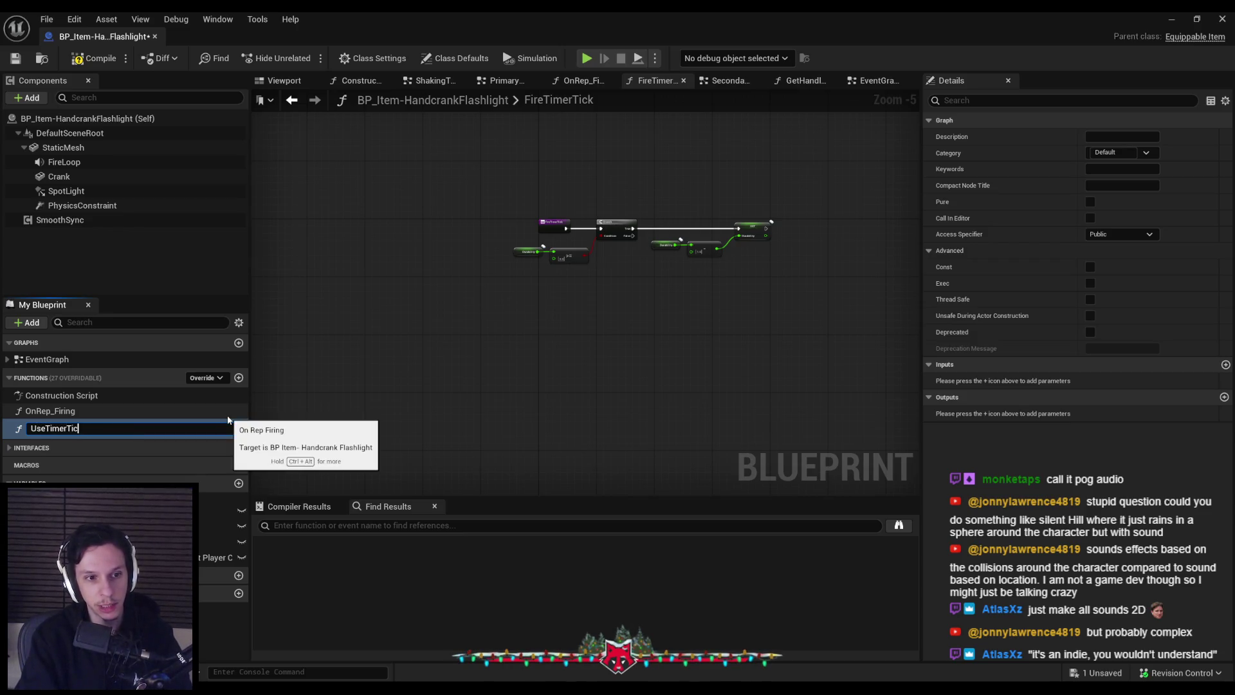
key(Return)
click(94, 58)
click(16, 58)
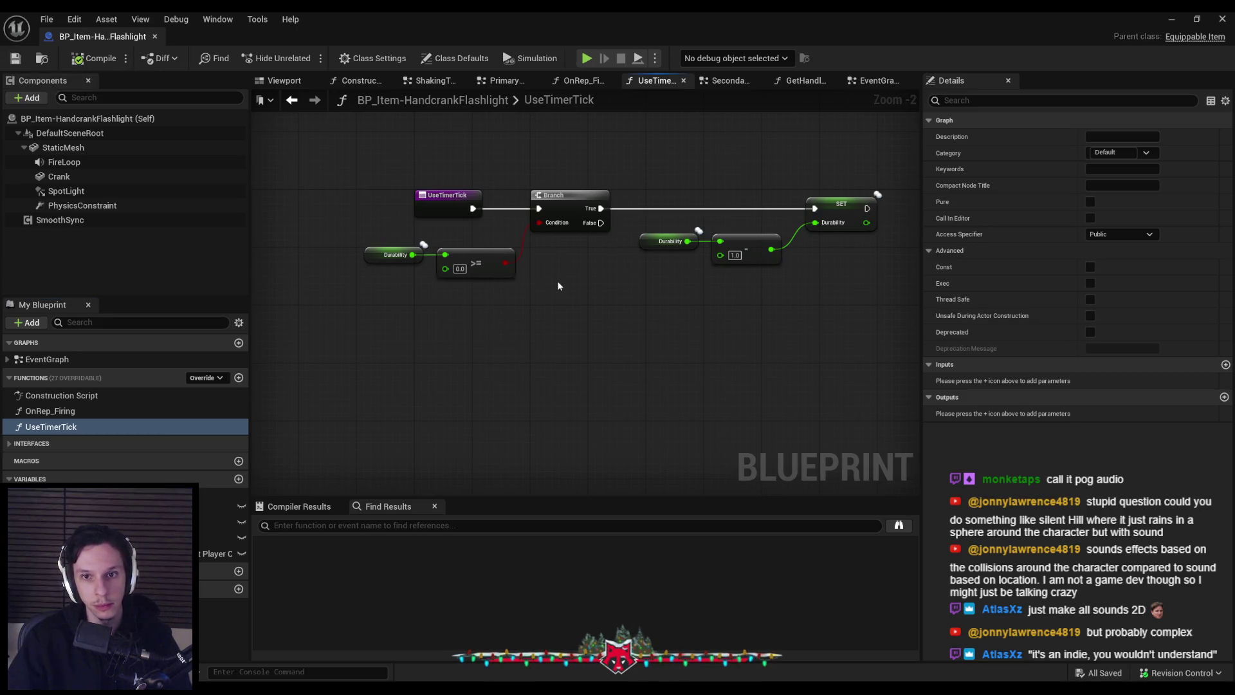
- Add a Print String after SET Durability, wiring Durability through a float-to-string conversion
scroll(558, 286, down, 1)
drag(565, 287, 475, 320)
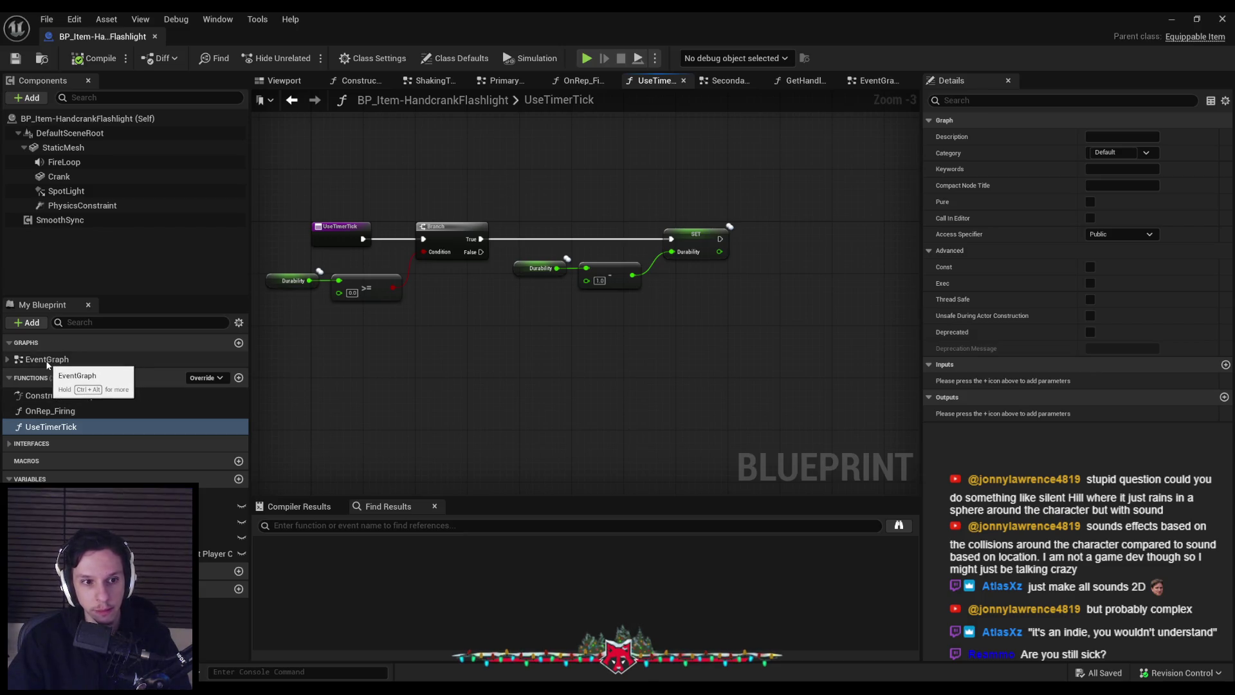
right_click(739, 236)
text(prints tr)
key(Return)
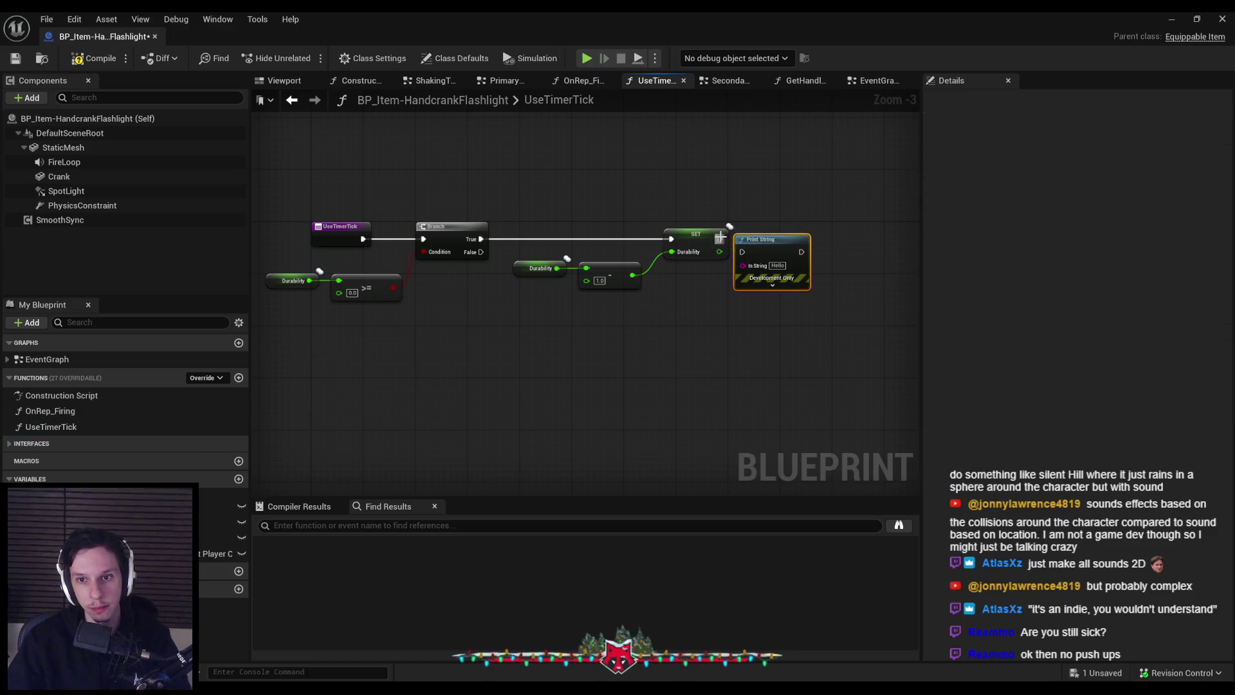
mouse_move(739, 240)
mouse_down()
mouse_move(773, 227)
mouse_move(720, 254)
mouse_up()
drag(804, 246, 837, 245)
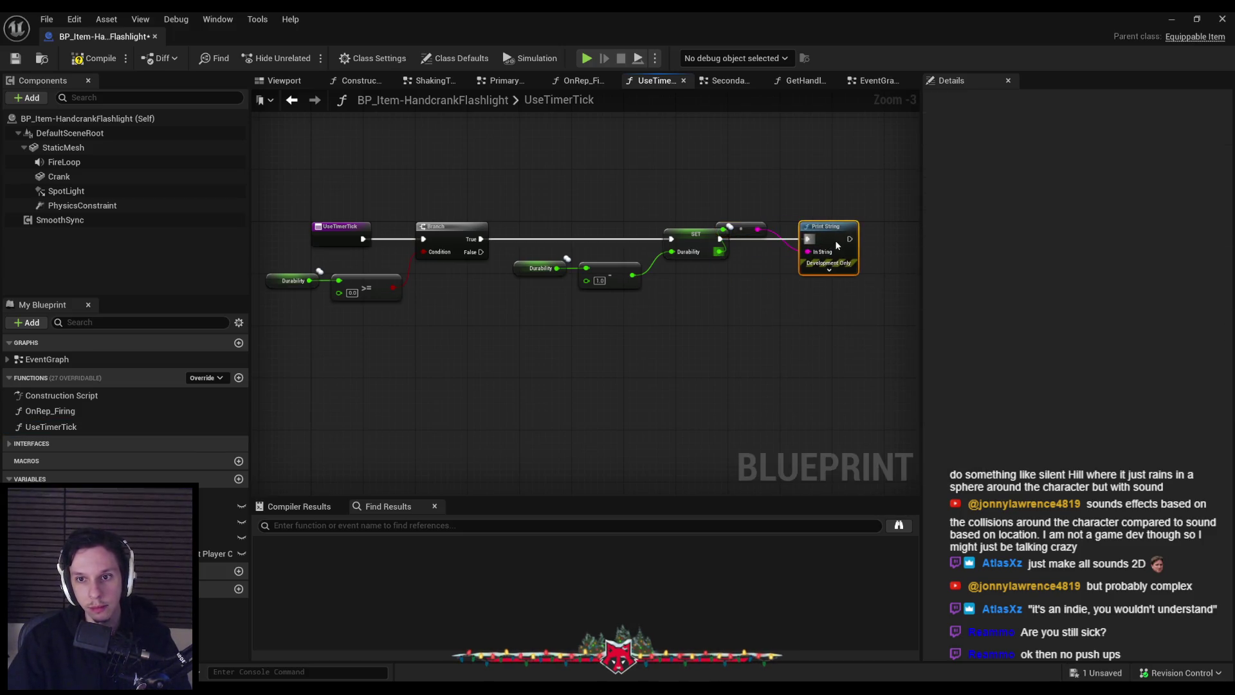
drag(744, 231, 769, 273)
click(839, 270)
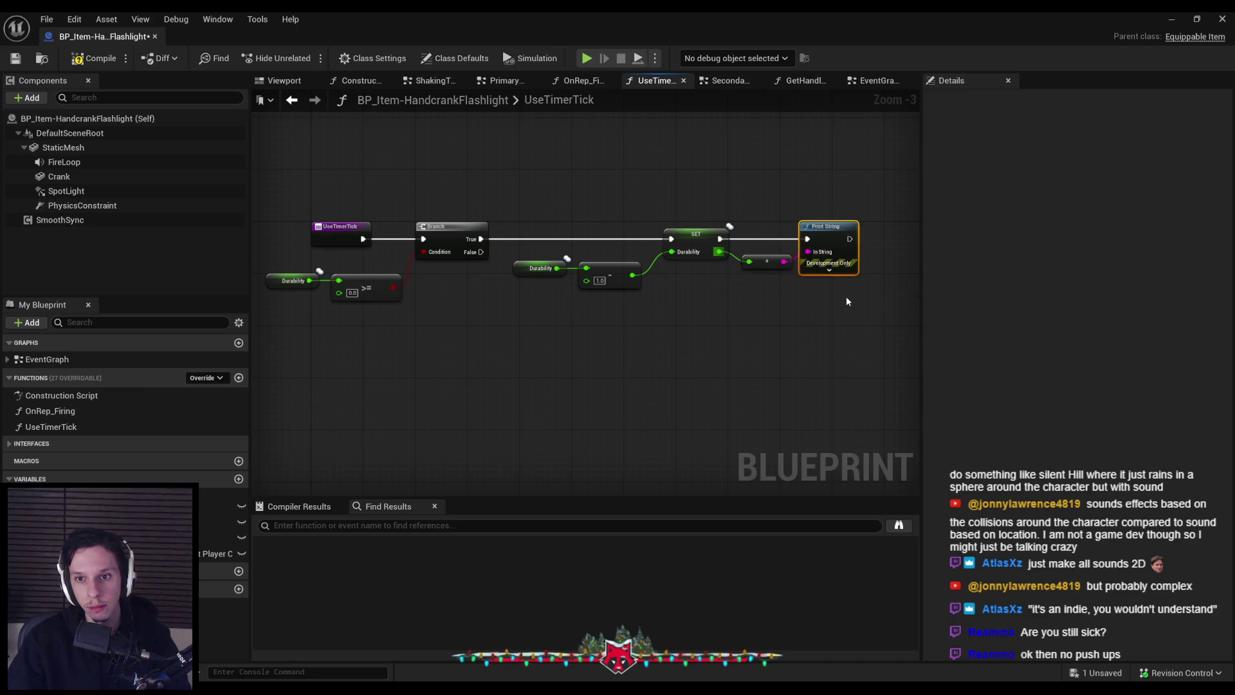
drag(825, 237, 856, 240)
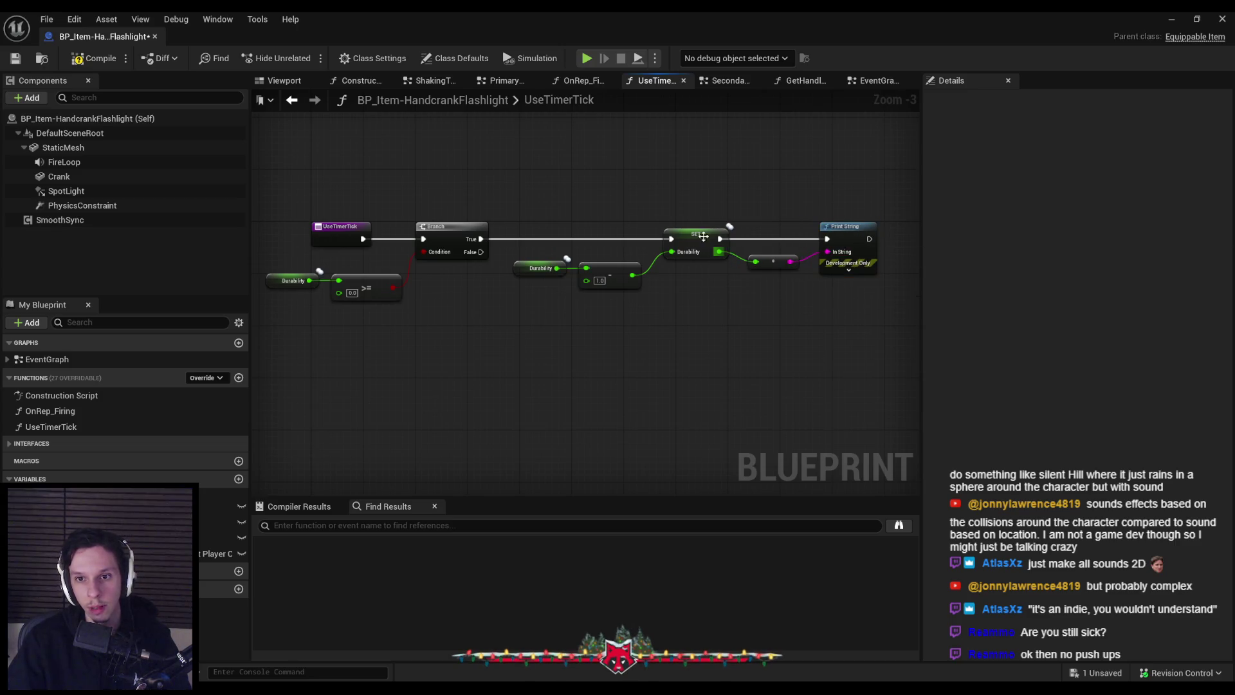
- Save the Blueprint and return to the EventGraph
key(ctrl+s)
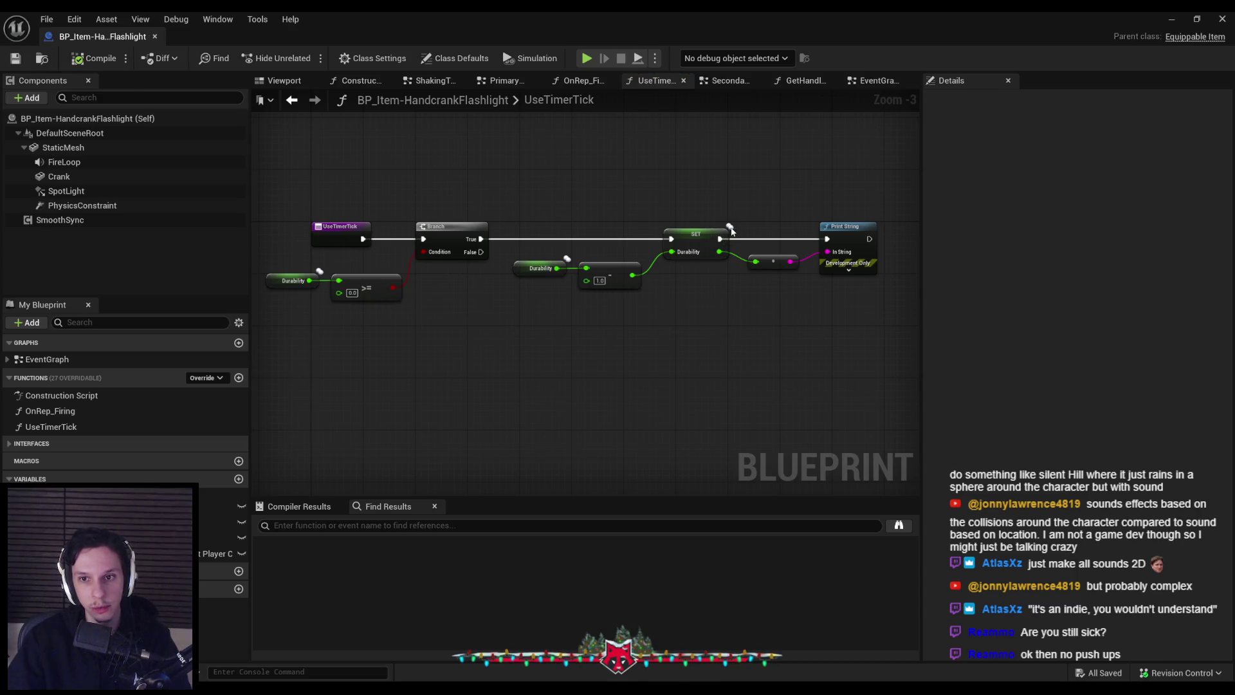
click(47, 364)
double_click(47, 358)
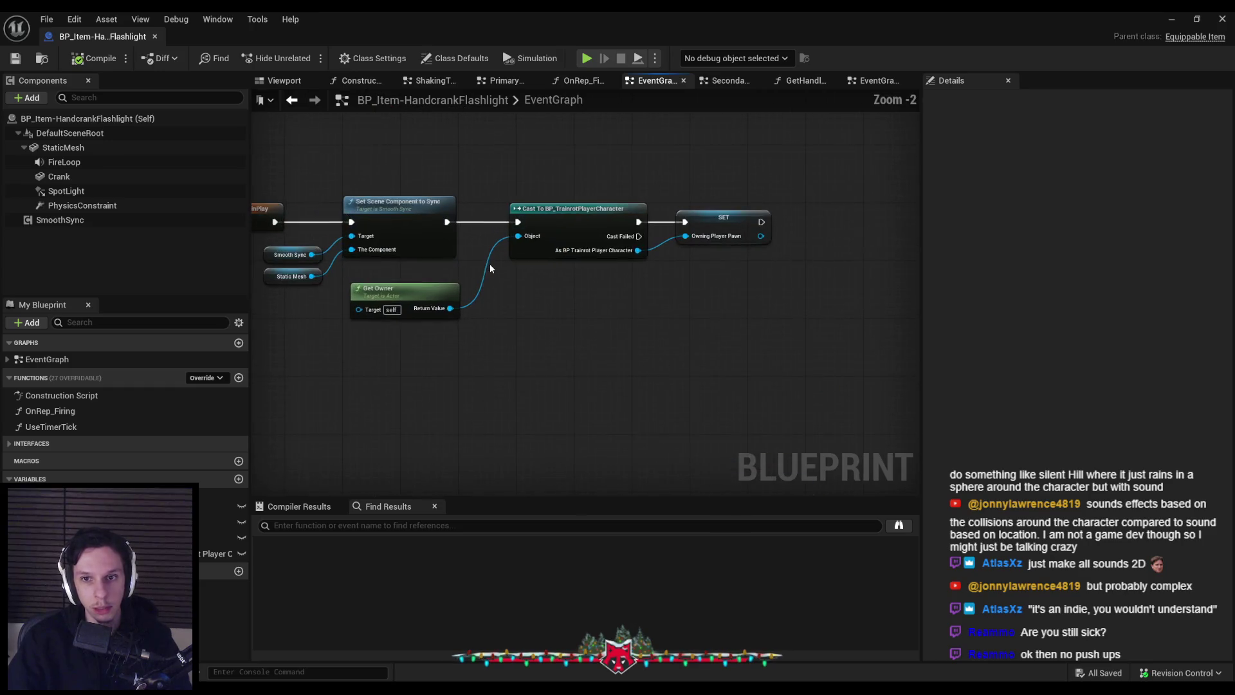
- Add a custom event named ServerStartTicking to the flashlight EventGraph
mouse_move(612, 321)
mouse_down()
mouse_move(455, 309)
mouse_move(794, 303)
mouse_move(649, 318)
mouse_up()
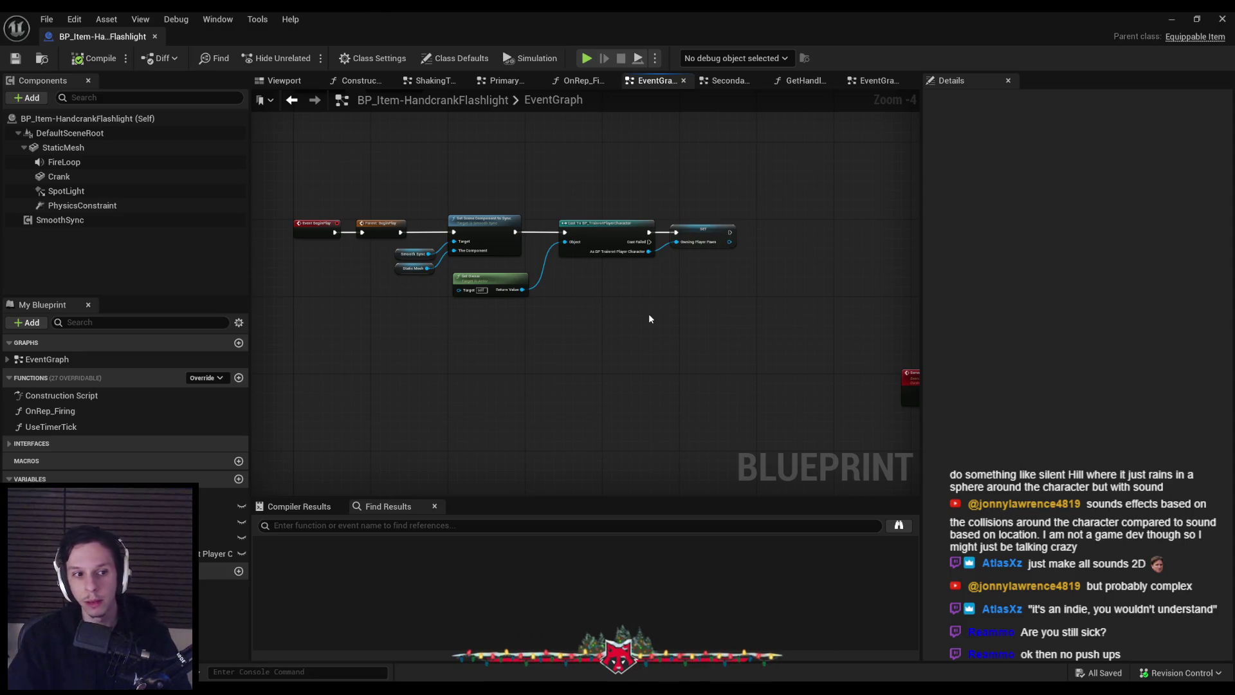
right_click(441, 381)
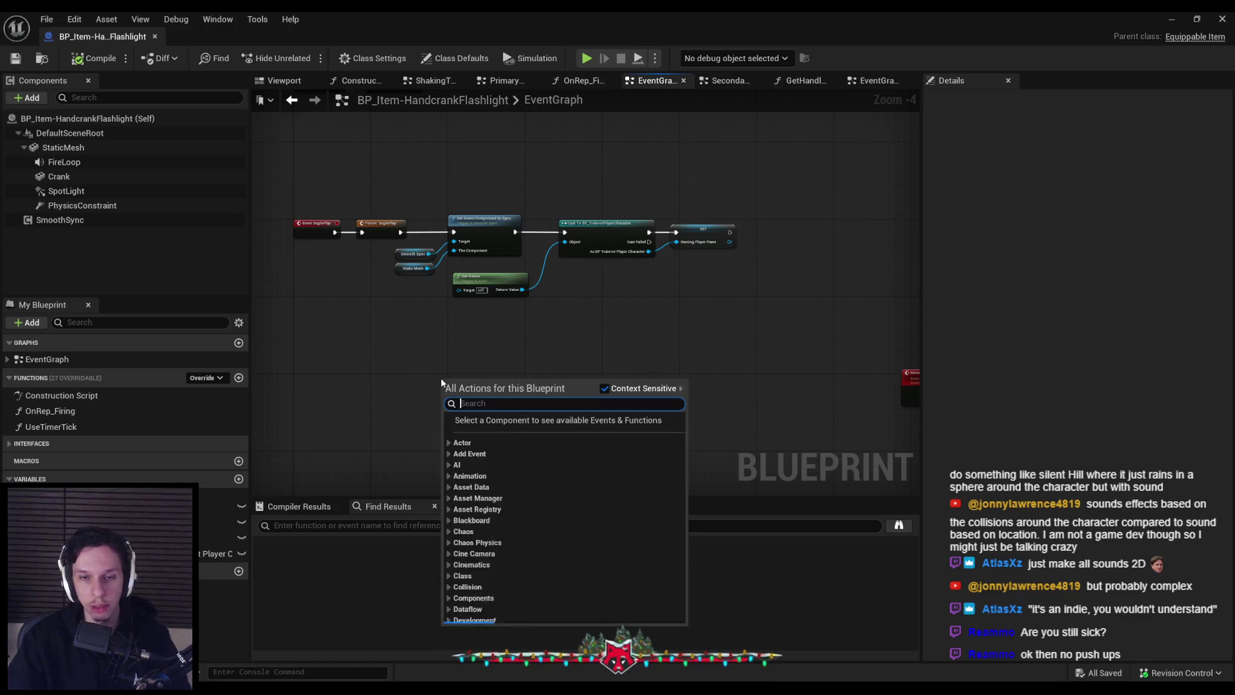
text(custom)
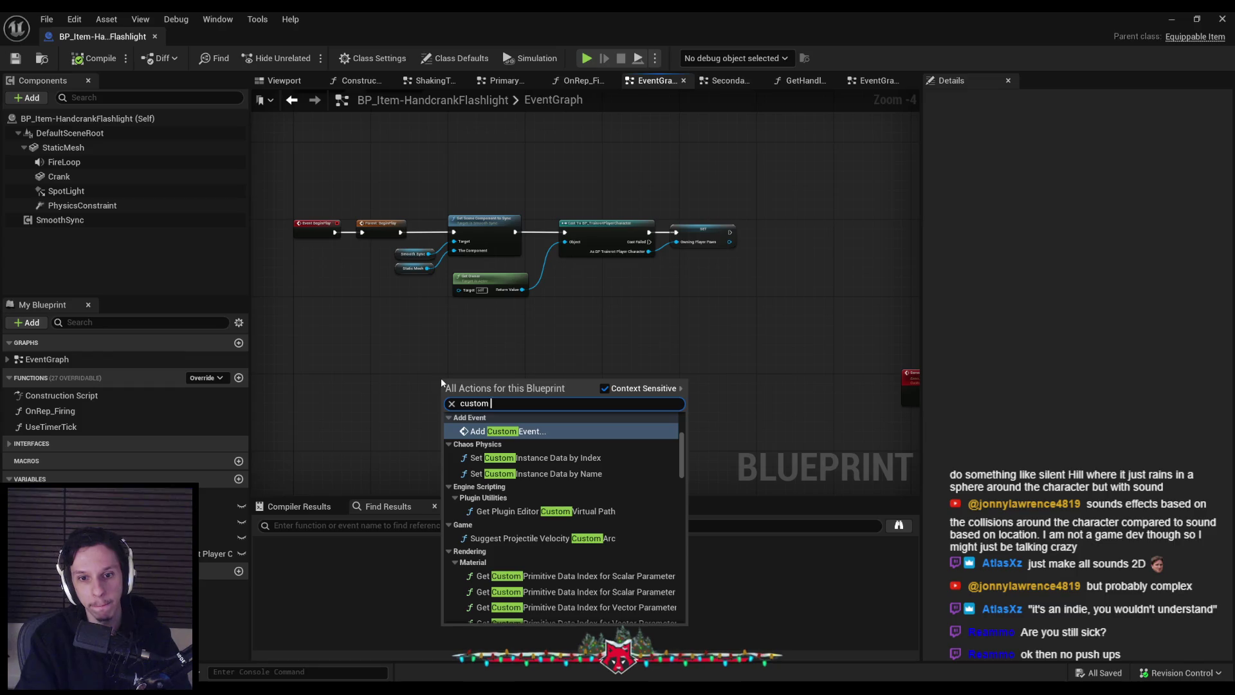
key(Return)
text(tTicking)
key(Return)
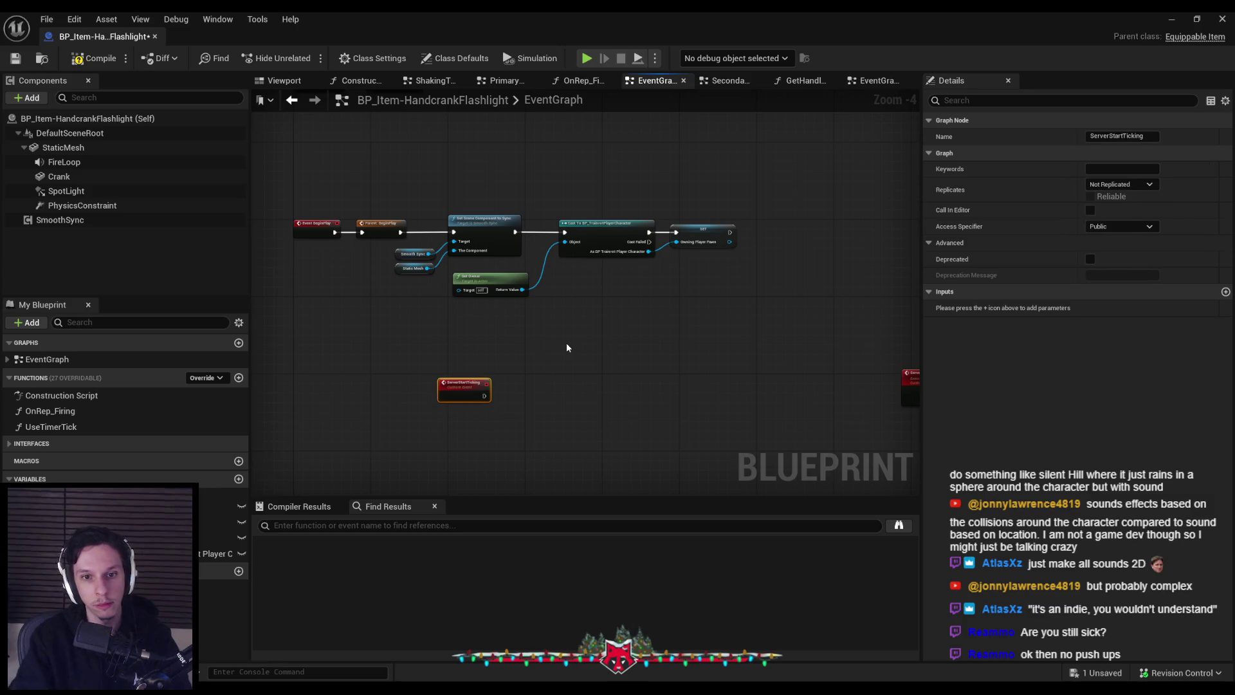
- Set ServerStartTicking to Run on Server, then compile and save the Blueprint
click(1121, 184)
click(1119, 230)
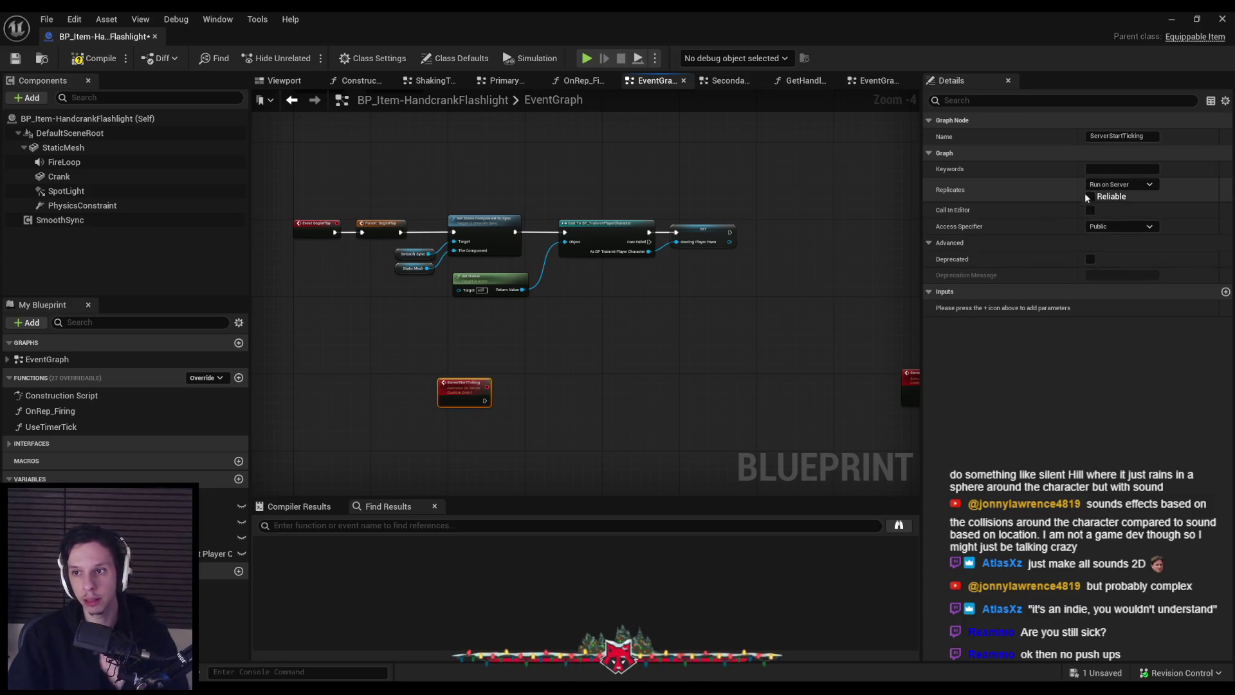
key(F7)
key(ctrl+s)
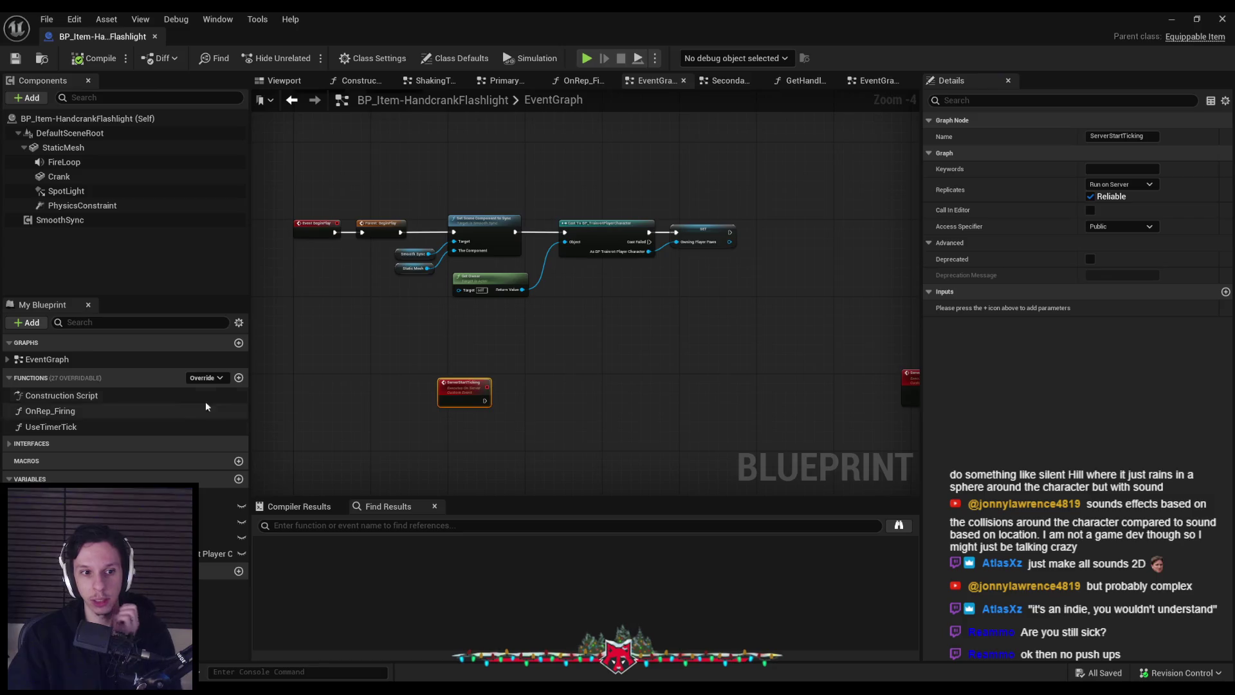
scroll(530, 365, up, 2)
click(1171, 18)
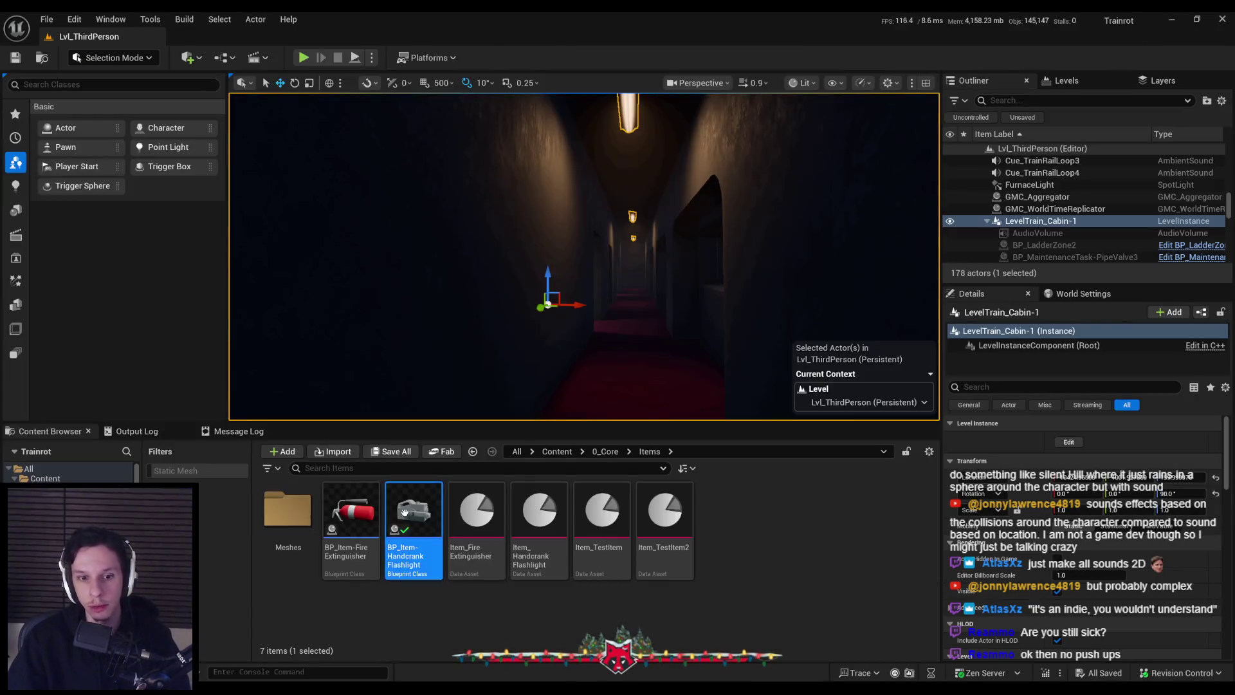
- Copy the Set Timer by Function Name node from BP_Item-FireExtinguisher
double_click(370, 507)
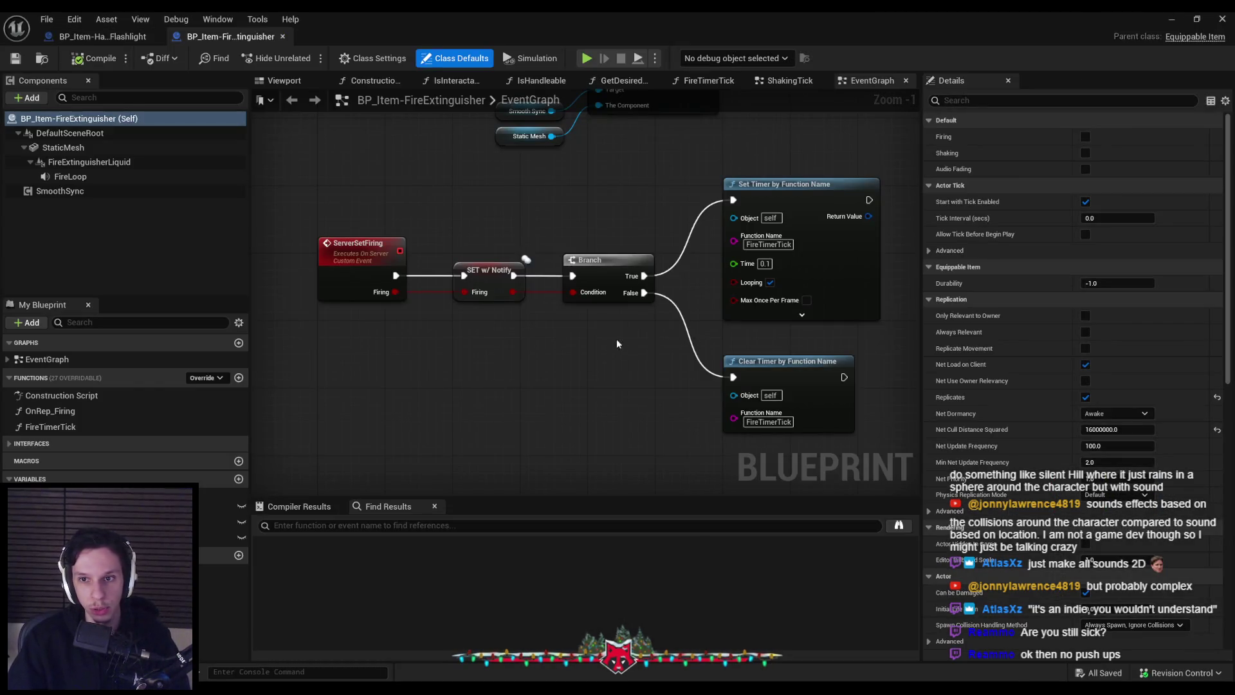
scroll(623, 337, down, 1)
click(706, 313)
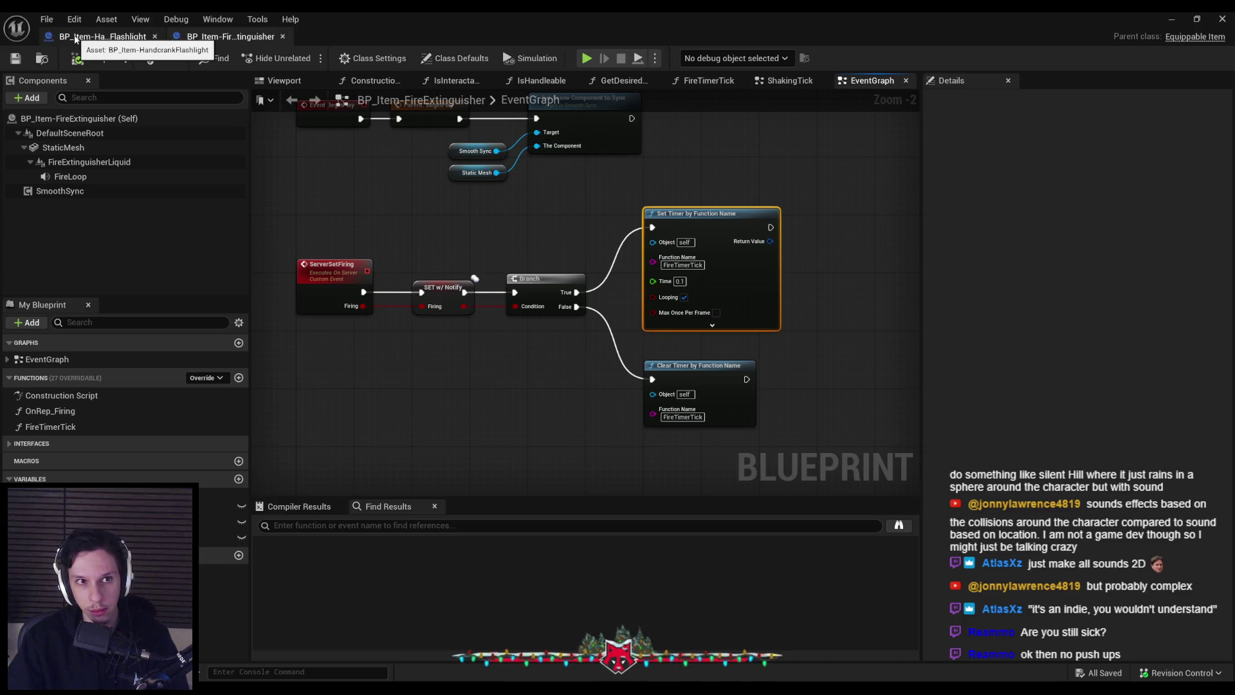
- Paste the timer node into the flashlight EventGraph beside ServerStartTicking
click(75, 38)
key(ctrl+v)
drag(550, 376, 498, 387)
click(229, 37)
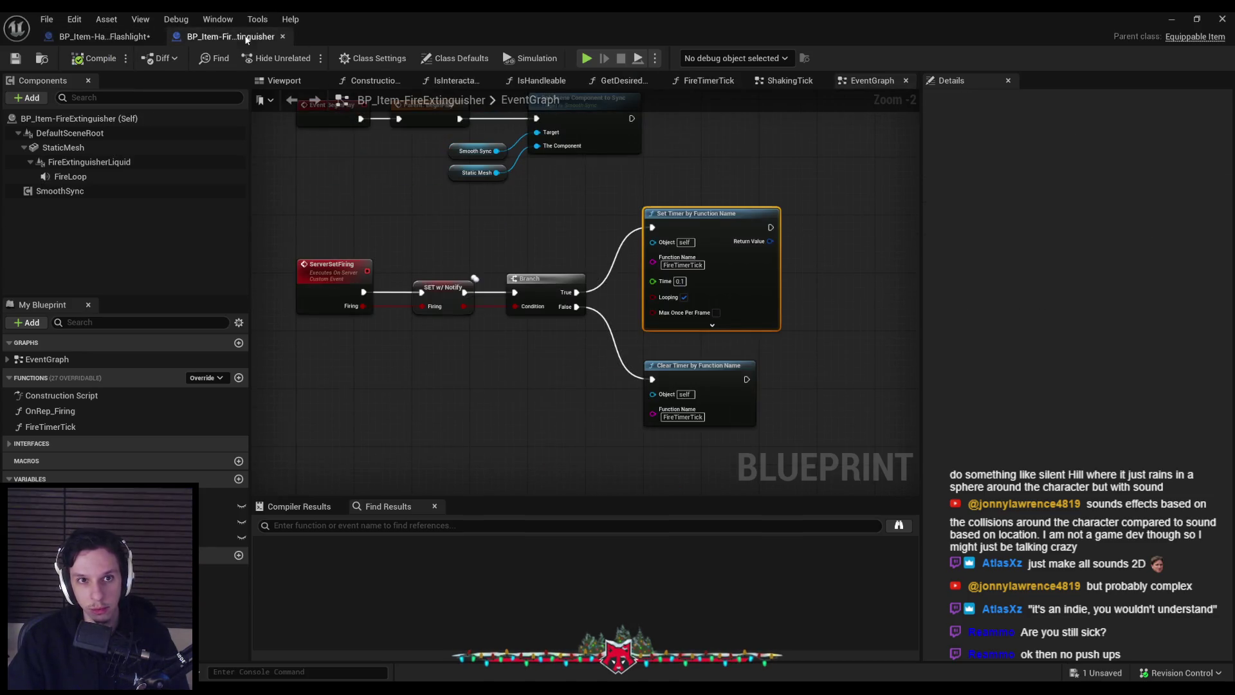
click(73, 39)
drag(610, 382, 586, 381)
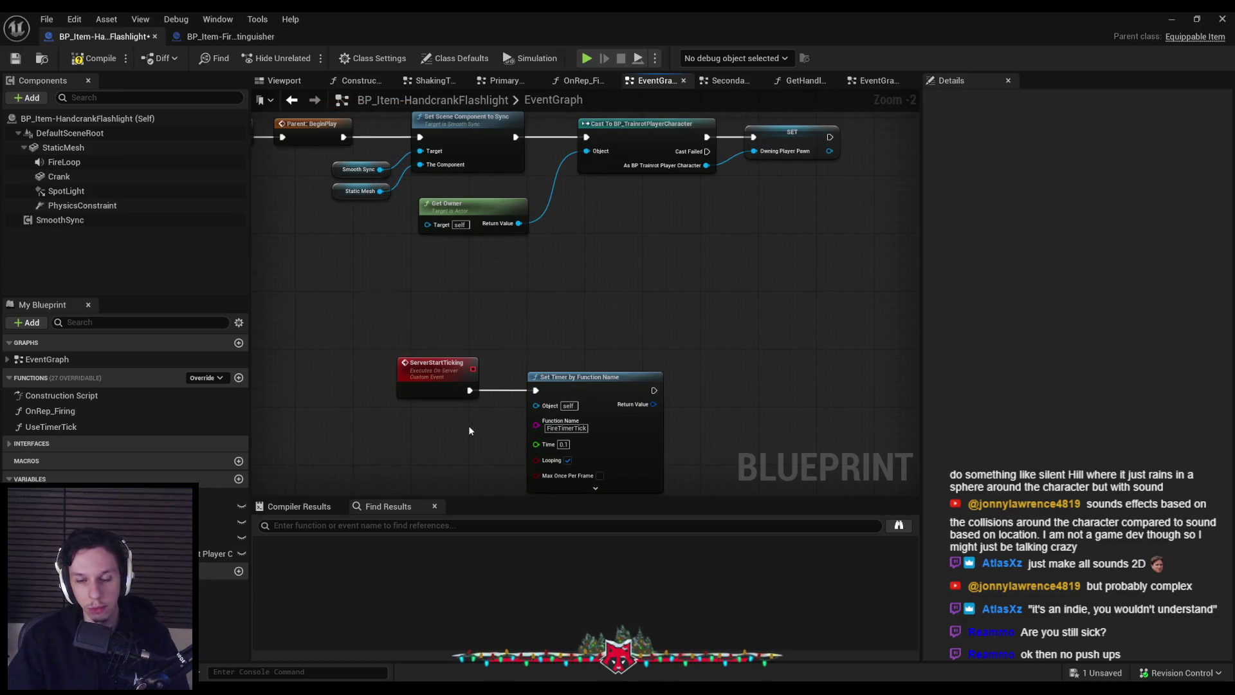
- Call Server Start Ticking after SET Owning Player Pawn and save the Blueprint
scroll(543, 281, down, 1)
click(87, 52)
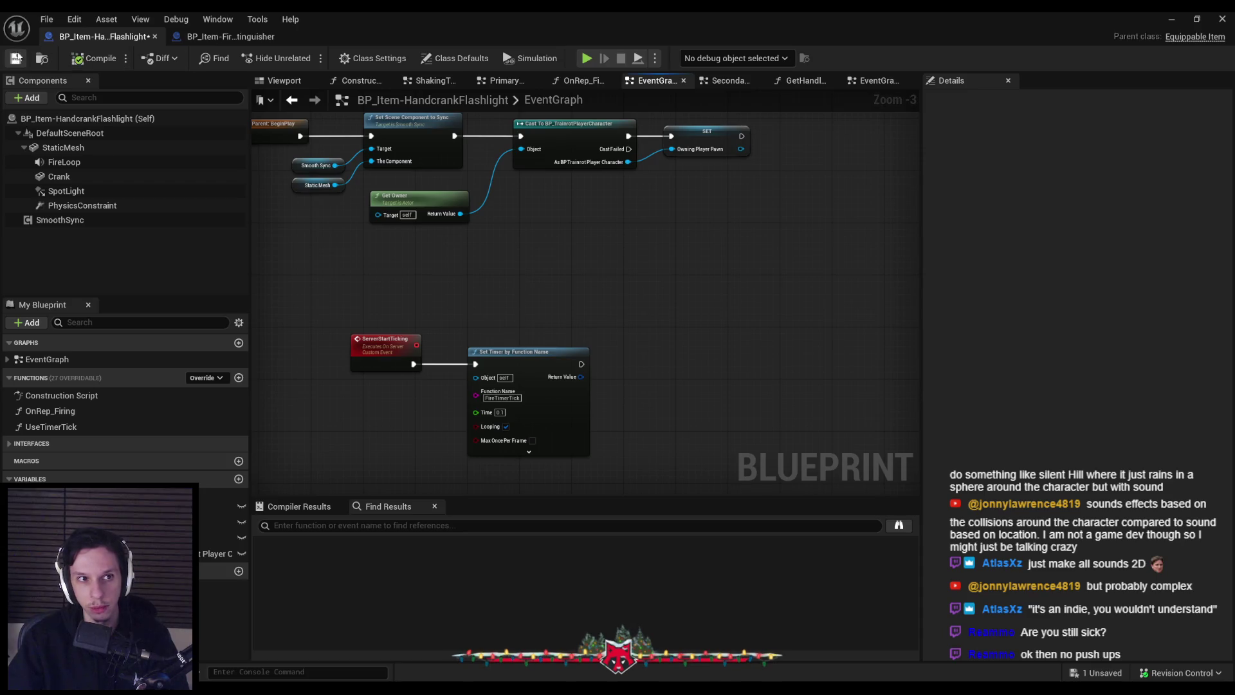
drag(741, 135, 771, 138)
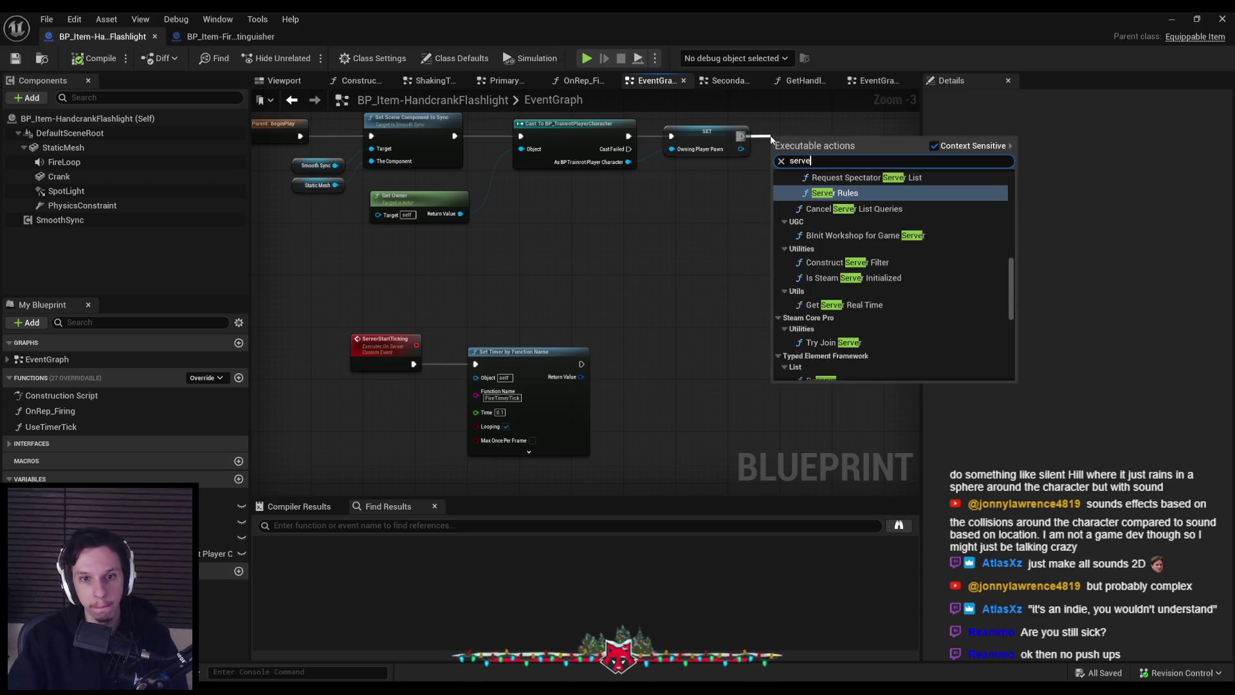
text(server star)
click(836, 189)
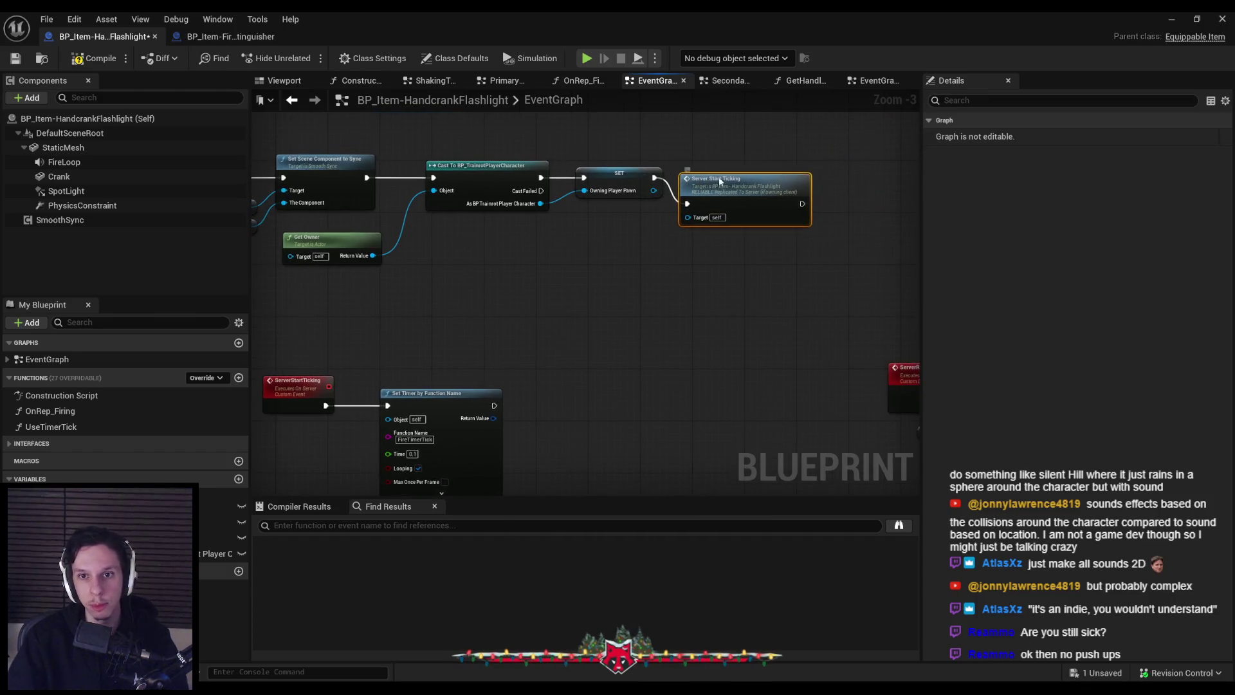
click(261, 141)
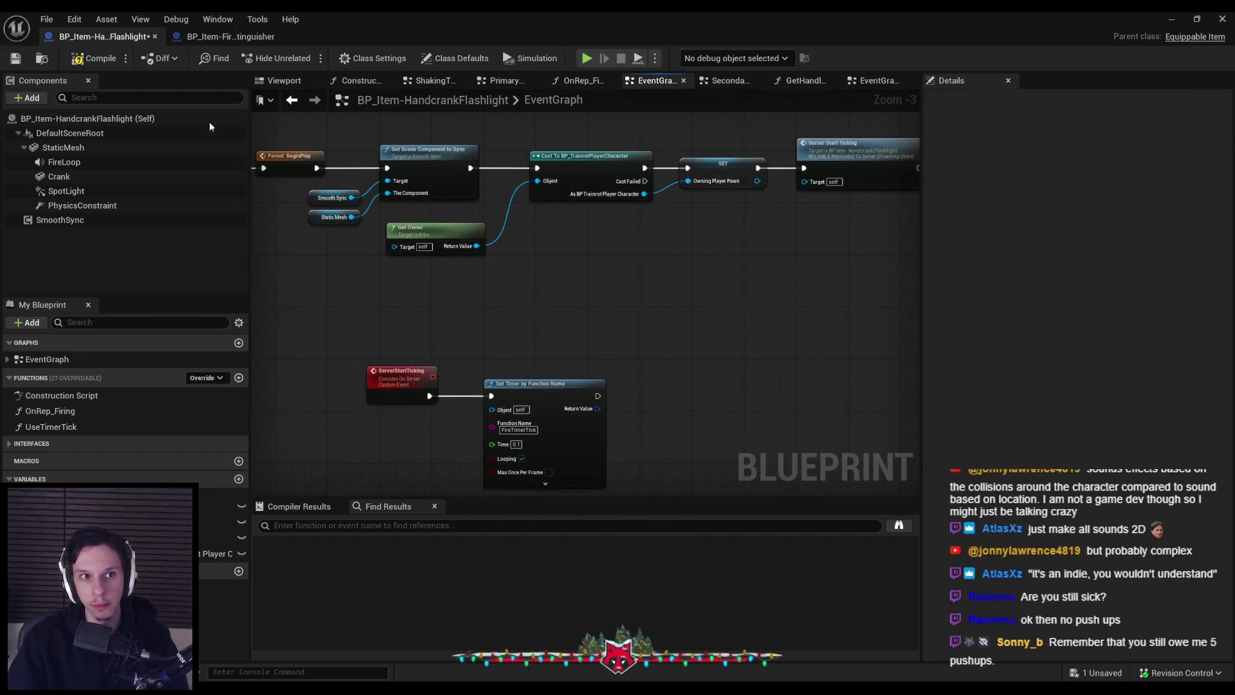
key(ctrl+s)
- Change the timer's interval from 0.1 to 0.5 seconds, then compile and save
scroll(605, 251, up, 1)
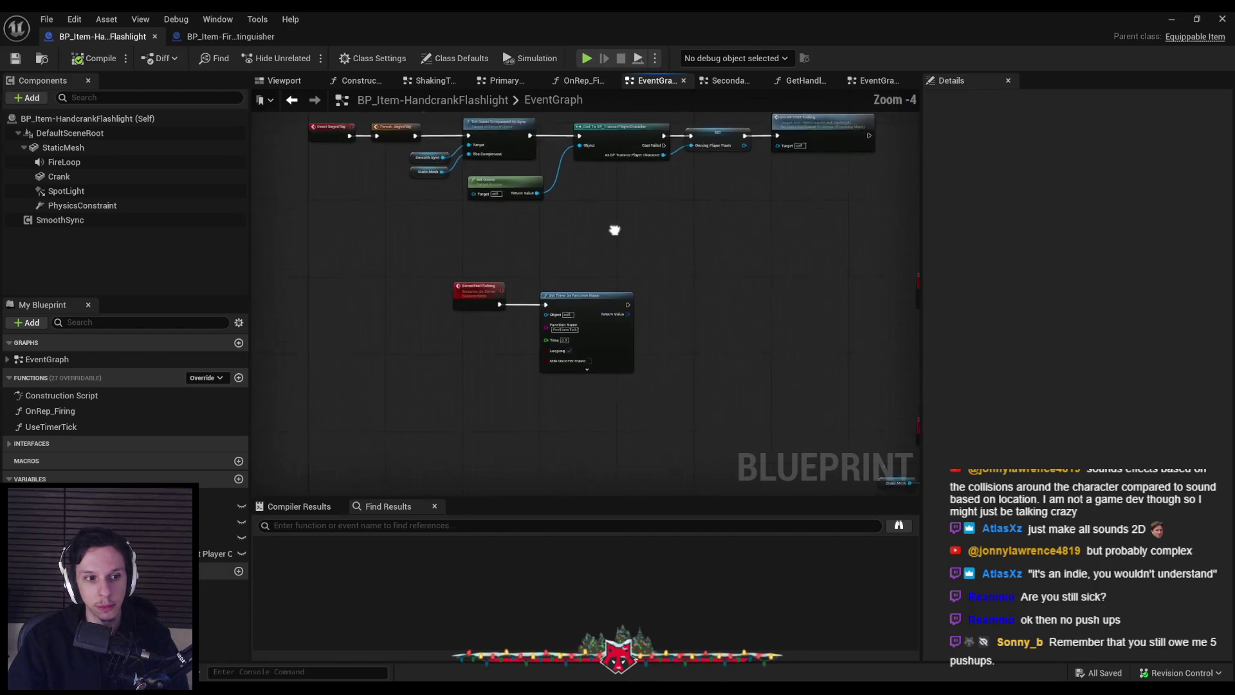
scroll(571, 245, down, 2)
scroll(569, 250, up, 2)
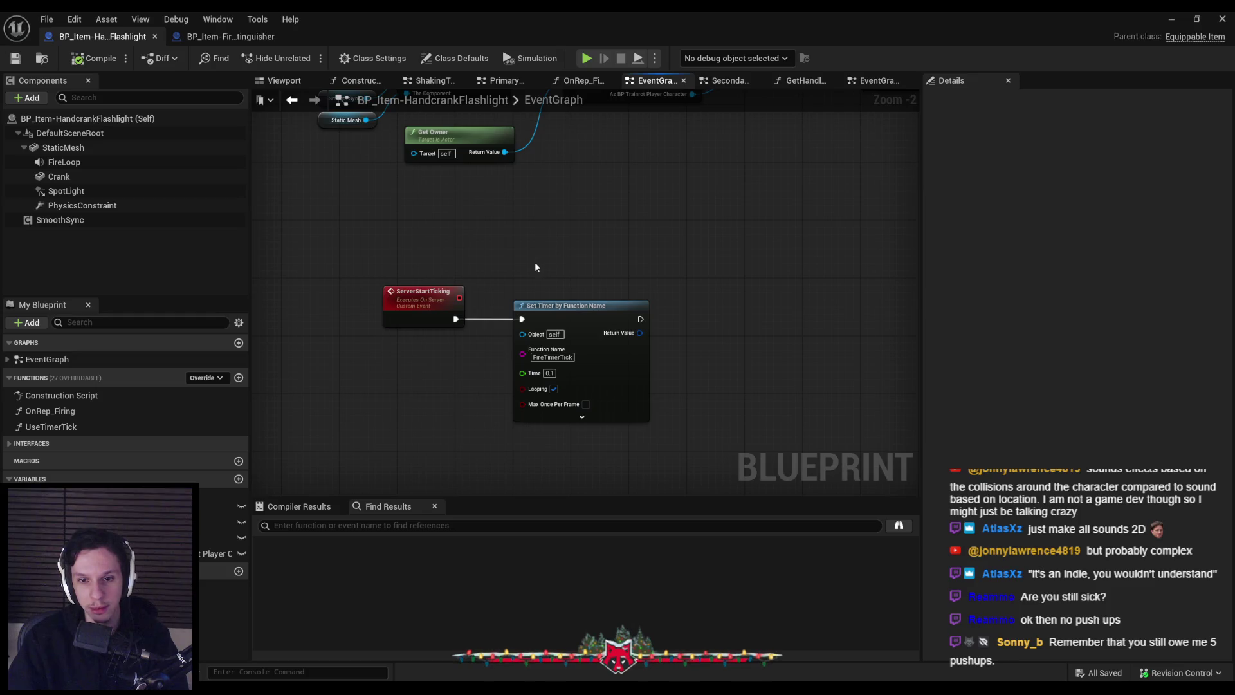
scroll(543, 373, up, 1)
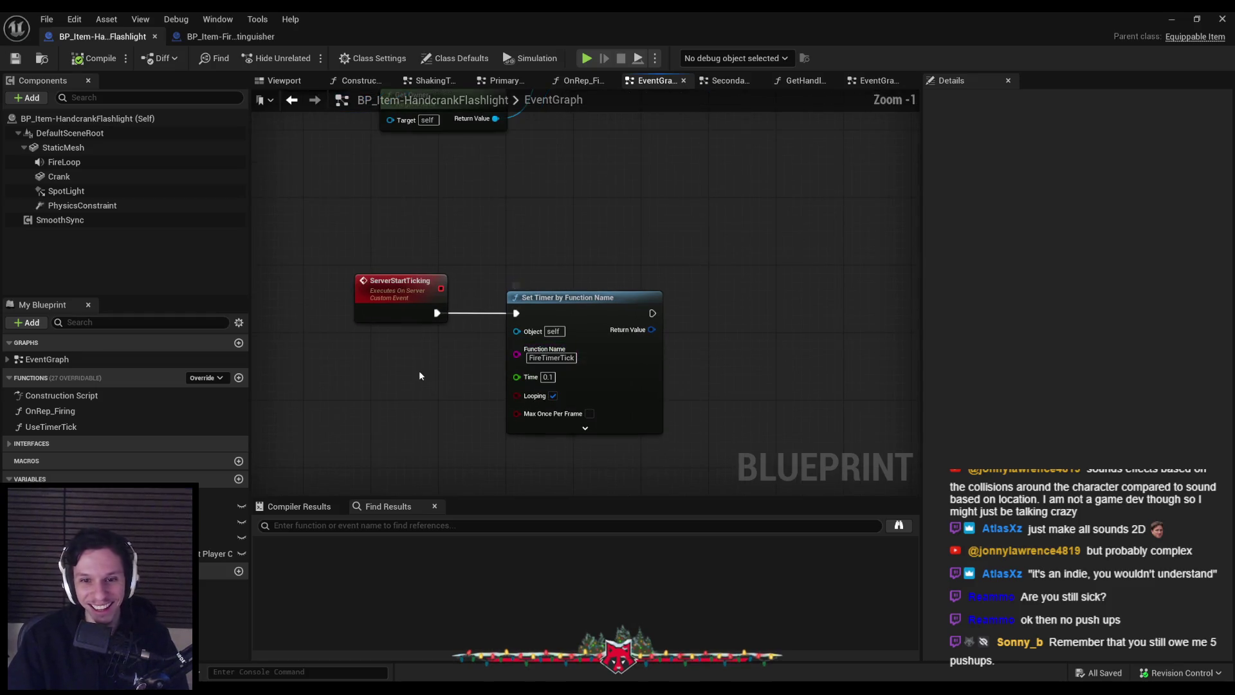
click(548, 377)
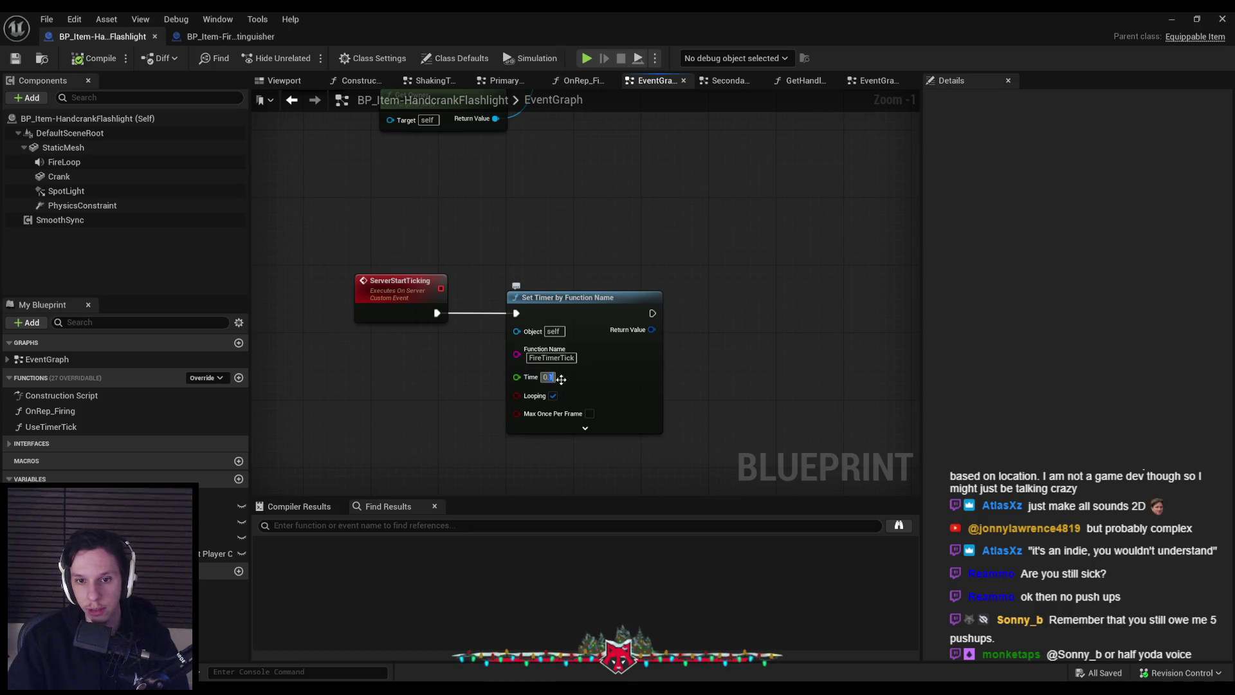
text(0.5)
click(97, 58)
click(15, 58)
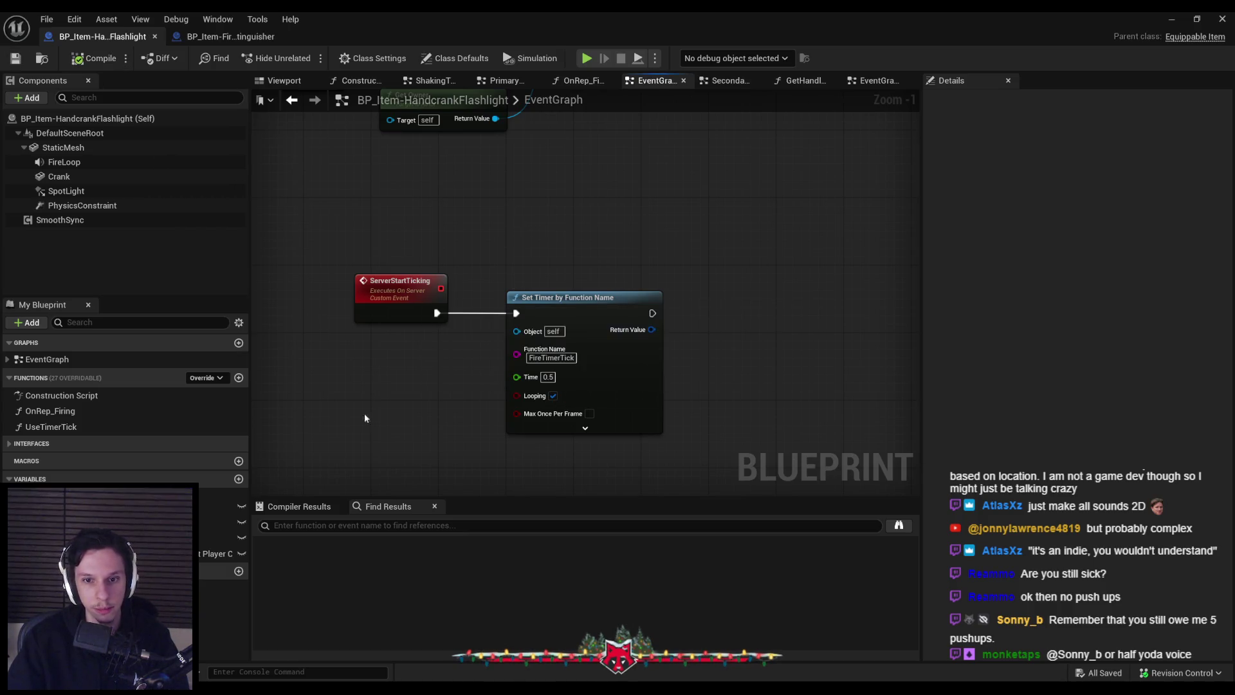
scroll(351, 369, down, 2)
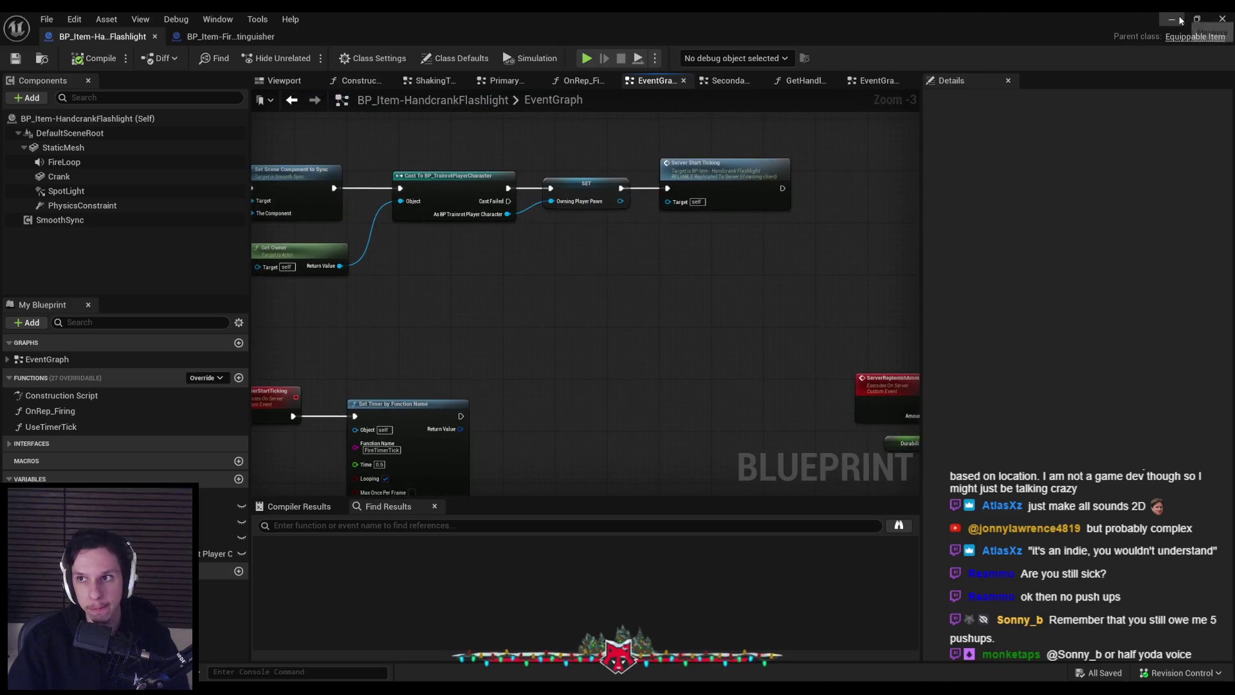
- Run a quick Play-In-Editor test of the level
key(alt+Tab)
key(alt+p)
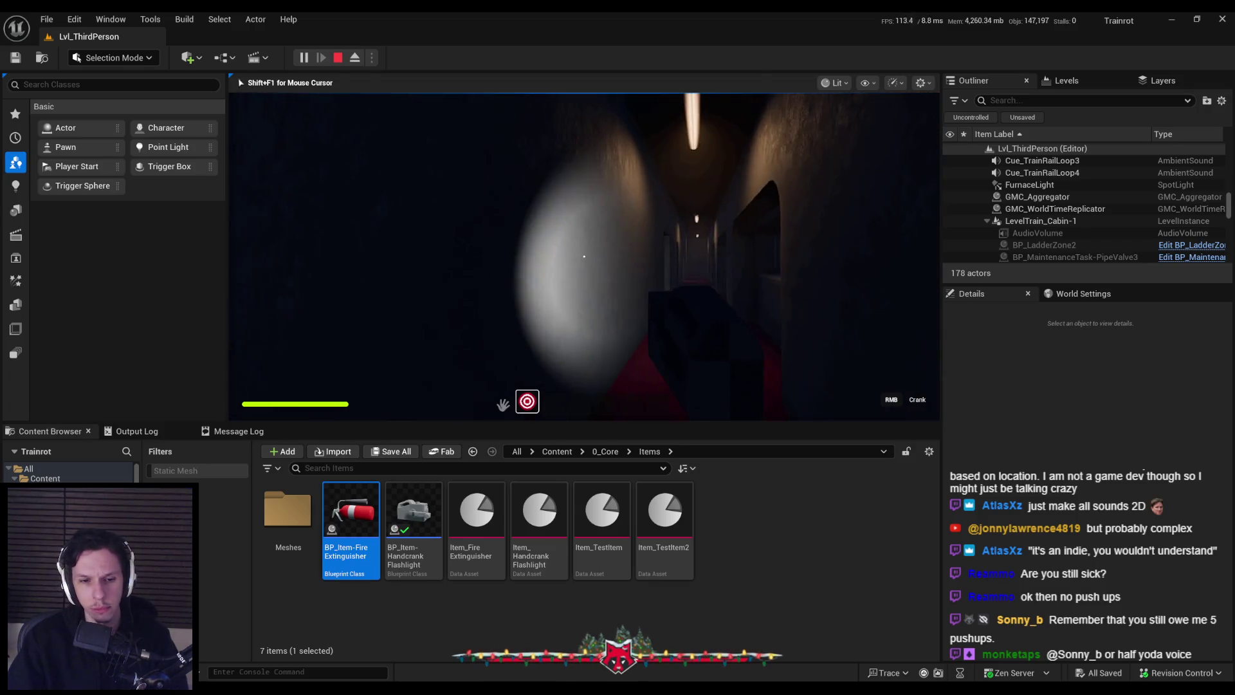
key(Escape)
- Replace the timer's Function Name with UseTimerTick, copied from My Blueprint
double_click(413, 514)
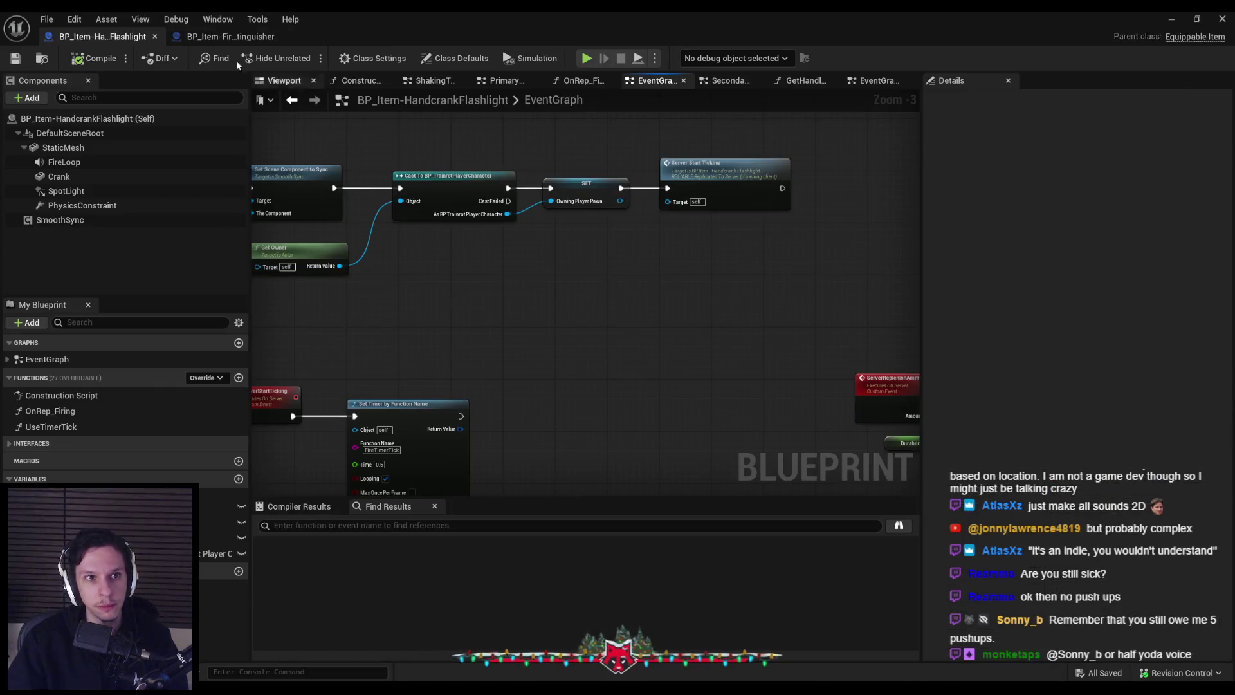
mouse_move(437, 287)
mouse_down()
mouse_move(461, 277)
mouse_move(815, 275)
mouse_move(728, 279)
mouse_up()
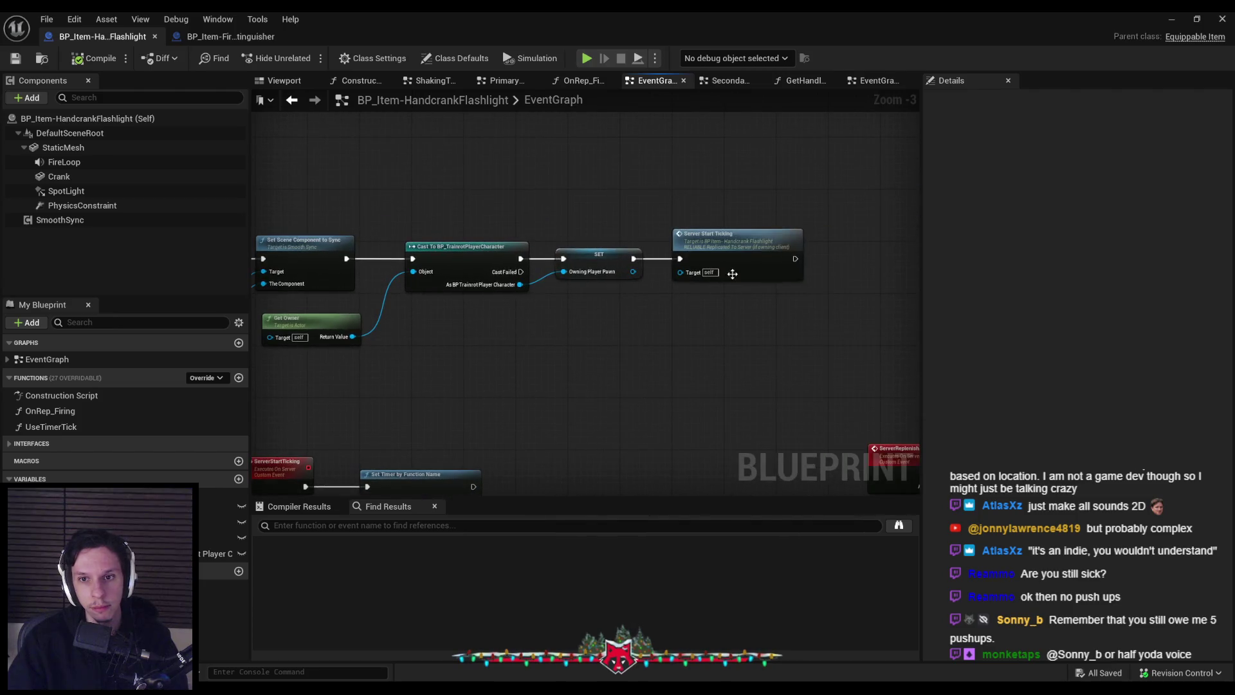
scroll(728, 279, up, 3)
click(603, 227)
click(51, 427)
key(F2)
key(ctrl+c)
click(696, 315)
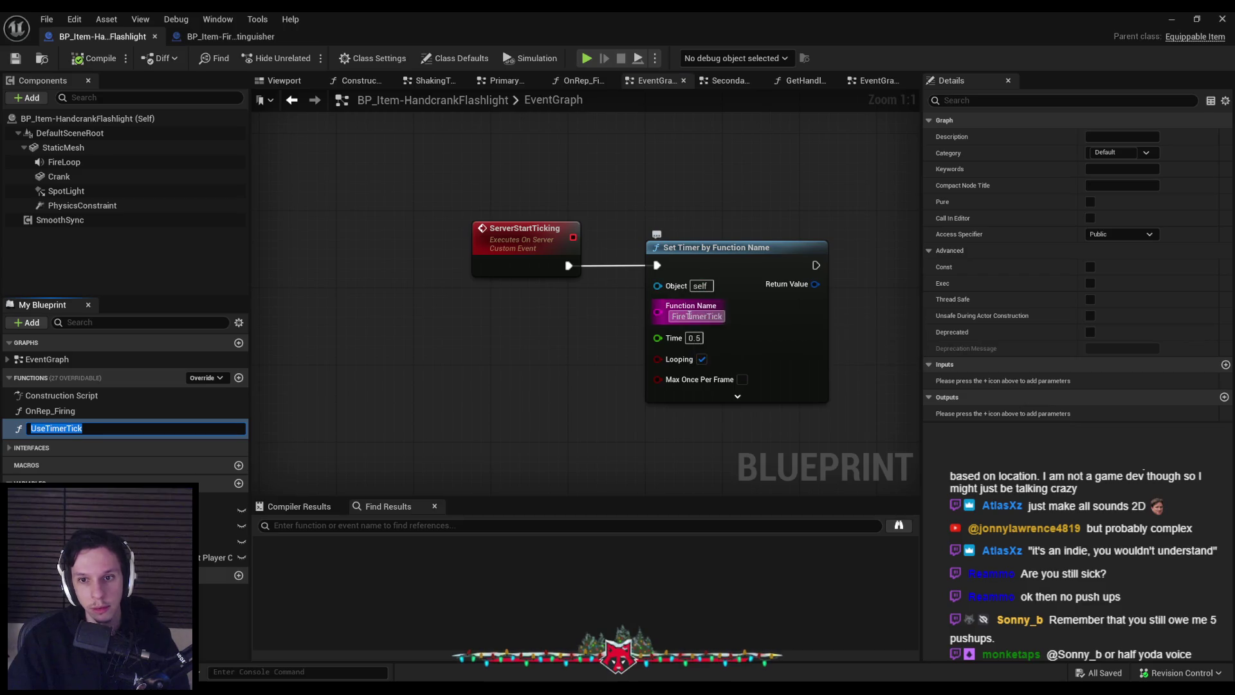
key(ctrl+v)
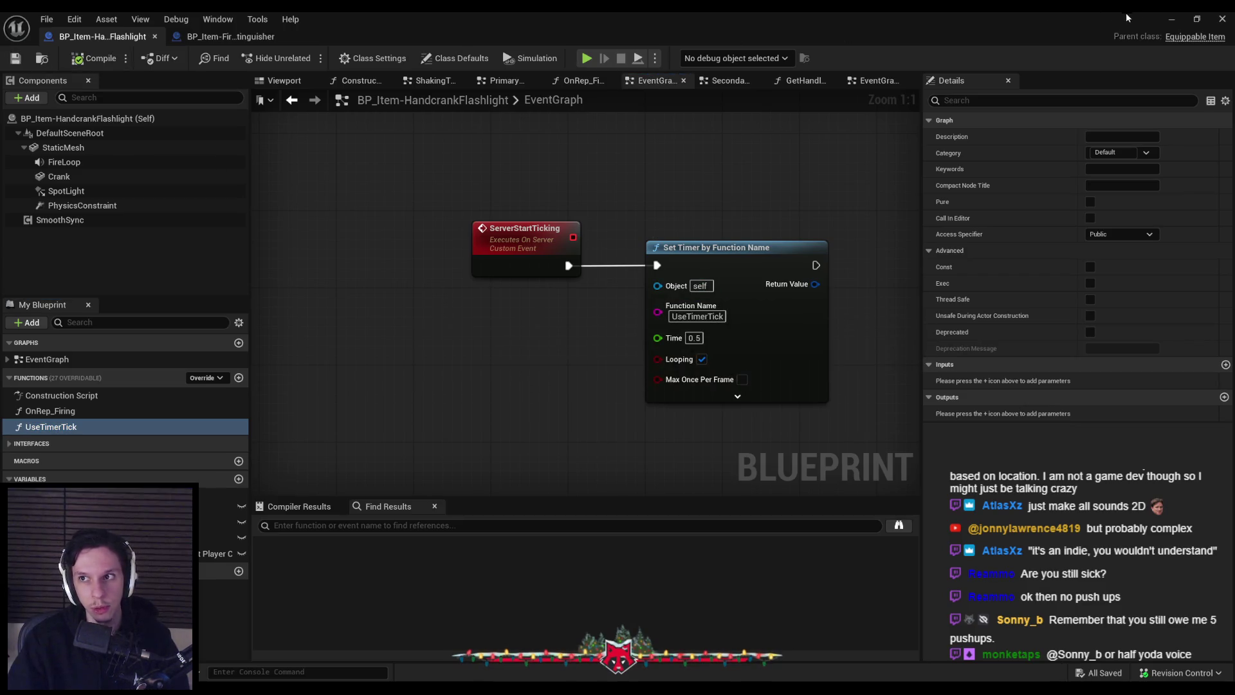
- Start a new playtest, equip the handcrank flashlight with key 2, and go fullscreen
click(1171, 19)
click(303, 57)
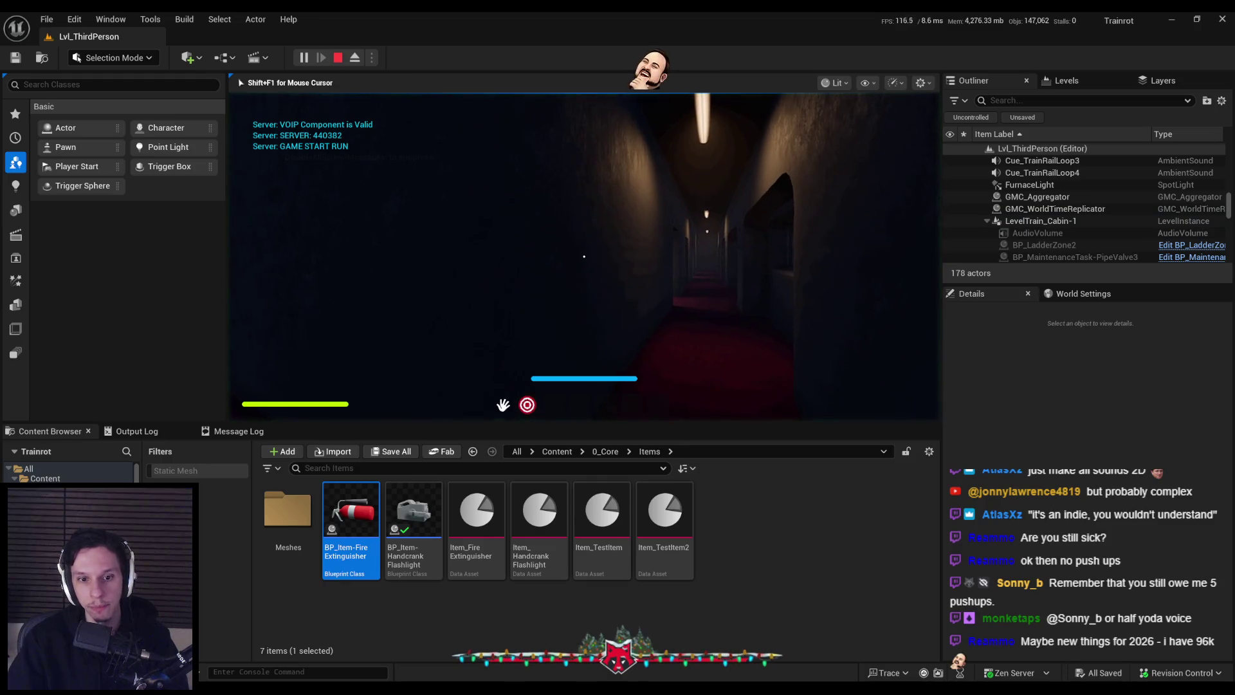
key(2)
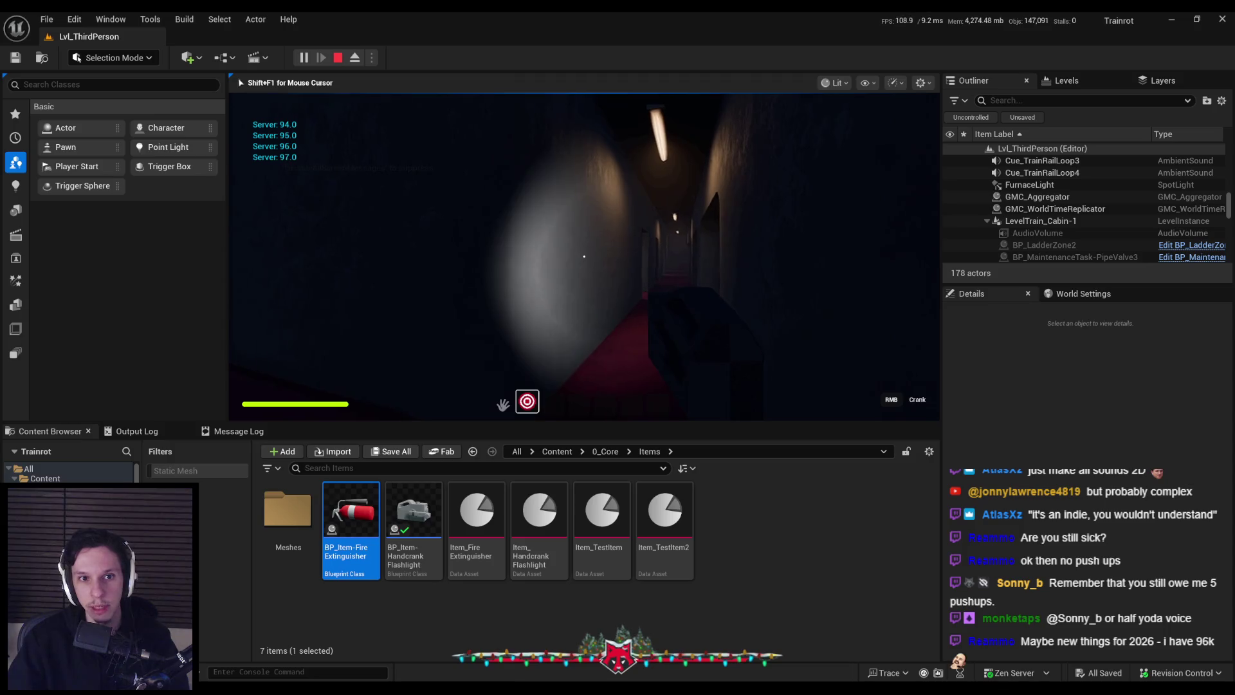
key(F11)
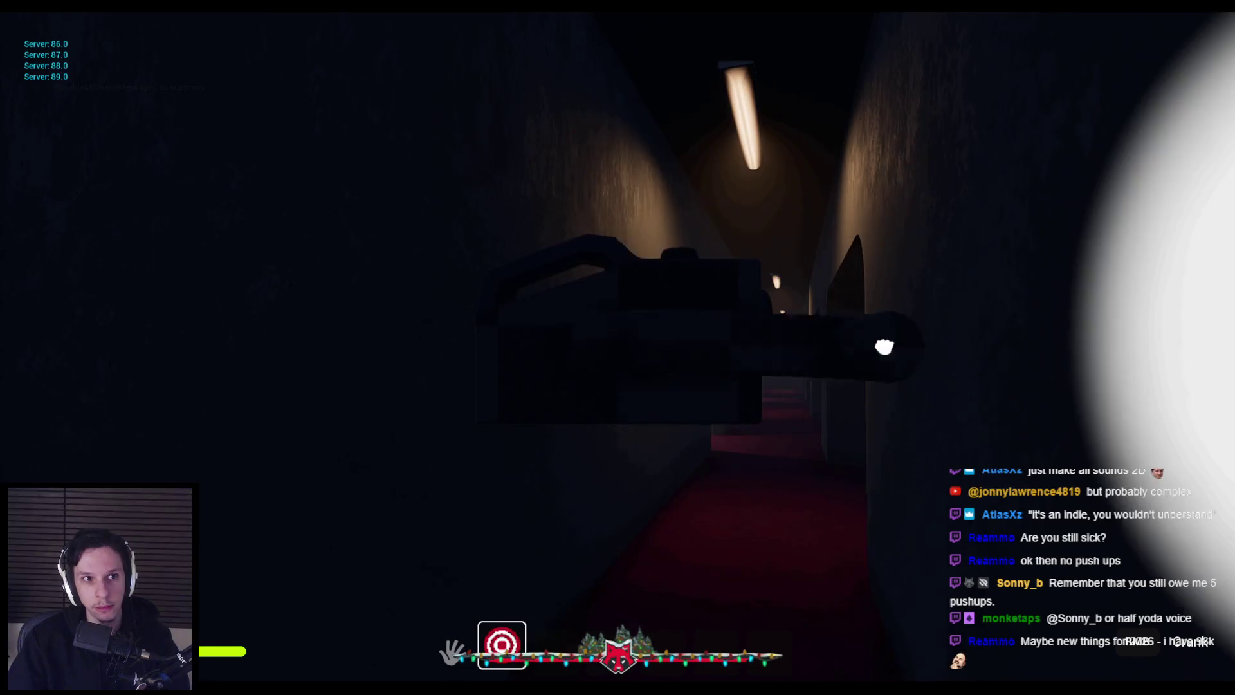
- Walk the corridors with the flashlight until server durability prints reach -1.0, then stop play
key(w)
mouse_move(618, 348)
mouse_down()
mouse_move(454, 361)
mouse_move(559, 513)
mouse_move(460, 403)
mouse_move(591, 153)
mouse_move(841, 298)
mouse_move(803, 386)
mouse_up()
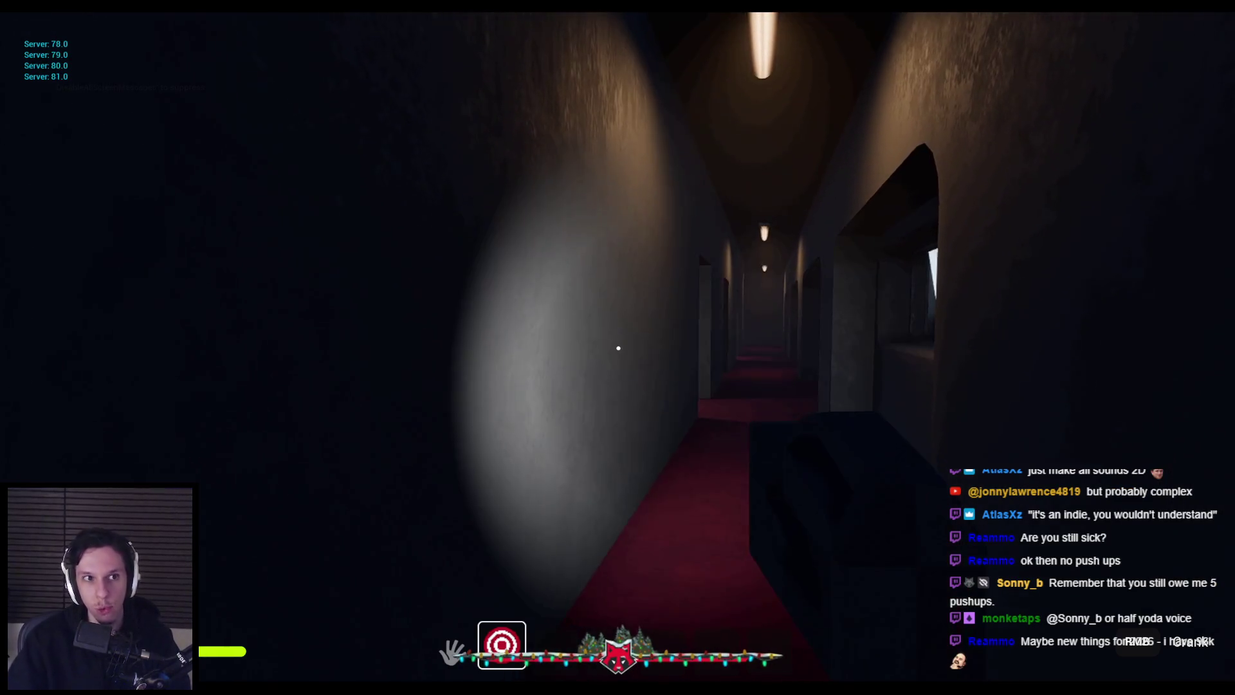
key(w)
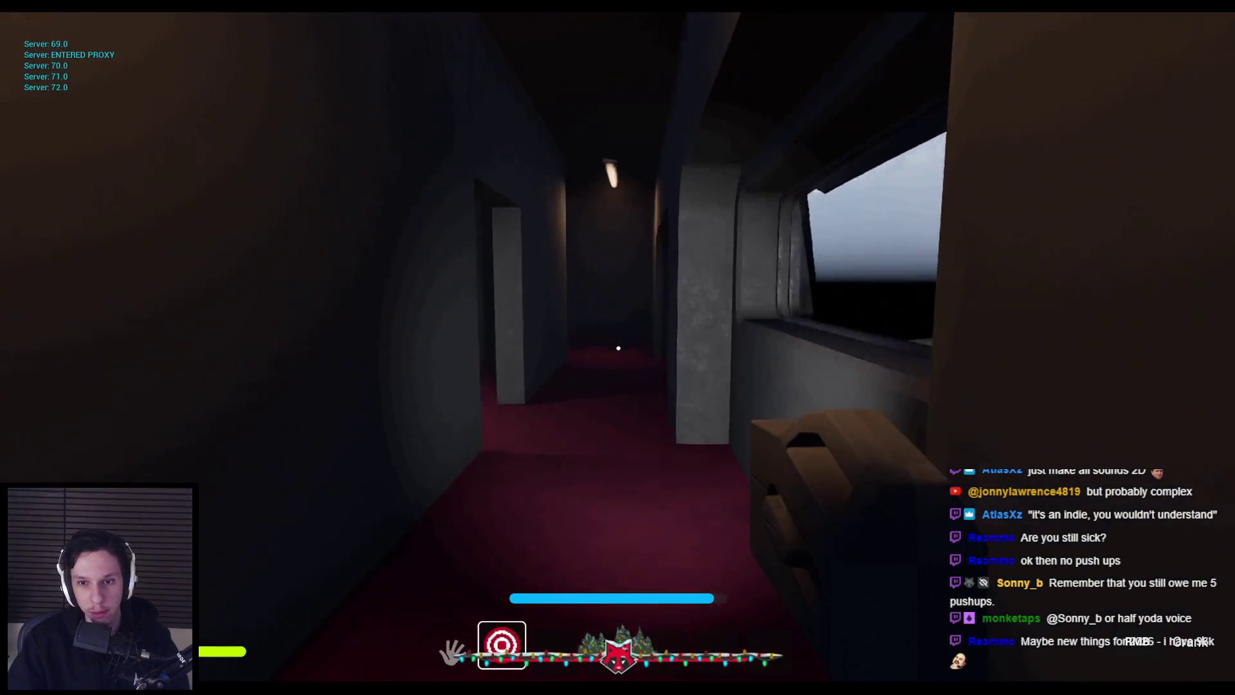
mouse_move(618, 348)
mouse_down()
mouse_move(783, 486)
mouse_move(829, 407)
mouse_move(799, 463)
mouse_move(669, 518)
mouse_move(618, 348)
mouse_up()
key(w)
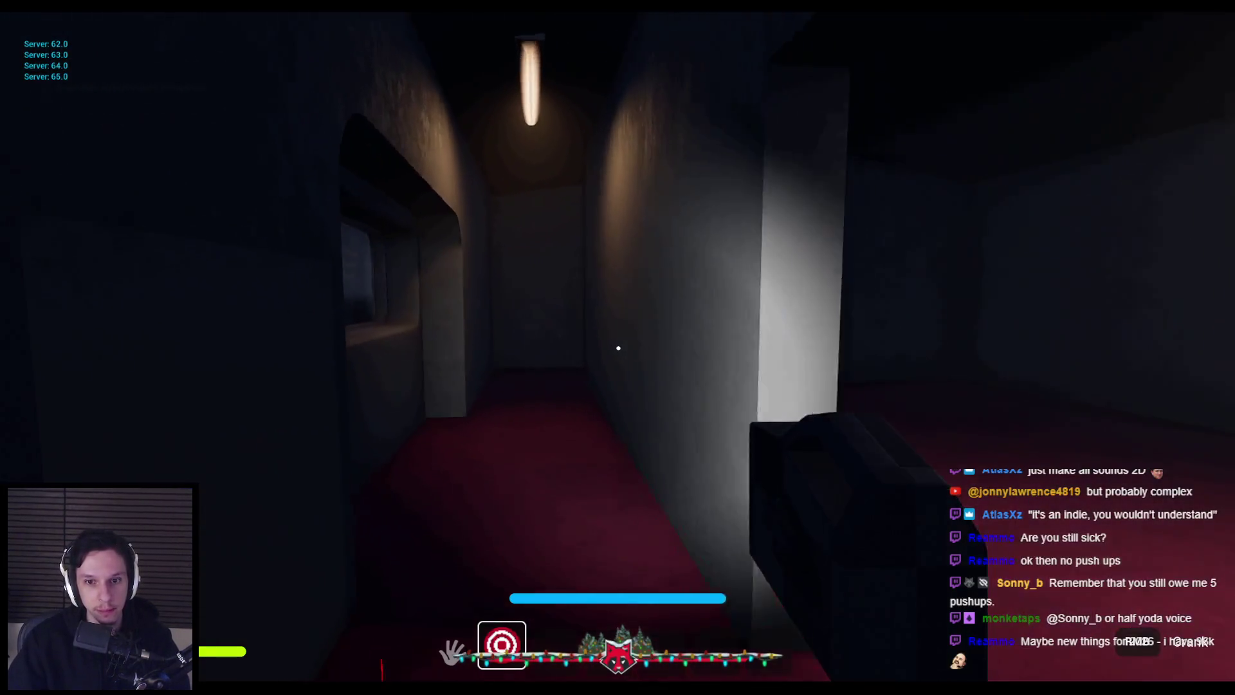
key(w)
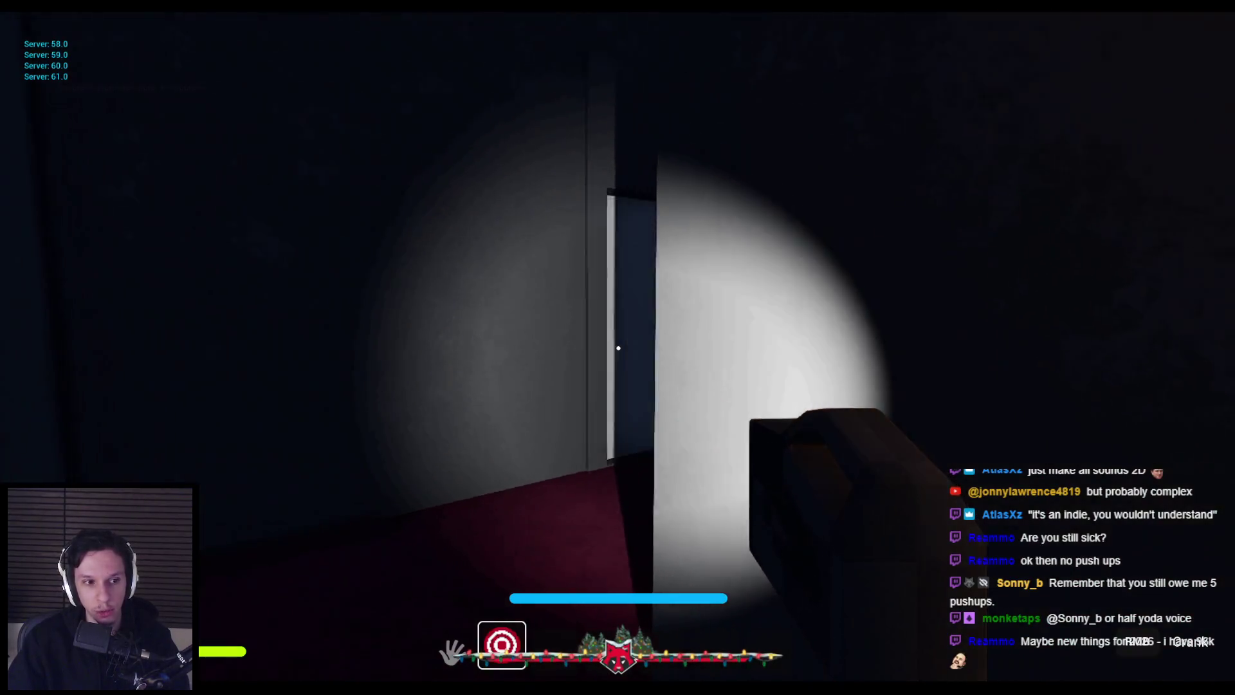
key(w)
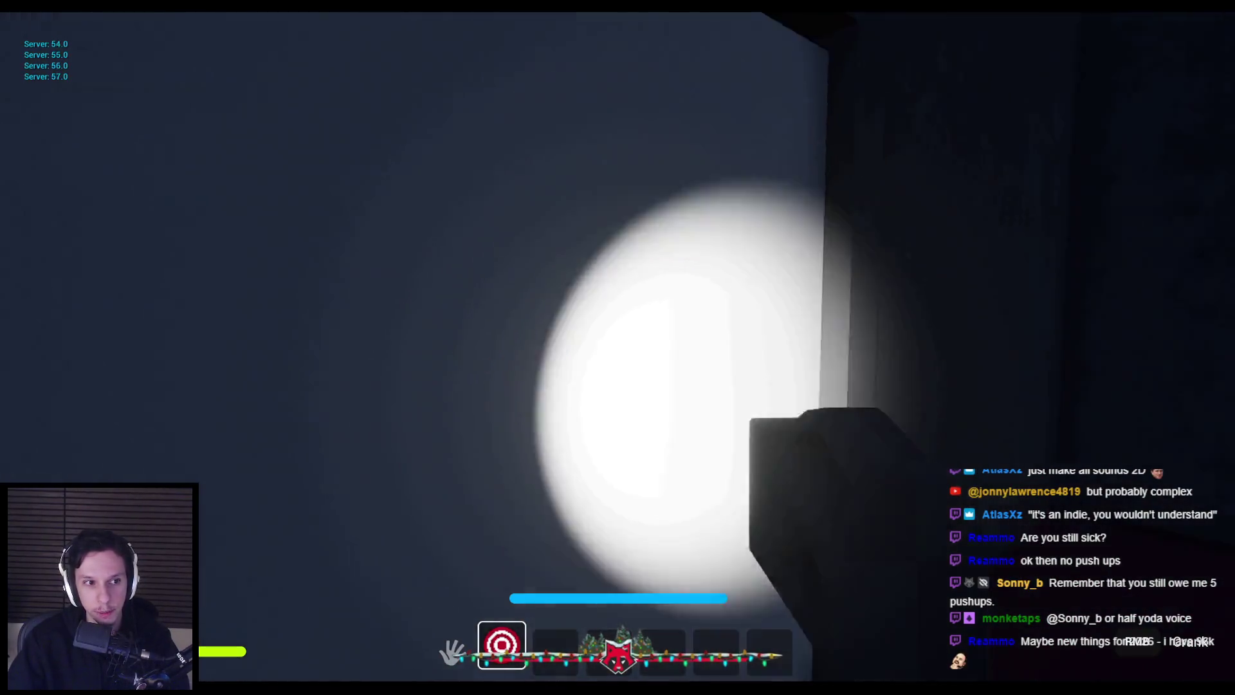
key(w)
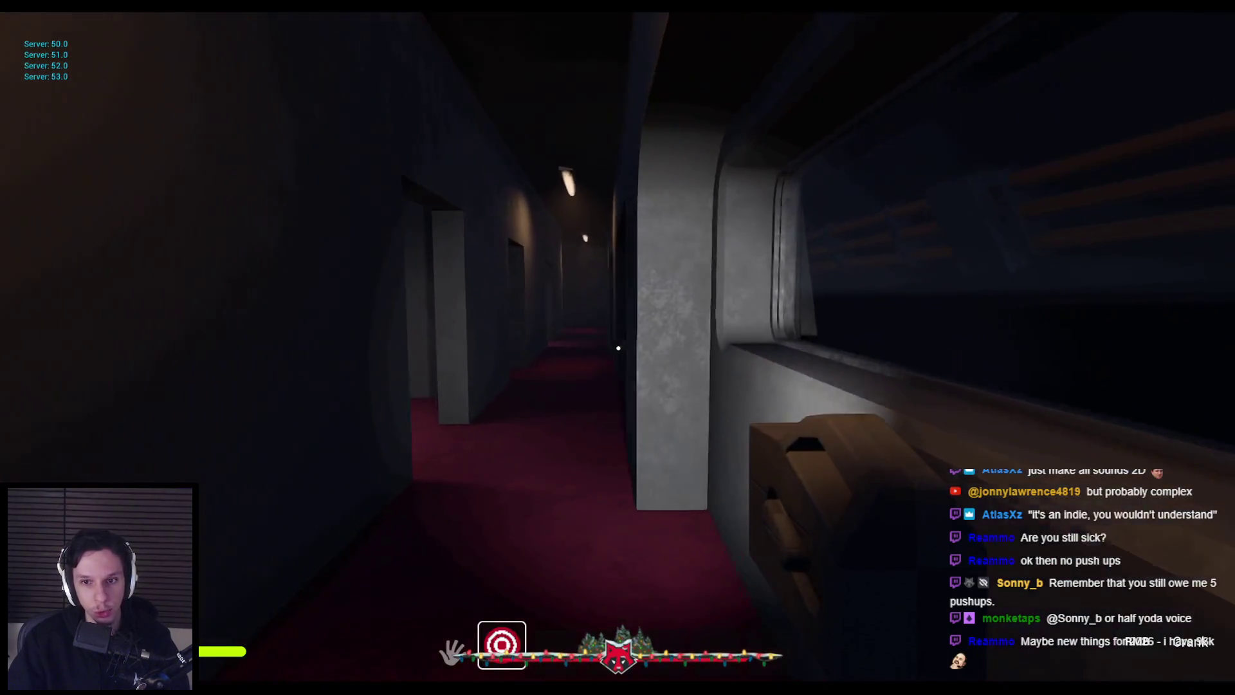
key(w)
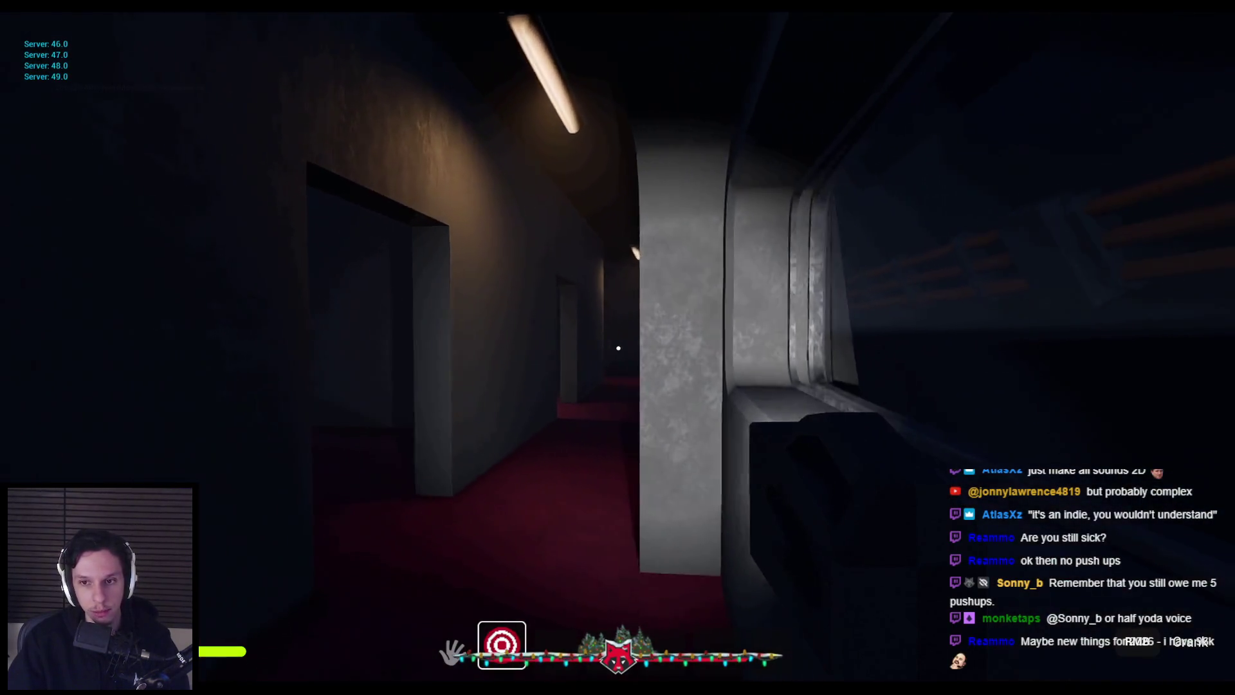
key(w)
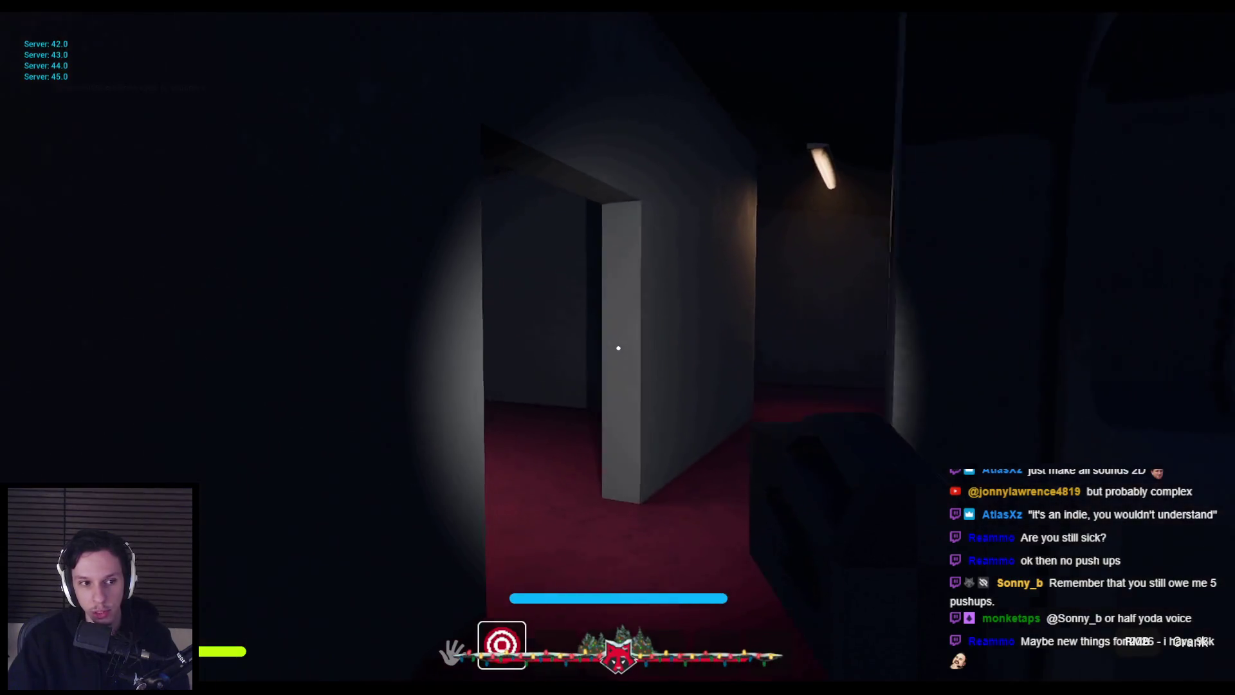
key(w)
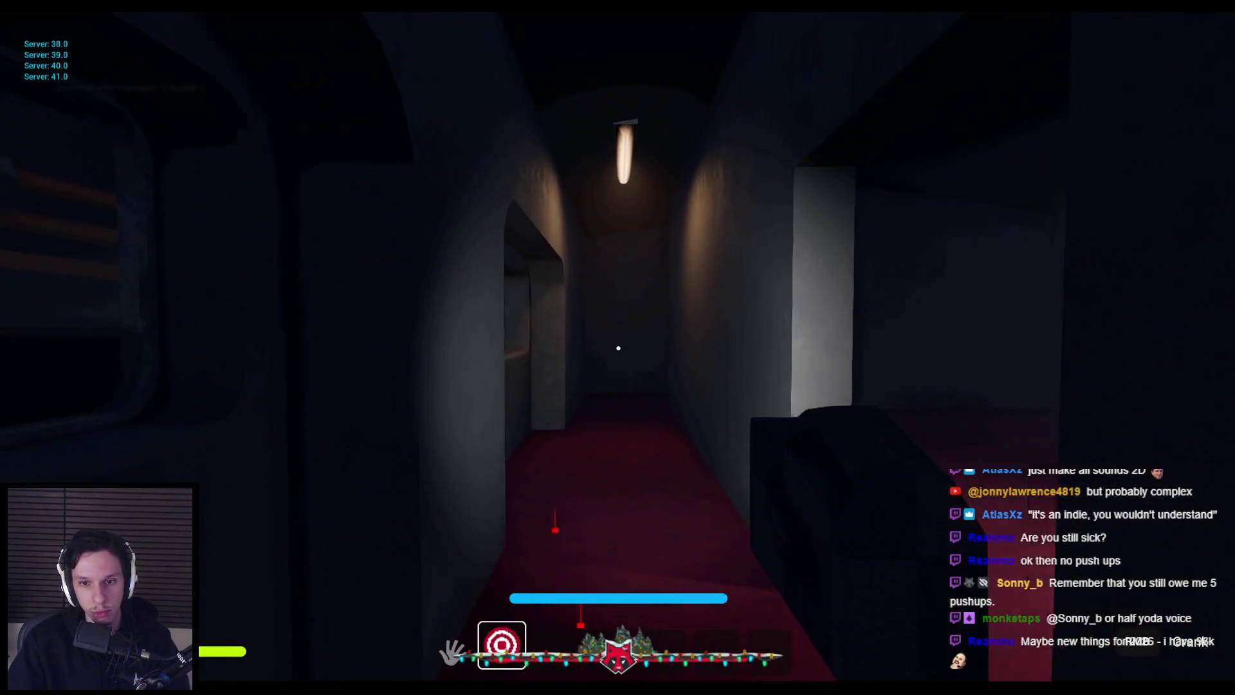
key(f)
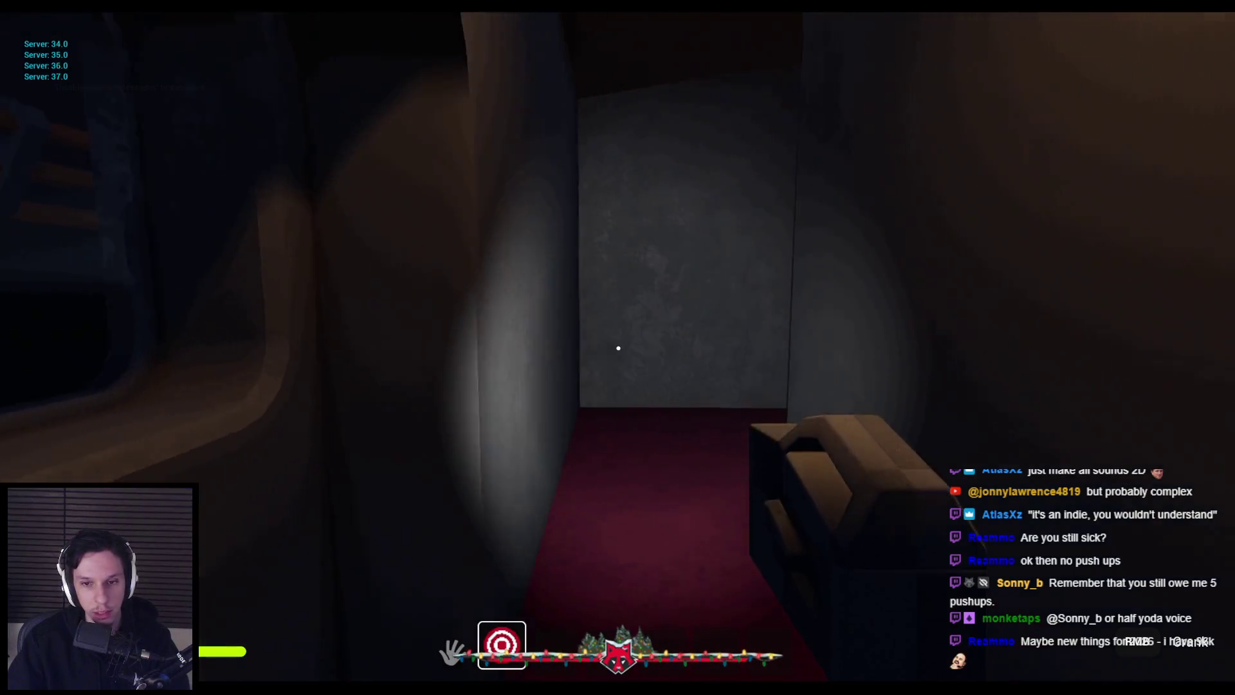
key(w)
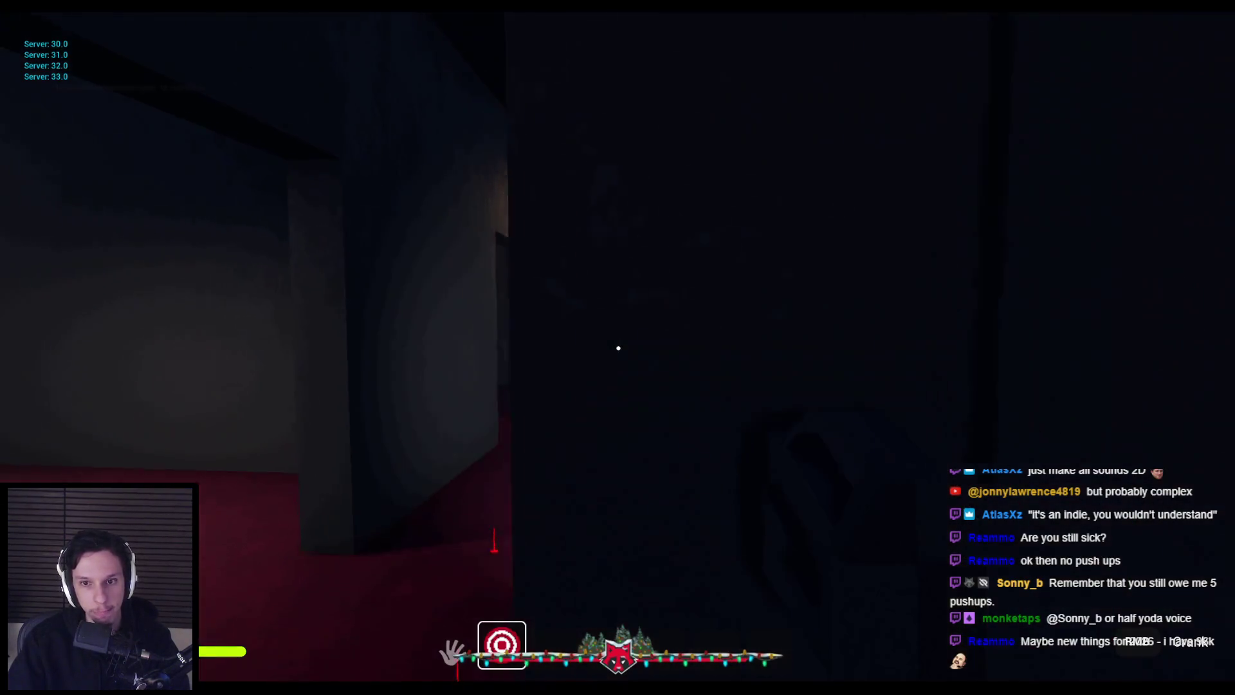
key(w)
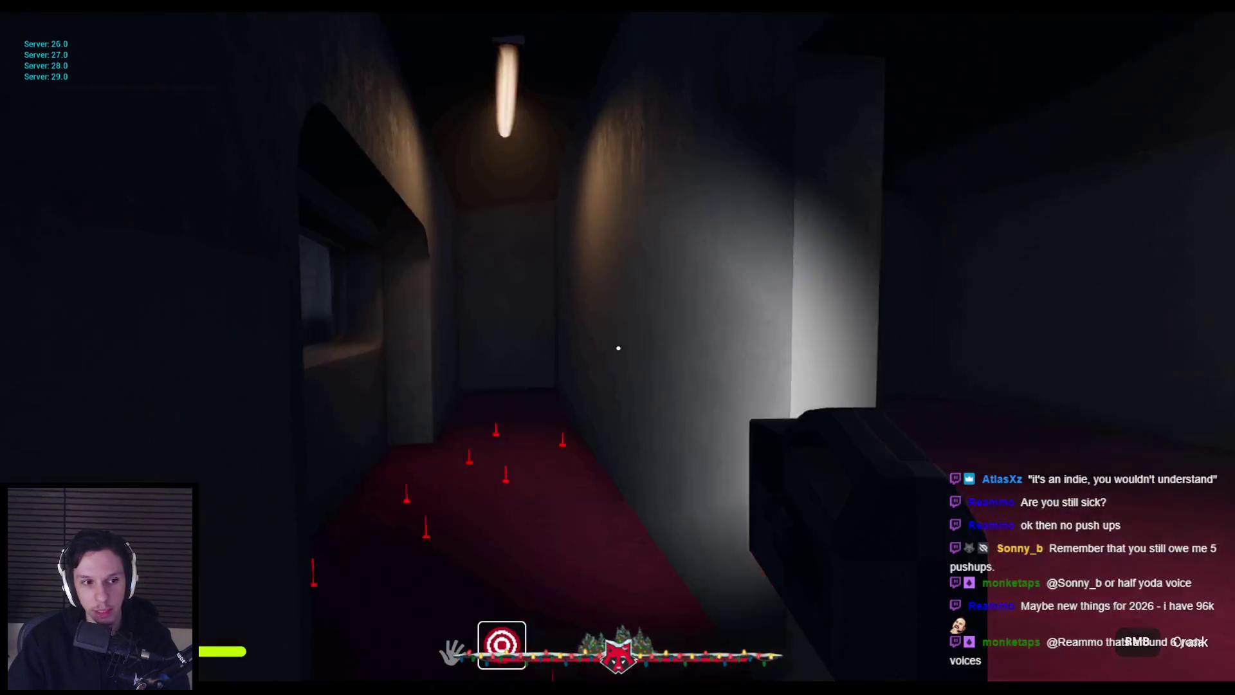
key(w)
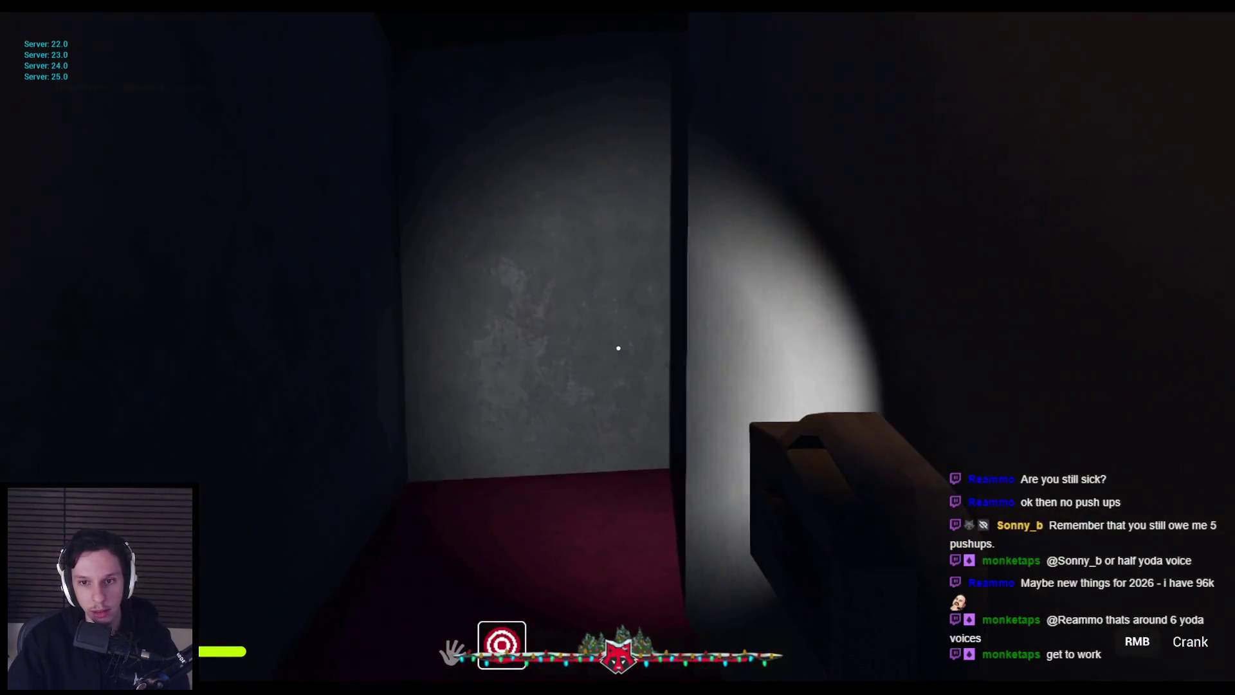
key(w)
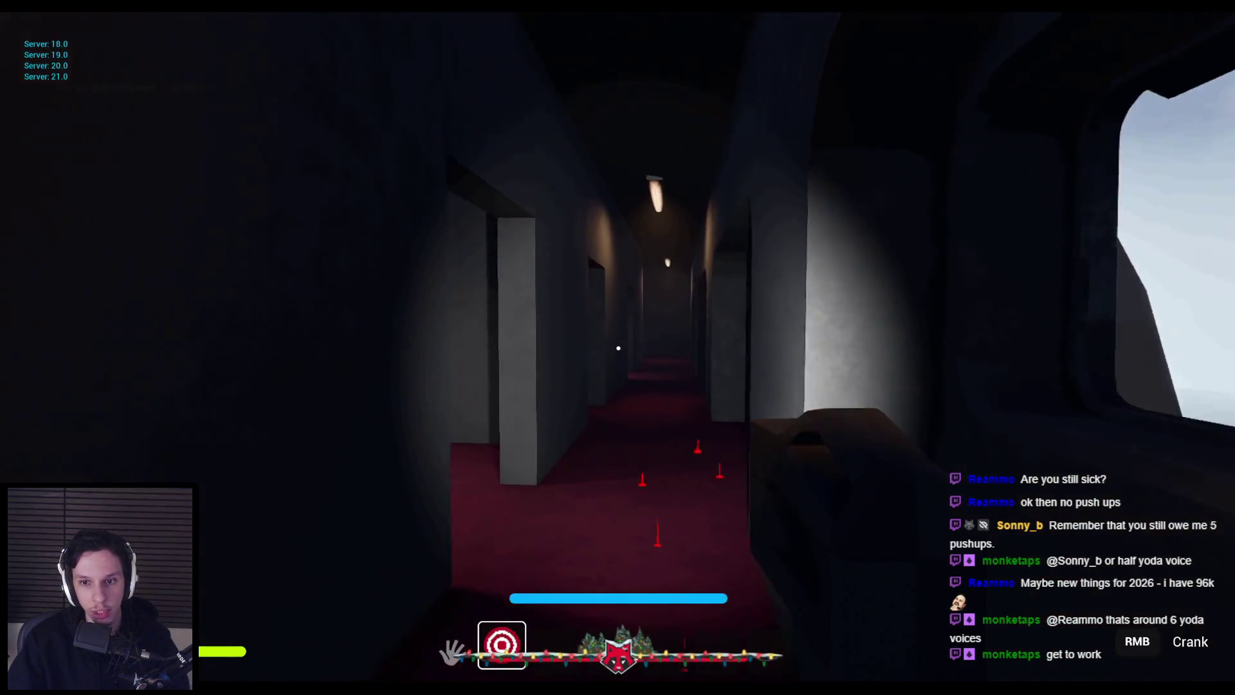
key(w)
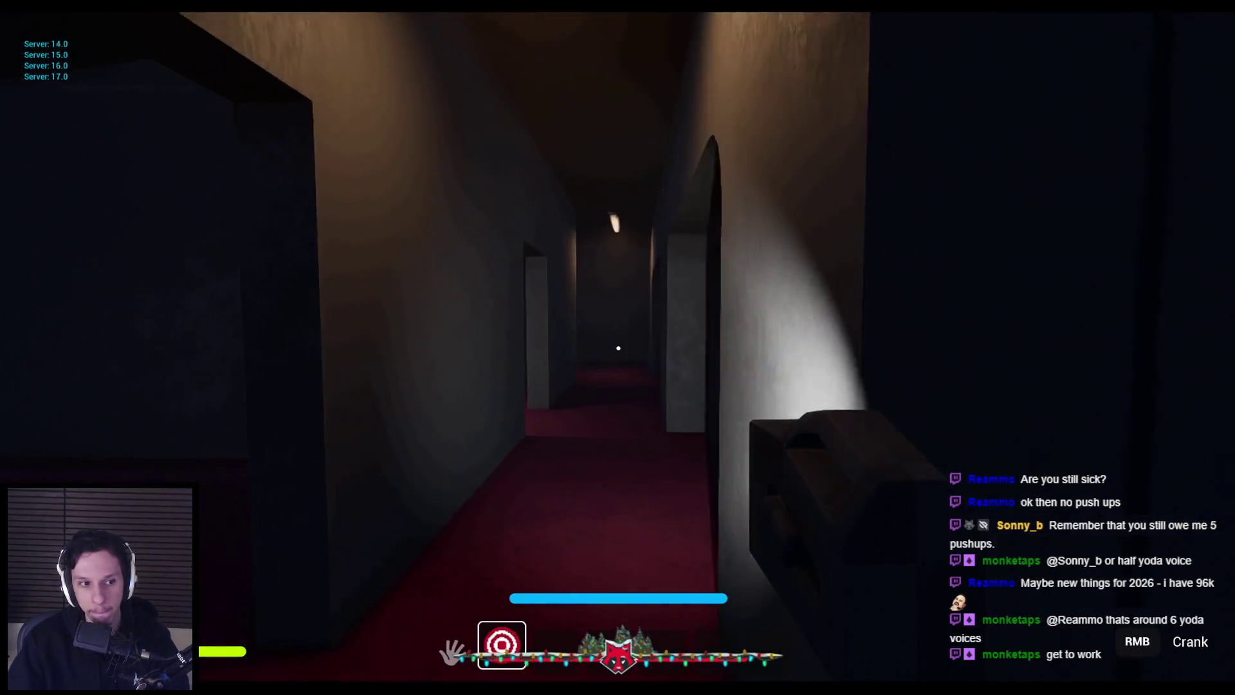
key(w)
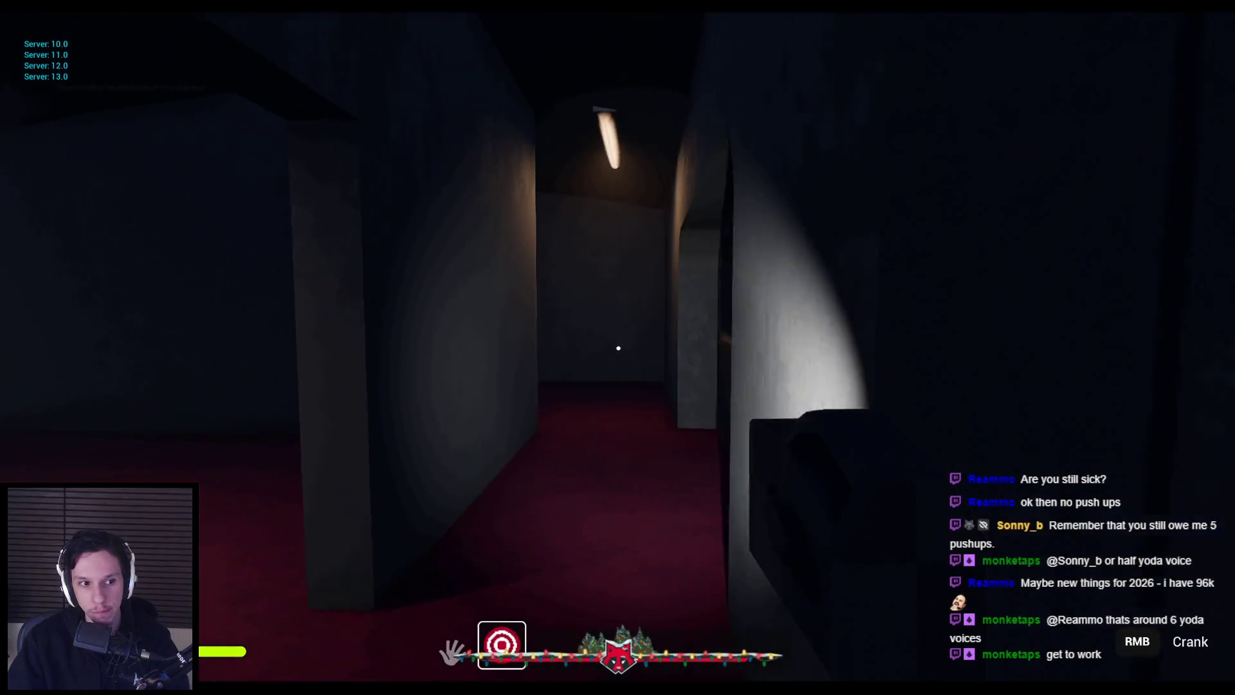
key(w)
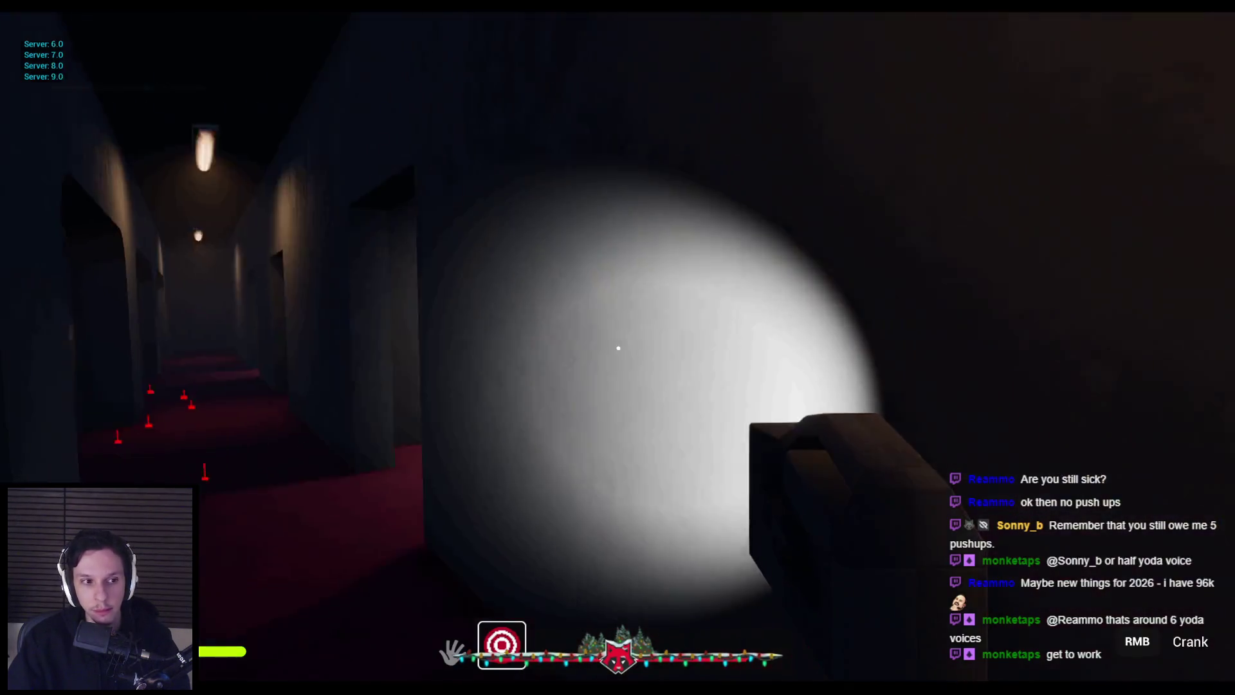
key(w)
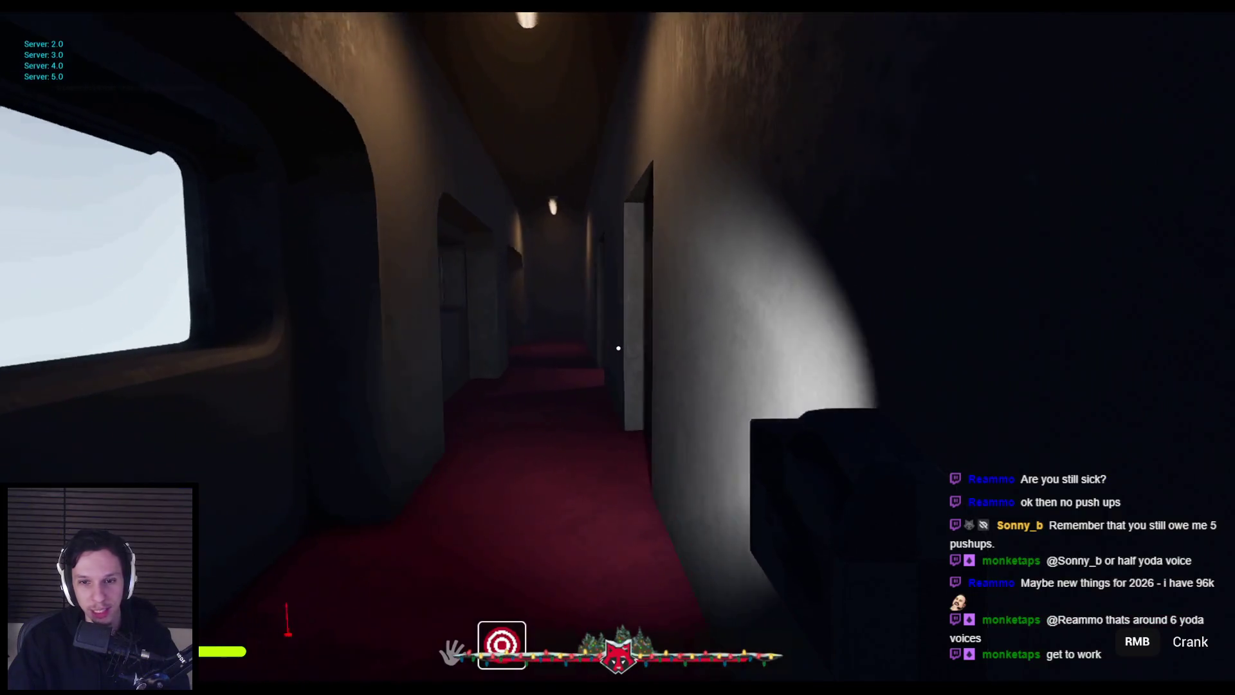
key(w)
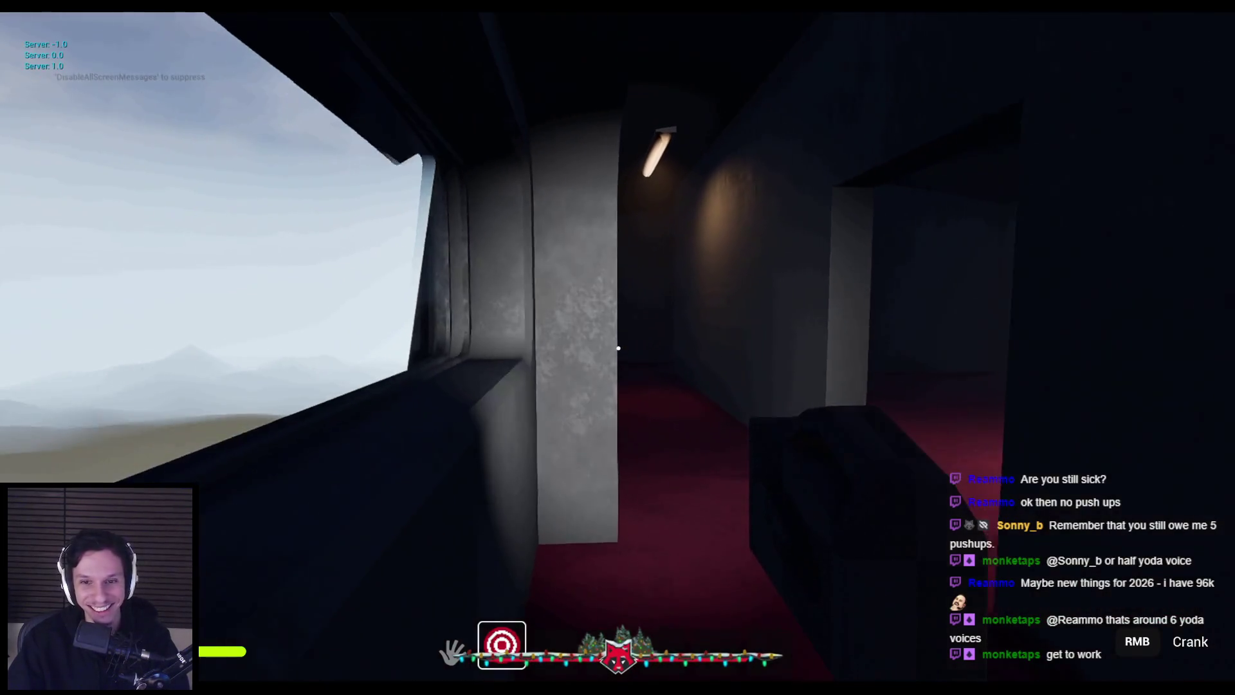
key(w)
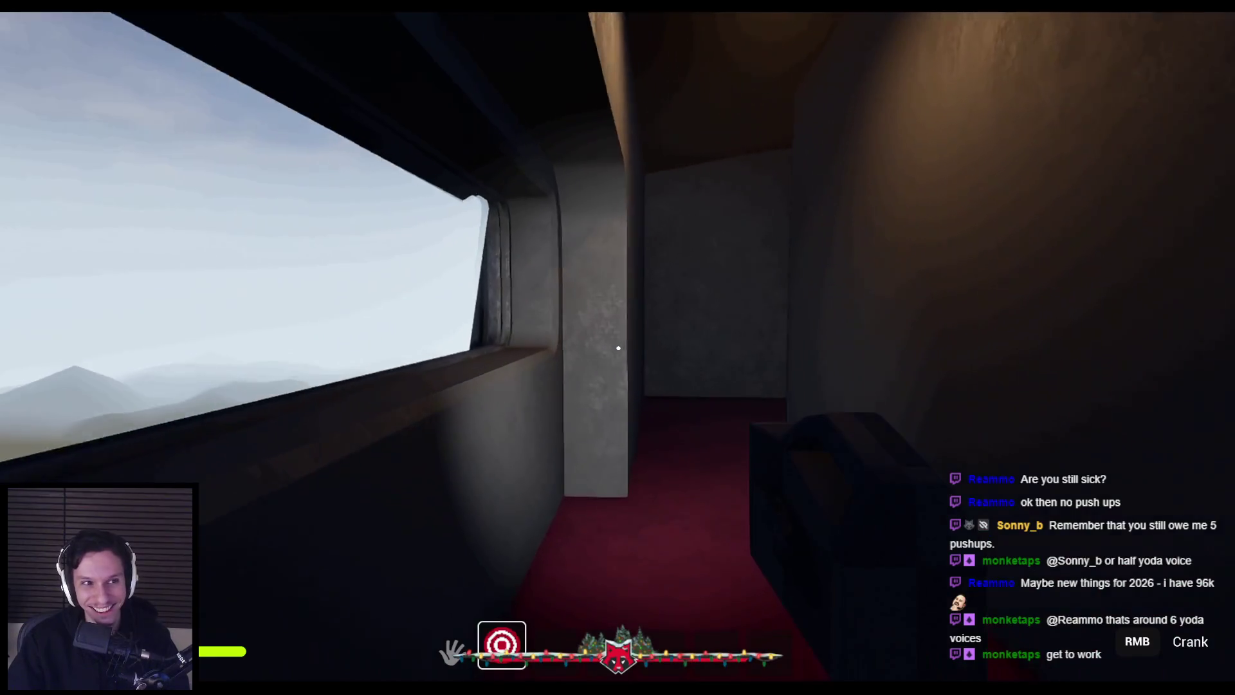
key(w)
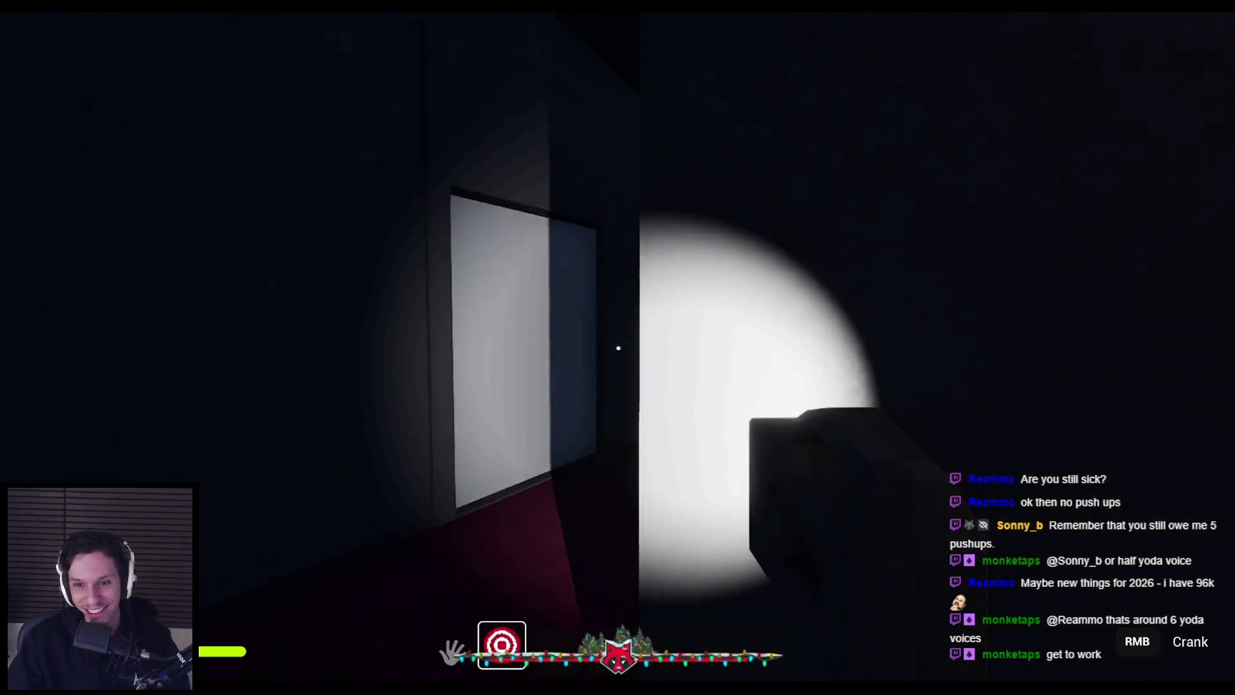
key(w)
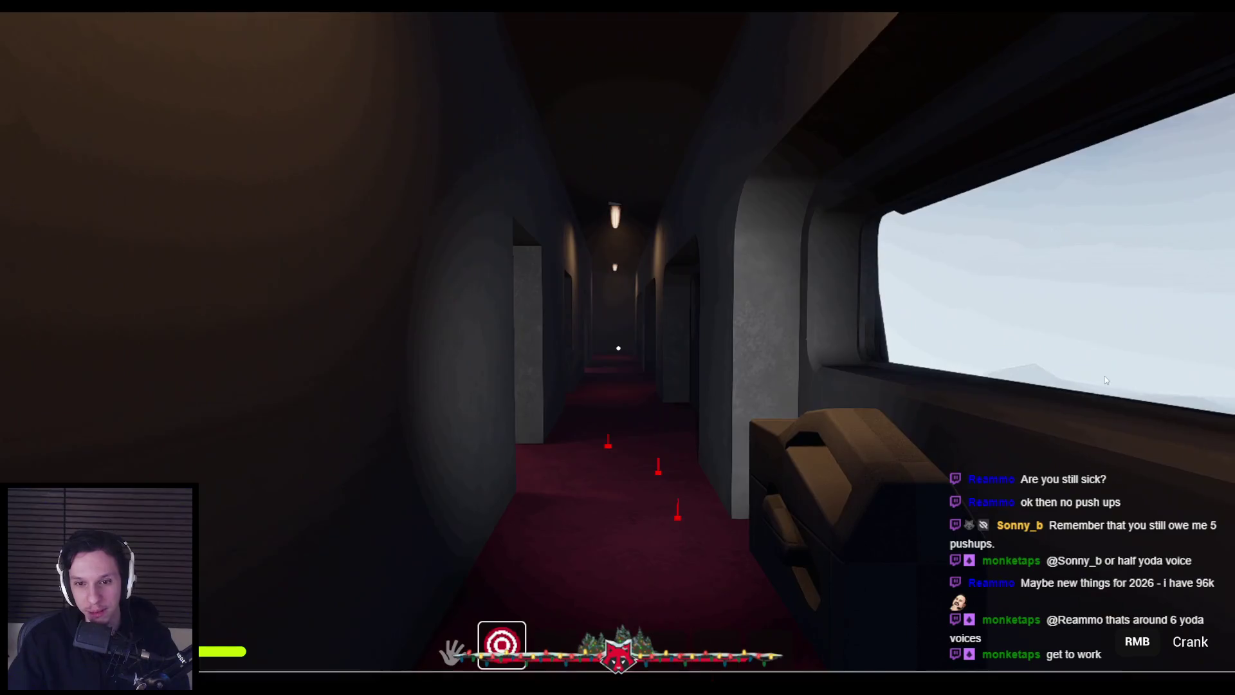
key(Escape)
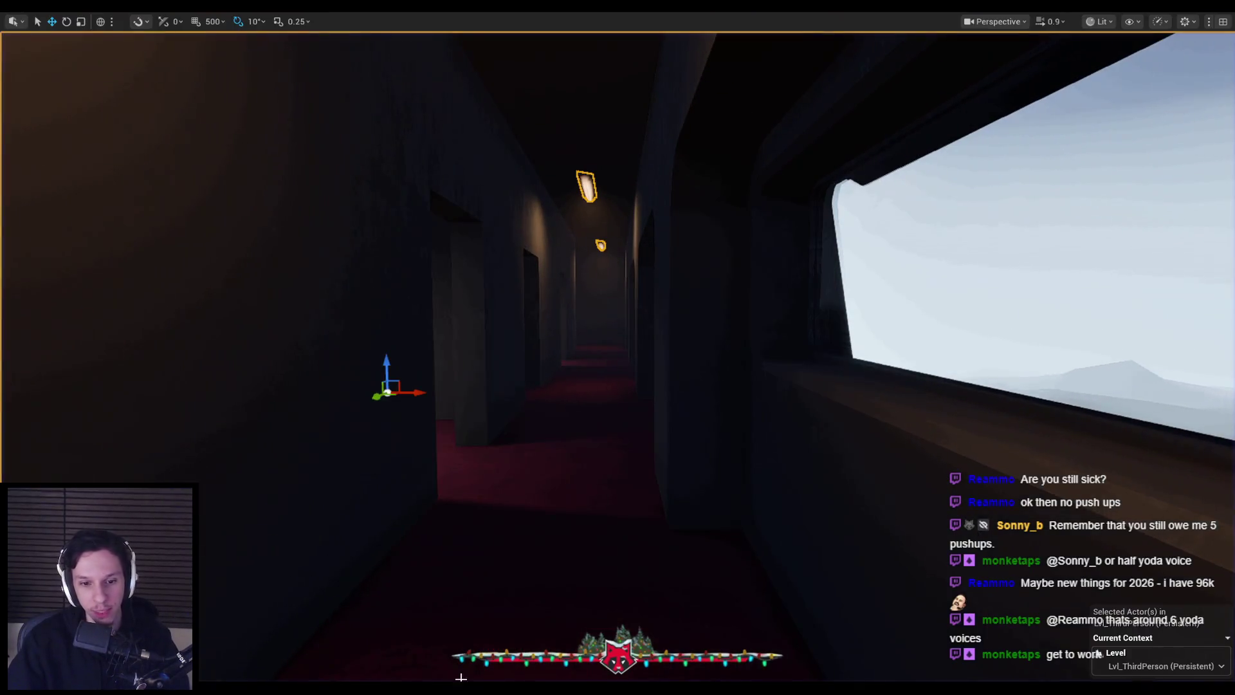
click(447, 670)
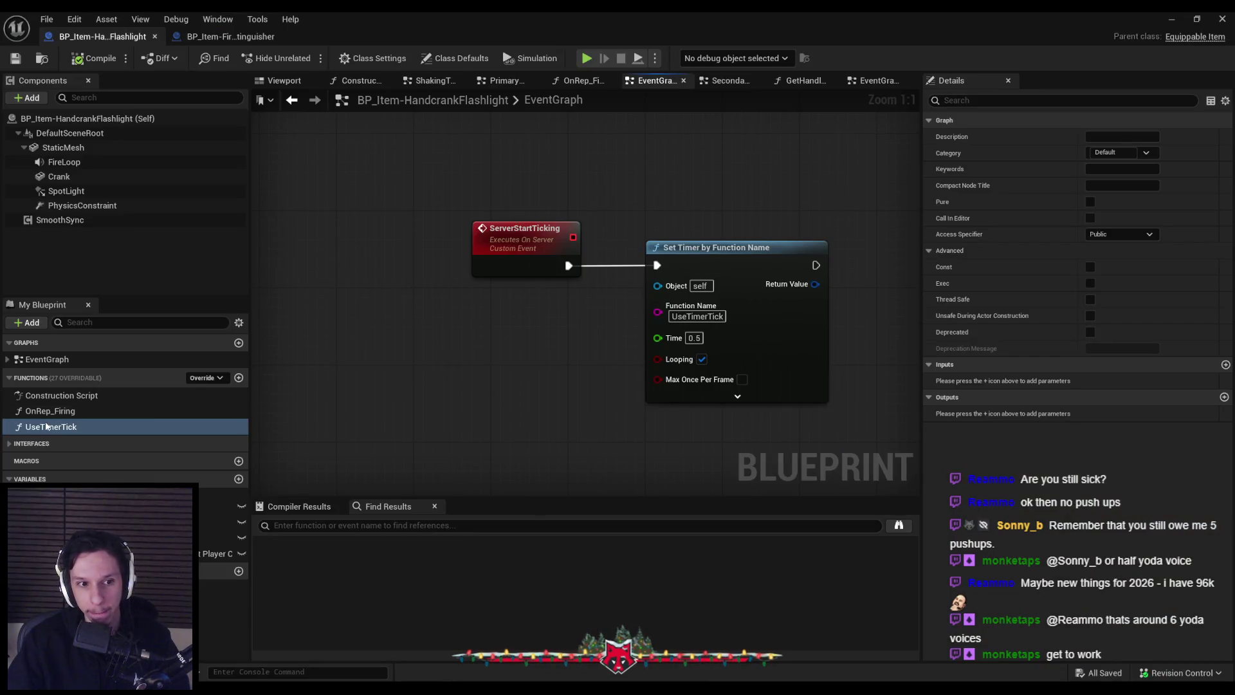
- Open the UseTimerTick function graph and delete its >= comparison node
click(8, 359)
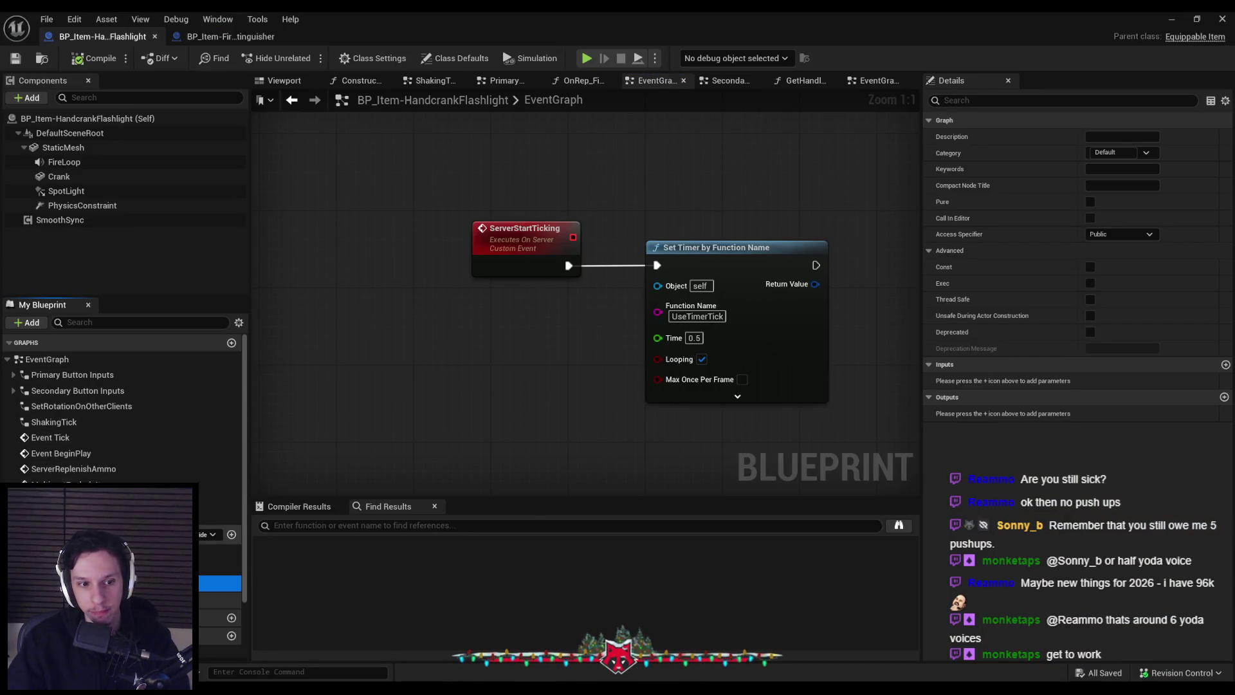
double_click(218, 582)
scroll(400, 365, up, 3)
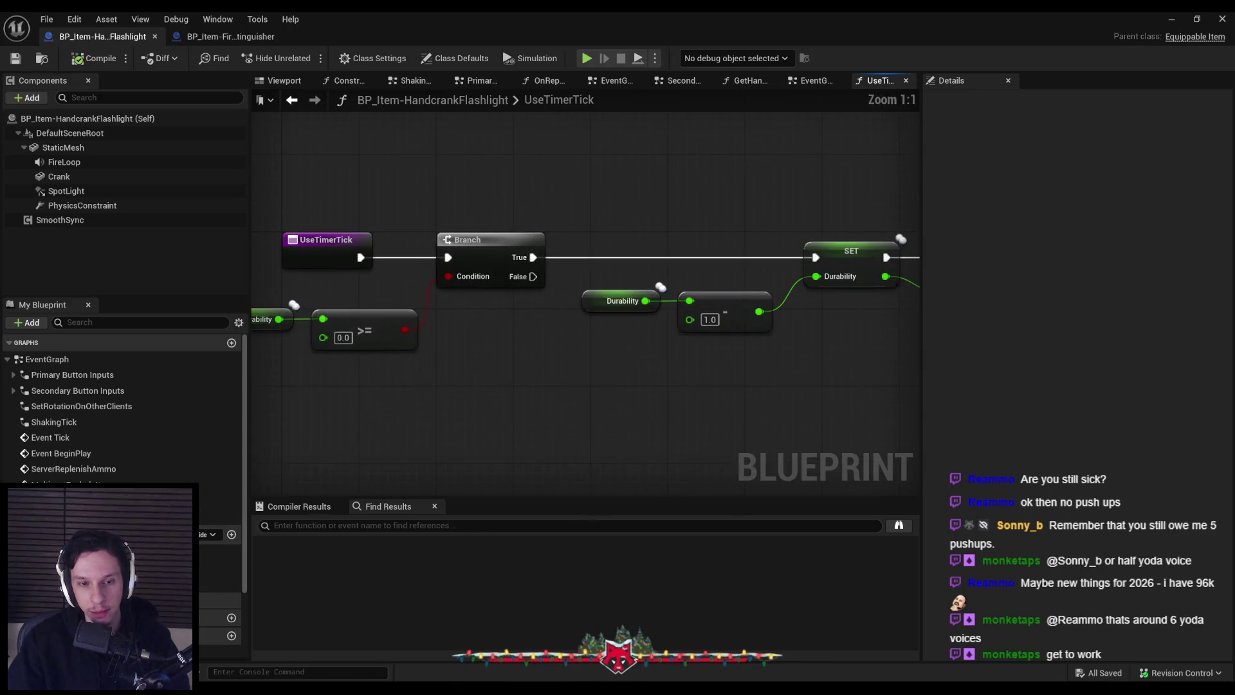
scroll(469, 340, down, 1)
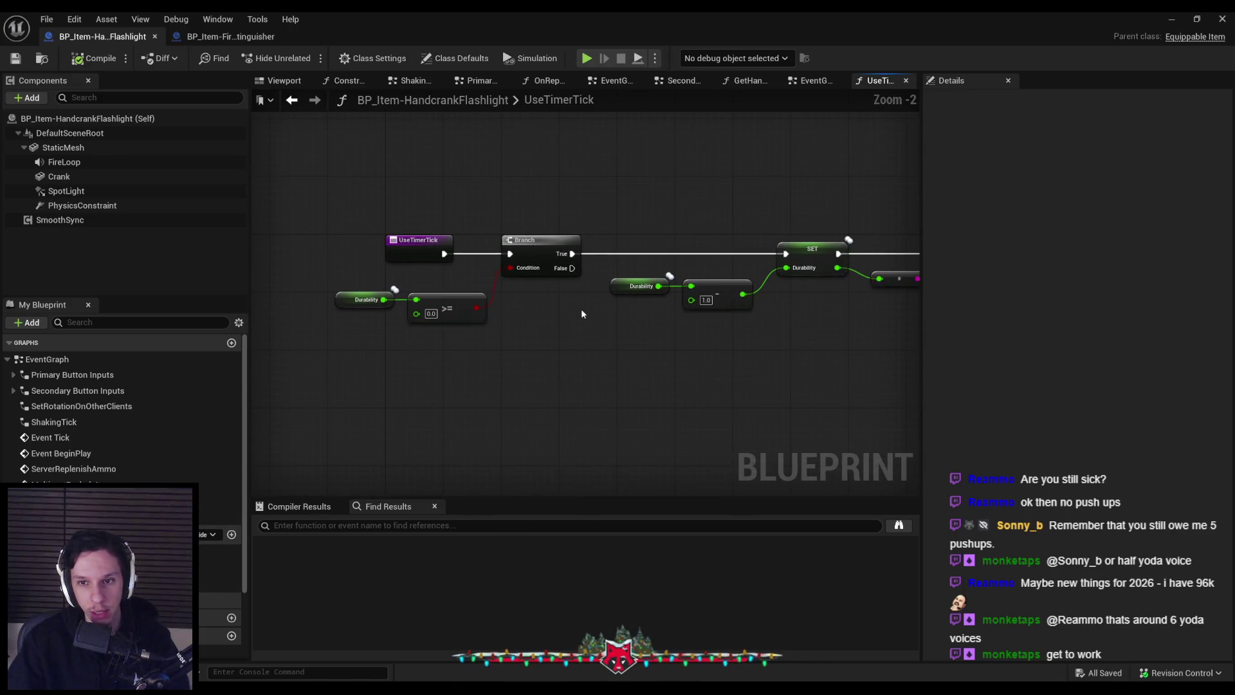
scroll(435, 315, up, 2)
click(450, 302)
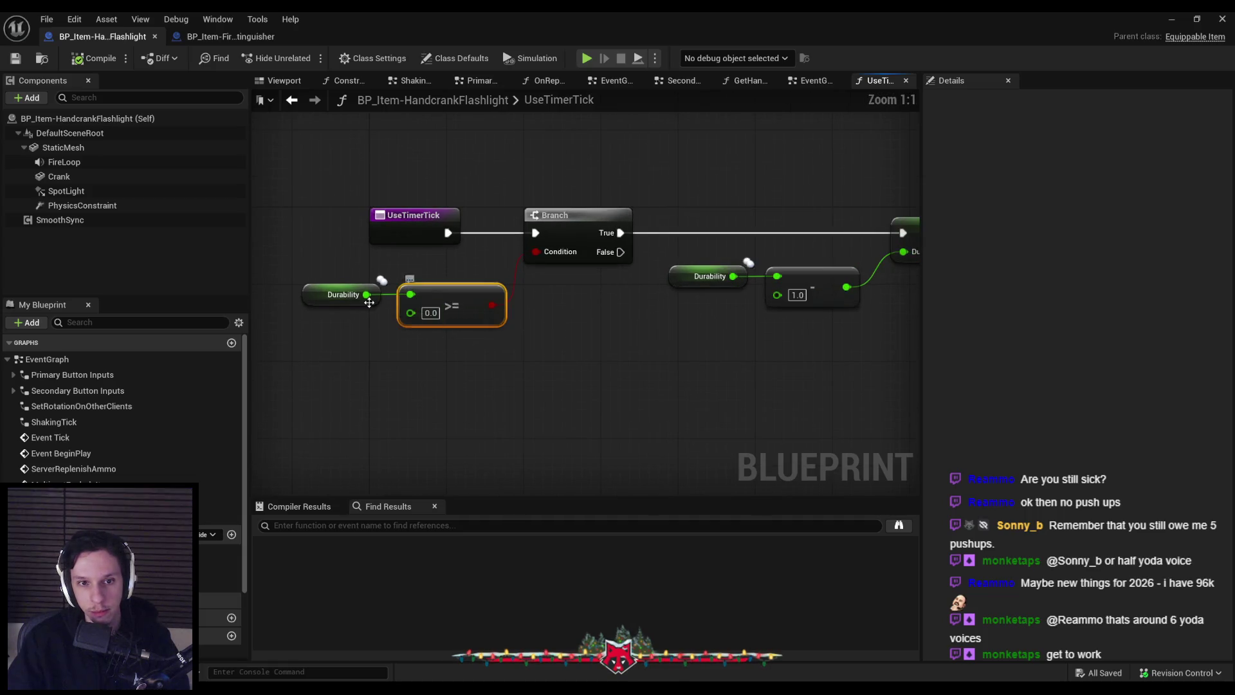
key(Delete)
- Wire a Durability > 0.0 comparison into the Branch Condition and compile
click(341, 295)
drag(367, 295, 397, 295)
text(>)
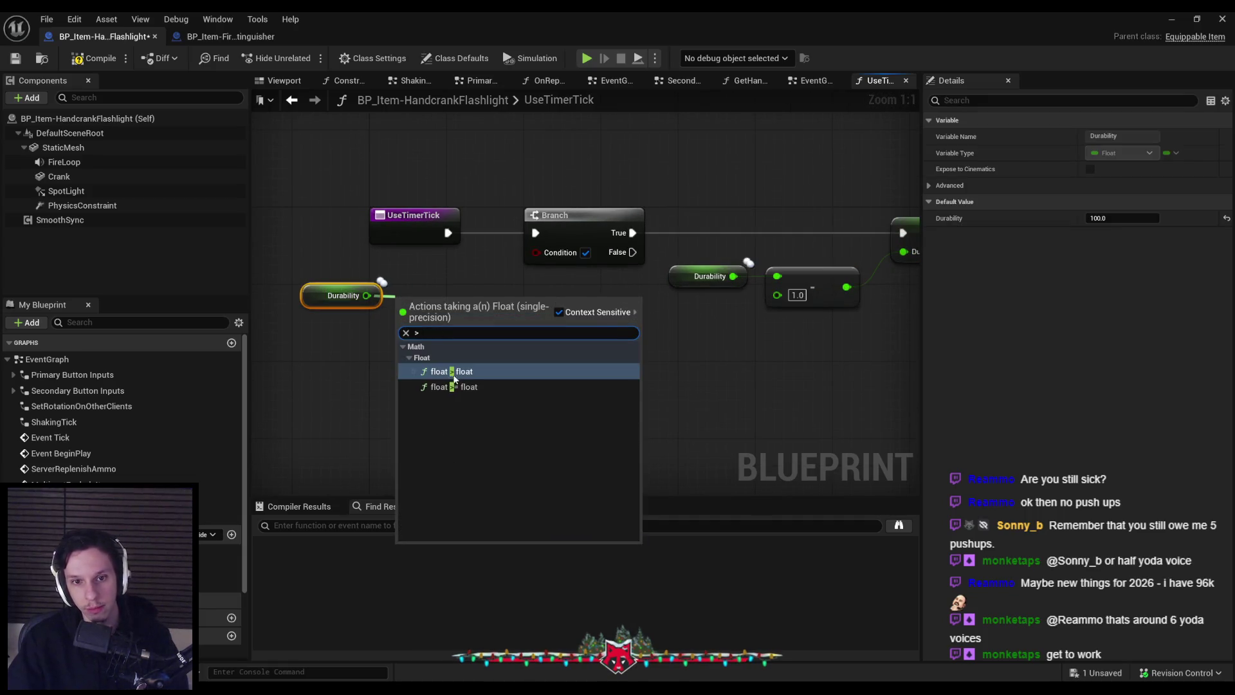
key(Return)
drag(480, 304, 542, 253)
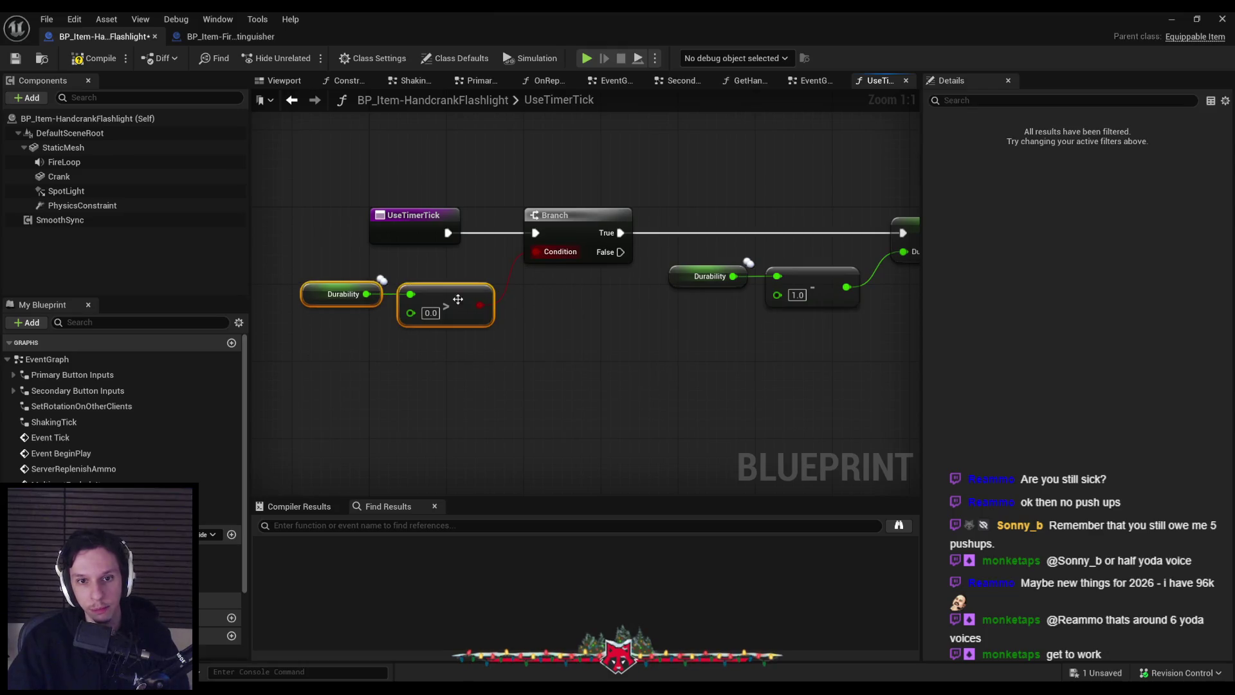
click(515, 437)
click(98, 63)
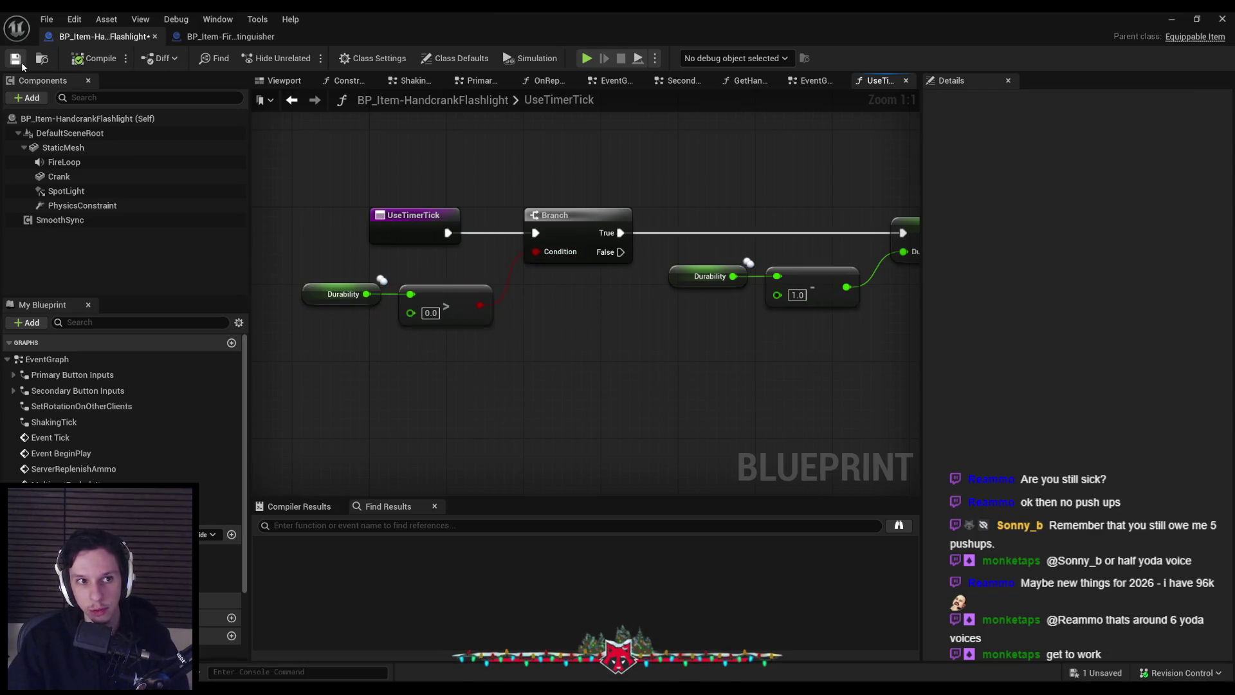
drag(604, 366, 363, 326)
scroll(623, 348, down, 2)
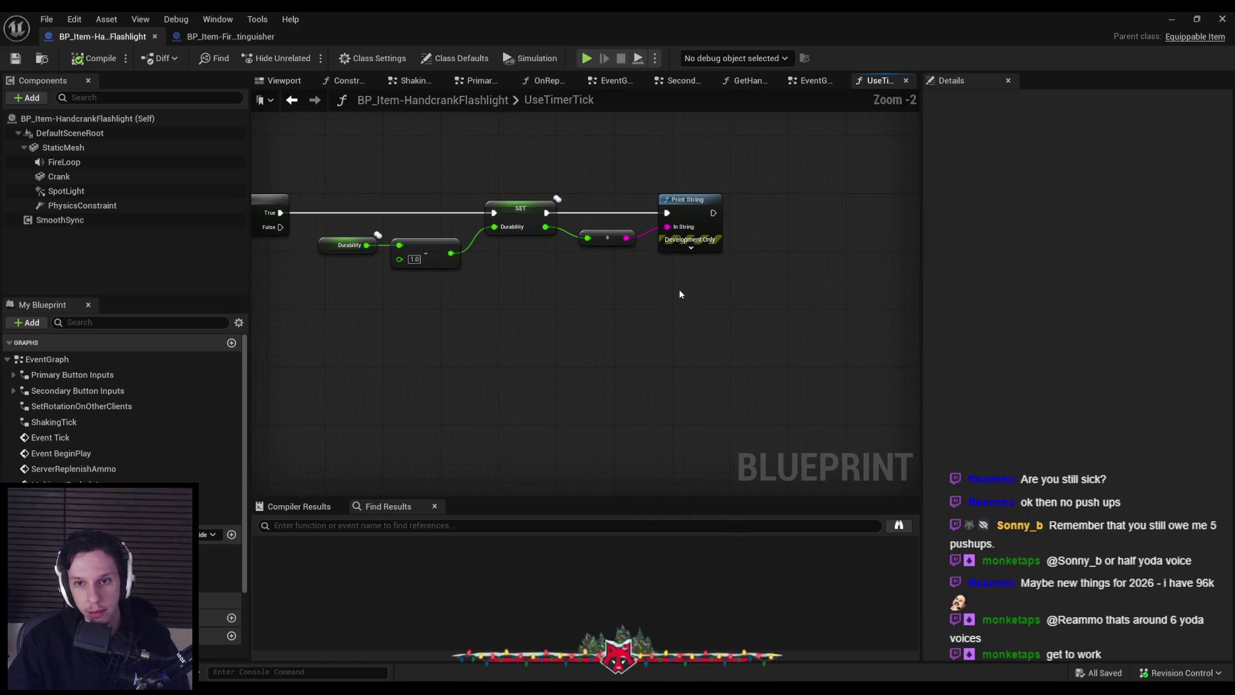
scroll(712, 284, down, 1)
mouse_move(492, 296)
mouse_down()
mouse_move(704, 296)
mouse_move(588, 332)
mouse_up()
click(455, 262)
- Add a Durability <= 0.0 check feeding a new Branch after Print String
key(ctrl+c)
key(ctrl+v)
mouse_move(693, 294)
mouse_down()
mouse_move(739, 302)
mouse_move(718, 297)
mouse_up()
text(=)
click(780, 401)
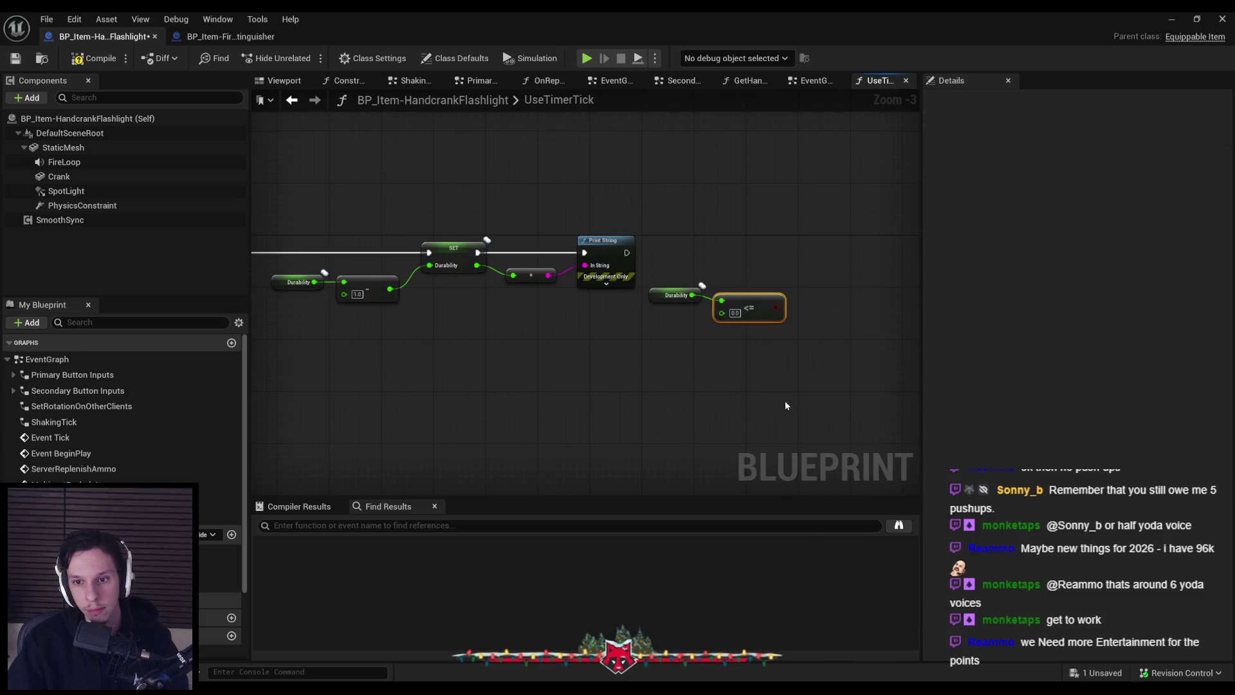
mouse_move(760, 301)
mouse_down()
mouse_move(782, 301)
mouse_move(743, 337)
mouse_move(771, 274)
mouse_move(548, 264)
mouse_up()
text(branc)
click(823, 358)
drag(792, 280, 792, 274)
- Tidy the new Durability, <= and Branch nodes, then compile and save
mouse_move(645, 289)
mouse_down()
mouse_move(749, 329)
mouse_move(716, 298)
mouse_up()
click(823, 354)
drag(823, 355, 627, 251)
drag(800, 262, 794, 261)
click(804, 323)
click(93, 58)
click(16, 58)
- Review the UseTimerTick chain from Print String to the new depletion Branch
mouse_move(674, 377)
mouse_down()
mouse_move(436, 417)
mouse_move(683, 398)
mouse_move(802, 415)
mouse_move(525, 404)
mouse_up()
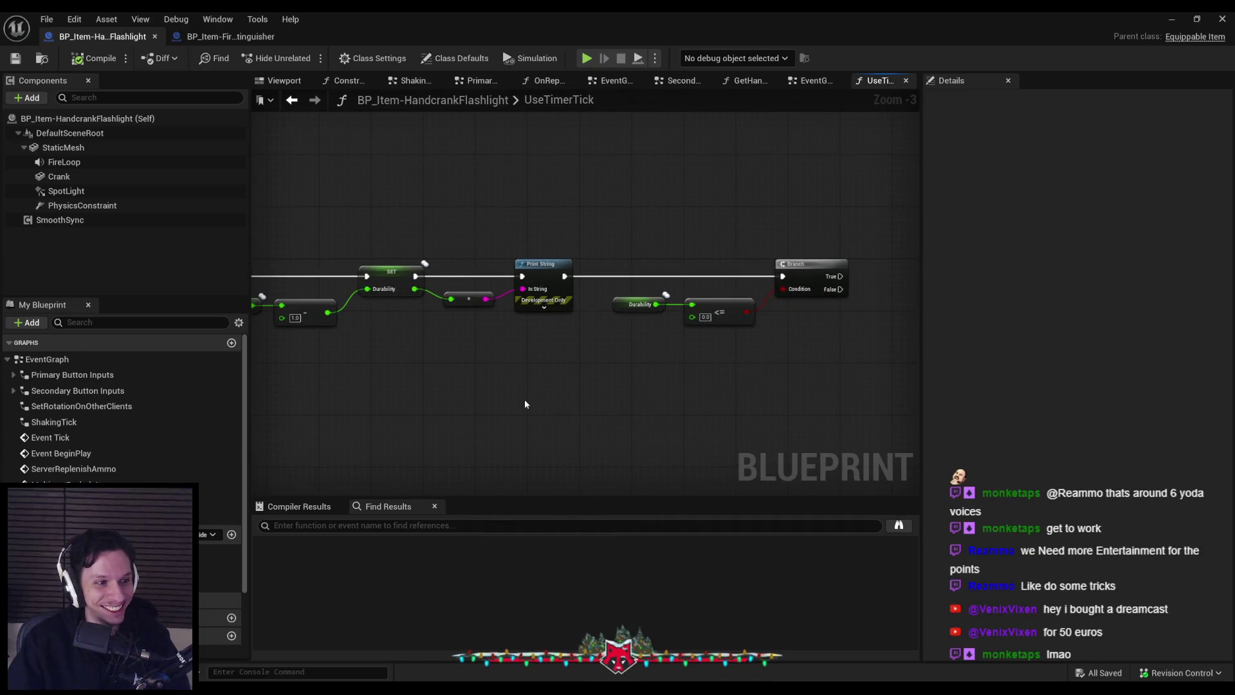
drag(608, 384, 440, 377)
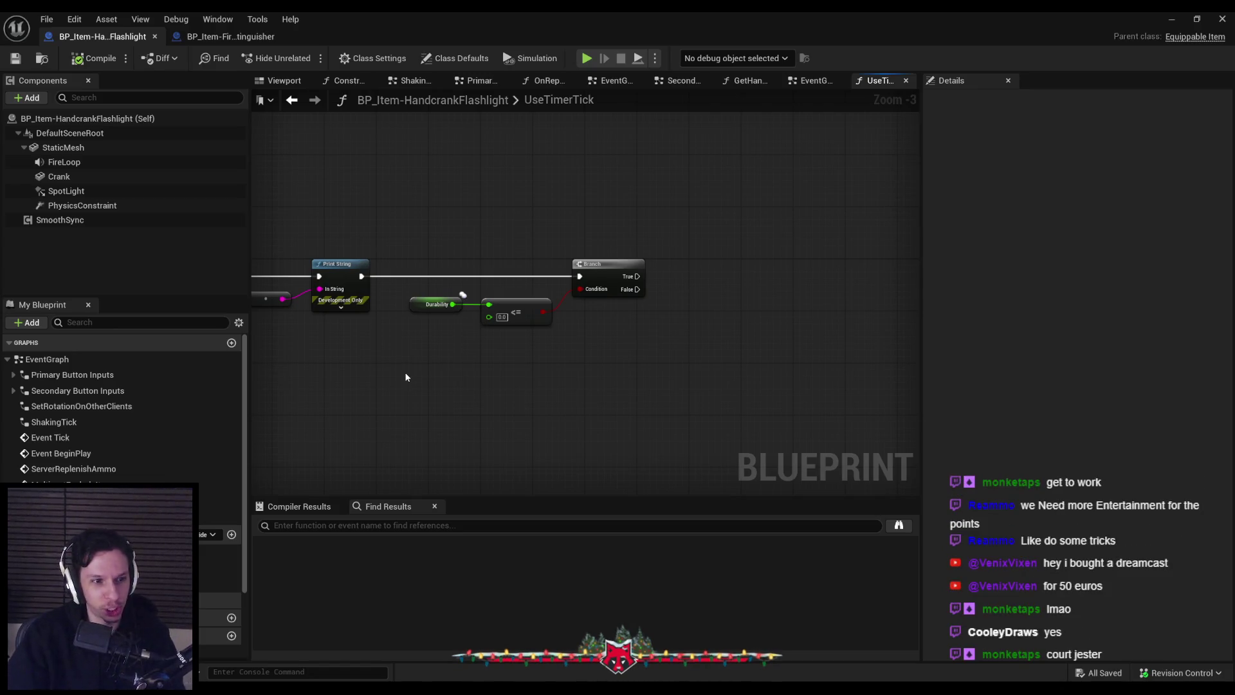
scroll(499, 222, up, 2)
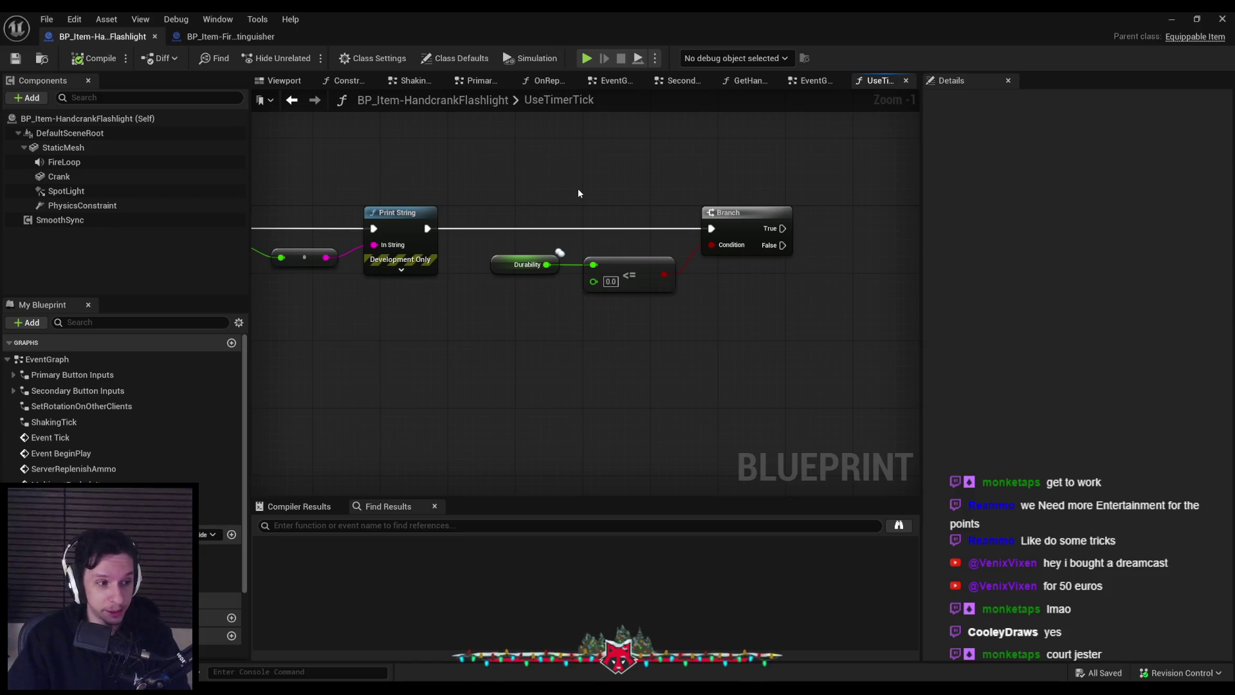
scroll(577, 192, up, 1)
scroll(589, 315, down, 1)
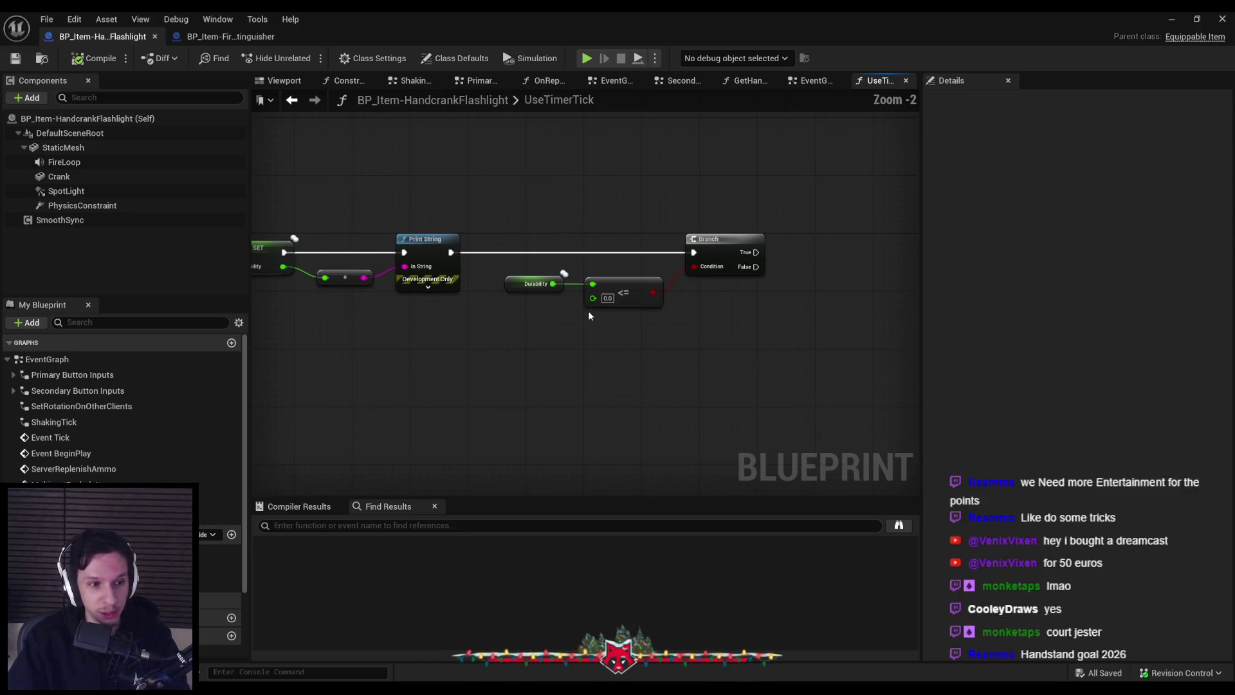
scroll(607, 261, up, 1)
scroll(610, 257, down, 2)
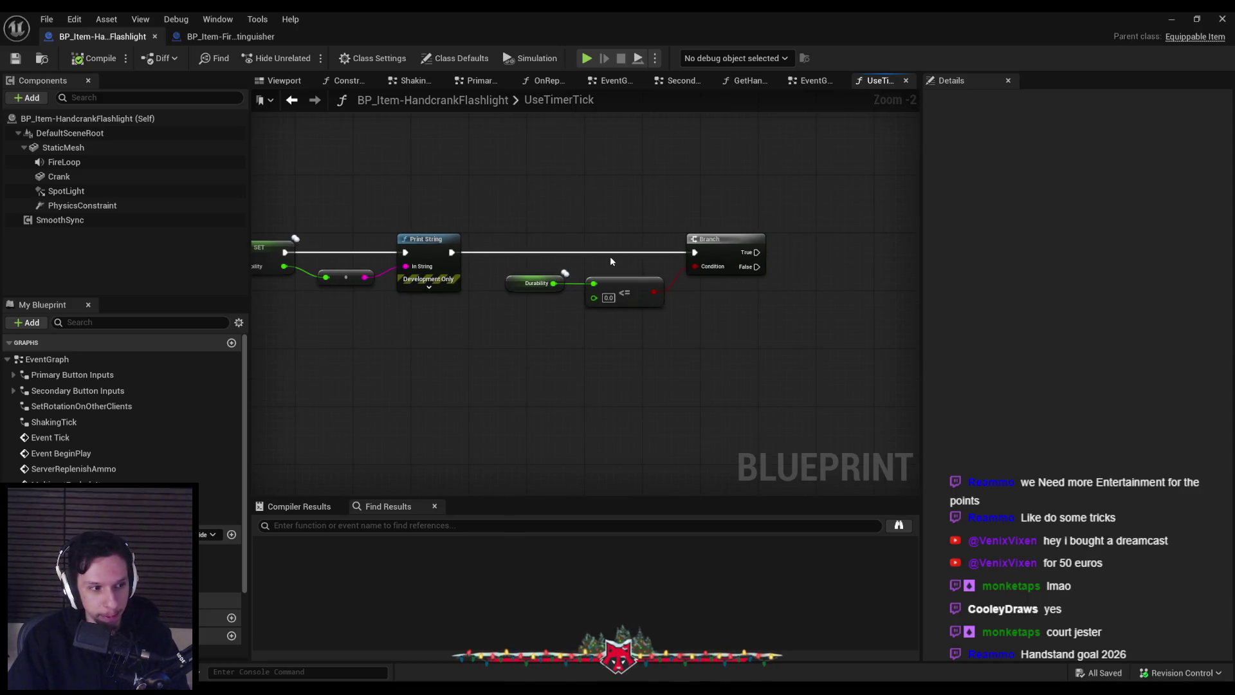
drag(675, 303, 545, 264)
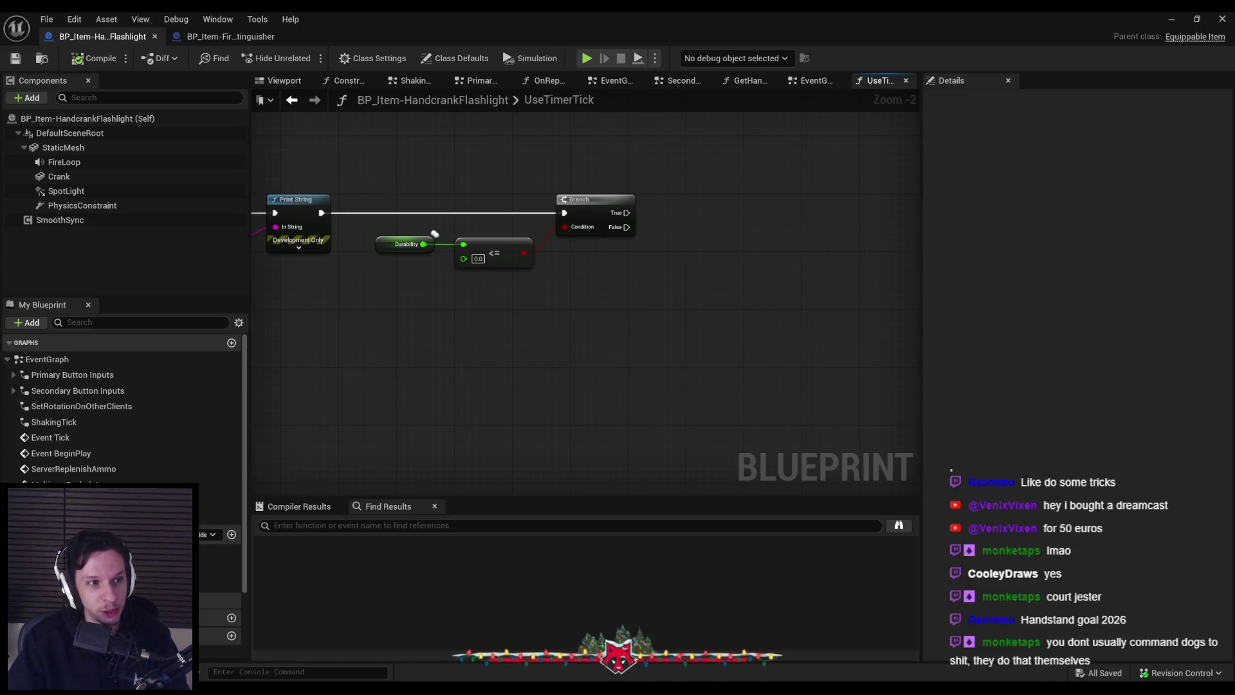
mouse_move(517, 408)
mouse_down()
mouse_move(666, 388)
mouse_move(601, 419)
mouse_move(508, 348)
mouse_up()
scroll(496, 353, up, 2)
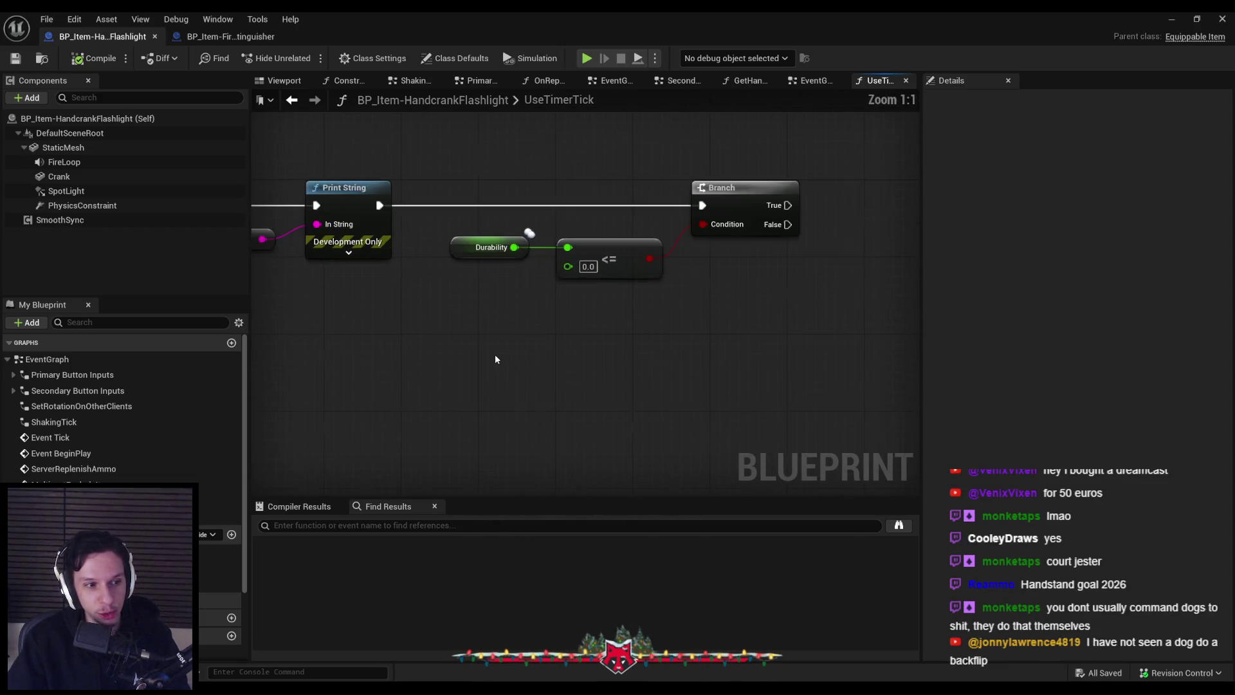
scroll(480, 345, down, 2)
scroll(525, 281, up, 2)
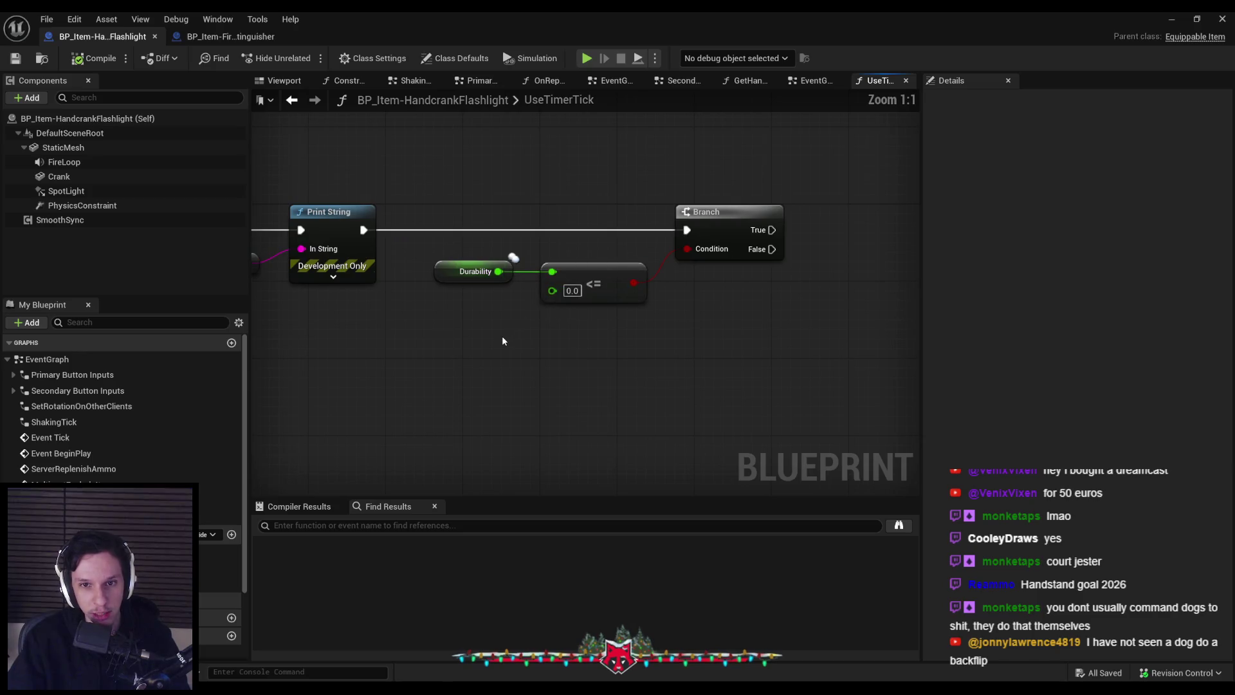
drag(423, 251, 523, 293)
click(524, 294)
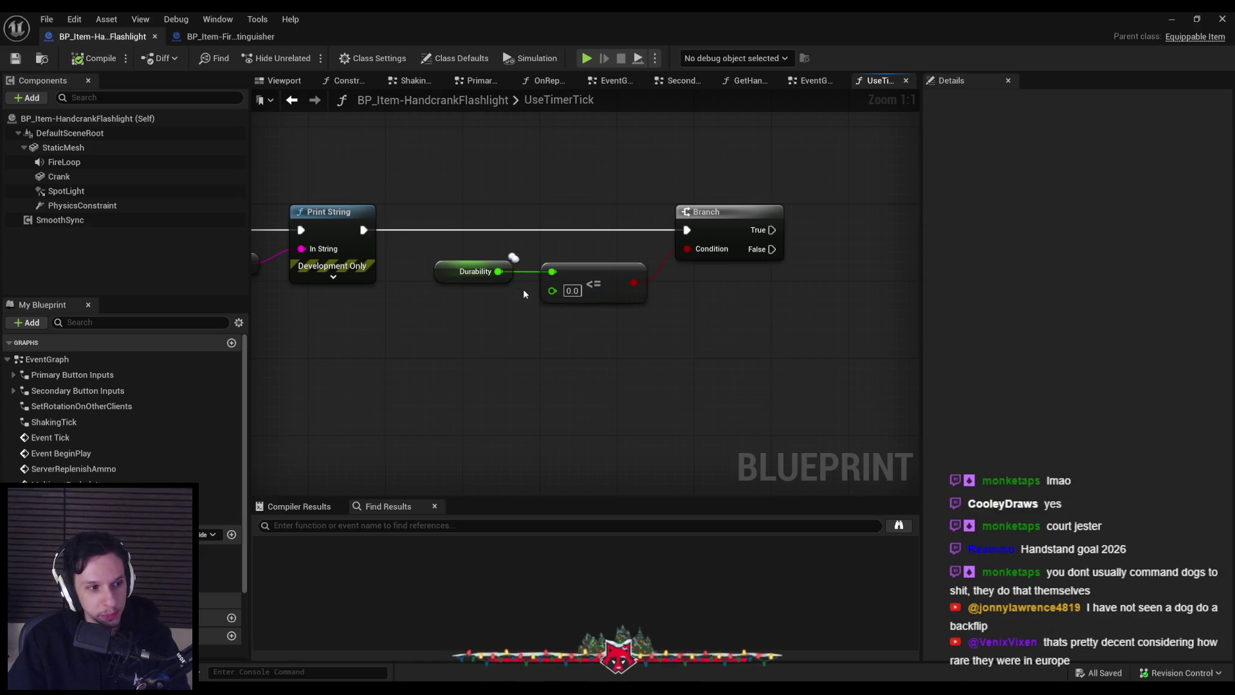
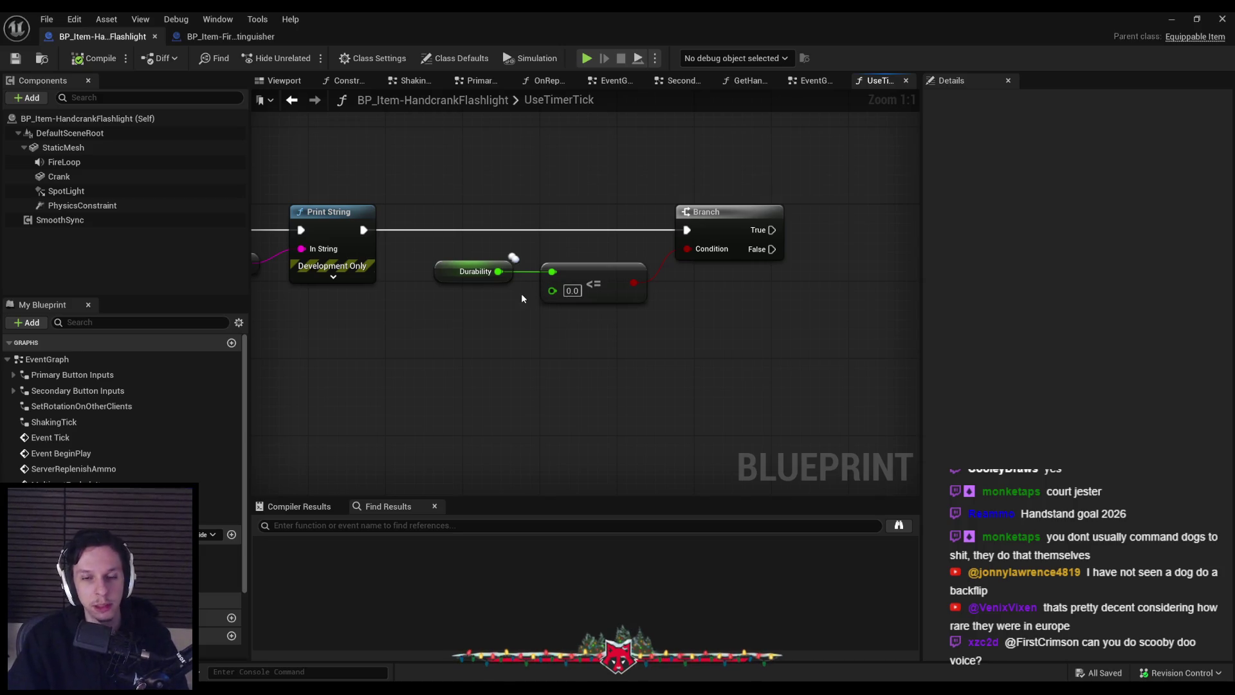
- Pan around the timer graph to inspect the Durability and Print String nodes
mouse_move(522, 246)
mouse_down()
mouse_move(430, 309)
mouse_move(423, 297)
mouse_up()
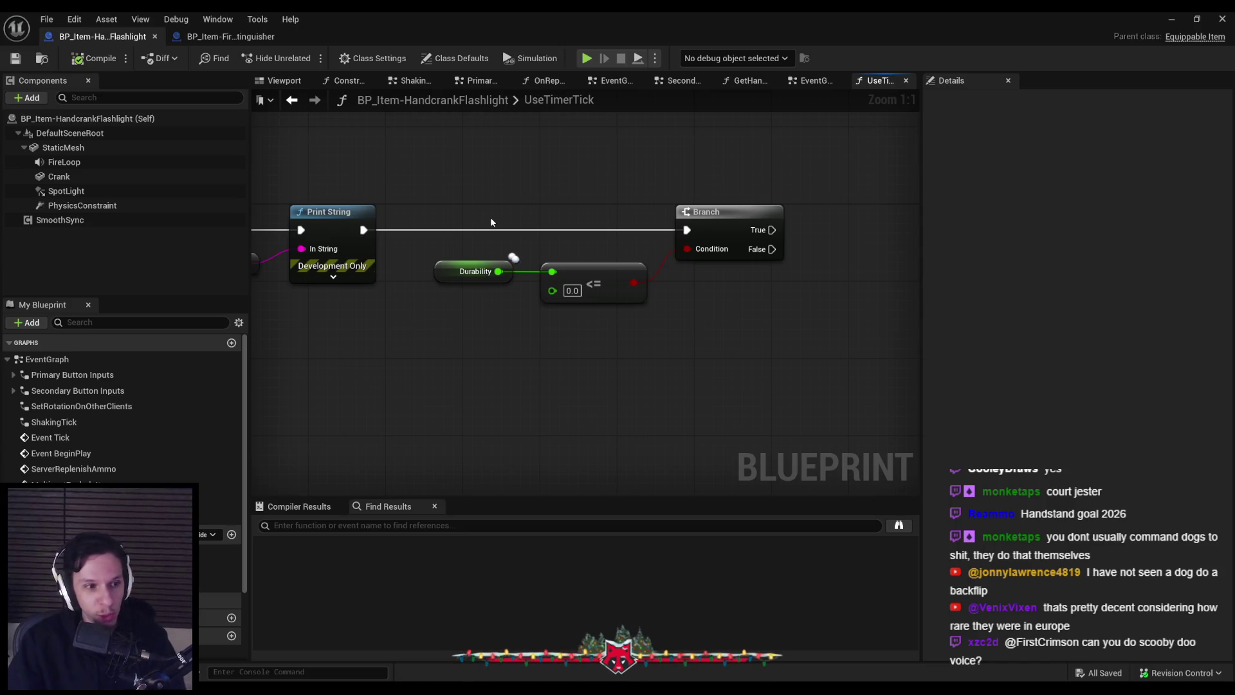
mouse_move(427, 253)
mouse_down()
mouse_move(621, 351)
mouse_move(623, 340)
mouse_move(466, 316)
mouse_move(529, 310)
mouse_up()
click(596, 340)
drag(600, 341, 558, 362)
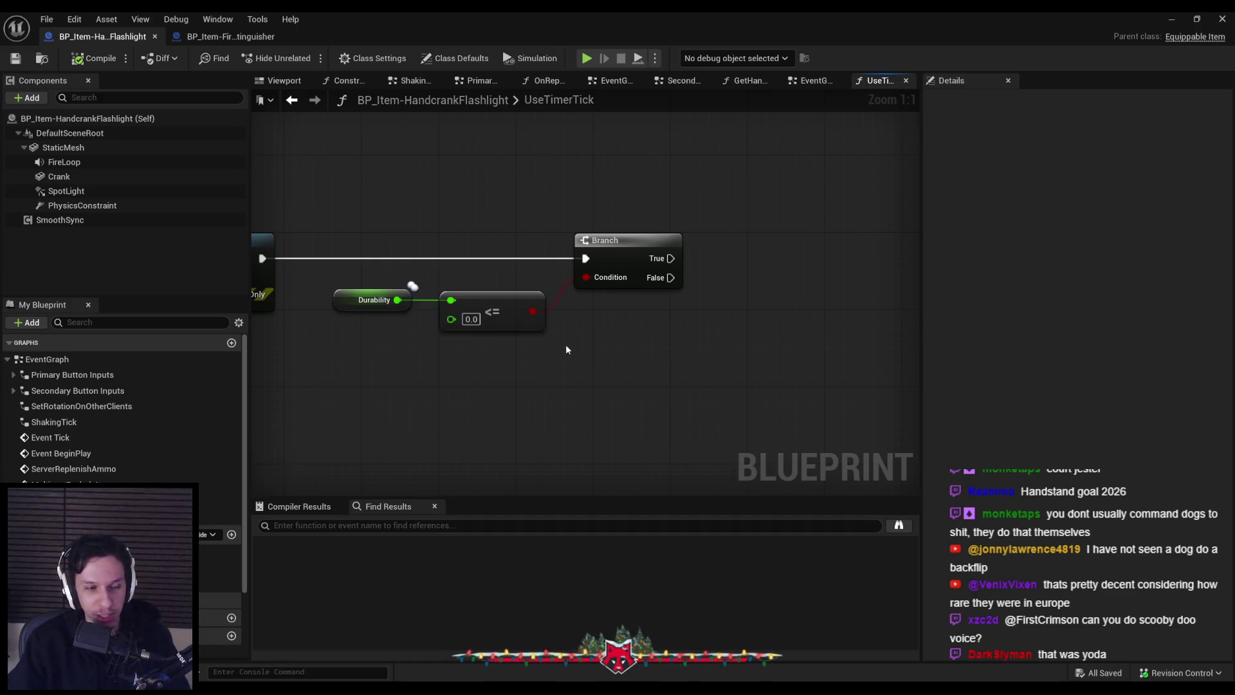
scroll(565, 350, down, 2)
scroll(467, 277, up, 2)
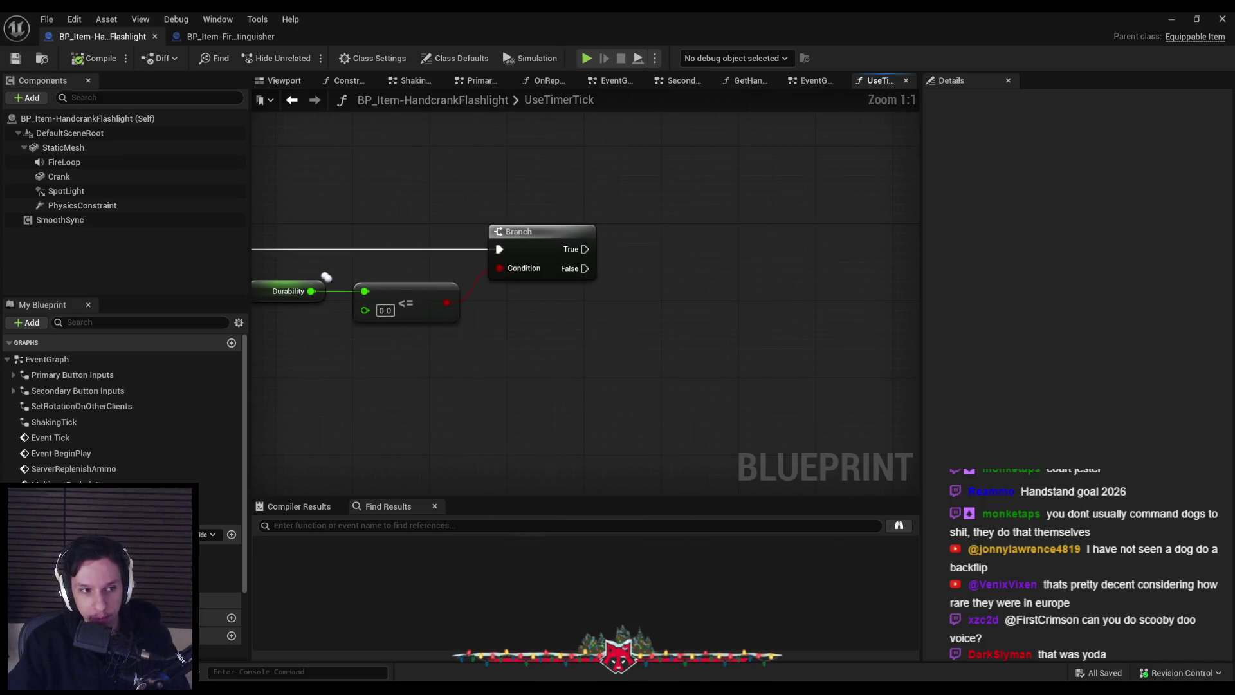
scroll(463, 272, down, 1)
drag(463, 272, 519, 323)
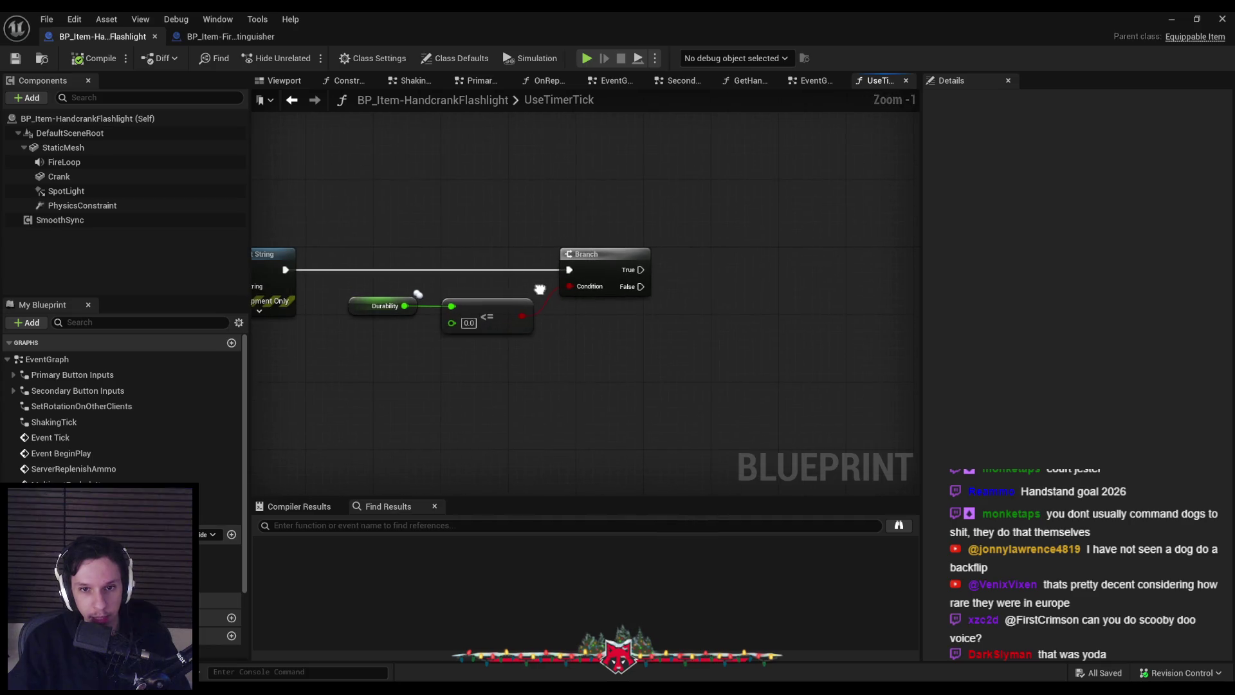
- Add a custom event named SwitchLightState to the EventGraph
double_click(52, 360)
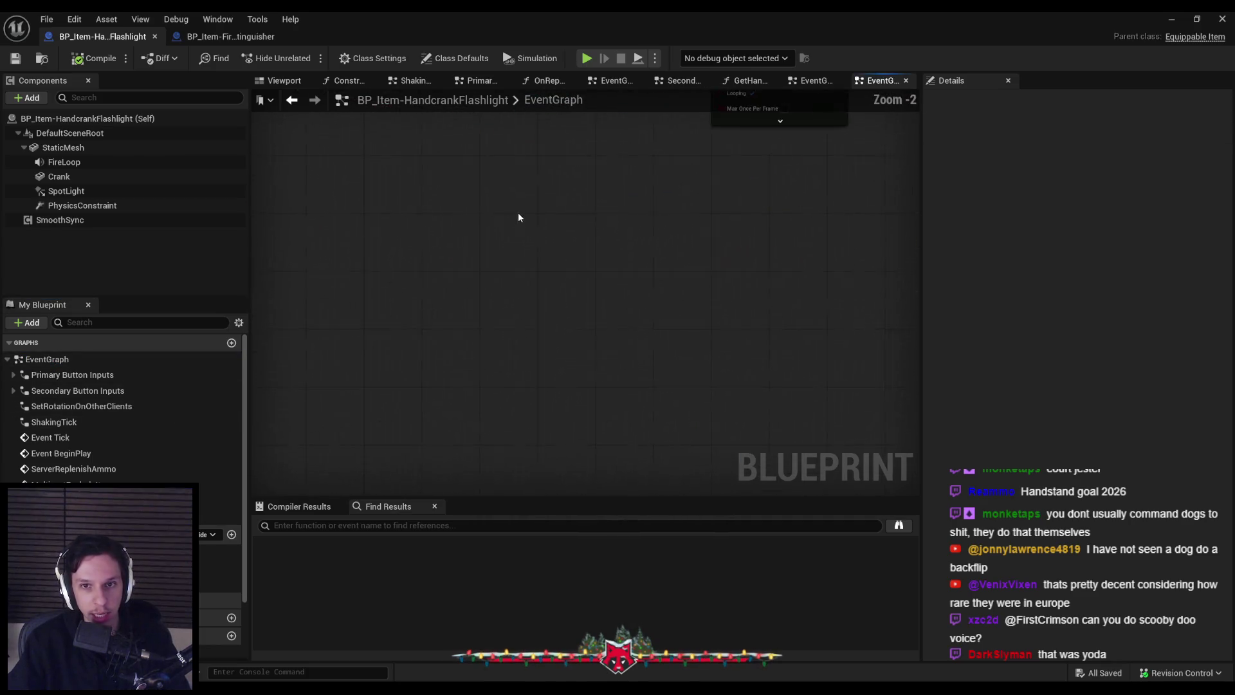
scroll(411, 350, up, 5)
right_click(411, 349)
text(cujsto)
key(BackSpace)
key(BackSpace)
key(BackSpace)
text(stom event)
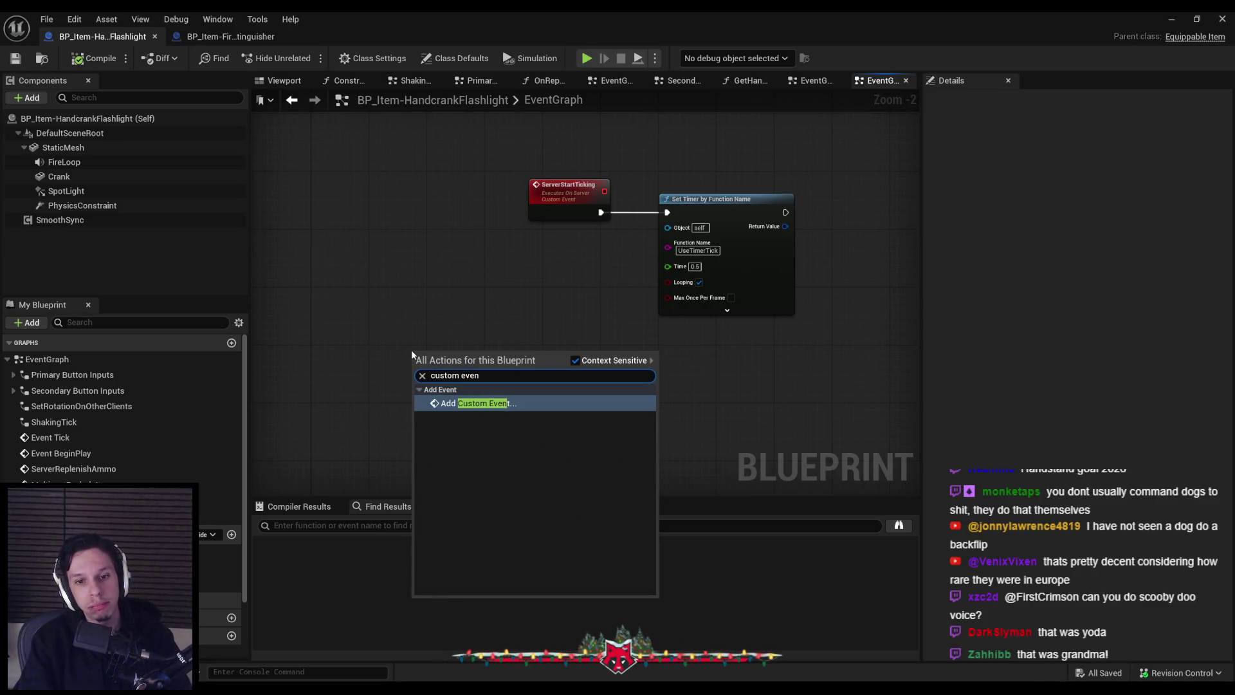
key(Return)
text(Tog)
text(Swit)
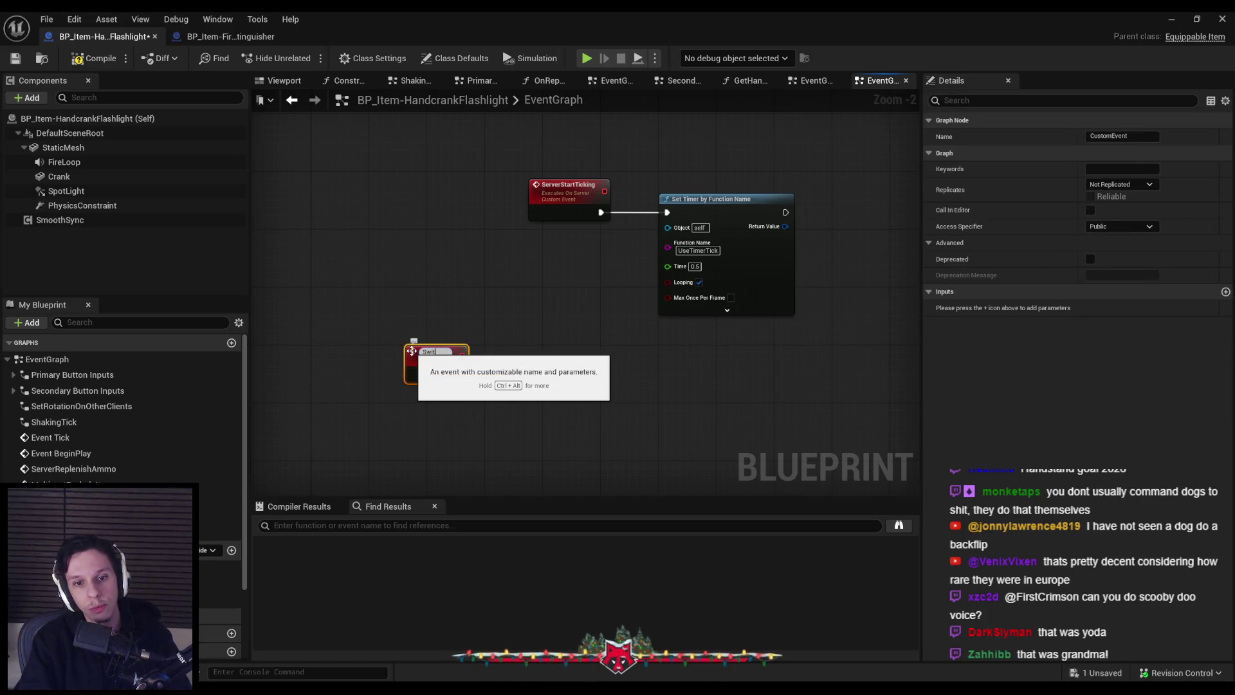
text(LightState)
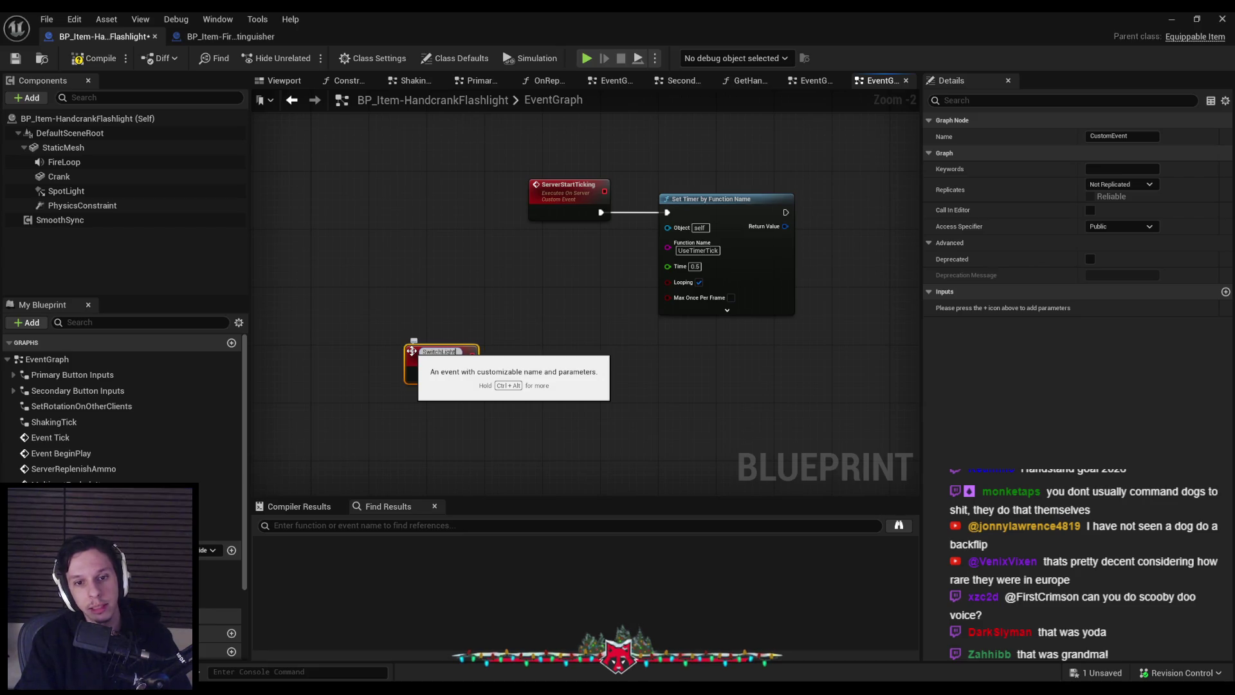
key(Return)
- Give SwitchLightState a Boolean input named Enabled and compile
click(1225, 291)
text(Enabled)
key(Return)
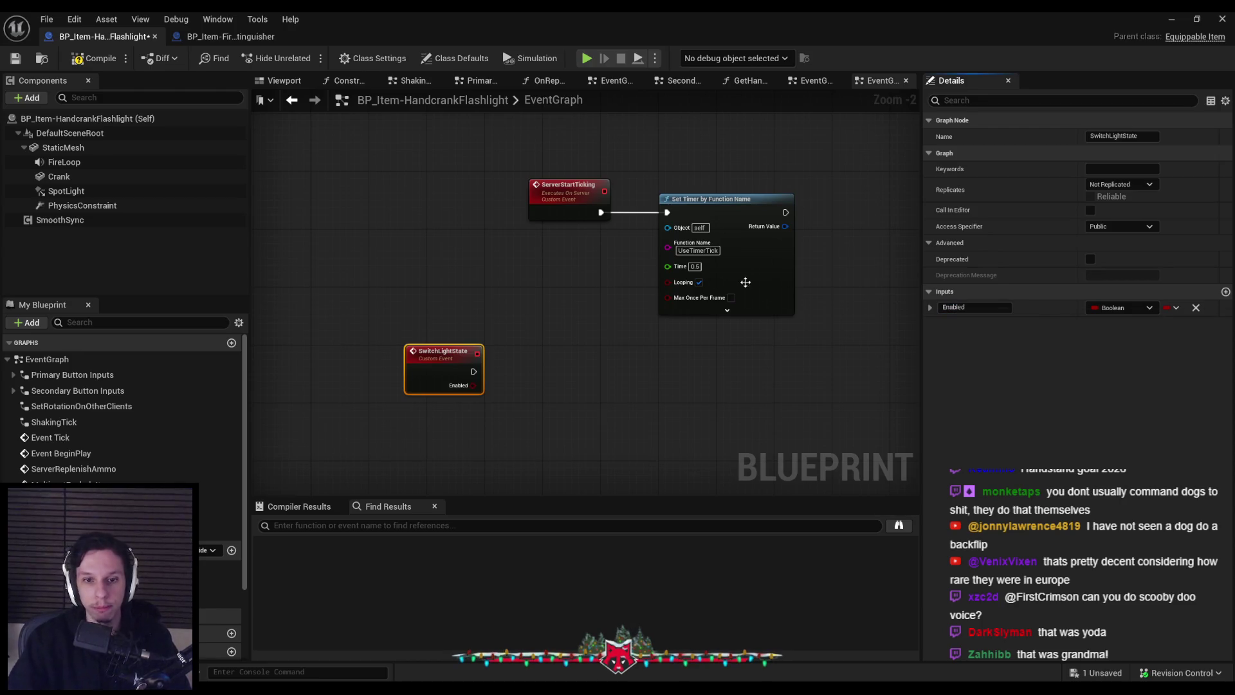
drag(435, 371, 400, 422)
key(F7)
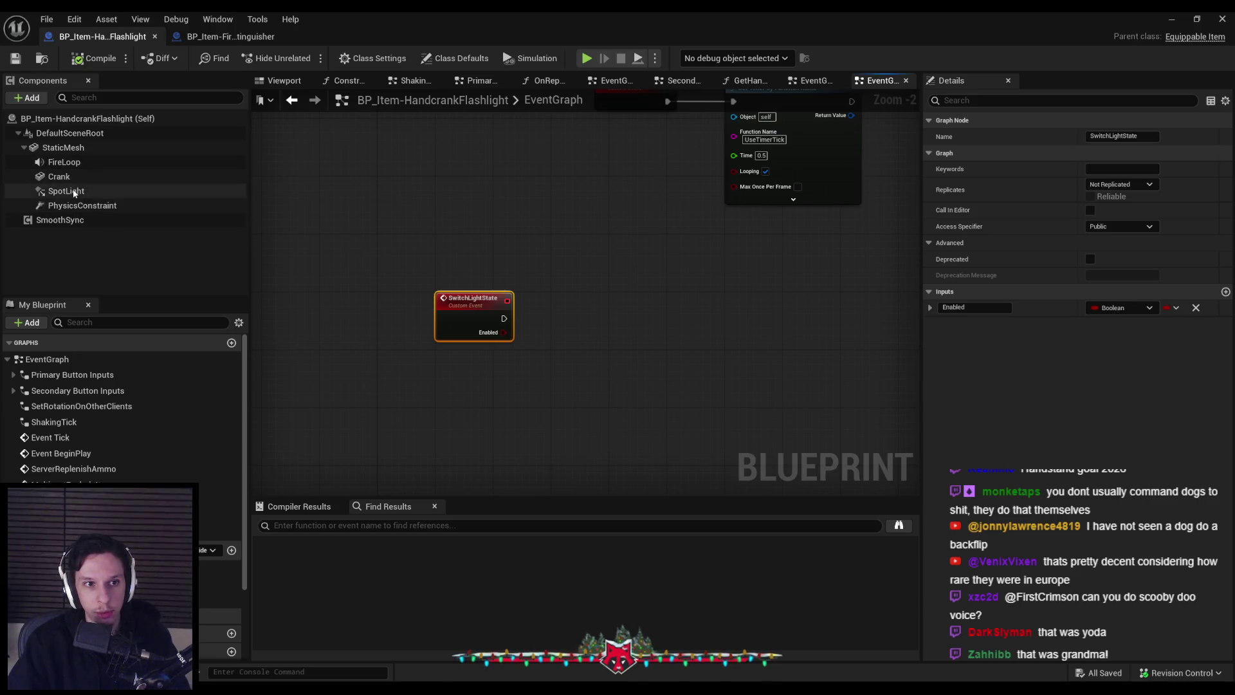
- Drag the SpotLight component into the graph as a reference node
click(70, 191)
mouse_move(189, 209)
mouse_down()
mouse_move(527, 400)
mouse_move(466, 358)
mouse_move(454, 371)
mouse_up()
click(66, 191)
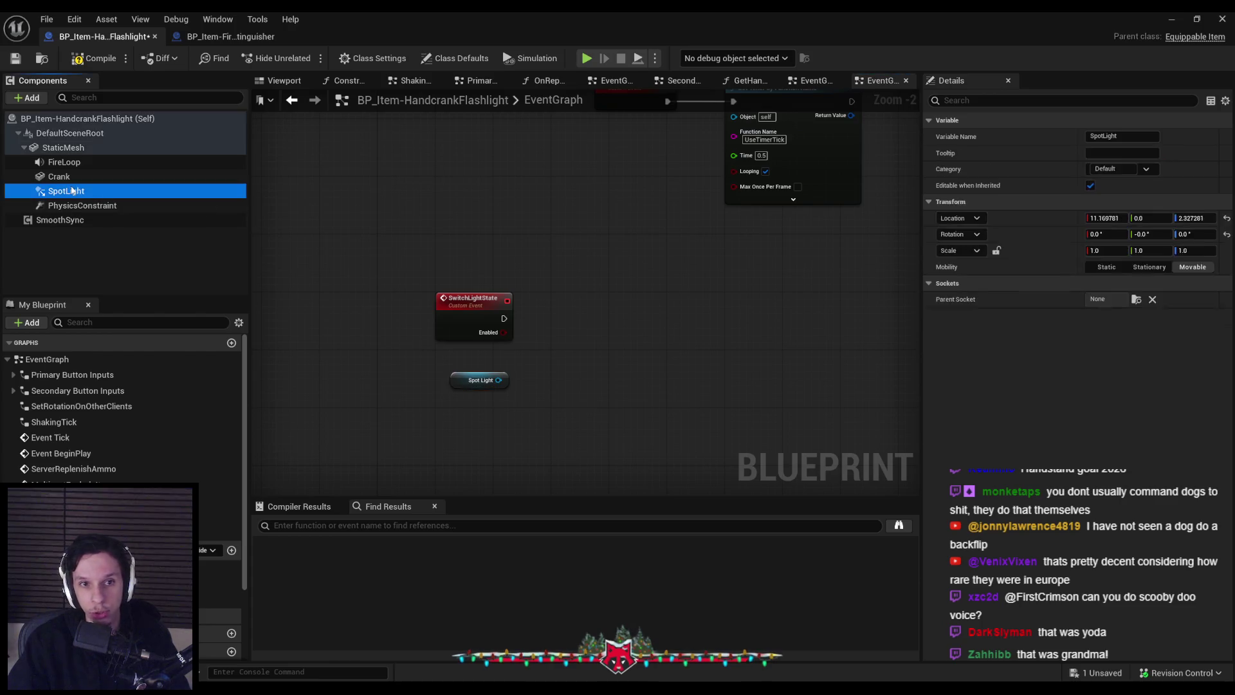
- Add a Set Intensity node acting on the Spot Light reference
drag(498, 379, 529, 373)
text(affects)
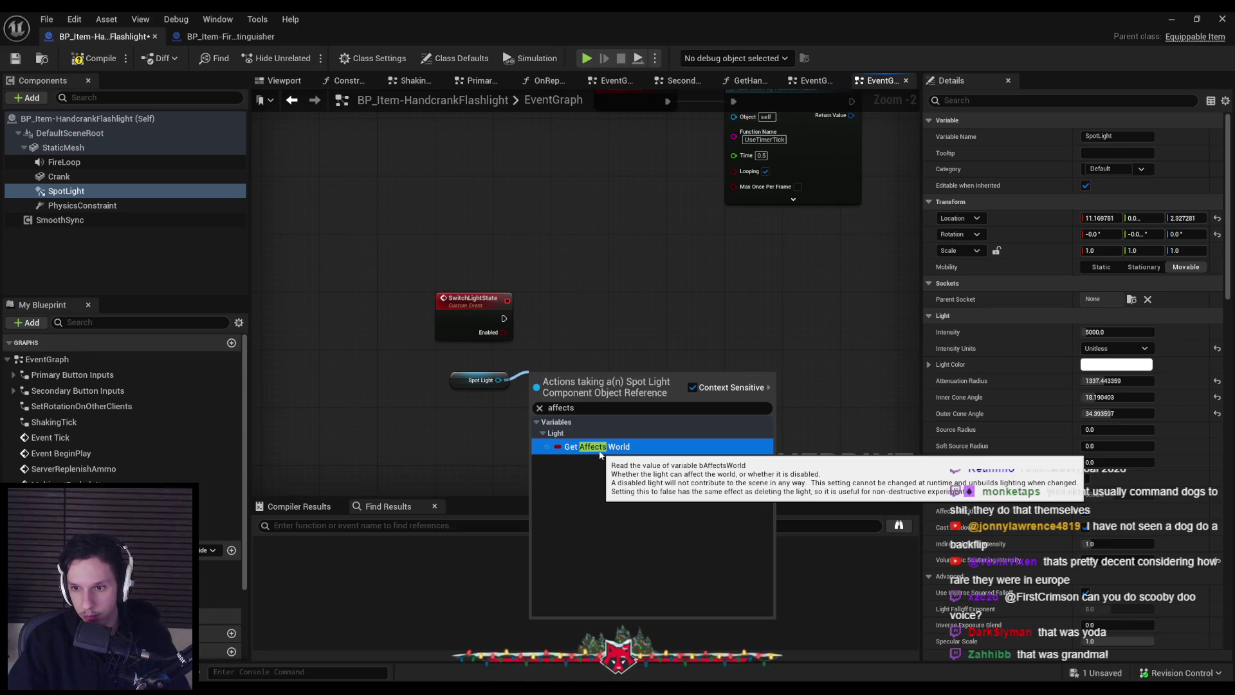
click(427, 433)
drag(500, 380, 545, 363)
text(set intensity)
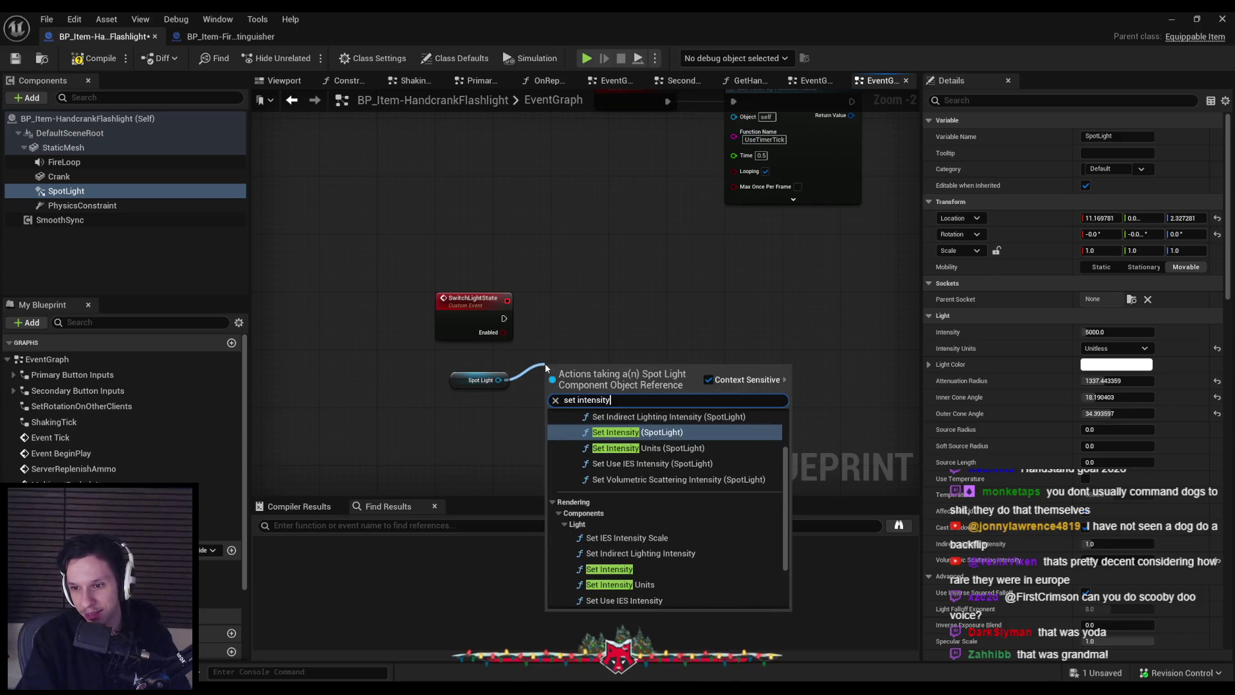
click(624, 429)
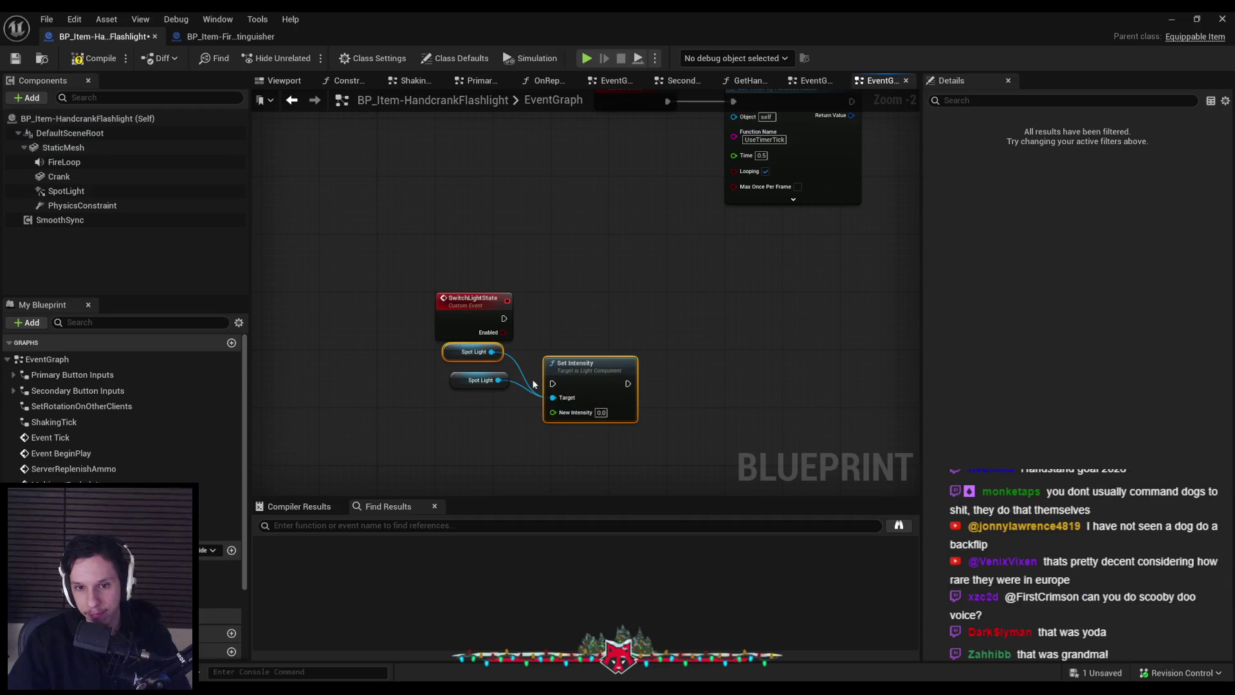
drag(641, 363, 712, 311)
- Add a Select node driven by Enabled and feed its result into New Intensity
drag(508, 332, 534, 364)
text(select)
scroll(685, 484, down, 3)
scroll(685, 484, down, 3)
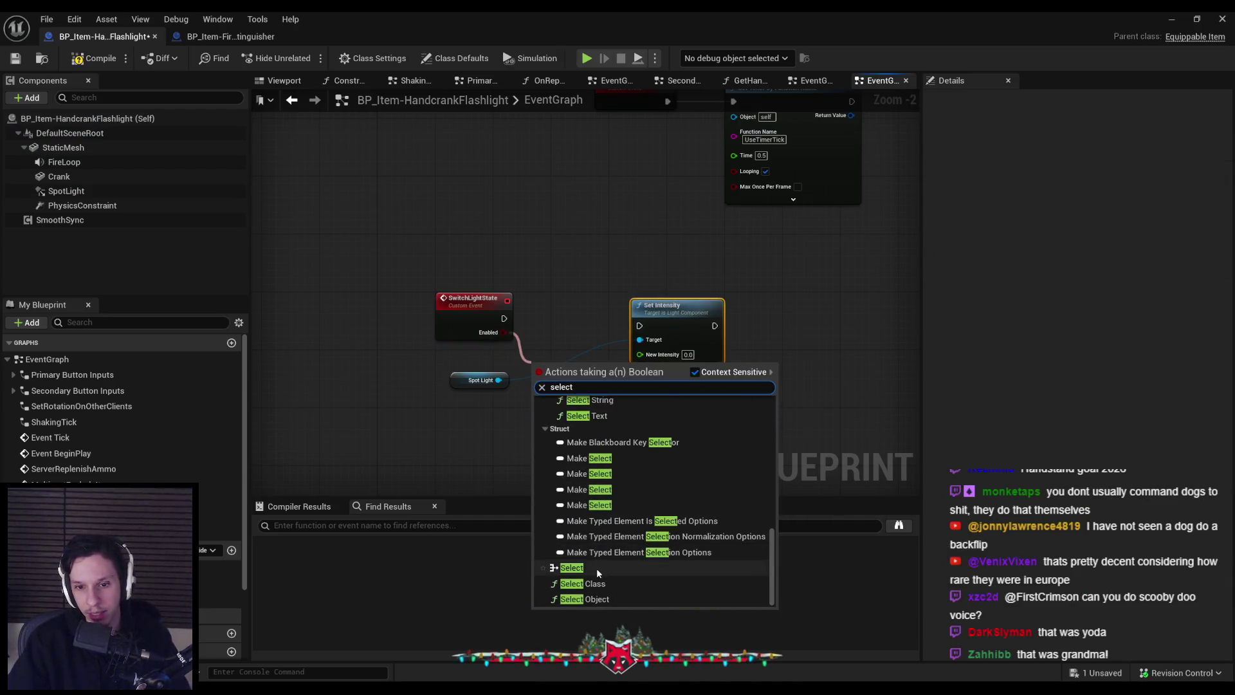
click(596, 568)
mouse_move(469, 378)
mouse_down()
mouse_move(571, 435)
mouse_move(562, 341)
mouse_move(579, 340)
mouse_move(617, 390)
mouse_move(641, 353)
mouse_up()
drag(503, 318, 713, 318)
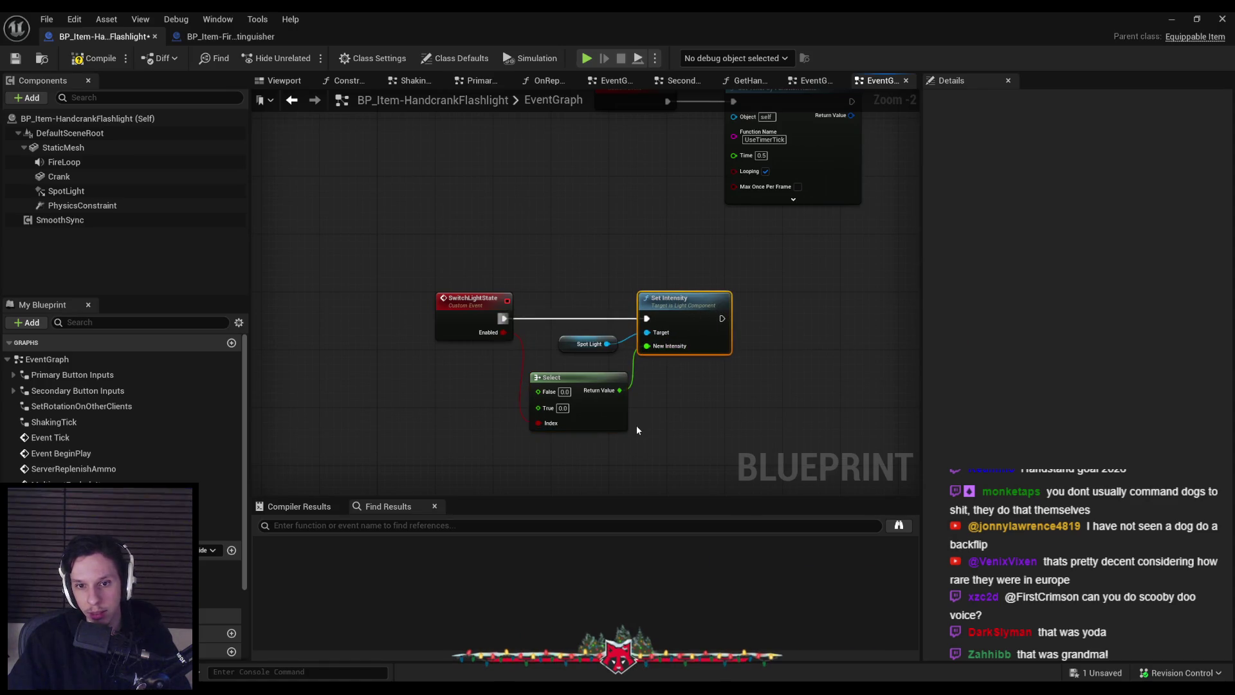
- Wire SwitchLightState into Set Intensity, set the Select True value to 5000, and compile
click(111, 192)
click(563, 407)
text(00)
key(Return)
drag(621, 406, 553, 287)
click(669, 372)
drag(566, 370, 595, 369)
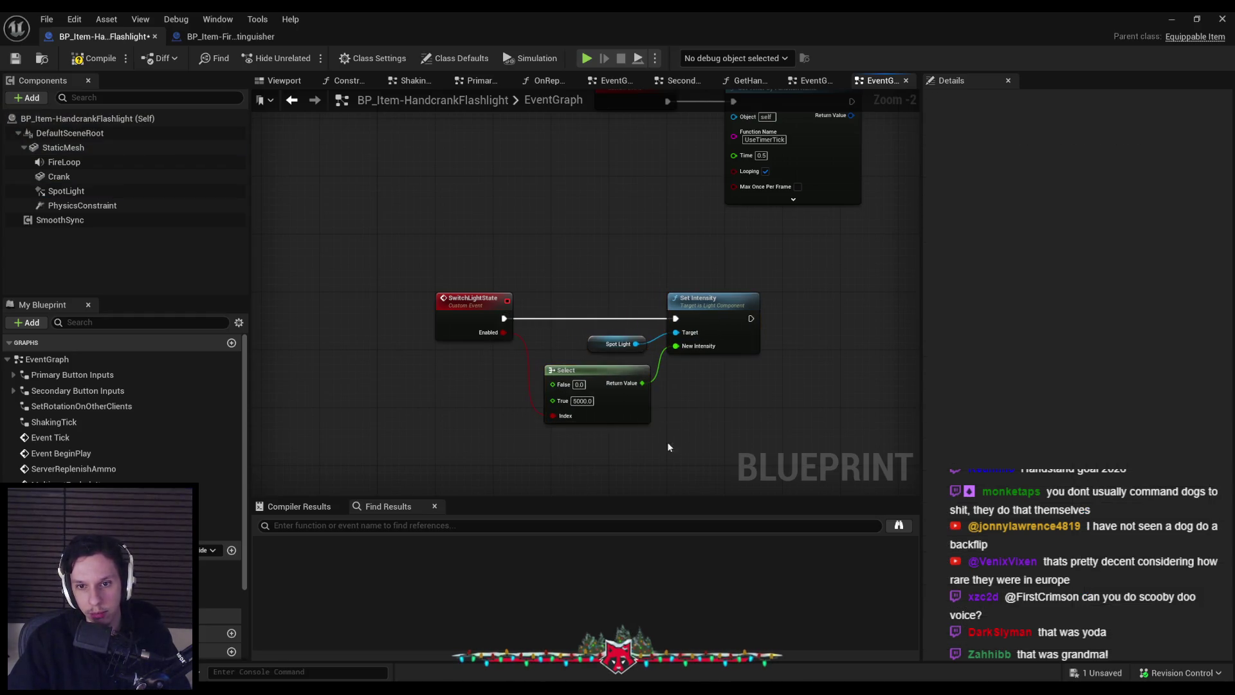
click(74, 61)
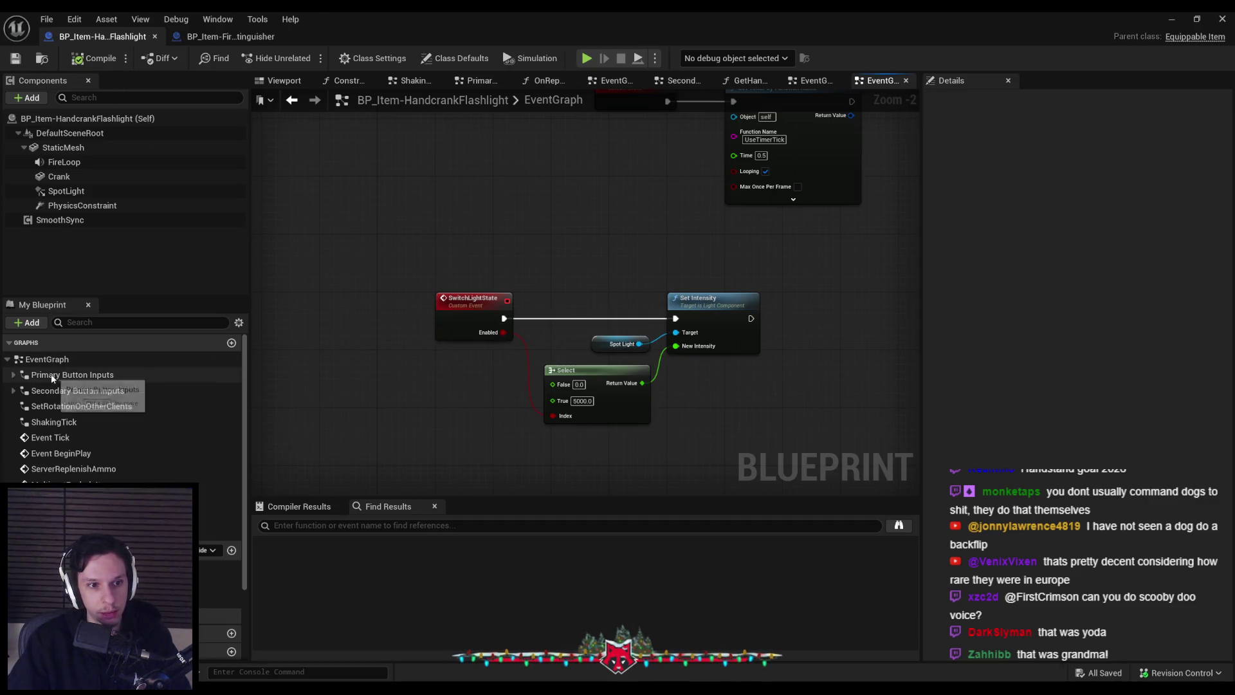
- In UseTimerTick, call Switch Light State from the Branch True path
double_click(219, 598)
scroll(510, 336, up, 5)
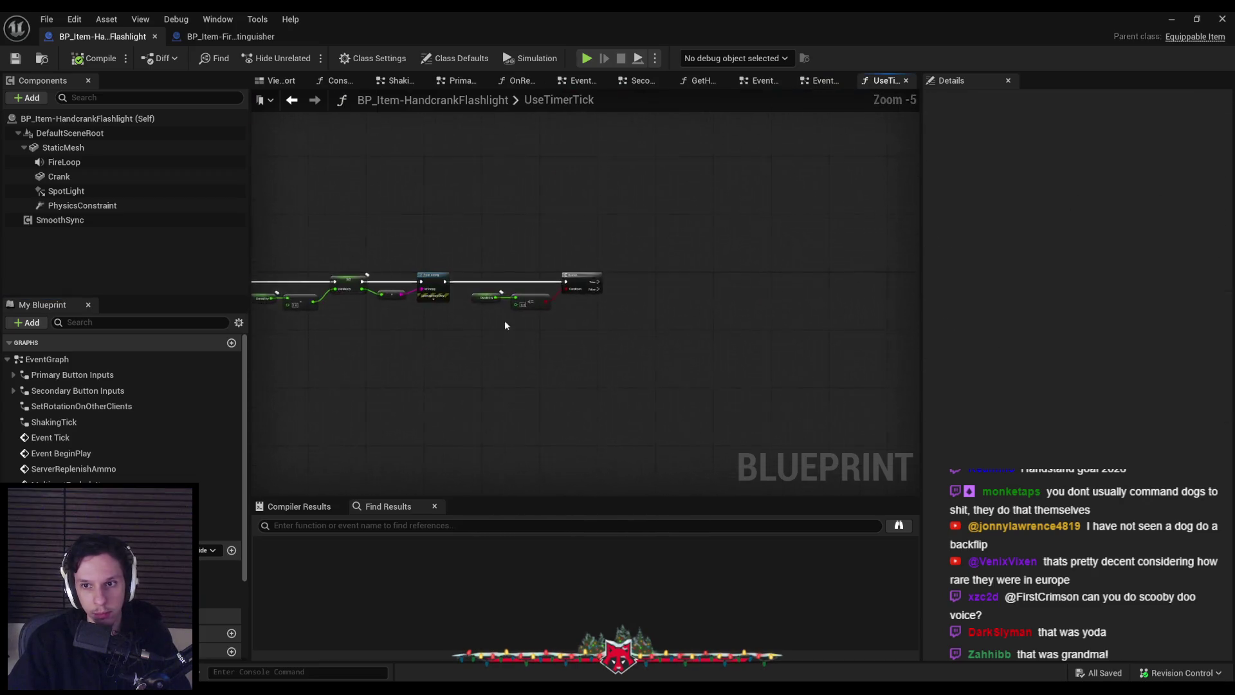
drag(599, 283, 726, 291)
text(switch lig)
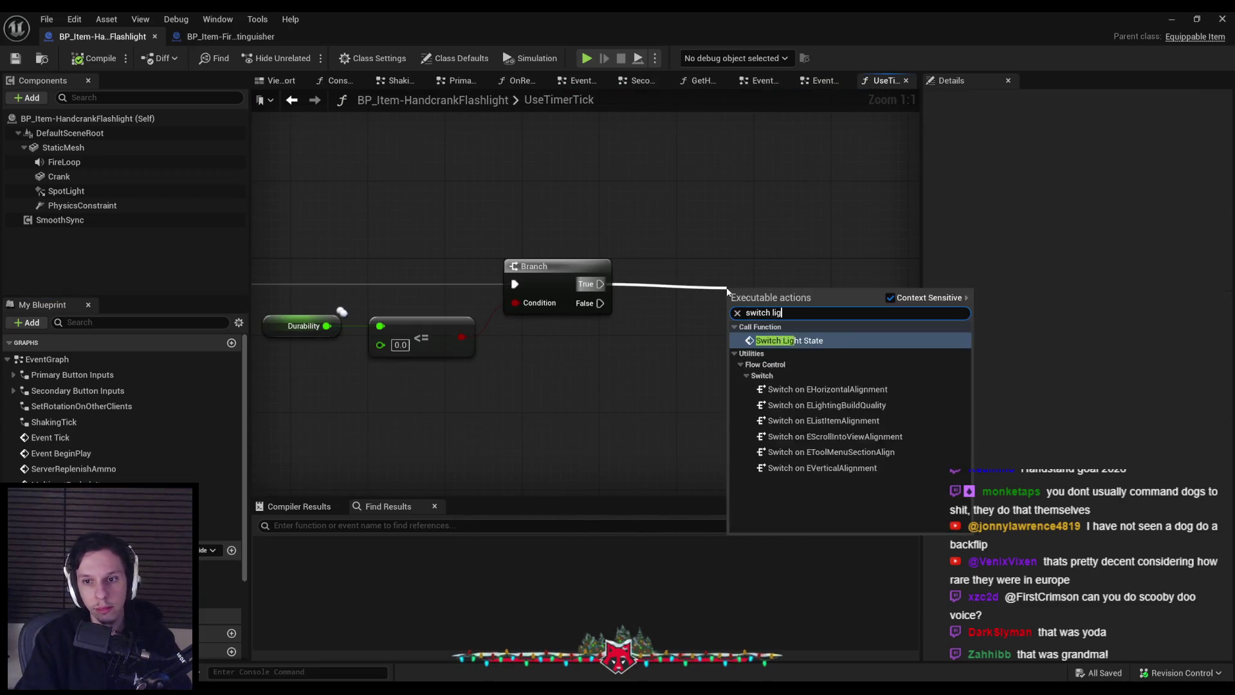
key(Return)
click(780, 364)
mouse_move(818, 347)
mouse_down()
mouse_move(800, 310)
mouse_move(770, 313)
mouse_up()
scroll(745, 371, down, 4)
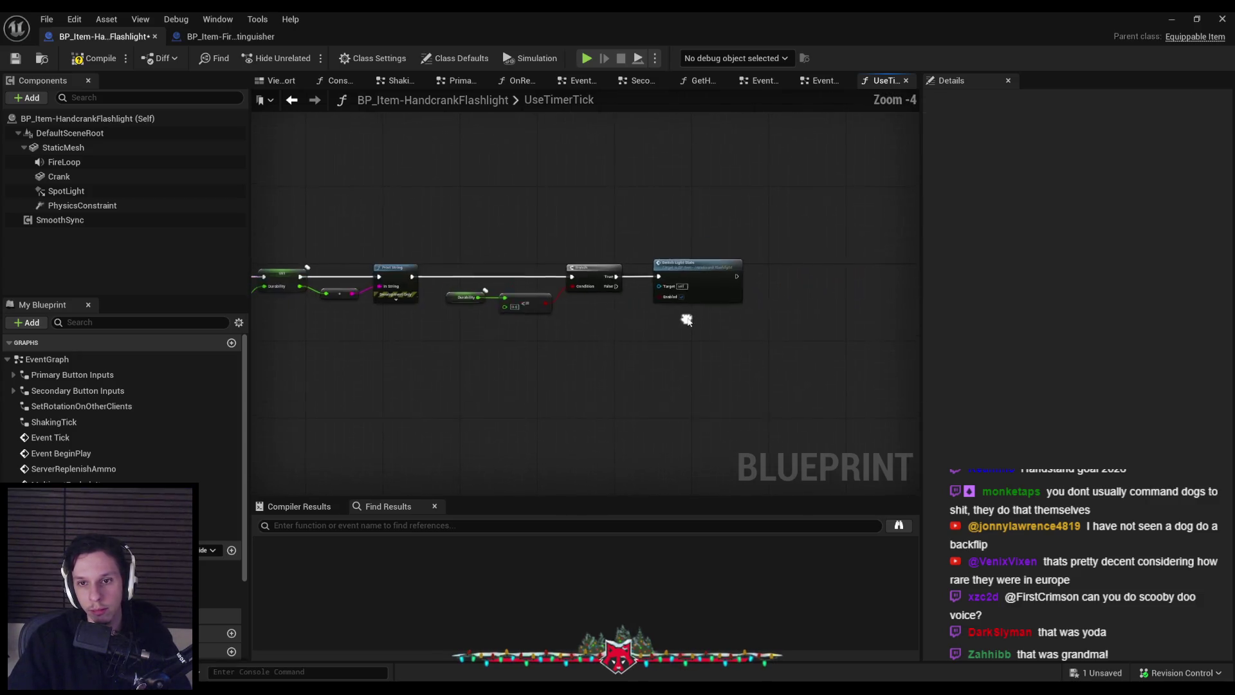
- Promote SwitchLightState's Enabled input to a new variable named LightEnabled
double_click(692, 289)
scroll(415, 351, up, 2)
drag(388, 306, 451, 310)
click(481, 355)
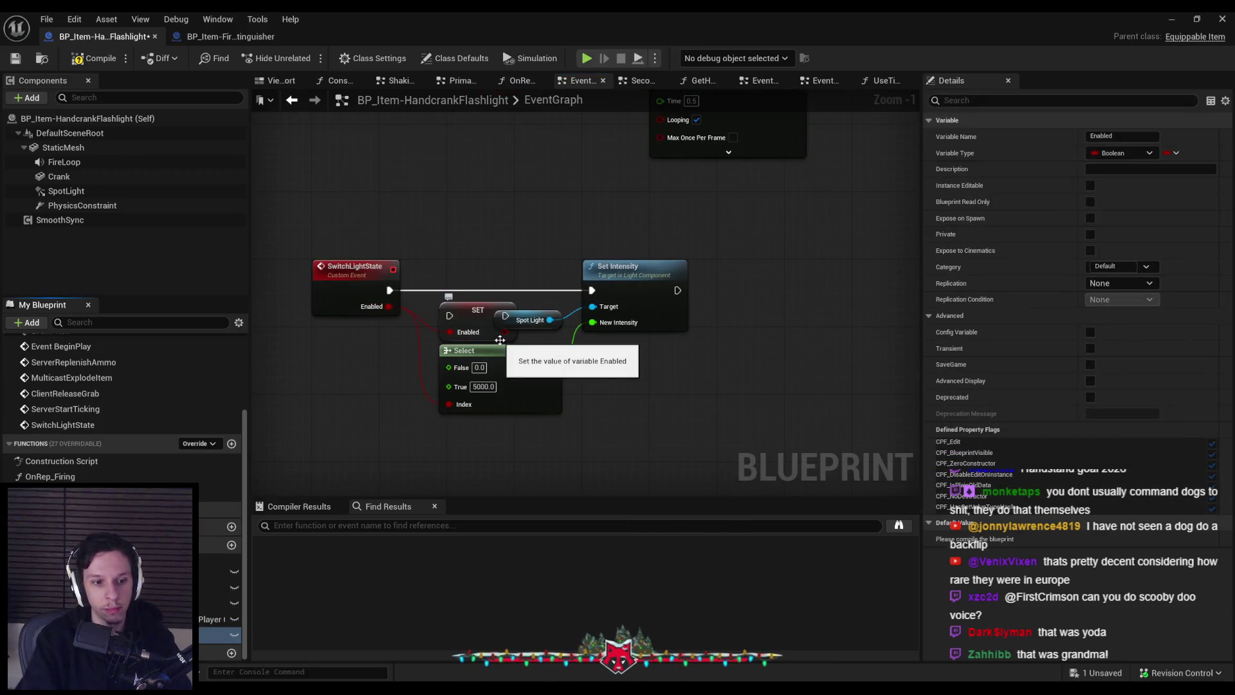
text(LightEnabled)
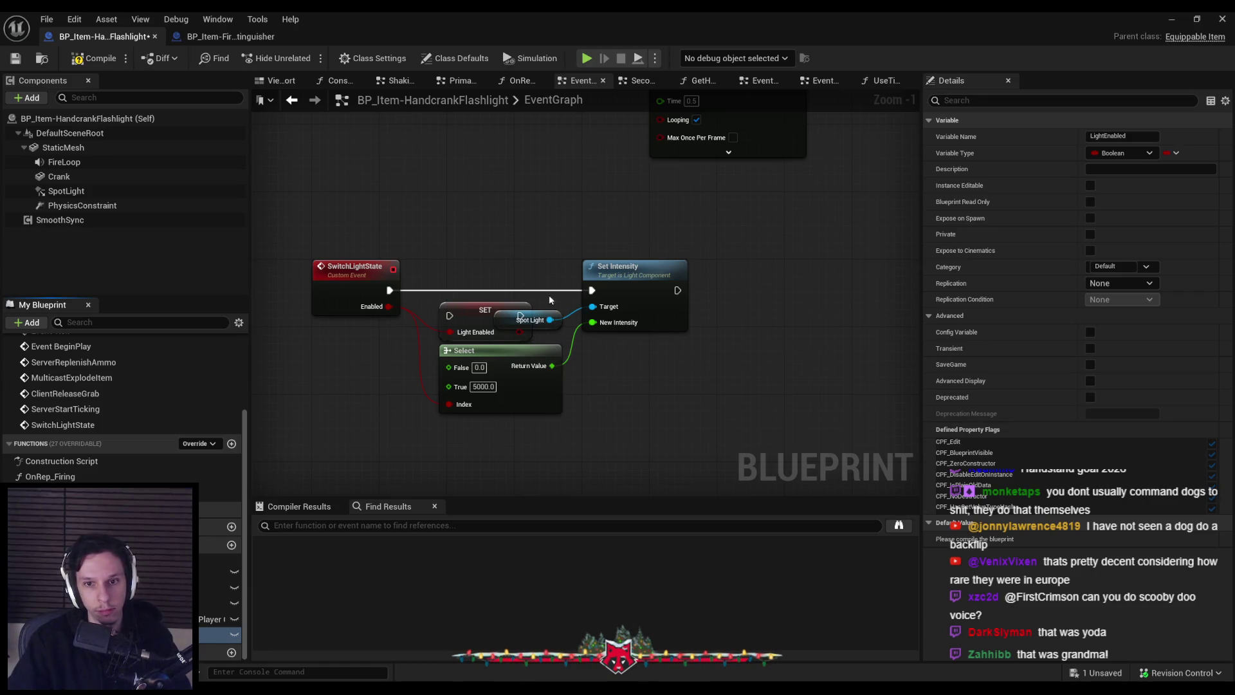
key(Return)
- Wire SET LightEnabled before Set Intensity, default LightEnabled to true, and compile and save
drag(632, 331, 666, 331)
drag(468, 307, 468, 282)
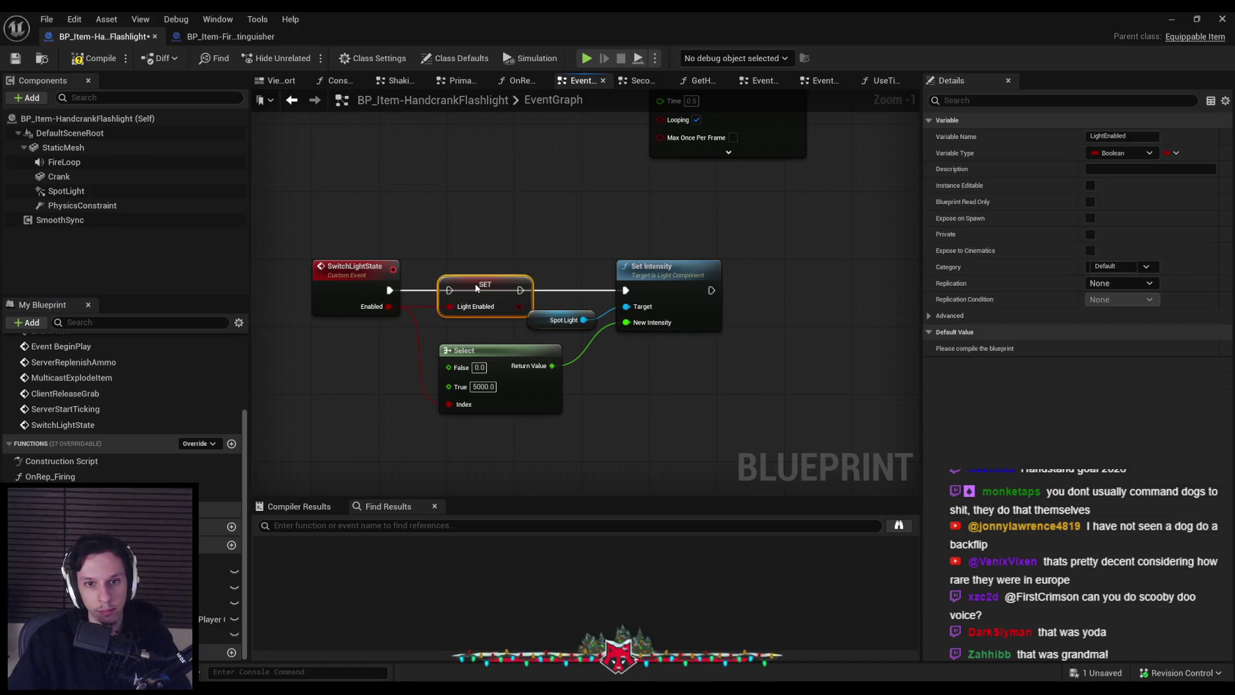
drag(632, 296, 725, 292)
click(423, 388)
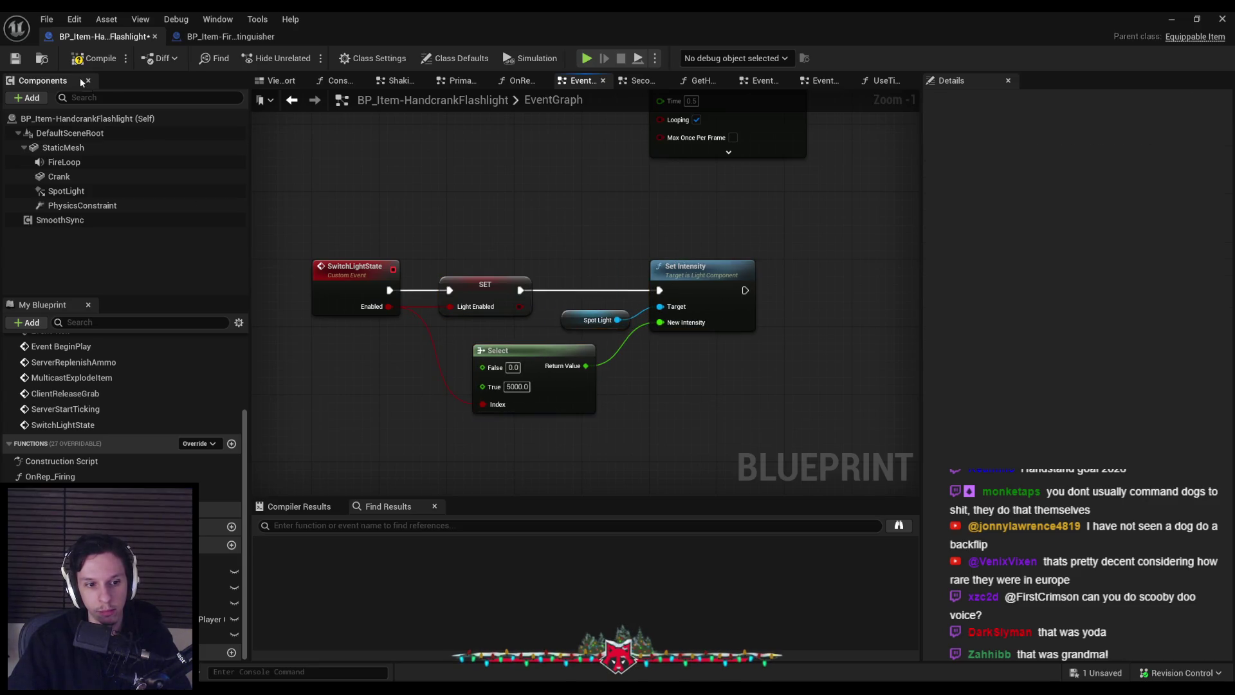
key(ctrl+s)
scroll(469, 253, down, 1)
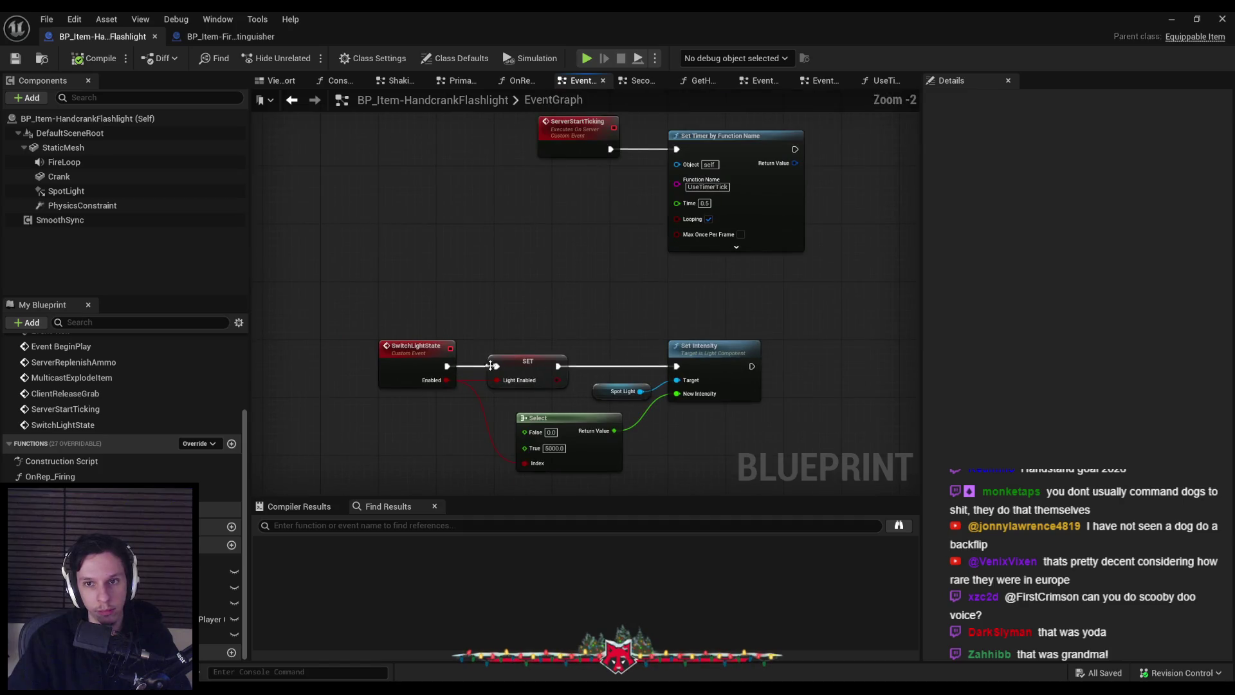
click(526, 380)
click(1090, 348)
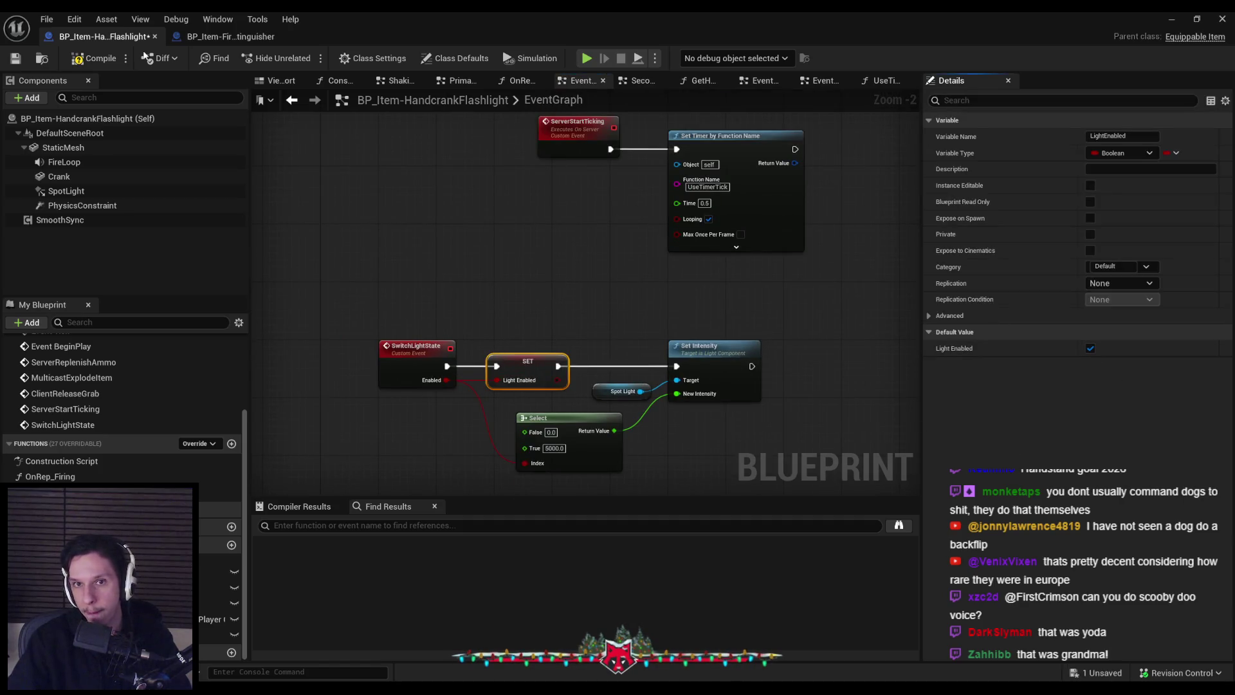
click(27, 59)
double_click(708, 186)
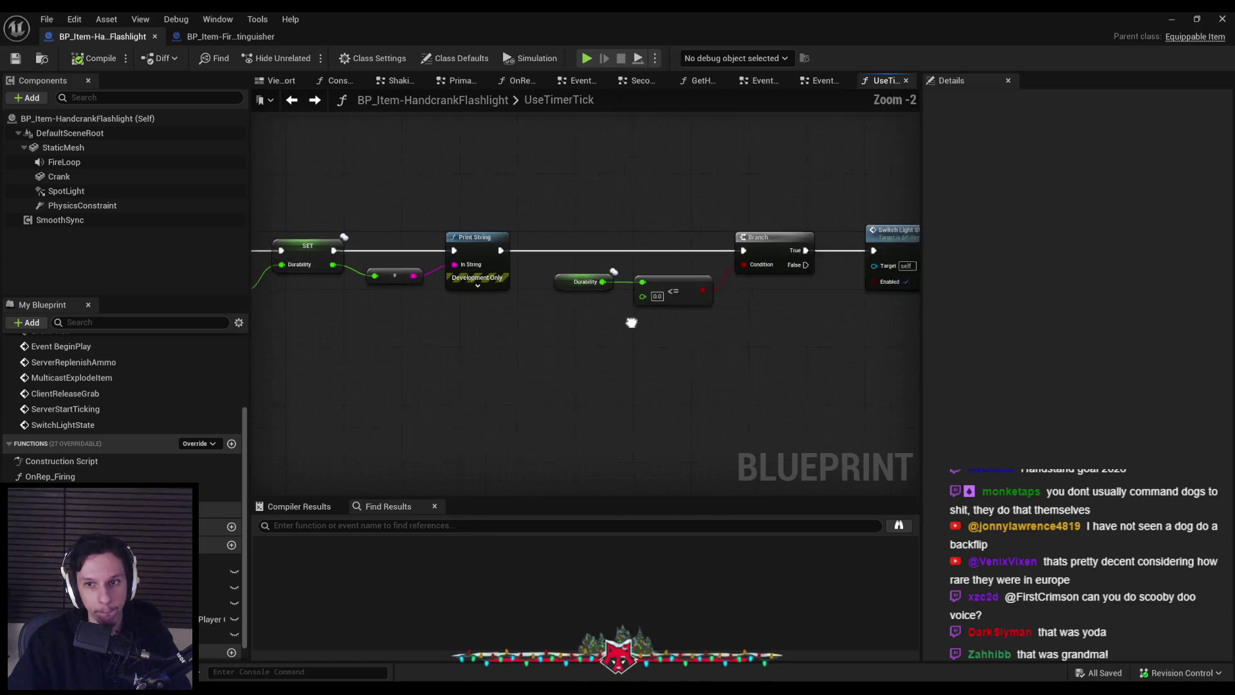
- Copy the Switch Light State call in UseTimerTick, discard a stray pasted copy, and compile
click(501, 248)
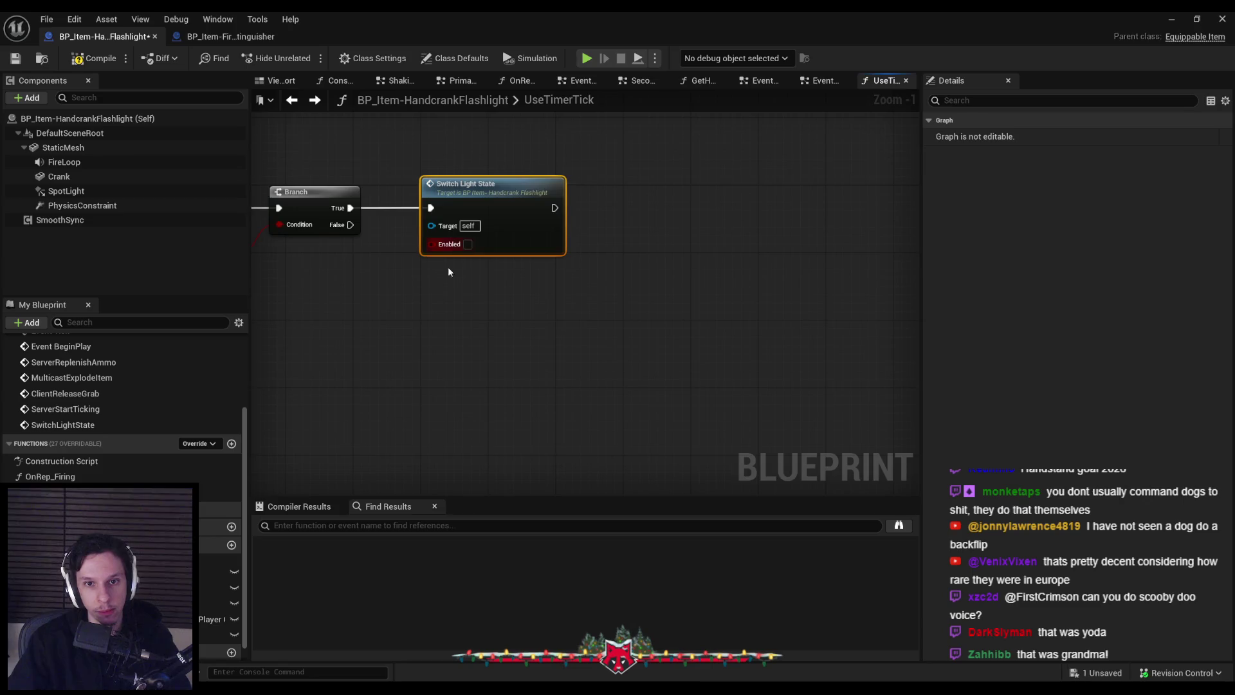
key(ctrl+c)
key(ctrl+v)
mouse_move(595, 377)
mouse_down()
mouse_move(541, 278)
mouse_move(508, 289)
mouse_move(496, 350)
mouse_move(480, 345)
mouse_up()
click(621, 418)
key(Delete)
scroll(728, 376, down, 2)
drag(728, 376, 742, 376)
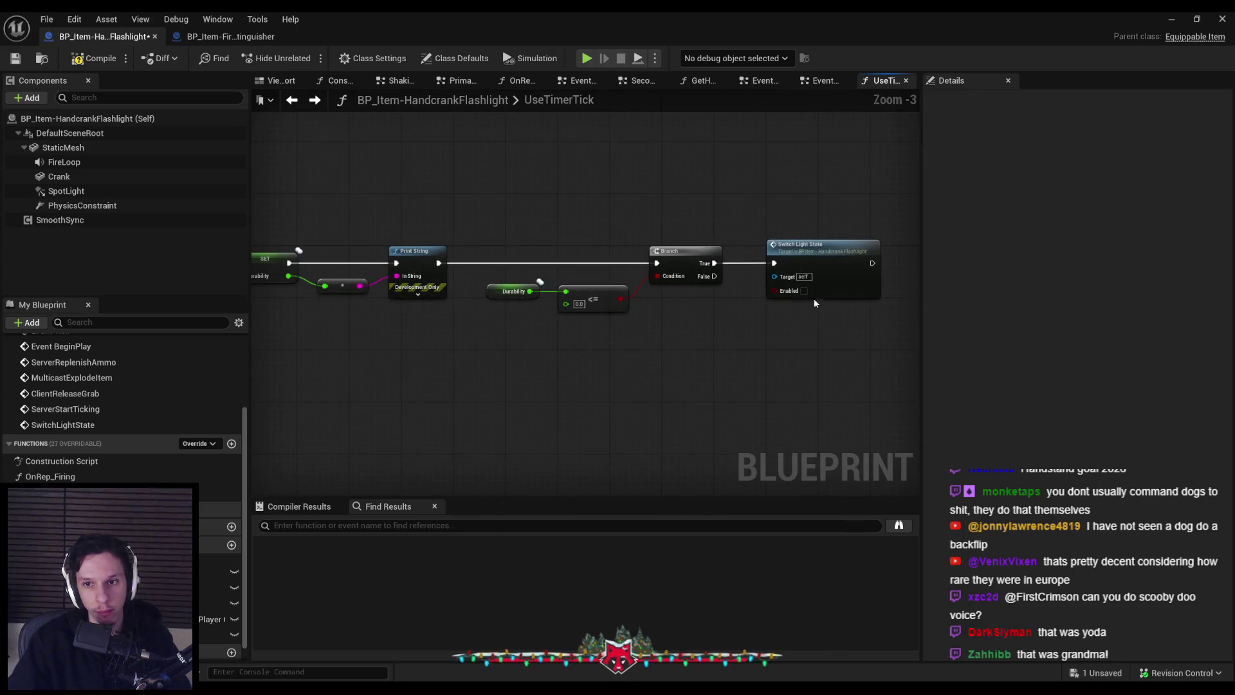
click(91, 61)
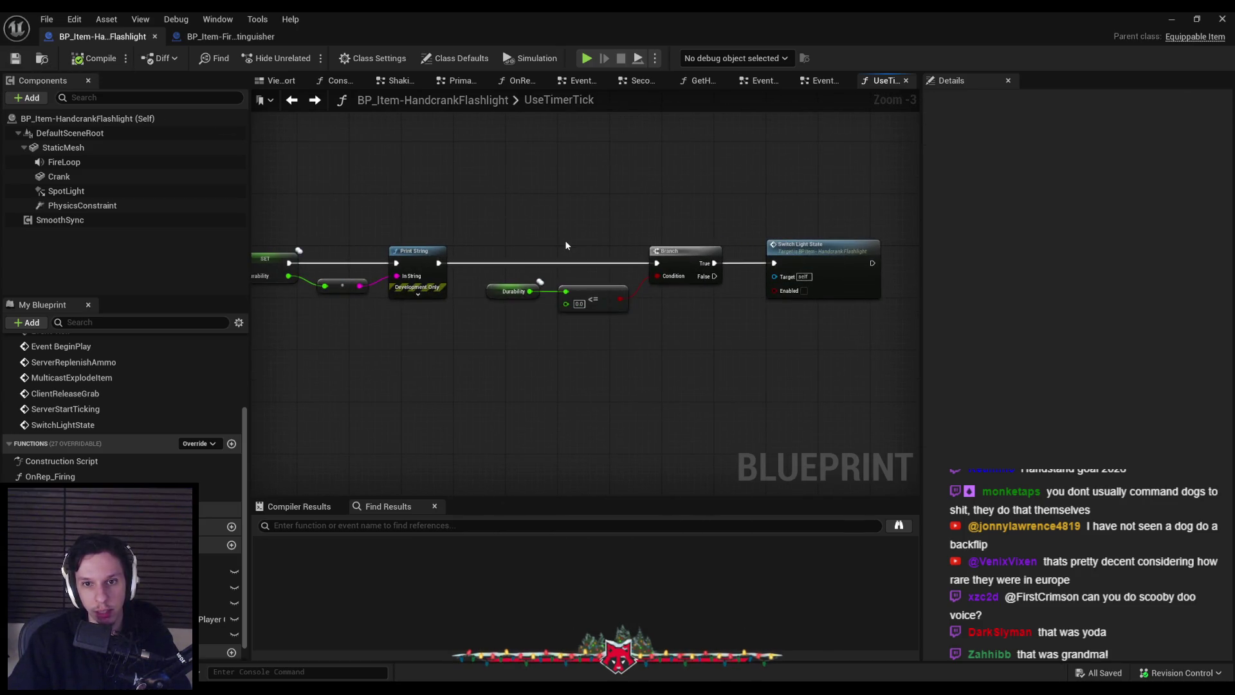
- Paste Switch Light State after SET Durability in ServerReplenishAmmo, then compile and save
click(819, 81)
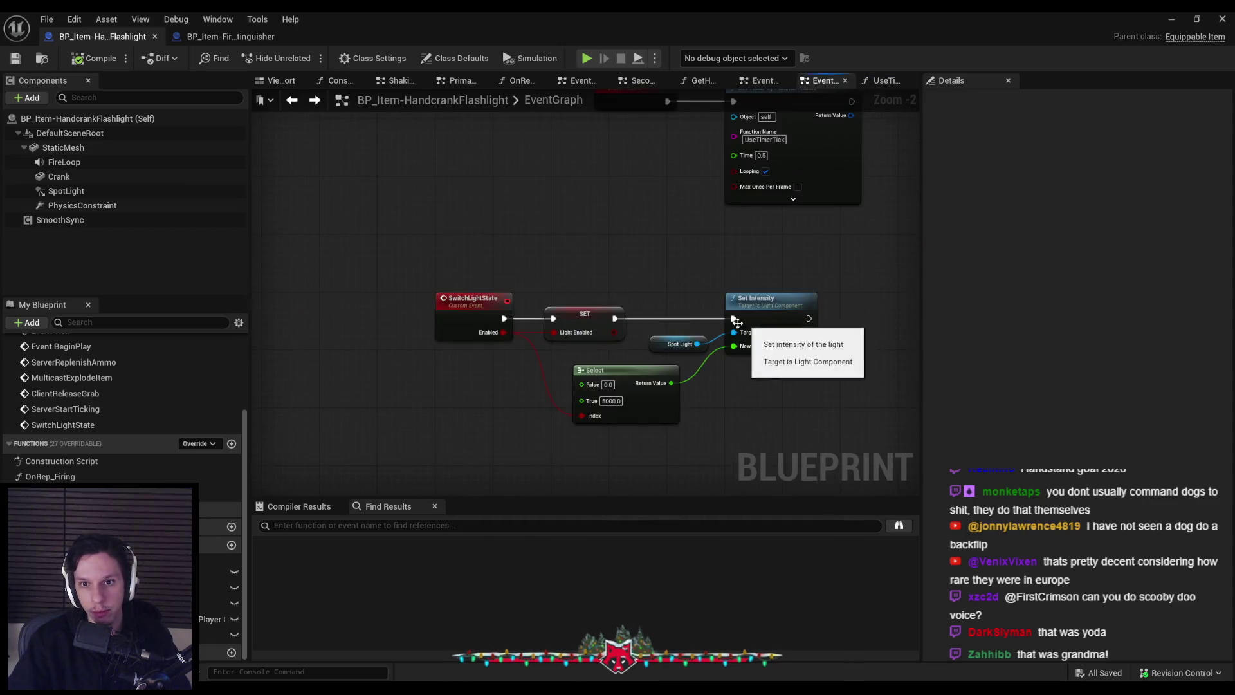
scroll(656, 353, up, 3)
mouse_move(739, 315)
mouse_down()
mouse_move(470, 355)
mouse_move(673, 343)
mouse_move(623, 350)
mouse_up()
key(ctrl+v)
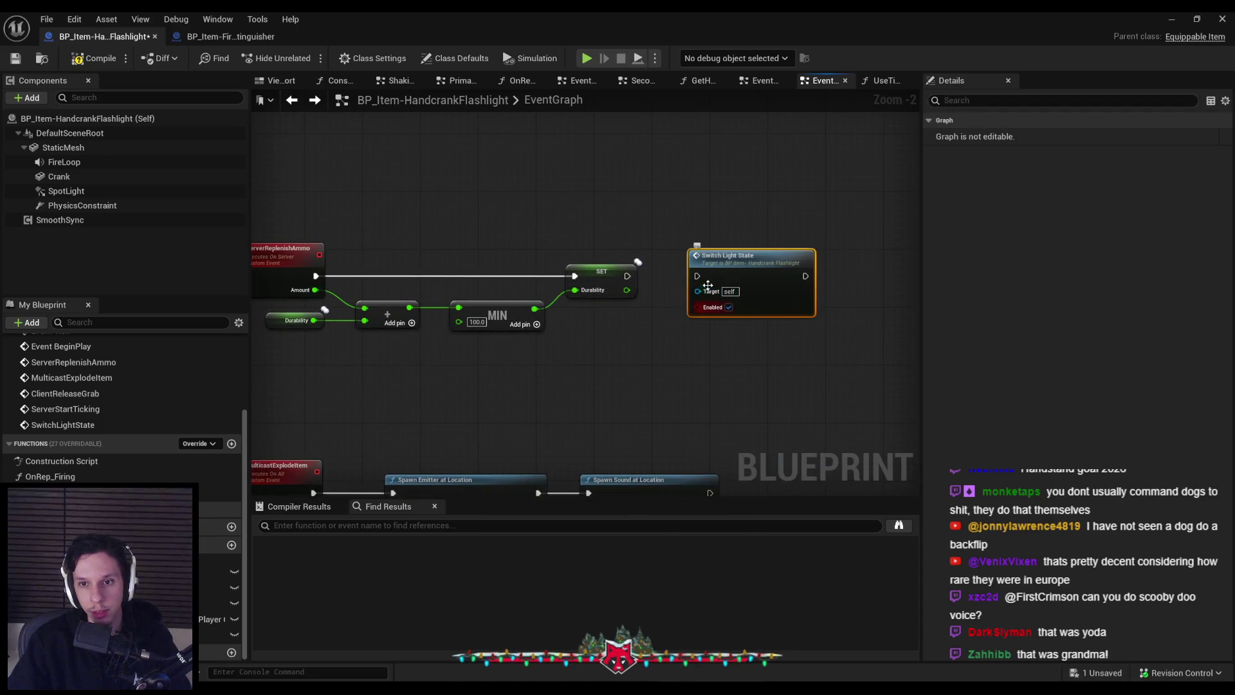
mouse_move(627, 276)
mouse_down()
mouse_move(900, 267)
mouse_move(841, 263)
mouse_up()
click(93, 58)
click(16, 58)
double_click(841, 262)
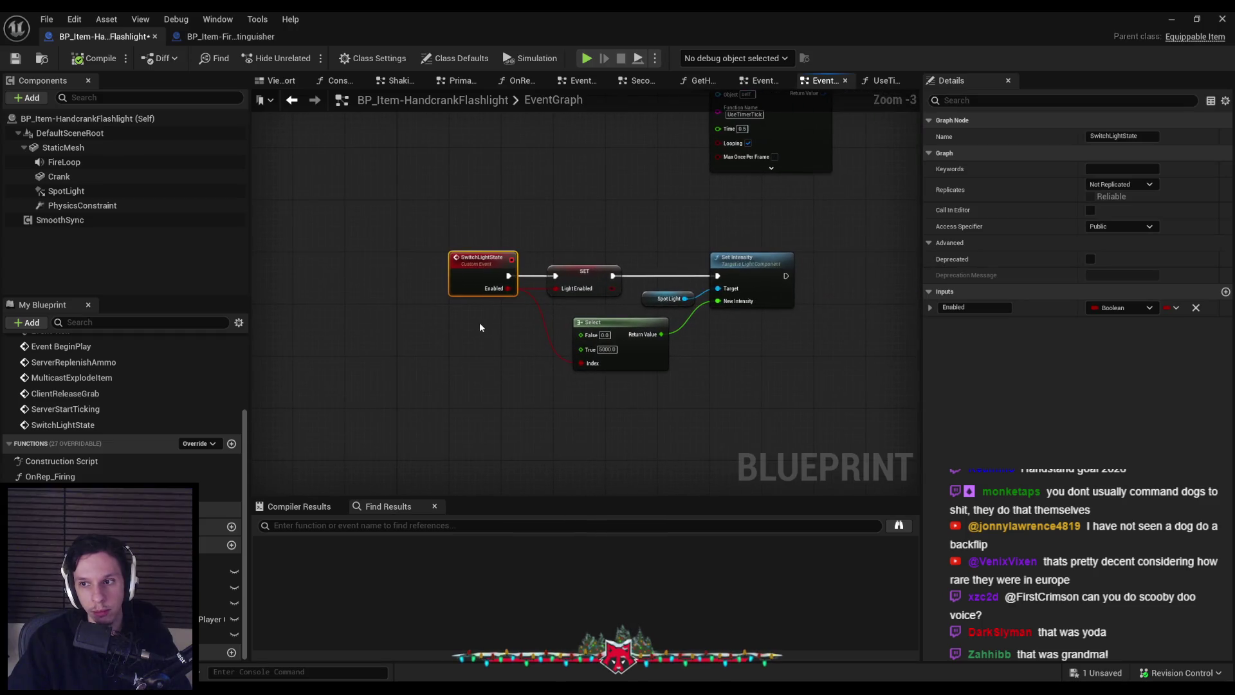
- Set the LightEnabled variable's replication to RepNotify and compile
click(585, 281)
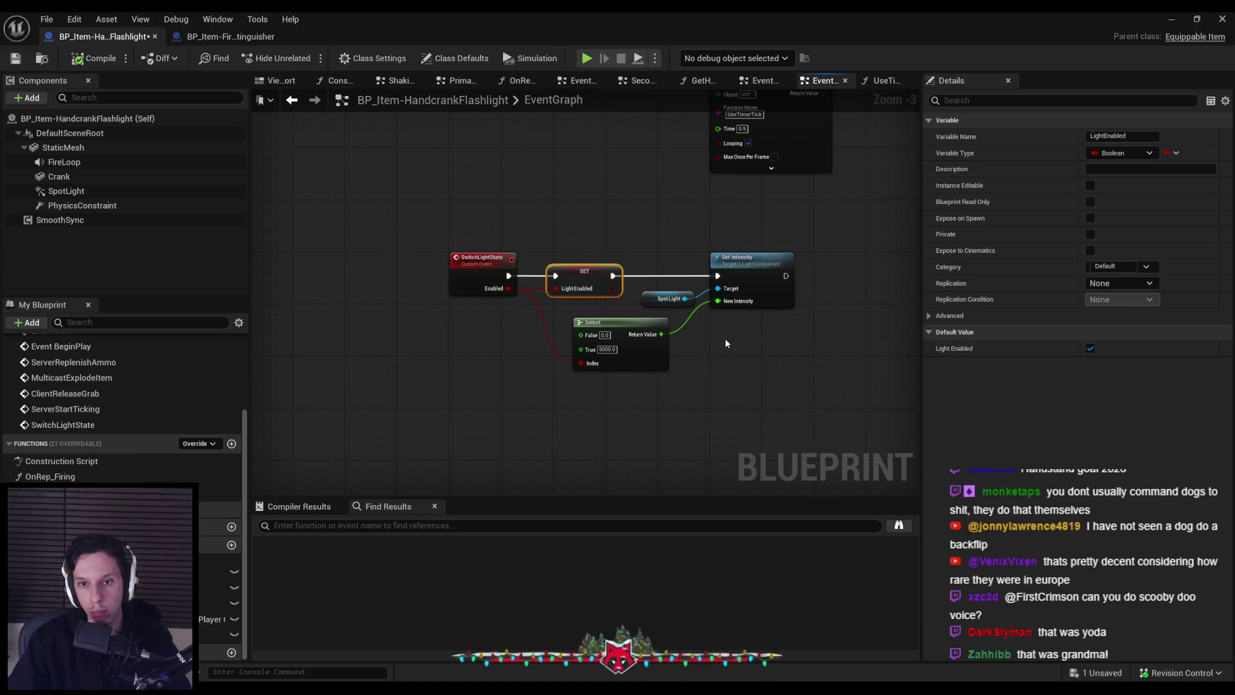
click(1124, 284)
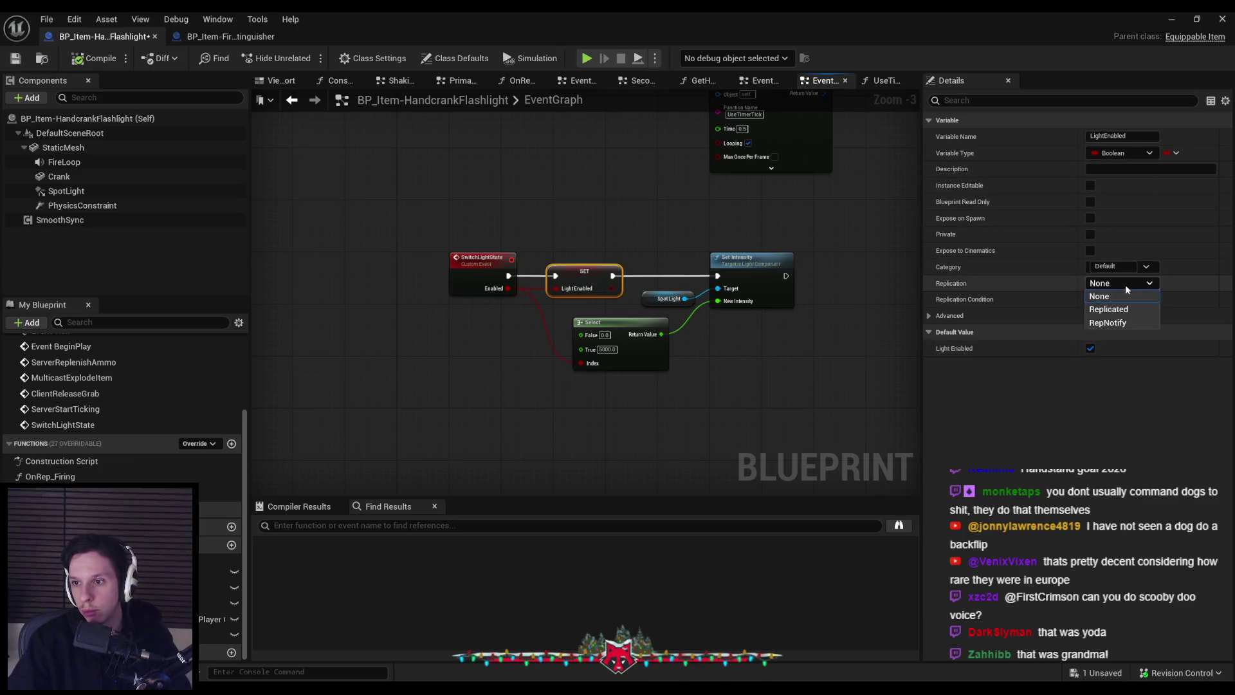
click(1106, 323)
click(78, 60)
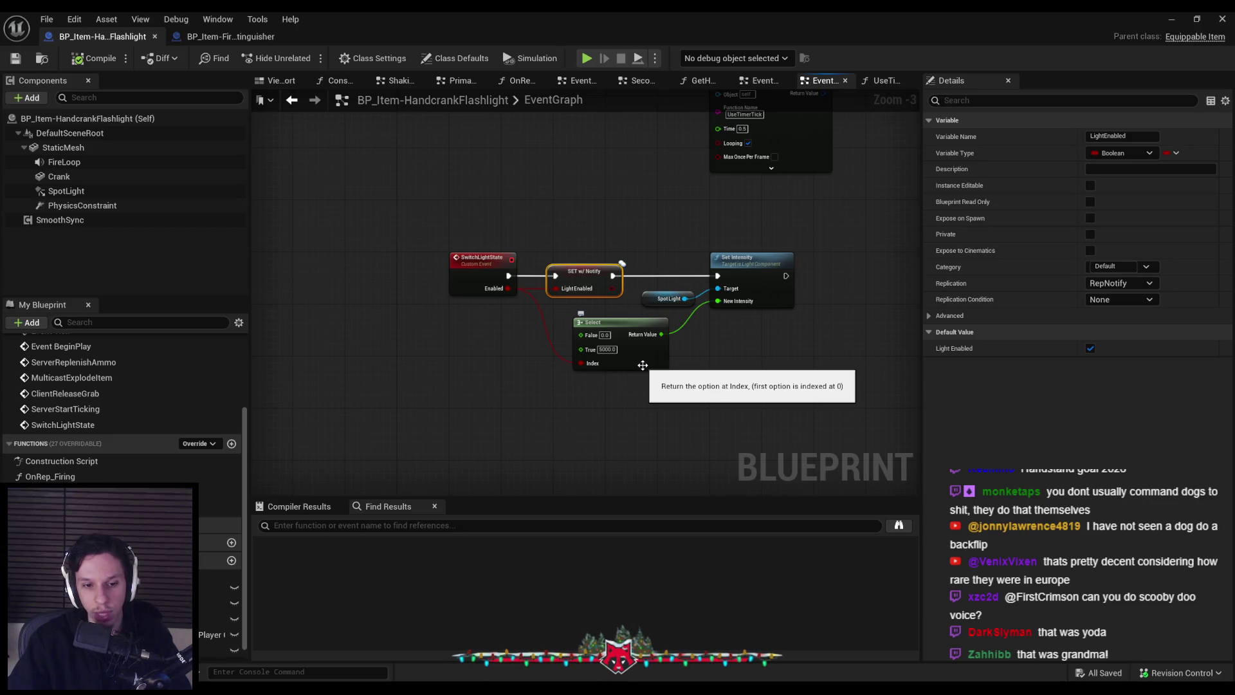
- Move a variable higher in the member list and save the blueprint
scroll(122, 418, down, 1)
click(97, 635)
drag(96, 635, 97, 618)
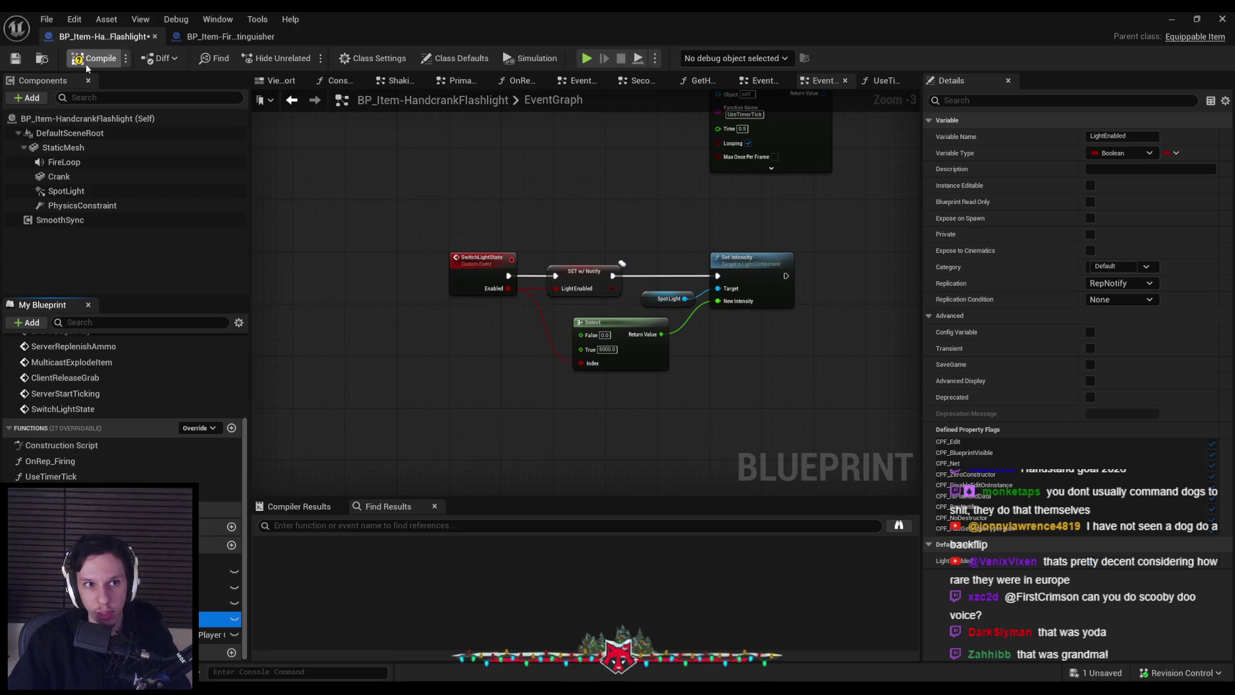
click(16, 57)
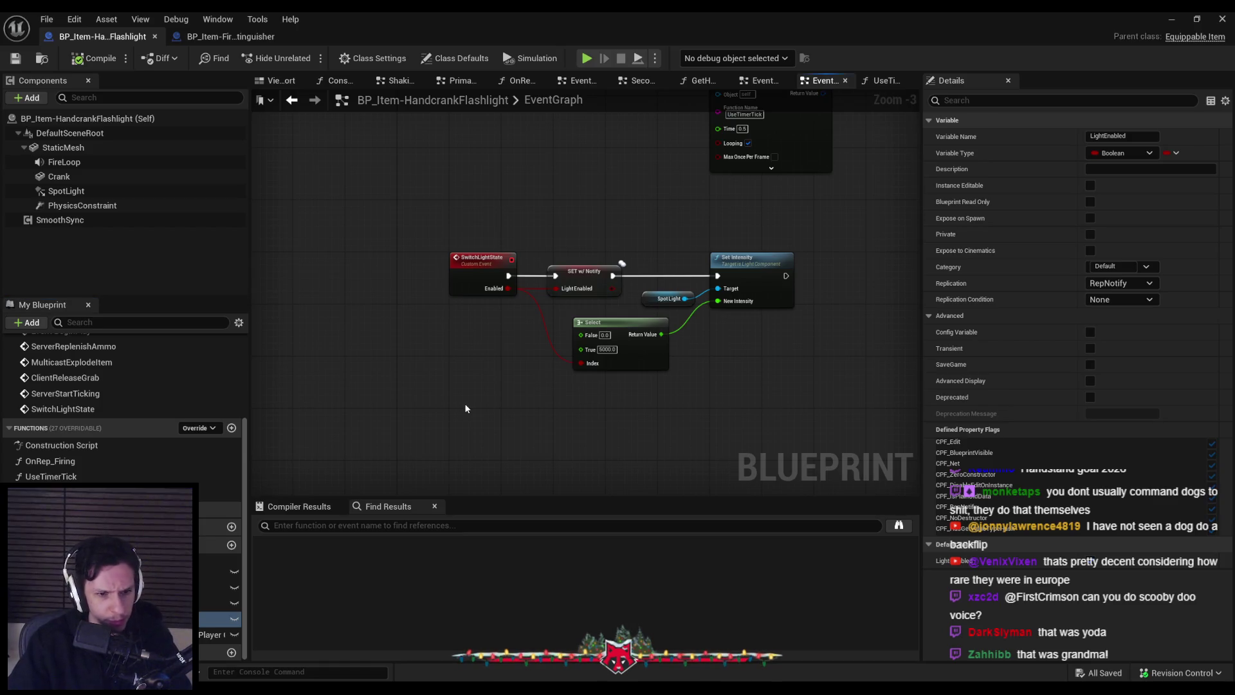
double_click(50, 462)
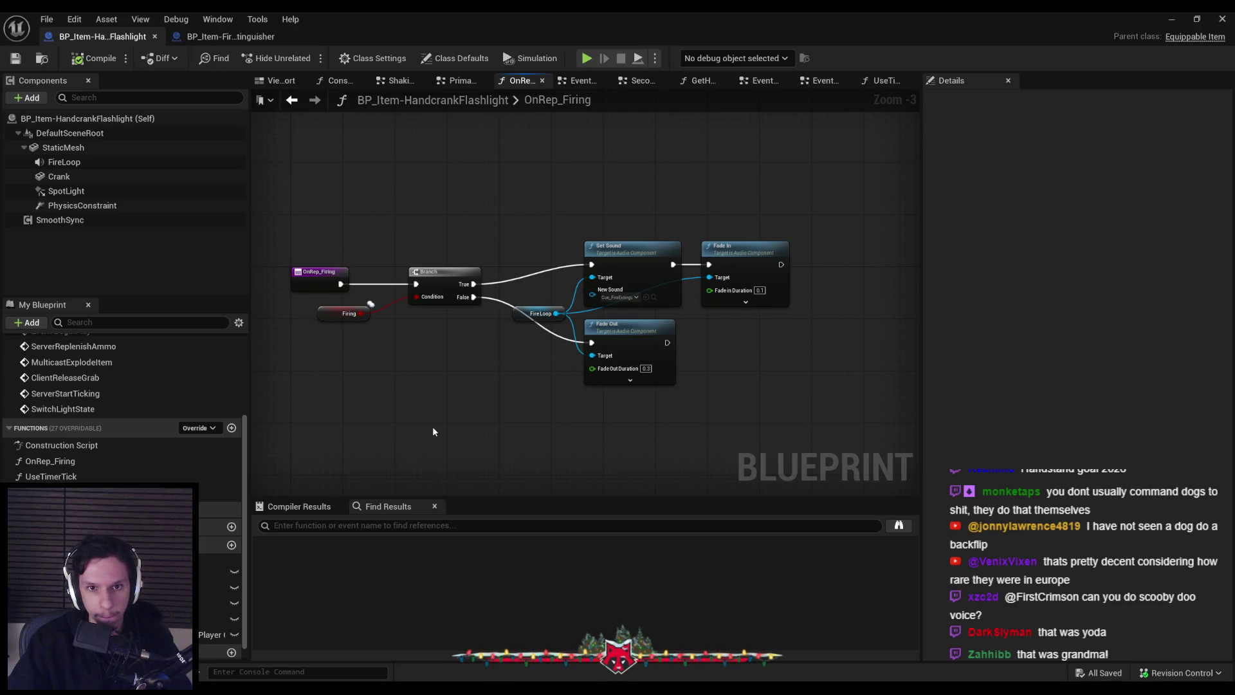
key(alt+Left)
scroll(432, 425, down, 2)
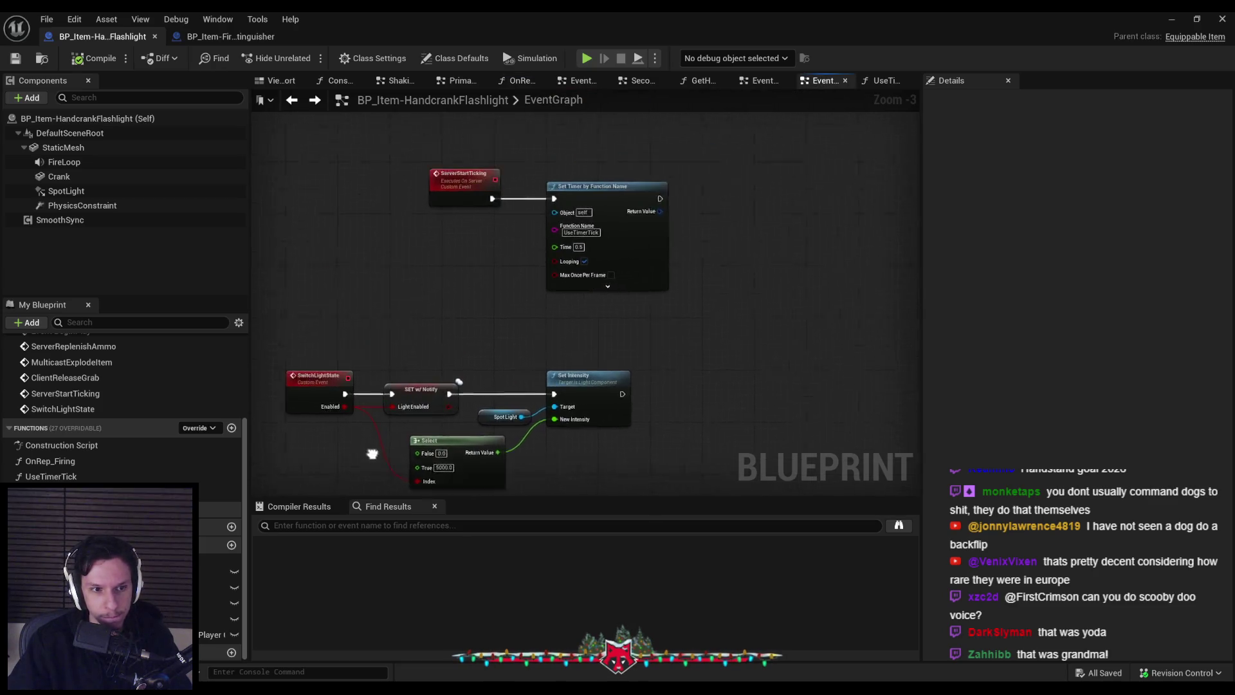
scroll(324, 346, up, 2)
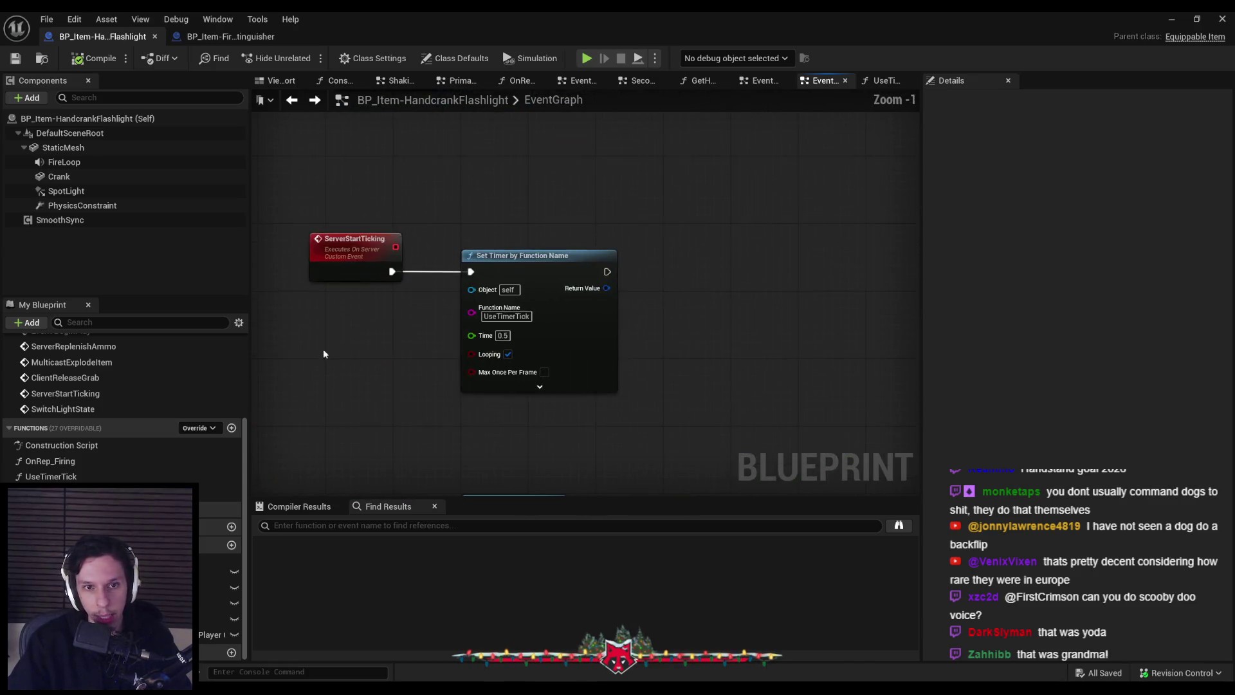
scroll(551, 364, down, 1)
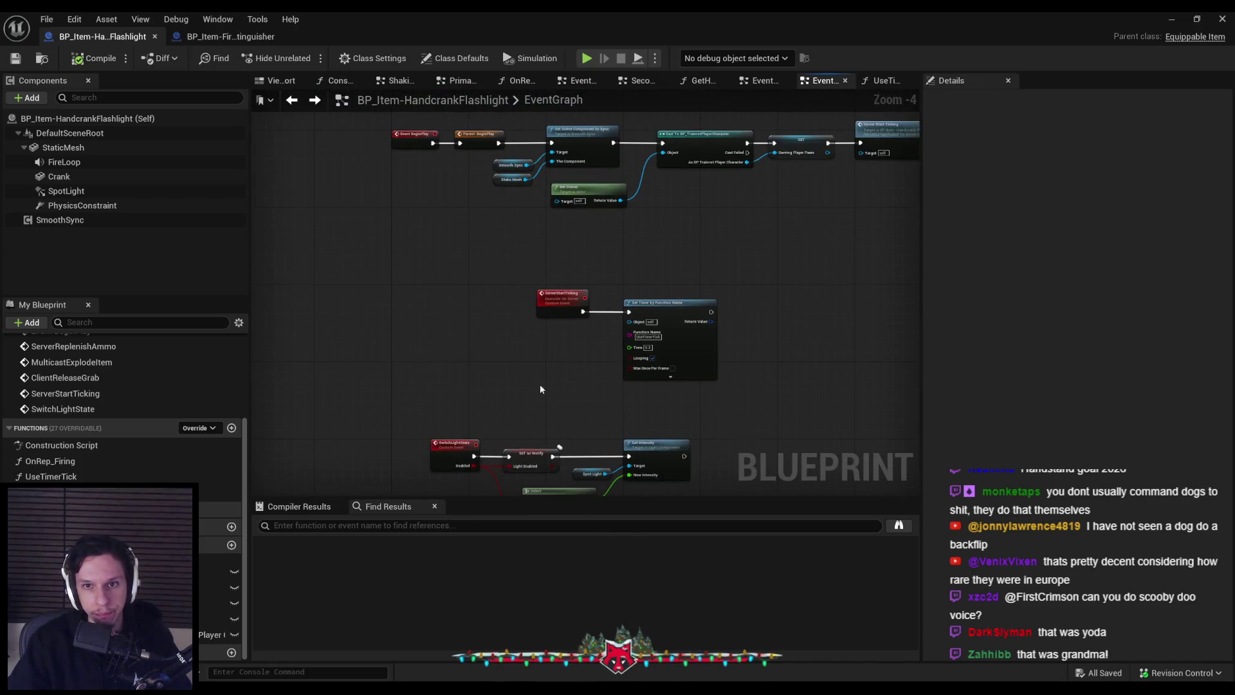
scroll(72, 431, up, 3)
scroll(414, 419, up, 2)
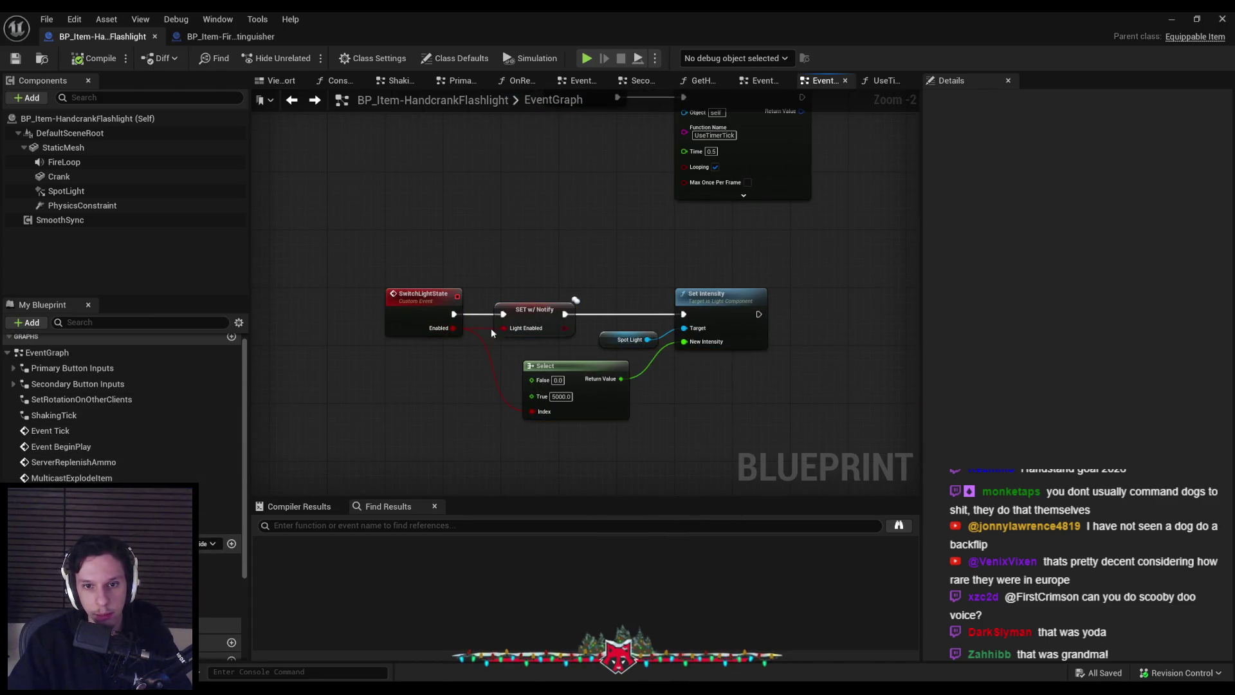
scroll(396, 361, down, 1)
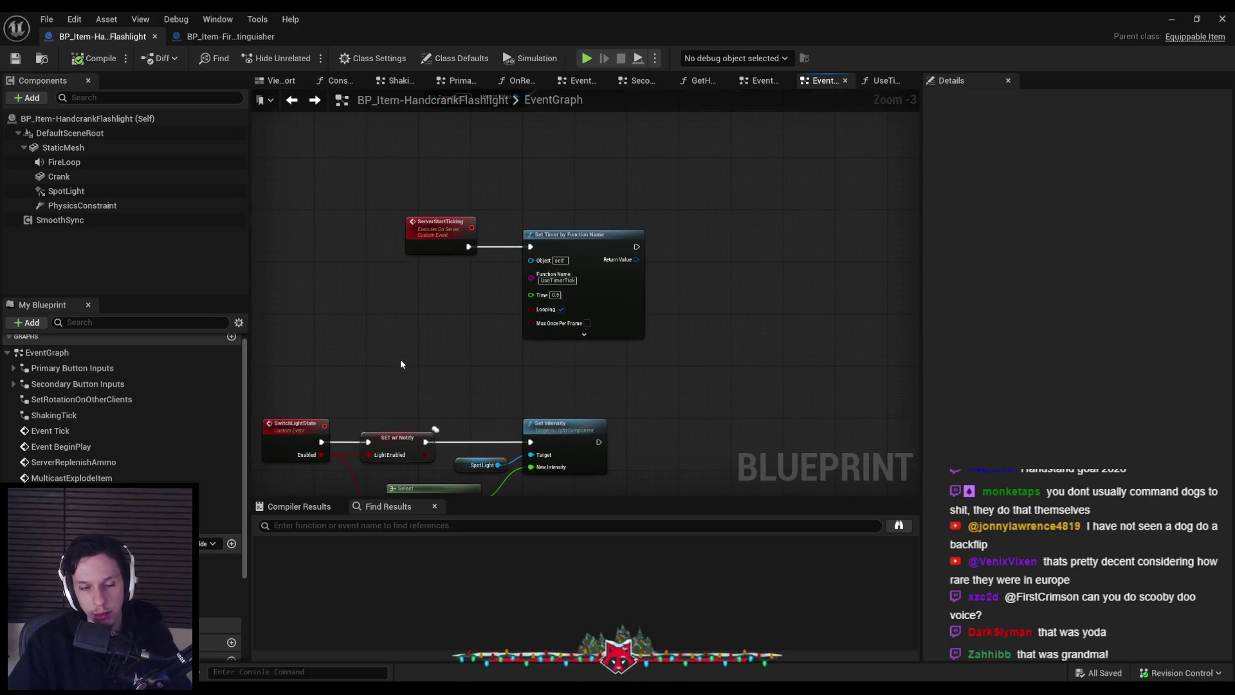
click(316, 444)
click(312, 400)
scroll(90, 469, up, 1)
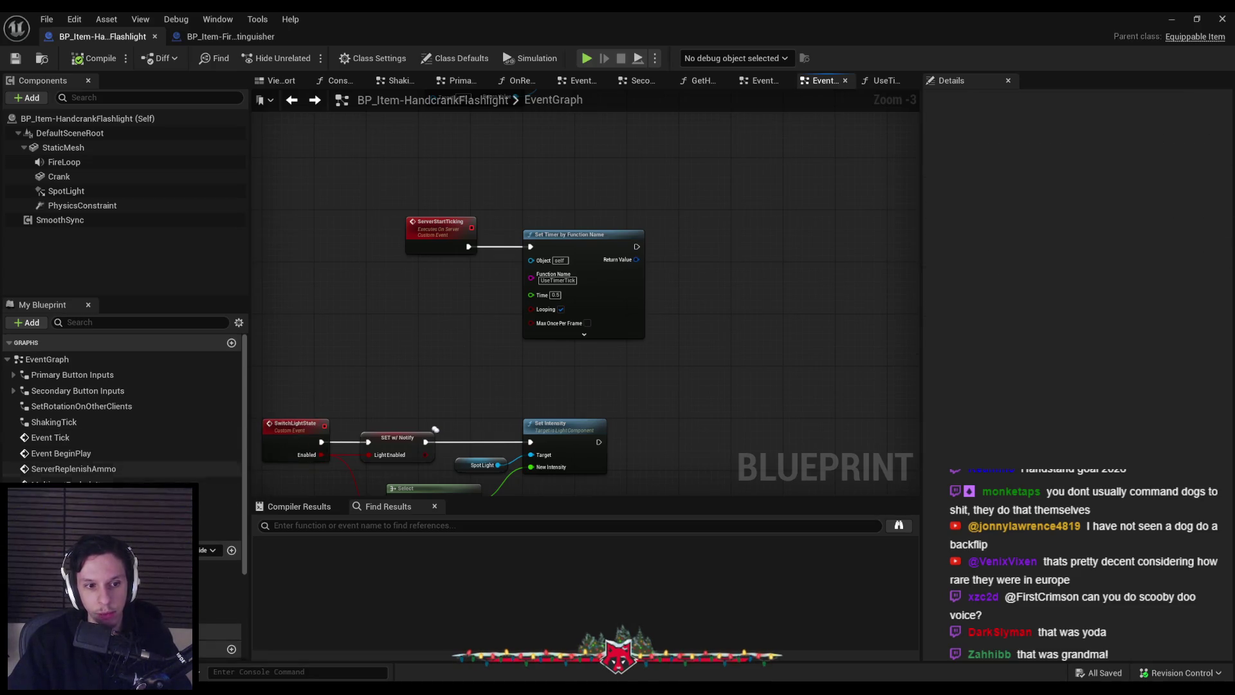
scroll(219, 559, down, 1)
double_click(219, 547)
- Paste a second Switch Light State call onto UseTimerTick's Branch False path for remaining durability
mouse_move(489, 385)
mouse_down()
mouse_move(632, 372)
mouse_move(616, 285)
mouse_up()
scroll(616, 286, up, 1)
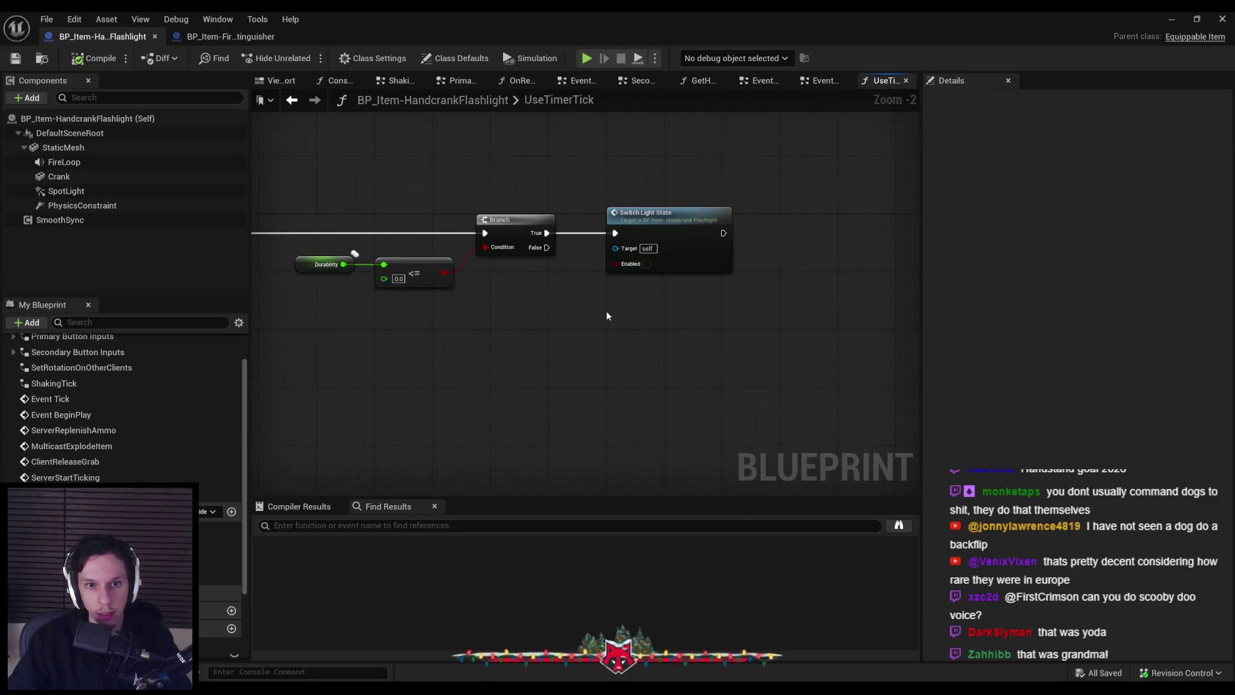
key(ctrl+v)
drag(614, 328, 546, 247)
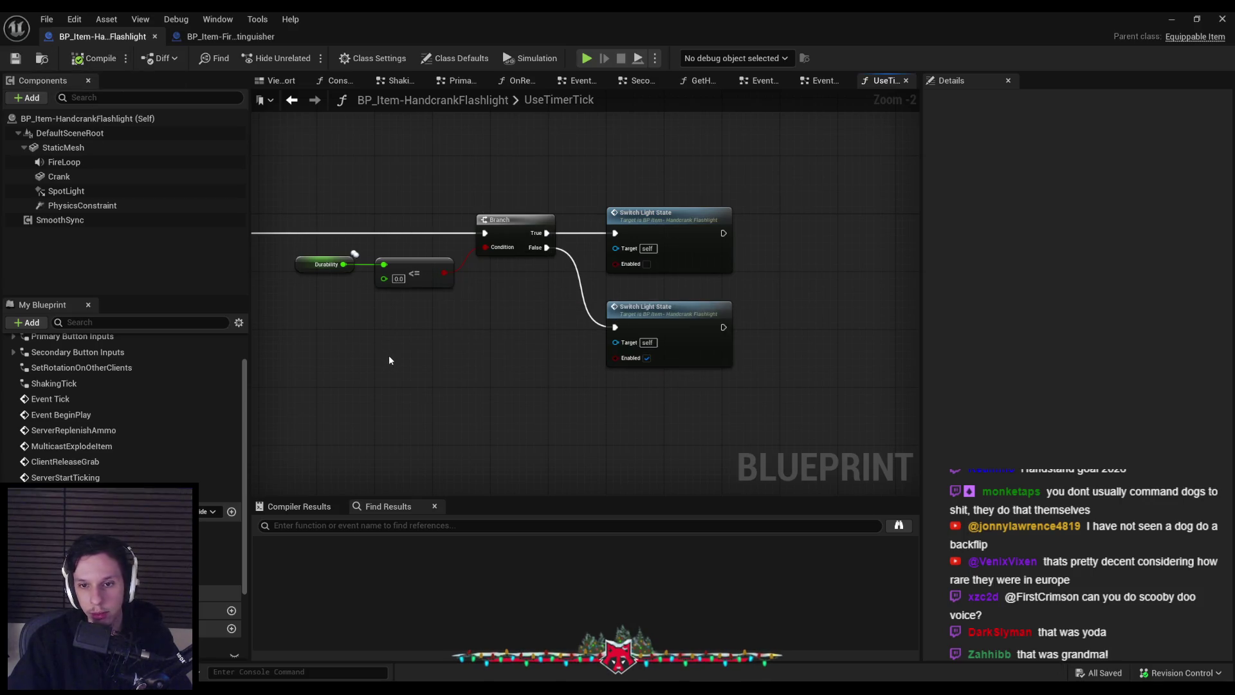
scroll(388, 360, down, 2)
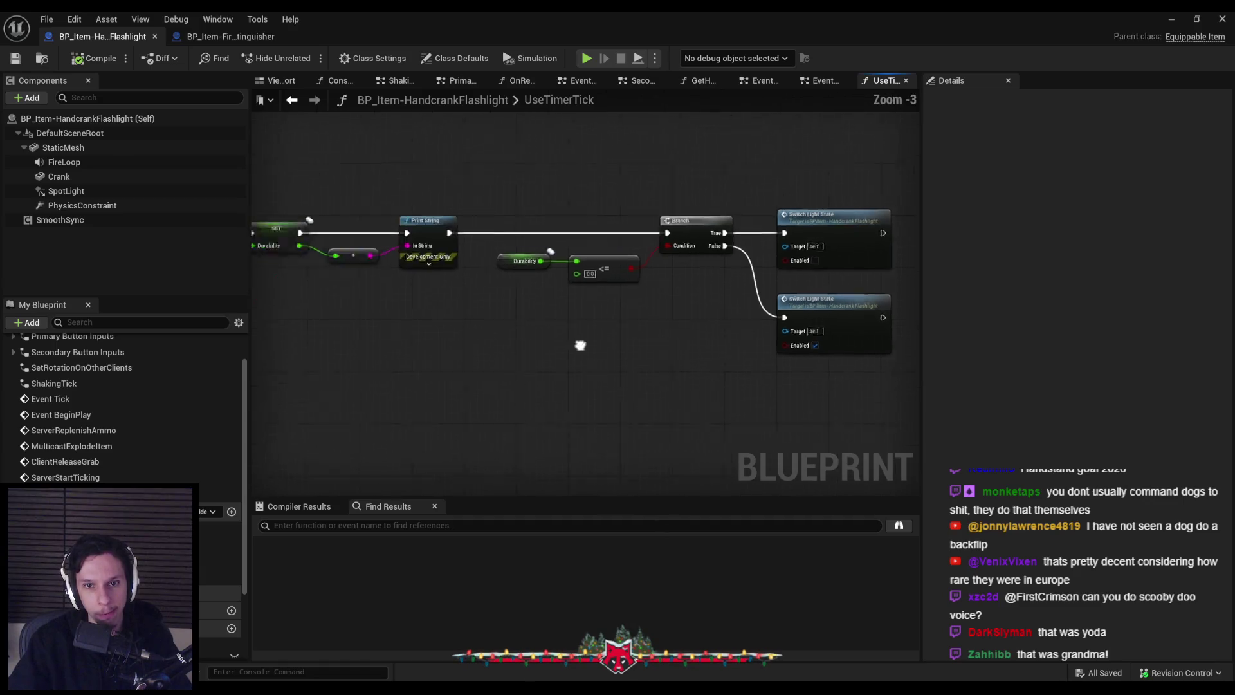
scroll(593, 308, up, 2)
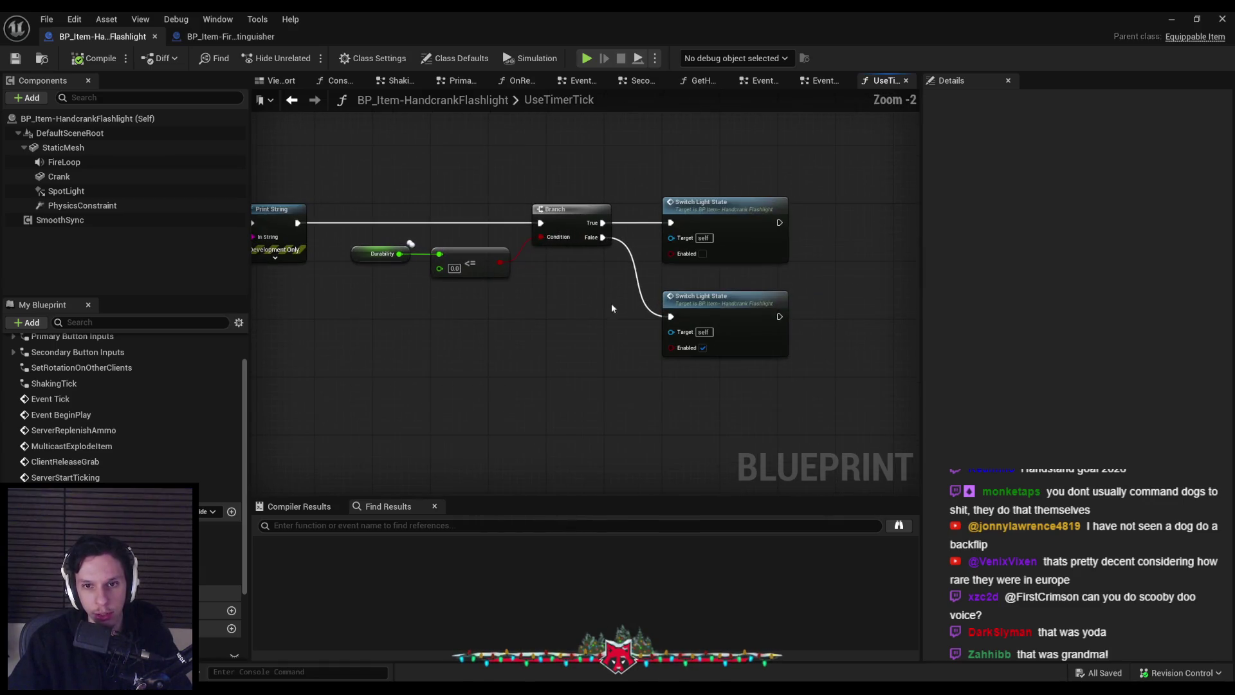
- Play-test the level, open the in-game console, then stop the session with Escape
click(1182, 22)
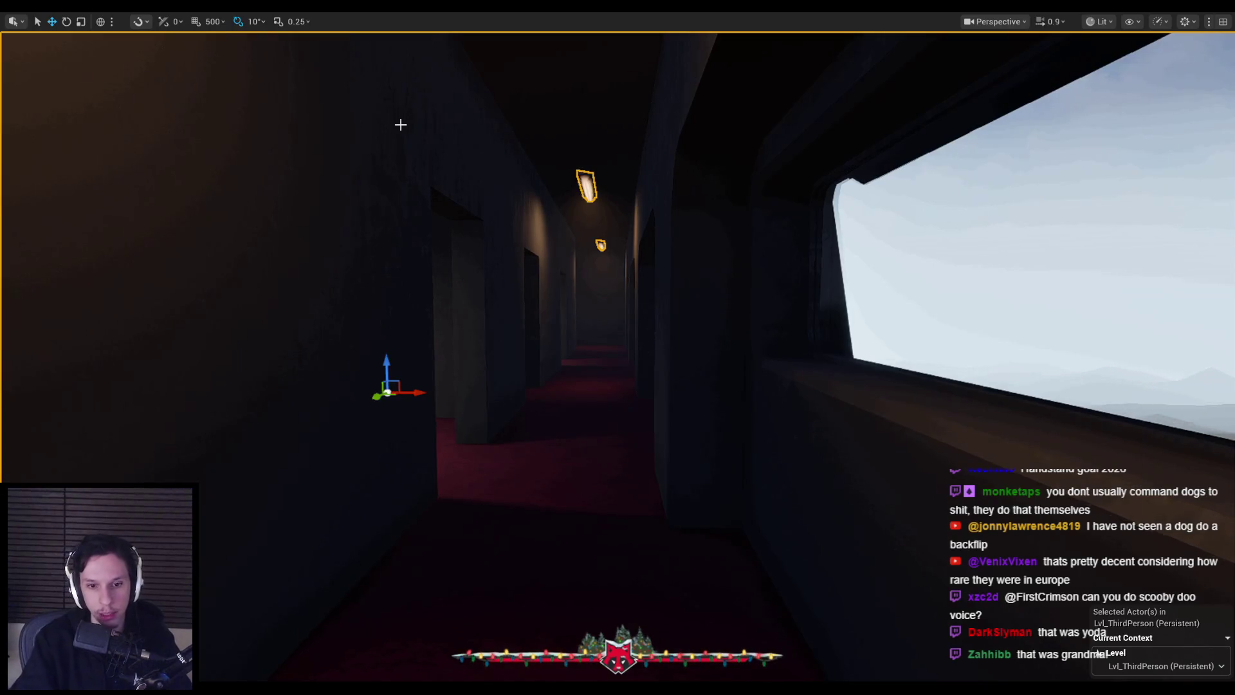
key(alt+p)
key(grave)
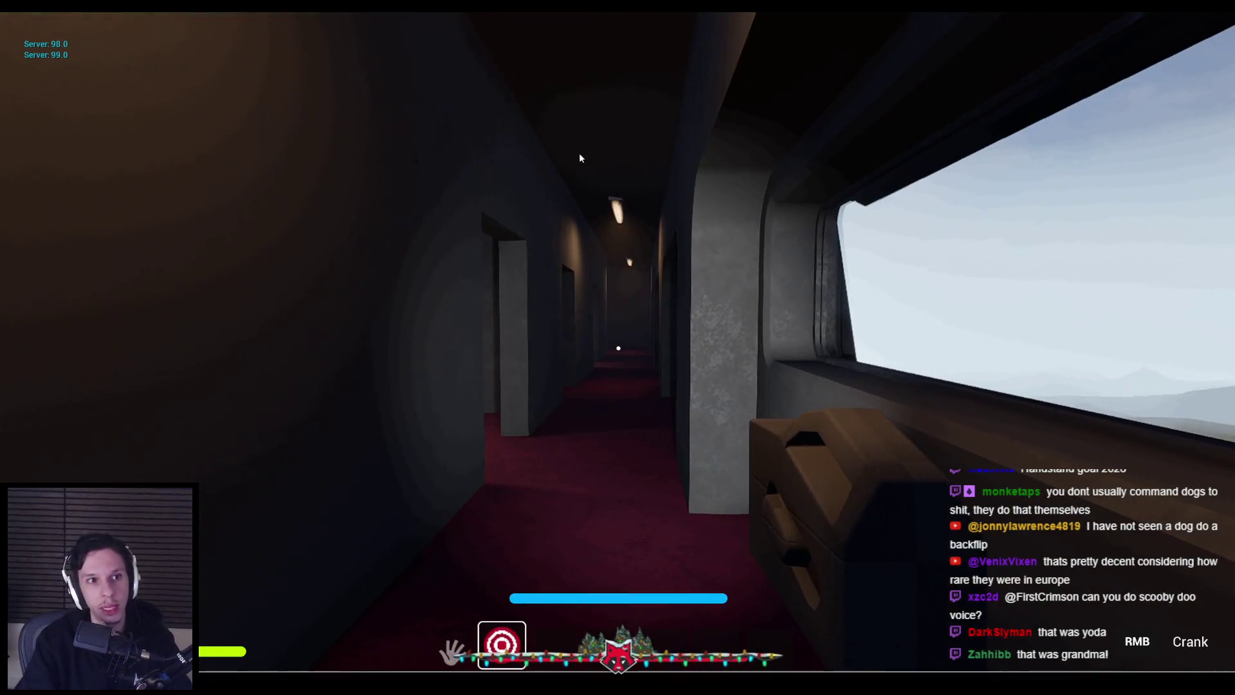
key(Escape)
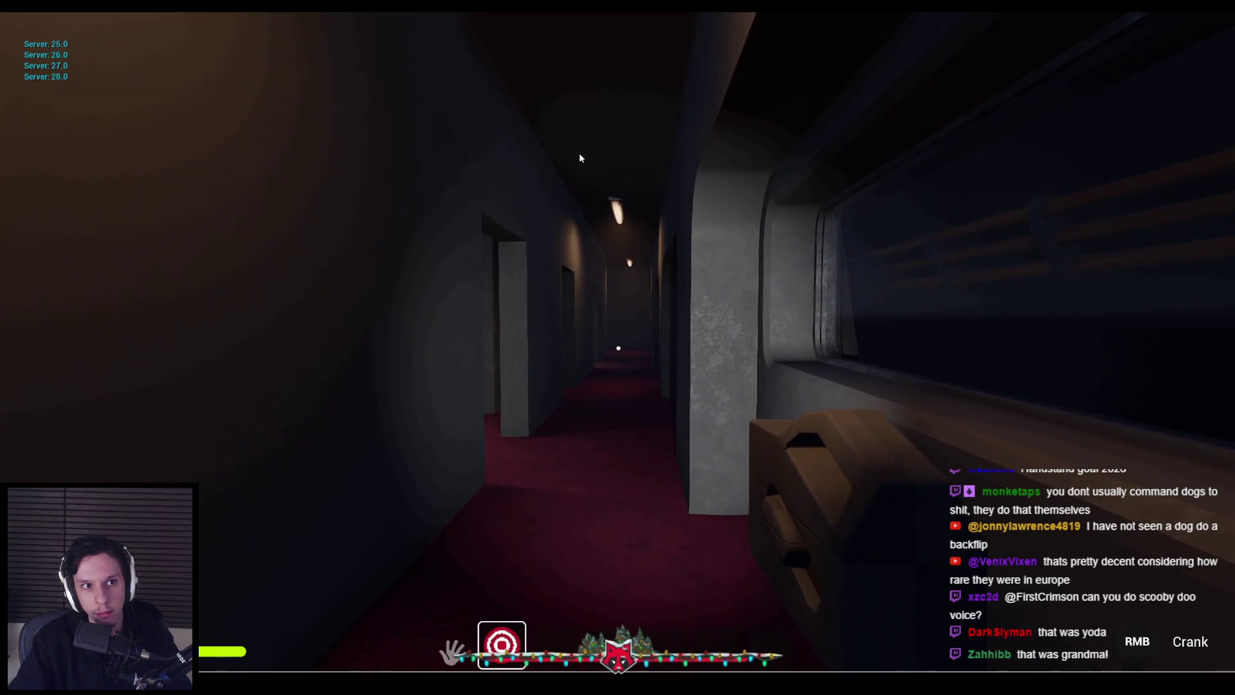
key(Escape)
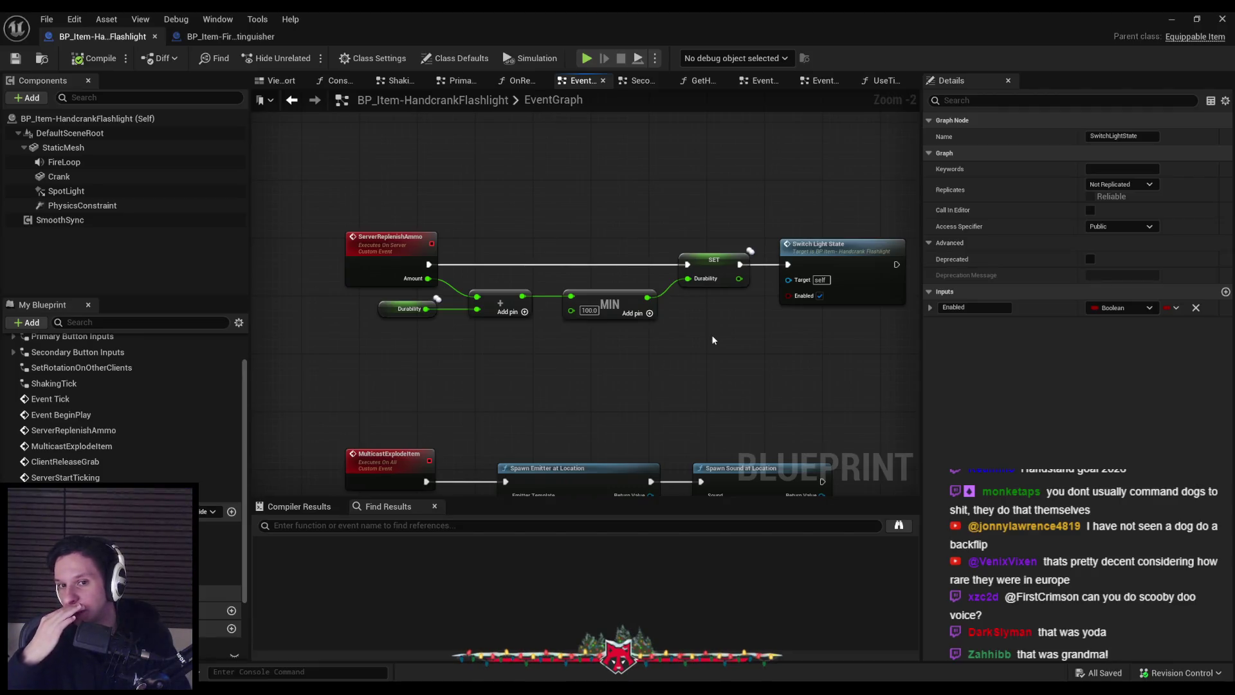
- Pan the EventGraph across the BeginPlay, ServerStartTicking and ServerReplenishAmmo nodes
click(738, 353)
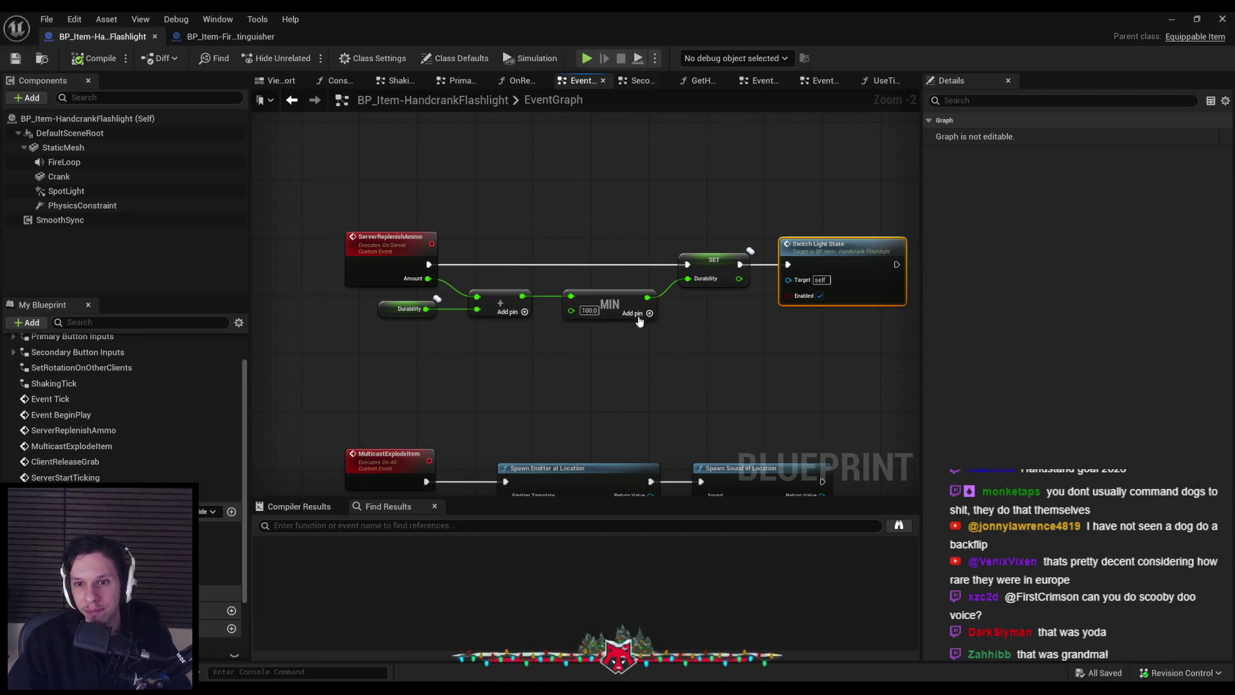
scroll(754, 312, down, 2)
mouse_move(695, 309)
mouse_down()
mouse_move(794, 351)
mouse_move(821, 174)
mouse_move(529, 207)
mouse_move(775, 343)
mouse_up()
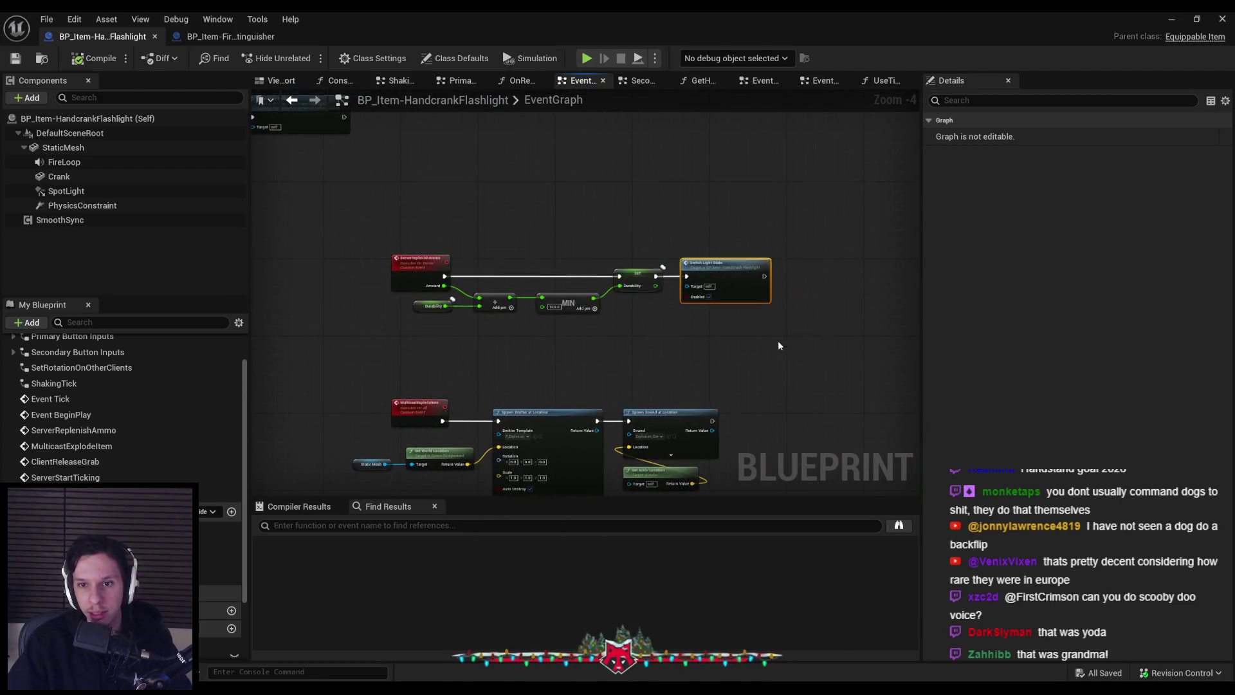
drag(403, 229, 729, 265)
mouse_move(669, 158)
mouse_down()
mouse_move(708, 254)
mouse_move(810, 257)
mouse_move(763, 267)
mouse_move(447, 209)
mouse_move(488, 310)
mouse_move(483, 154)
mouse_move(466, 234)
mouse_up()
scroll(465, 234, up, 1)
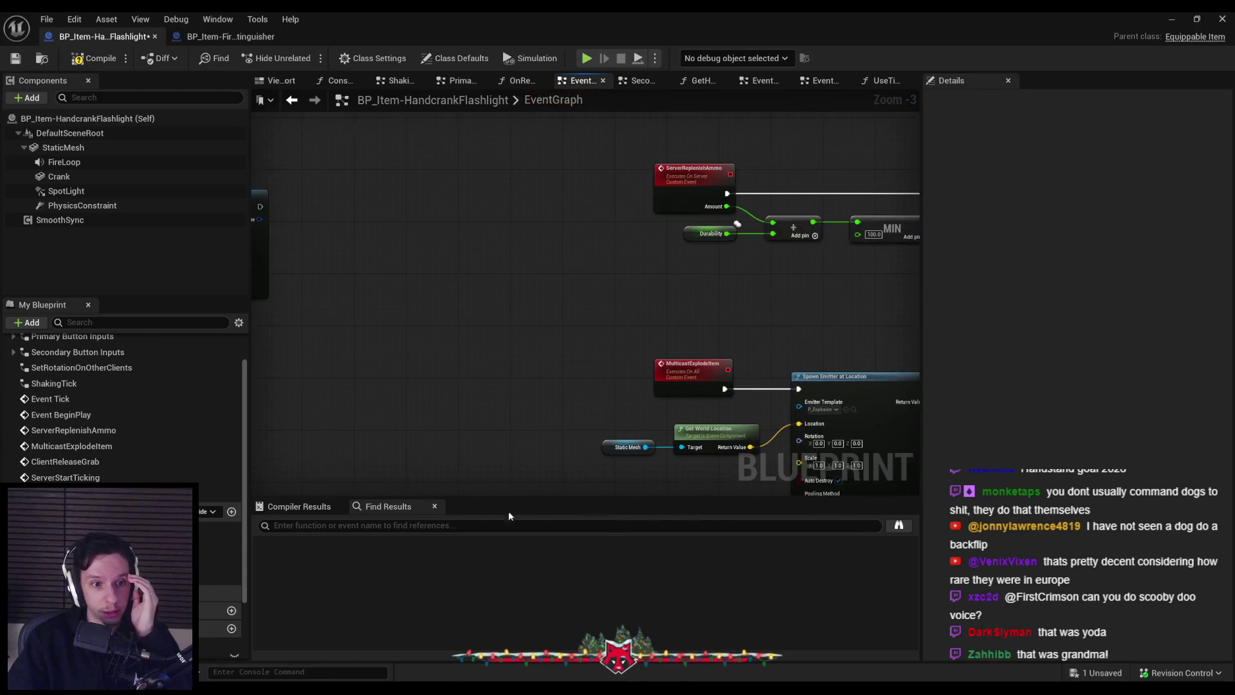
scroll(620, 388, down, 2)
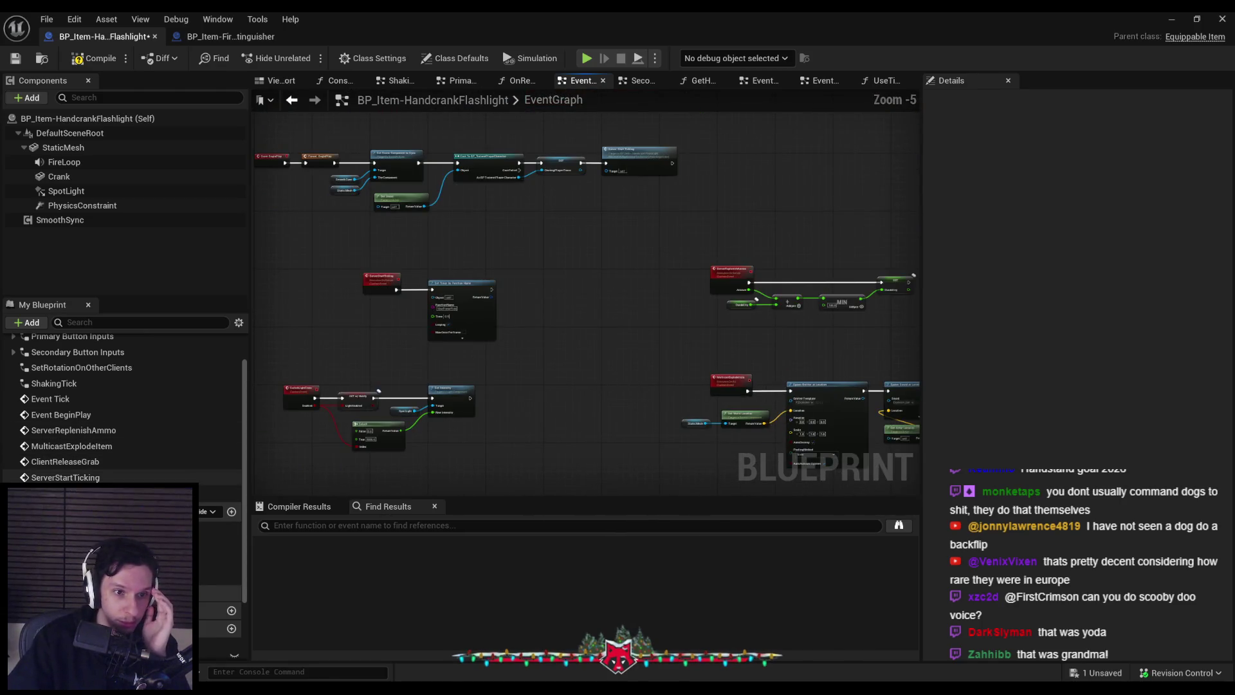
scroll(675, 323, up, 4)
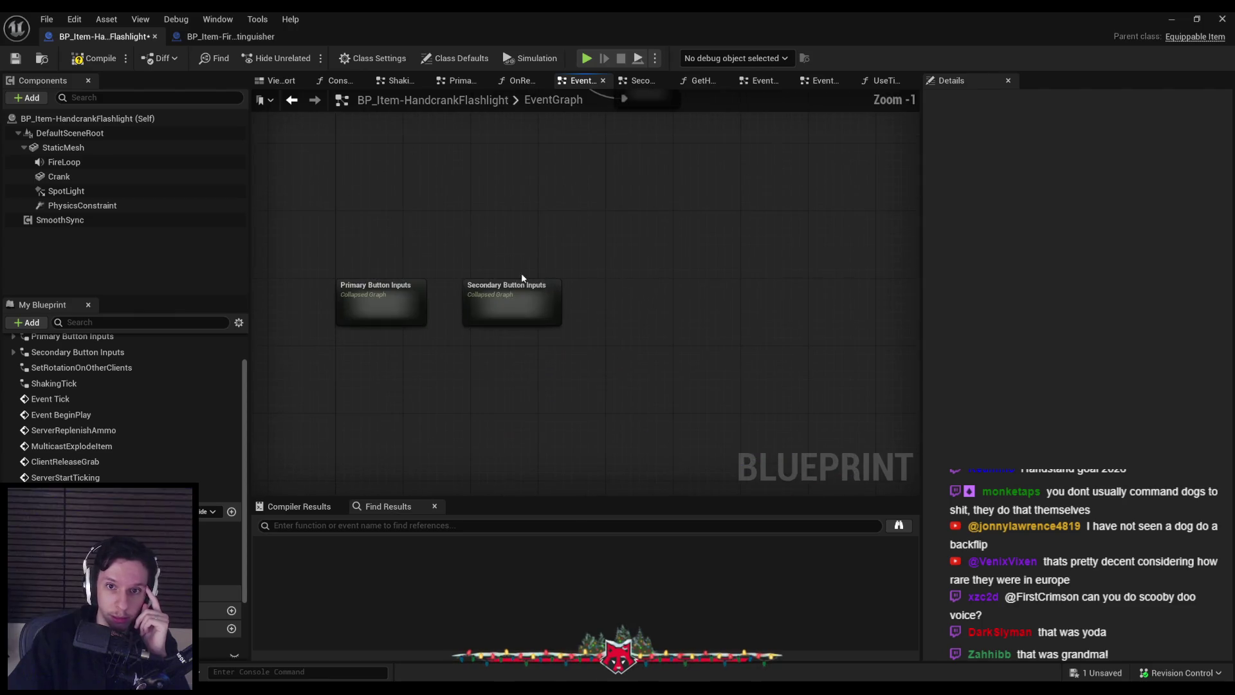
- Open the ShakingTick collapsed graph at its Map Range Clamped nodes and compile
drag(552, 227, 587, 378)
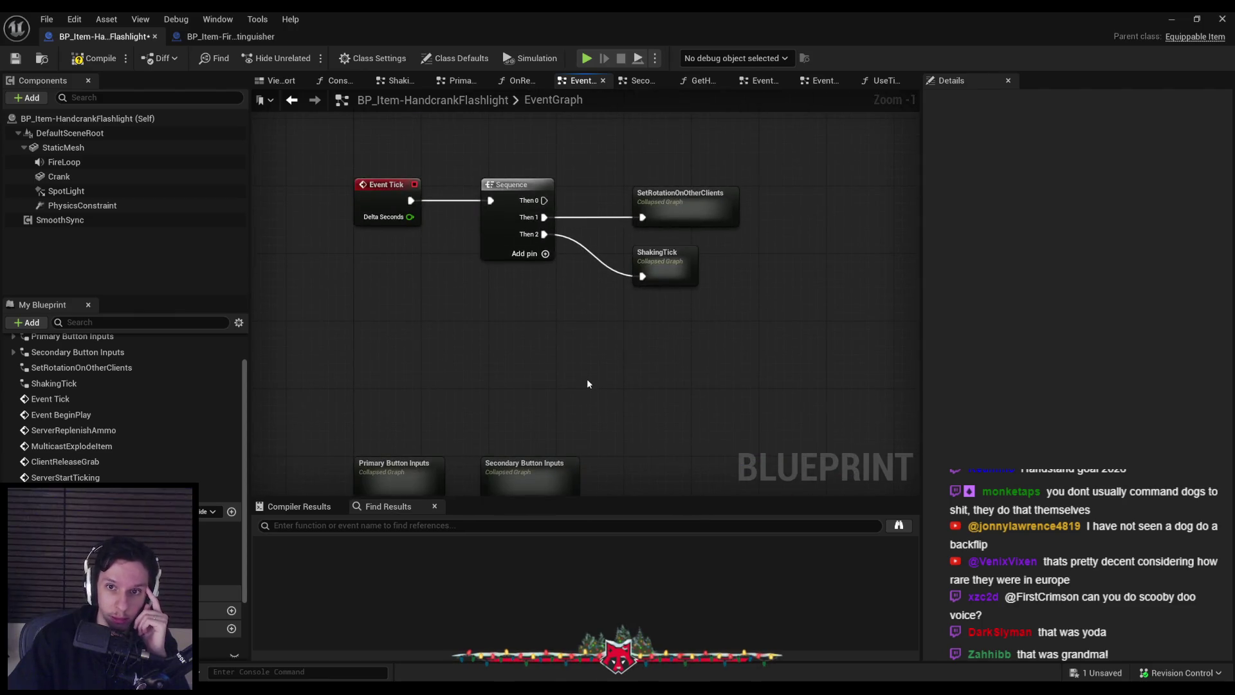
double_click(666, 267)
scroll(406, 281, up, 9)
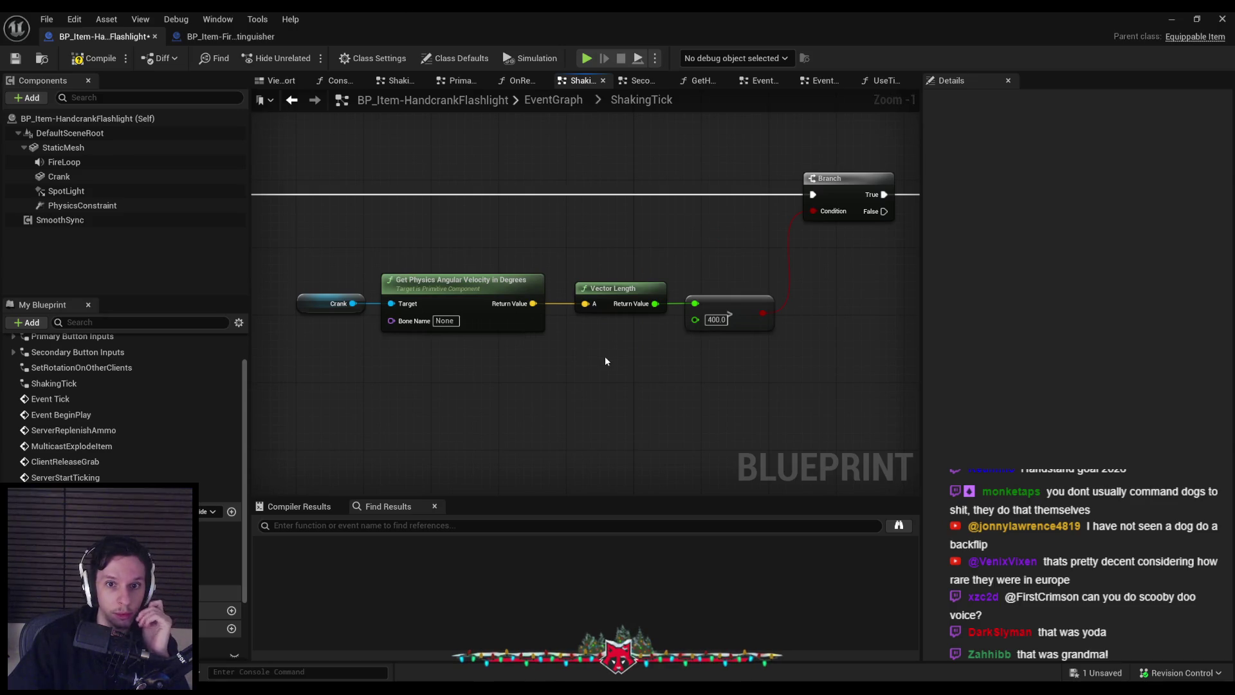
scroll(605, 361, down, 2)
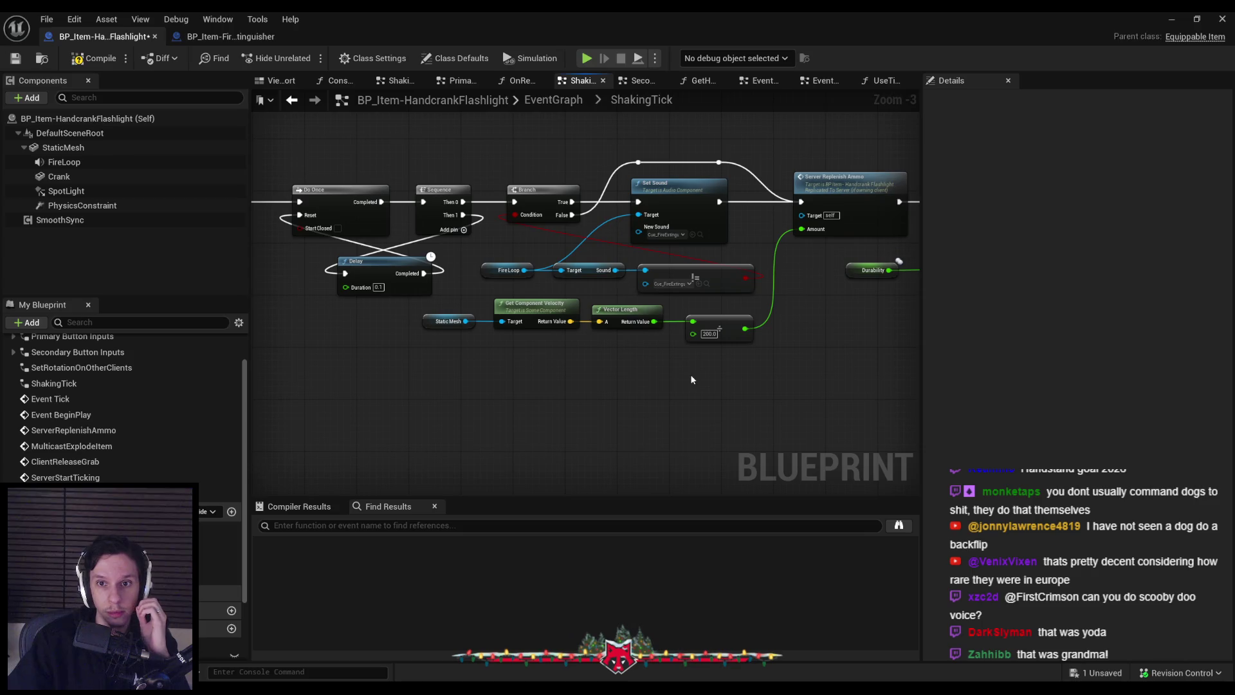
mouse_move(816, 386)
mouse_down()
mouse_move(369, 386)
mouse_move(689, 394)
mouse_up()
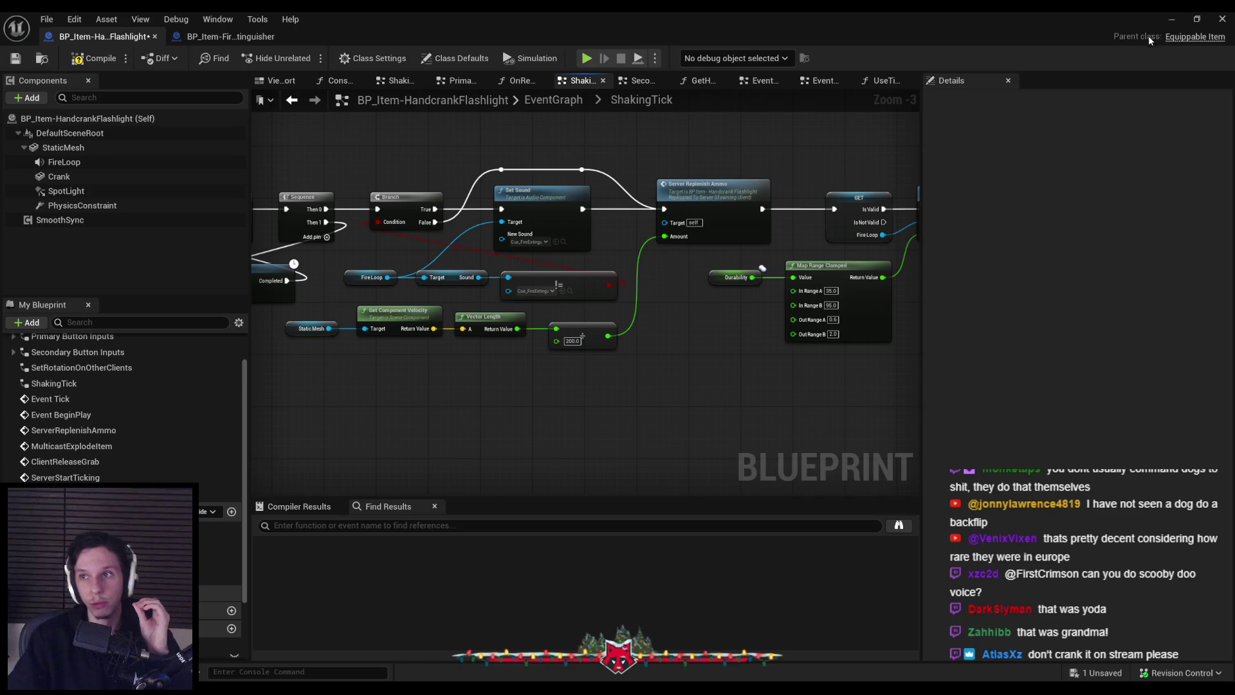
click(76, 60)
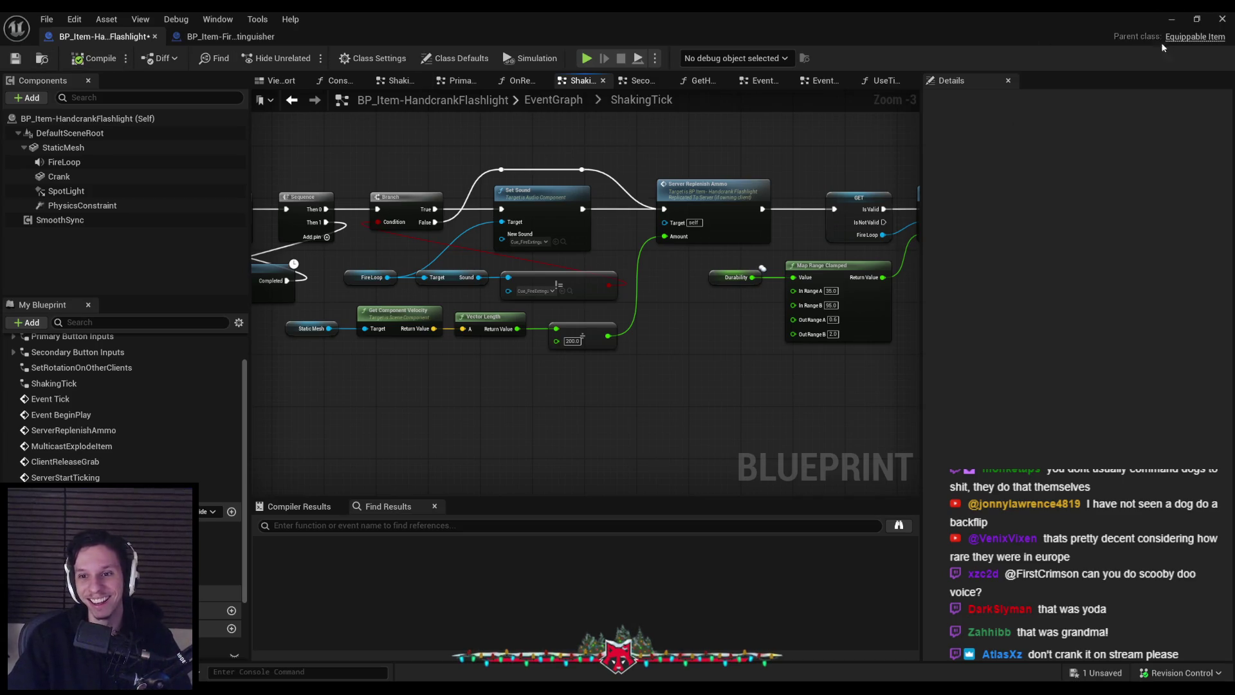
- Play-test in the train corridor, equip the flashlight with 1, crank it twice, then stop
click(1173, 21)
key(alt+p)
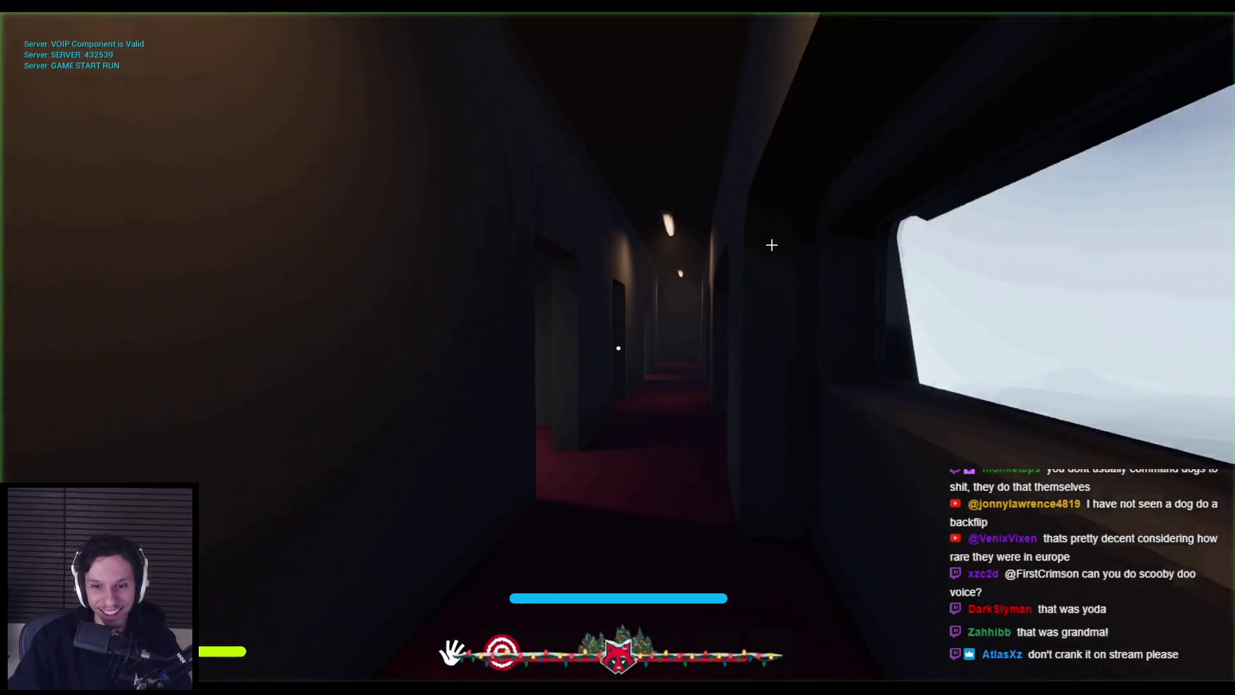
key(1)
right_click(618, 348)
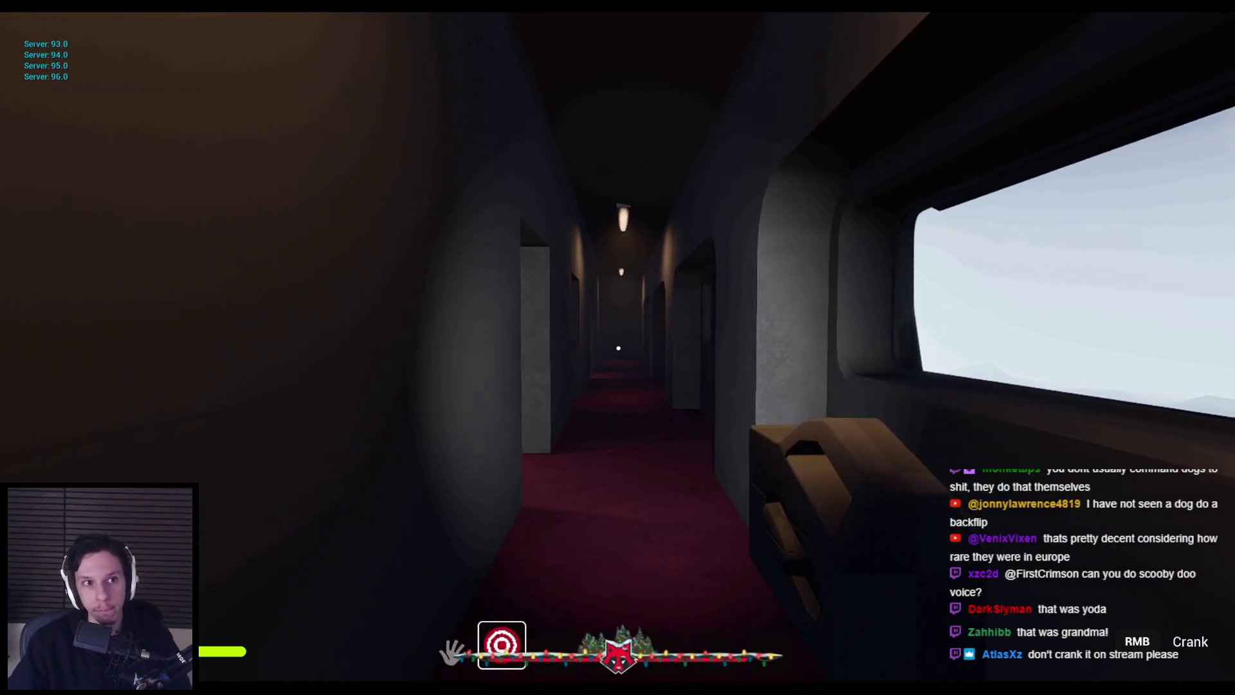
right_click(618, 348)
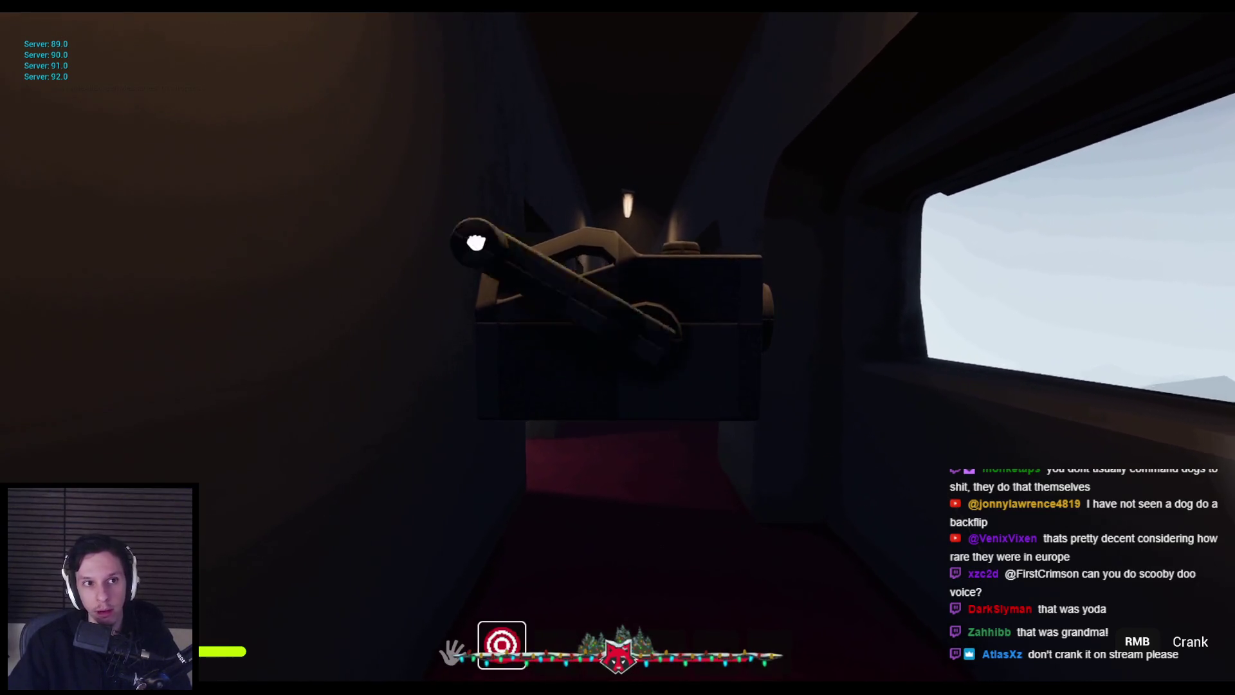
key(Escape)
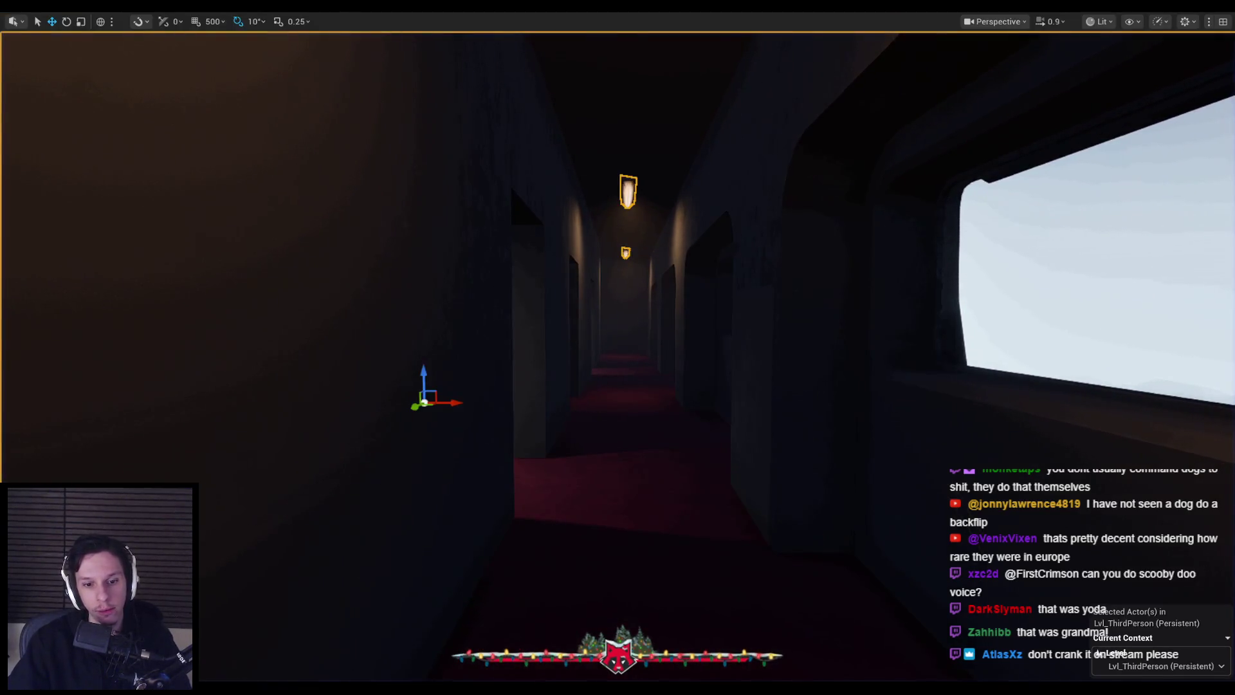
- Inspect the ShakingTick crank velocity chain, then the EventGraph's Event Tick nodes
drag(653, 339, 772, 348)
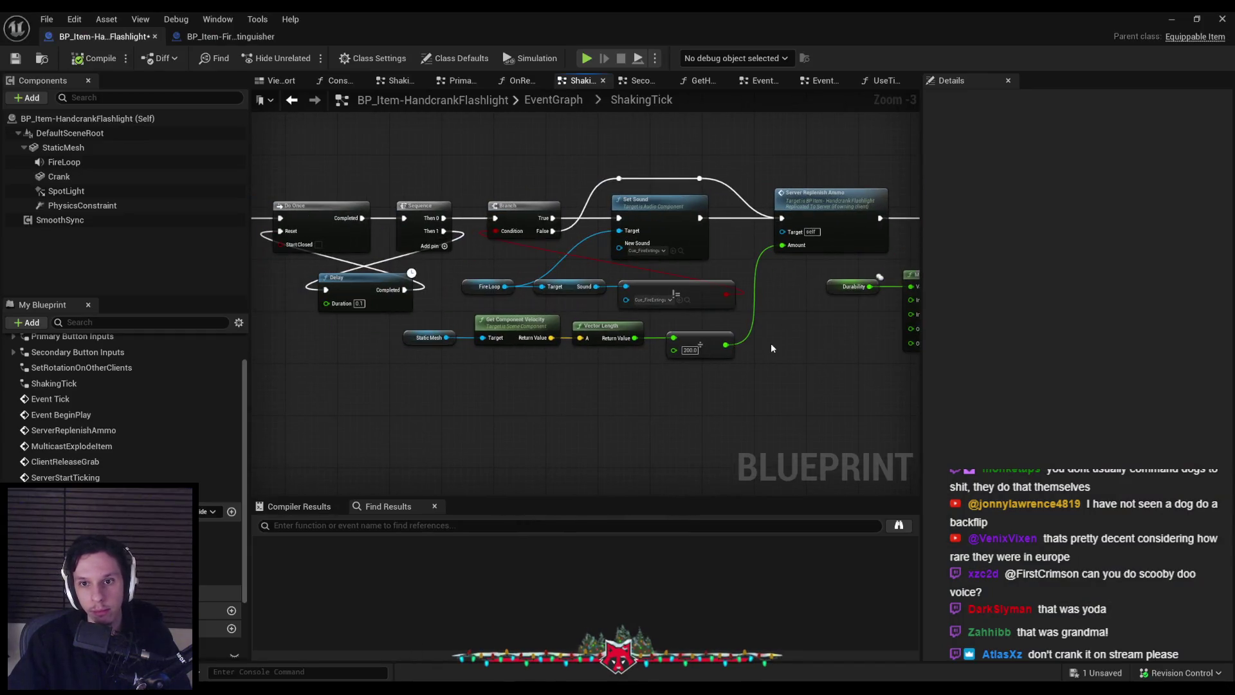
mouse_move(472, 401)
mouse_down()
mouse_move(667, 400)
mouse_move(611, 385)
mouse_move(691, 367)
mouse_move(447, 379)
mouse_up()
scroll(690, 368, down, 1)
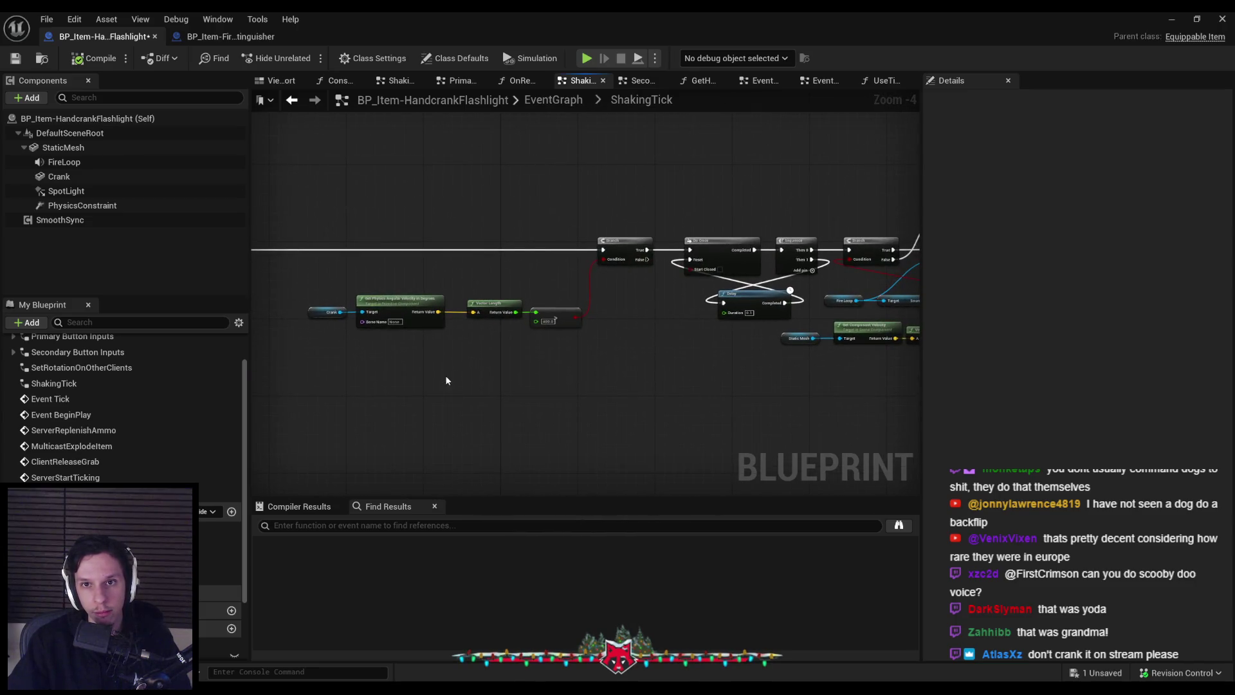
click(554, 100)
scroll(414, 175, up, 5)
drag(487, 182, 606, 381)
scroll(606, 380, down, 2)
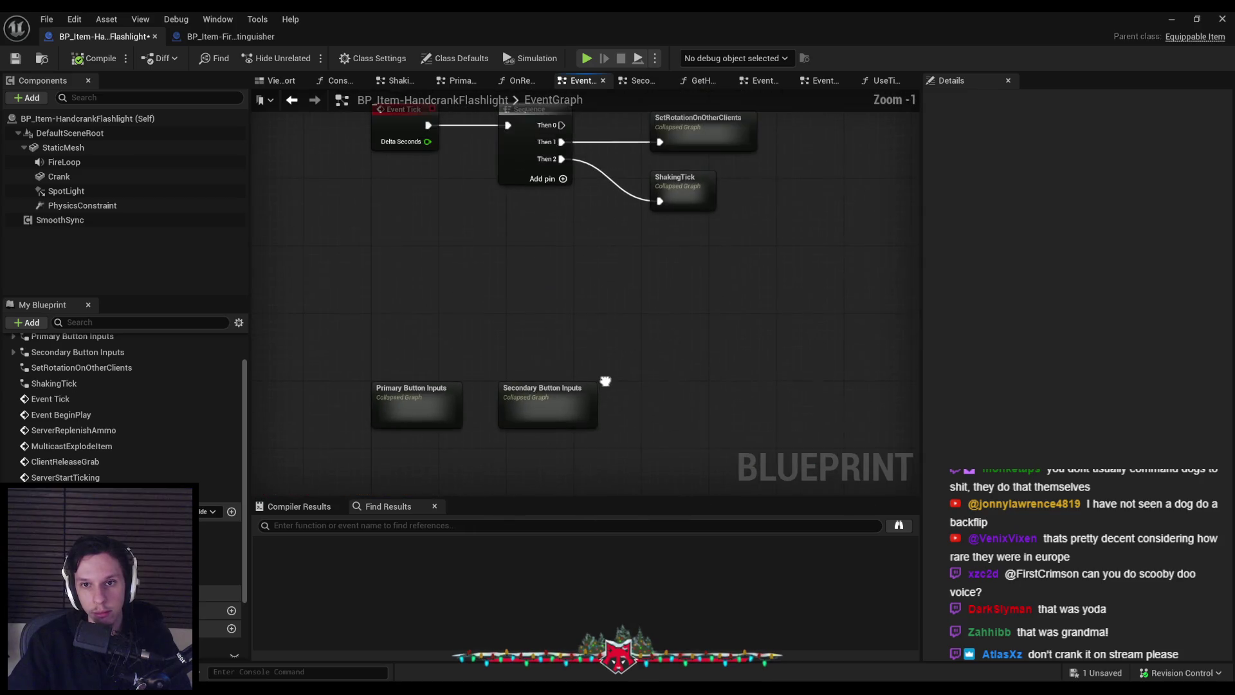
drag(622, 316, 613, 342)
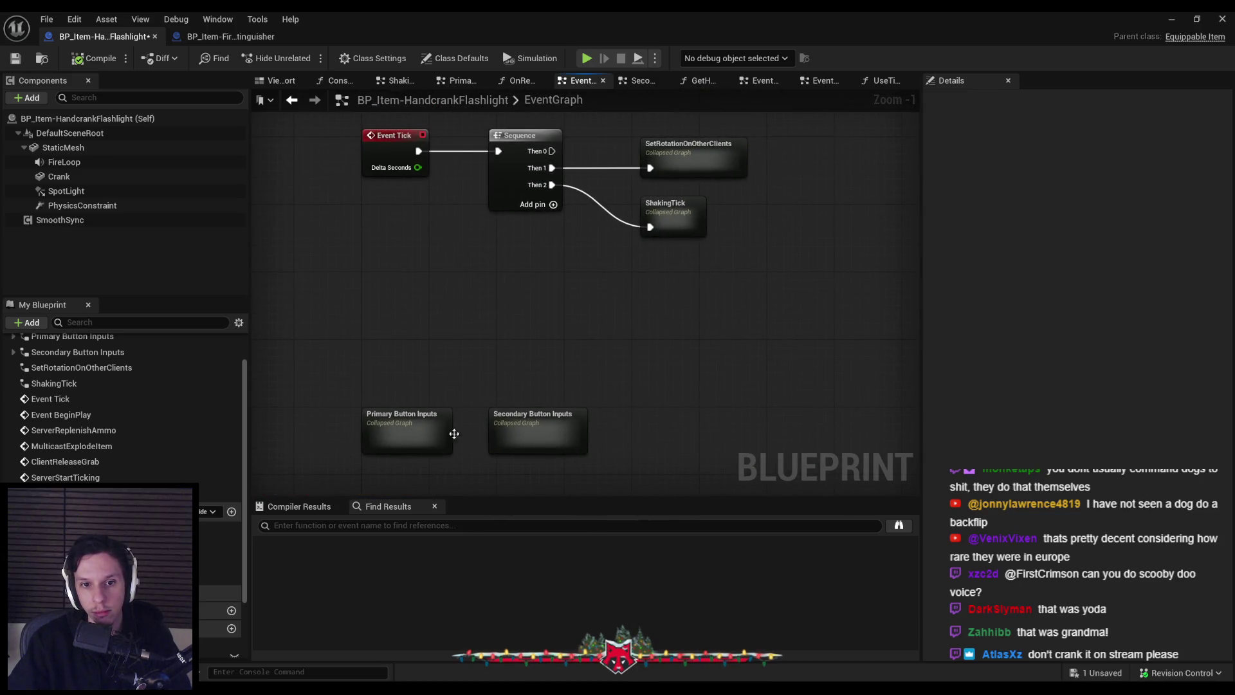
- Review the Secondary Button Inputs graph's grab actor and socket location nodes, then return to EventGraph
double_click(522, 434)
mouse_move(511, 382)
mouse_down()
mouse_move(649, 387)
mouse_move(384, 393)
mouse_move(549, 264)
mouse_move(799, 266)
mouse_up()
scroll(650, 387, down, 2)
scroll(384, 393, down, 2)
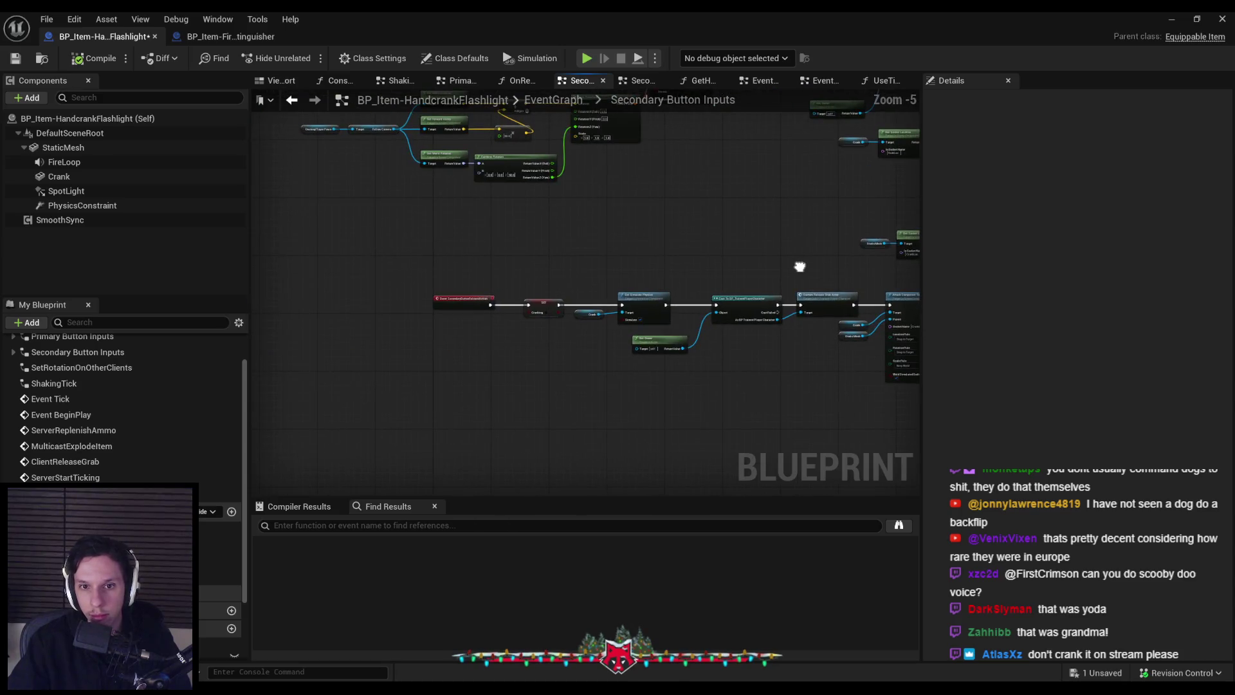
scroll(510, 298, up, 5)
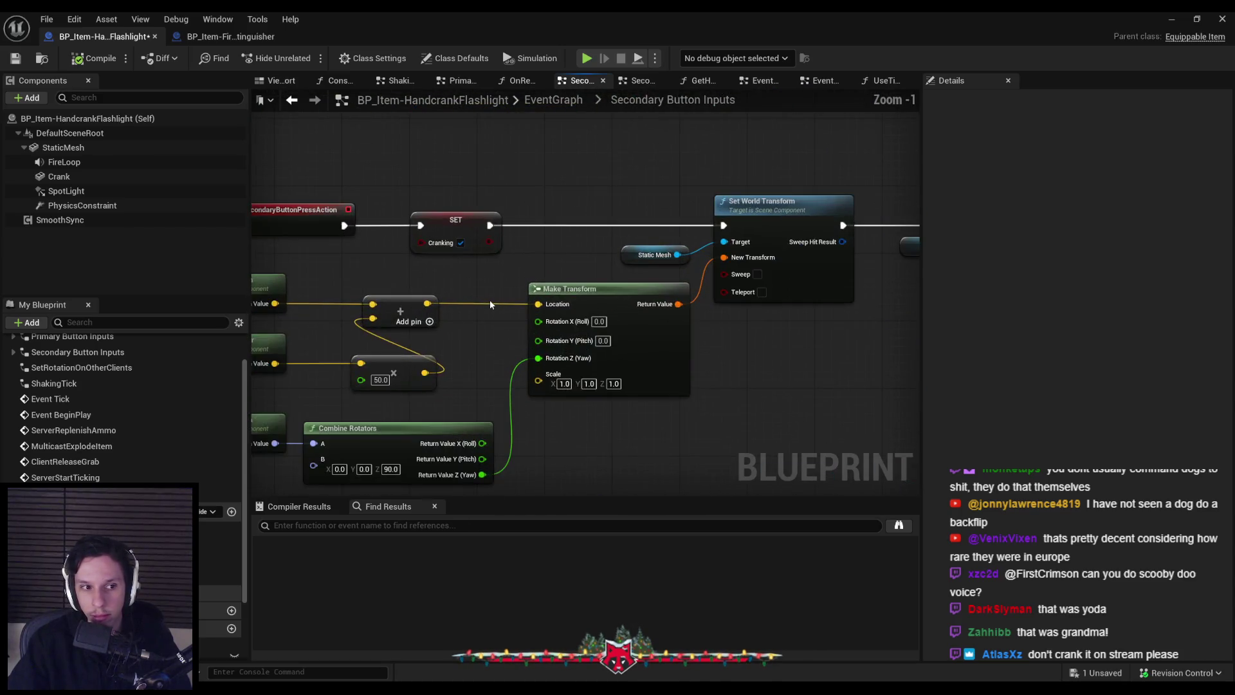
key(alt+Left)
- In ShakingTick, trace the angular-velocity chain through Do Once and Set Sound to Server Replenish Ammo's actions
double_click(669, 219)
scroll(356, 277, up, 8)
drag(351, 282, 659, 295)
scroll(658, 295, down, 3)
mouse_move(413, 277)
mouse_down()
mouse_move(551, 271)
mouse_move(375, 257)
mouse_up()
scroll(537, 273, up, 2)
scroll(375, 257, down, 1)
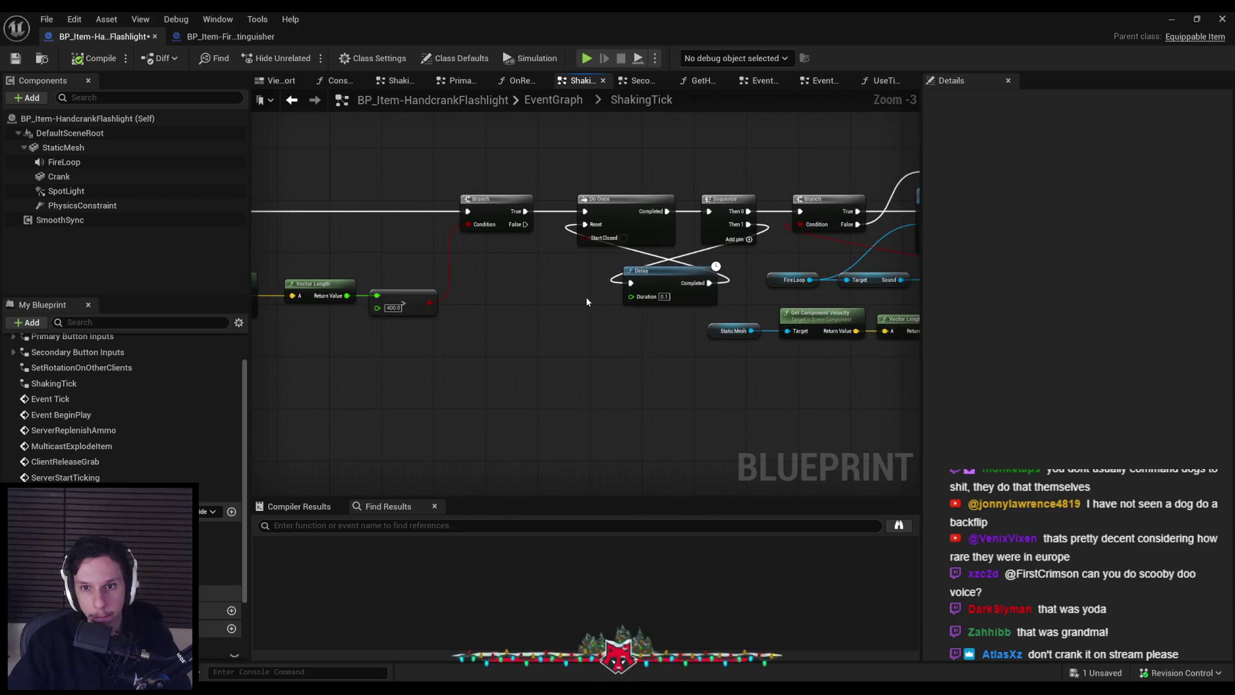
drag(497, 300, 445, 304)
drag(720, 286, 554, 302)
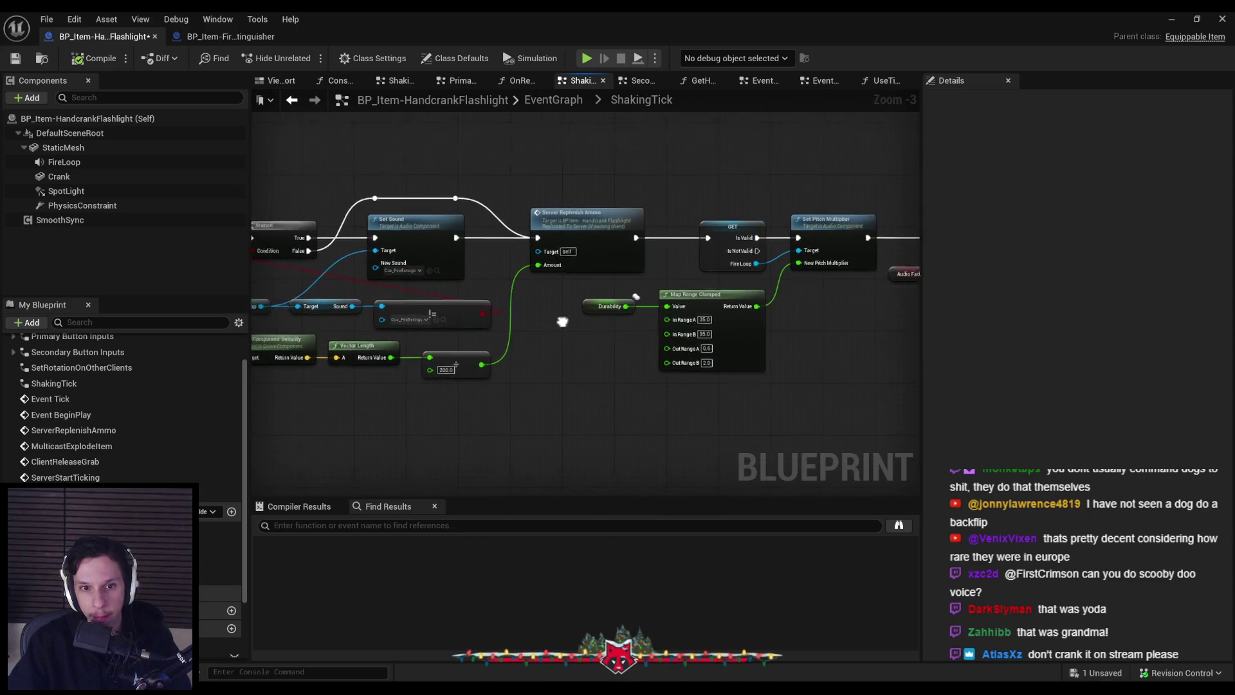
right_click(755, 222)
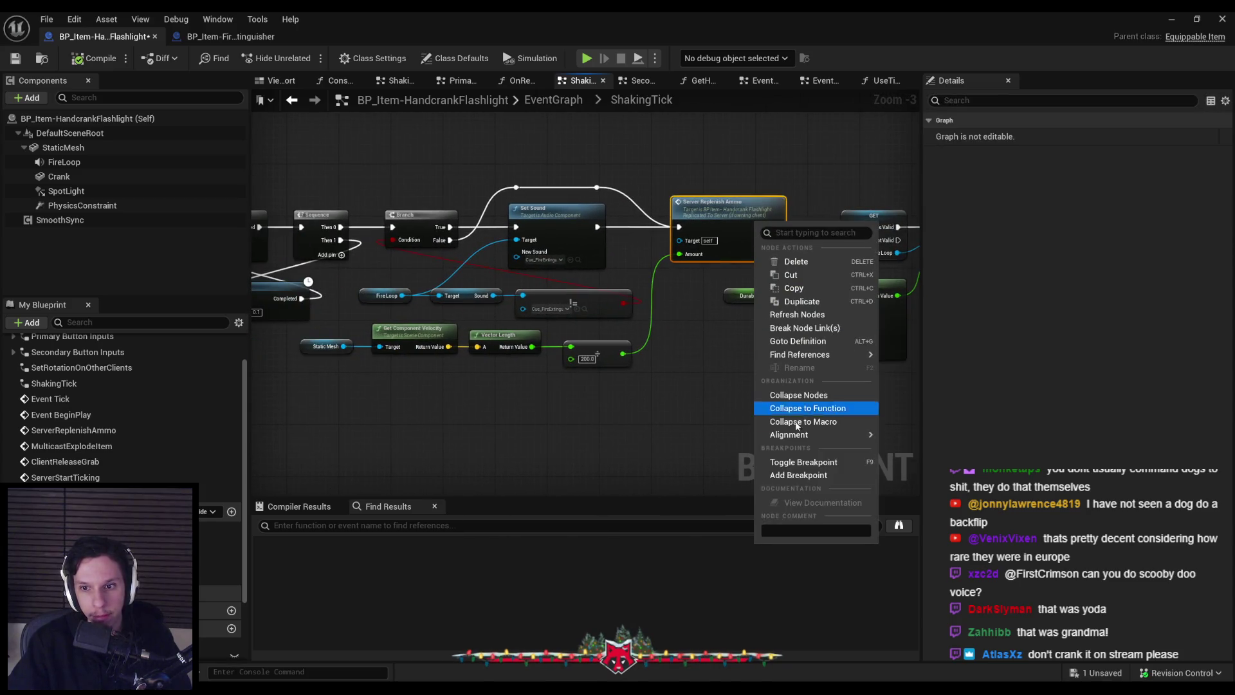
- Breakpoint Server Replenish Ammo, play to hit it, remove the breakpoint, and open the ServerReplenishAmmo event
click(798, 474)
click(1171, 20)
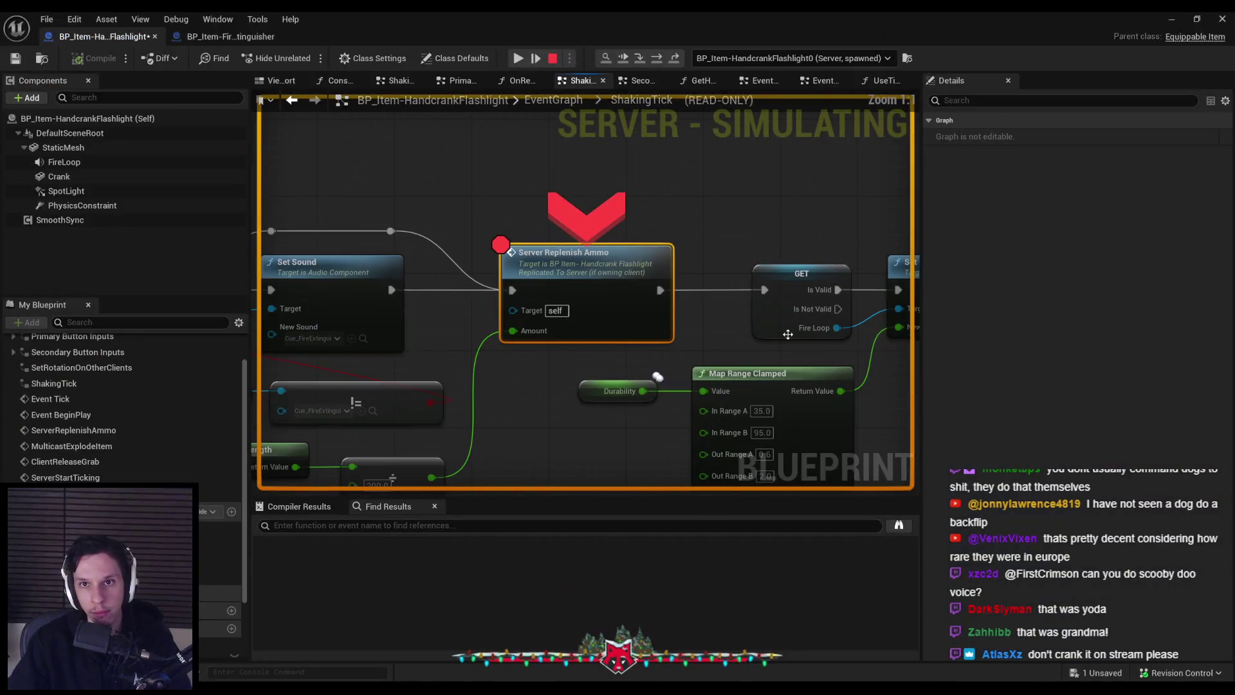
right_click(591, 279)
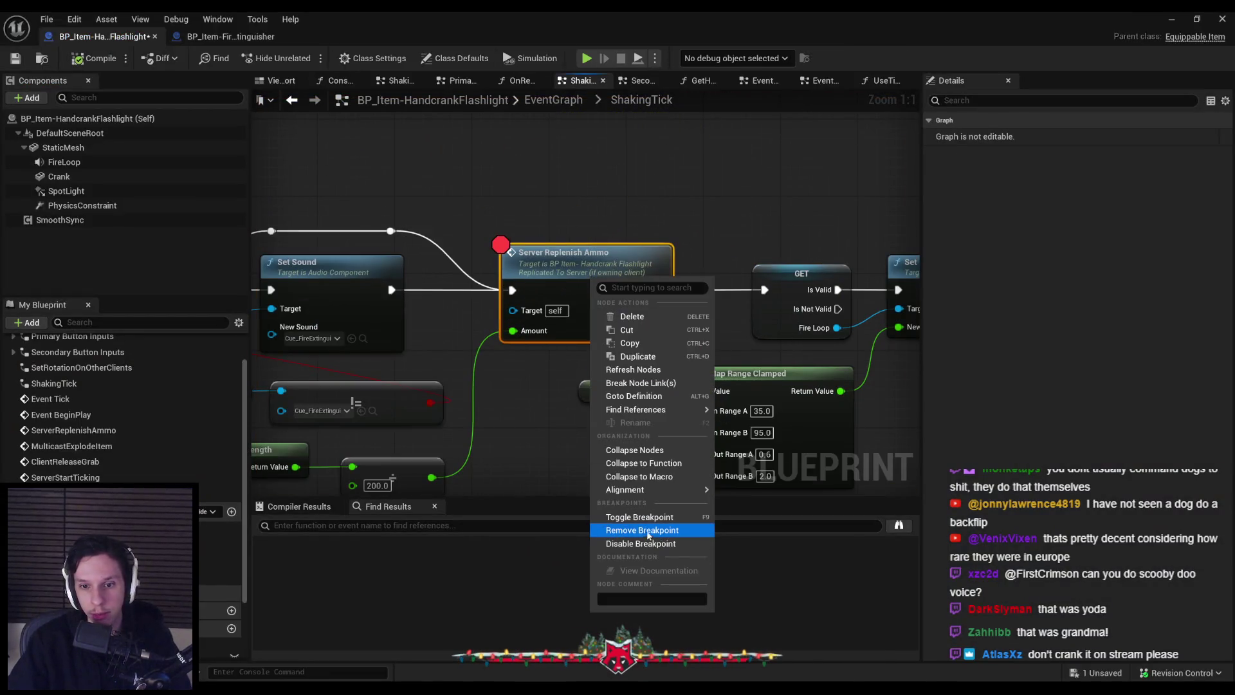
click(645, 533)
scroll(418, 349, down, 2)
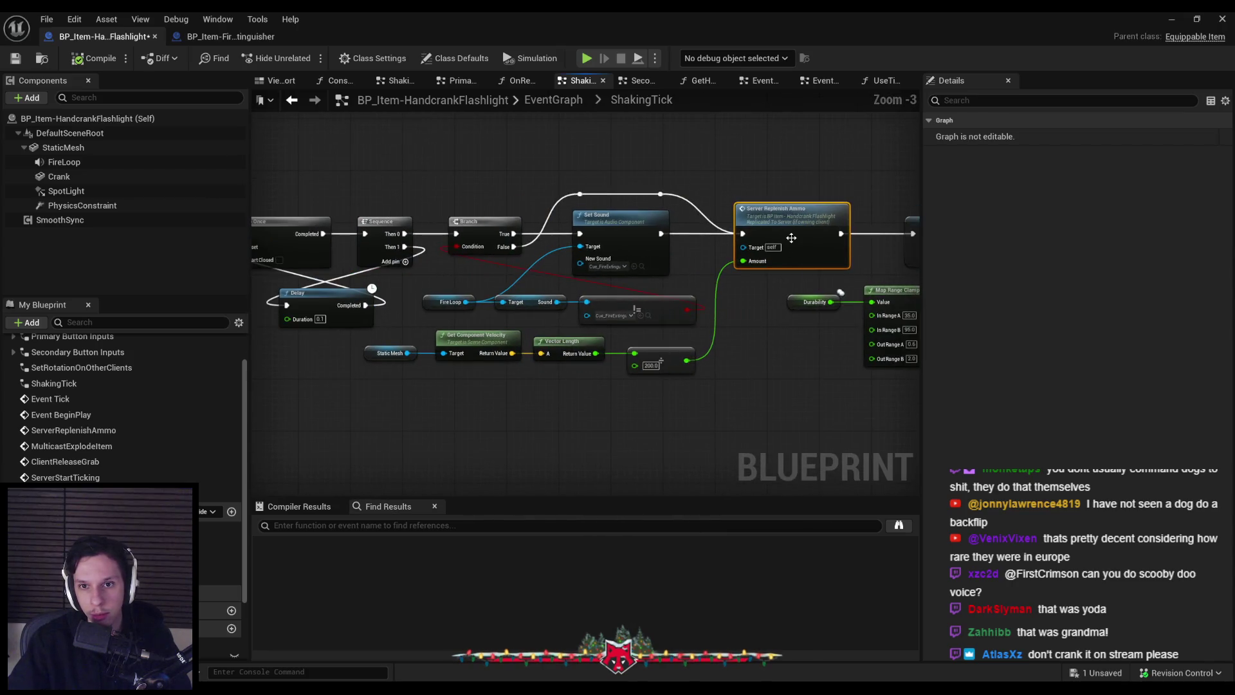
double_click(791, 238)
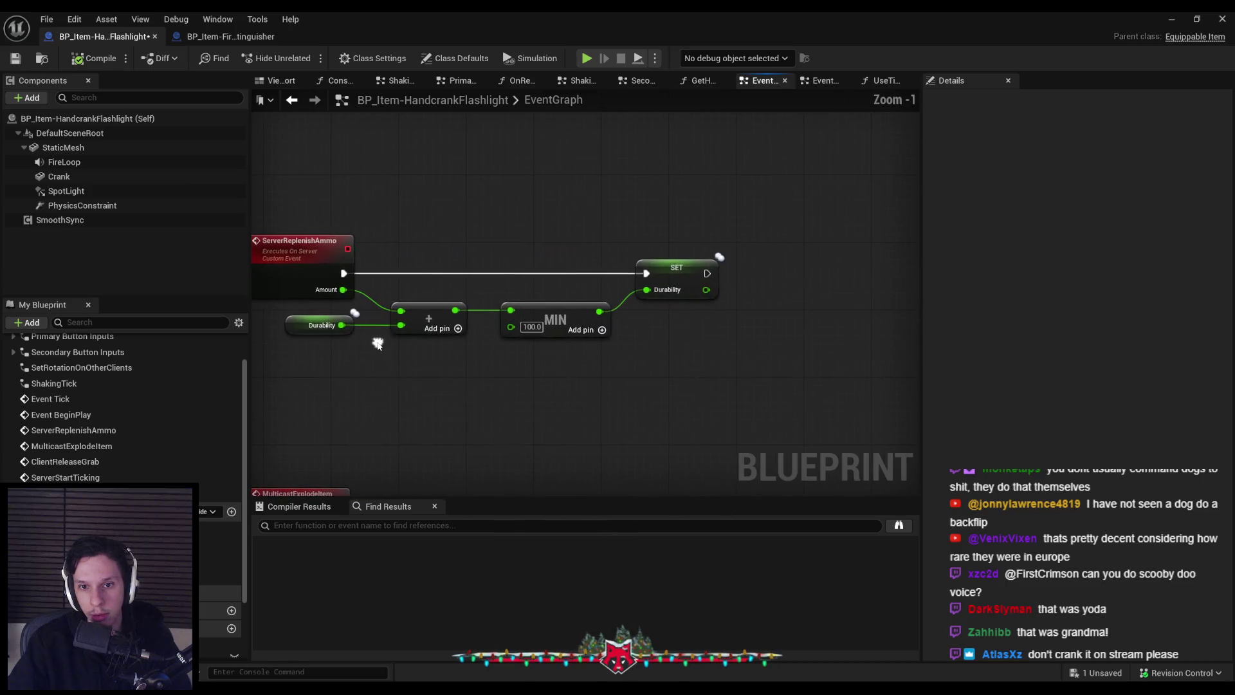
- Check the Durability node in ServerReplenishAmmo, then return to the ShakingTick graph
click(310, 327)
key(alt+Left)
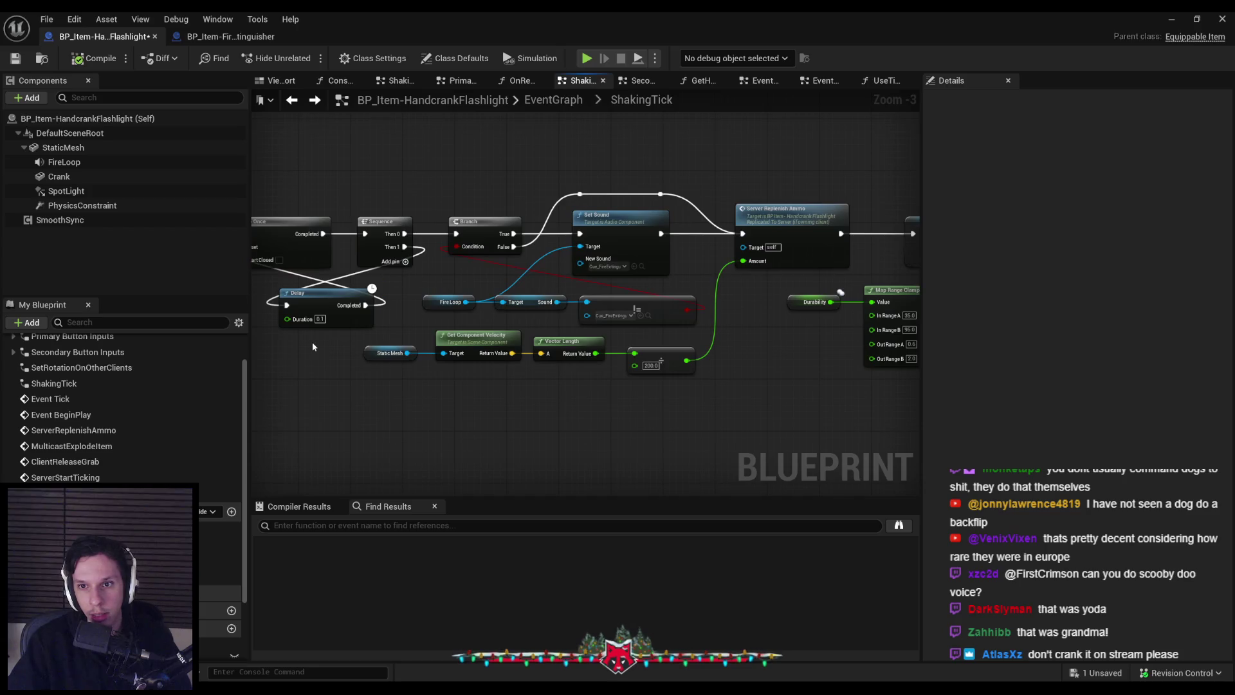
scroll(550, 379, up, 1)
scroll(462, 349, up, 1)
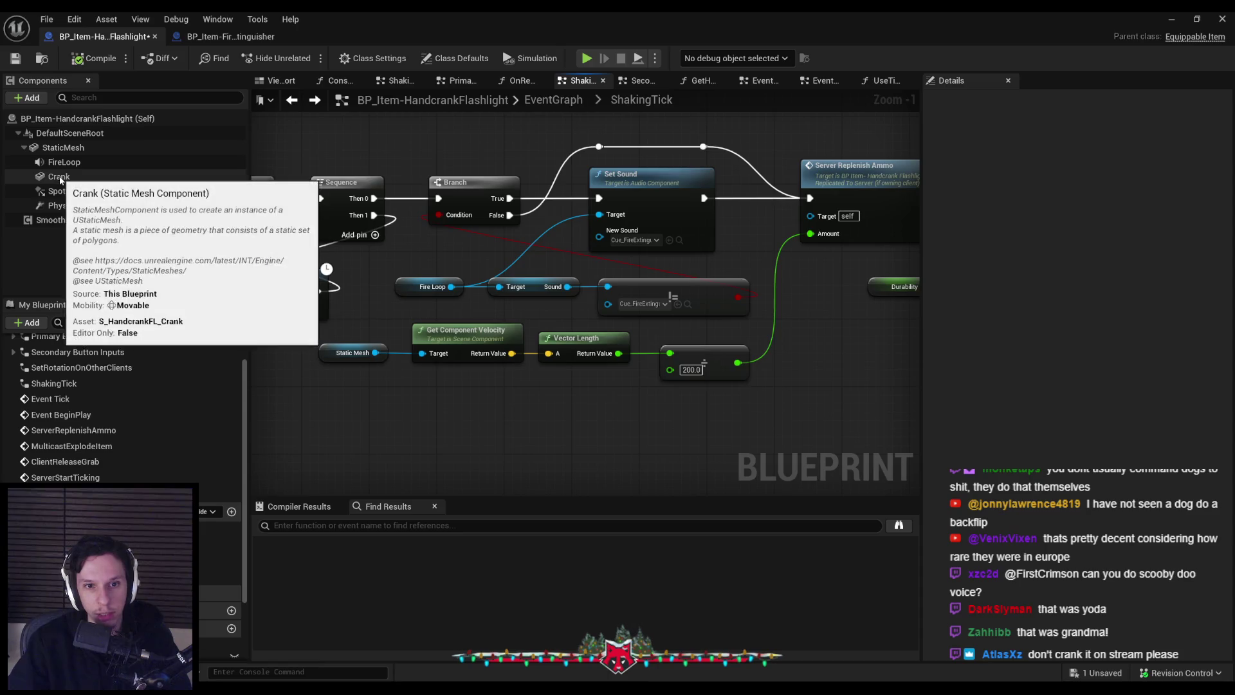
scroll(466, 353, down, 4)
scroll(563, 323, up, 5)
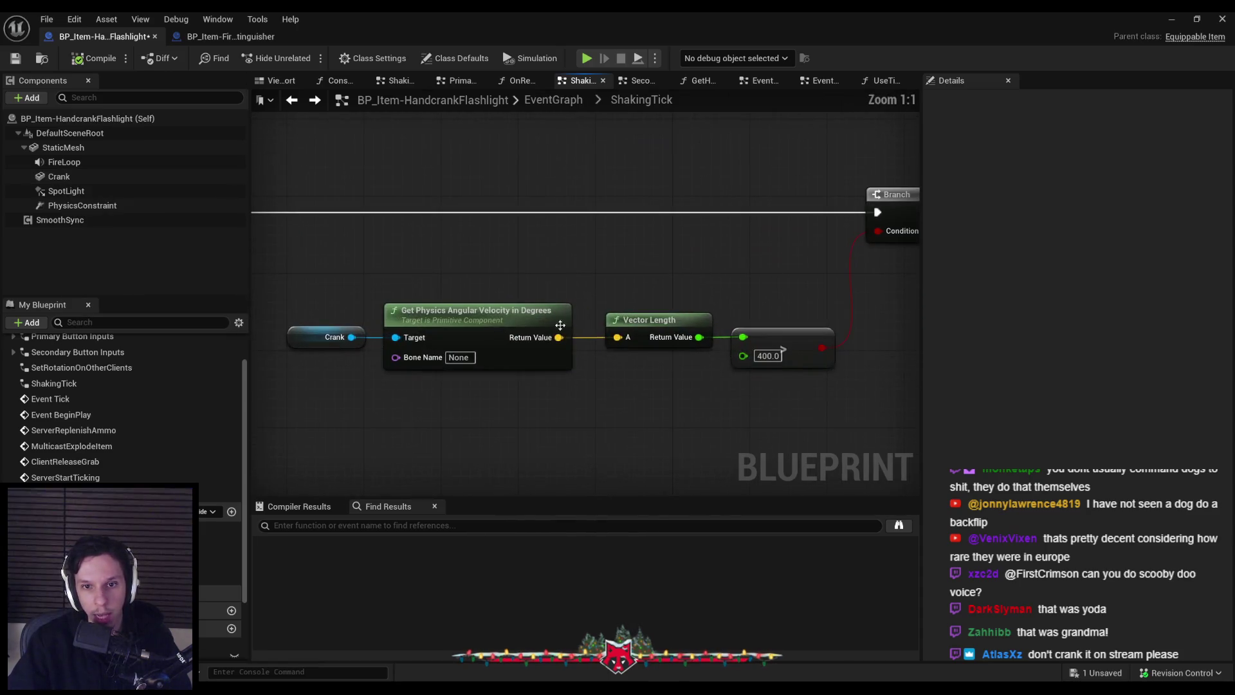
scroll(326, 291, down, 2)
- Replace the Static Mesh velocity nodes with copied Crank and Get Physics Angular Velocity nodes feeding Vector Length
drag(309, 270, 399, 335)
key(ctrl+c)
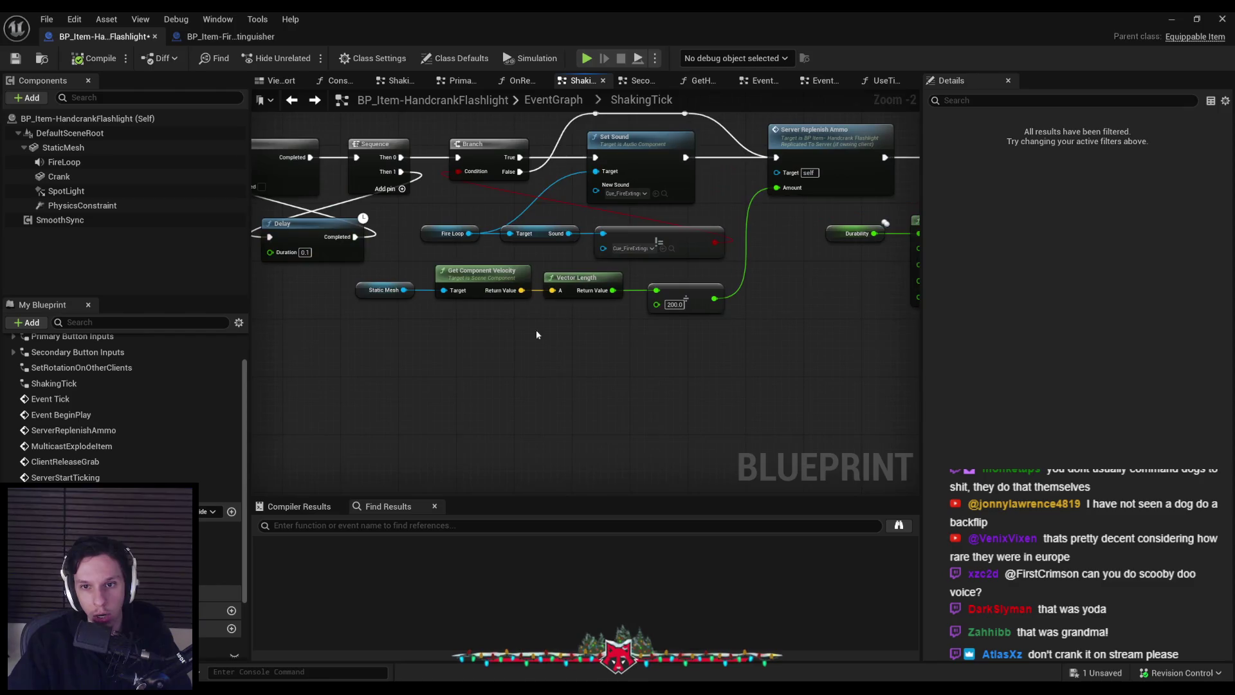
key(ctrl+v)
drag(536, 336, 551, 290)
drag(348, 306, 537, 260)
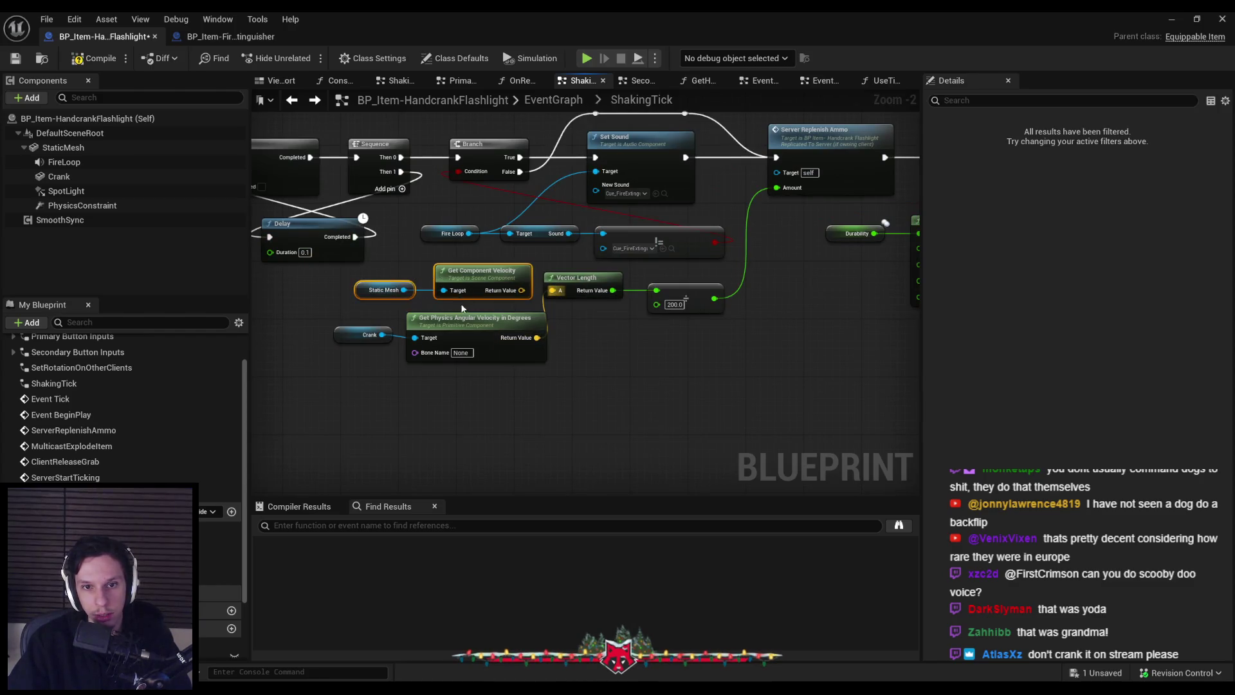
key(Delete)
- Tidy the Crank, angular velocity, Vector Length and 200.0 nodes, compile, and return to the level
drag(331, 317, 591, 383)
drag(512, 357, 489, 316)
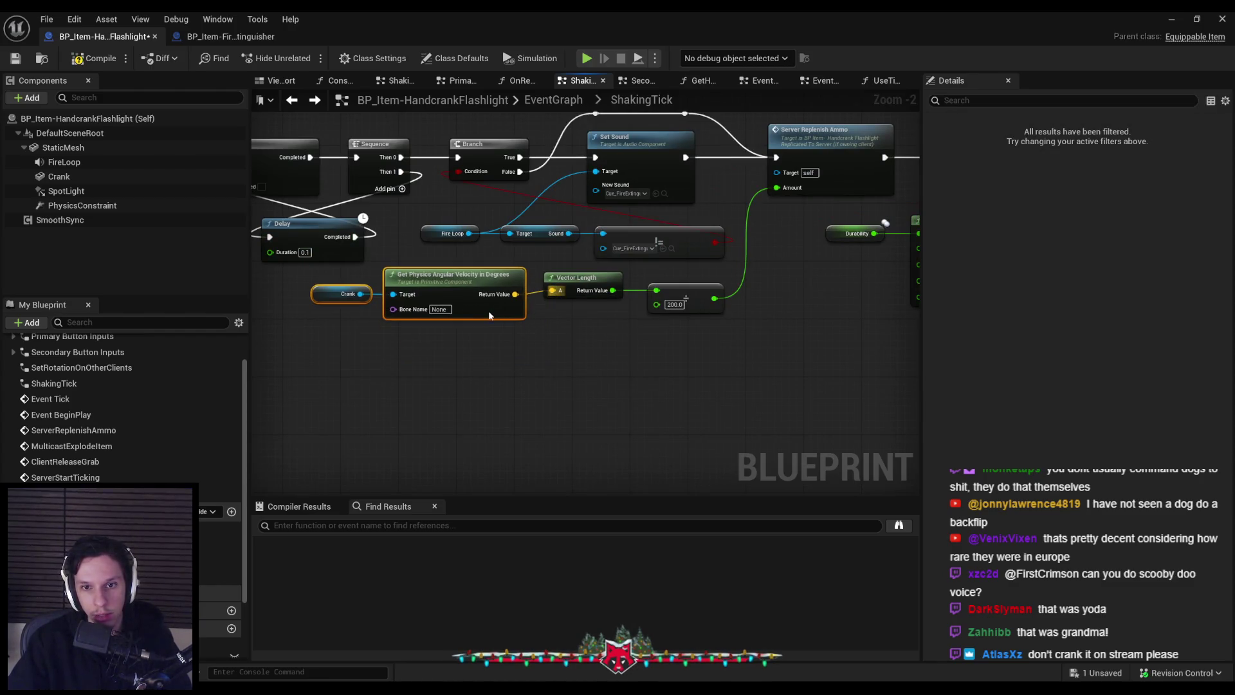
mouse_move(698, 348)
mouse_down()
mouse_move(544, 274)
mouse_move(582, 286)
mouse_up()
click(450, 399)
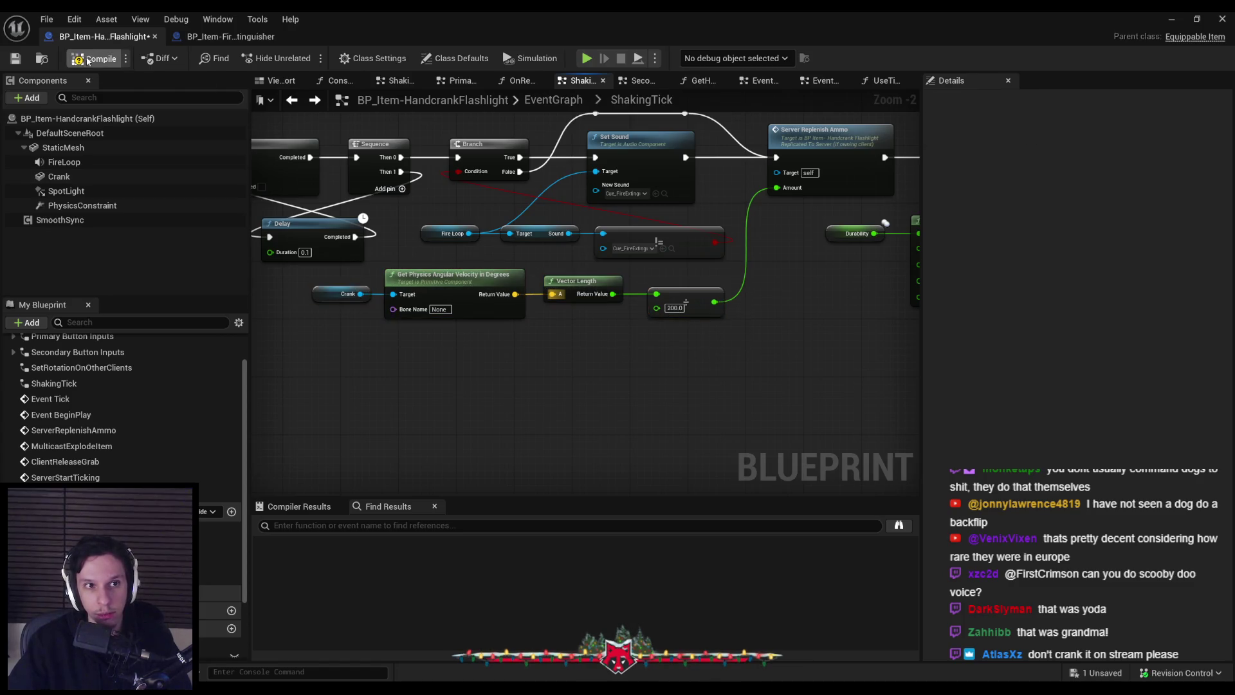
click(1182, 24)
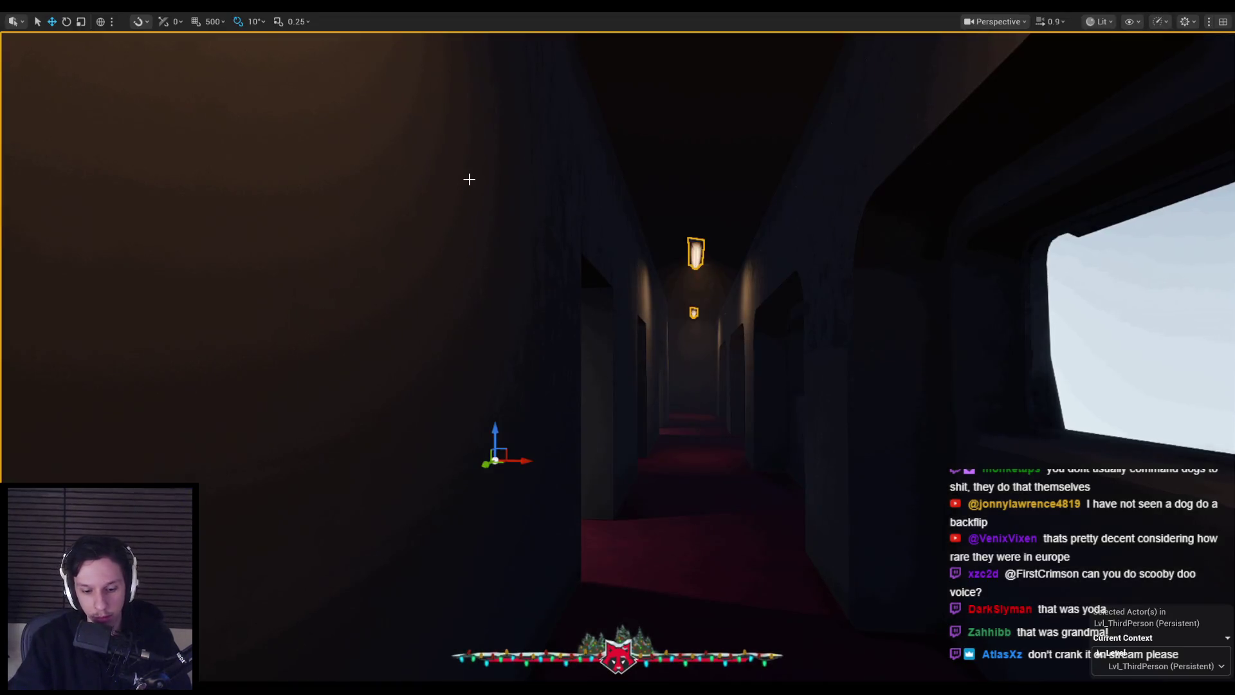
- Play-test and turn the flashlight crank, then stop the session
key(alt+p)
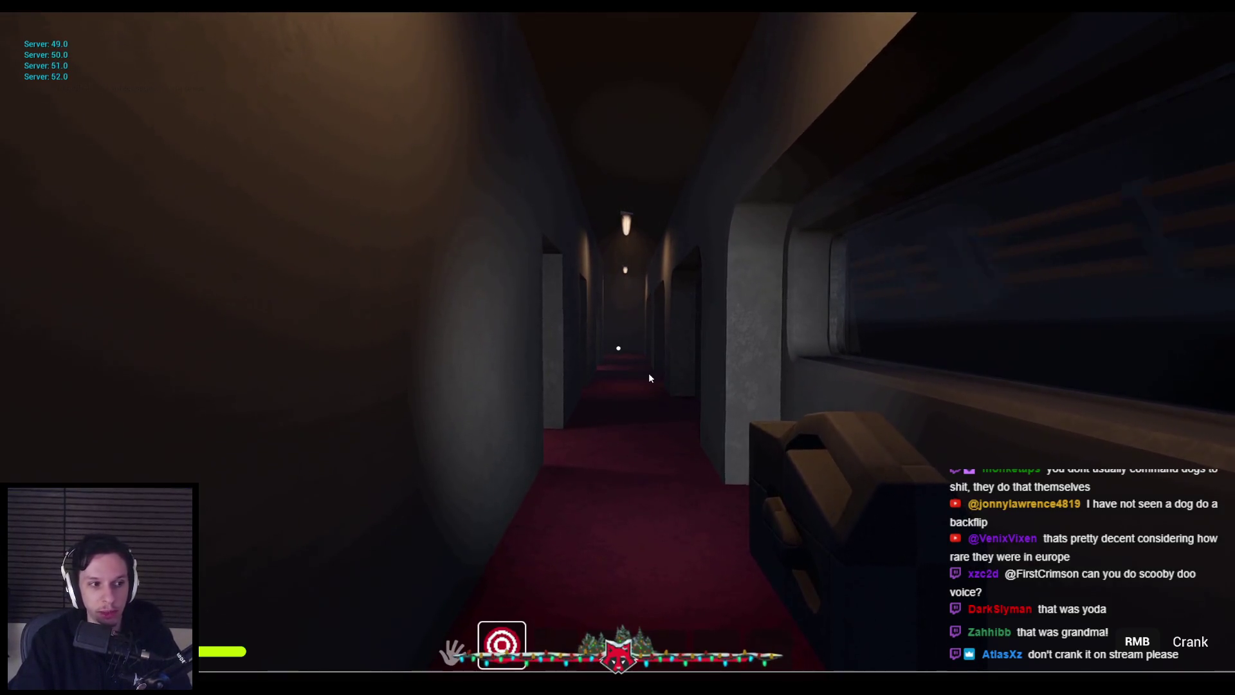
right_click(648, 377)
mouse_move(474, 437)
mouse_down()
mouse_move(577, 449)
mouse_move(849, 334)
mouse_up()
key(Escape)
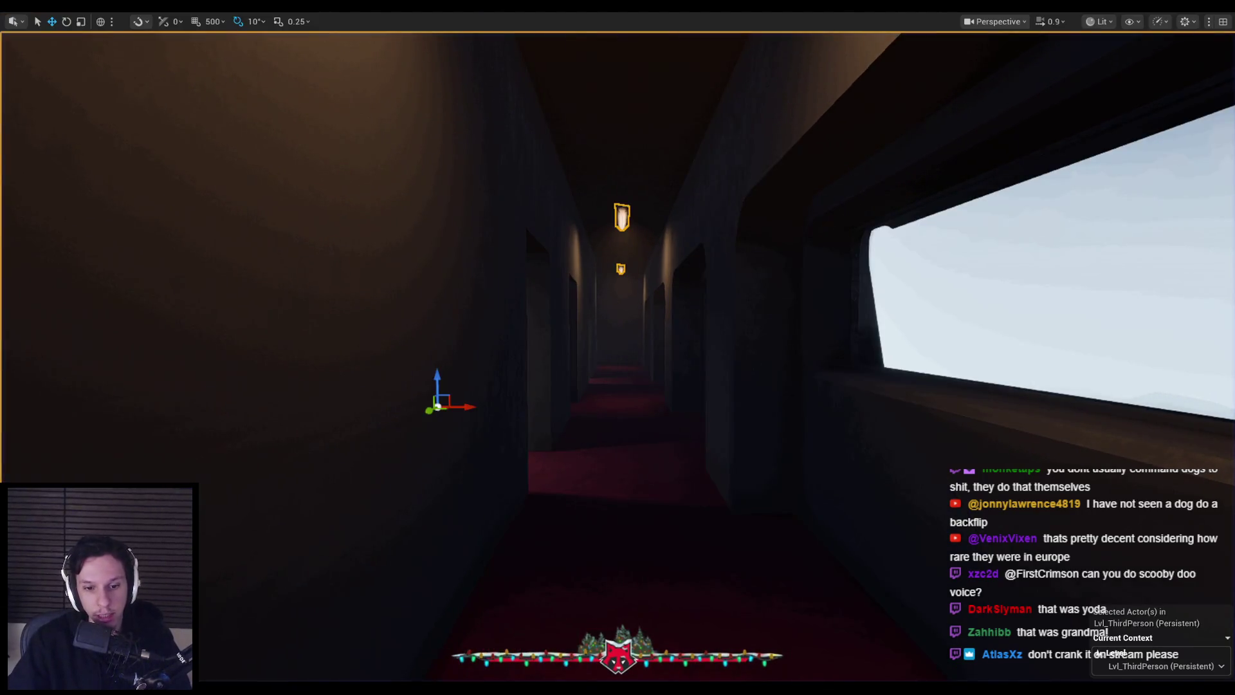
- Compile and save the flashlight Blueprint
scroll(670, 323, up, 2)
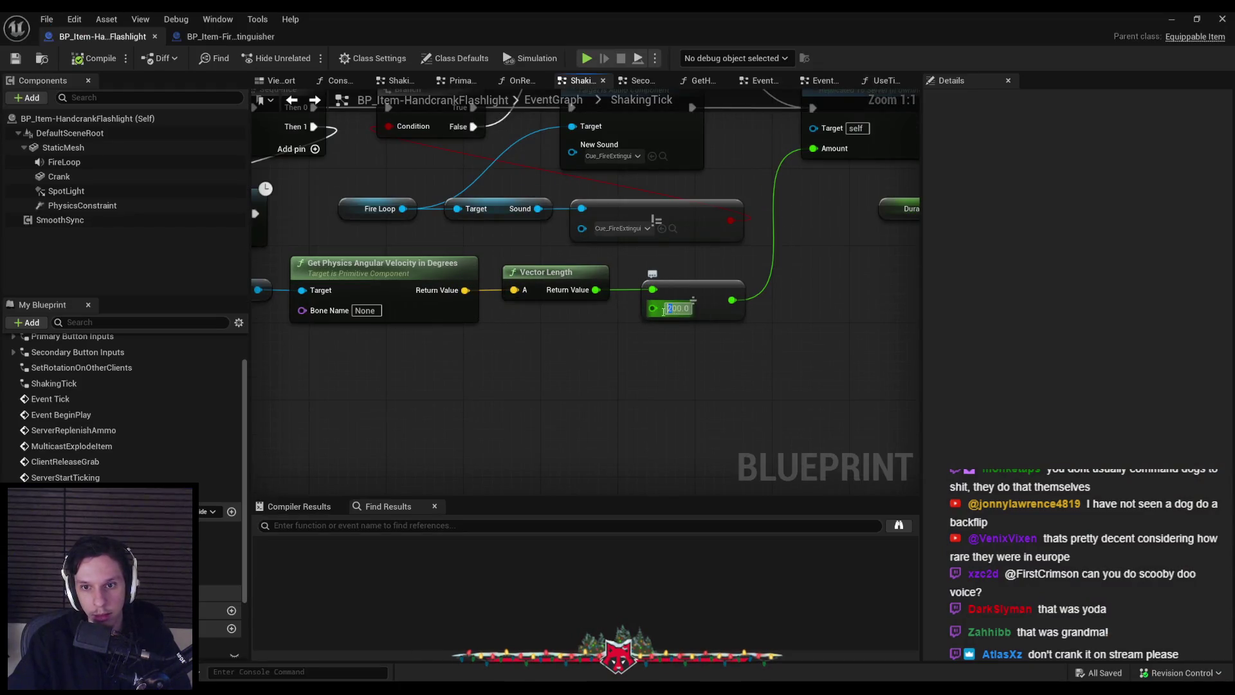
click(95, 57)
click(16, 58)
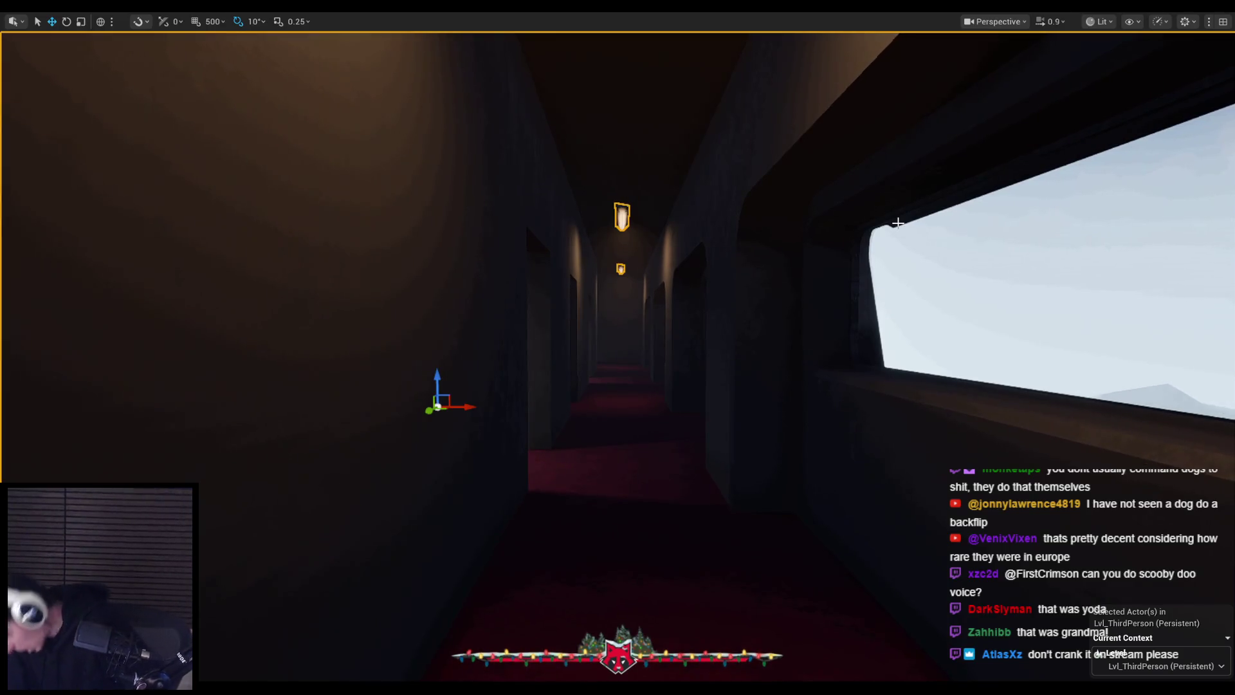
- Play-test again, wind the crank to restore the beam, use the in-game console, then stop
key(alt+p)
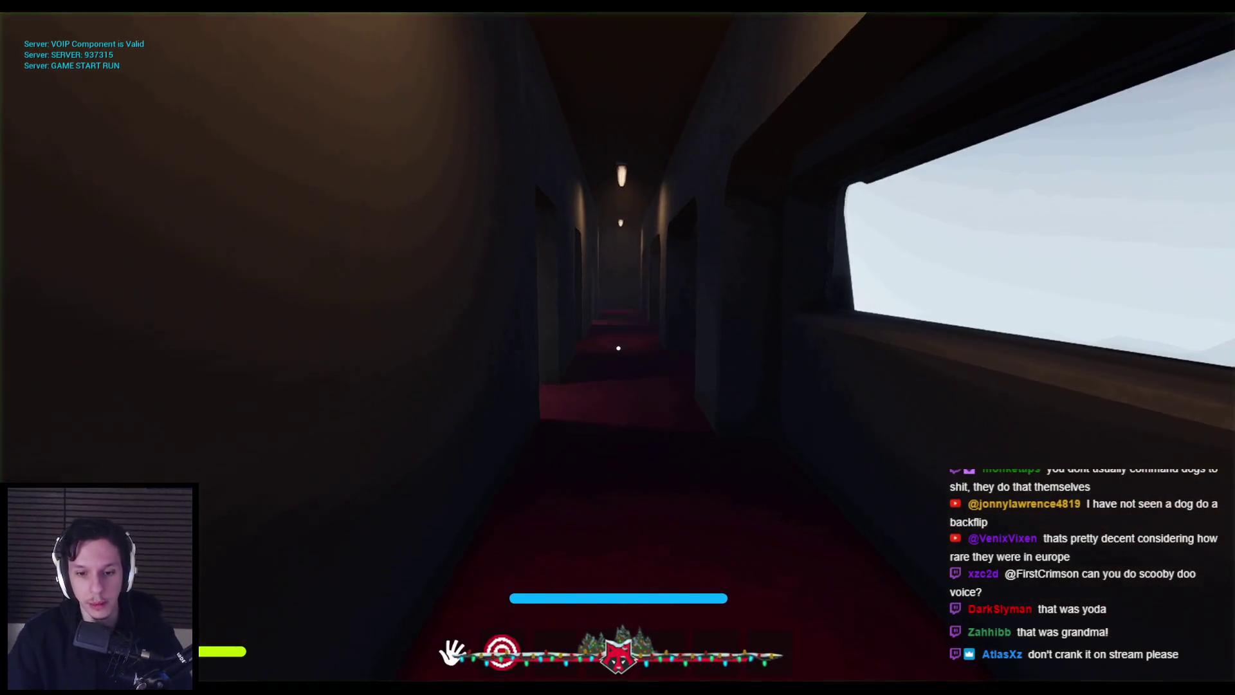
right_click(617, 348)
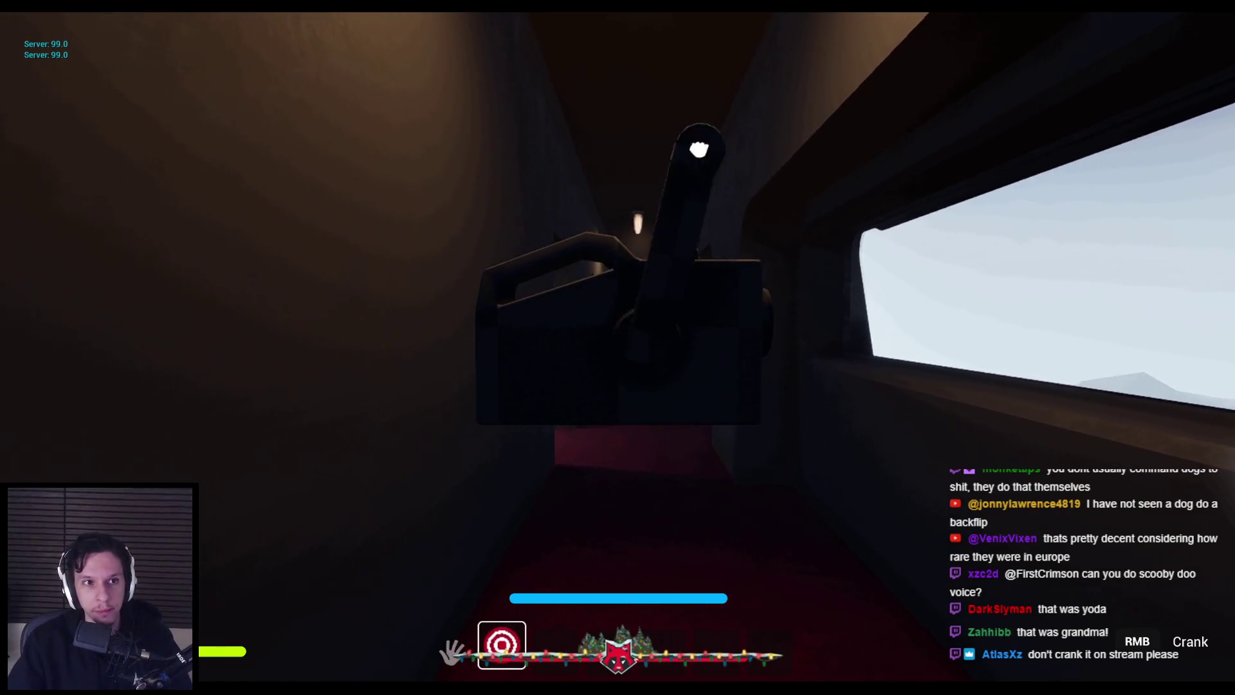
key(grave)
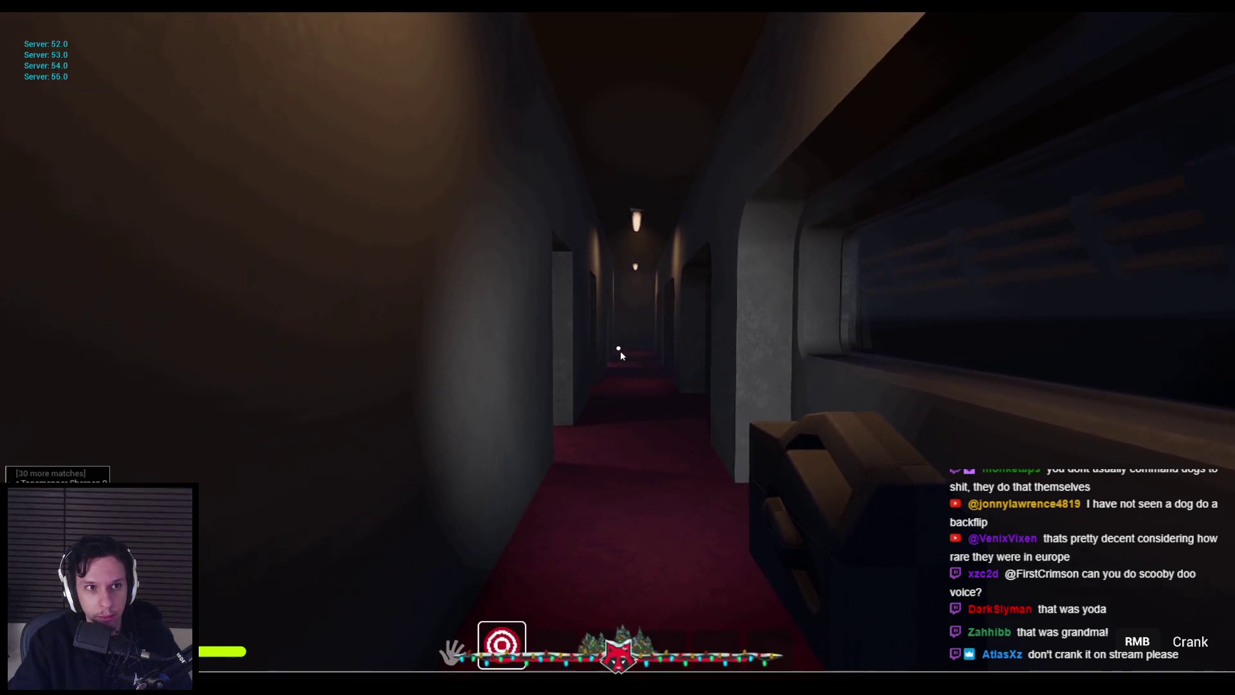
right_click(620, 350)
mouse_move(560, 531)
mouse_down()
mouse_move(706, 162)
mouse_move(523, 180)
mouse_move(640, 138)
mouse_move(650, 543)
mouse_move(450, 317)
mouse_move(511, 491)
mouse_move(449, 319)
mouse_move(636, 129)
mouse_move(846, 300)
mouse_move(466, 264)
mouse_move(711, 152)
mouse_move(618, 348)
mouse_up()
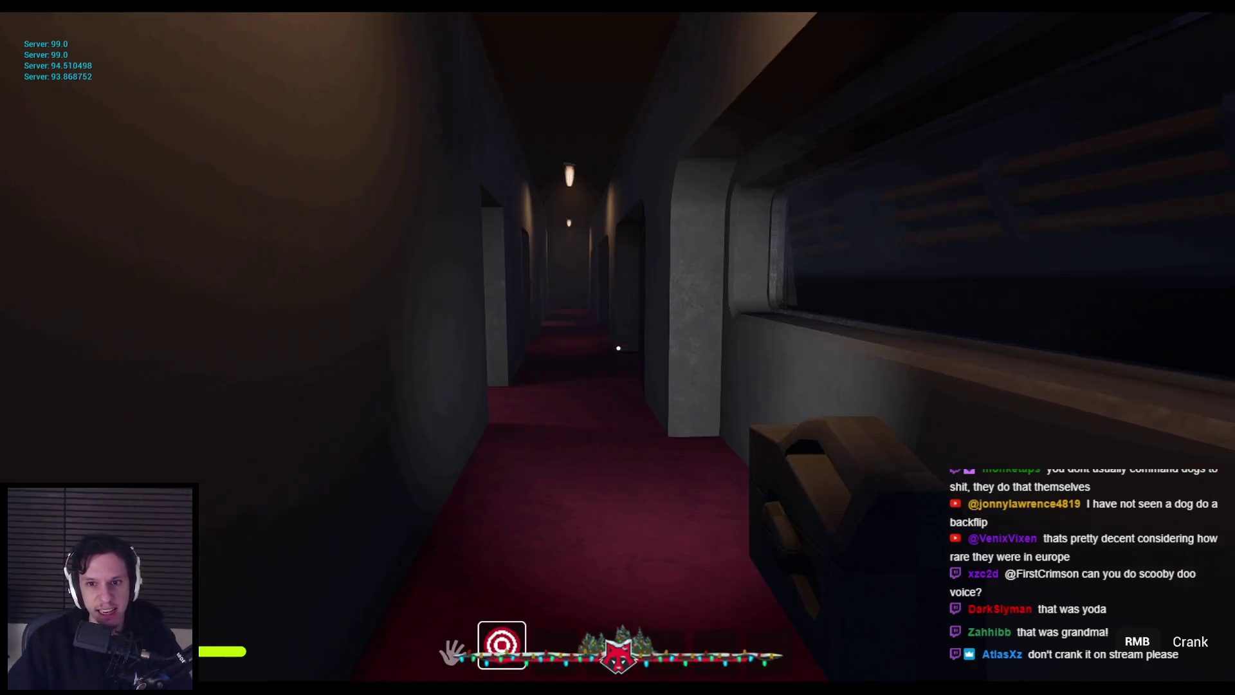
key(grave)
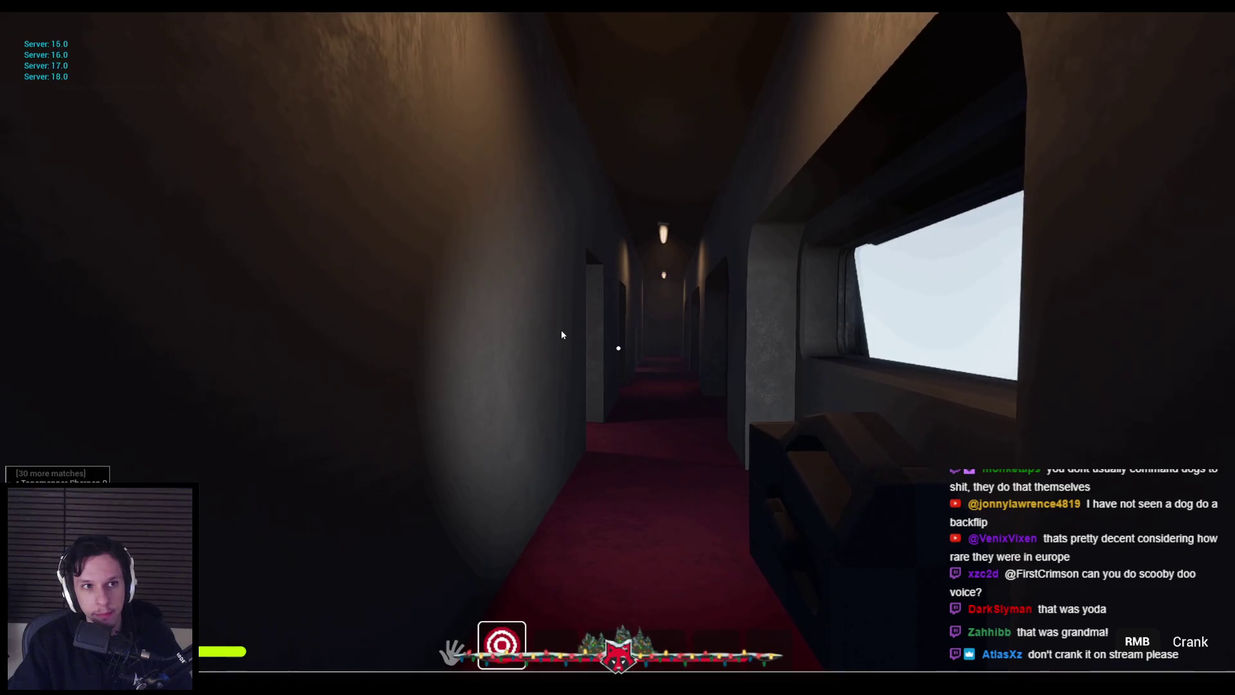
key(Escape)
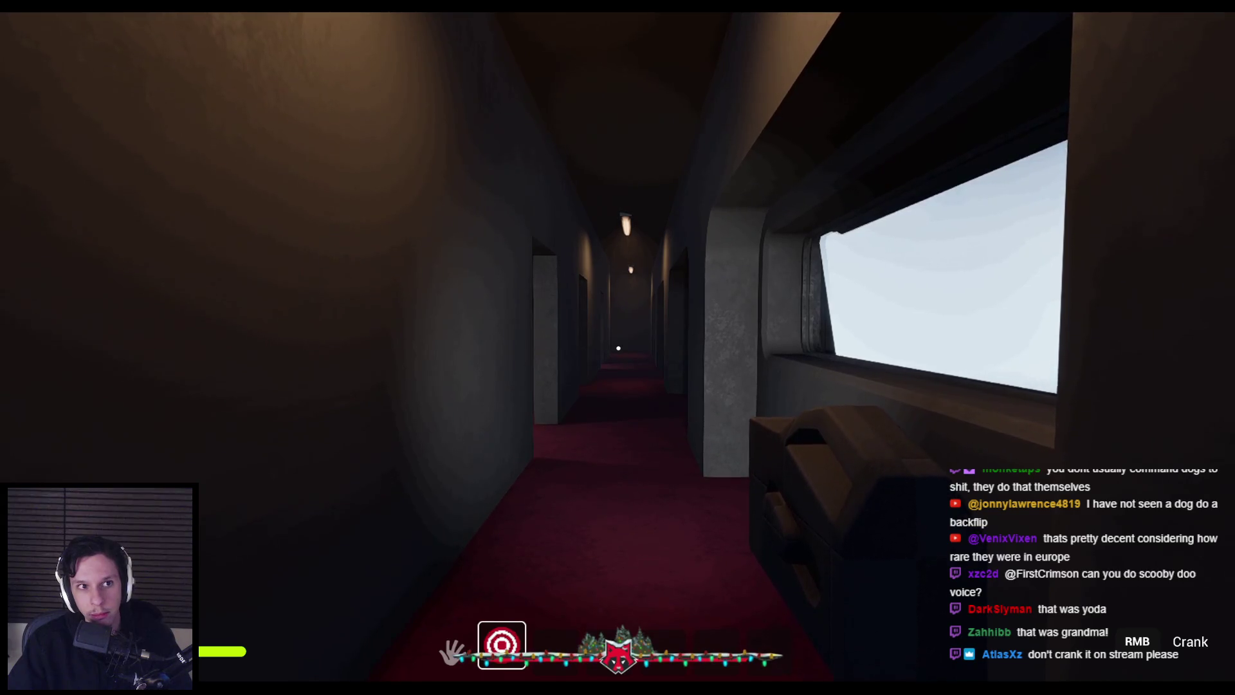
key(Escape)
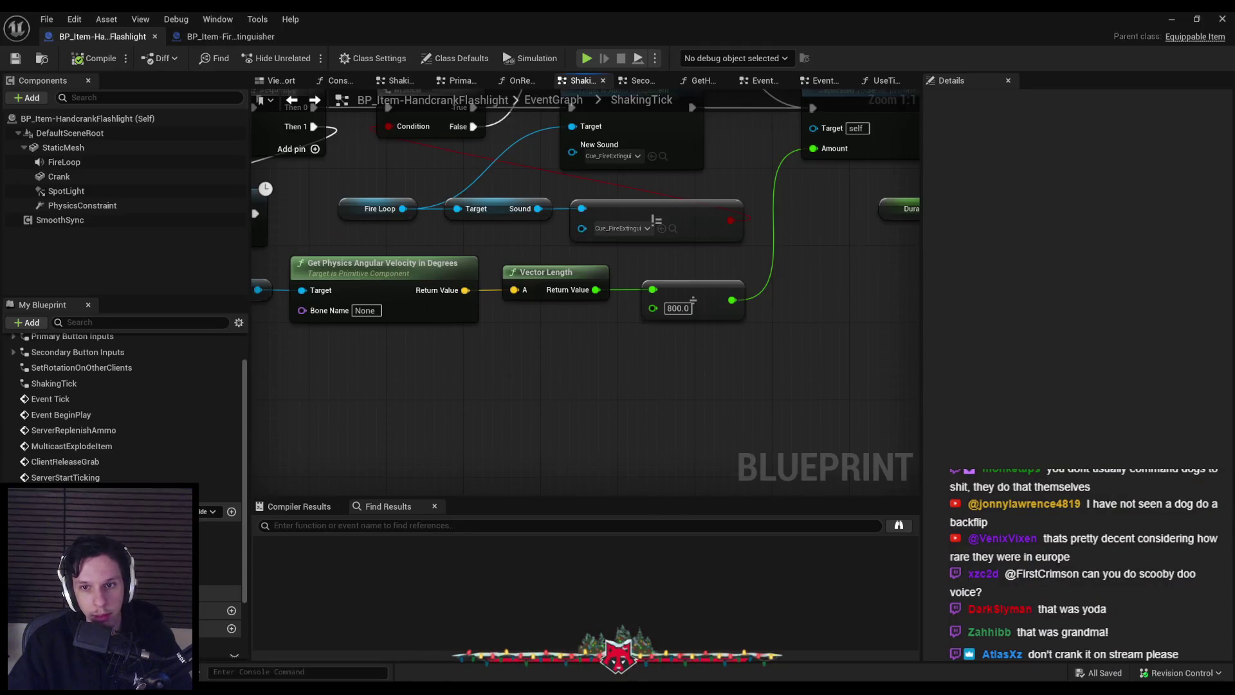
- In the EventGraph's BeginPlay logic, add a Branch after Server Start Ticking
scroll(551, 330, down, 3)
scroll(427, 221, up, 2)
click(528, 103)
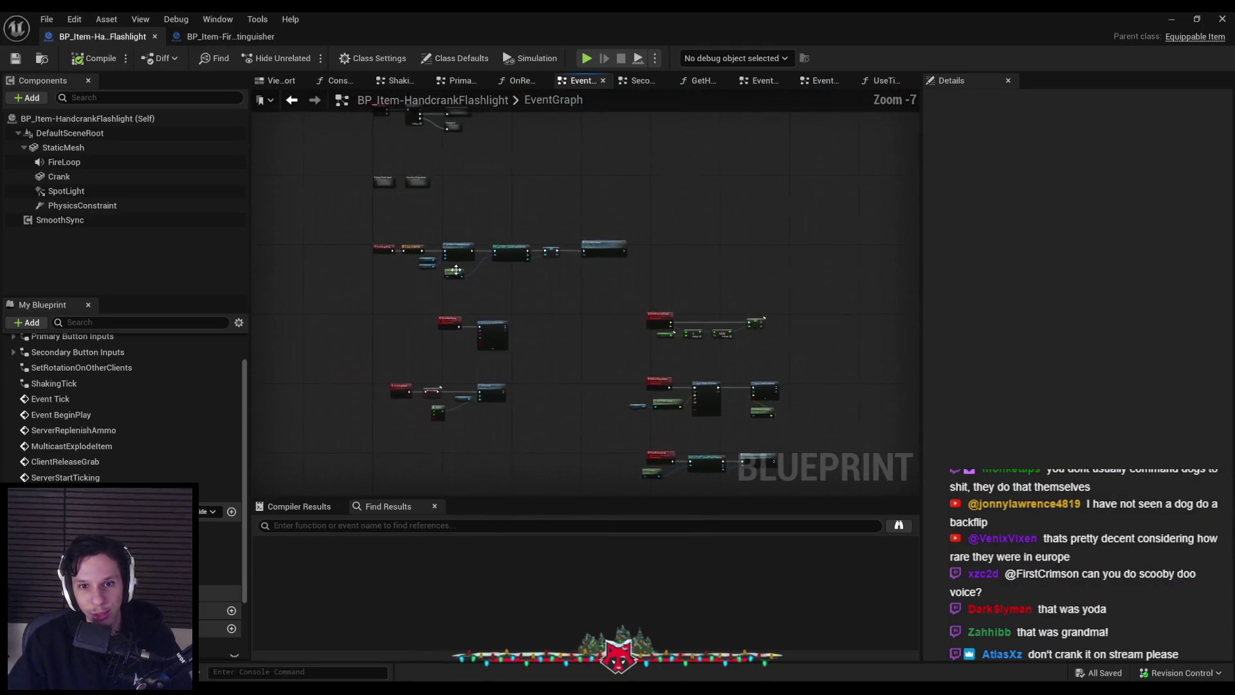
scroll(444, 260, up, 3)
scroll(736, 365, down, 1)
drag(737, 365, 399, 325)
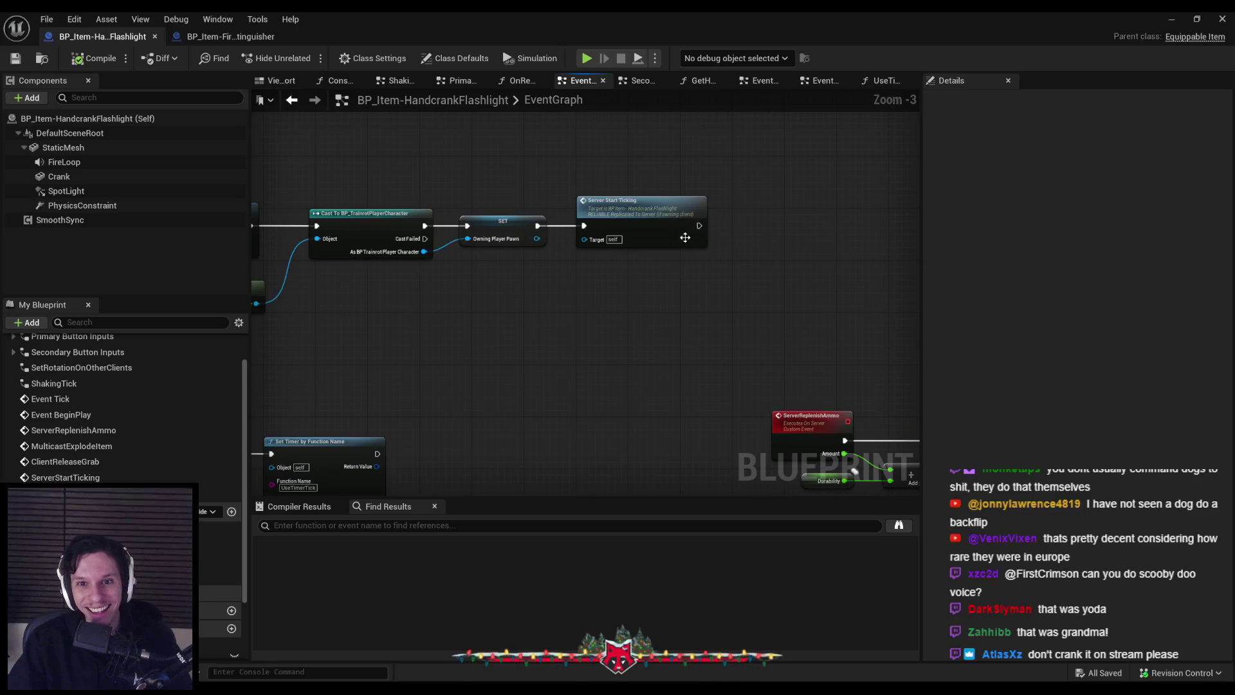
scroll(122, 405, down, 3)
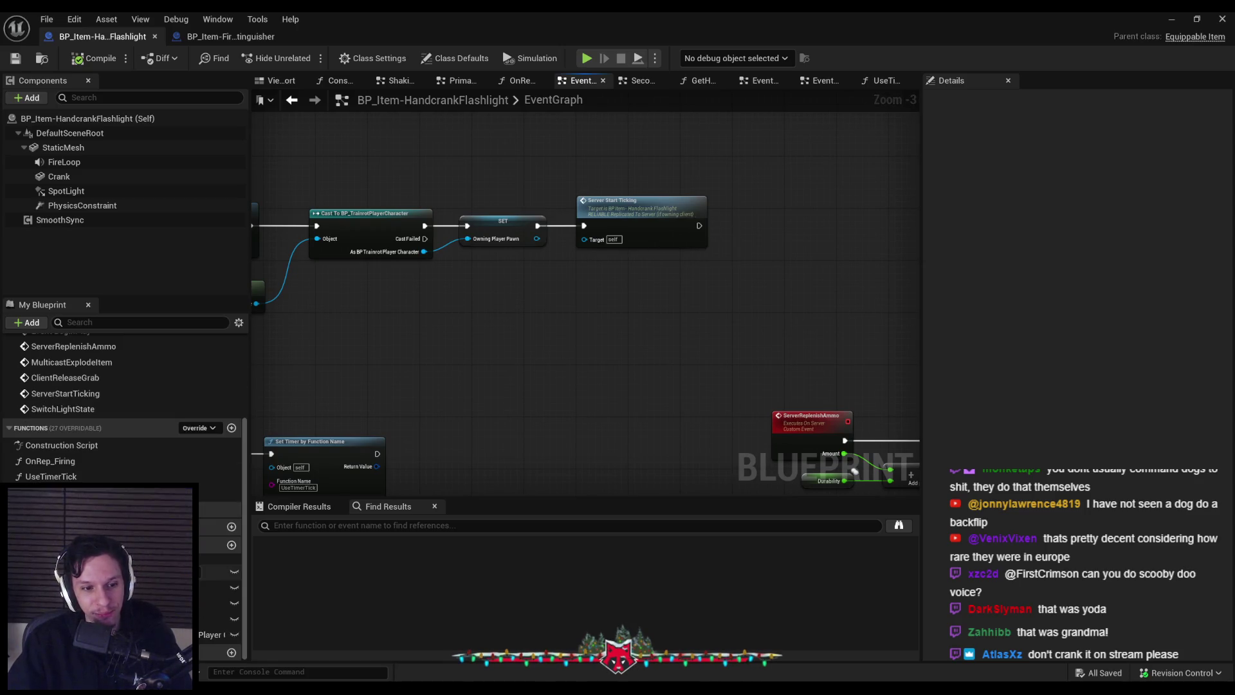
drag(698, 226, 733, 225)
text(branch)
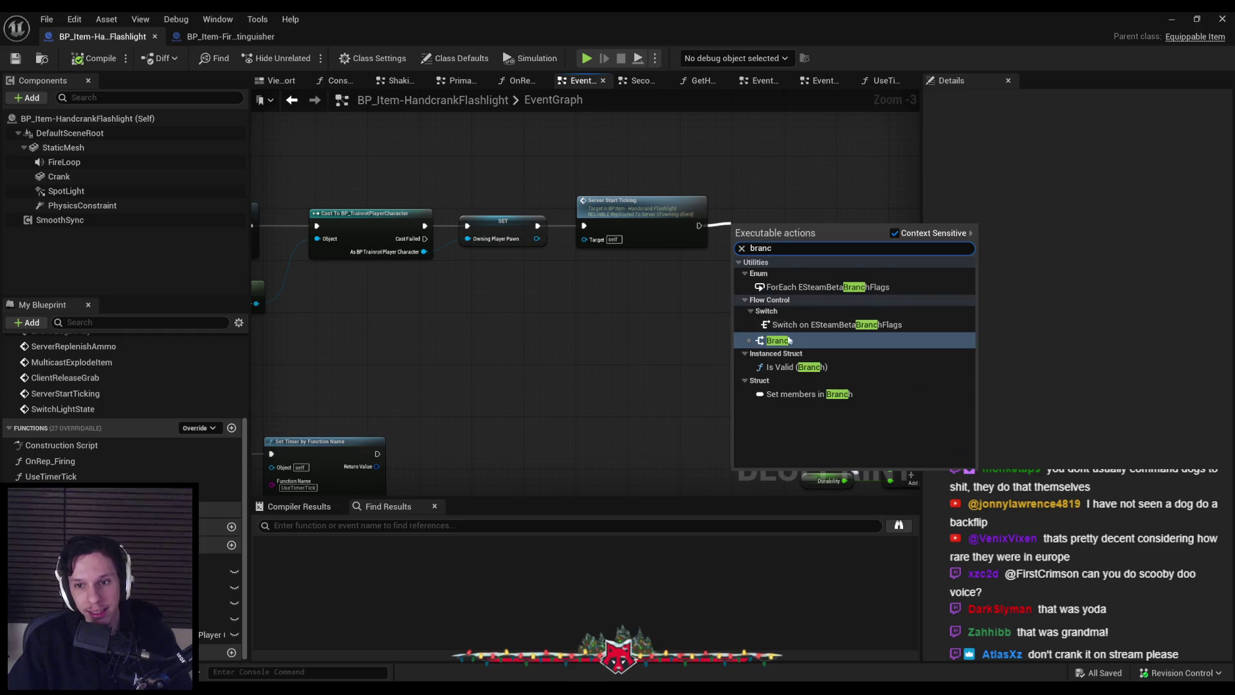
key(Return)
- Place a Get Durability node below the Branch, then open the OnRep_LightEnabled function graph
scroll(750, 222, up, 3)
drag(665, 300, 664, 297)
text(durab)
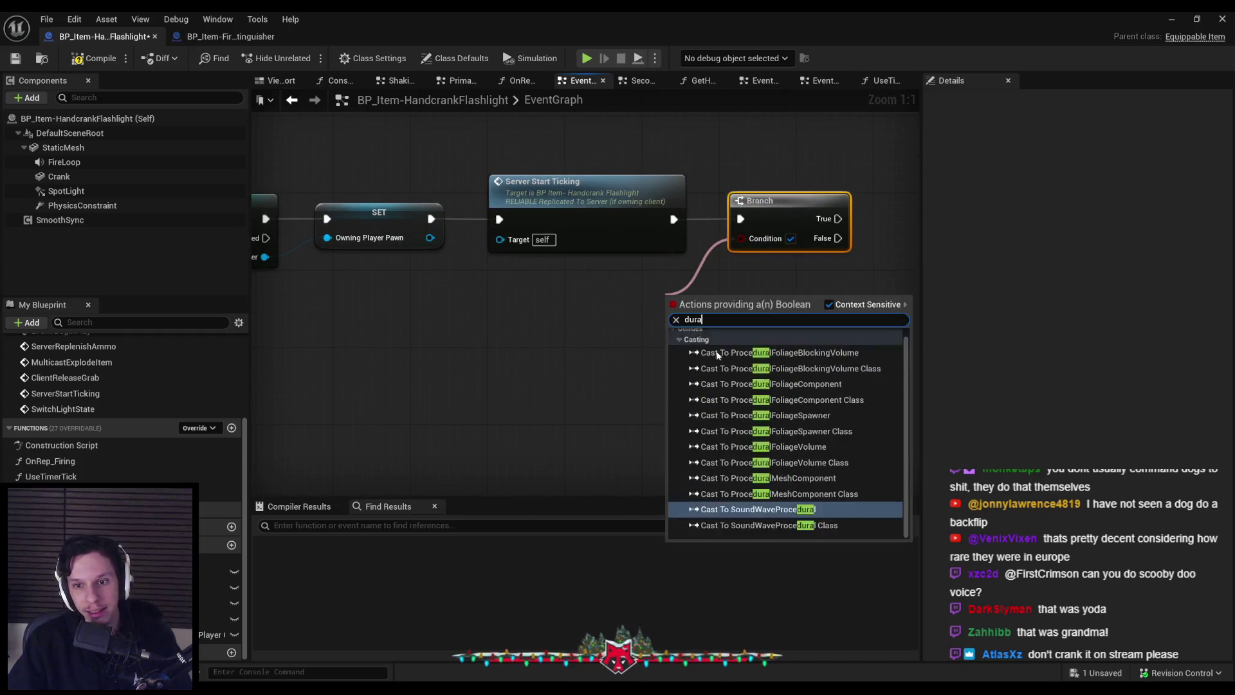
right_click(591, 301)
text(durability)
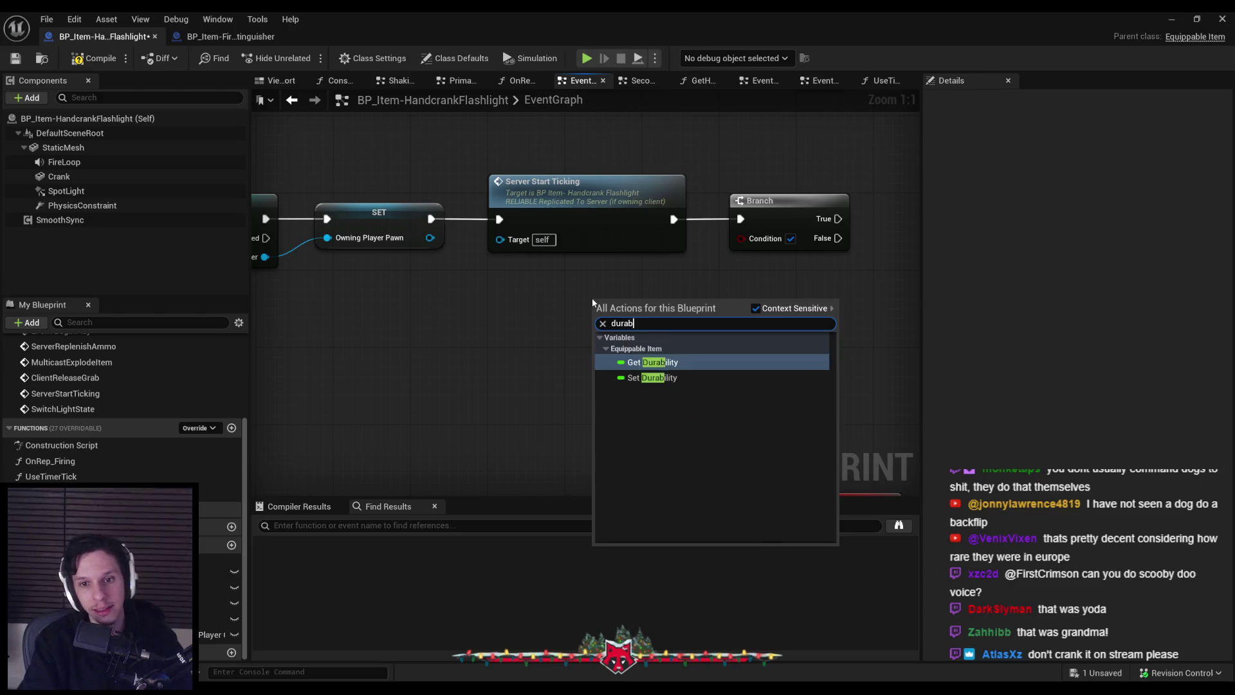
key(Return)
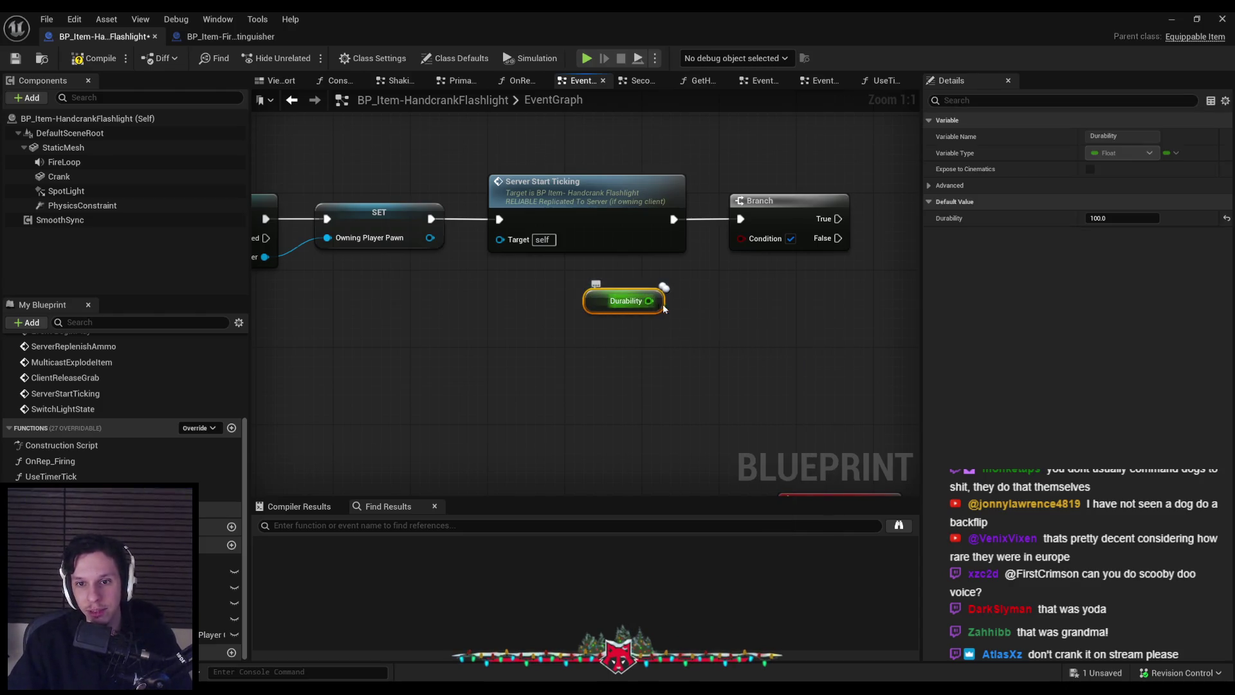
drag(649, 300, 691, 302)
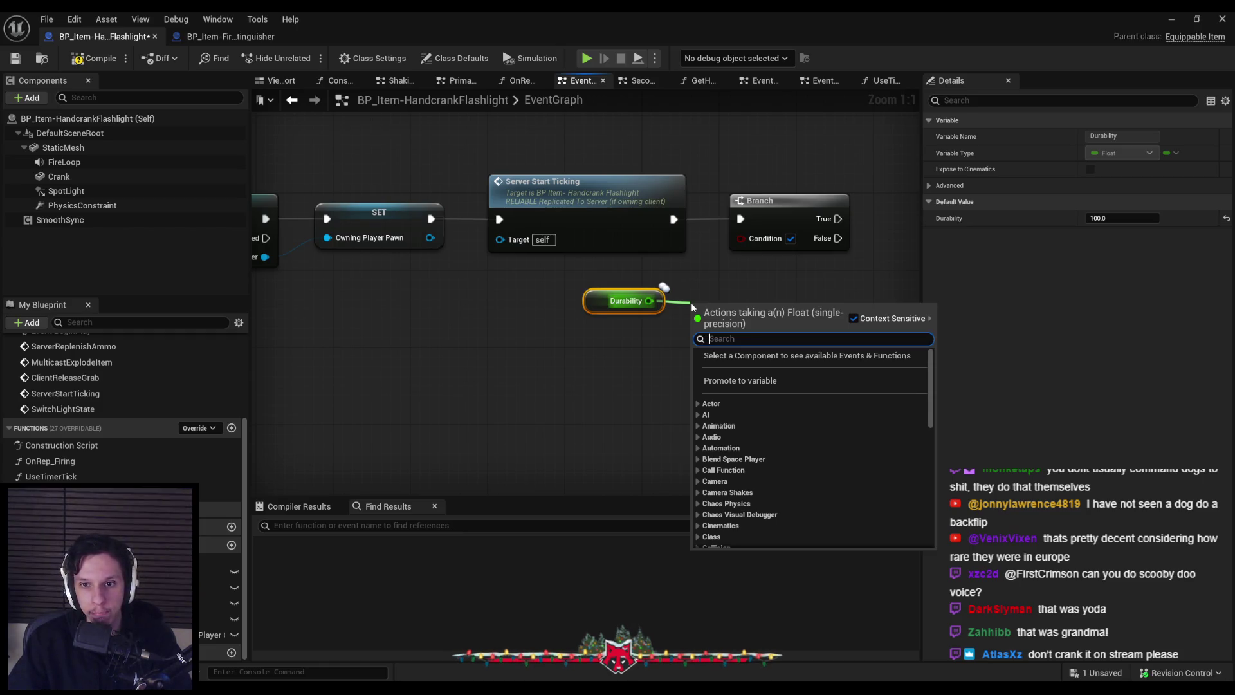
click(673, 287)
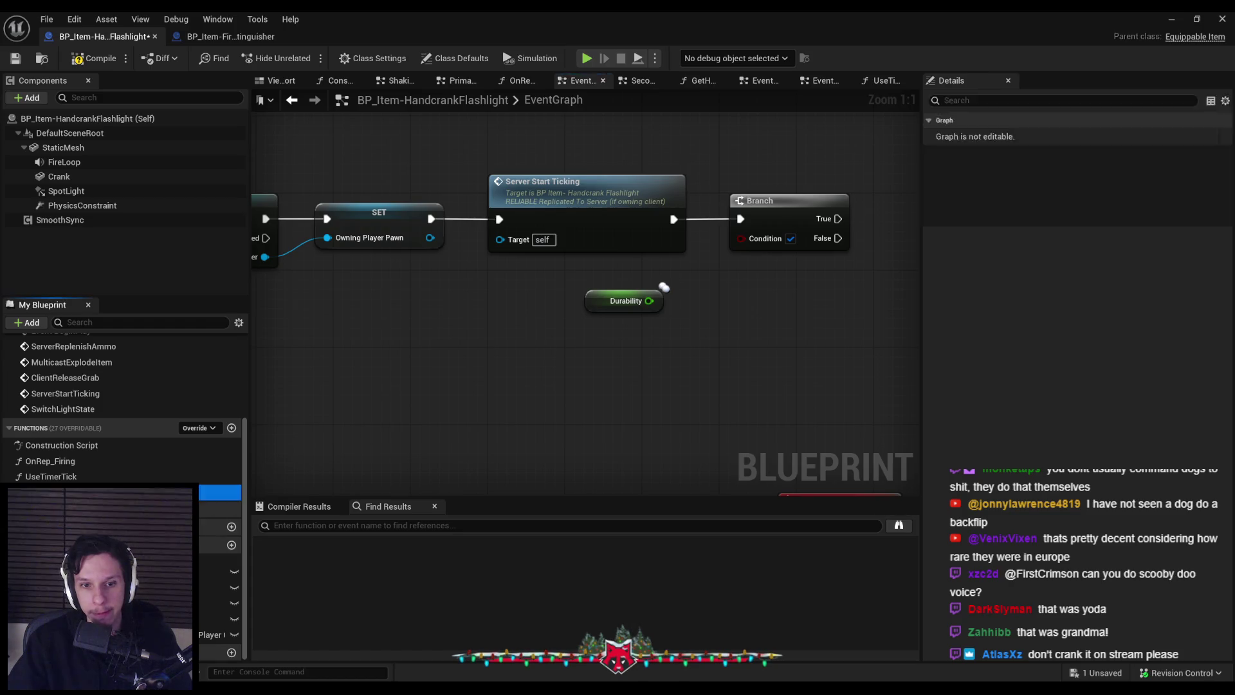
double_click(51, 491)
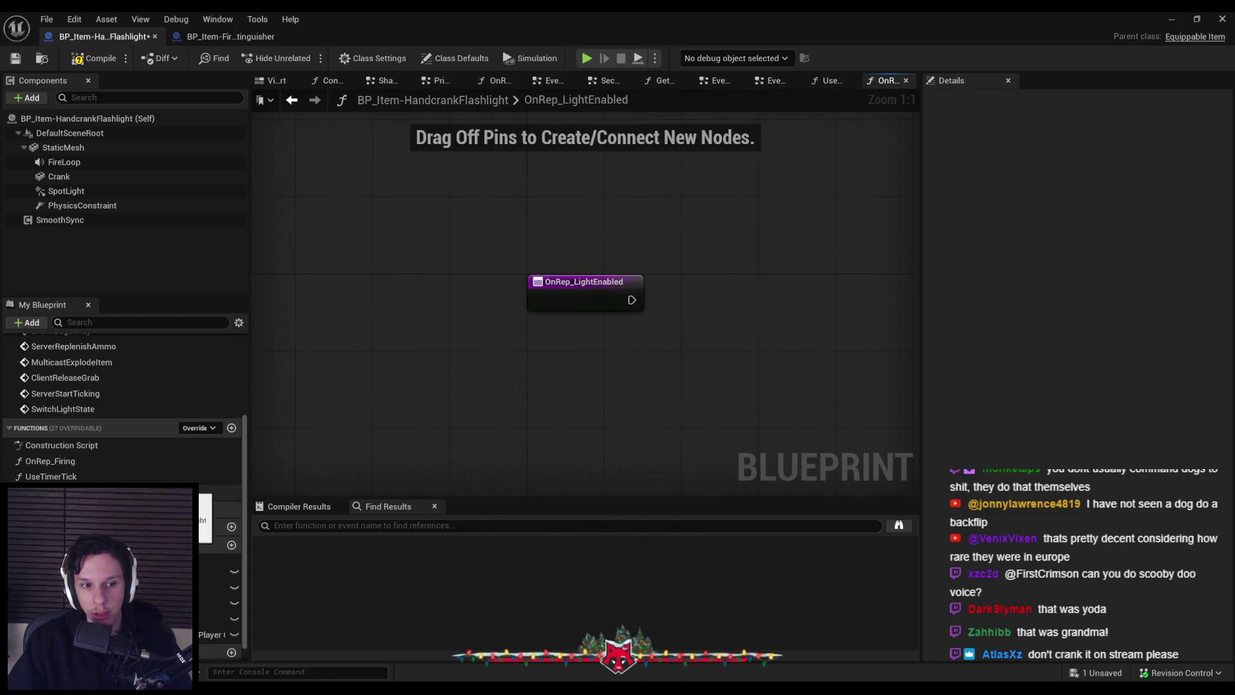
- Back in EventGraph, add a Durability > comparison and feed it into the Branch Condition
scroll(67, 484, up, 5)
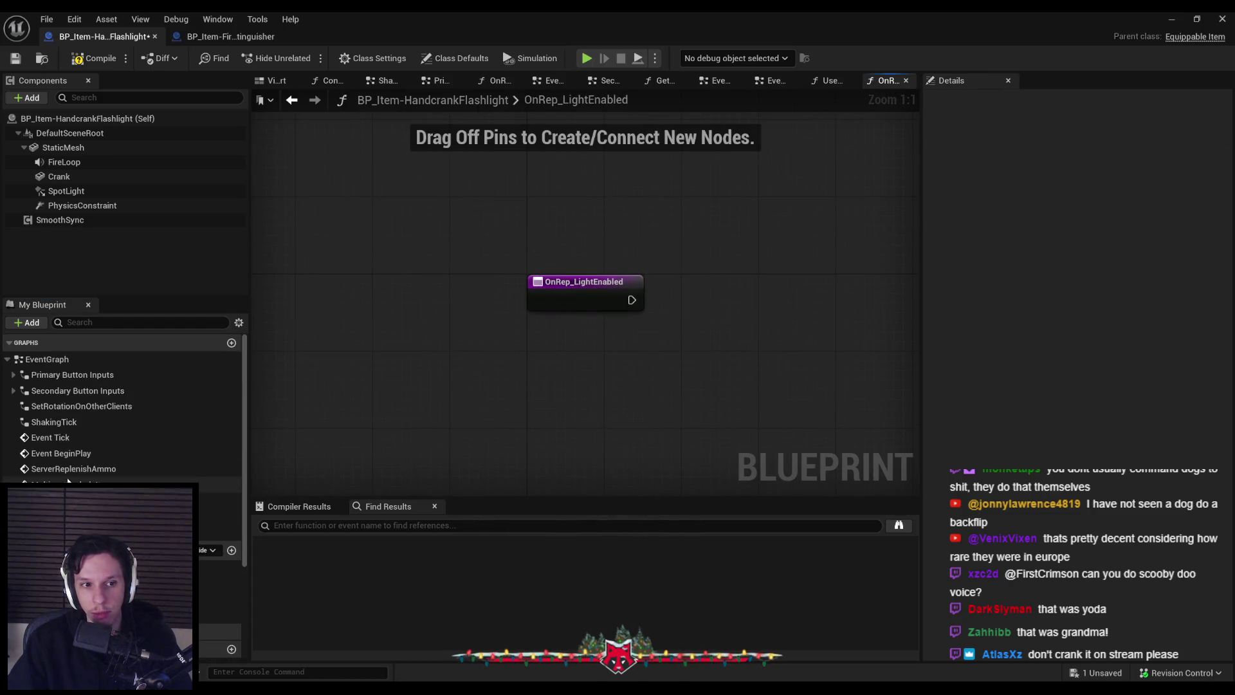
double_click(47, 359)
scroll(608, 341, up, 5)
mouse_move(652, 356)
mouse_down()
mouse_move(559, 295)
mouse_move(628, 304)
mouse_up()
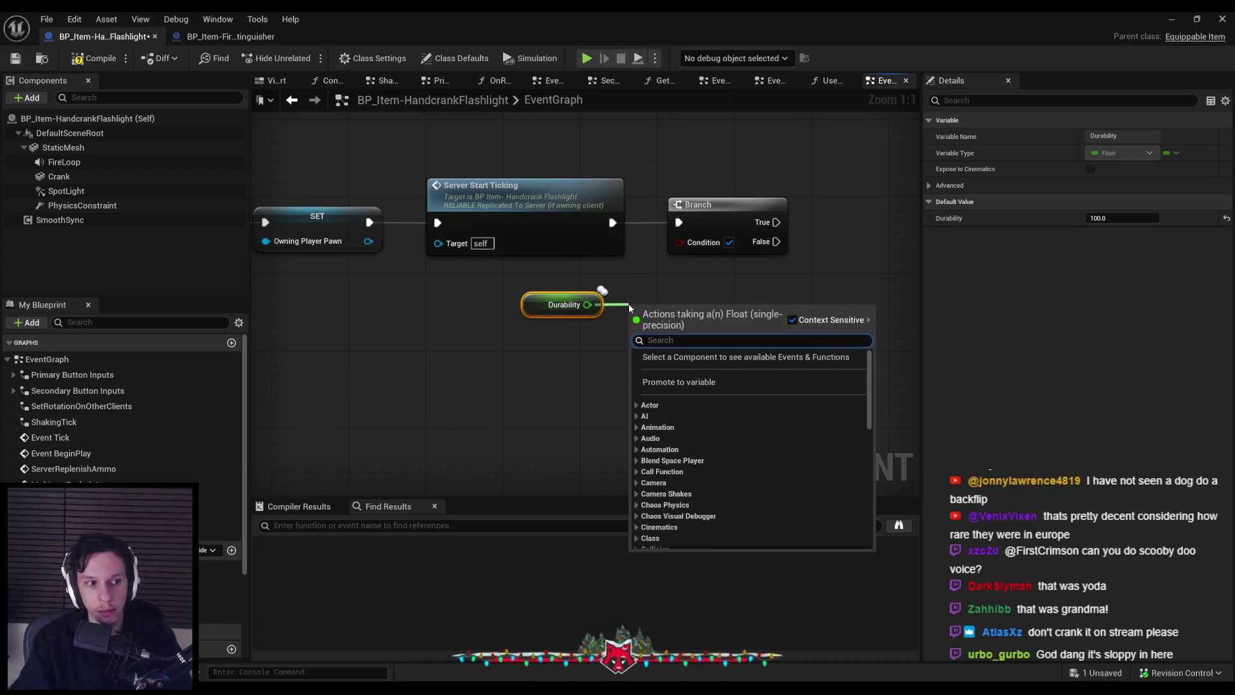
text(>)
key(Return)
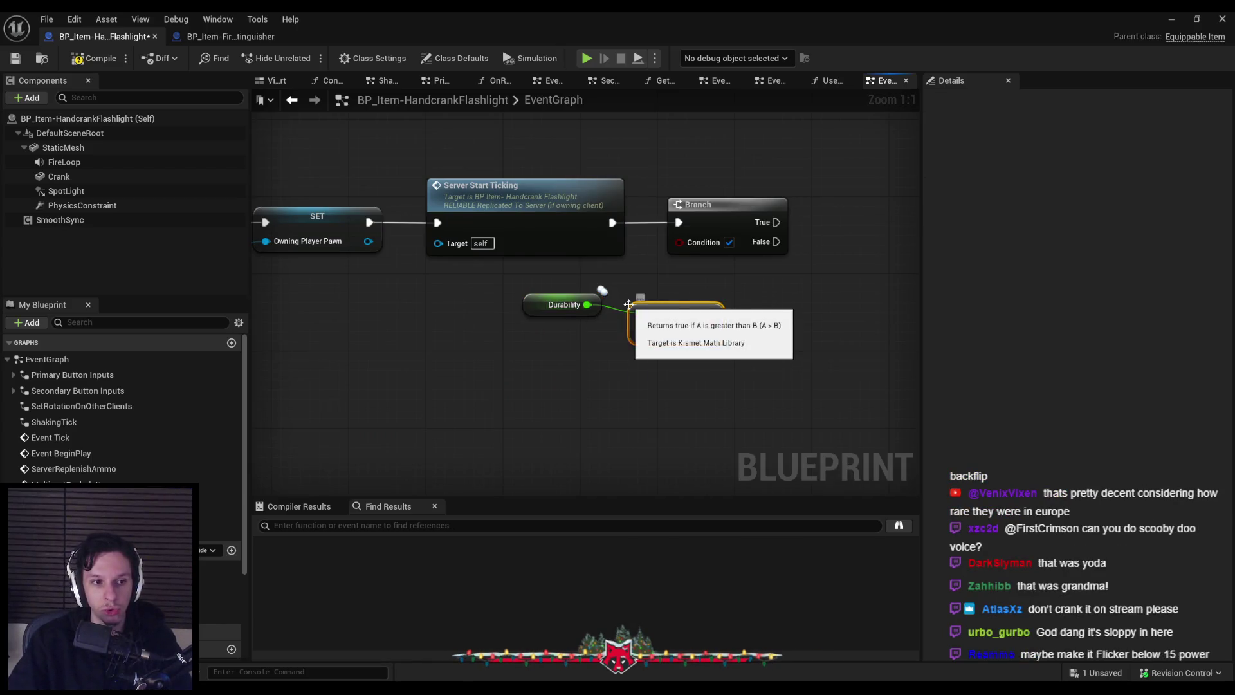
drag(689, 249, 682, 243)
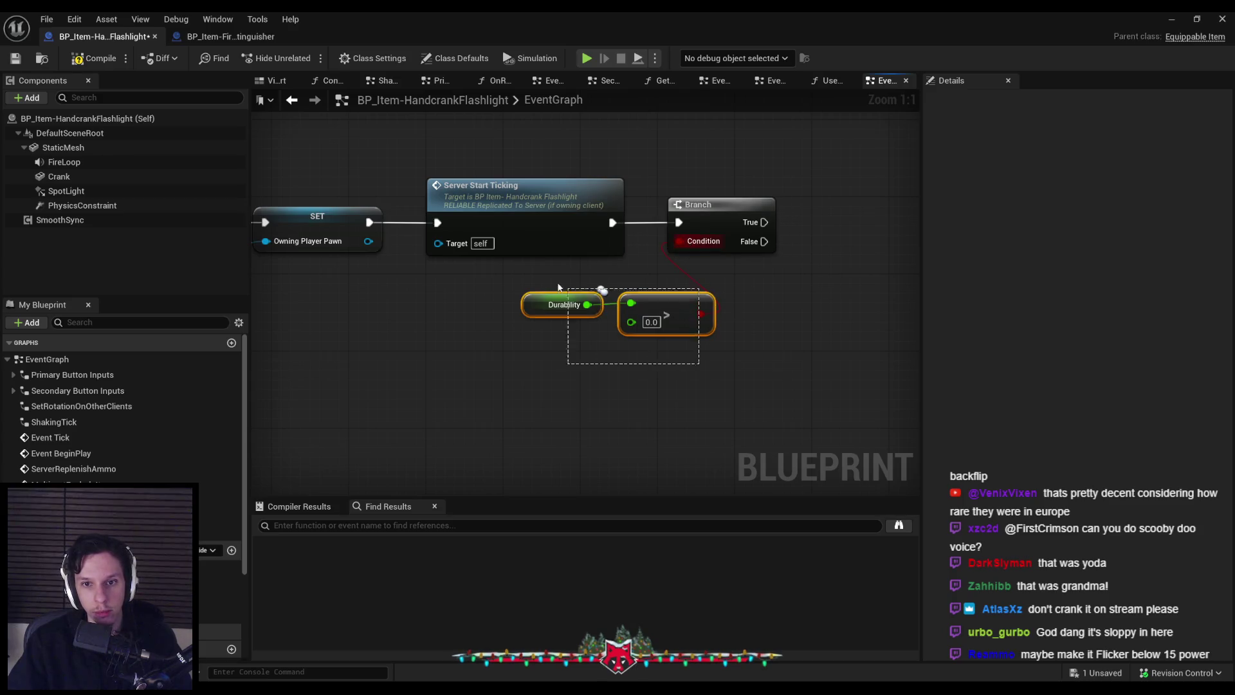
- Move the Durability, comparison and Branch nodes into OnRep_LightEnabled beside the entry node
drag(675, 313, 686, 171)
key(Delete)
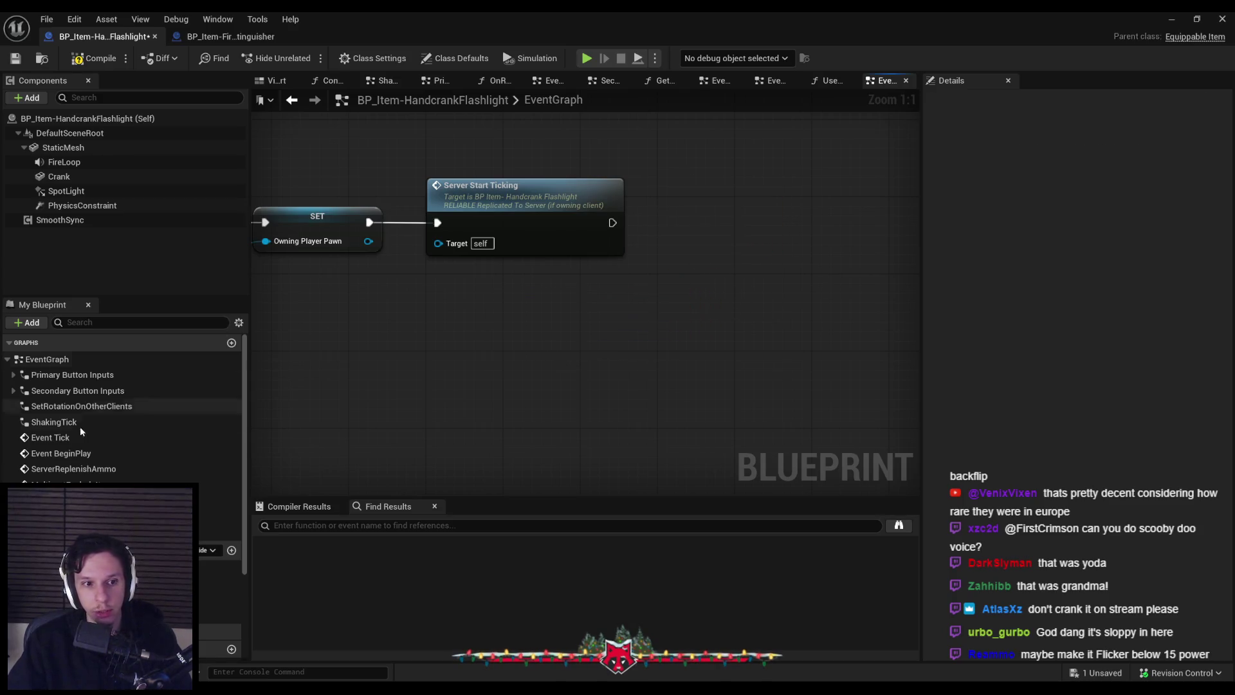
double_click(219, 616)
key(ctrl+v)
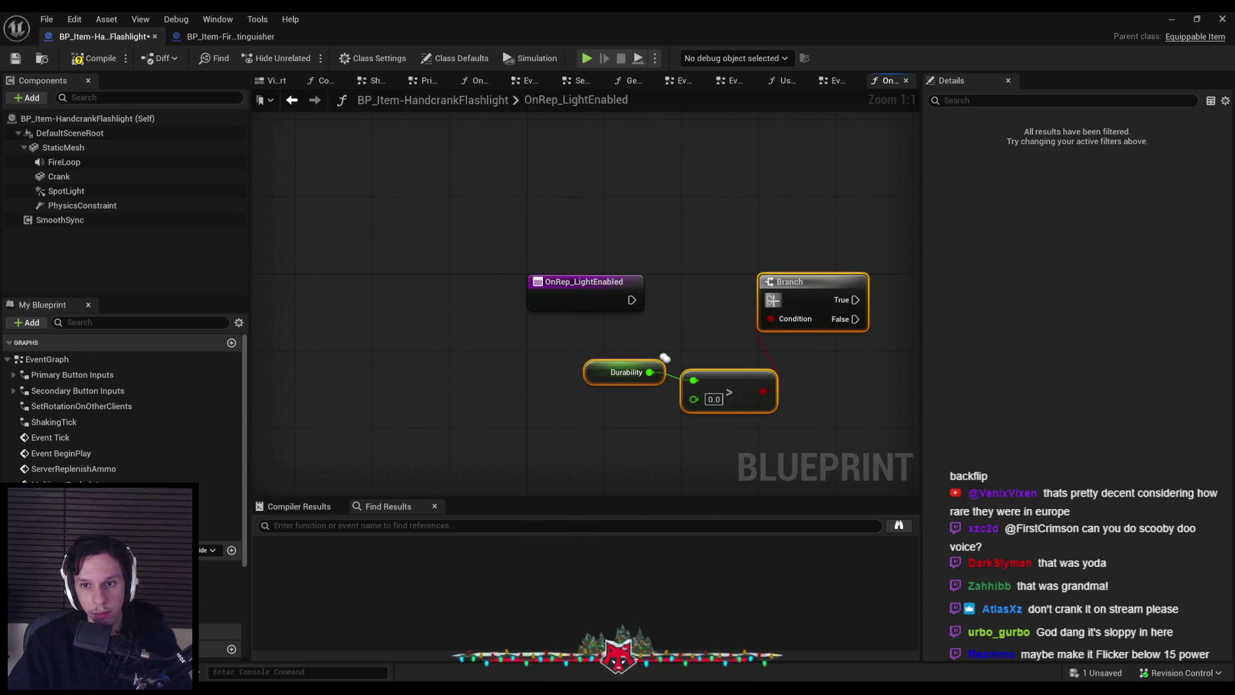
drag(818, 298, 808, 297)
ctrl+click(812, 301)
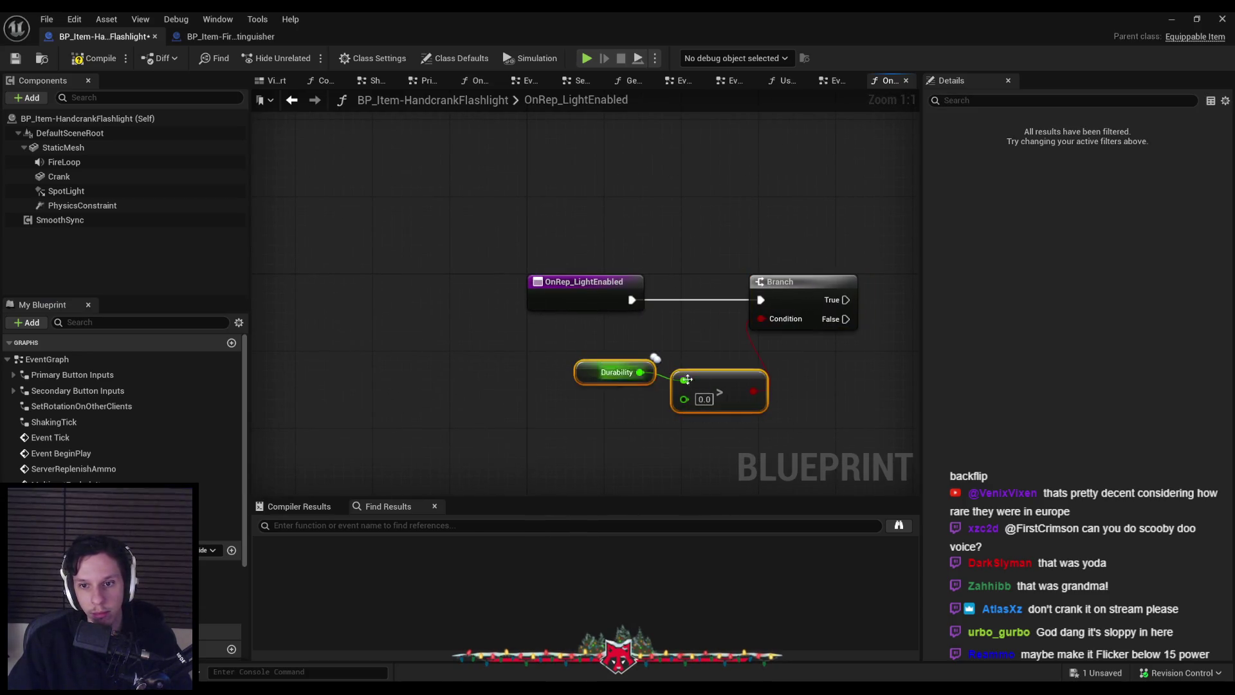
drag(720, 391, 648, 371)
click(453, 388)
- Add a Switch Light State call, delete the Branch, save, and minimize the Blueprint editor
scroll(453, 388, down, 1)
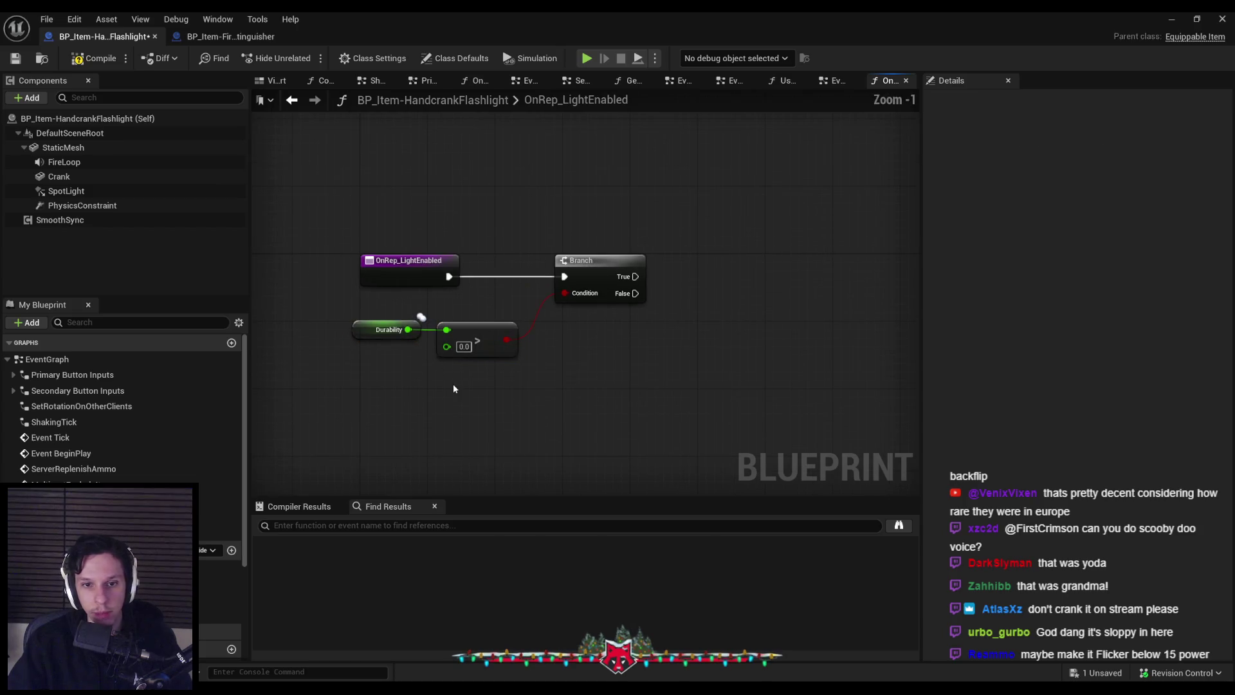
scroll(123, 412, down, 3)
scroll(123, 412, up, 3)
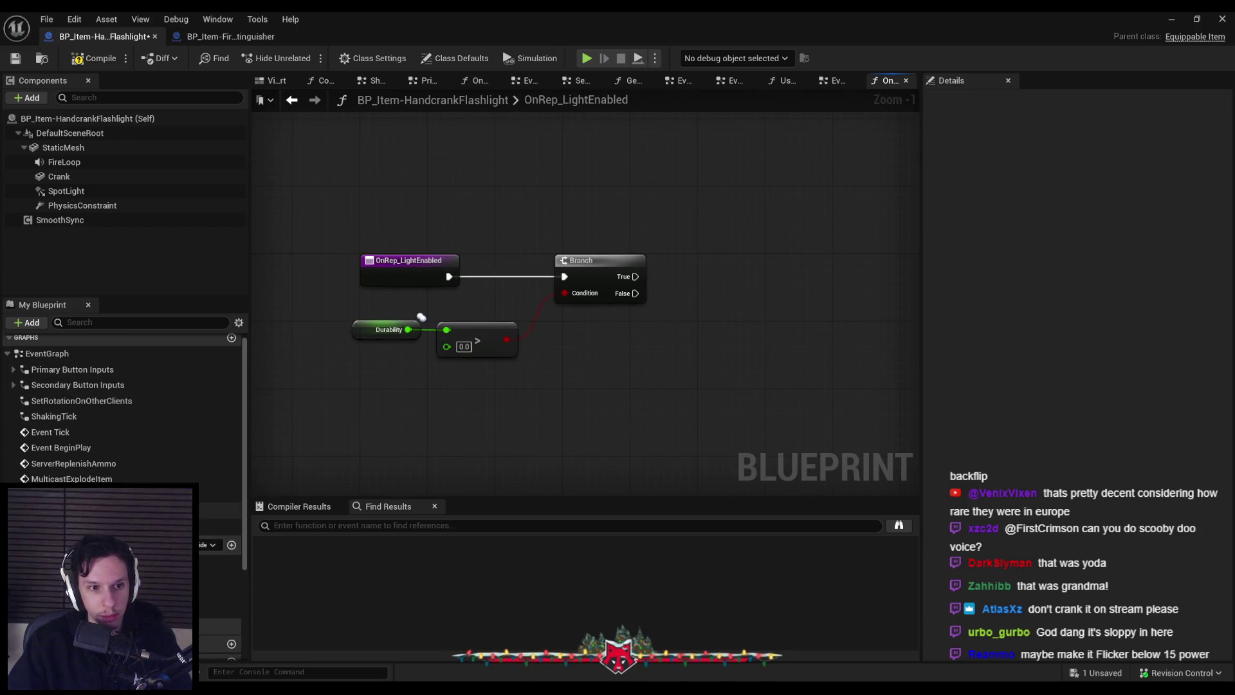
mouse_move(219, 526)
mouse_down()
mouse_move(695, 266)
mouse_move(634, 293)
mouse_up()
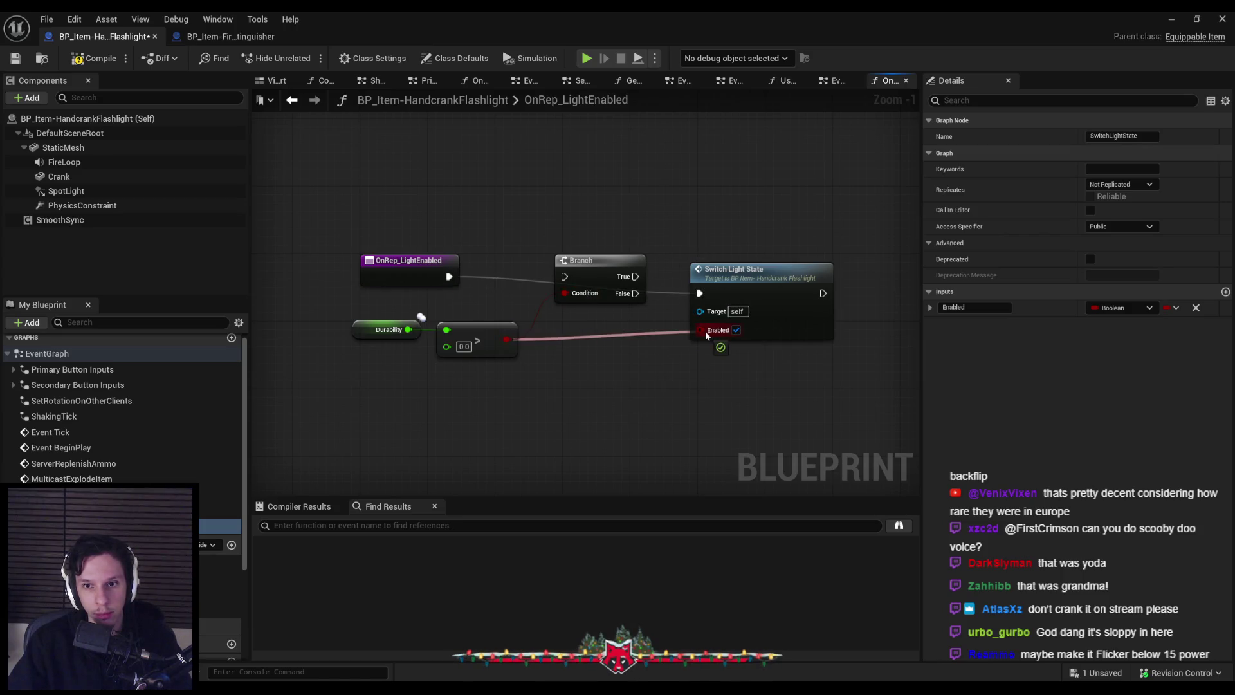
click(594, 269)
key(Delete)
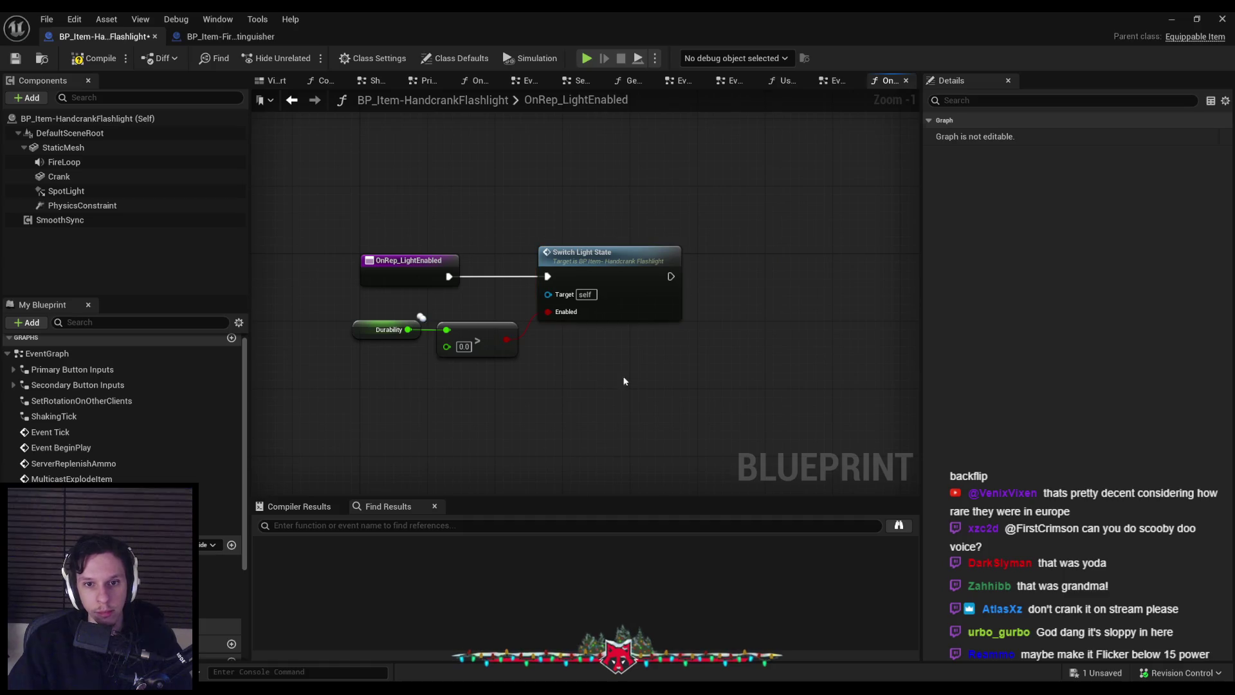
click(20, 59)
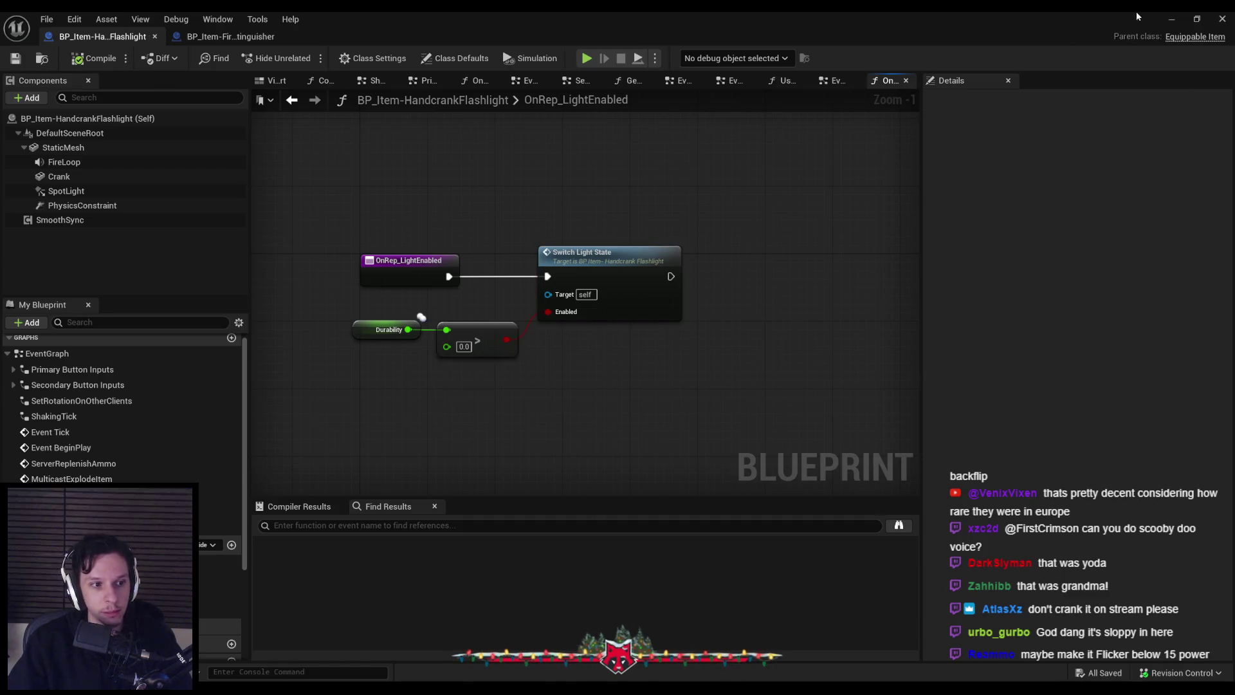
click(1181, 17)
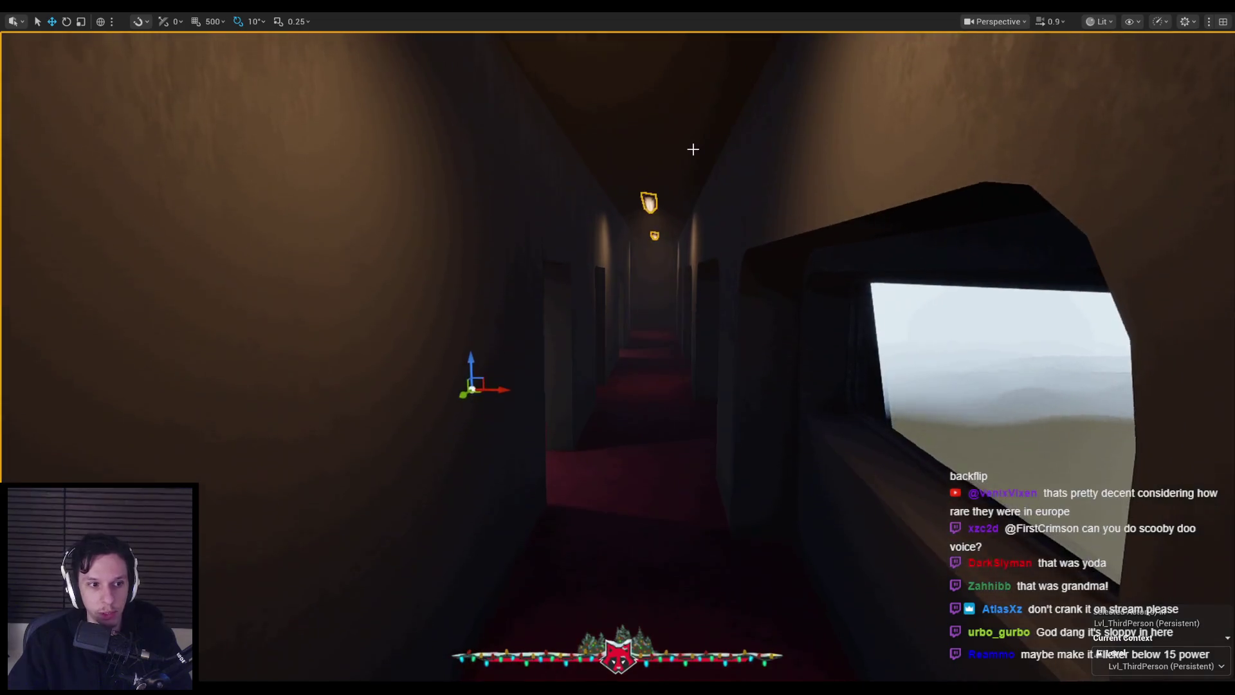
- Play-test twice, then follow the infinite-loop error's Set Durability link to the node
key(alt+p)
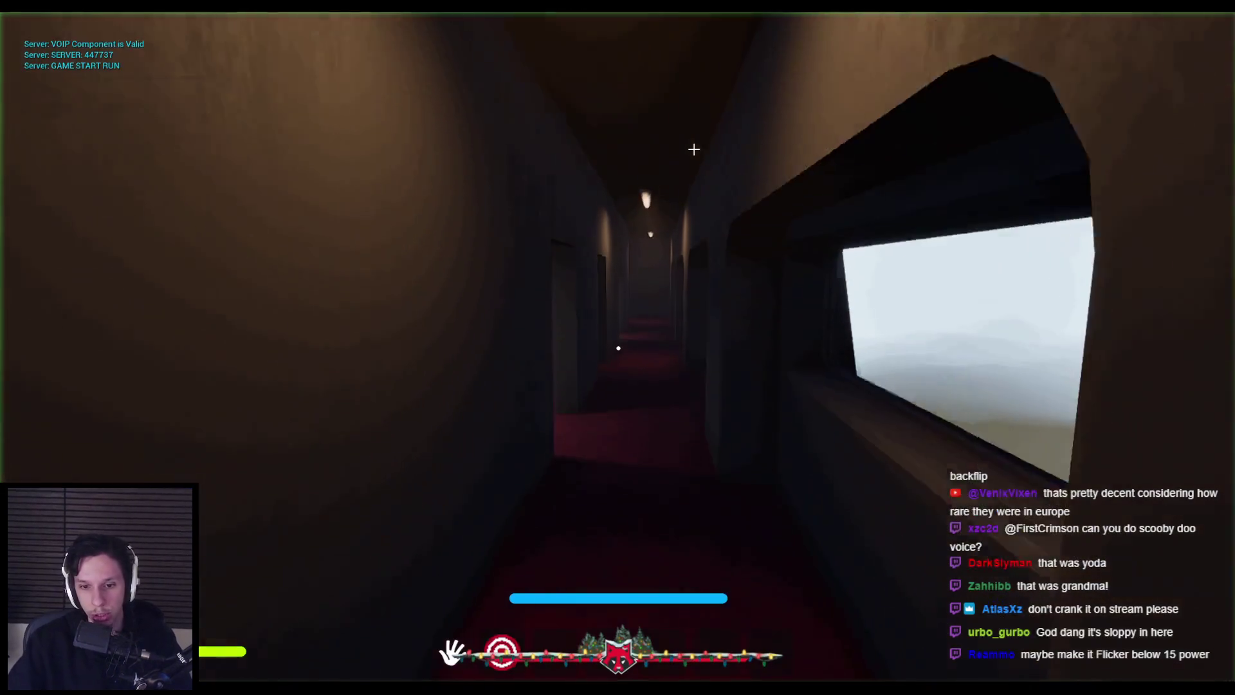
key(Escape)
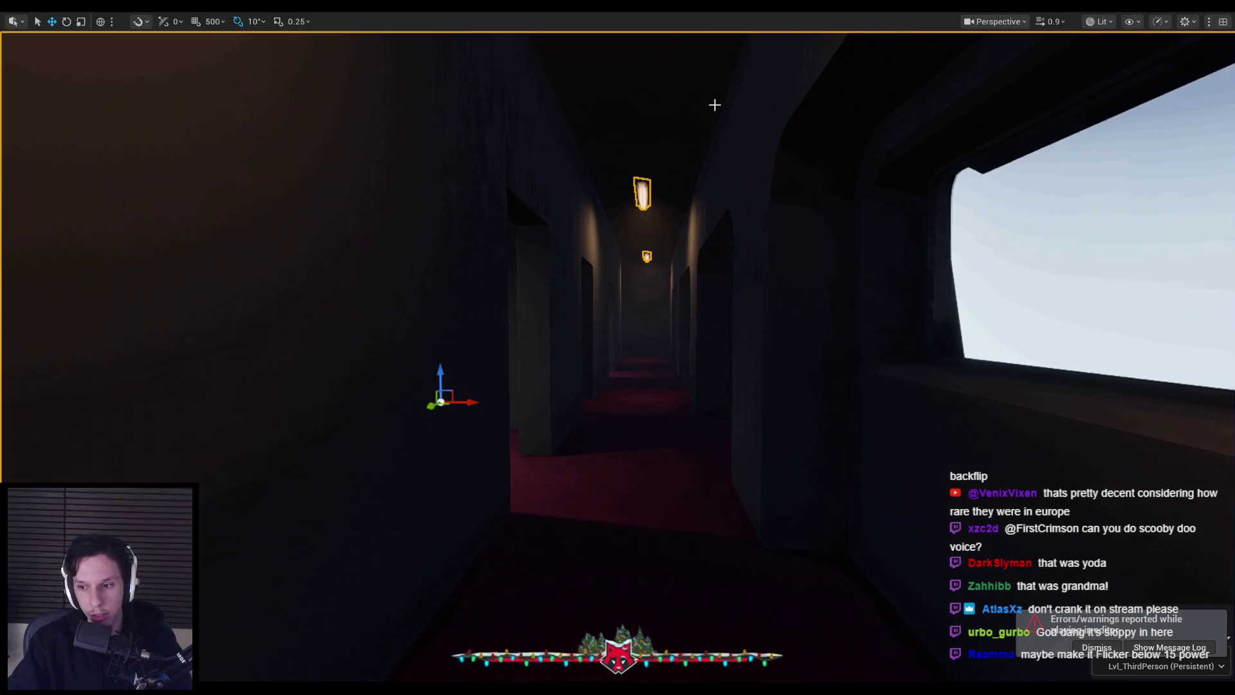
key(alt+p)
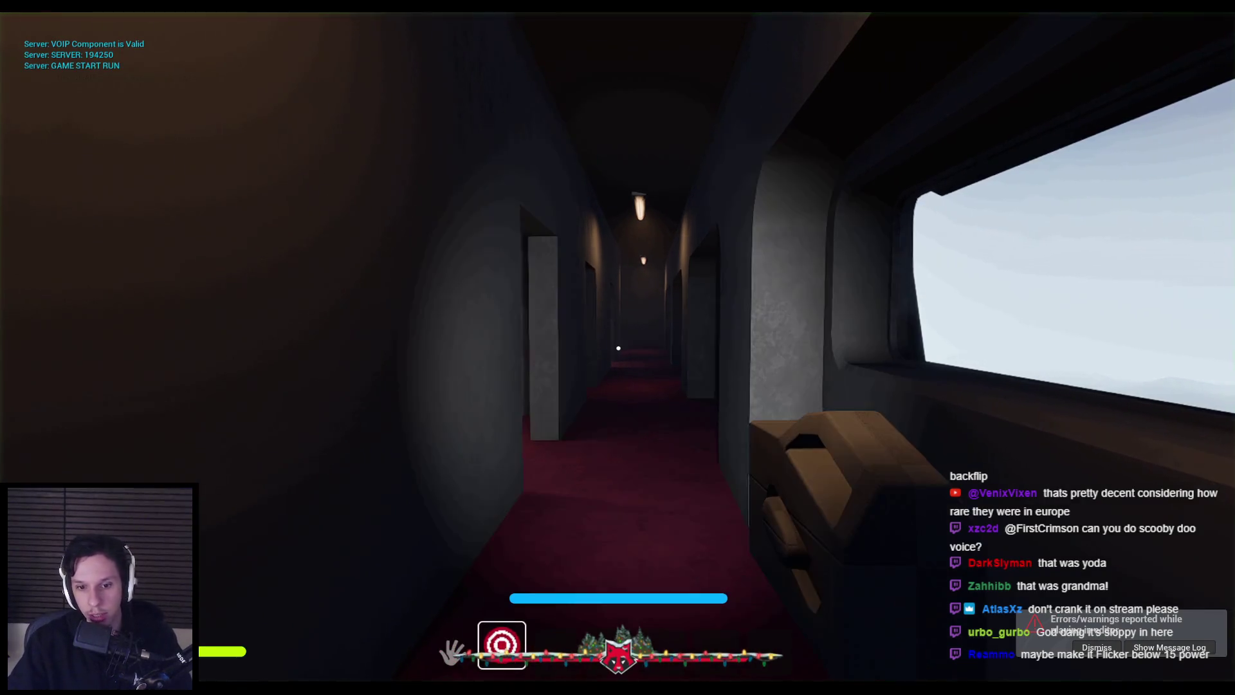
key(Escape)
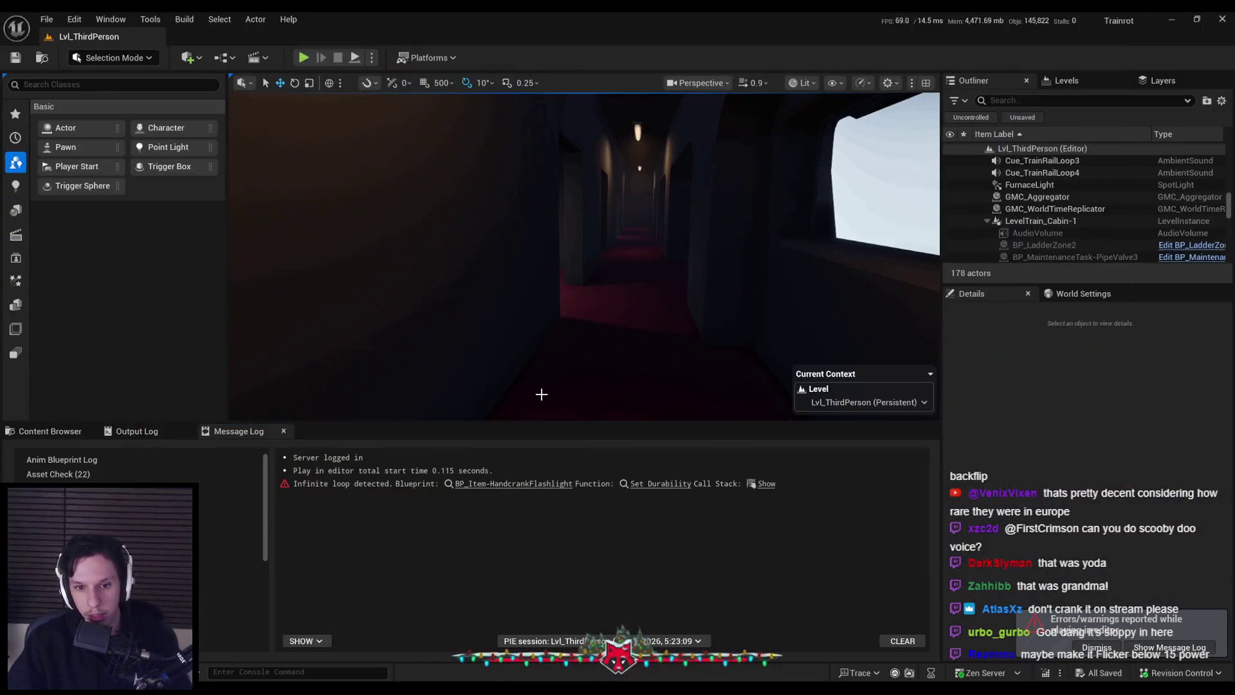
mouse_move(762, 484)
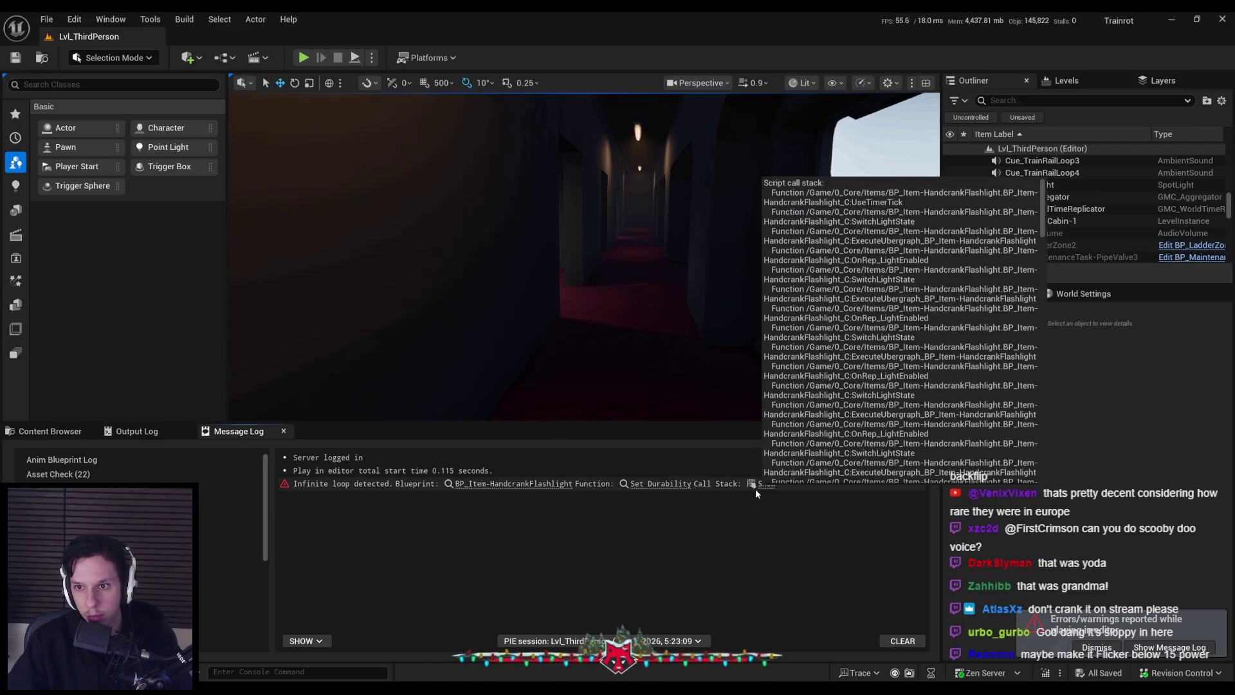
click(655, 484)
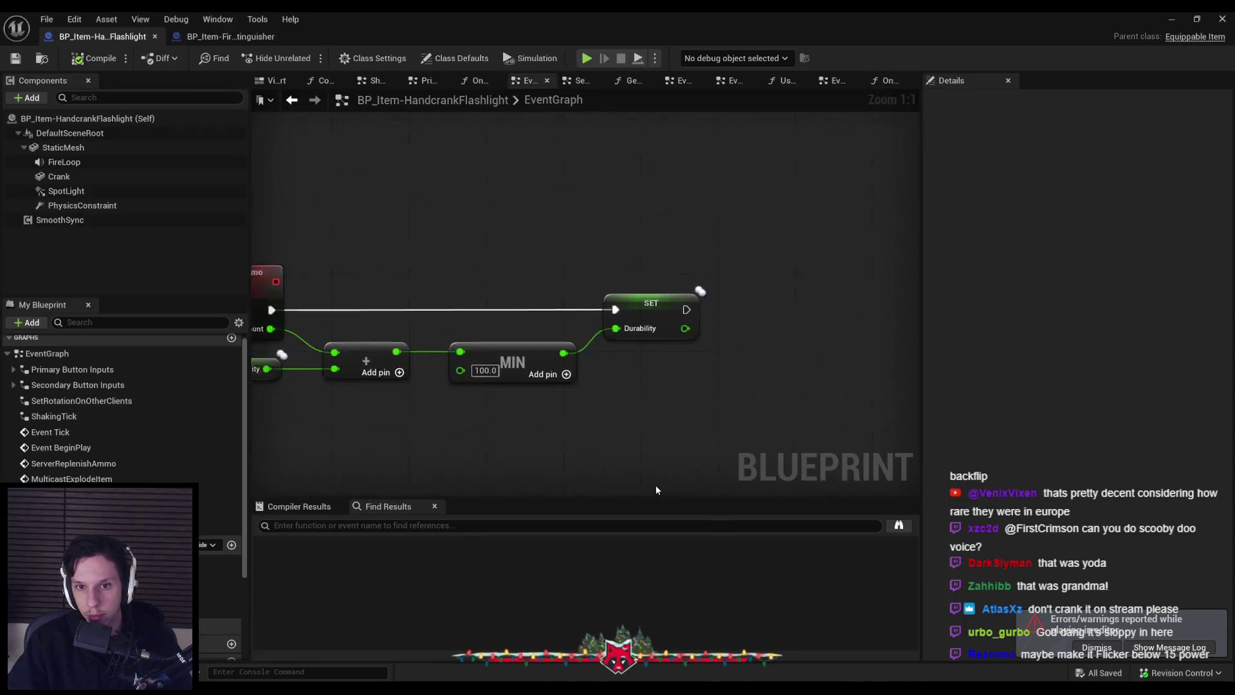
- In OnRep_LightEnabled, insert a Branch between the OnRep entry and Switch Light State
scroll(652, 482, down, 2)
drag(674, 415, 475, 416)
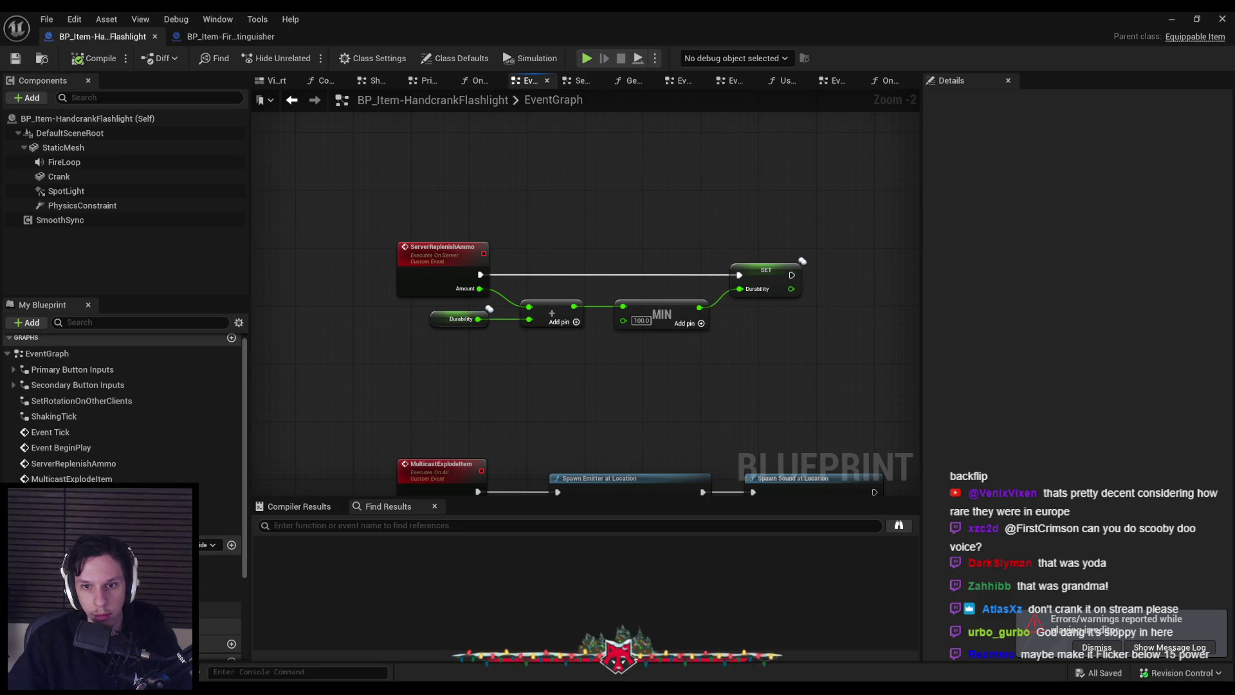
key(alt+Left)
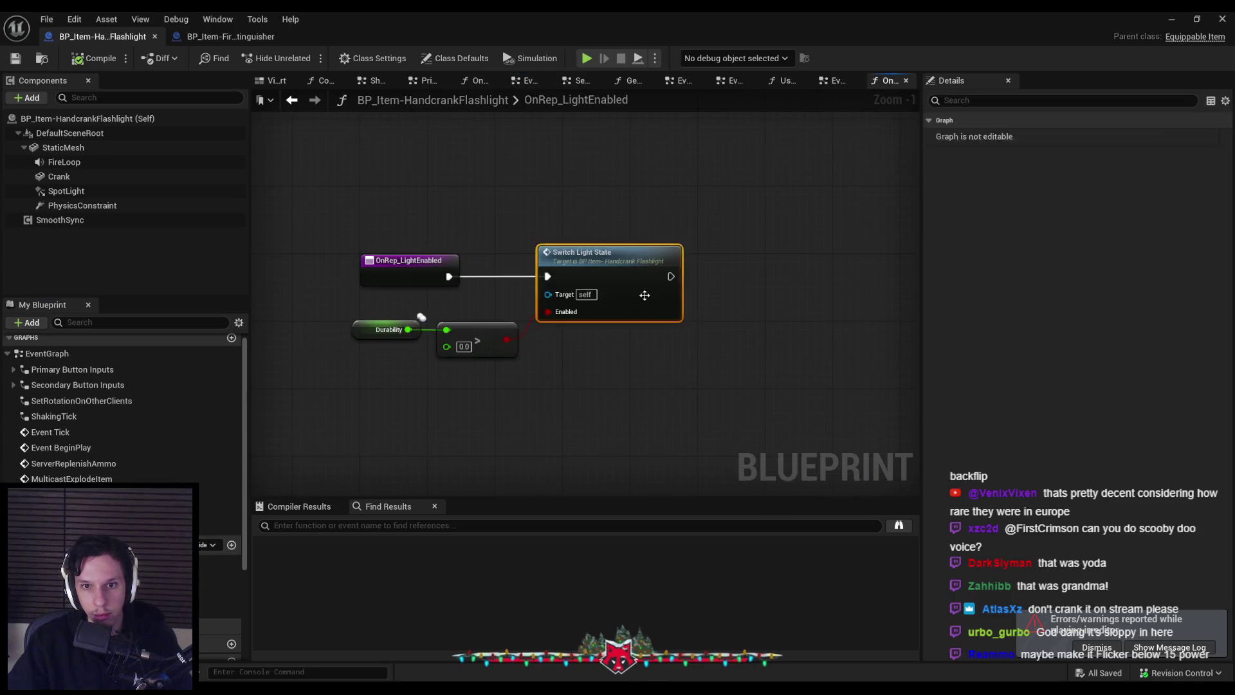
key(alt+Left)
drag(653, 402, 445, 378)
key(alt+Left)
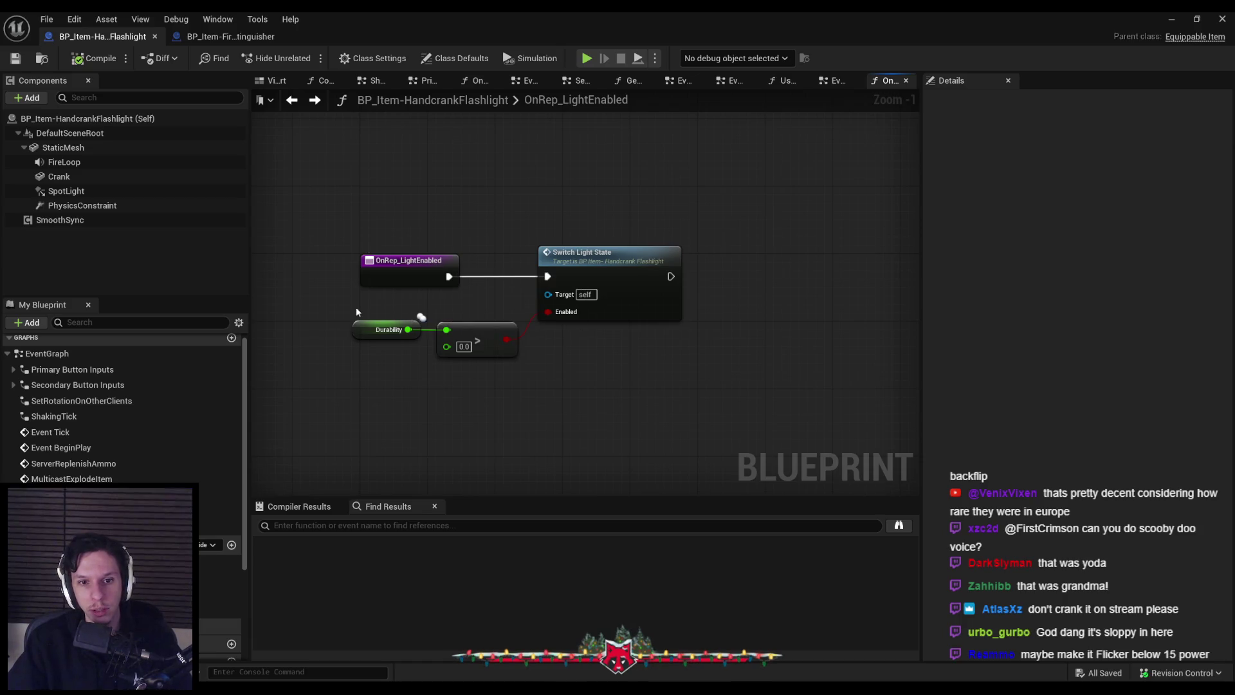
drag(334, 306, 630, 395)
click(658, 350)
drag(450, 270, 707, 270)
drag(313, 295, 499, 298)
text(branch)
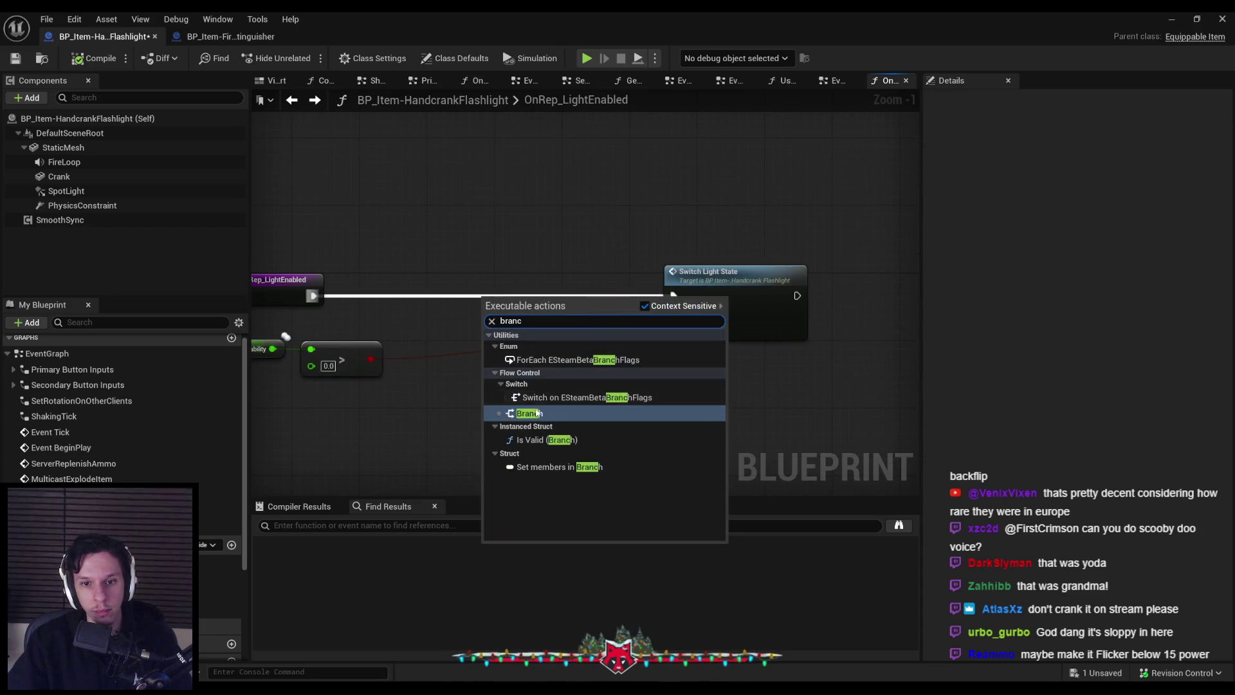
key(Return)
- Attach a Not Equal (!=) Boolean node to the Durability > 0 comparison output
drag(383, 365, 599, 321)
key(Up)
key(Return)
key(Delete)
drag(524, 320, 570, 319)
text(!=)
key(Return)
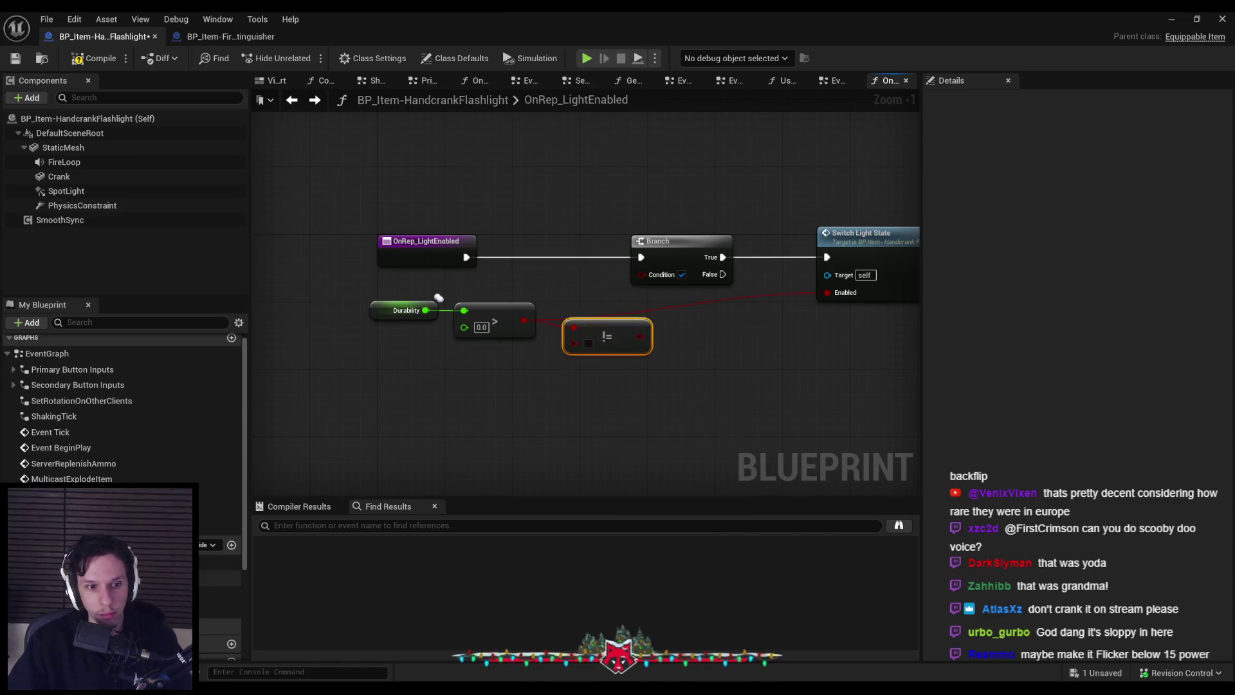
- Feed a Light Enabled getter into the != node and wire its result to Branch Condition
scroll(122, 411, down, 5)
mouse_move(219, 600)
mouse_down()
mouse_move(461, 351)
mouse_move(520, 362)
mouse_up()
click(607, 333)
click(565, 383)
drag(635, 313, 641, 274)
drag(619, 372, 365, 294)
drag(610, 337, 566, 337)
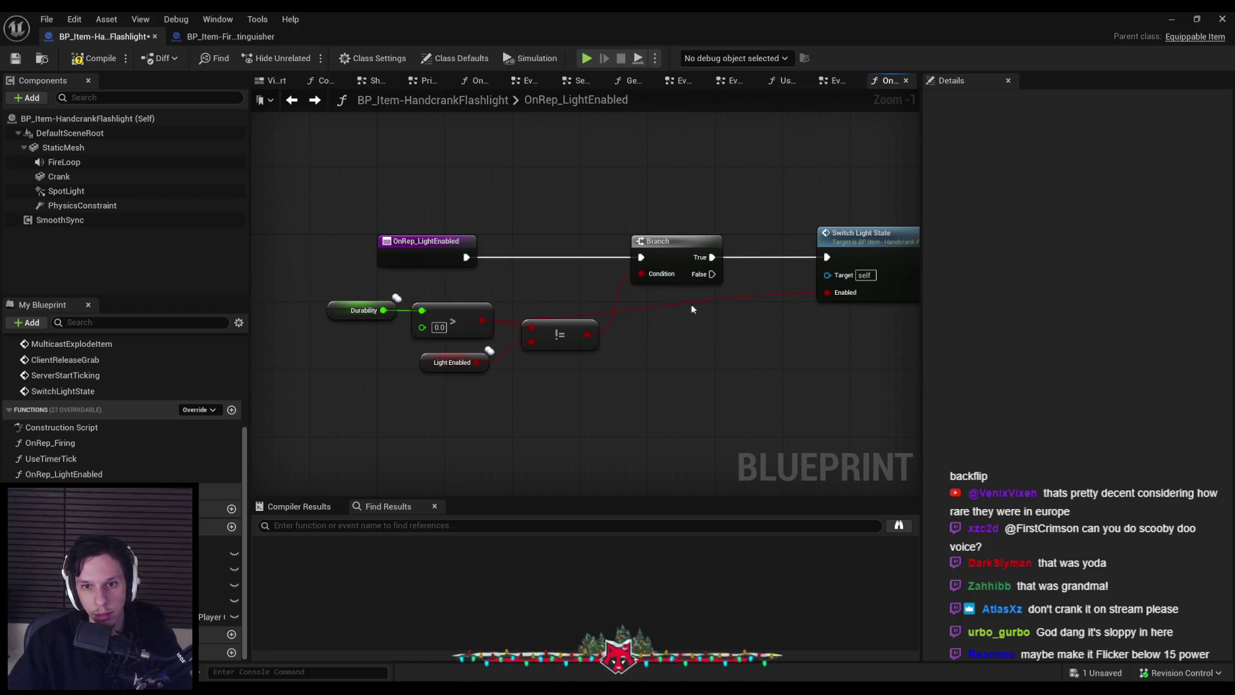
- Inspect the SwitchLightState event, then save the flashlight blueprint and return to the level
double_click(882, 258)
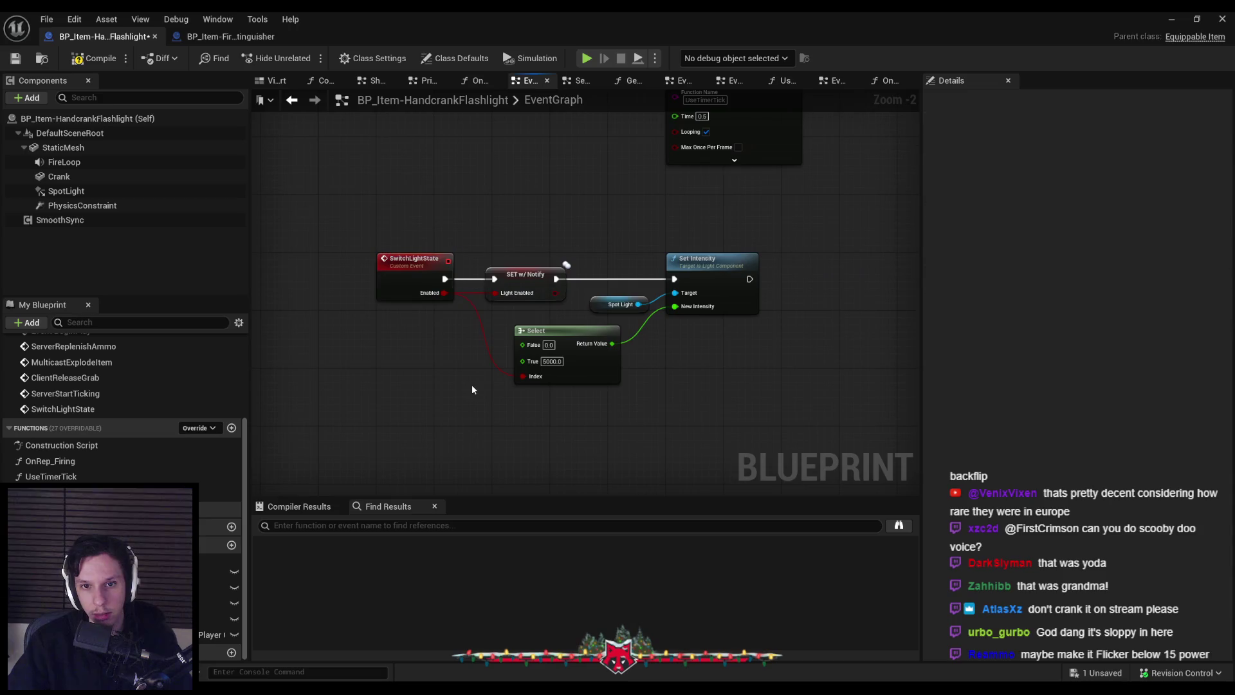
key(alt+Left)
click(16, 59)
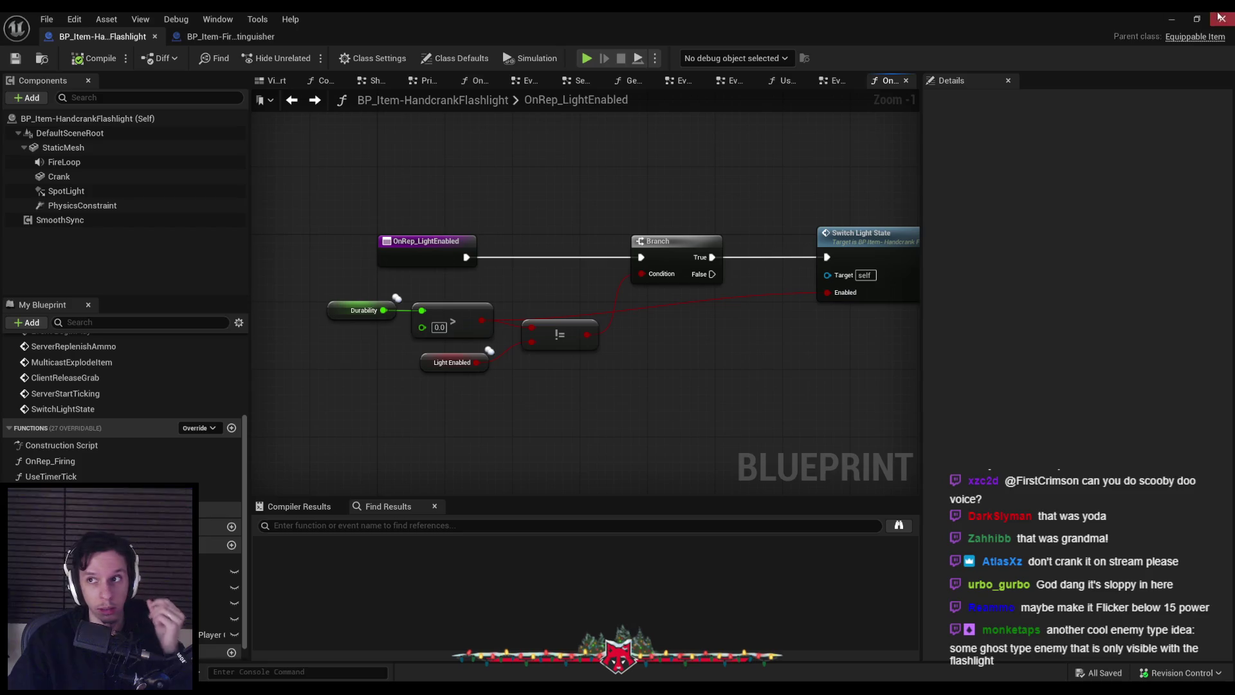
click(1171, 21)
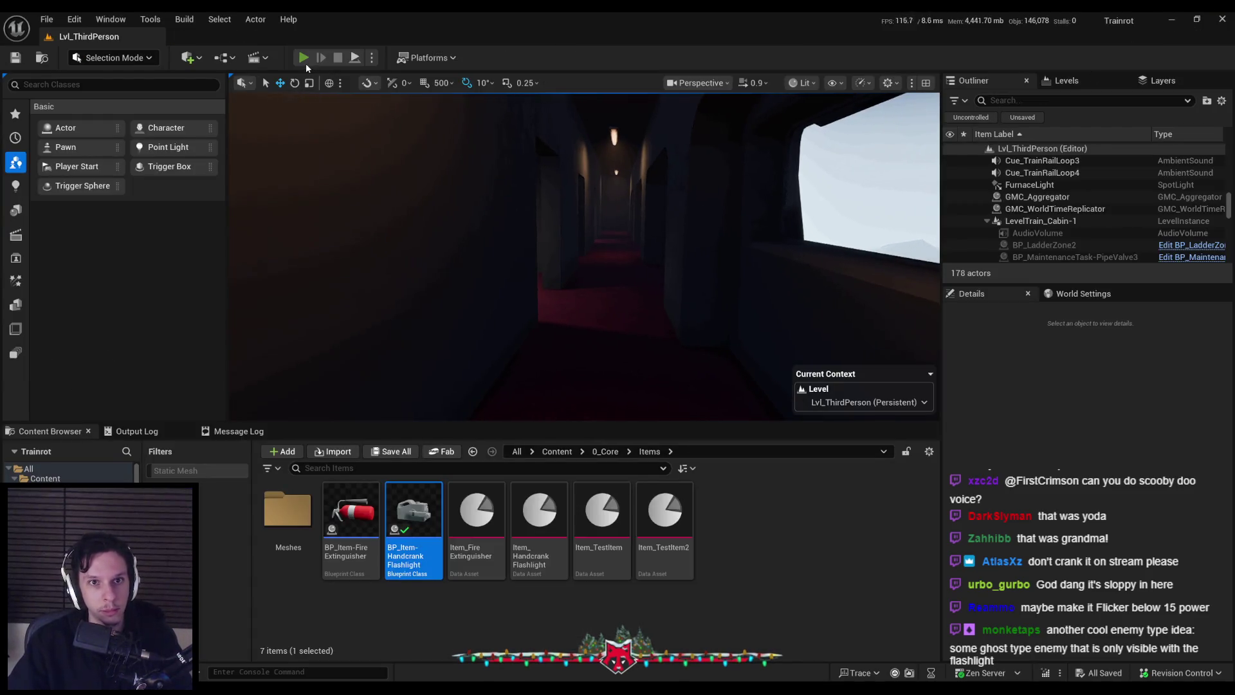
- Play-test the level, run slomo 1 in the console, then stop the session
click(305, 59)
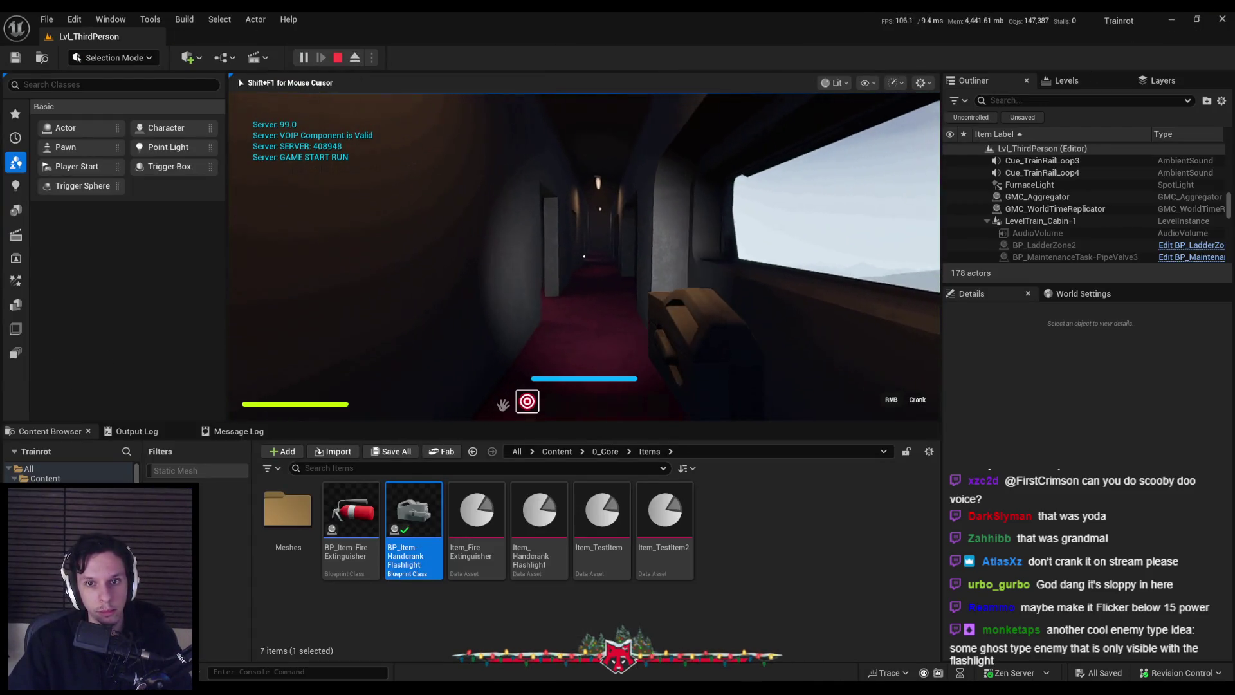
key(grave)
key(grave)
key(grave)
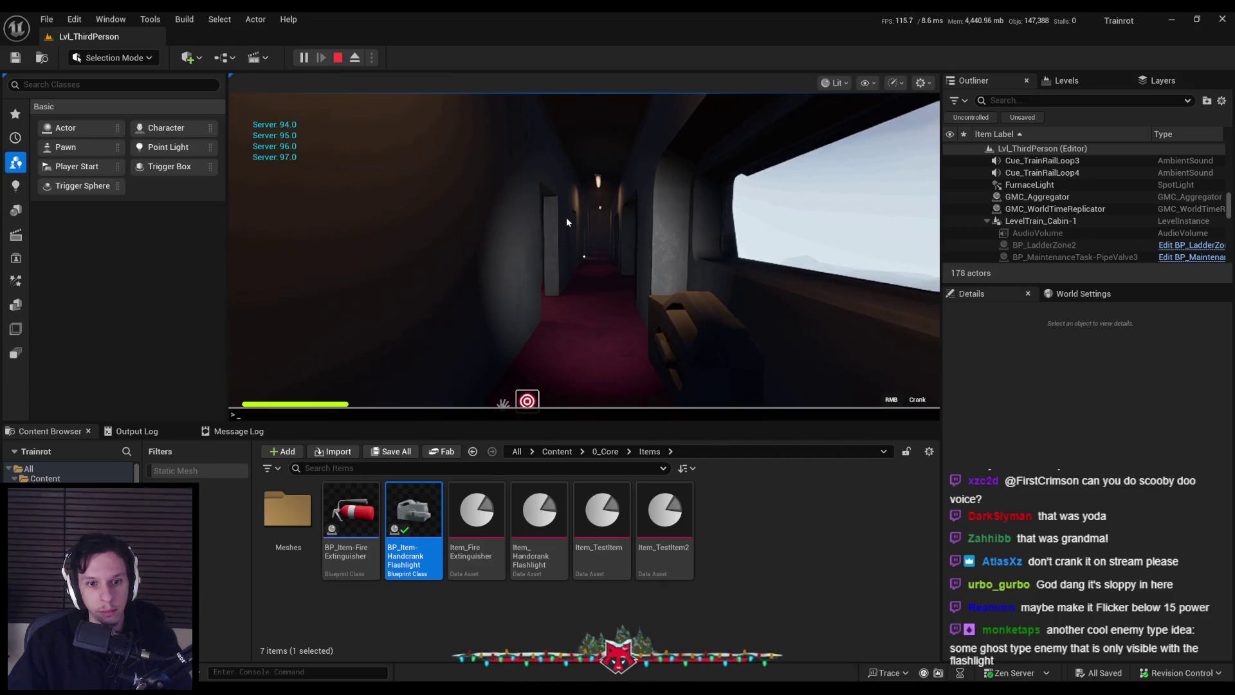
key(Up)
key(Up)
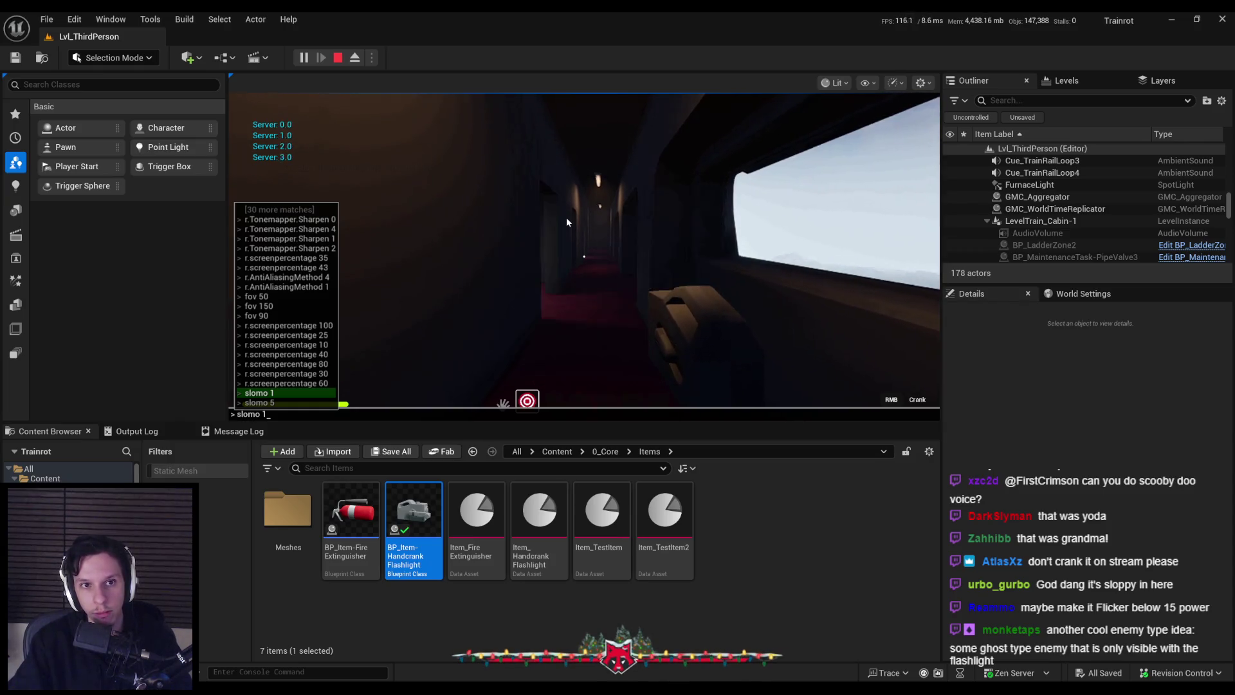
key(Return)
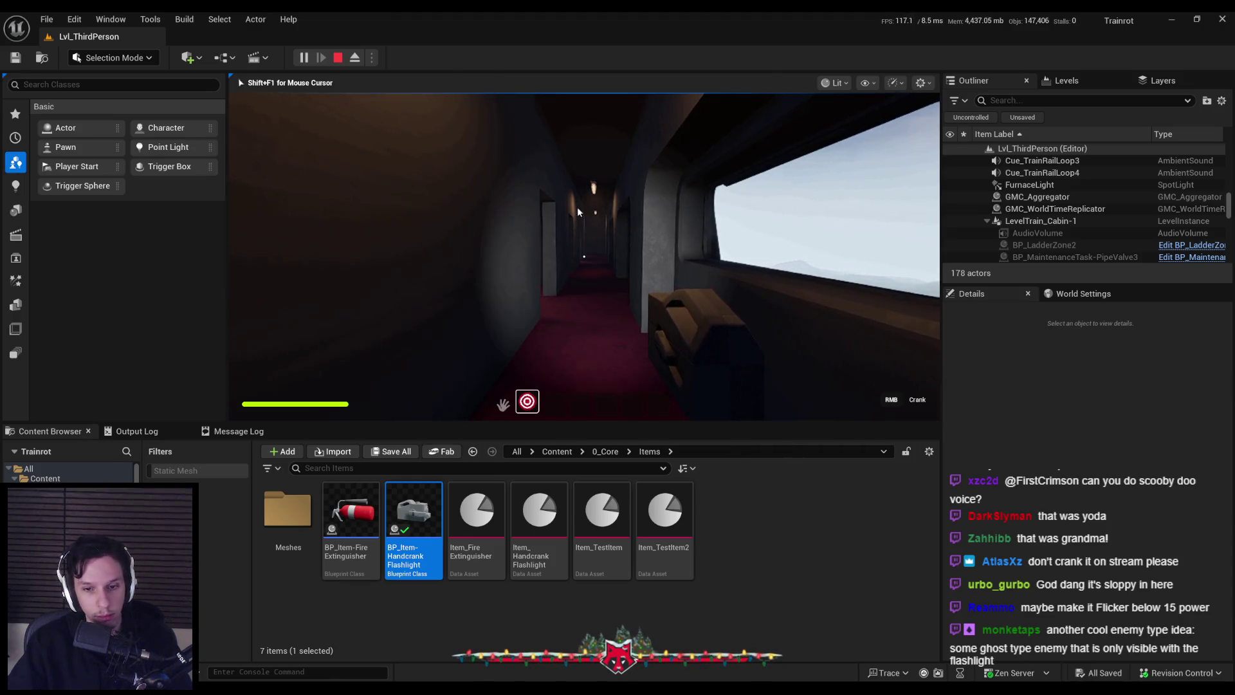
key(Escape)
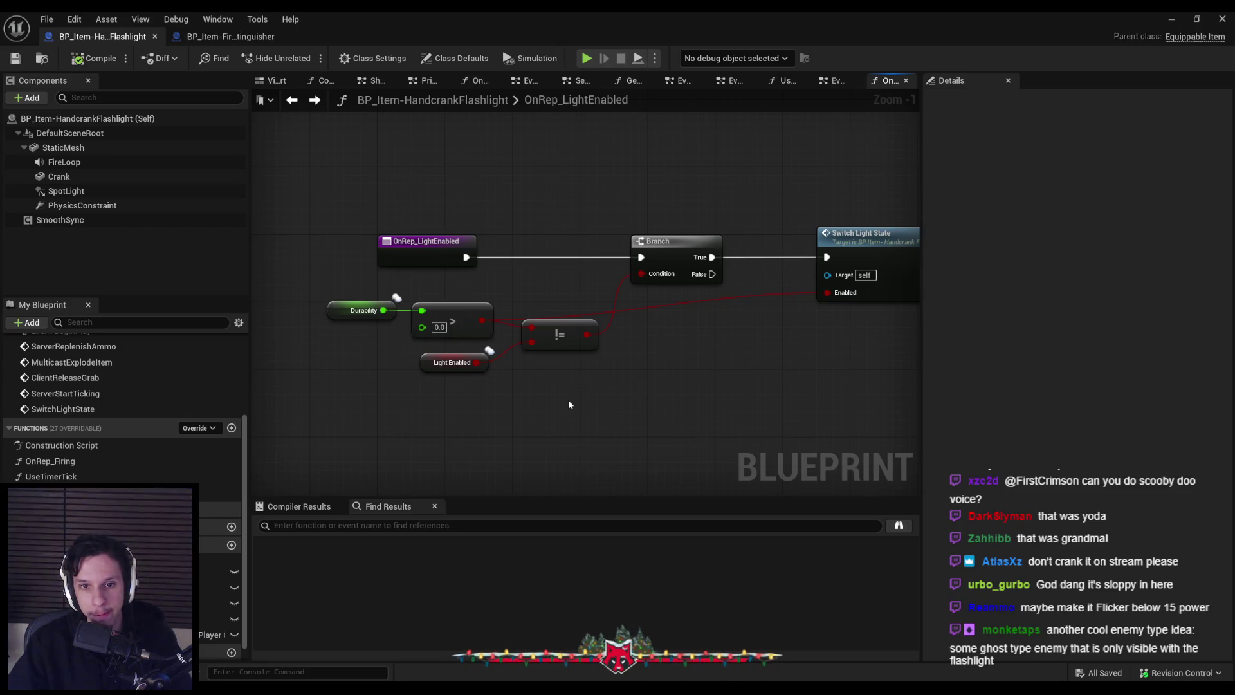
- Try wiring Light Enabled straight into Switch Light State without the Branch, then undo it
click(426, 367)
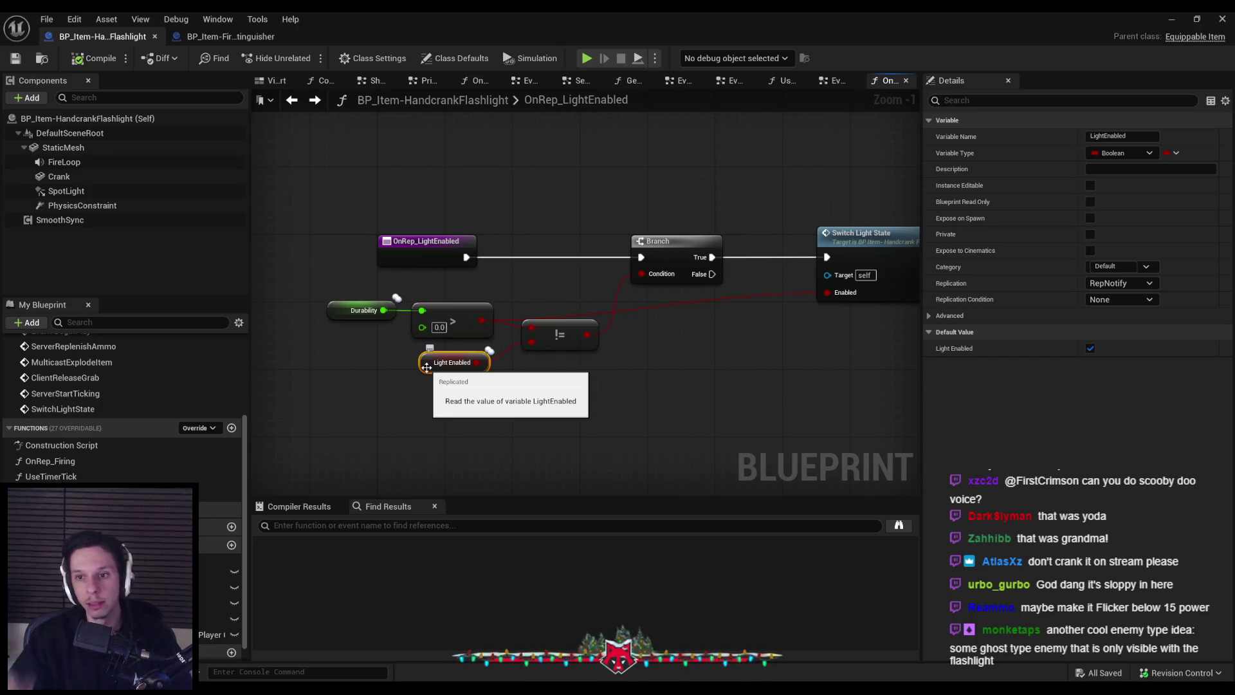
drag(359, 291, 567, 332)
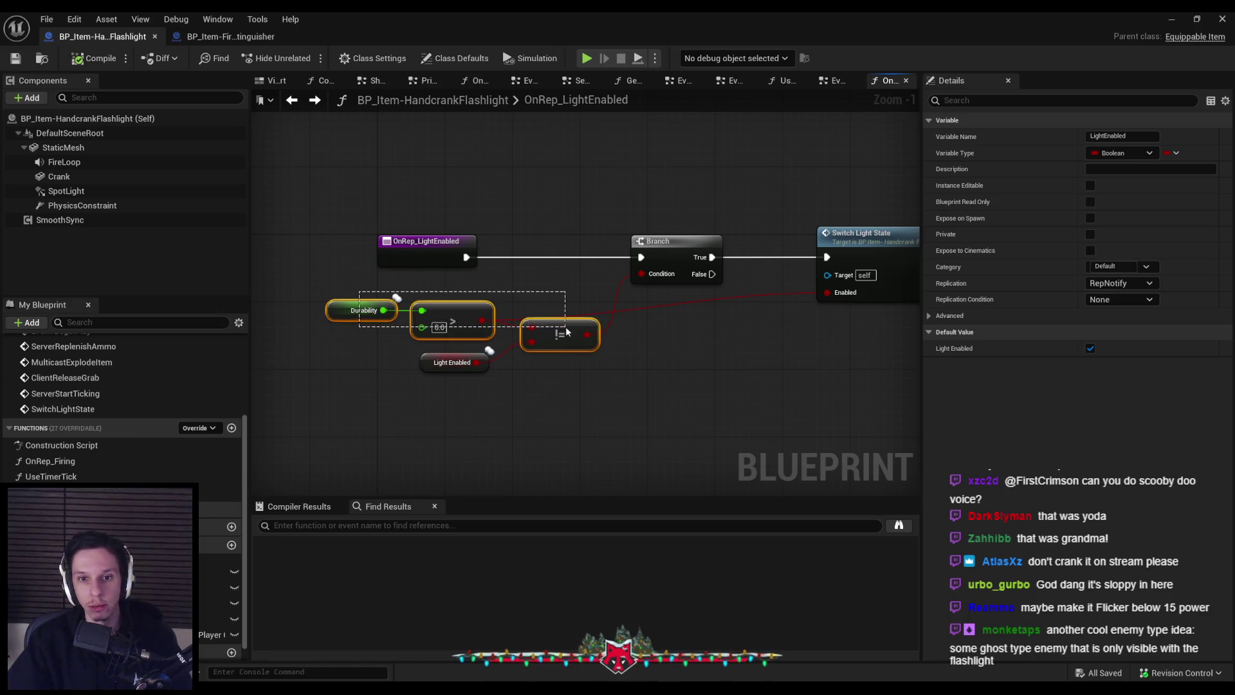
drag(567, 331, 566, 332)
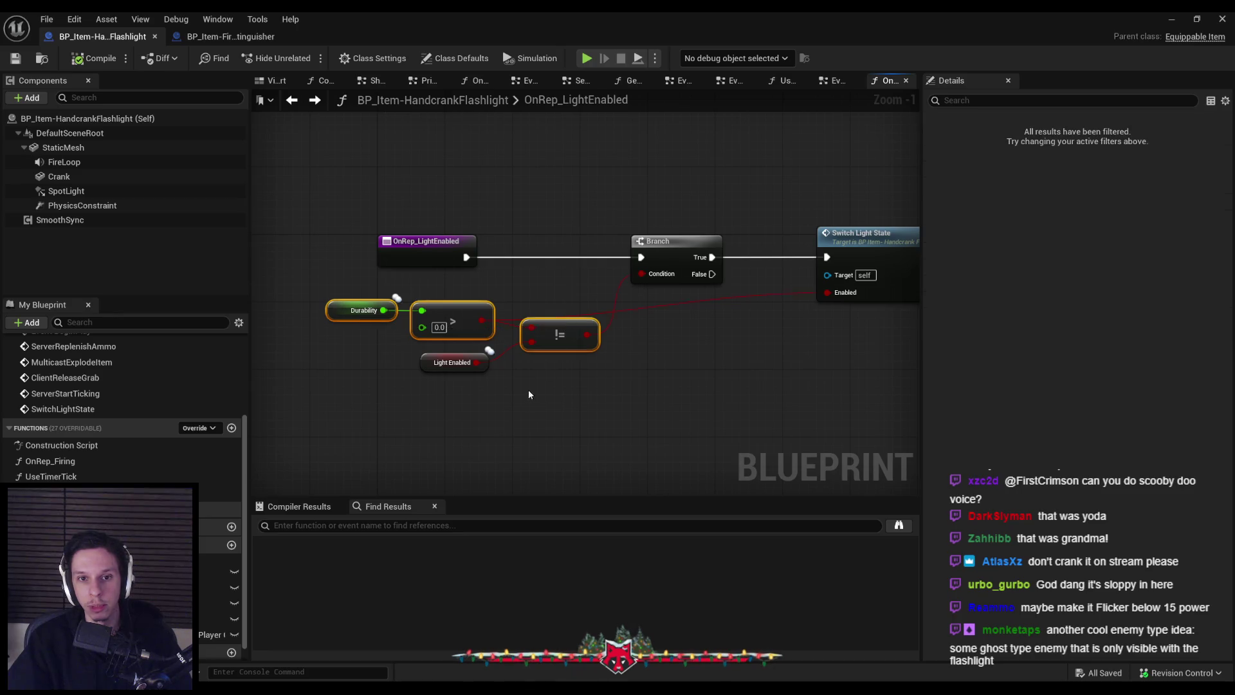
key(Delete)
mouse_move(476, 368)
mouse_down()
mouse_move(589, 308)
mouse_move(826, 293)
mouse_move(667, 257)
mouse_up()
click(682, 242)
key(Delete)
drag(467, 258, 637, 265)
mouse_move(609, 234)
mouse_down()
mouse_move(535, 275)
mouse_move(537, 319)
mouse_up()
drag(678, 260, 570, 251)
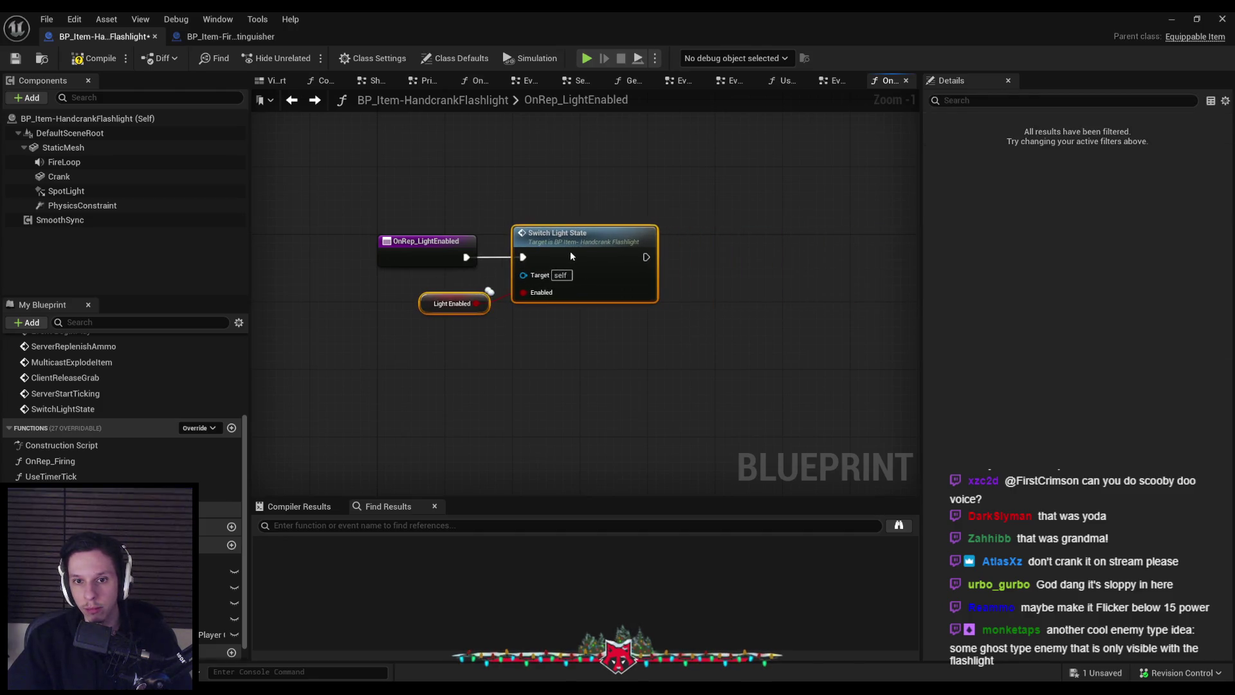
key(ctrl+z)
key(ctrl+z)
key(ctrl+z)
key(ctrl+z)
key(ctrl+z)
key(ctrl+z)
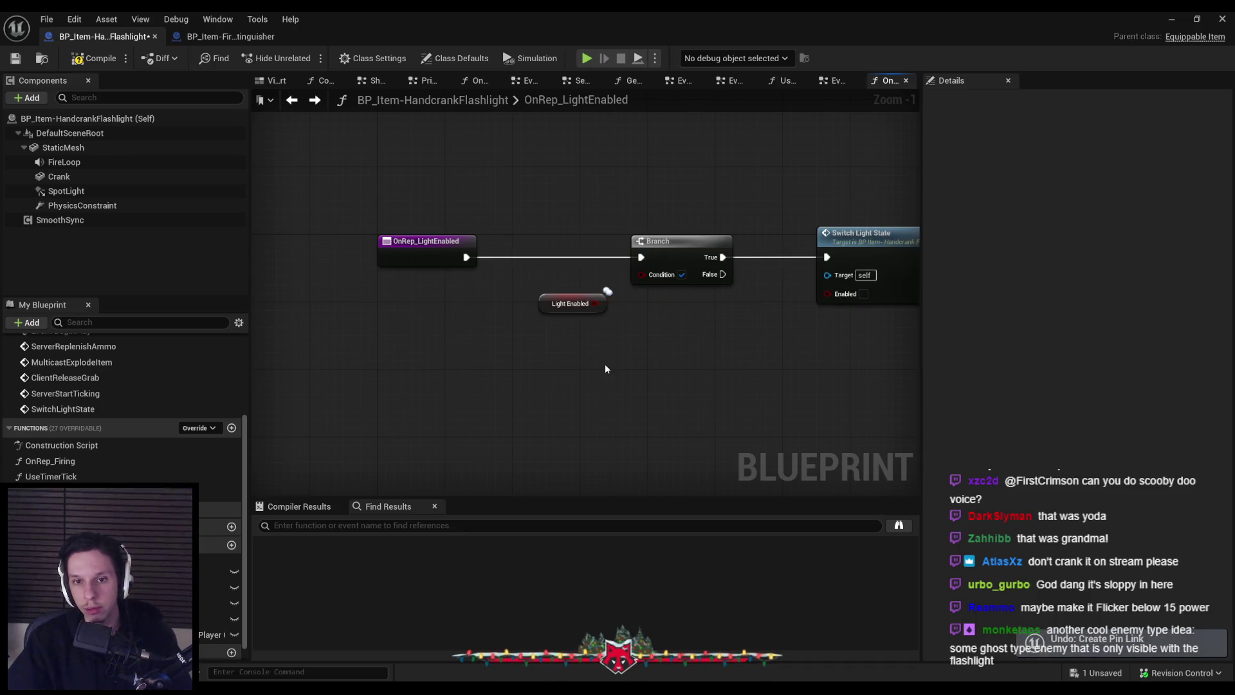
- Replace the != node with an == node comparing Durability > 0 and Light Enabled
mouse_move(577, 389)
mouse_down()
mouse_move(453, 360)
mouse_move(457, 318)
mouse_move(452, 348)
mouse_move(480, 389)
mouse_up()
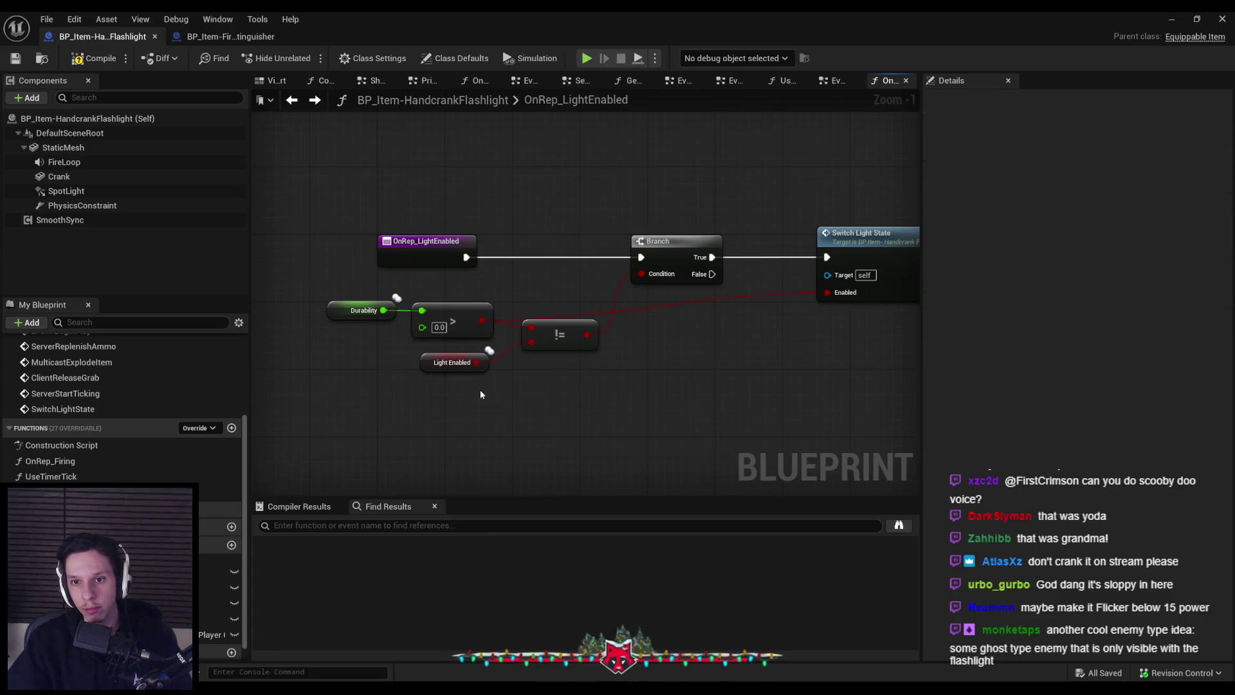
click(558, 335)
key(Delete)
drag(490, 325, 519, 327)
text(==)
key(Return)
mouse_move(477, 362)
mouse_down()
mouse_move(492, 368)
mouse_move(641, 274)
mouse_up()
- Compile the flashlight blueprint and start a new play test of the level
click(97, 58)
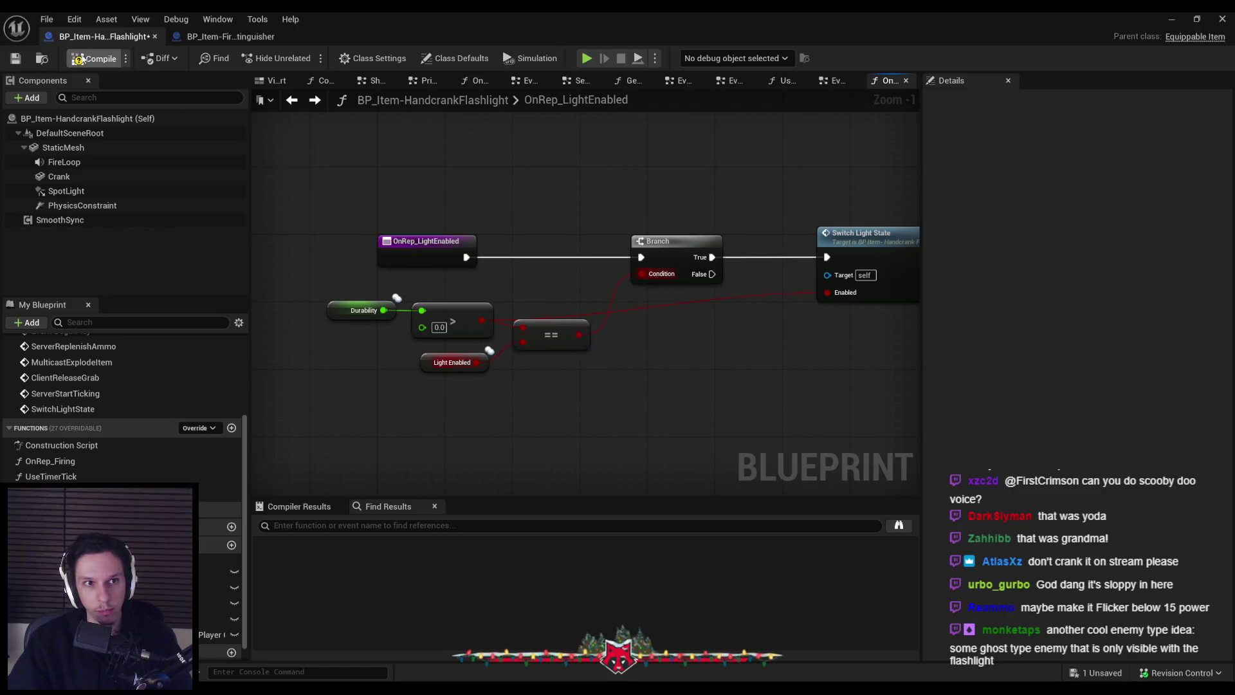
click(1171, 18)
click(313, 58)
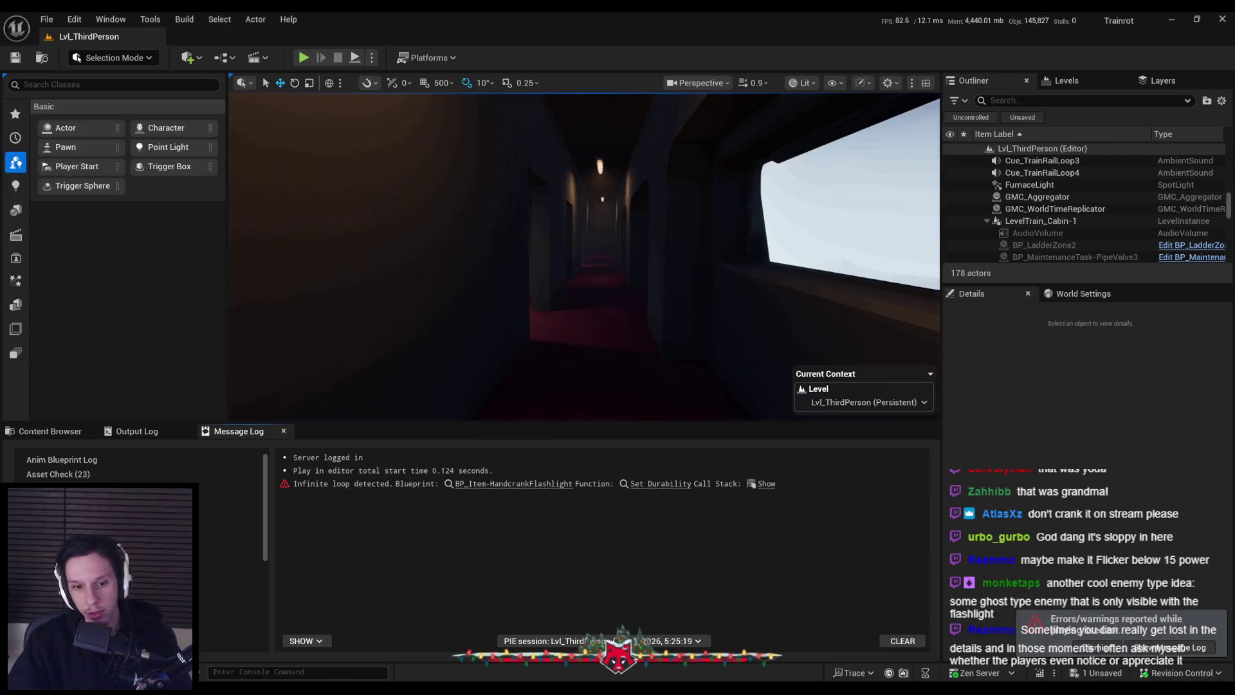
click(513, 483)
mouse_move(600, 402)
mouse_down()
mouse_move(406, 328)
mouse_move(430, 345)
mouse_up()
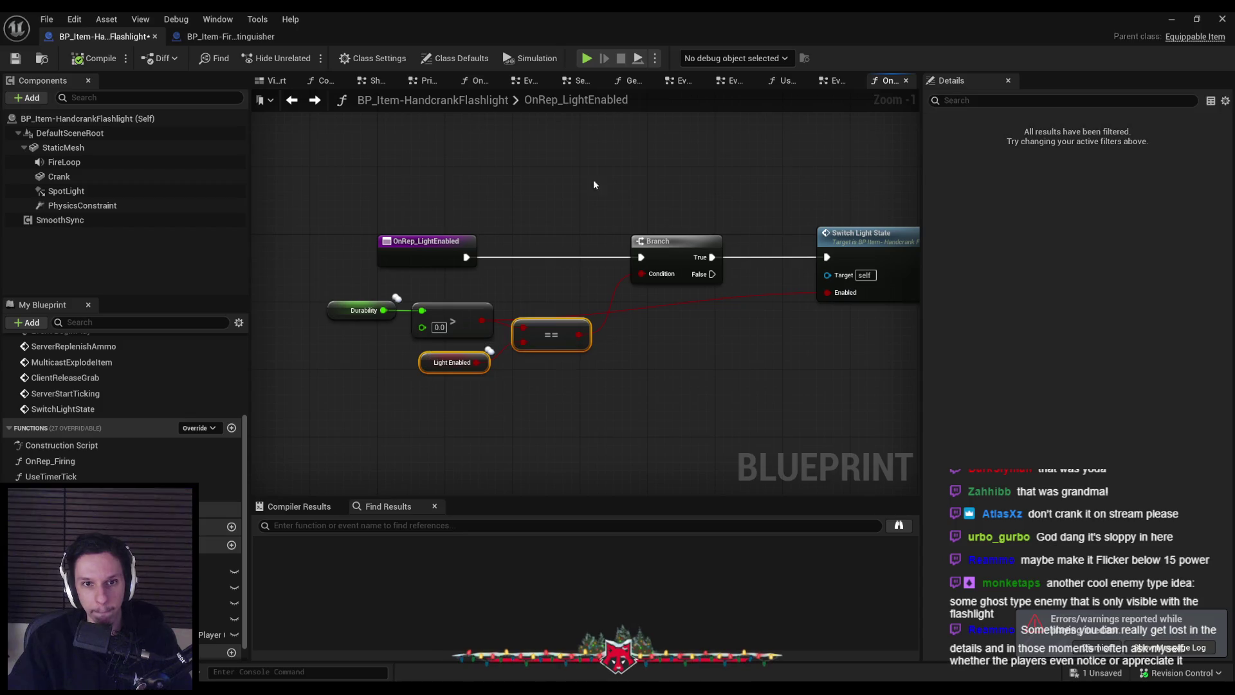
drag(618, 18, 589, 175)
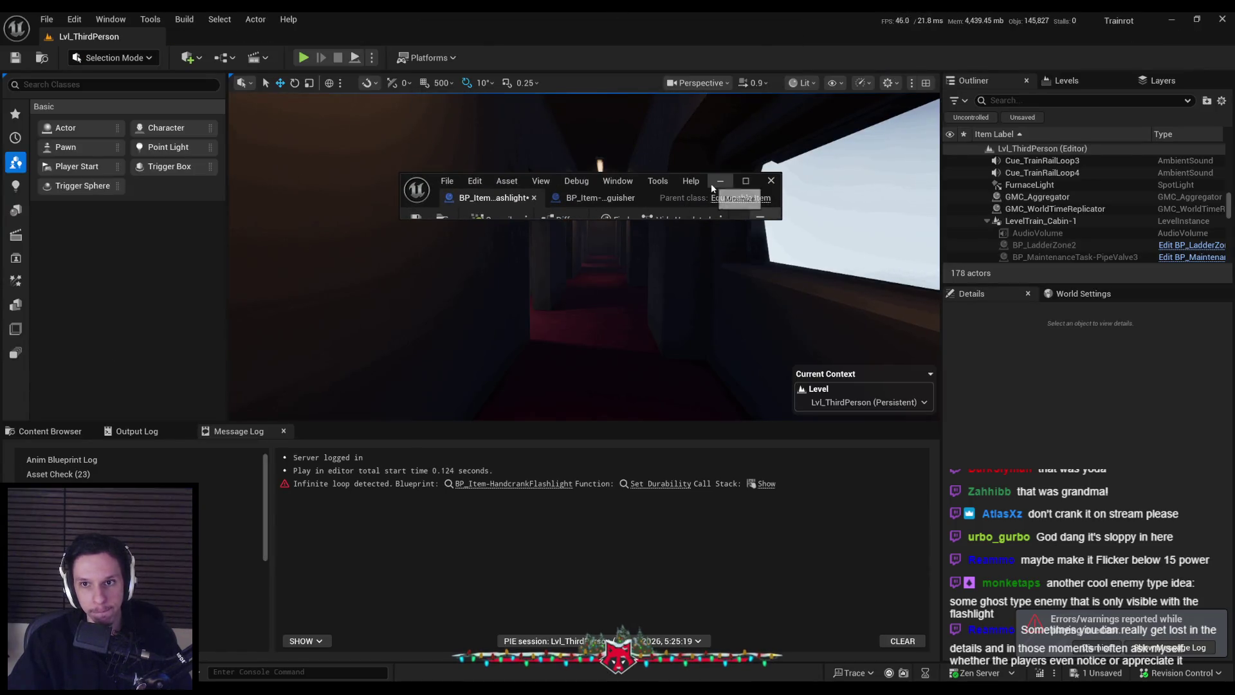
drag(782, 219, 970, 391)
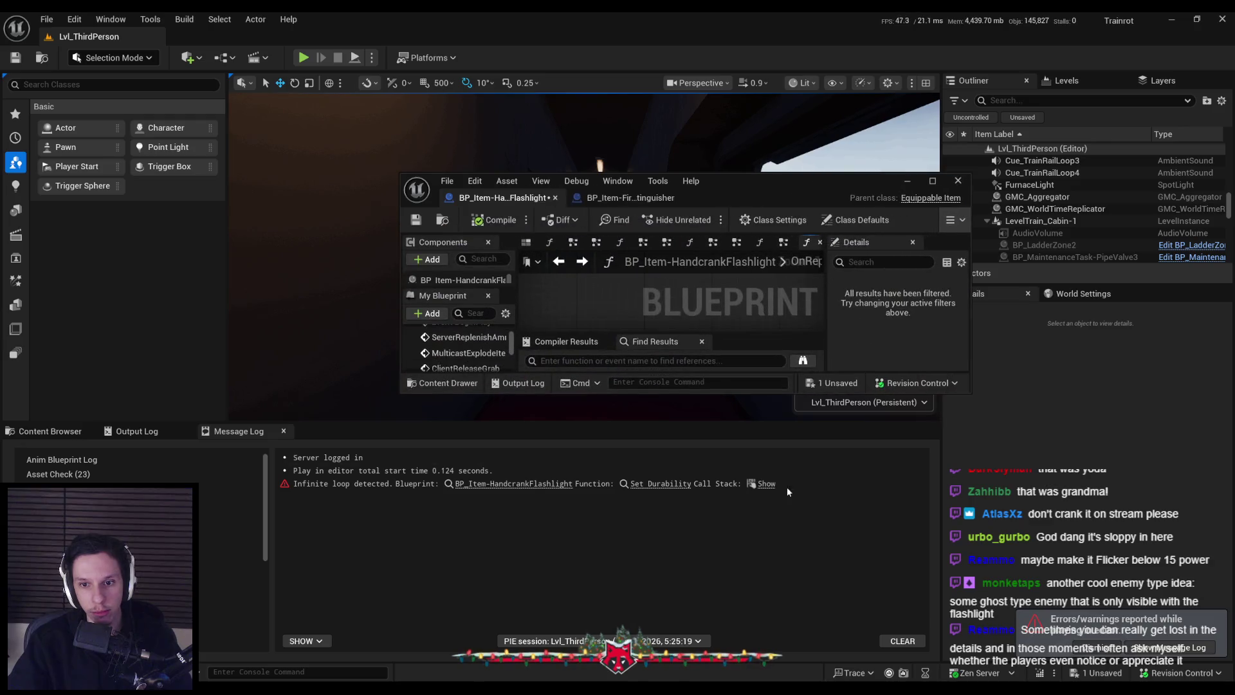
click(664, 483)
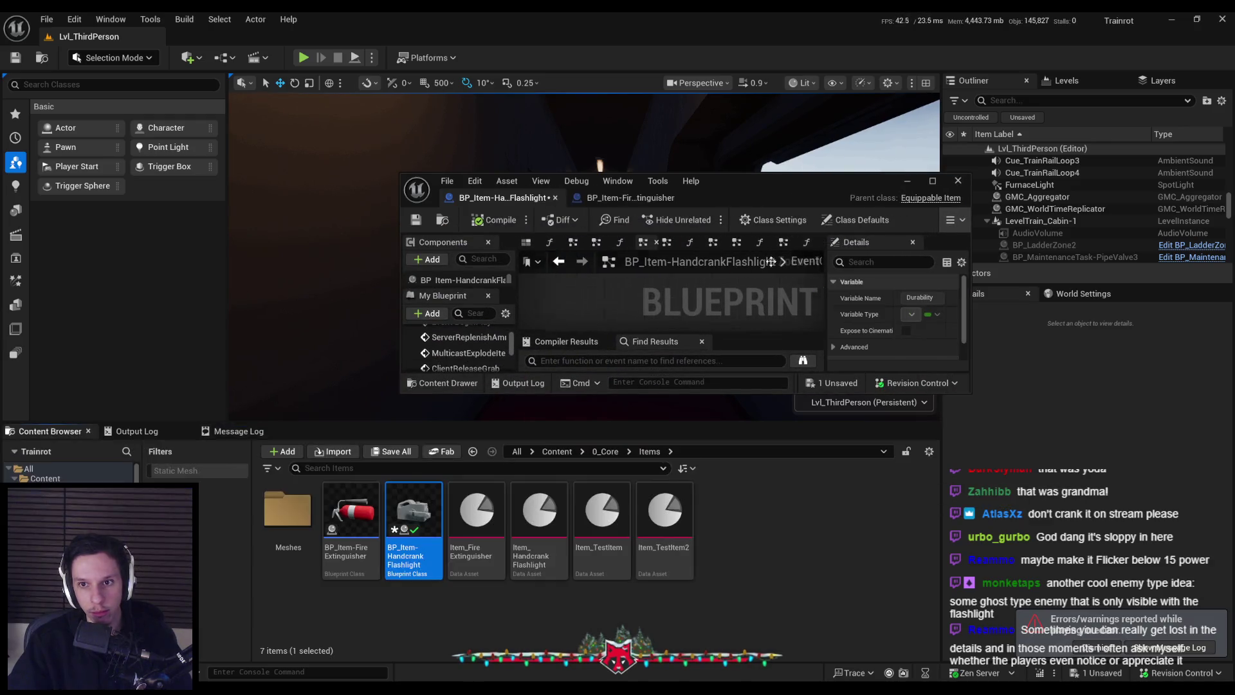
scroll(507, 313, down, 2)
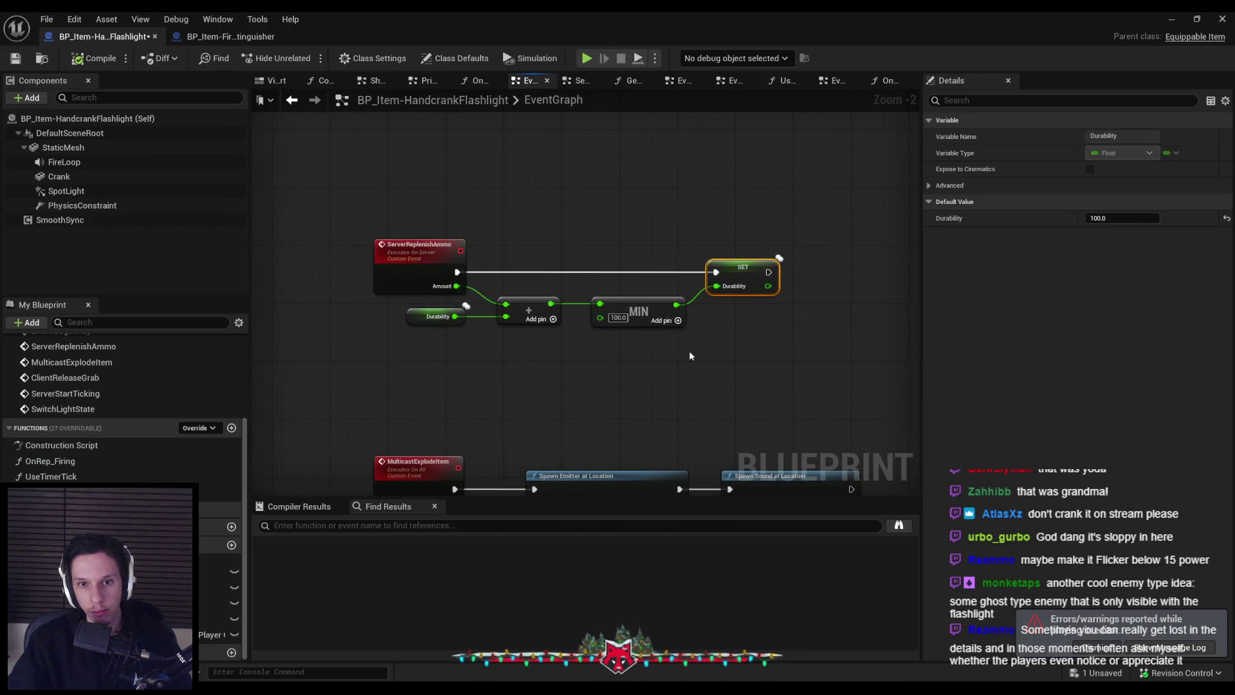
key(alt+Left)
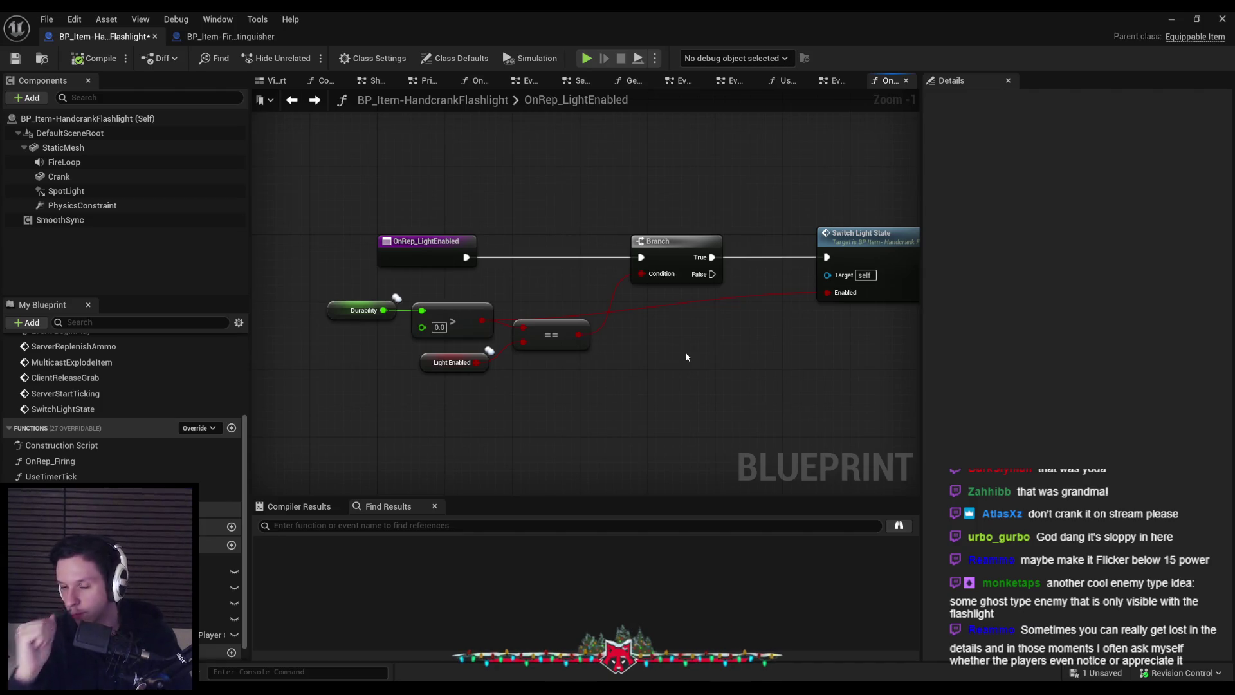
drag(685, 357, 664, 353)
- Delete the Durability > 0, == and Branch nodes from OnRep_LightEnabled
double_click(820, 278)
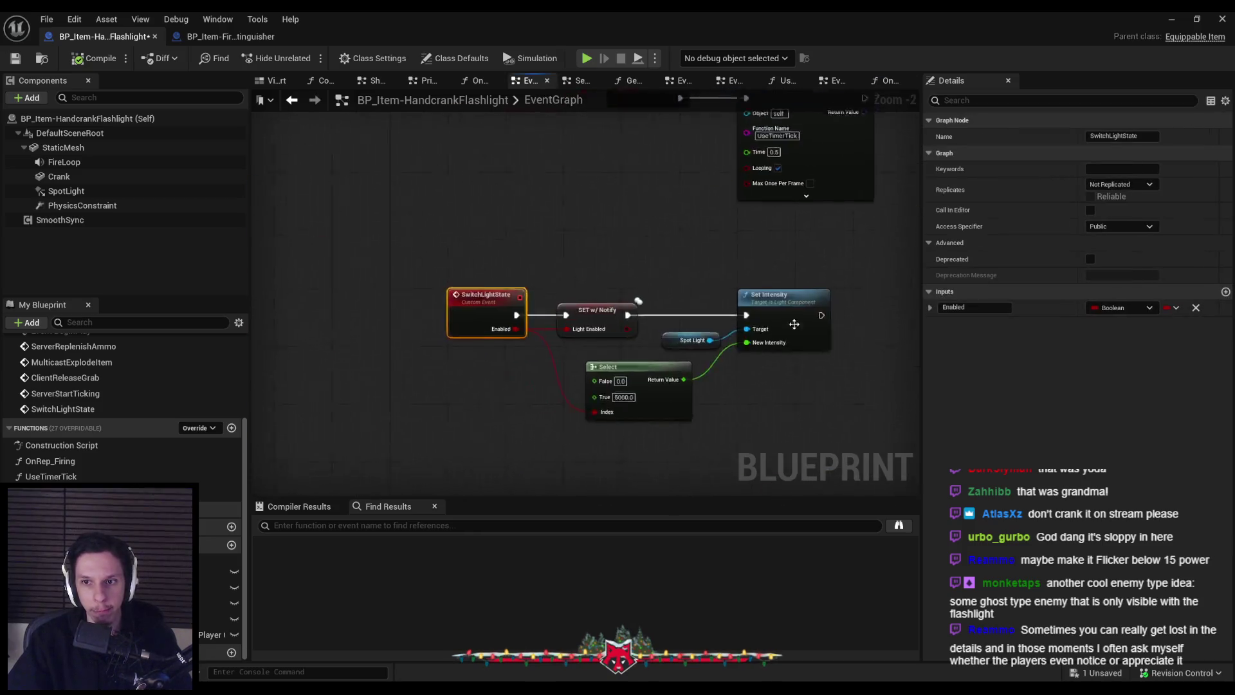
key(alt+Left)
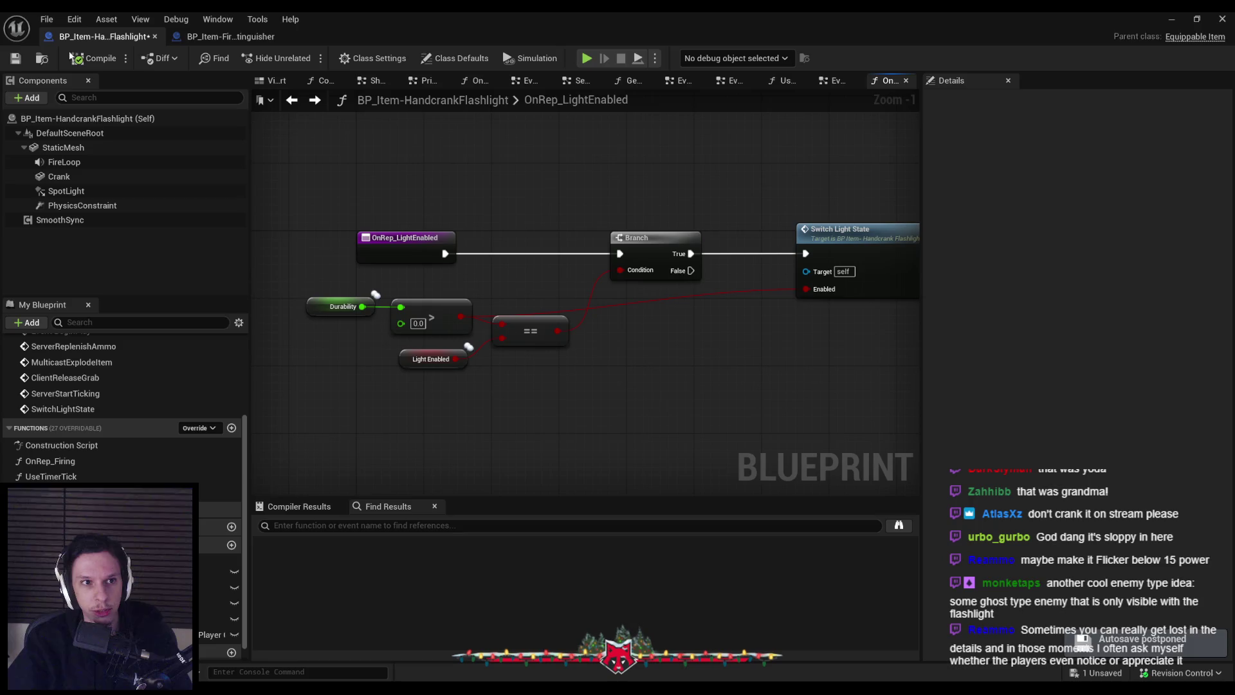
click(17, 58)
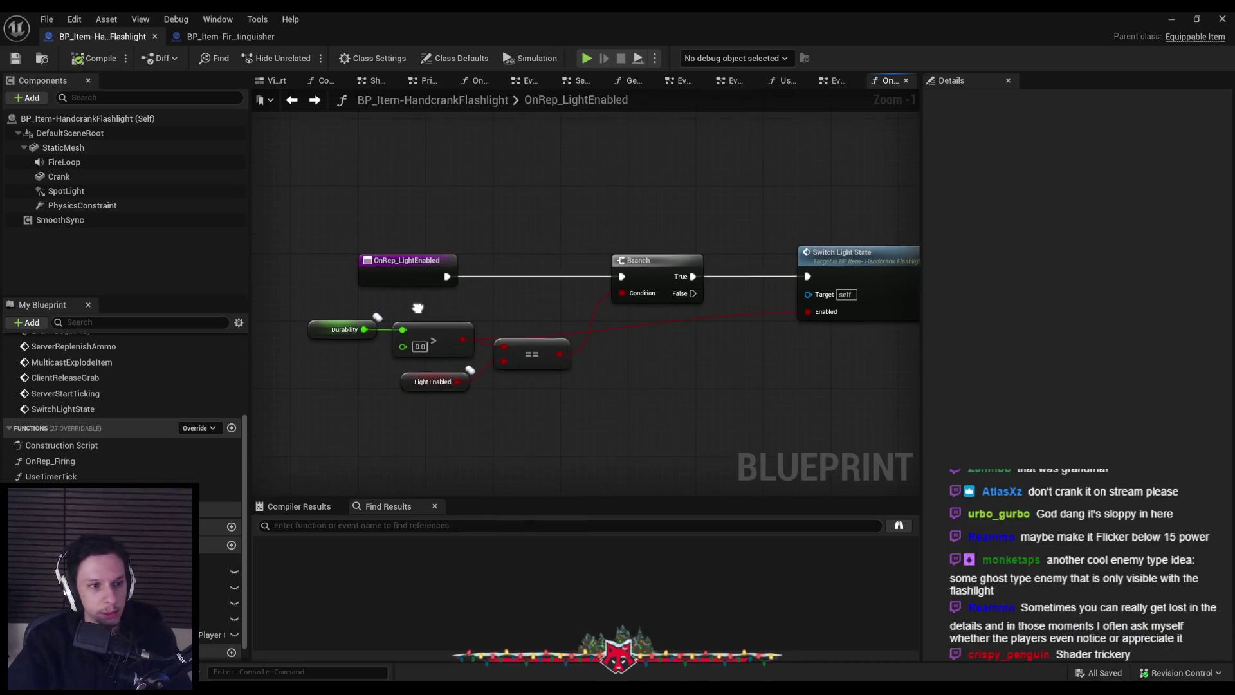
scroll(527, 337, up, 1)
drag(537, 400, 550, 375)
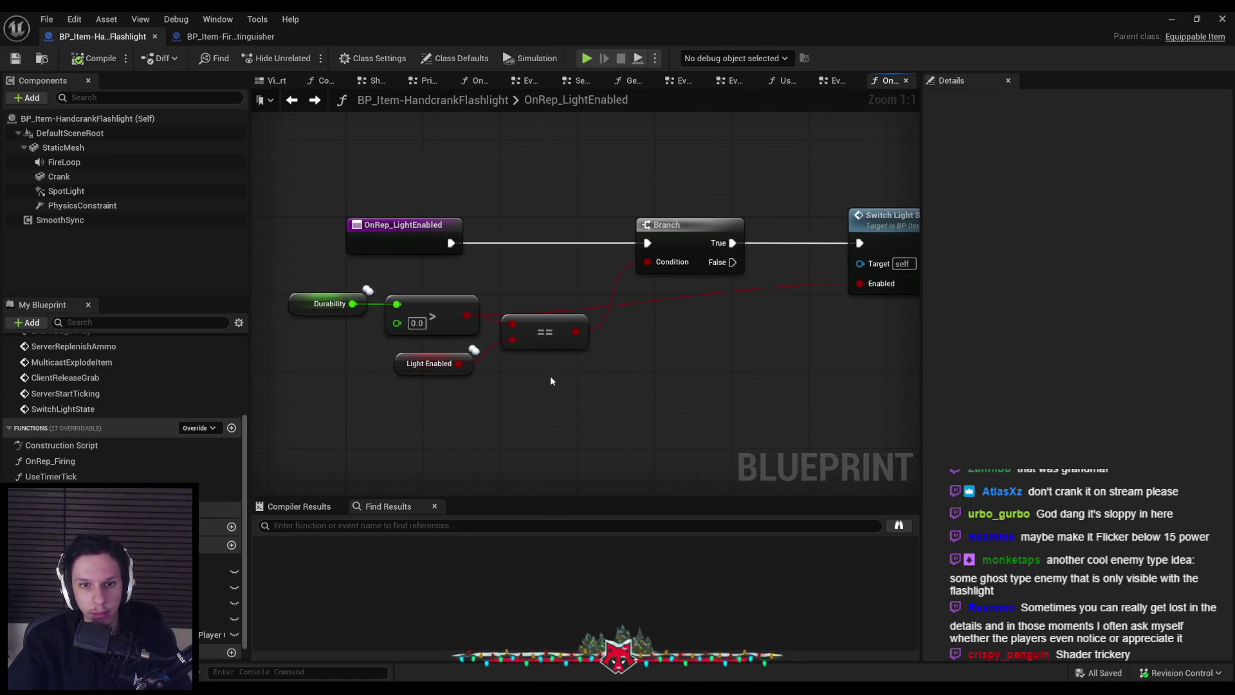
click(527, 334)
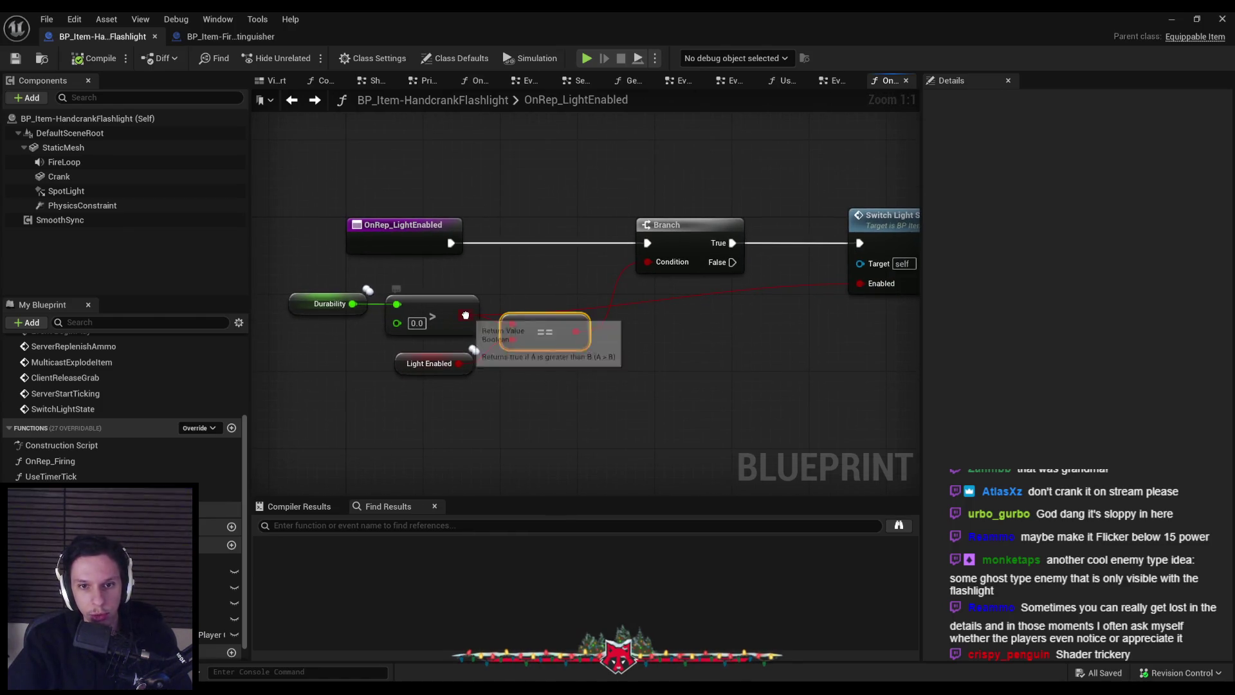
drag(542, 386, 348, 292)
ctrl+click(669, 224)
key(Delete)
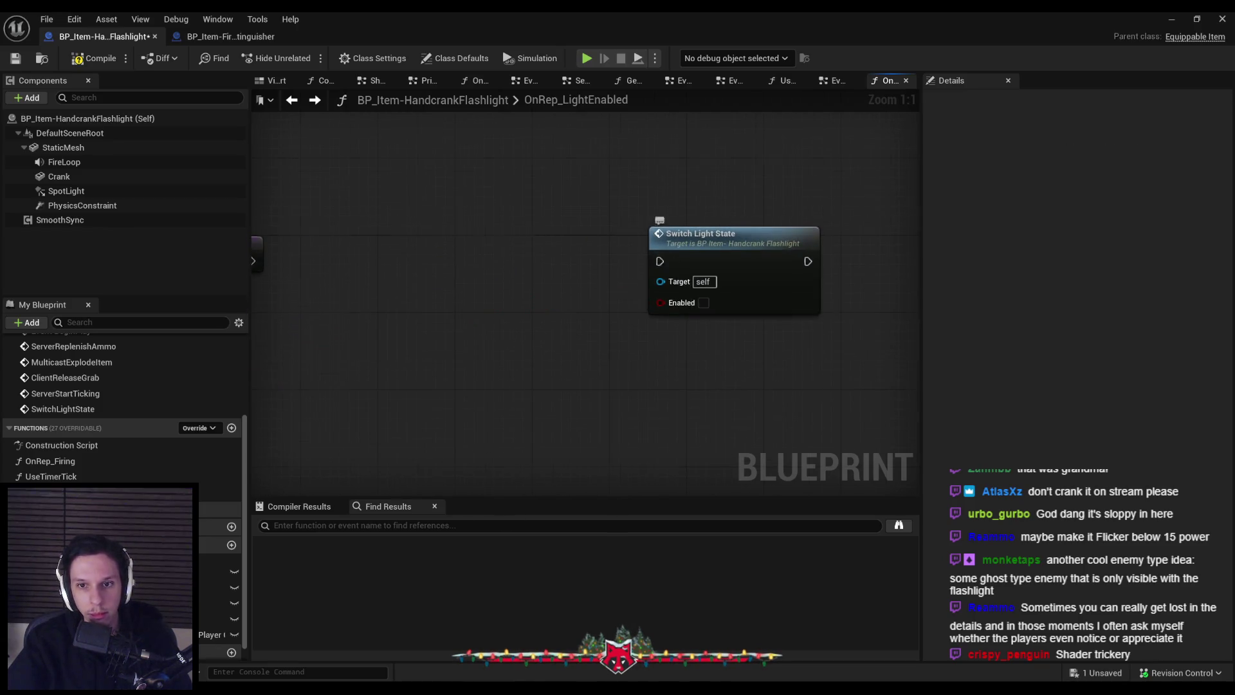
- Wire Light Enabled directly into Switch Light State's Enabled input, then compile and save
scroll(758, 255, down, 2)
drag(758, 256, 441, 253)
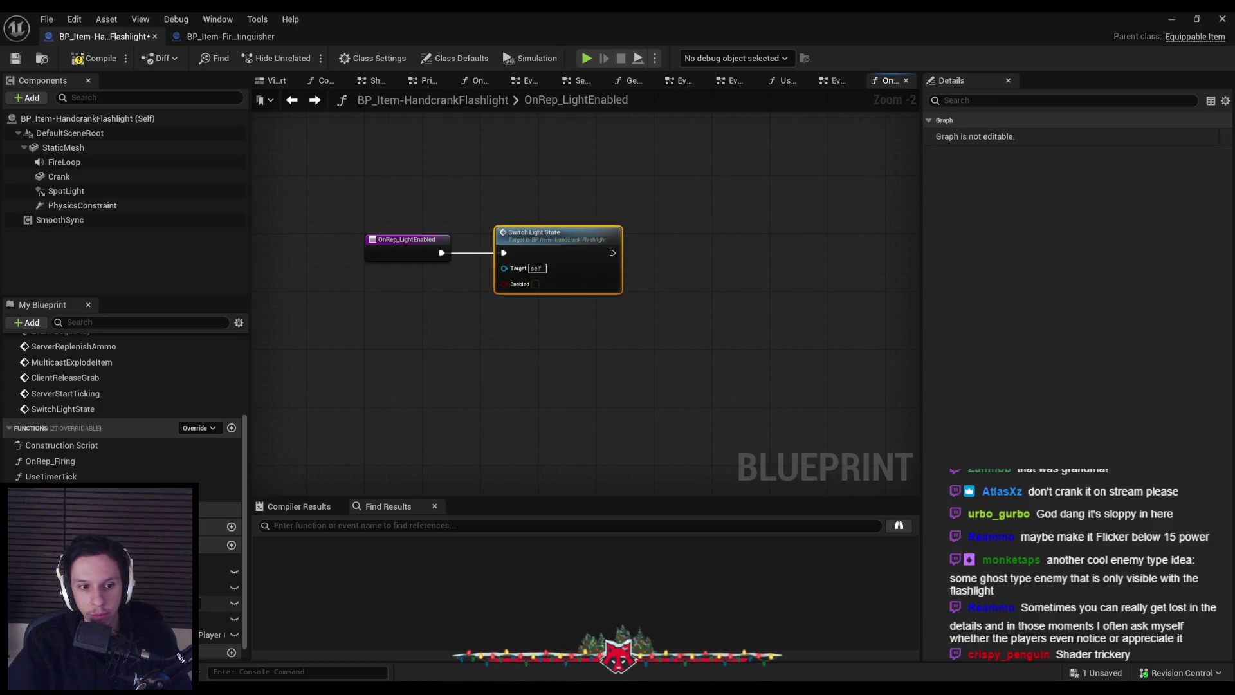
mouse_move(219, 618)
mouse_down()
mouse_move(419, 291)
mouse_move(504, 283)
mouse_up()
click(418, 291)
click(93, 58)
click(15, 58)
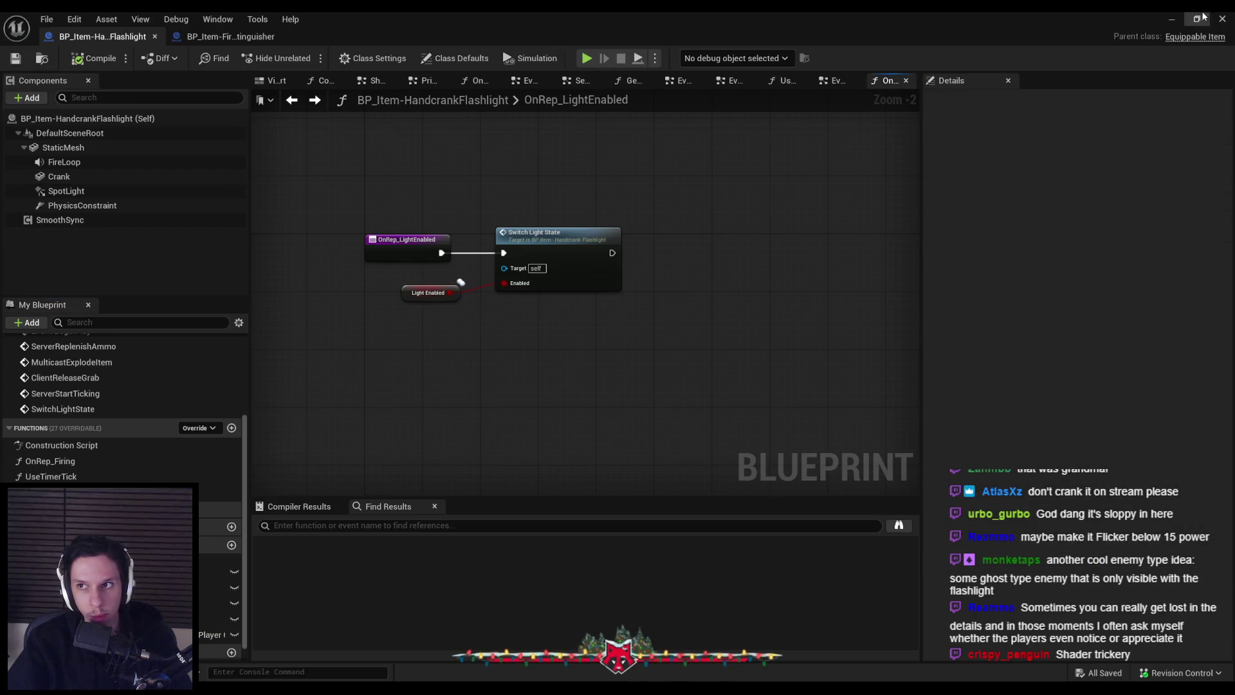
click(1173, 24)
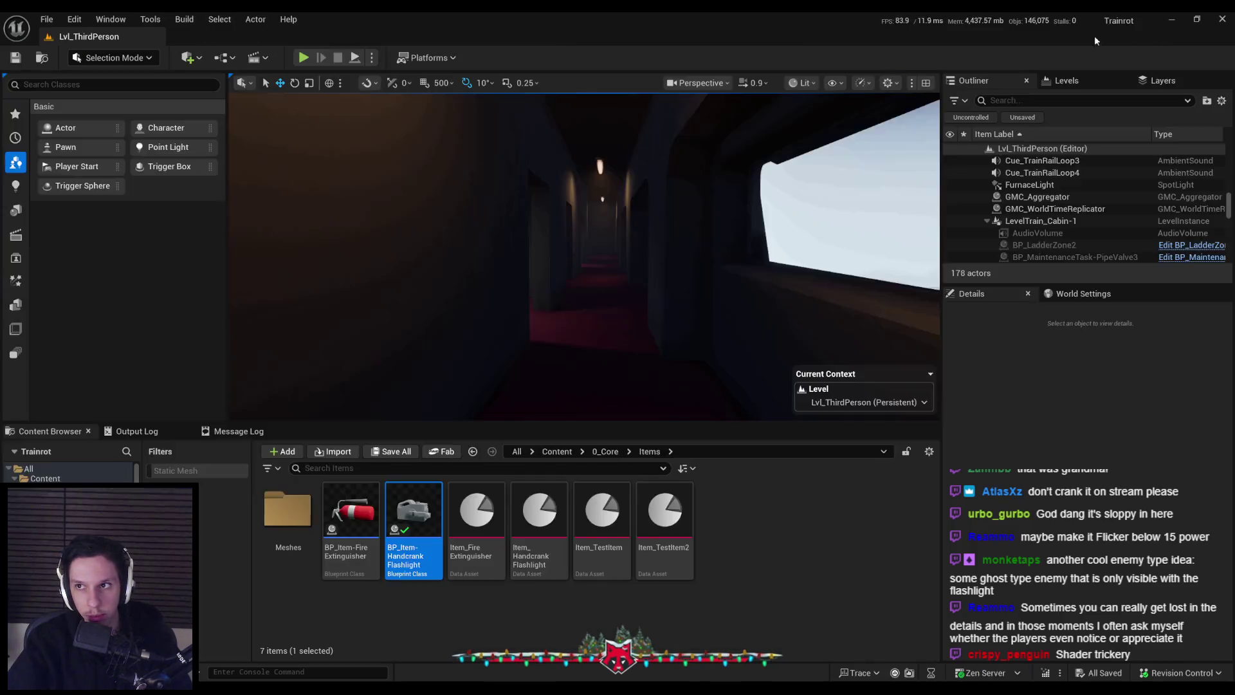
- Play-test the level and jump to the Set Durability node flagged as an infinite loop
click(303, 58)
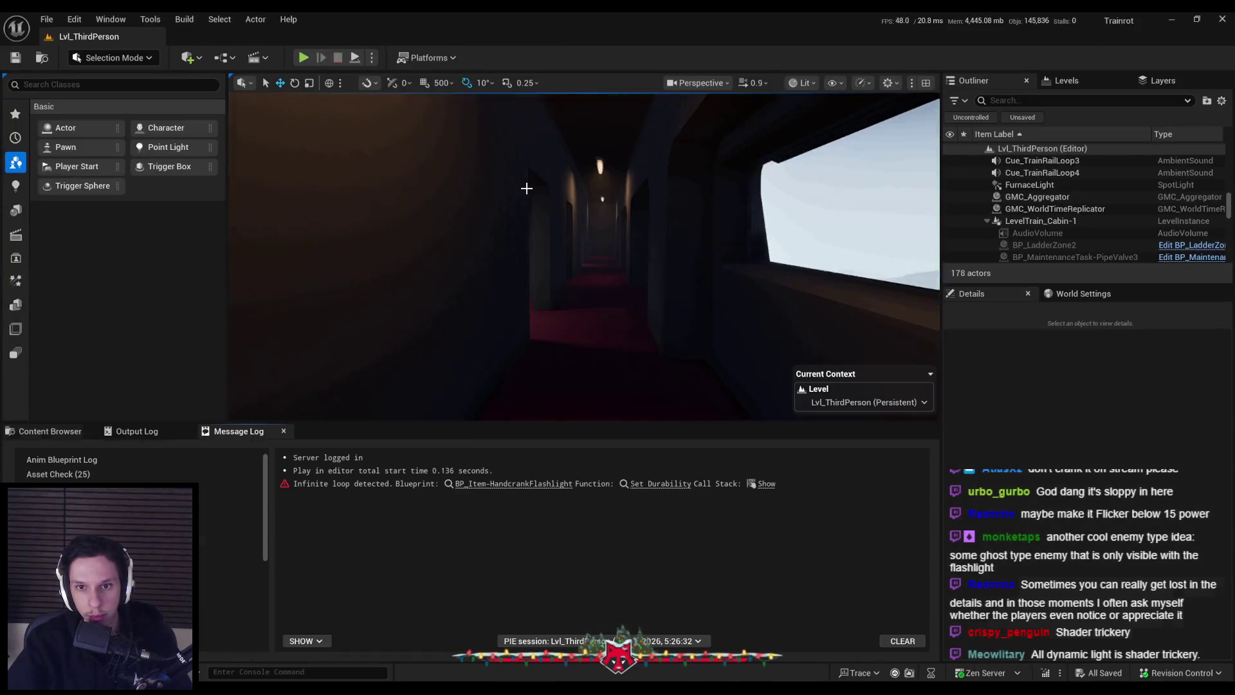
click(669, 483)
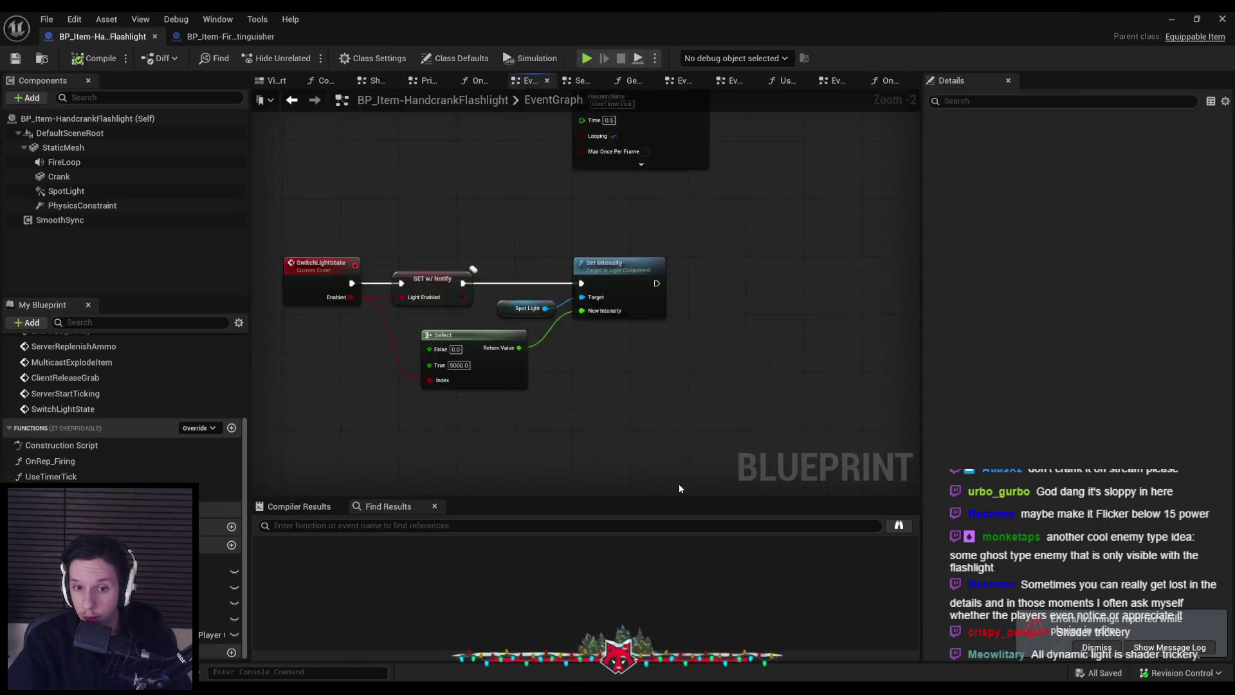
scroll(660, 241, down, 1)
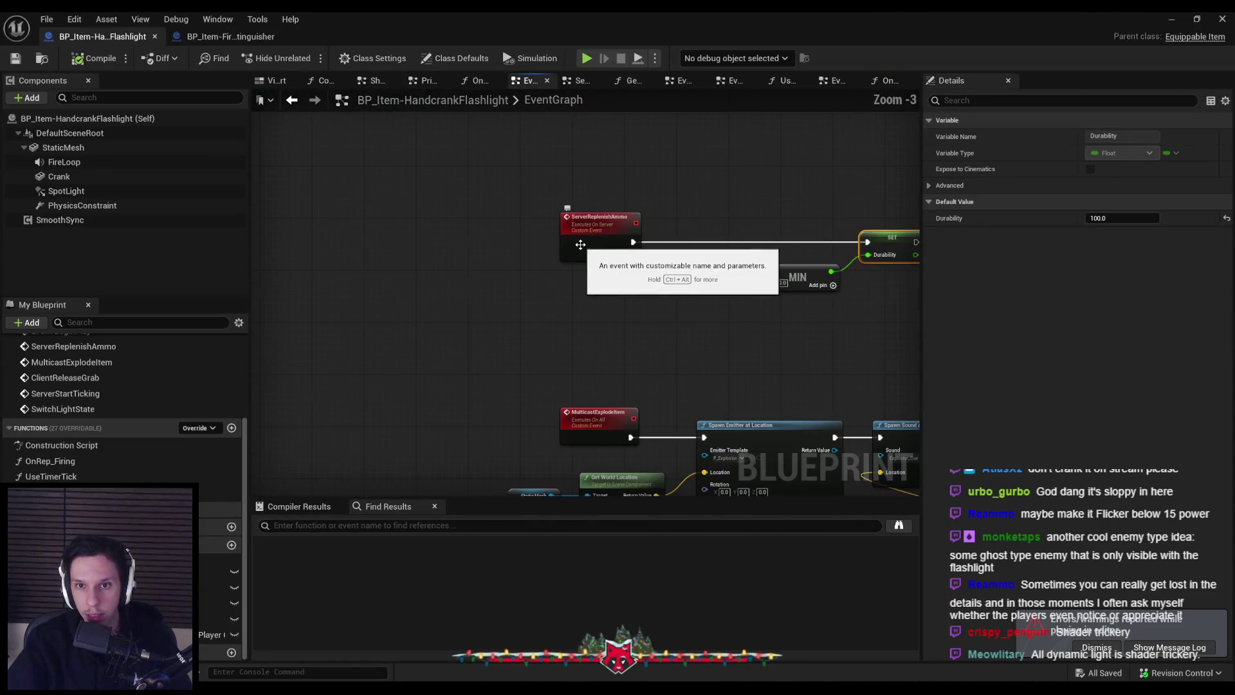
drag(545, 257, 863, 252)
scroll(481, 318, up, 2)
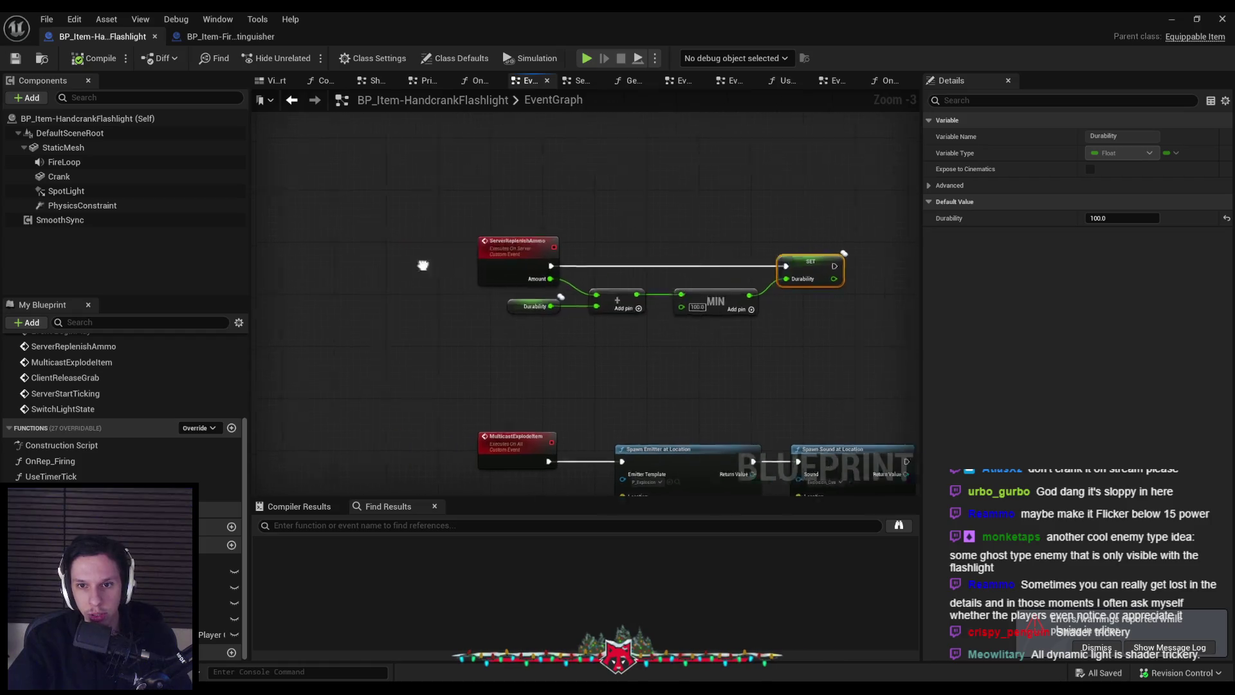
scroll(597, 337, down, 1)
scroll(424, 359, up, 2)
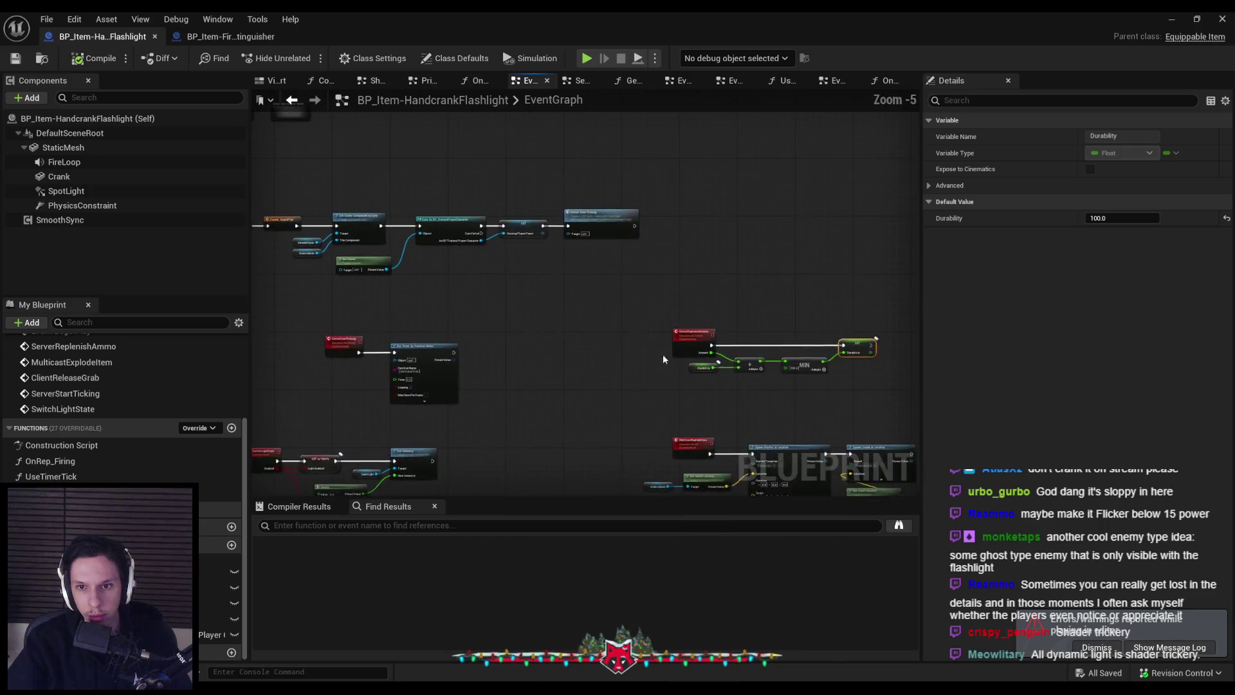
- Clear the Durability variable in the details and review UseTimerTick's durability drain nodes
click(531, 351)
scroll(553, 328, down, 3)
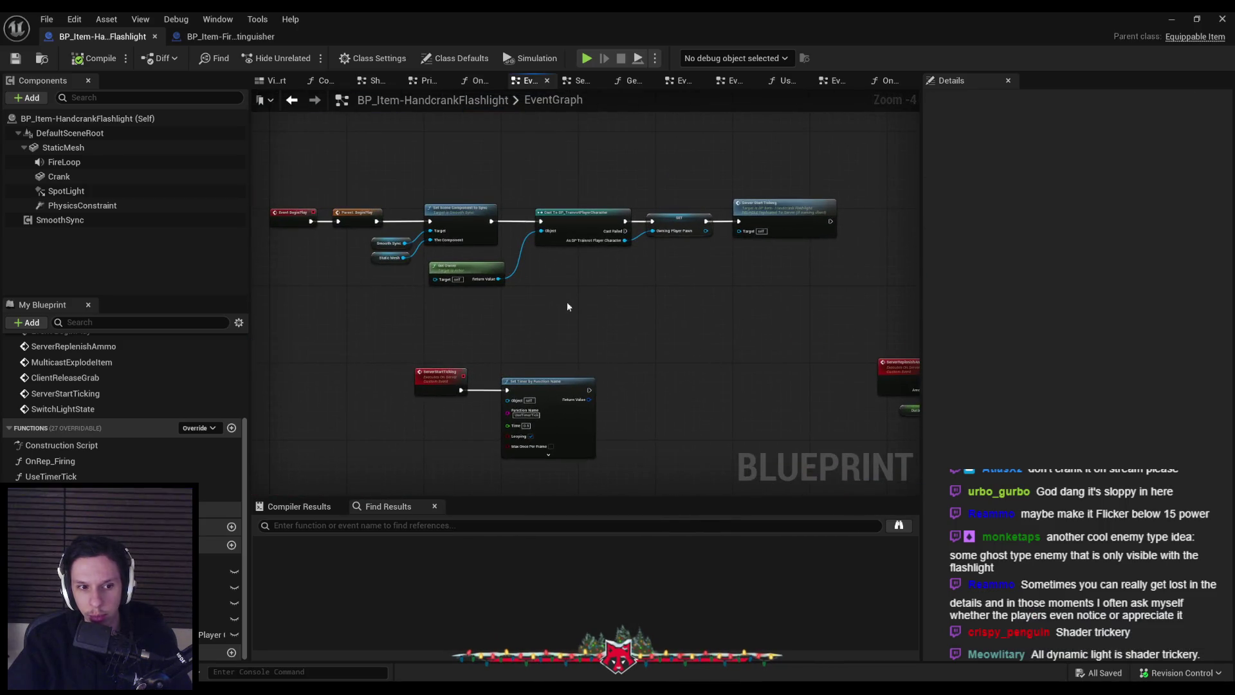
scroll(436, 300, up, 1)
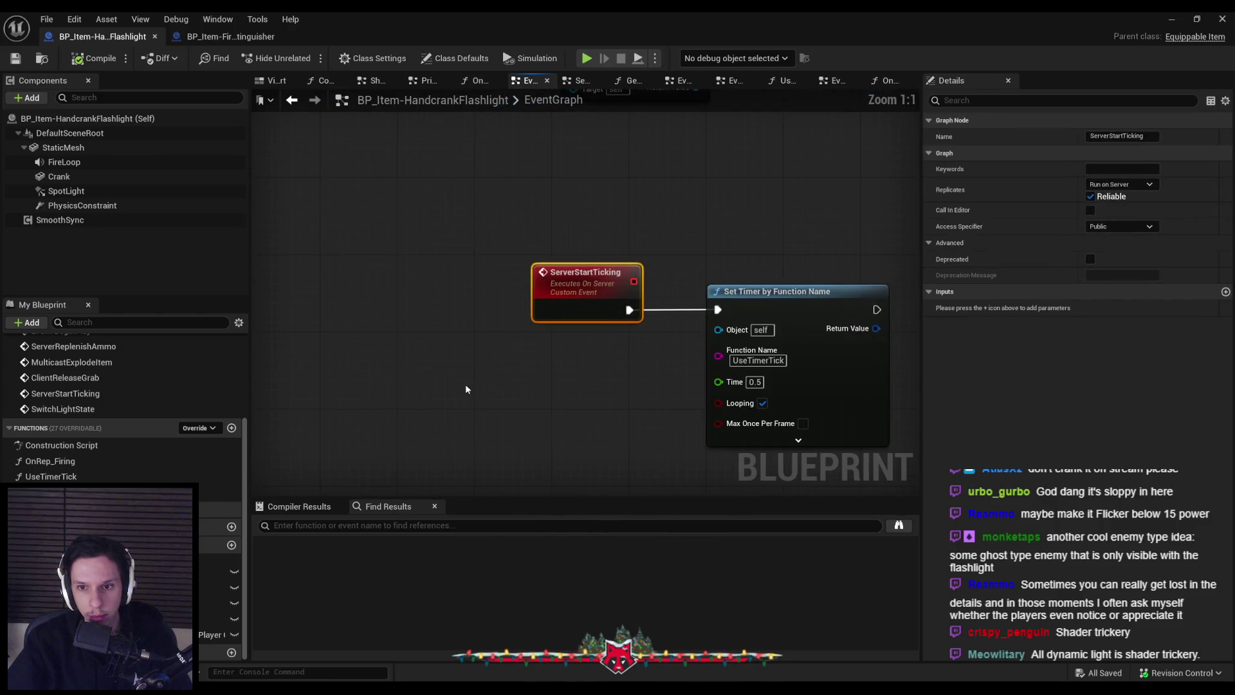
double_click(51, 476)
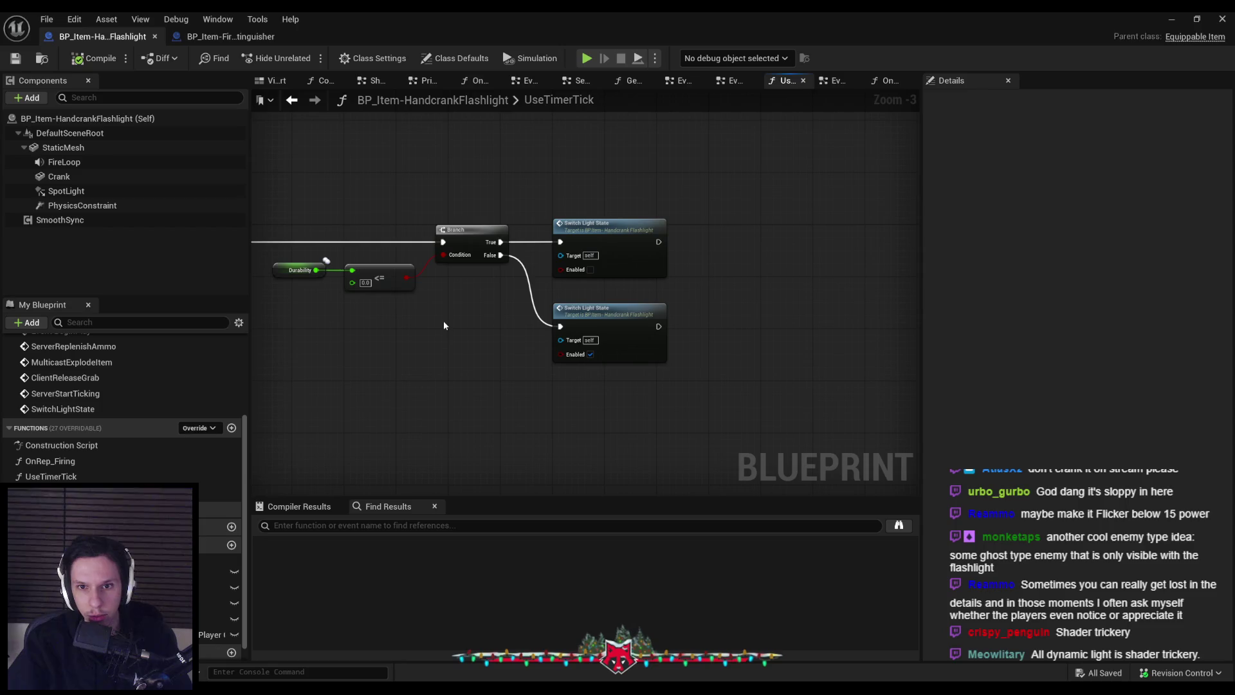
mouse_move(442, 320)
mouse_down()
mouse_move(690, 333)
mouse_move(554, 330)
mouse_move(581, 349)
mouse_up()
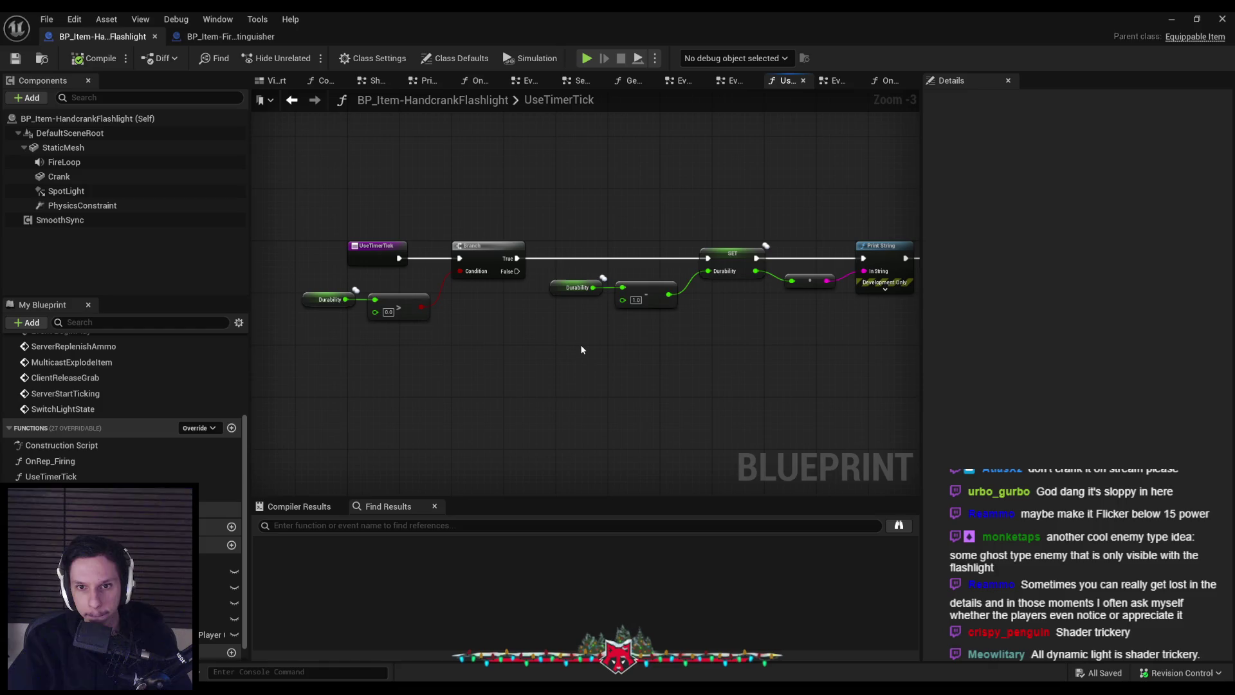
mouse_move(751, 353)
mouse_down()
mouse_move(648, 350)
mouse_move(654, 333)
mouse_move(587, 339)
mouse_up()
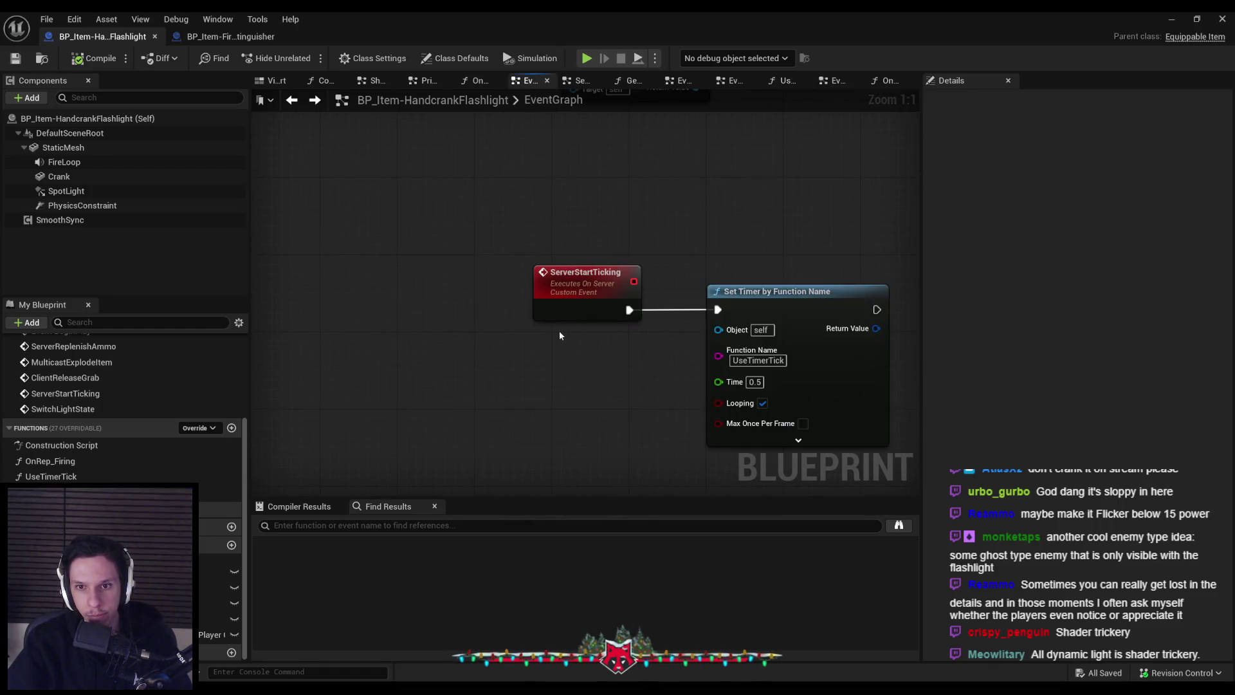
scroll(558, 331, down, 5)
scroll(669, 309, up, 3)
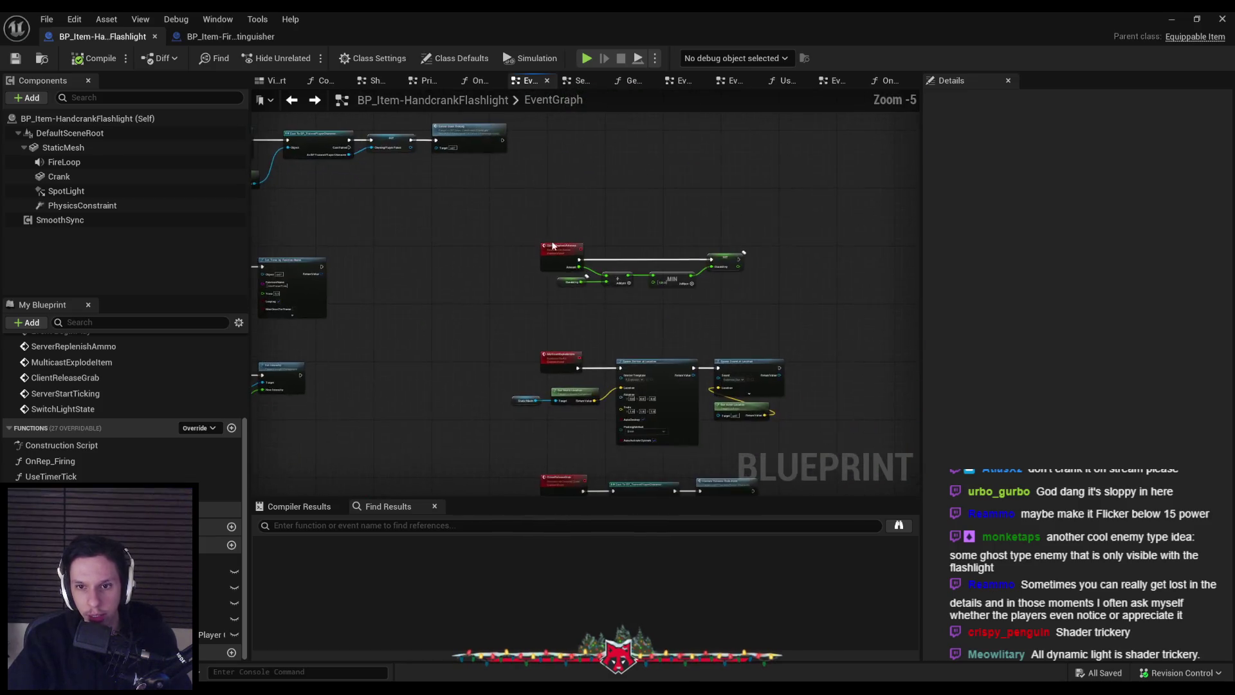
- Delete the stray node in OnRep_LightEnabled and compile the flashlight blueprint
double_click(52, 492)
drag(634, 375, 495, 263)
key(Delete)
click(109, 59)
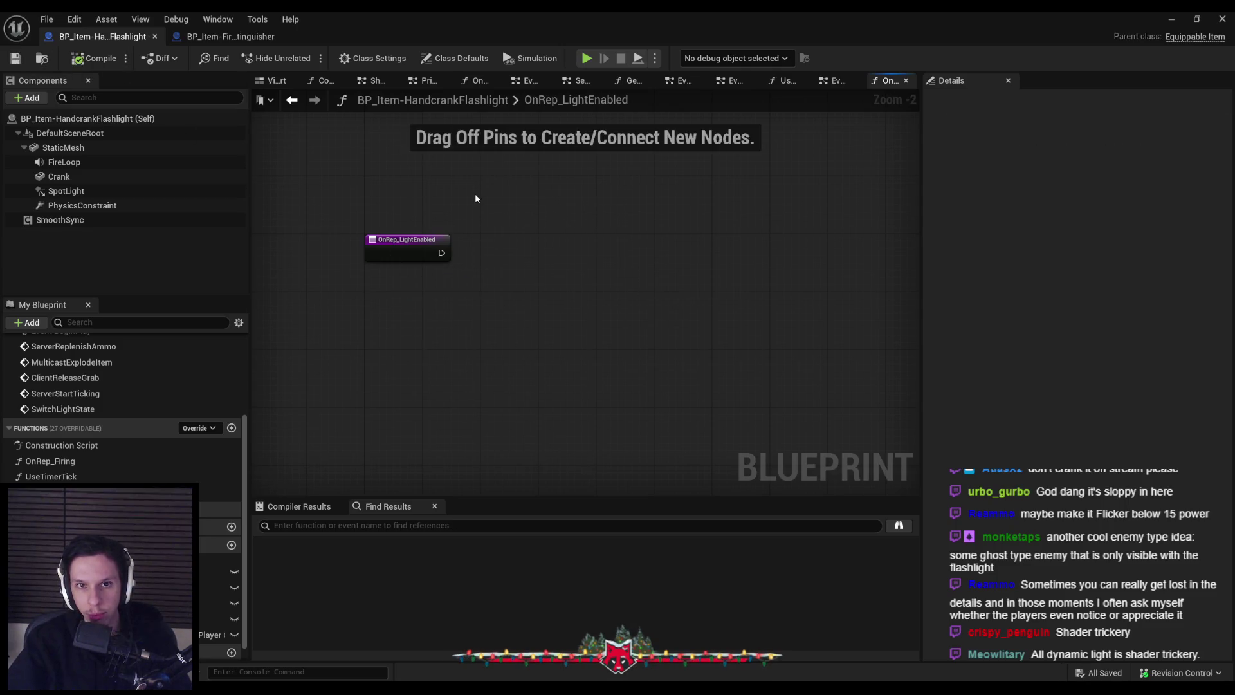
key(alt+Left)
- Switch to the BP_Item-FireExtinguisher blueprint from the editor window list
scroll(475, 217, down, 3)
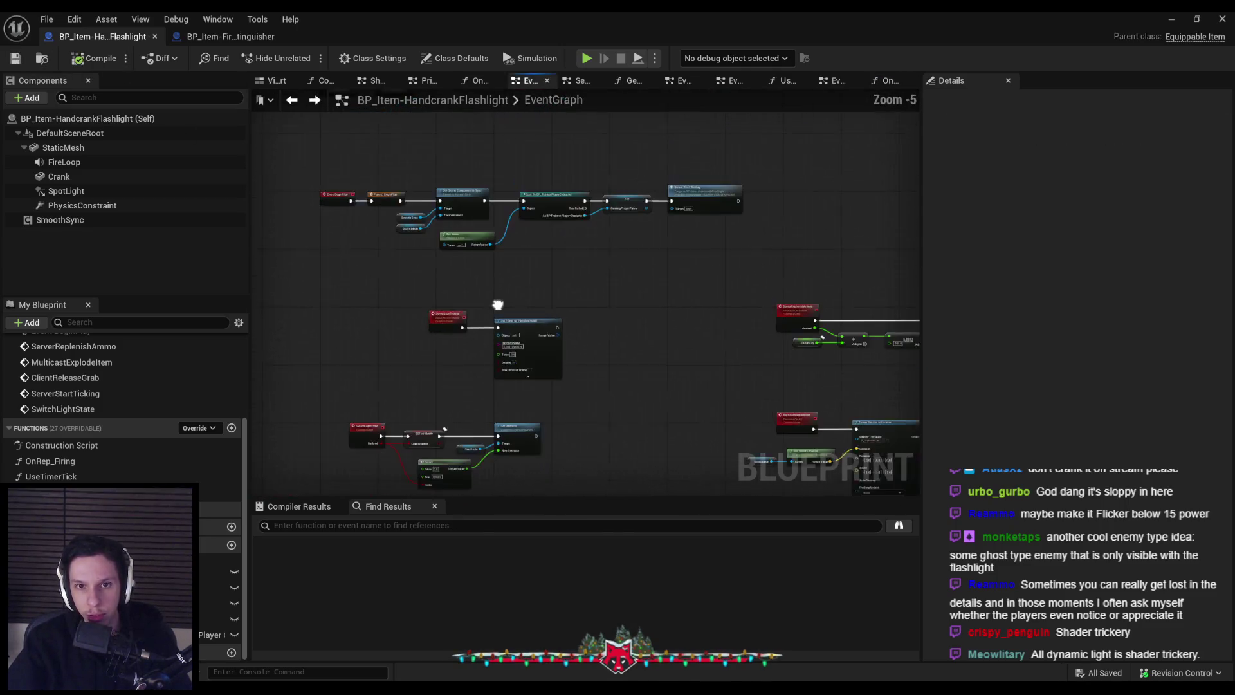
click(217, 19)
click(187, 37)
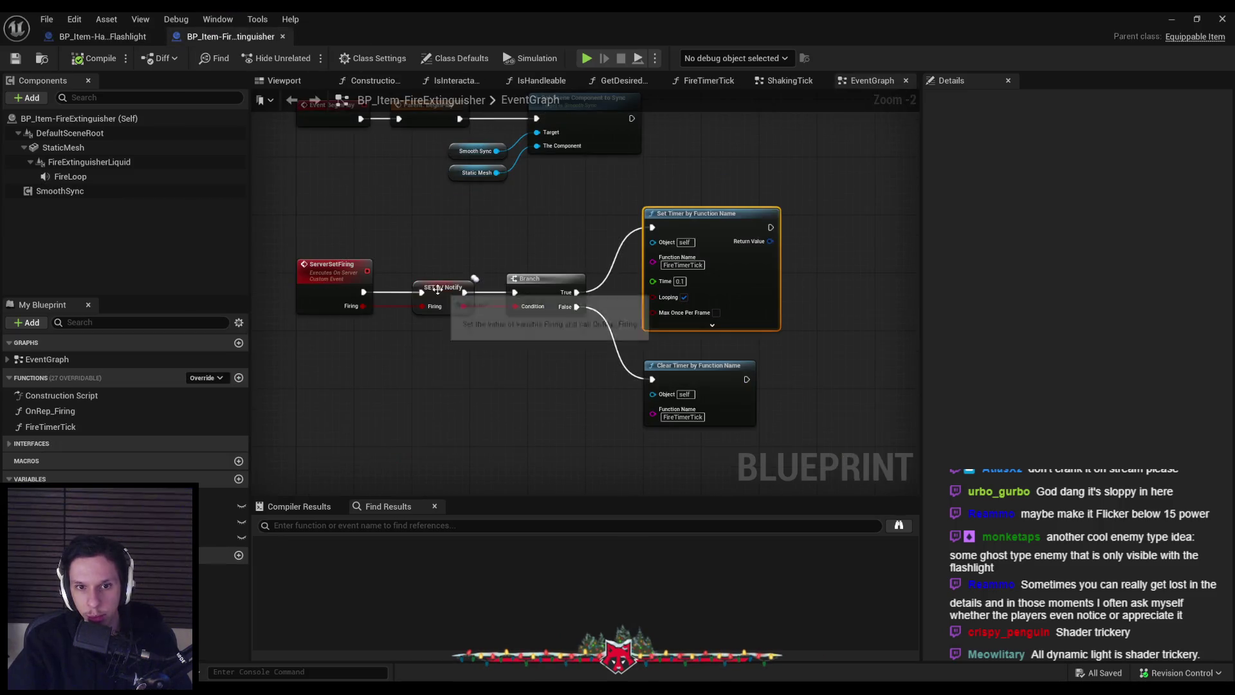
- Inspect the fire extinguisher's movement, velocity and Niagara nodes in its event graph
scroll(495, 285, up, 2)
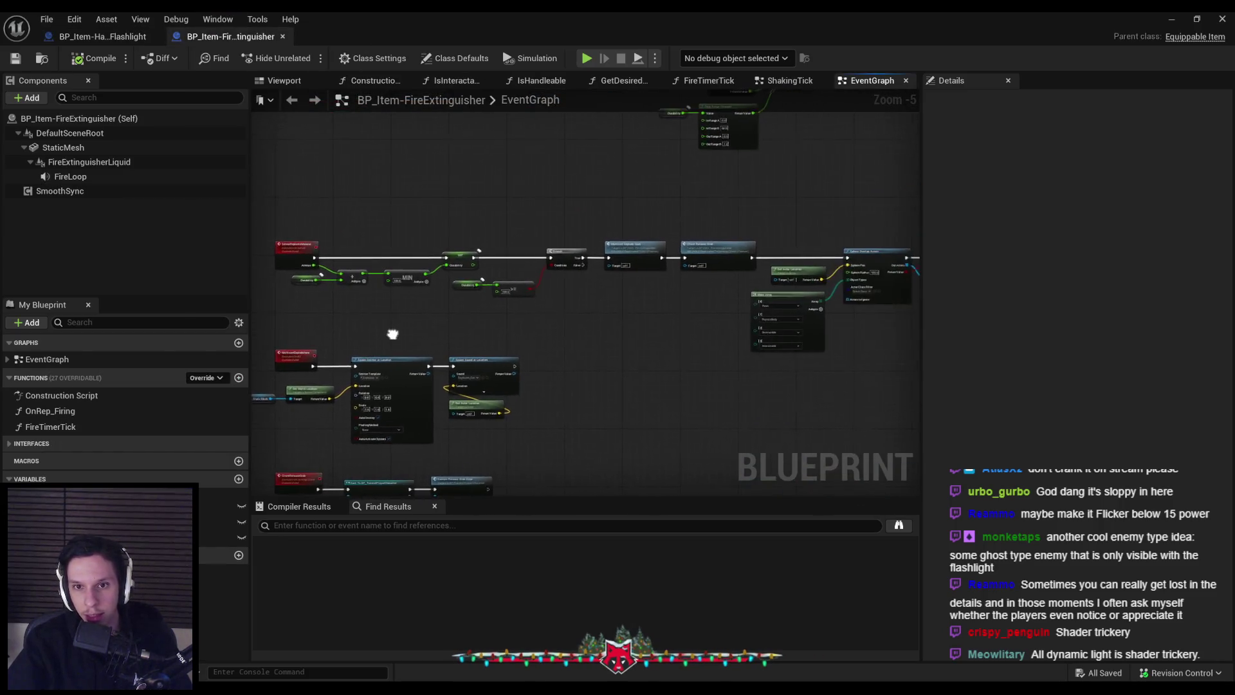
scroll(659, 339, down, 3)
scroll(747, 311, up, 5)
mouse_move(696, 321)
mouse_down()
mouse_move(399, 345)
mouse_move(712, 368)
mouse_up()
scroll(399, 344, down, 1)
scroll(607, 353, down, 2)
mouse_move(608, 353)
mouse_down()
mouse_move(560, 328)
mouse_move(406, 364)
mouse_move(722, 251)
mouse_move(525, 292)
mouse_move(740, 336)
mouse_up()
scroll(726, 363, up, 1)
scroll(675, 283, down, 2)
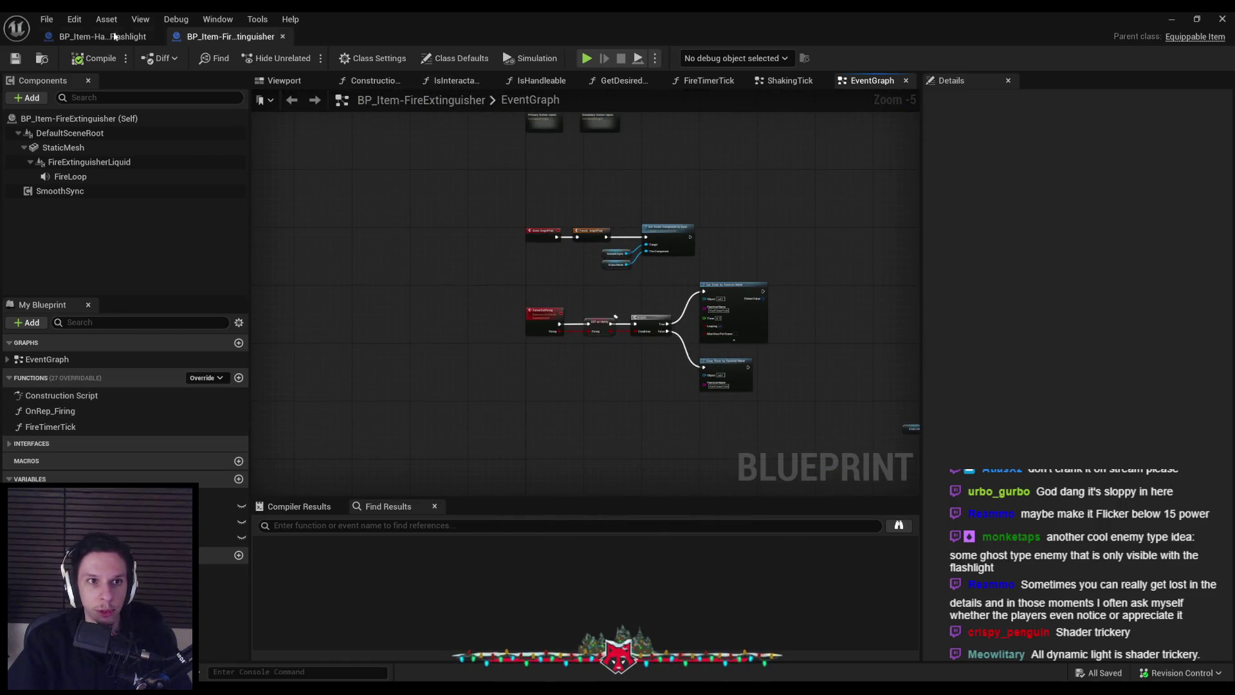
- In the flashlight's UseTimerTick graph, move Switch Light State up beside the Branch
click(115, 39)
double_click(51, 476)
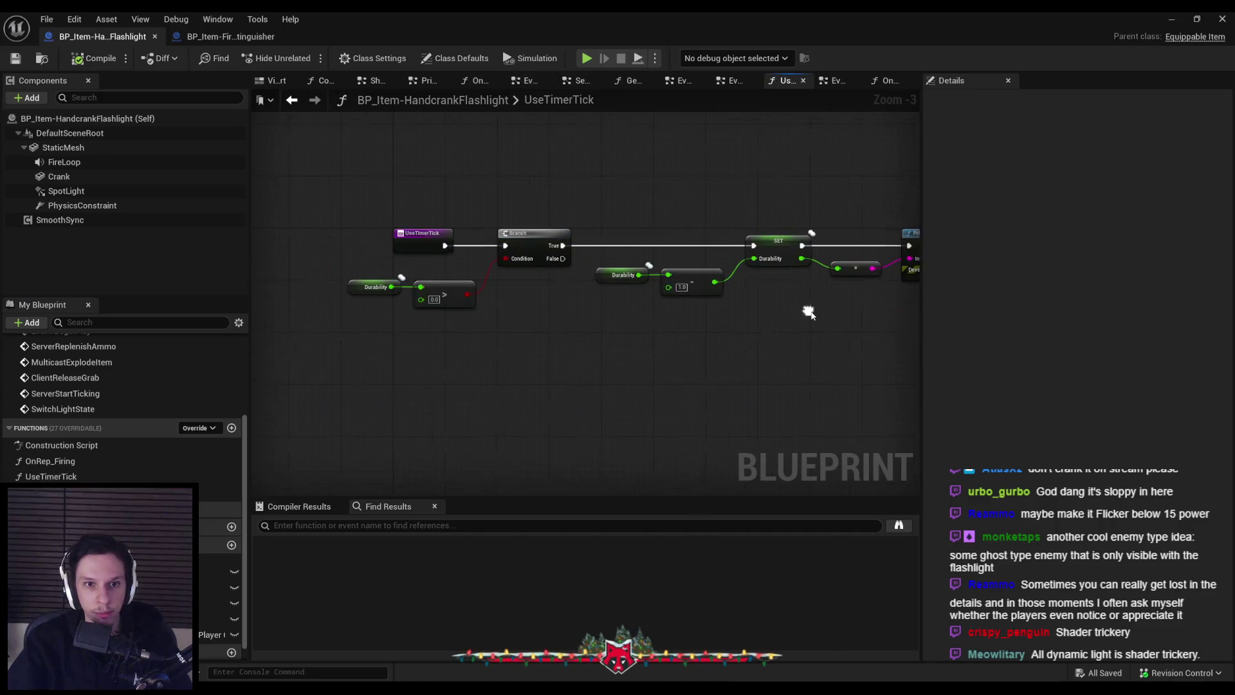
scroll(547, 307, up, 2)
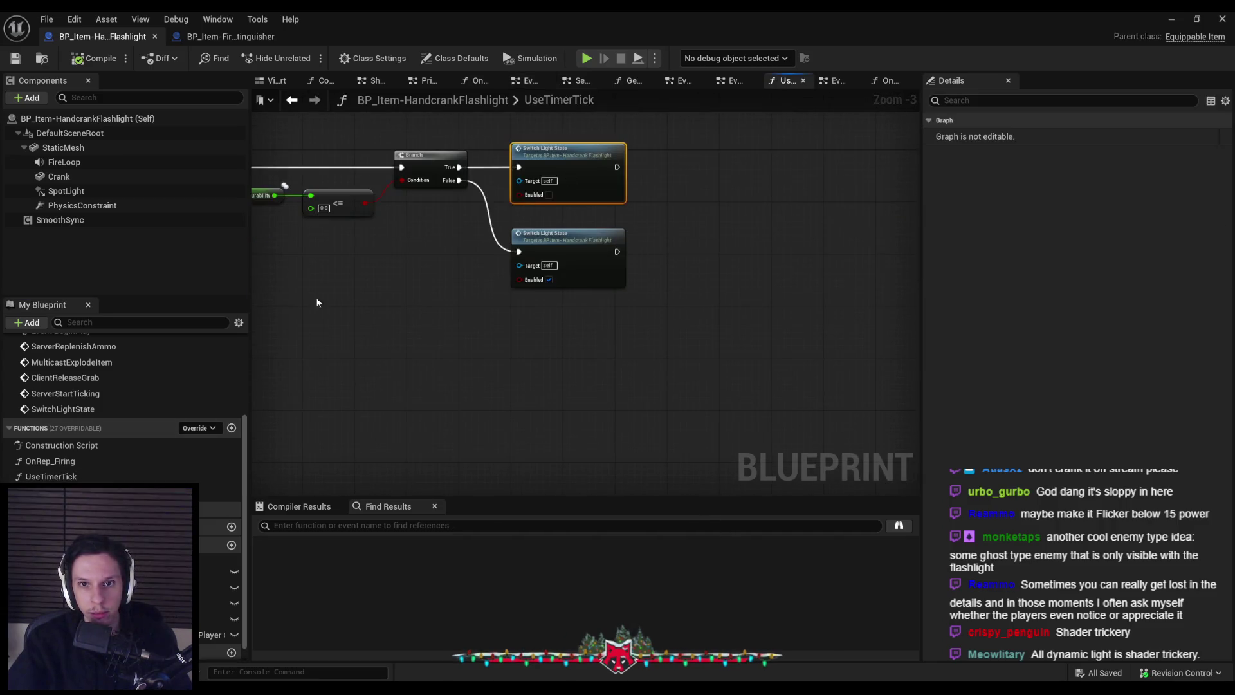
drag(334, 293, 564, 350)
scroll(533, 332, up, 3)
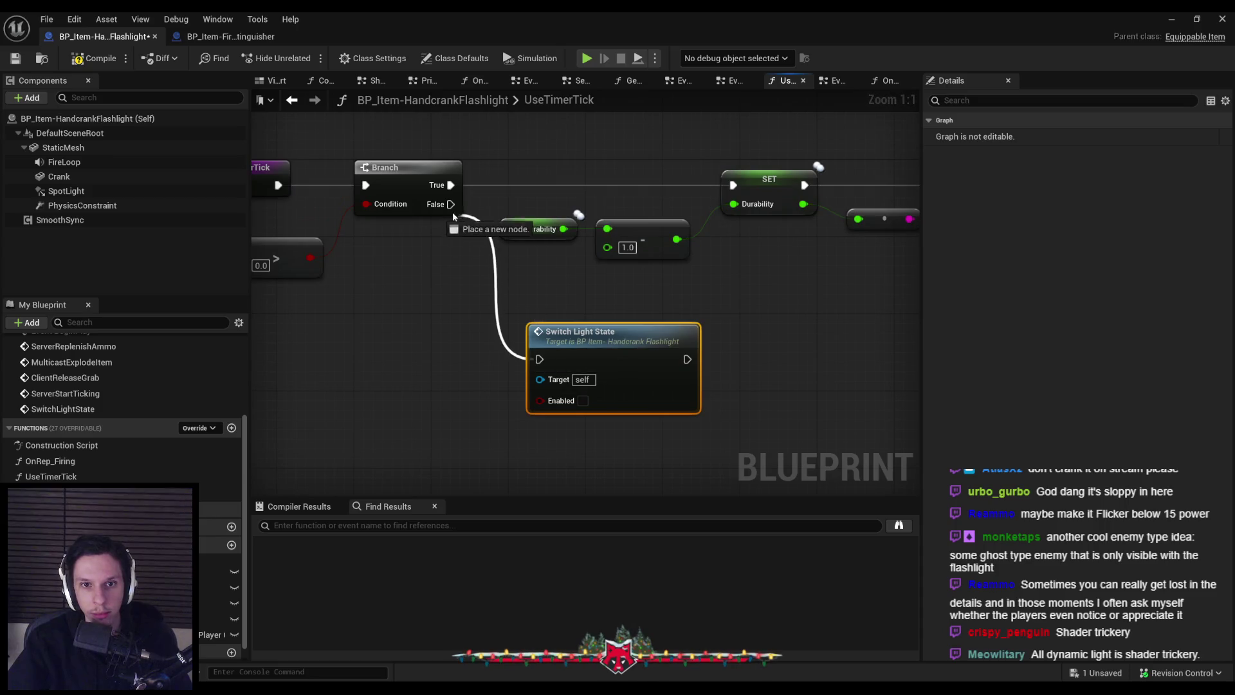
scroll(555, 251, down, 2)
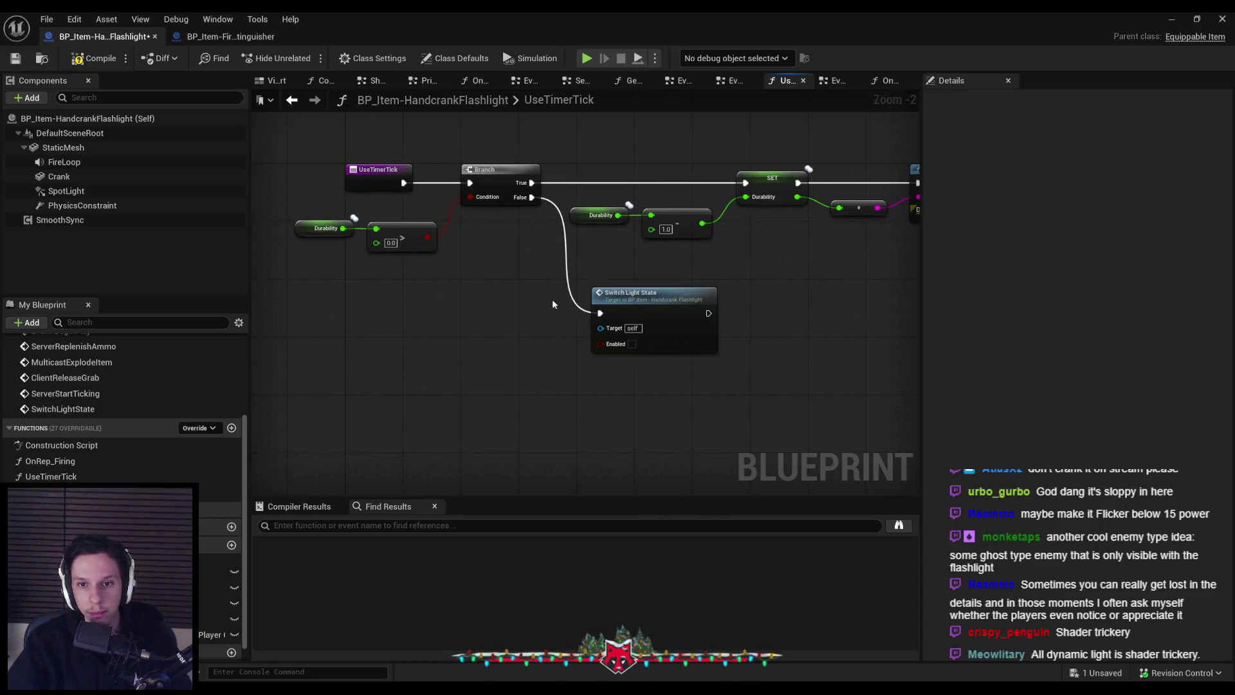
drag(639, 298, 620, 278)
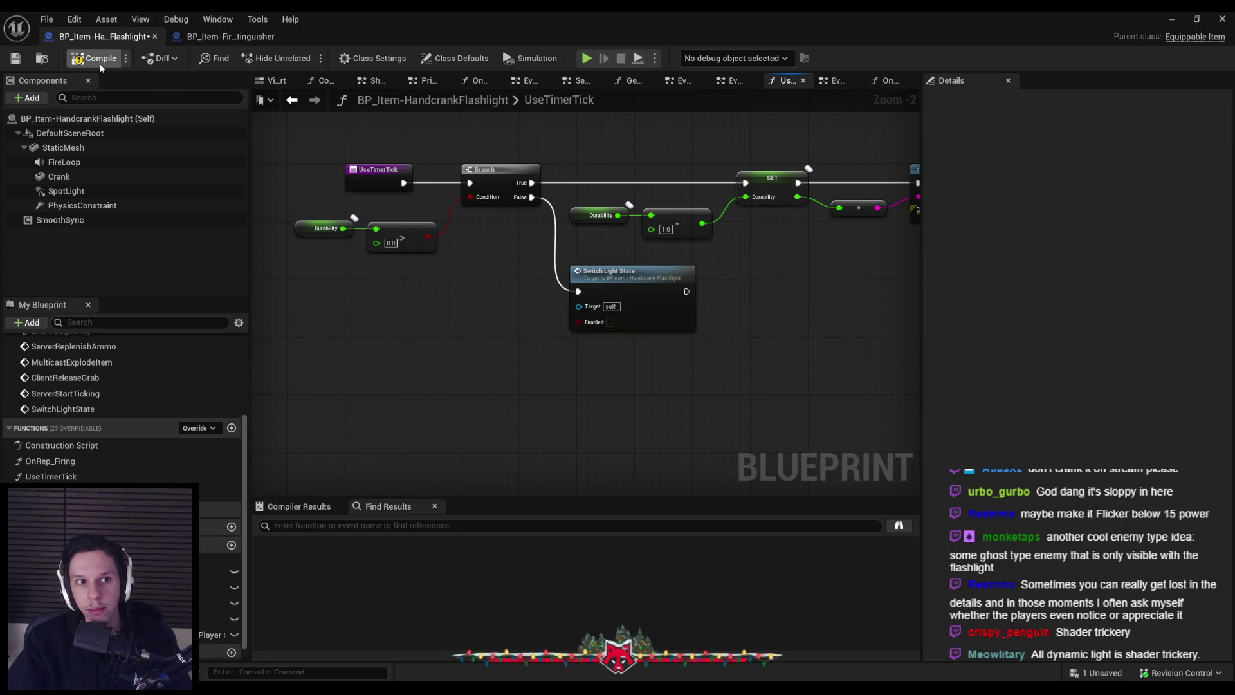
click(1171, 20)
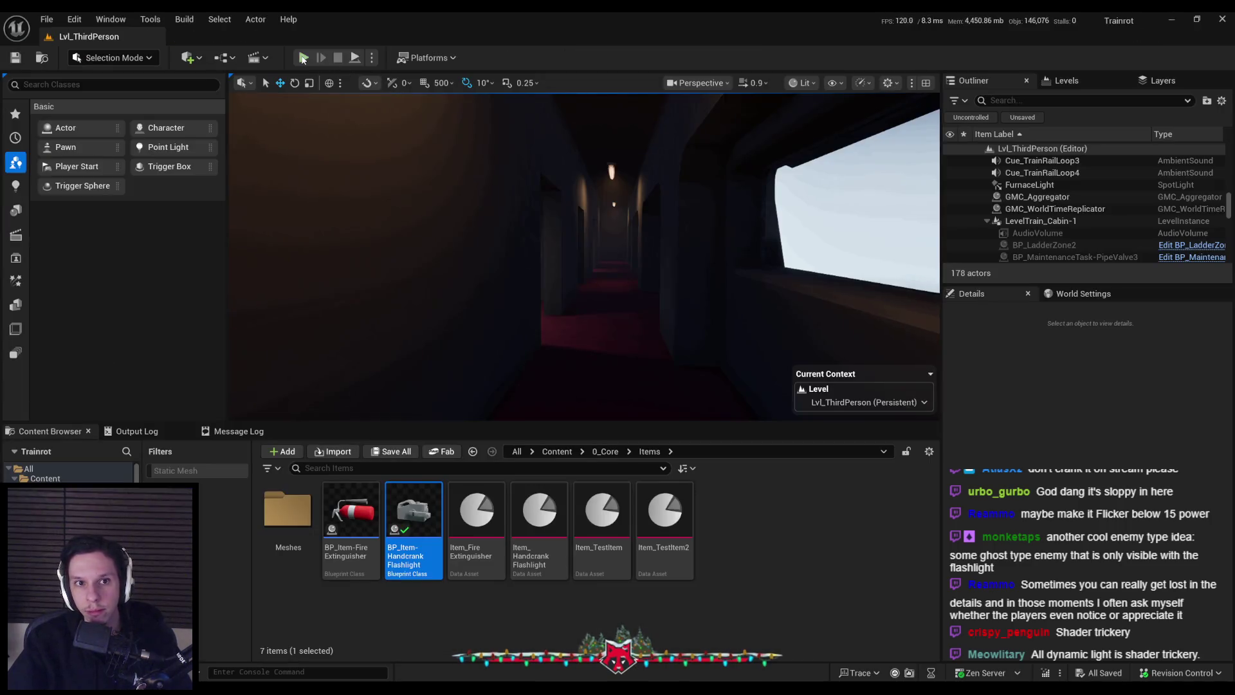
- Play the level full-screen with F11 and switch the flashlight beam off
key(alt+p)
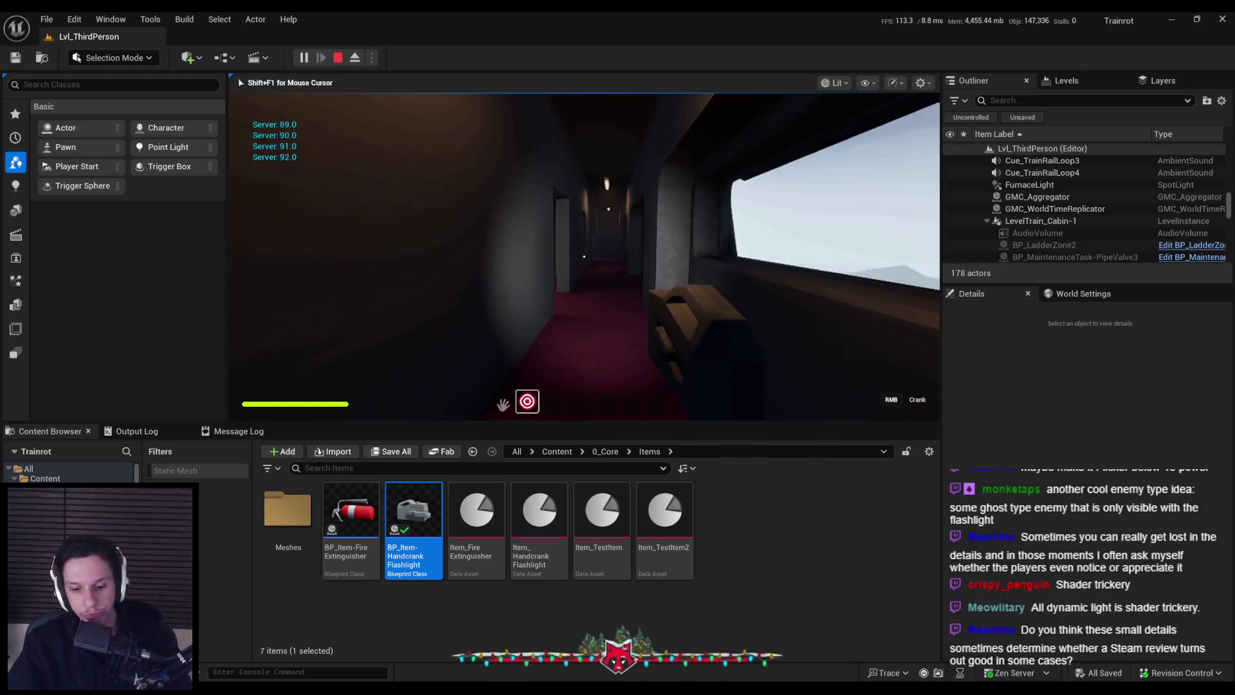
key(F11)
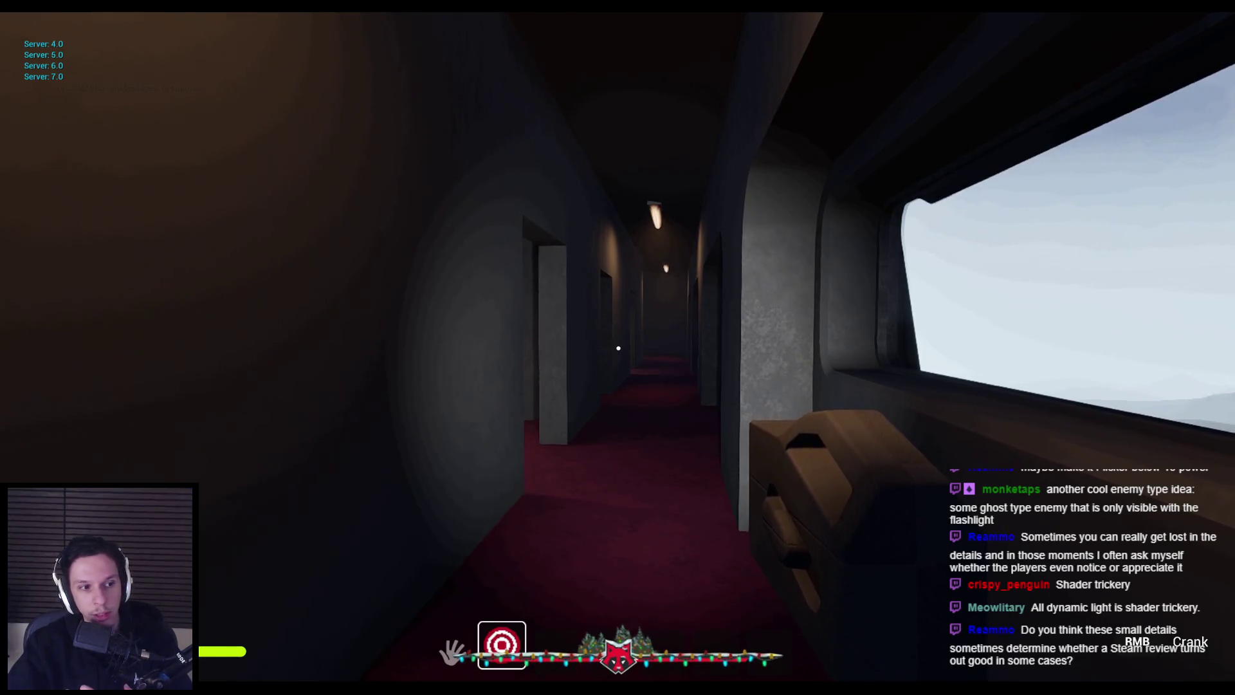
key(f)
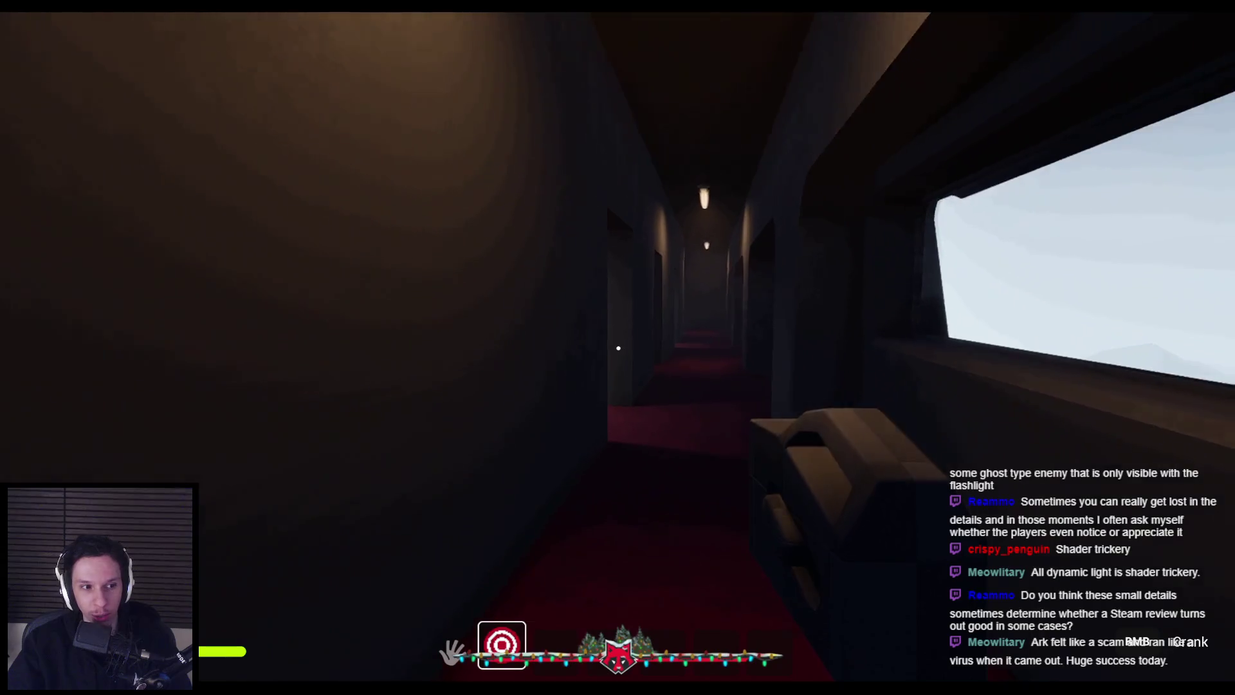
- Raise and wind the handcrank to recharge the flashlight, then face down the corridor
right_click(618, 348)
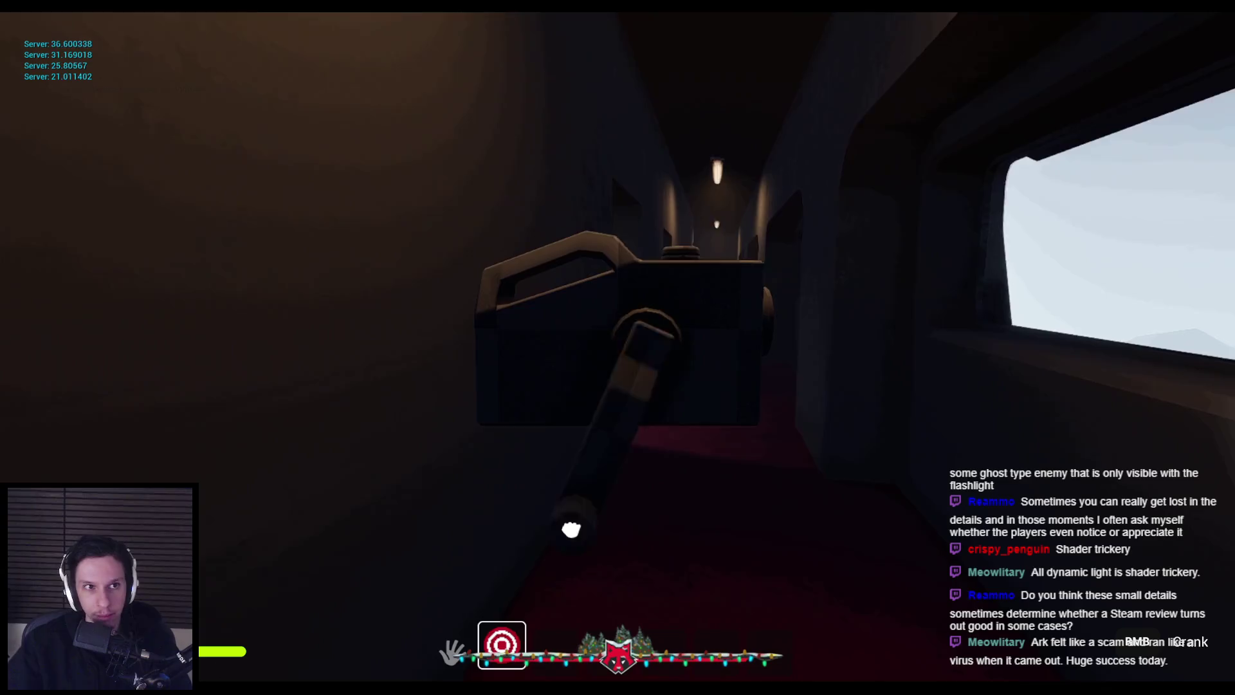
drag(454, 327, 845, 302)
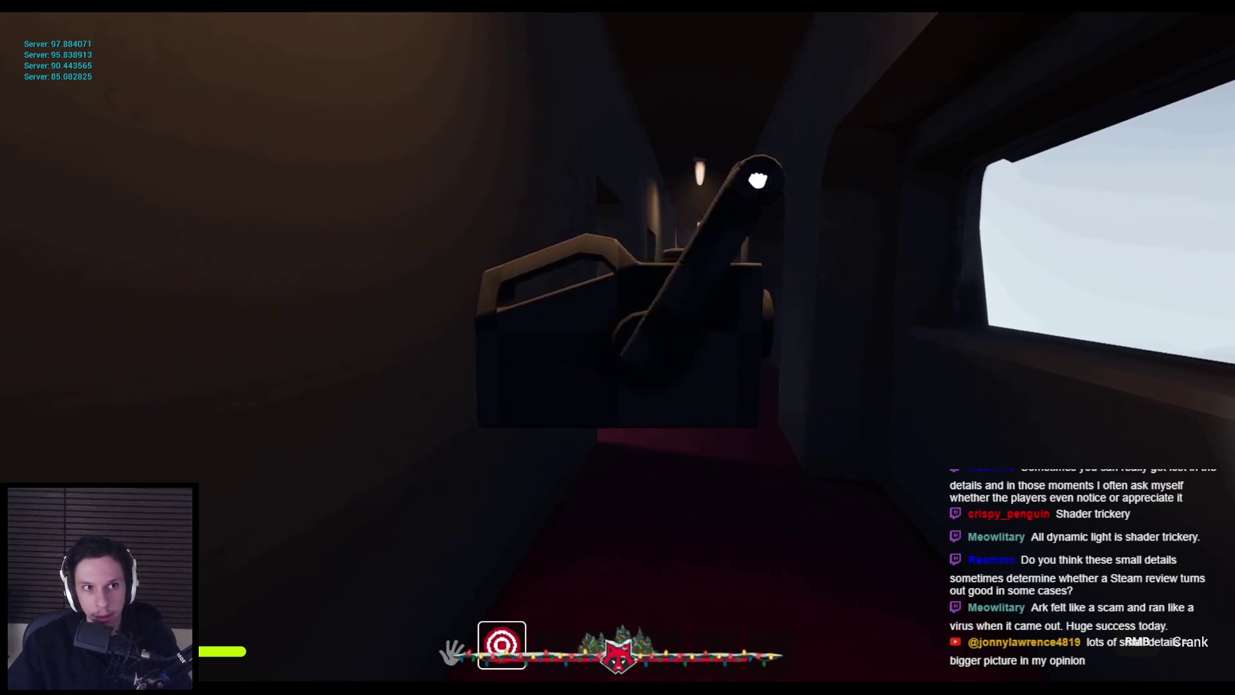
drag(717, 161, 618, 348)
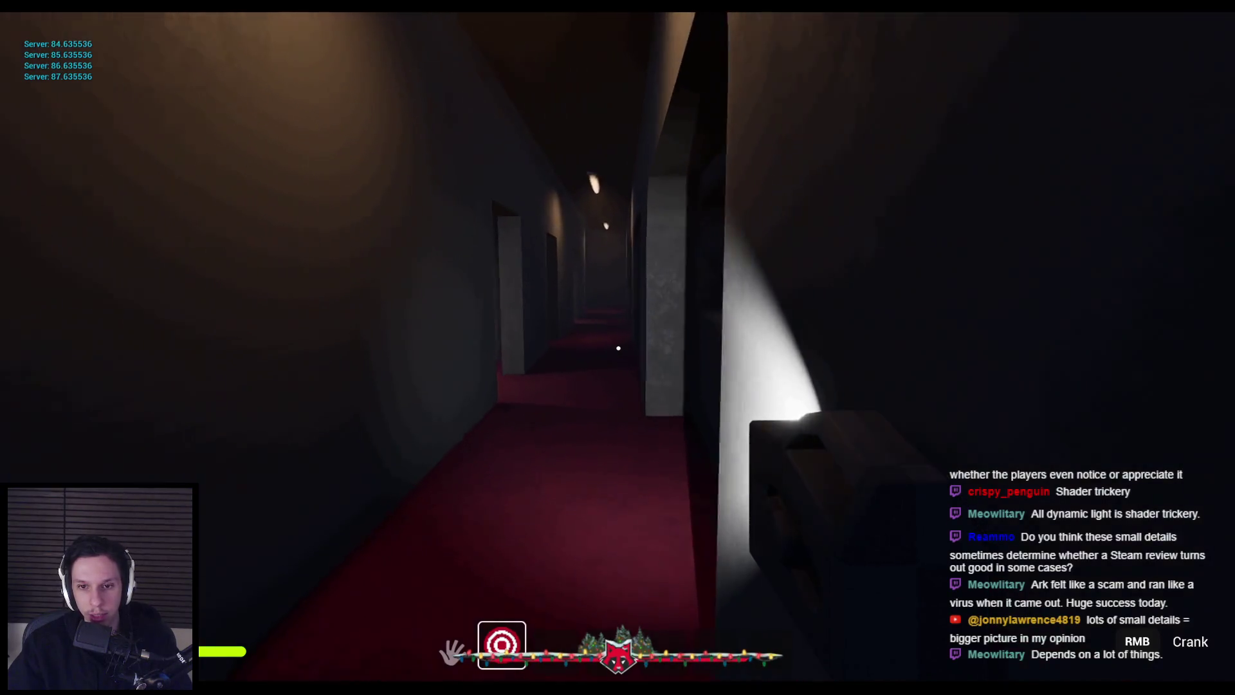
- Walk the train corridors and past the window as the charge drains, then grab the crank again
key(w)
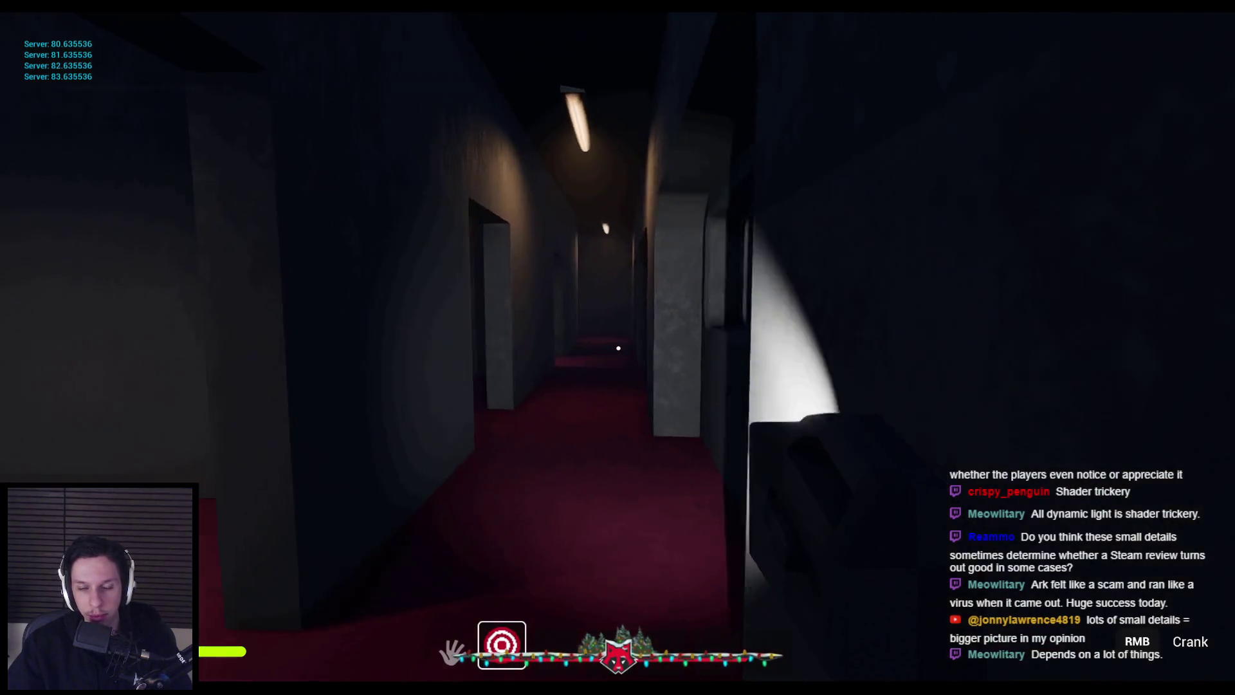
key(s)
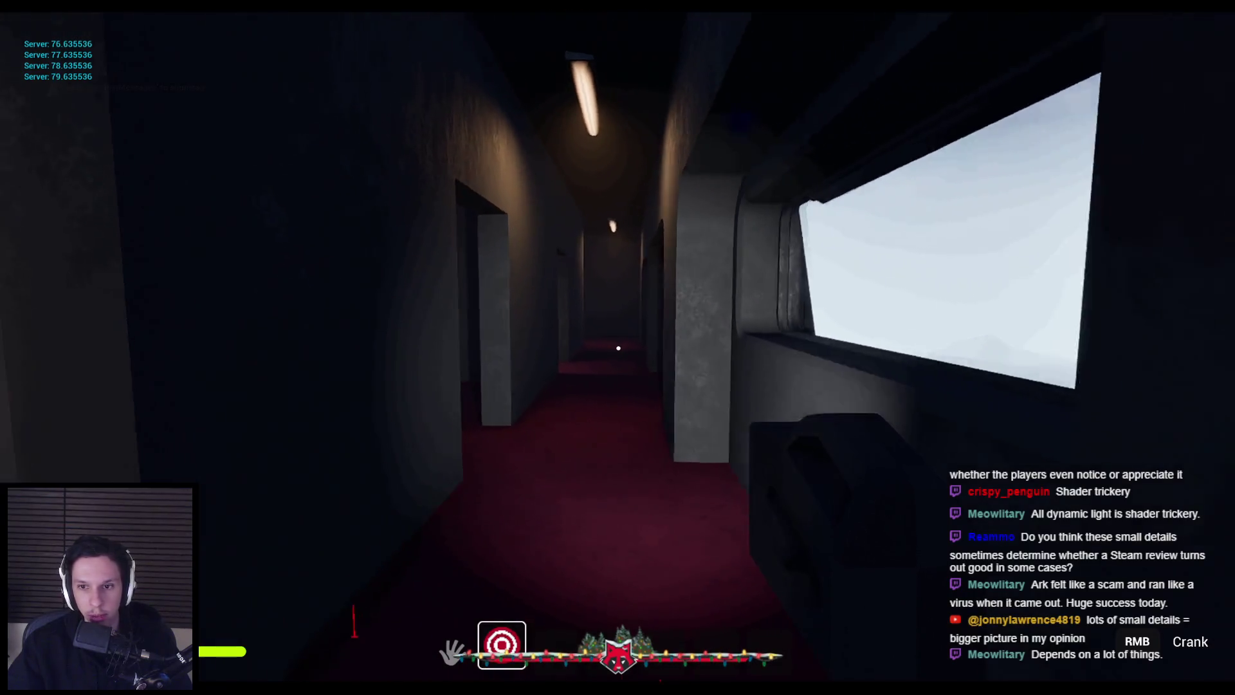
key(w)
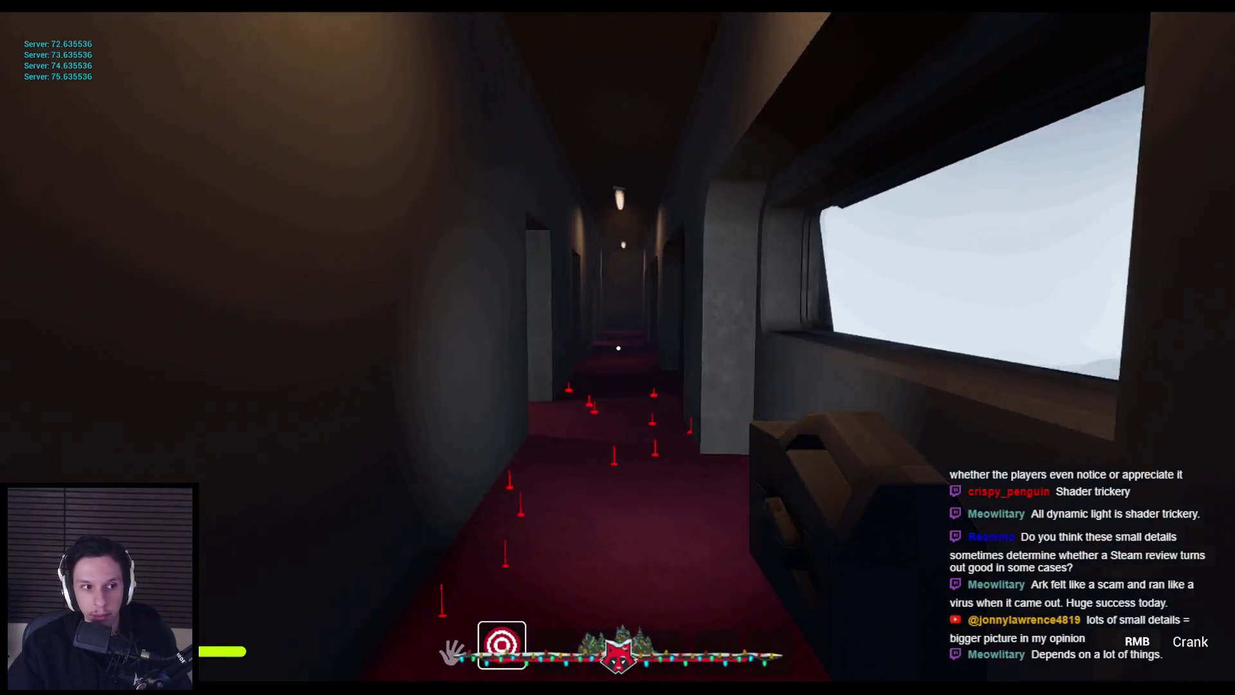
key(s)
key(s)
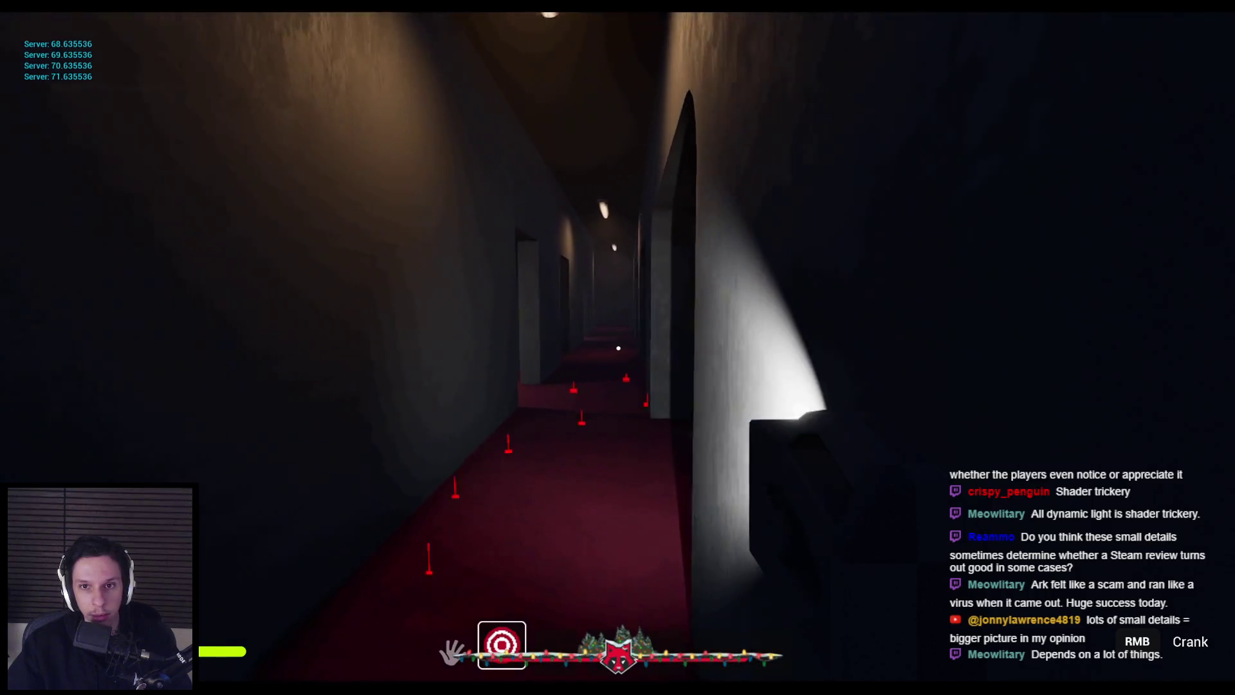
key(s)
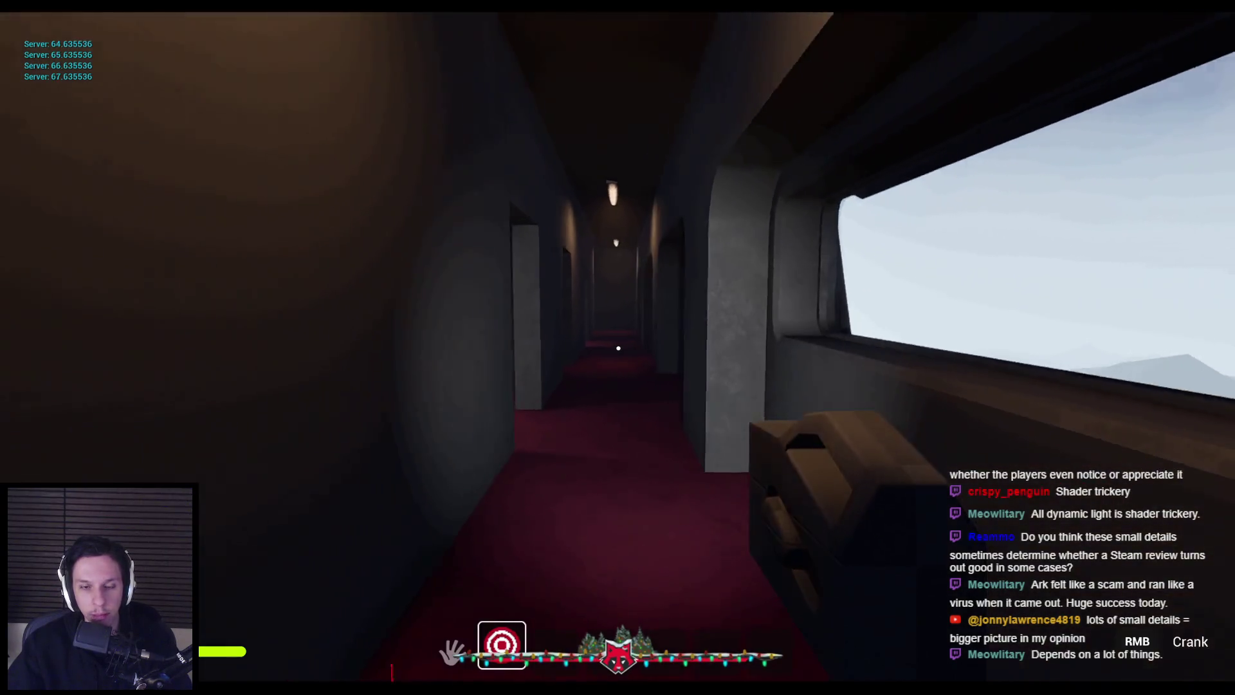
key(s)
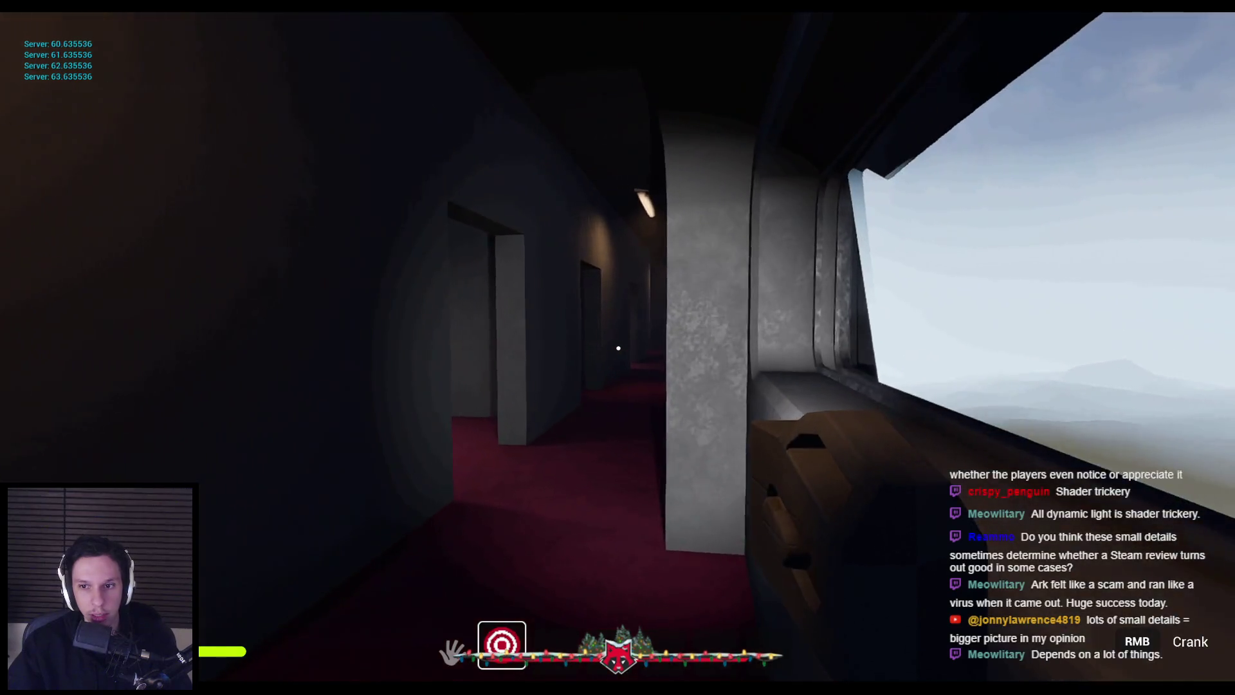
key(s)
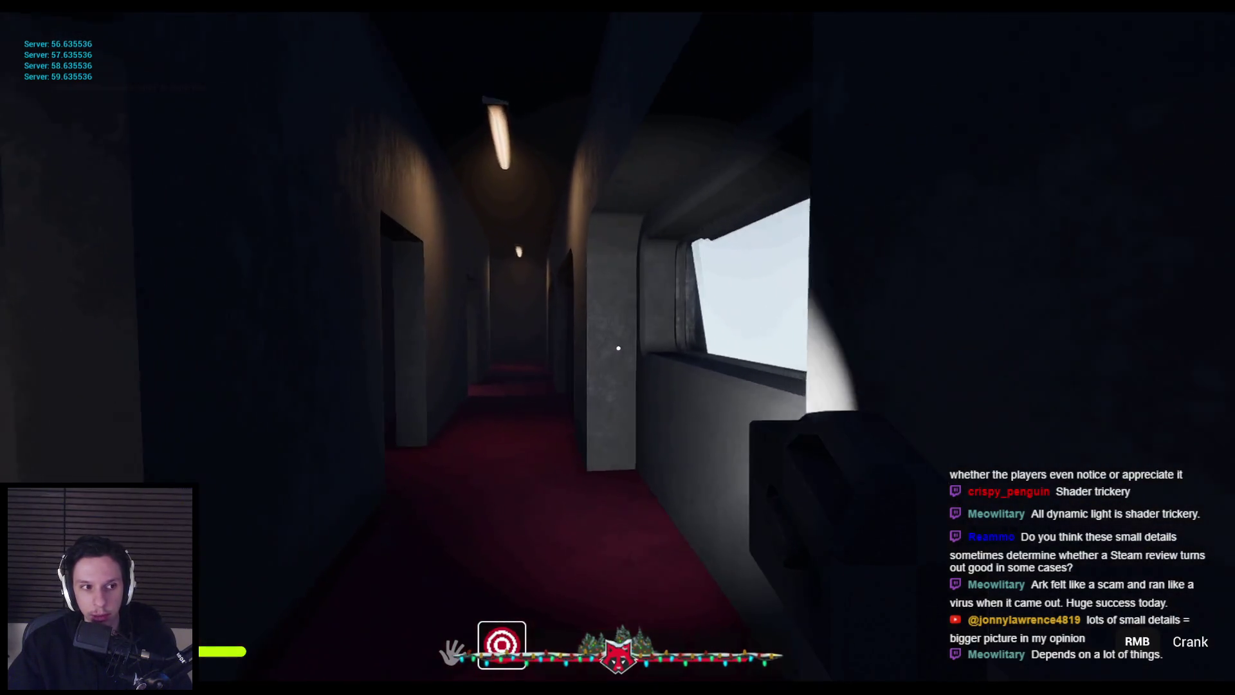
key(w)
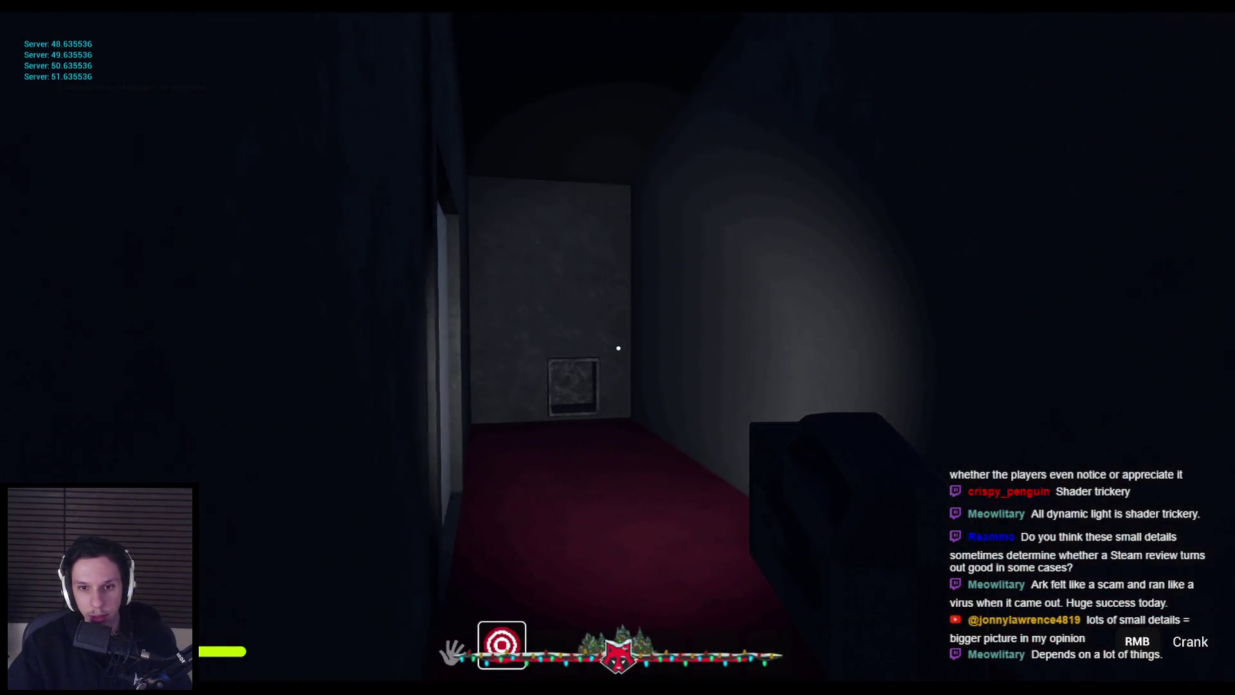
key(w)
key(w)
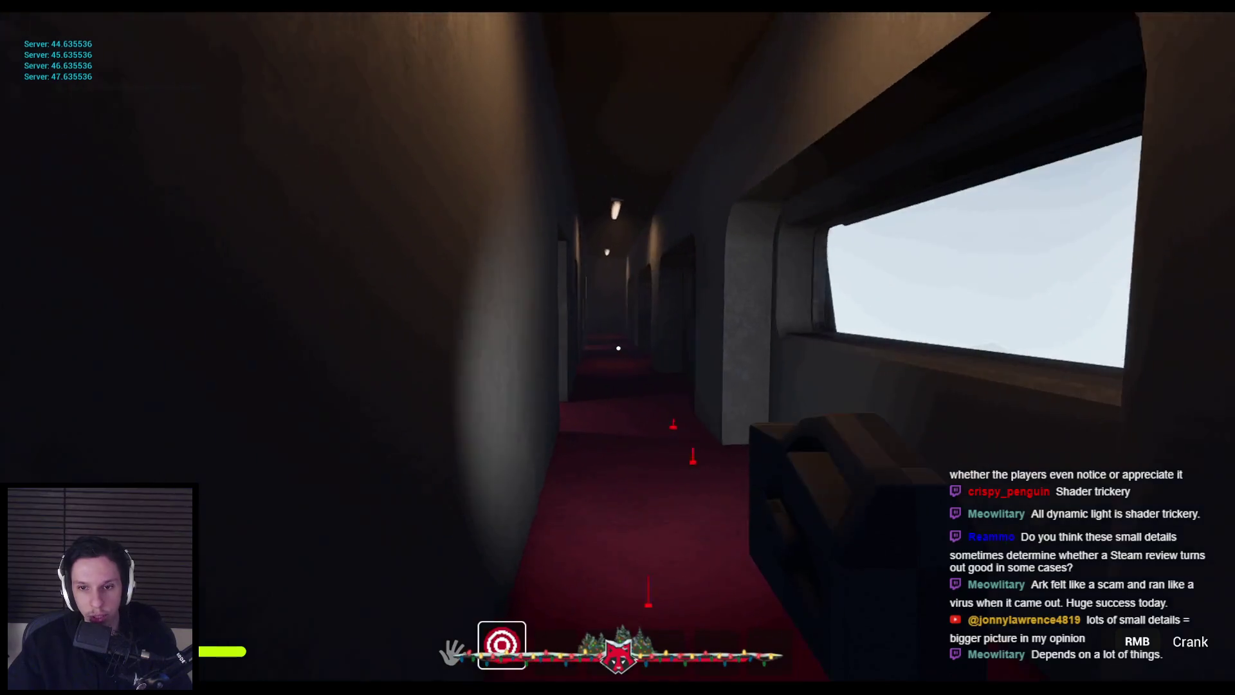
key(w)
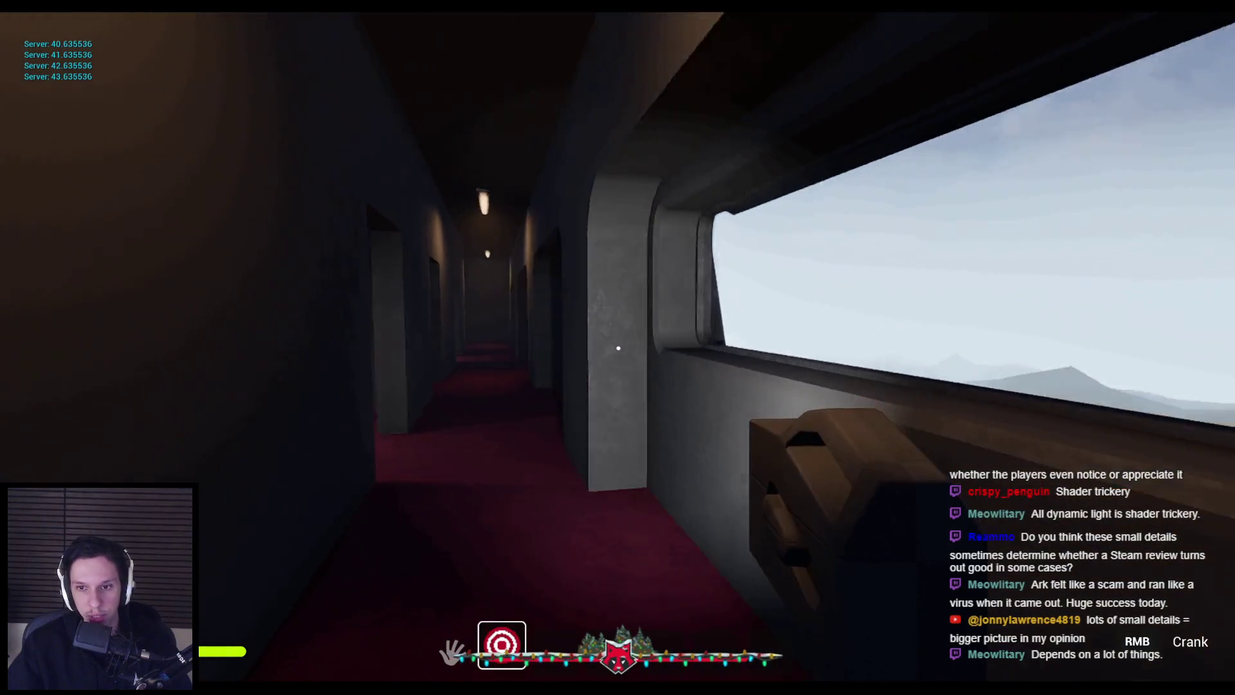
key(w)
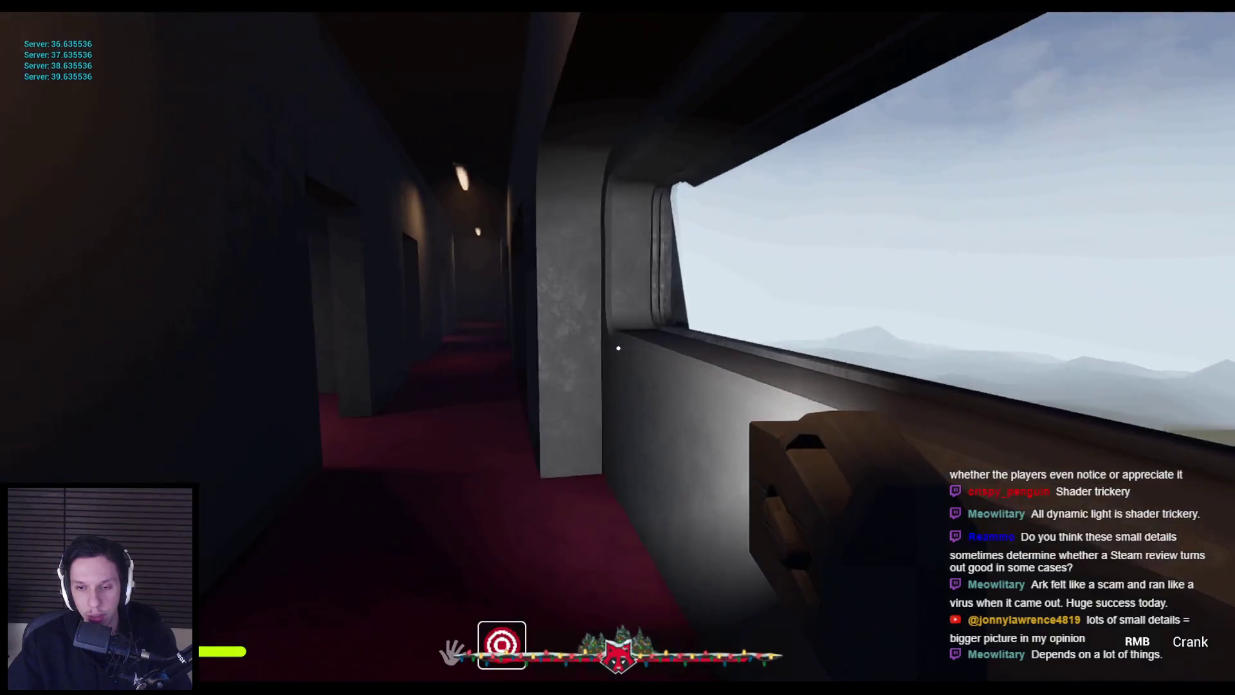
key(w)
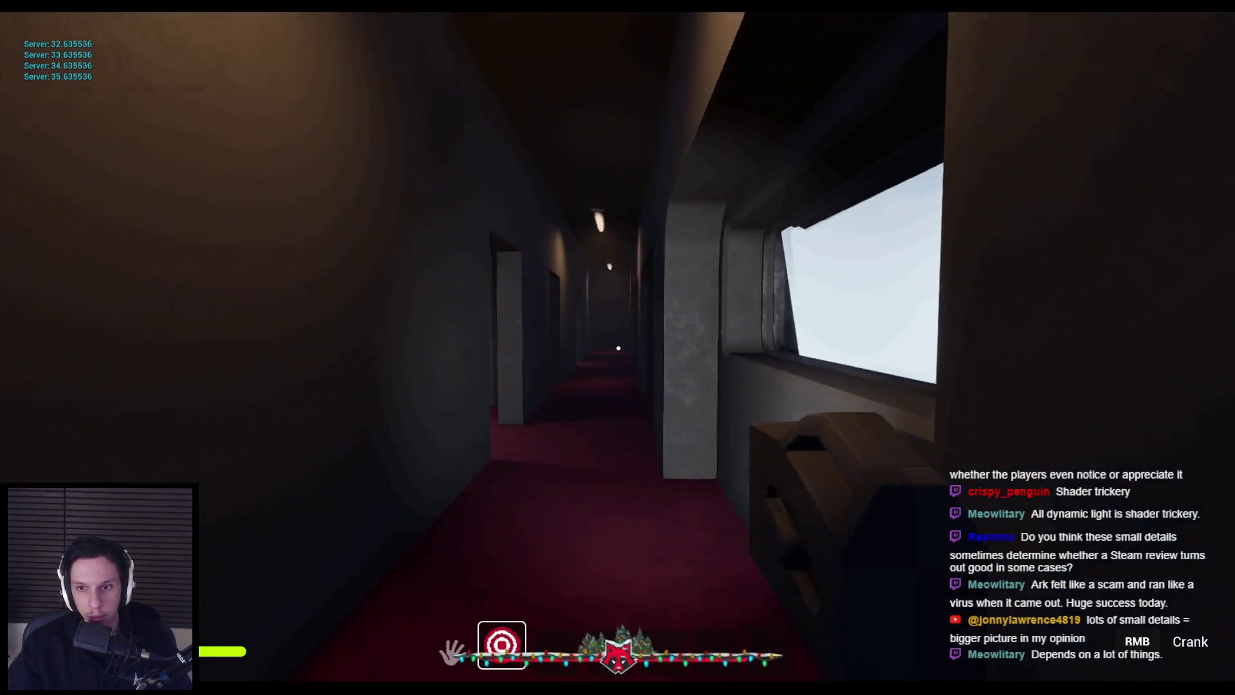
key(w)
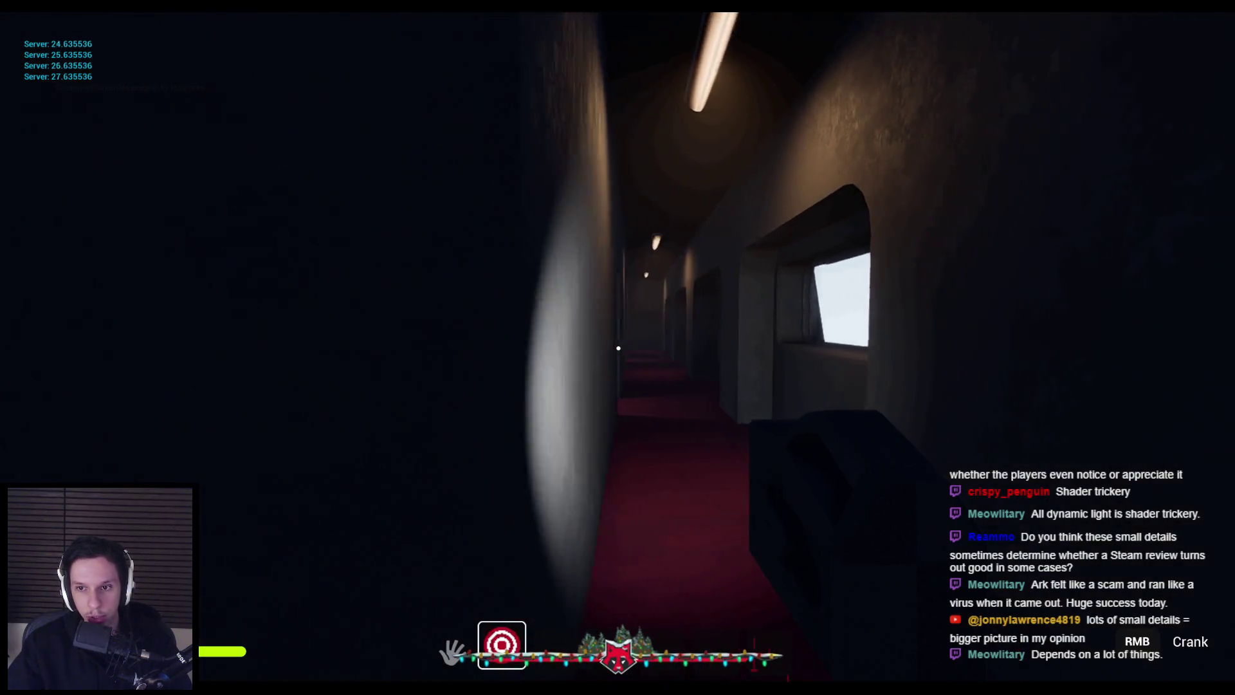
key(d)
key(w)
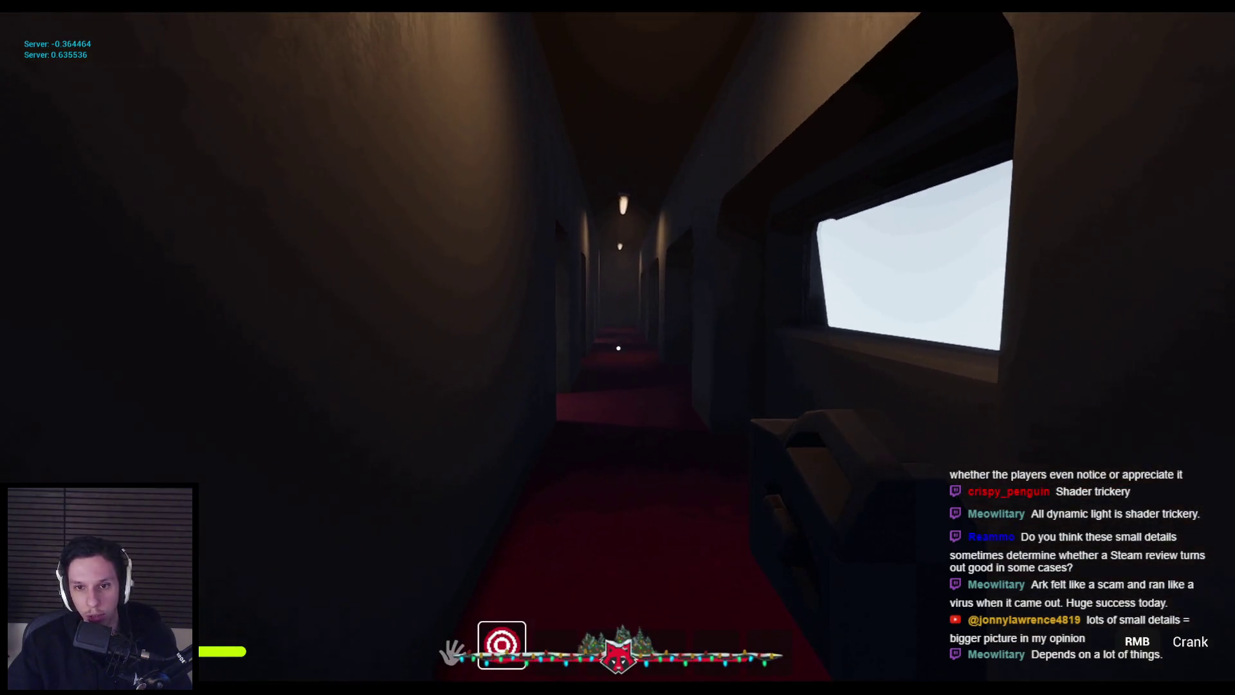
click(618, 348)
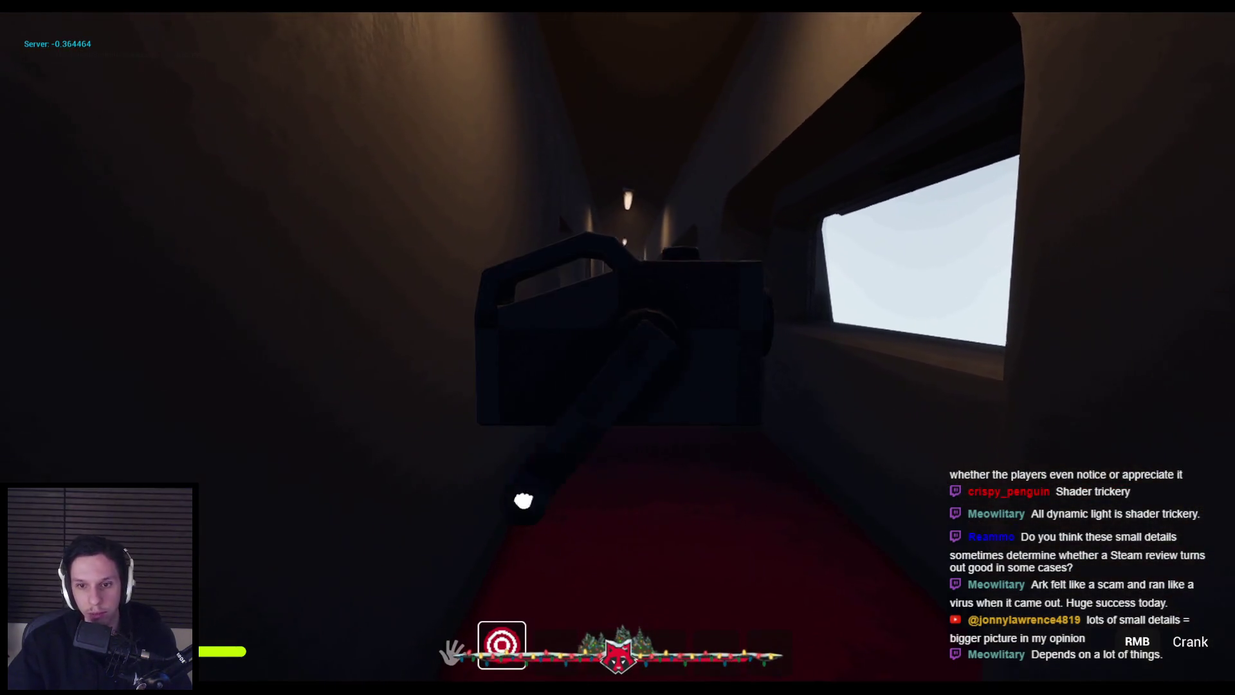
- Wind the flashlight crank several times to recharge it, then face the corridor
drag(452, 361, 612, 163)
mouse_move(835, 426)
mouse_down()
mouse_move(474, 441)
mouse_move(510, 197)
mouse_up()
mouse_move(774, 180)
mouse_down()
mouse_move(830, 412)
mouse_move(746, 526)
mouse_up()
mouse_move(453, 385)
mouse_down()
mouse_move(485, 257)
mouse_move(562, 171)
mouse_move(620, 150)
mouse_up()
mouse_move(825, 246)
mouse_down()
mouse_move(832, 433)
mouse_move(736, 524)
mouse_move(685, 541)
mouse_up()
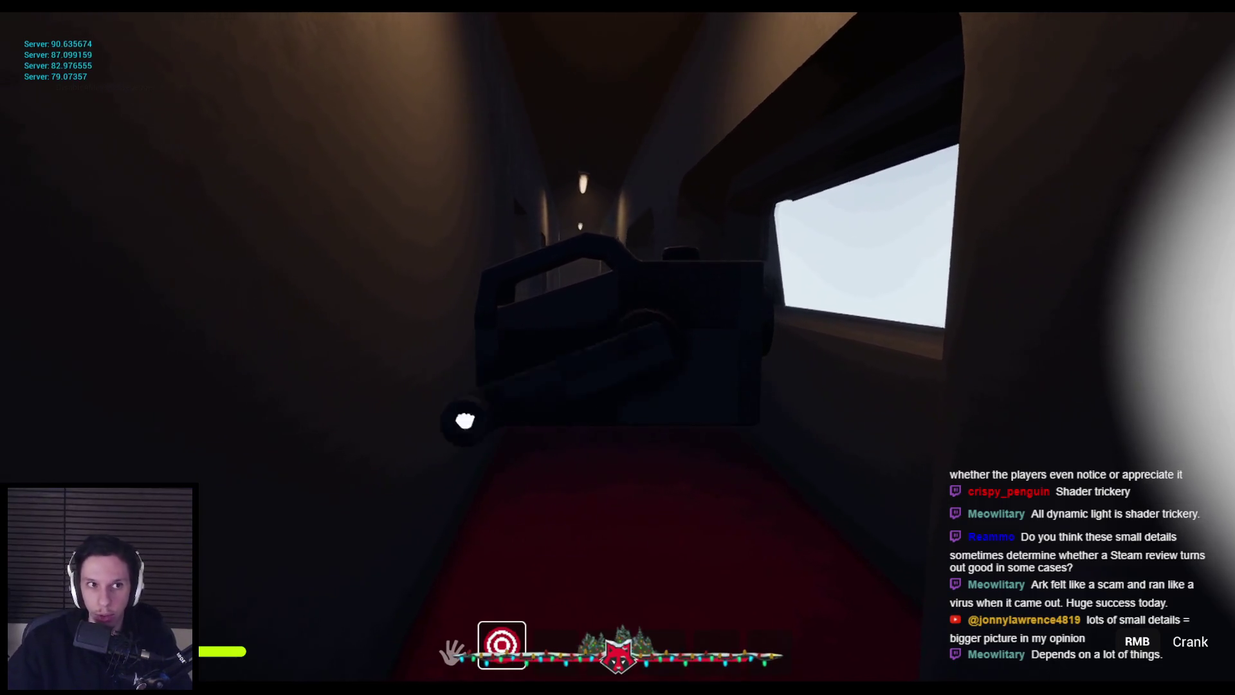
drag(465, 425, 618, 348)
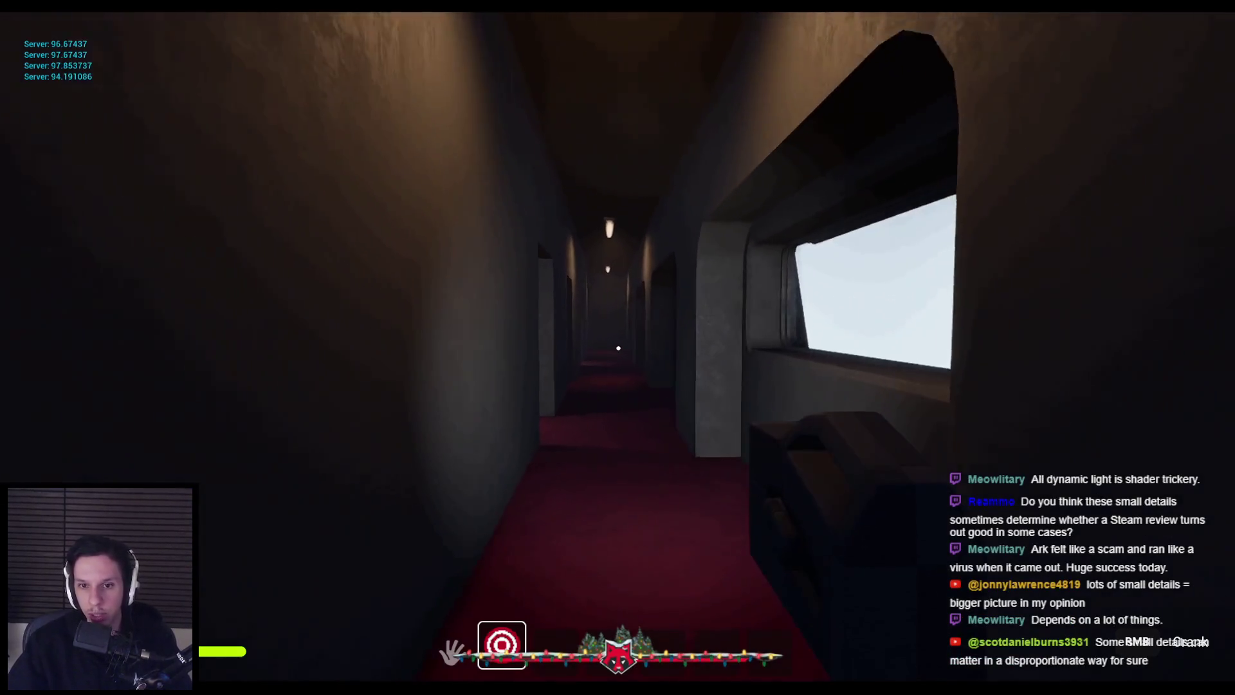
- Walk up and down the red-carpeted corridor, passing under the ceiling light to its end
key(w)
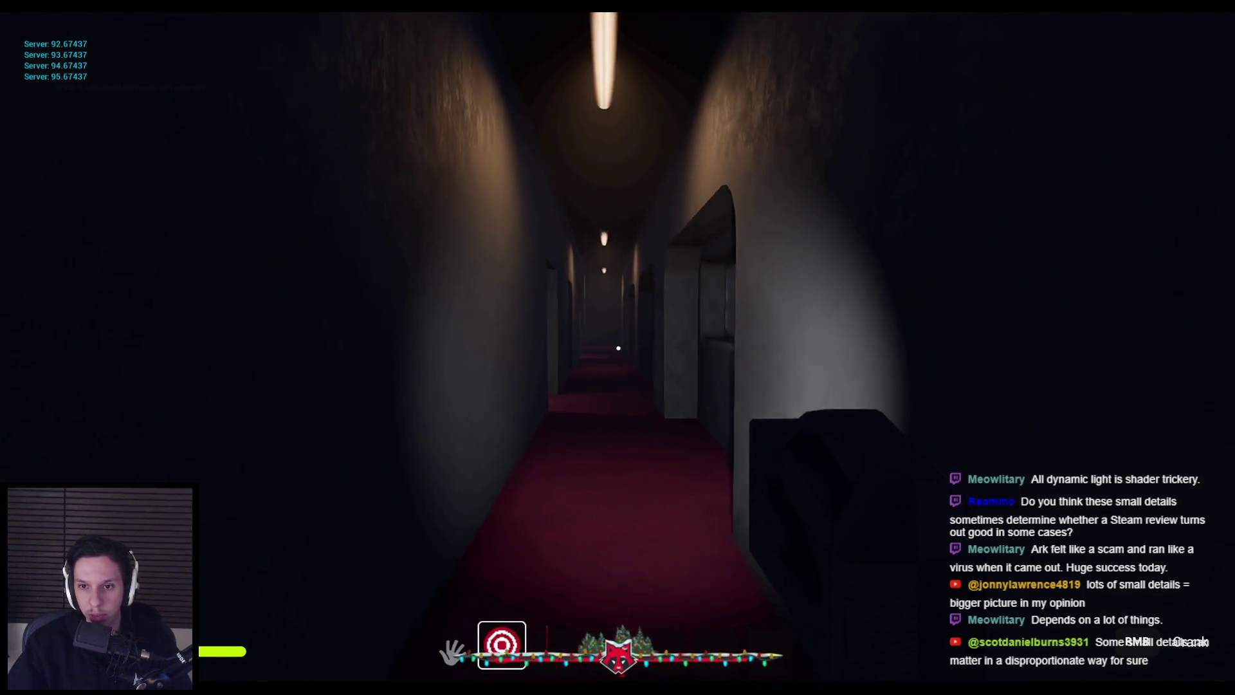
key(w)
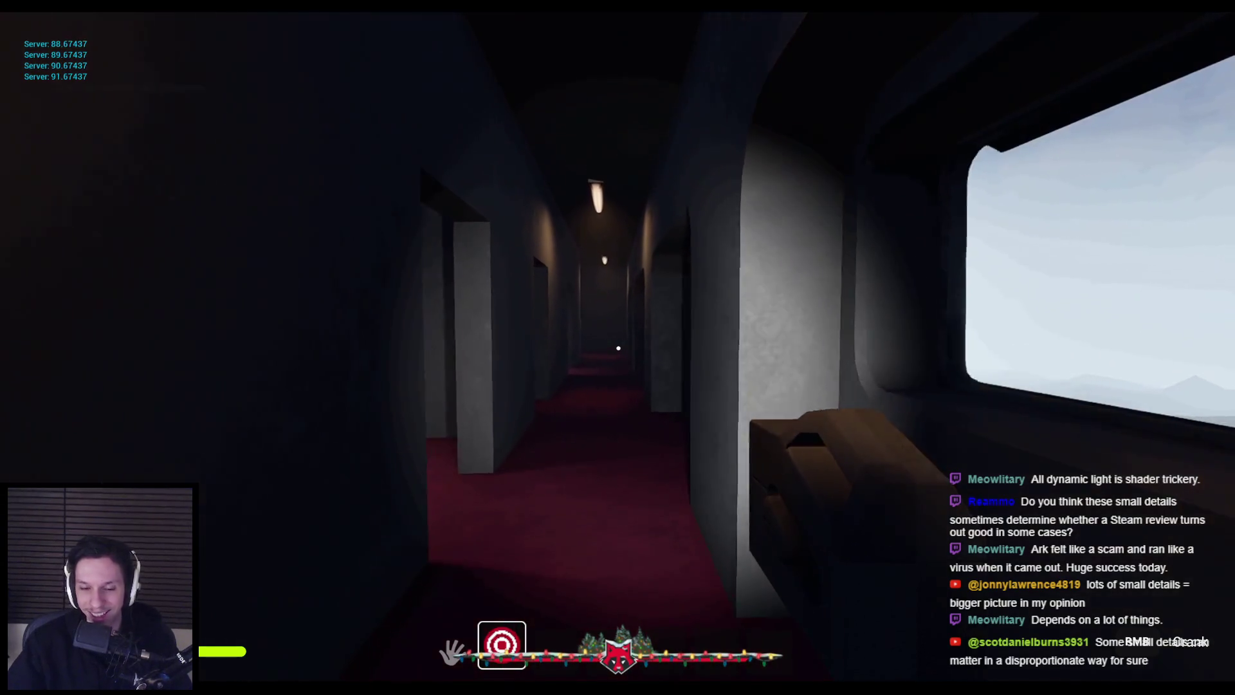
key(w)
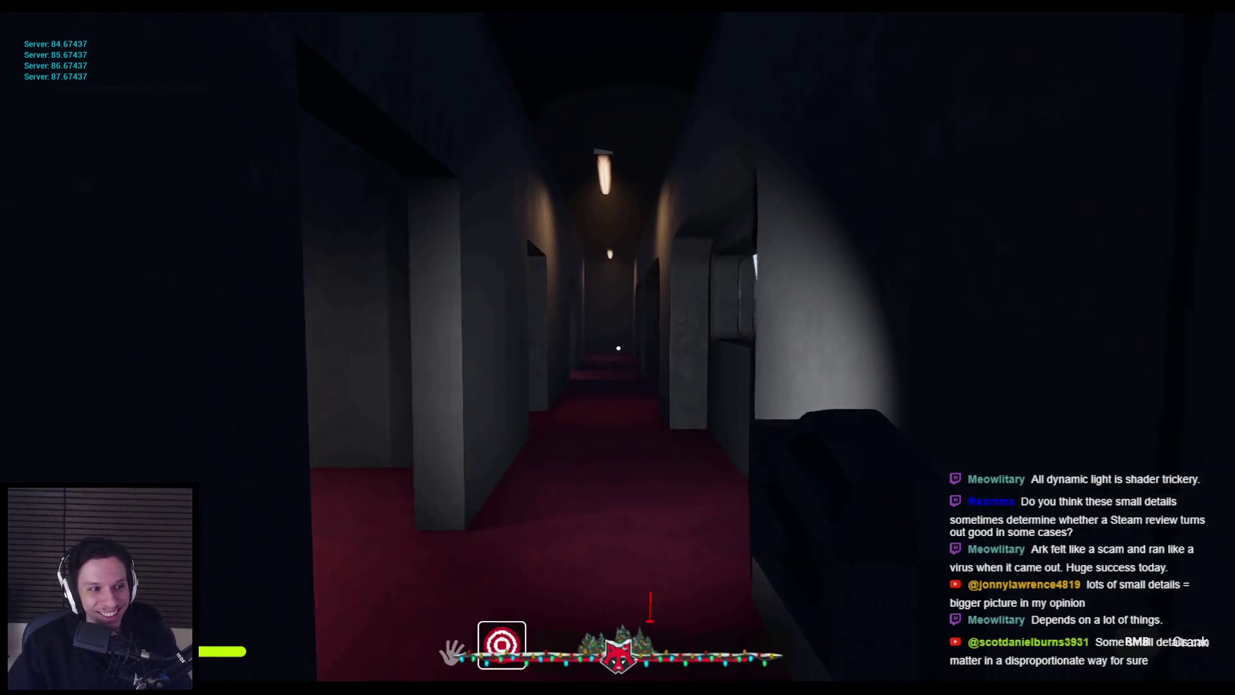
key(w)
key(s)
key(s)
key(s)
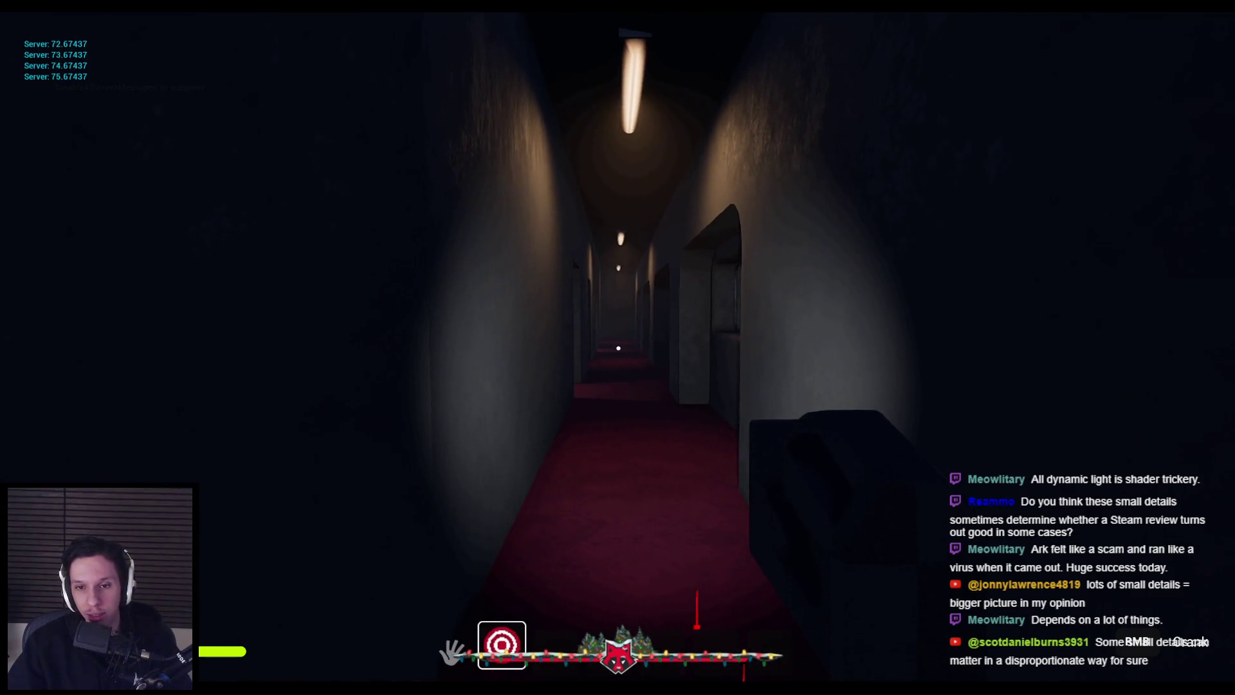
key(s)
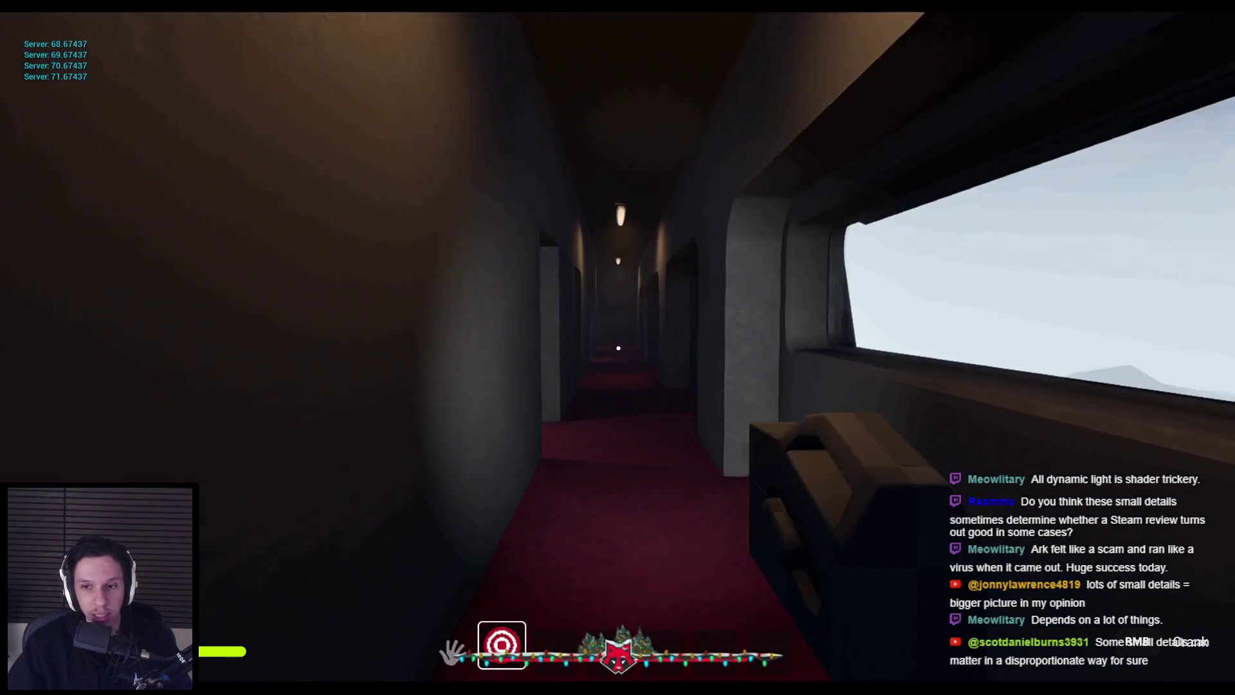
key(s)
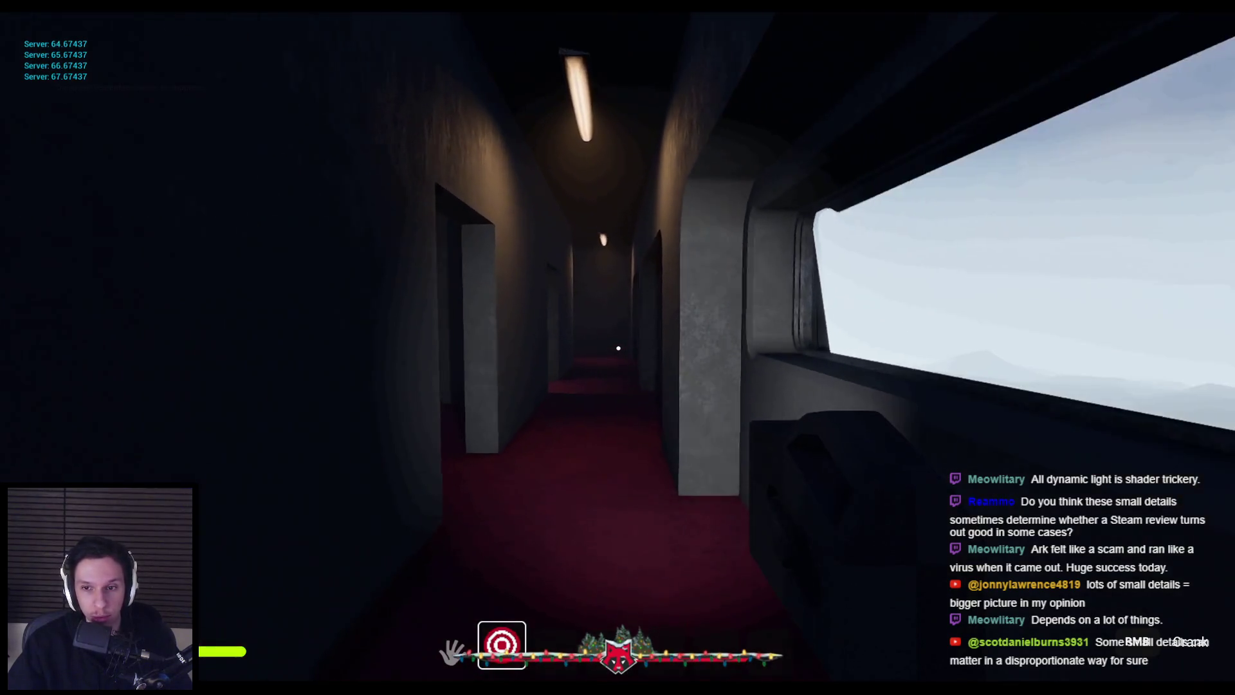
key(w)
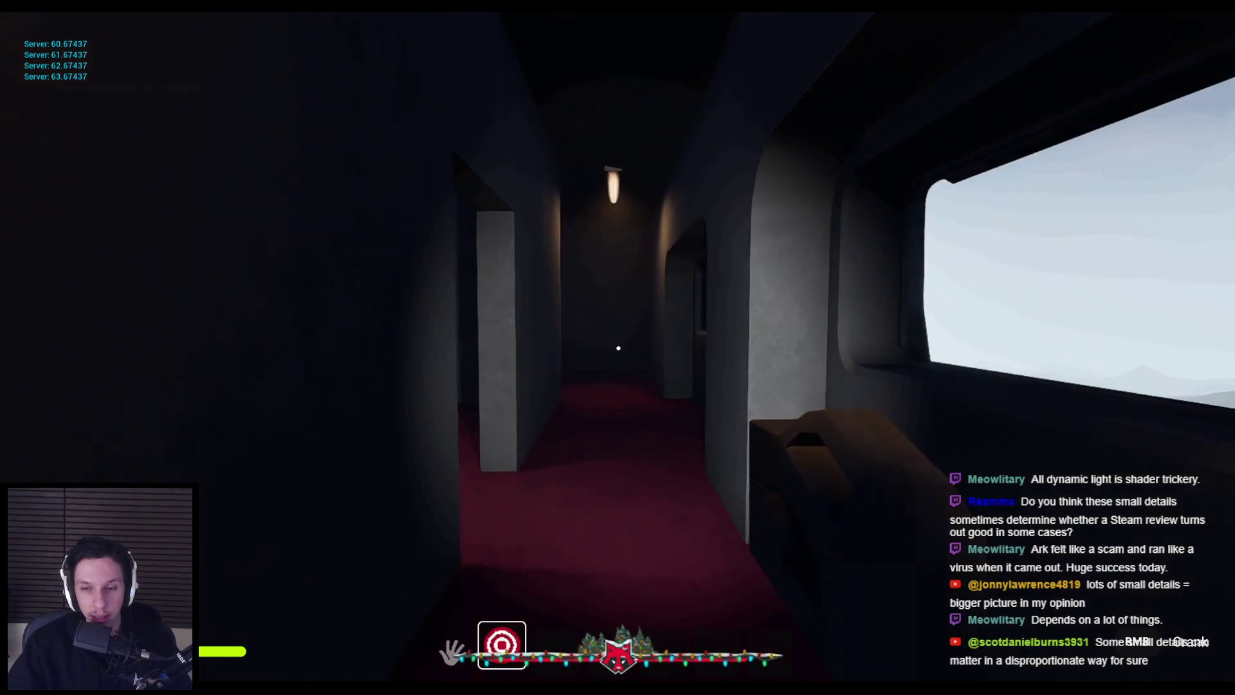
key(s)
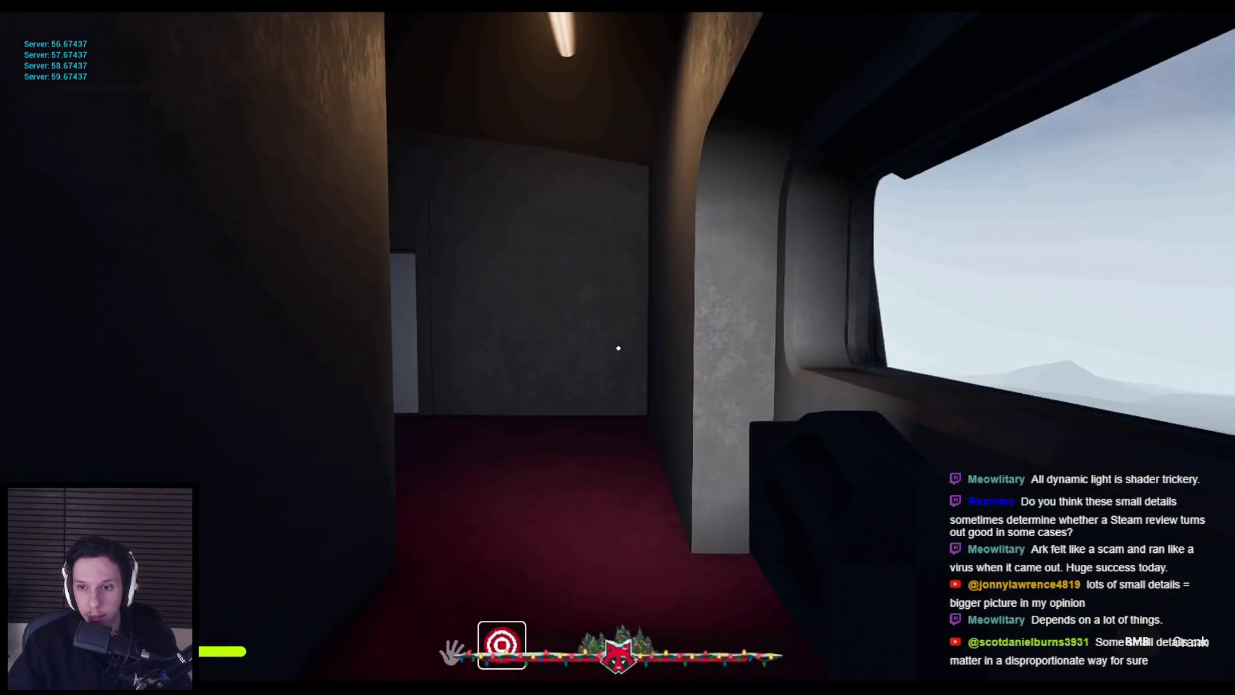
key(s)
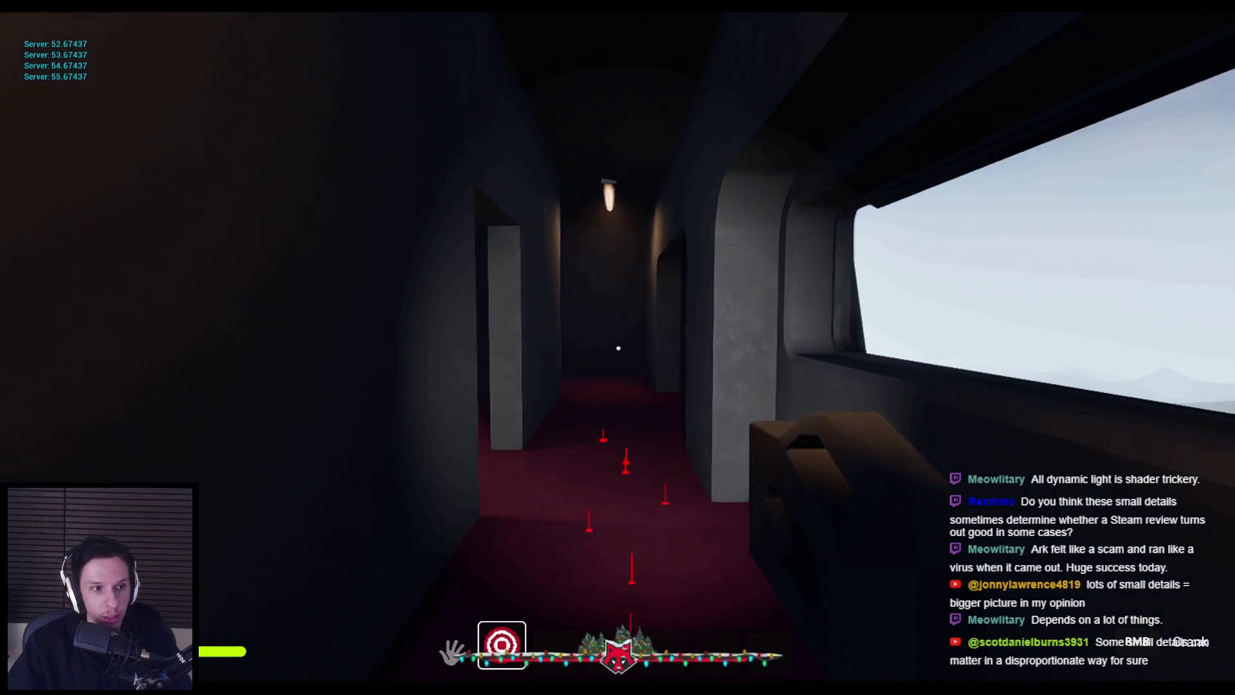
key(s)
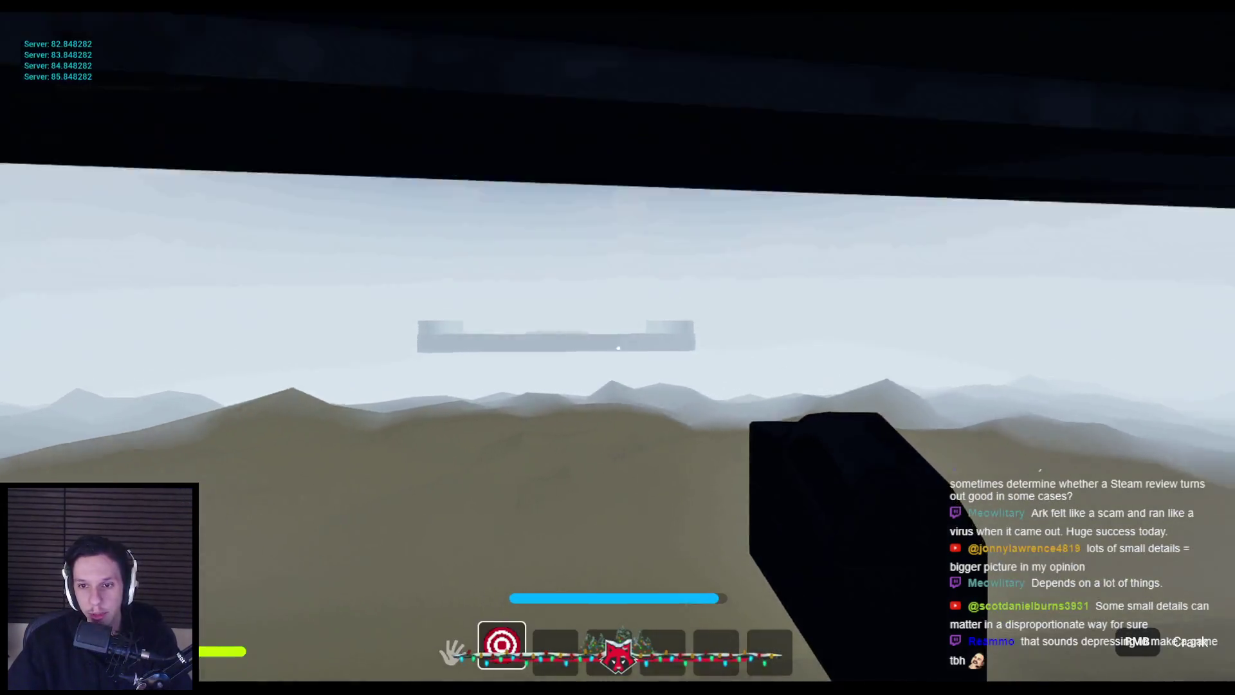
- Move up close to the train window, then walk forward along the corridor
key(w)
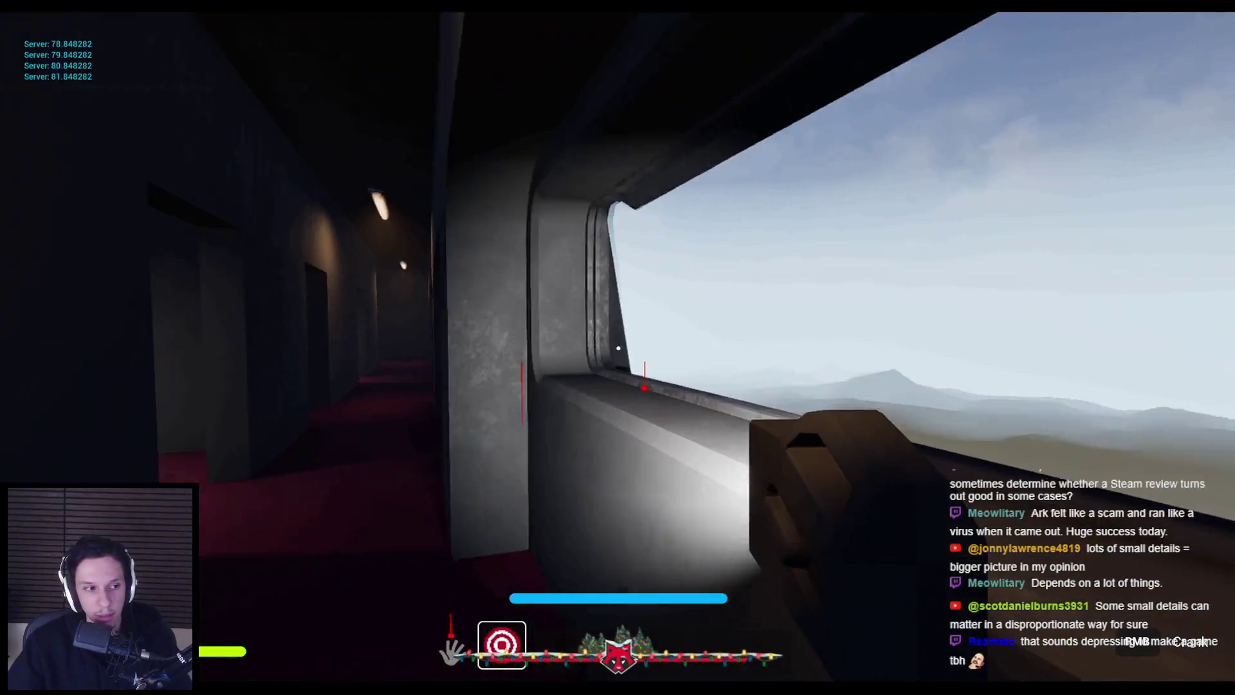
key(w)
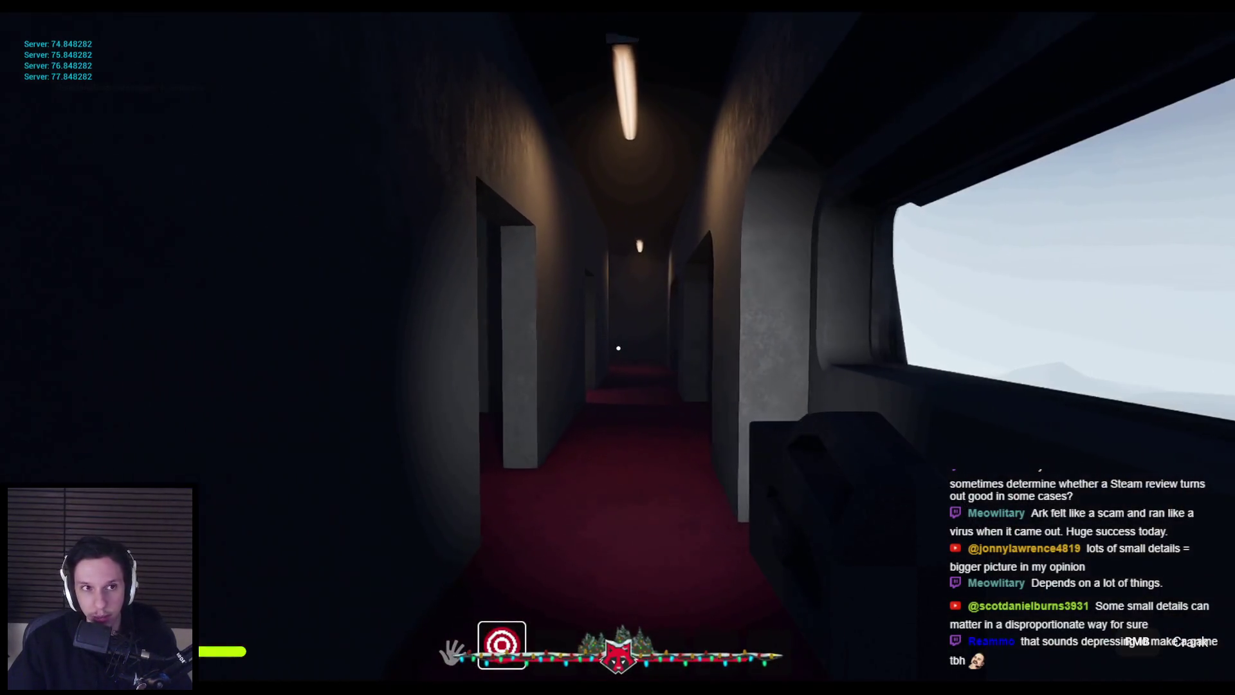
key(w)
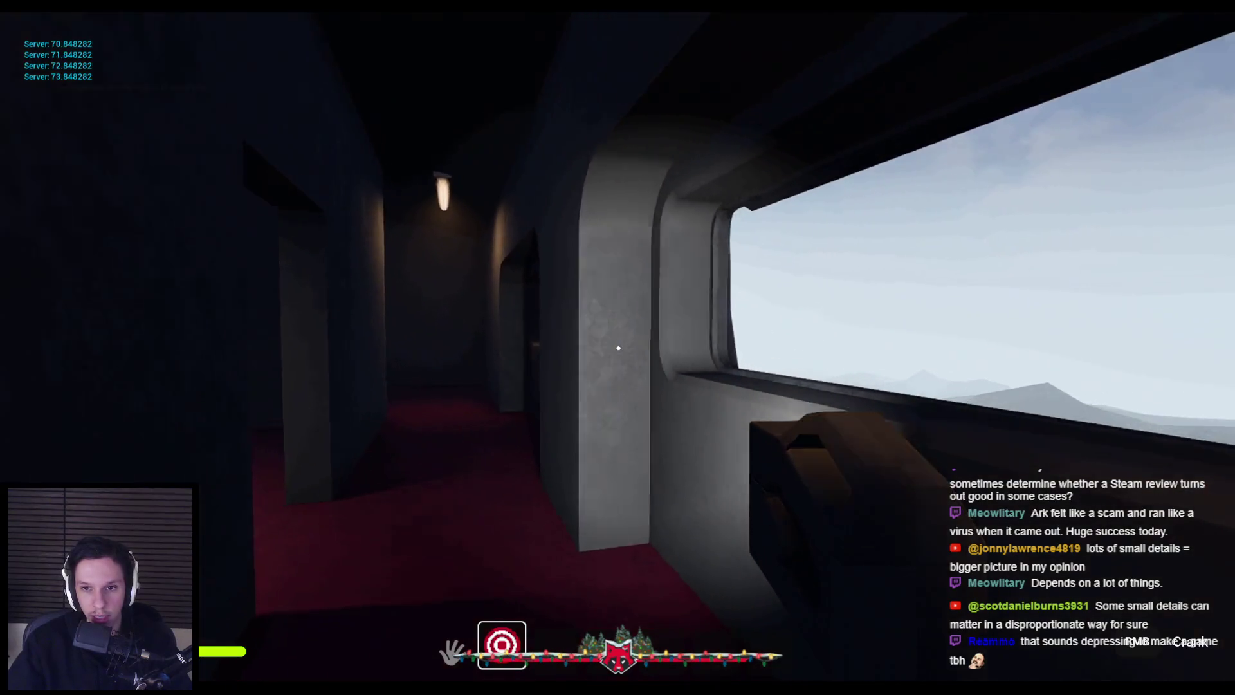
key(w)
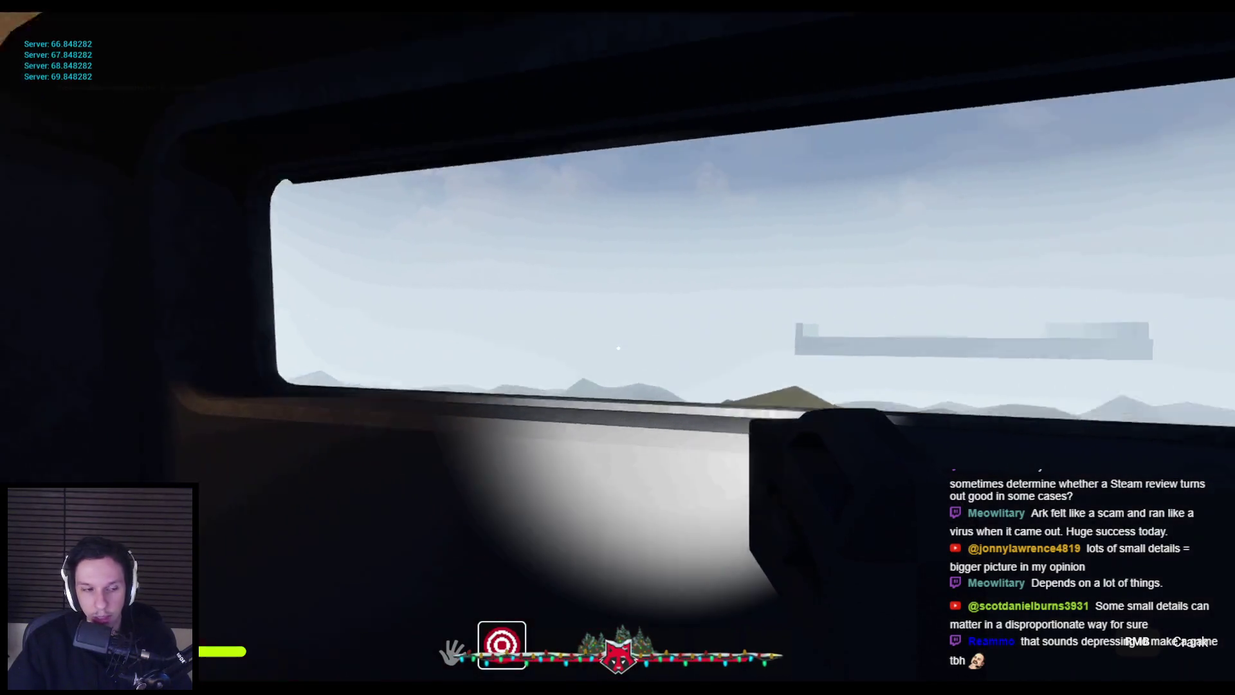
key(w)
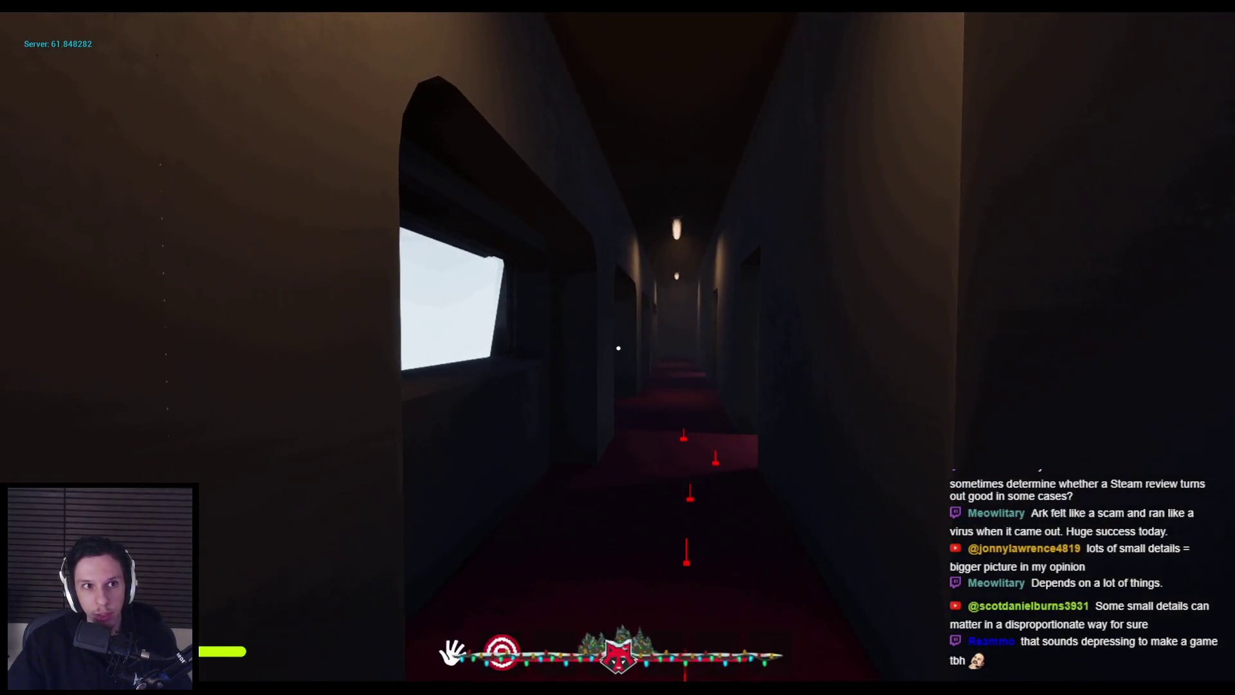
- Equip the flashlight with 2, put it away with 1, and stop the play session
key(2)
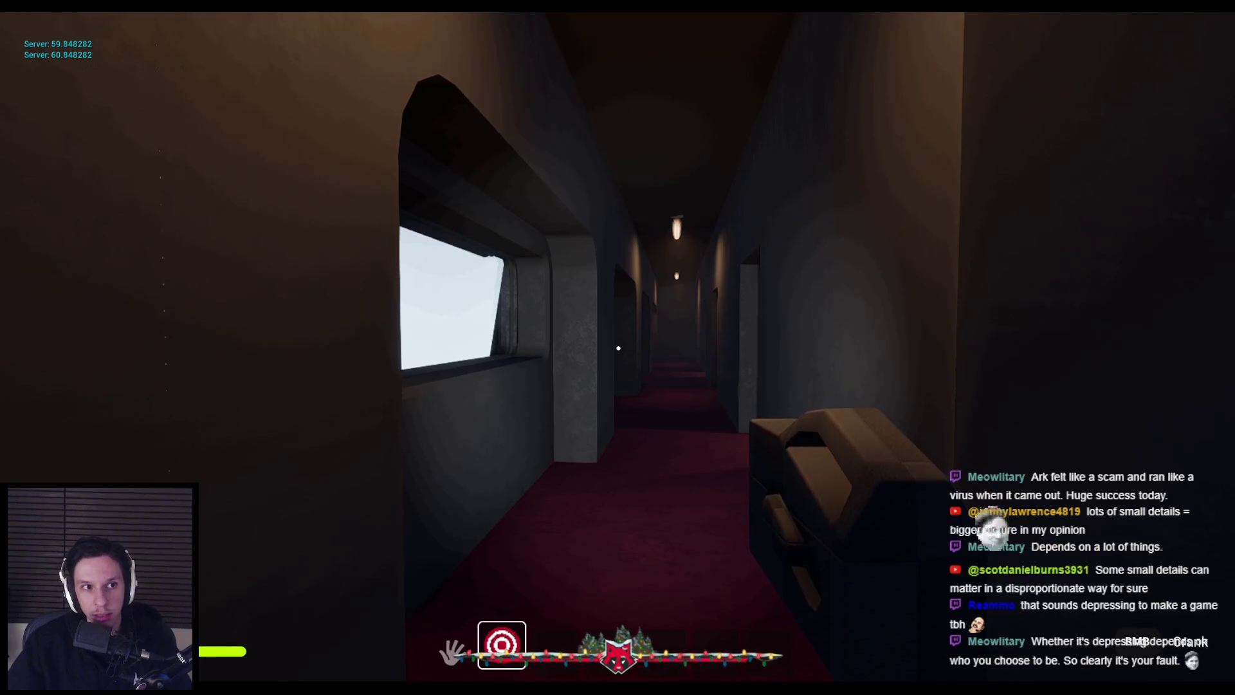
key(1)
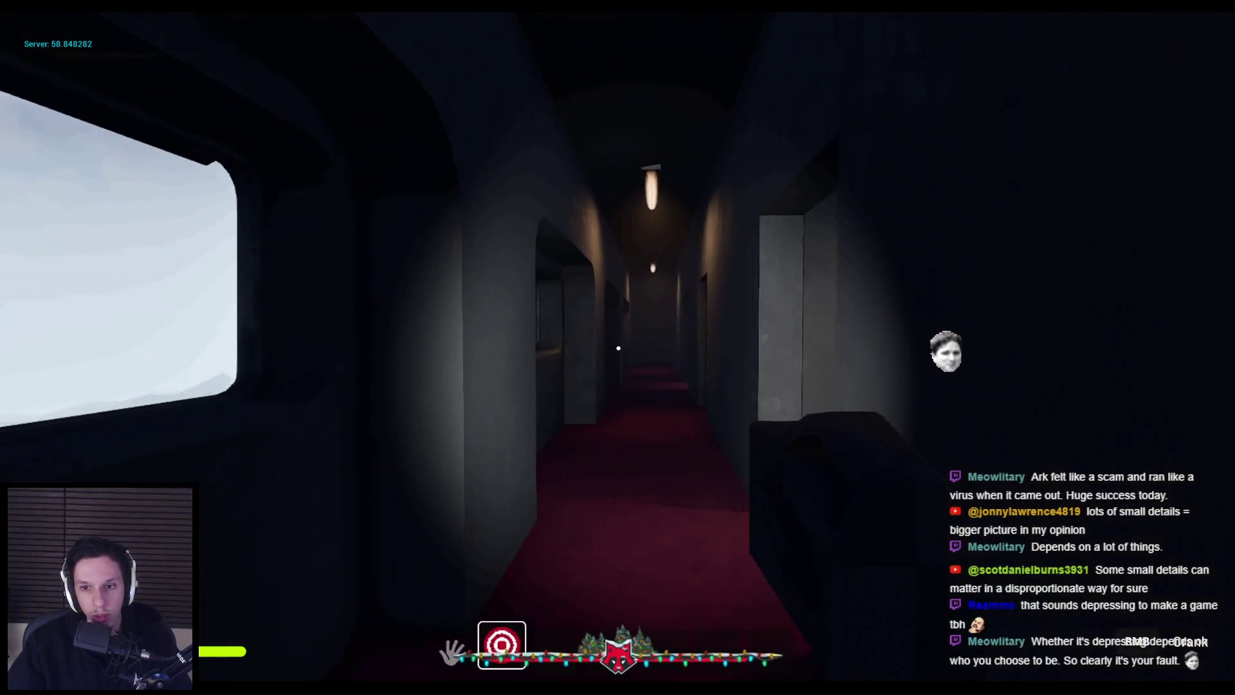
key(Escape)
key(alt+Tab)
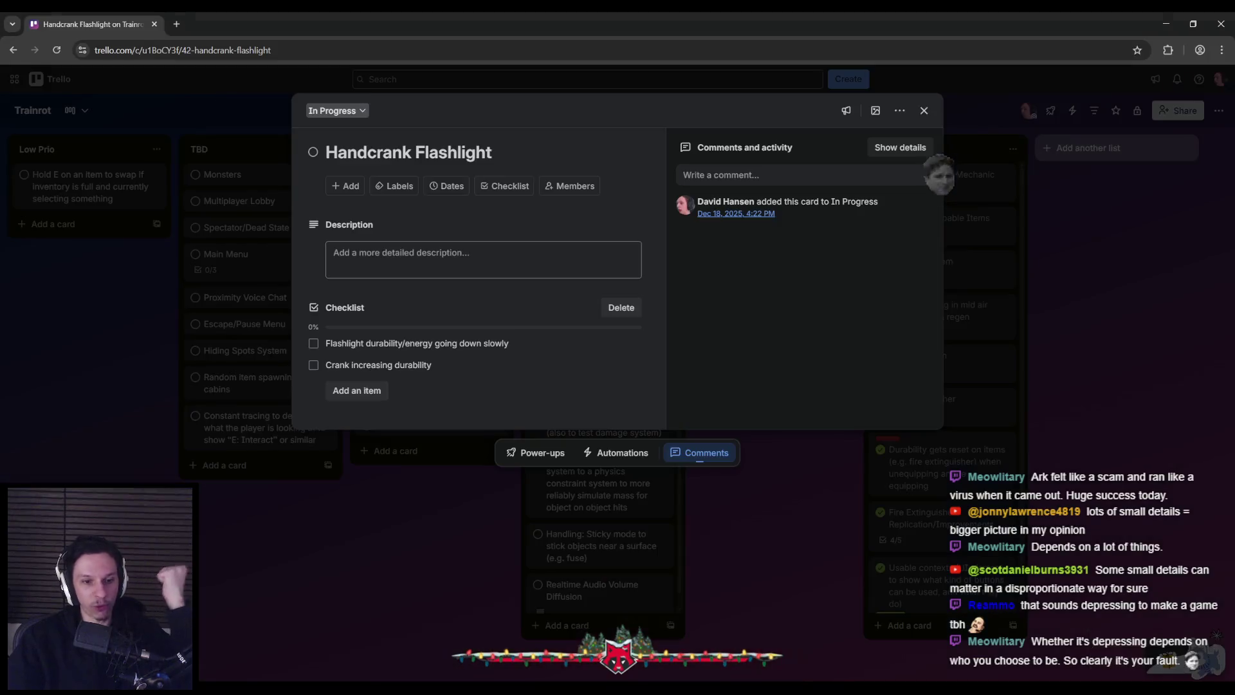
- Tick the durability-drain and crank-increasing-durability items, mark Handcrank Flashlight complete, and close it
click(314, 343)
click(314, 365)
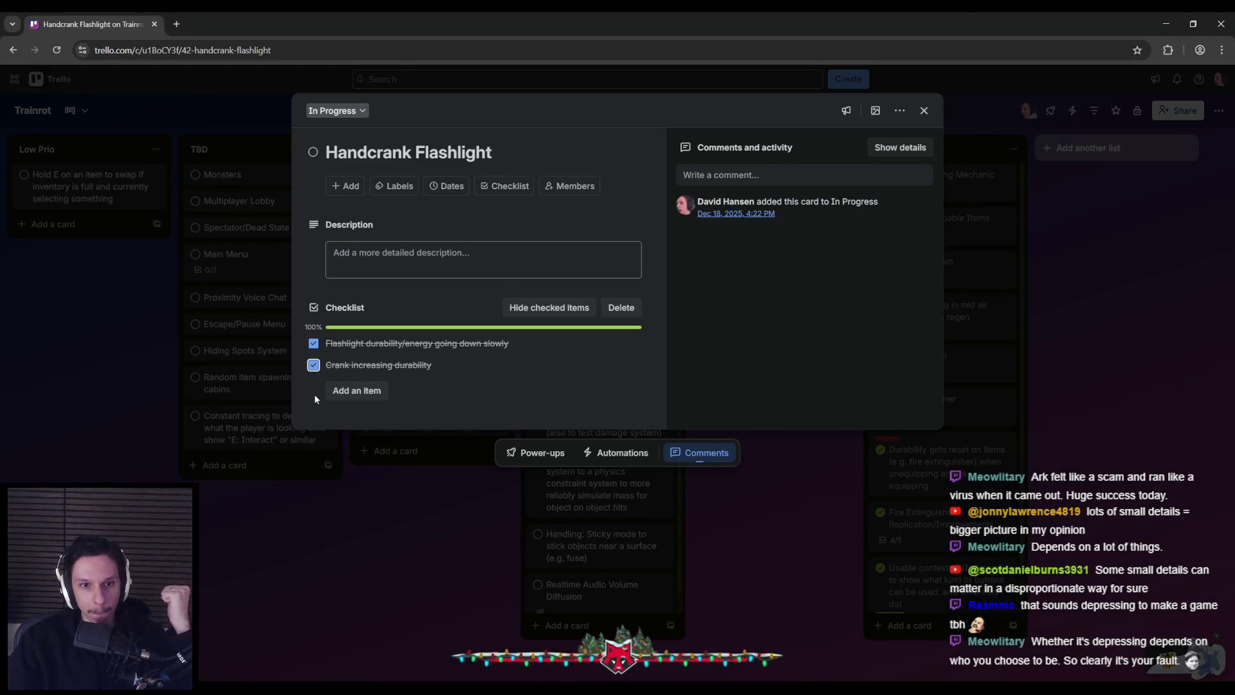
click(312, 152)
key(Escape)
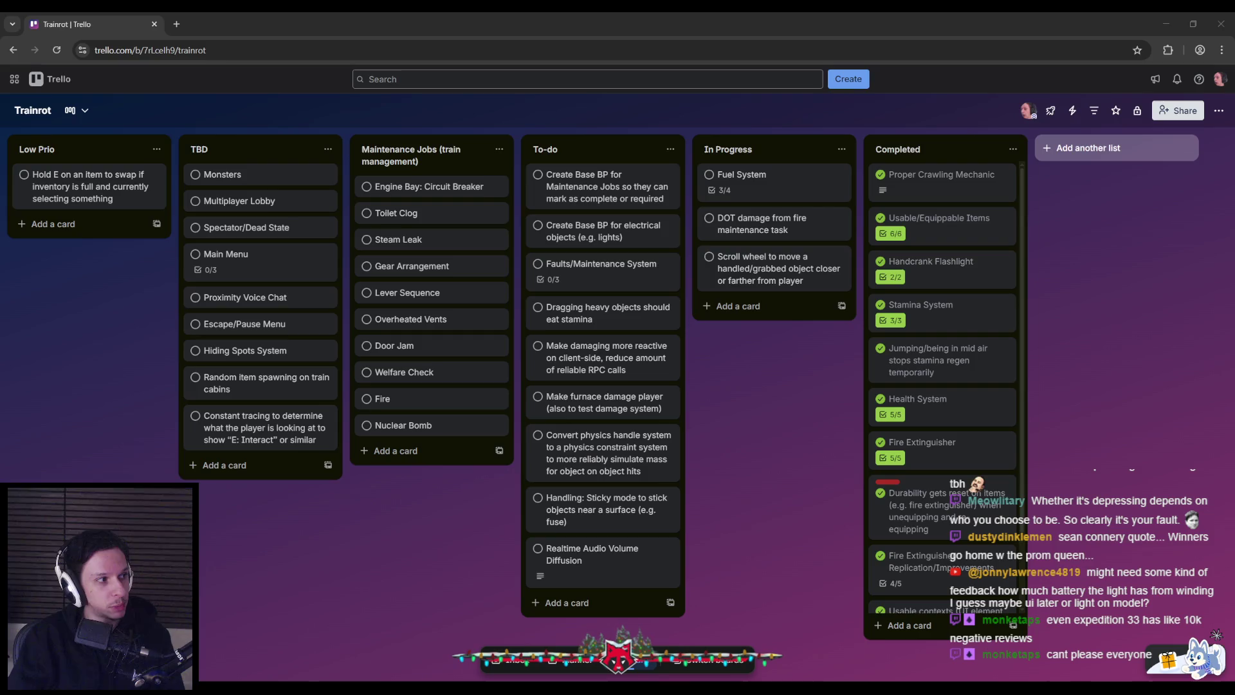
- Open the Fire Extinguisher Replication/Improvements card from the Completed list
key(alt+Tab)
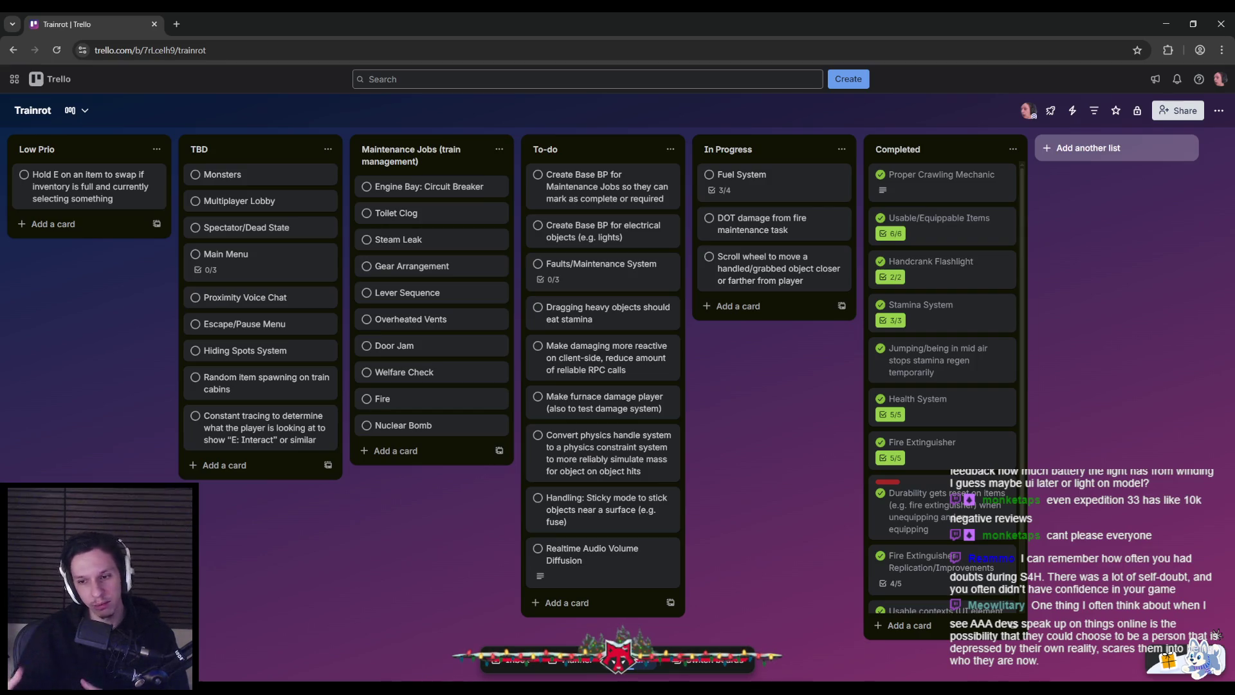
click(920, 561)
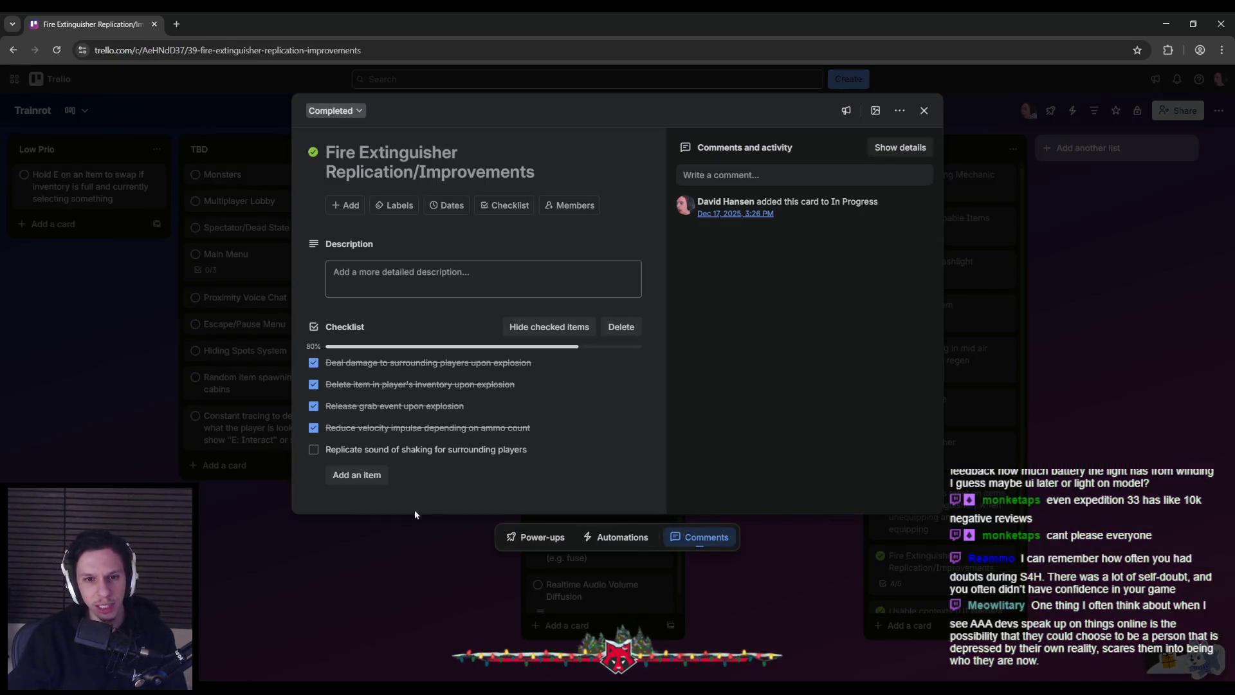
- Close the Fire Extinguisher card to return to the Trello board
click(354, 612)
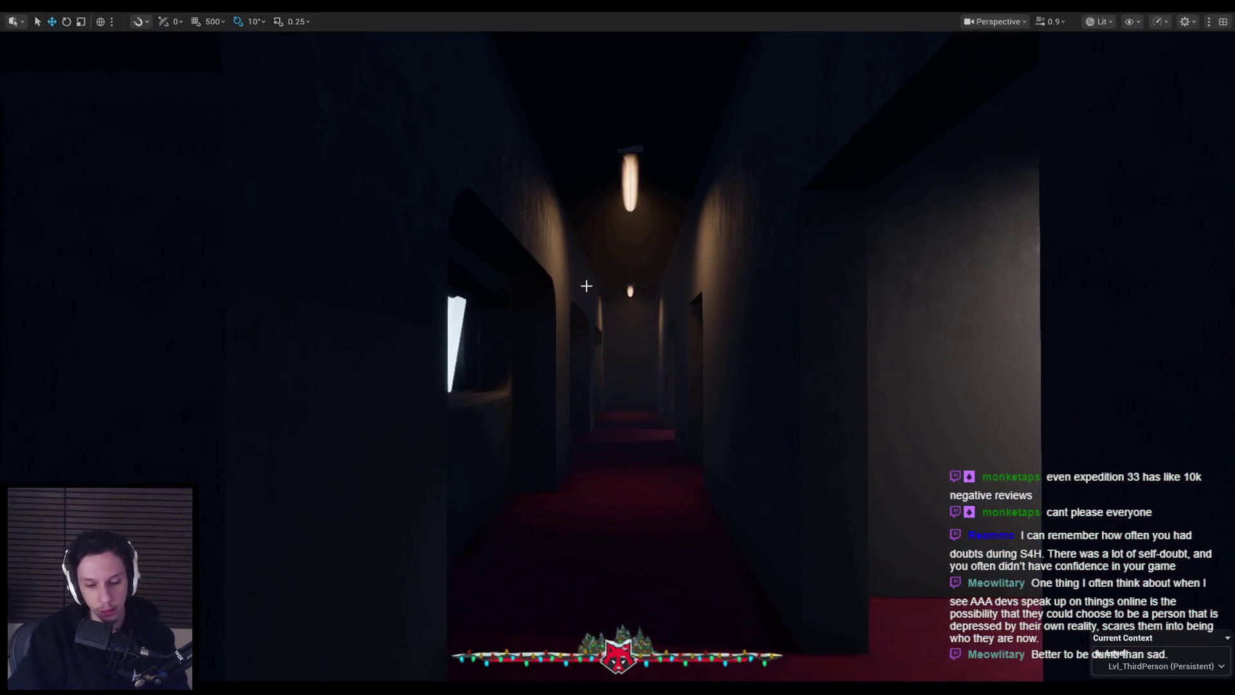
- With the flashlight equipped, walk past the round door and fuel panel onto the grated platform
key(w)
key(2)
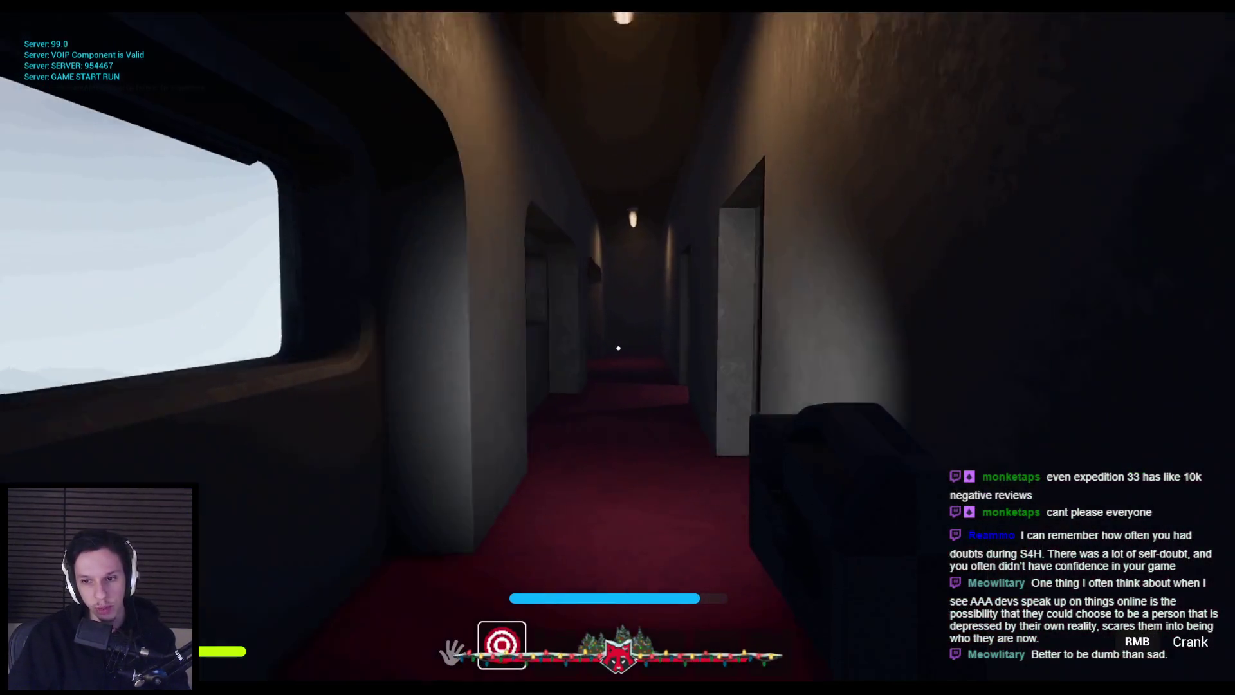
key(w)
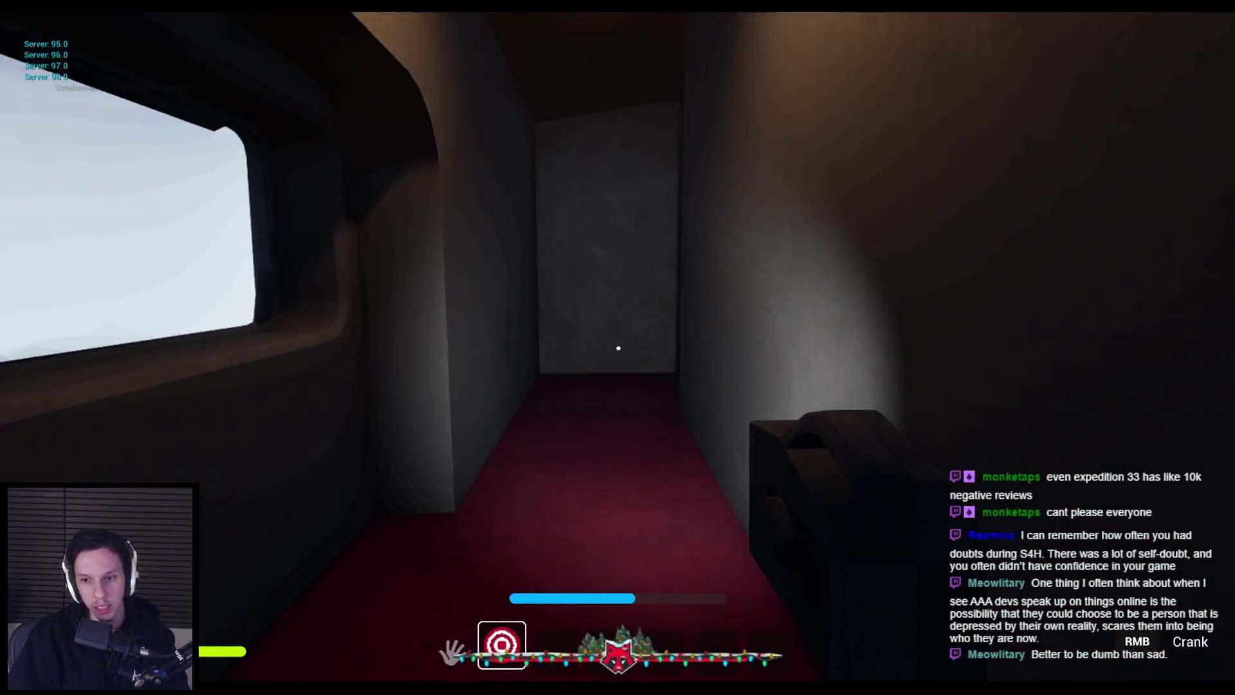
key(w)
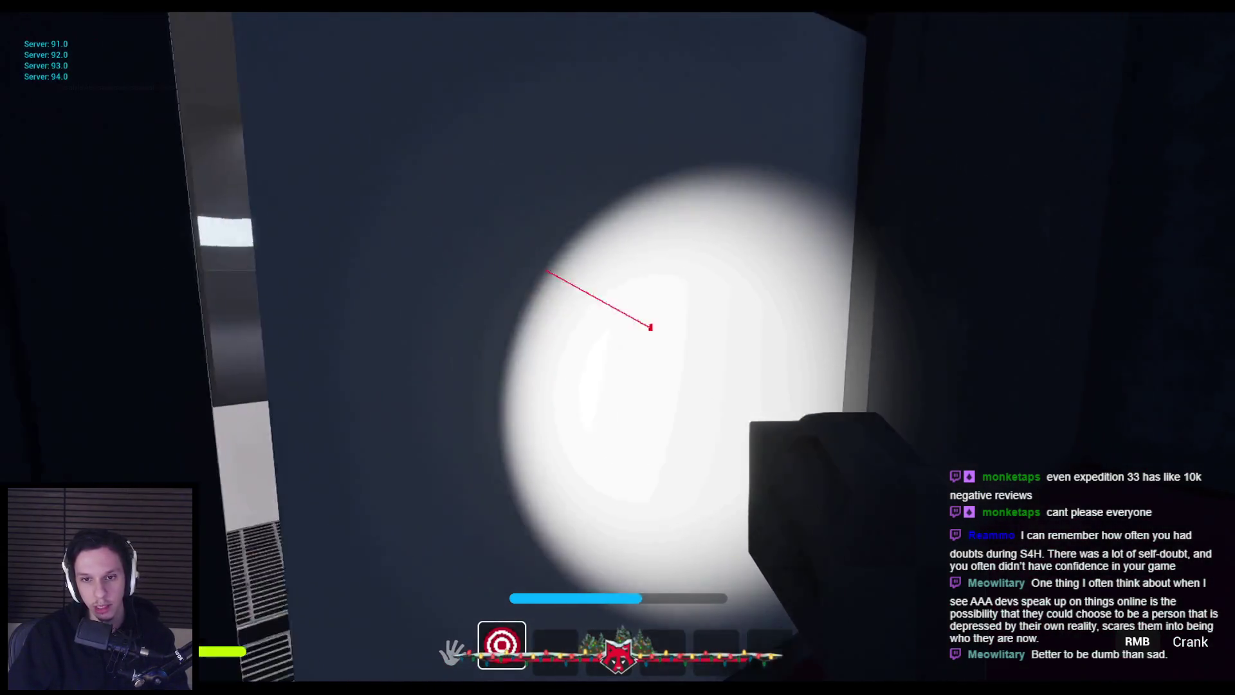
key(w)
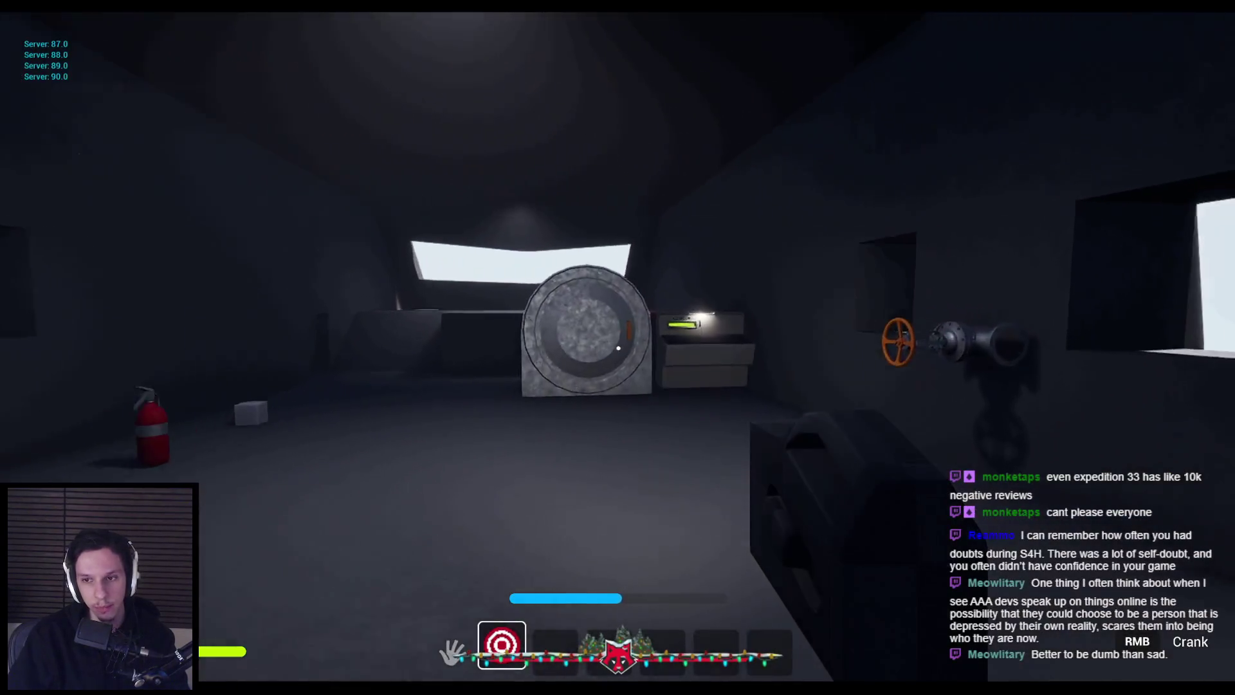
key(w)
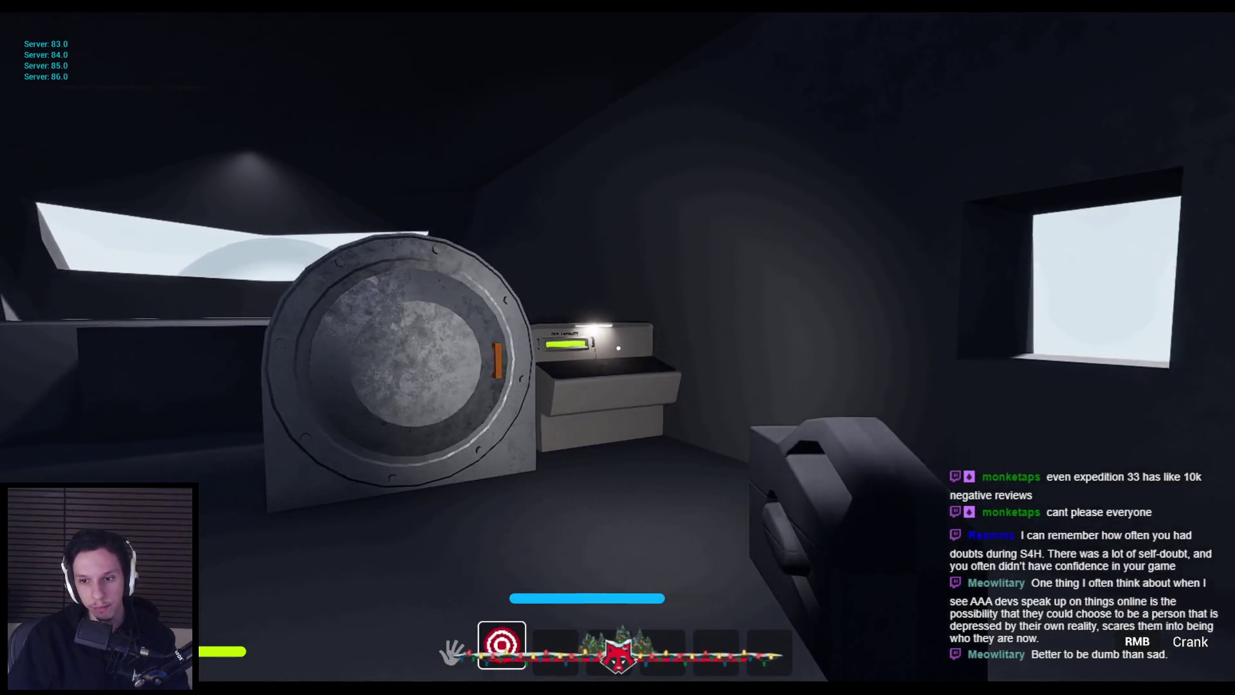
key(w)
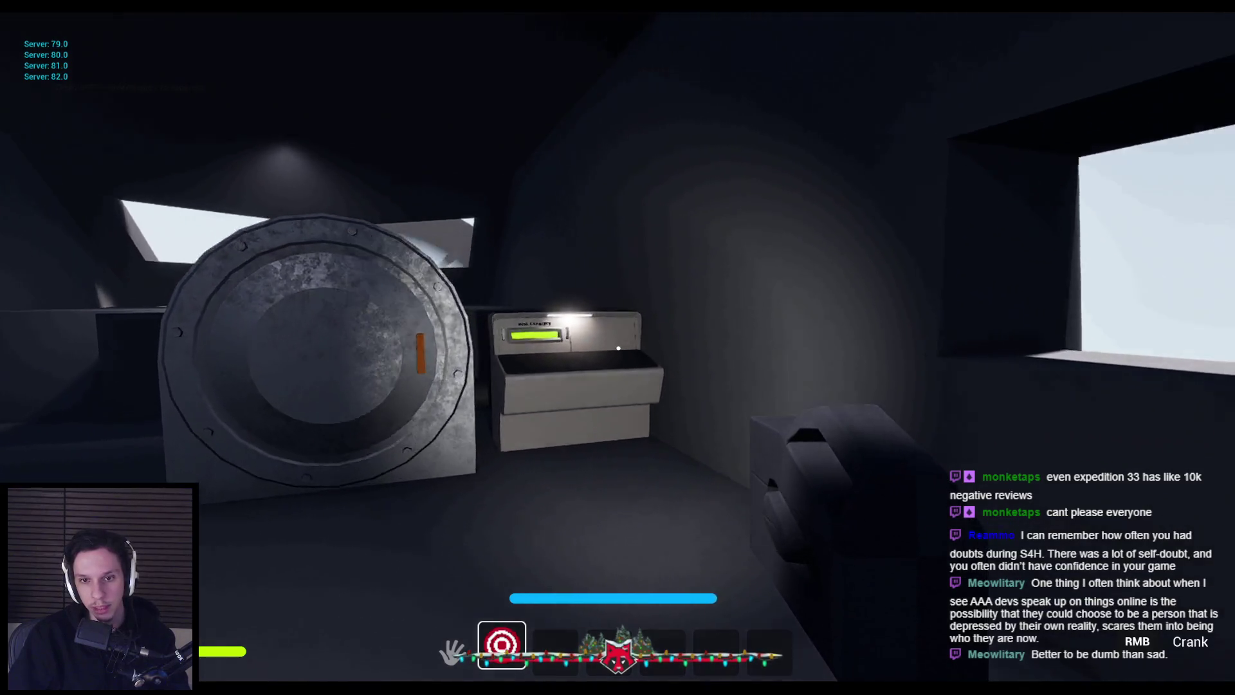
key(w)
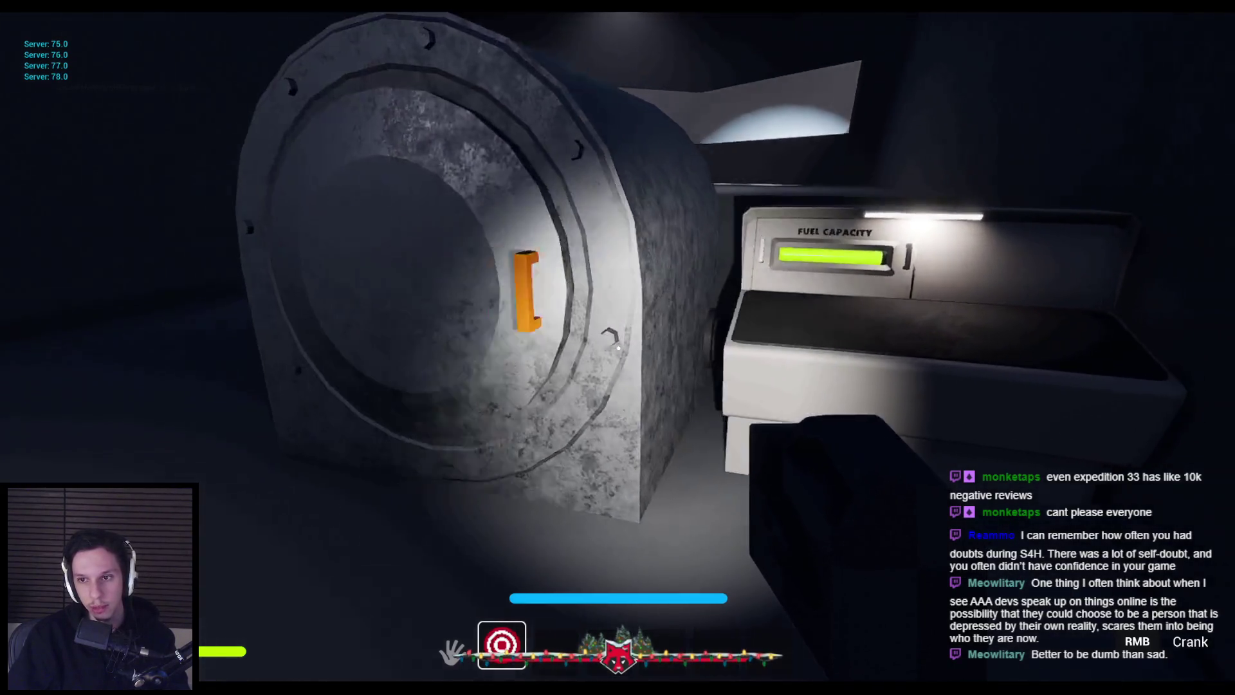
key(w)
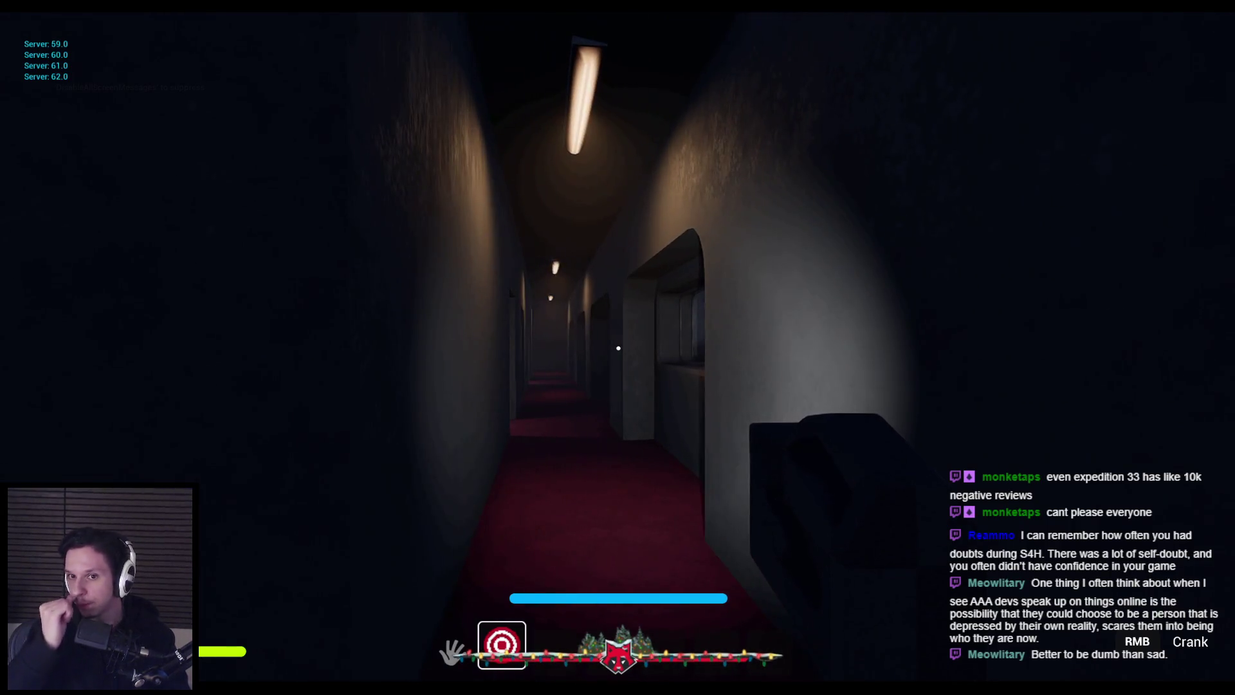
- Raise the flashlight and turn its crank twice to recharge it while walking forward
right_click(618, 348)
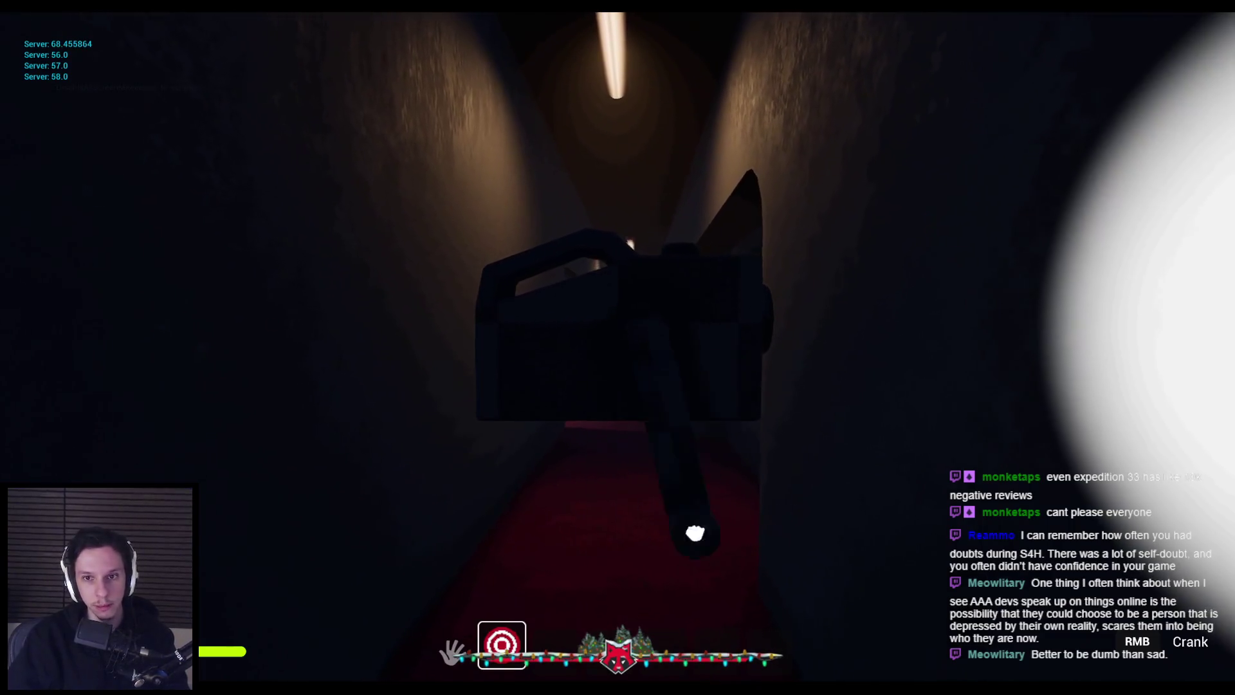
mouse_move(484, 446)
mouse_down()
mouse_move(469, 248)
mouse_move(635, 138)
mouse_move(791, 190)
mouse_move(817, 224)
mouse_up()
right_click(827, 256)
key(shift+w)
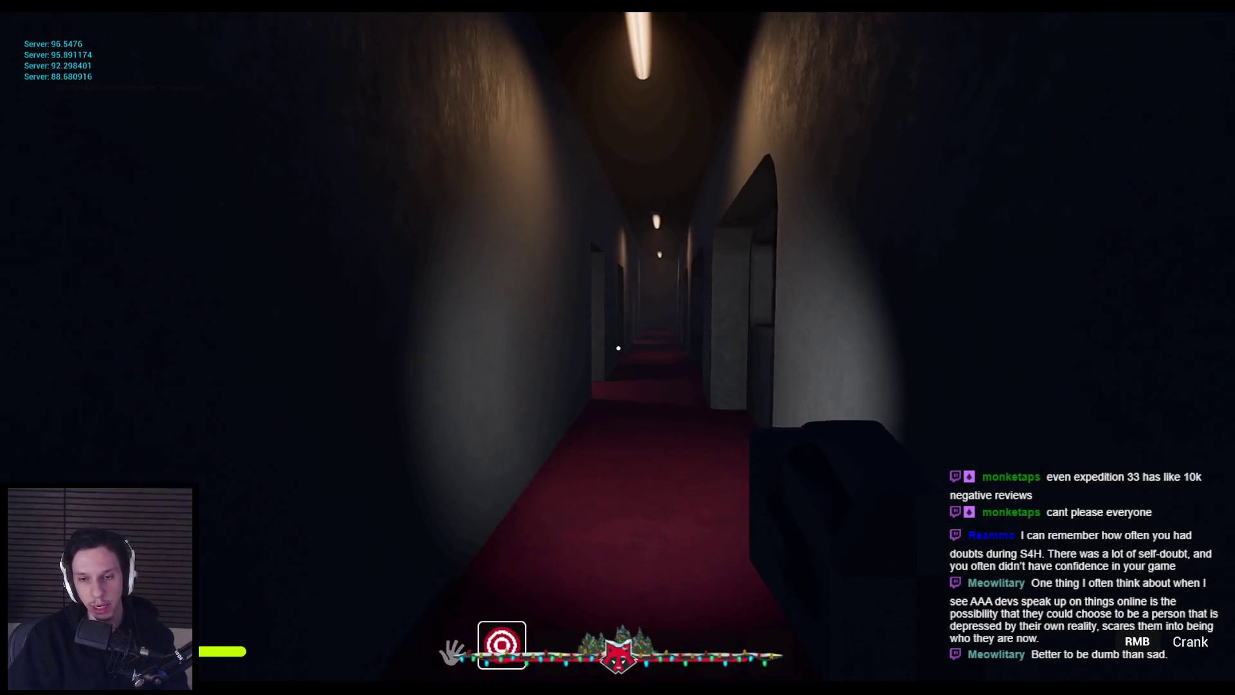
right_click(618, 348)
mouse_move(794, 491)
mouse_down()
mouse_move(454, 292)
mouse_move(463, 414)
mouse_up()
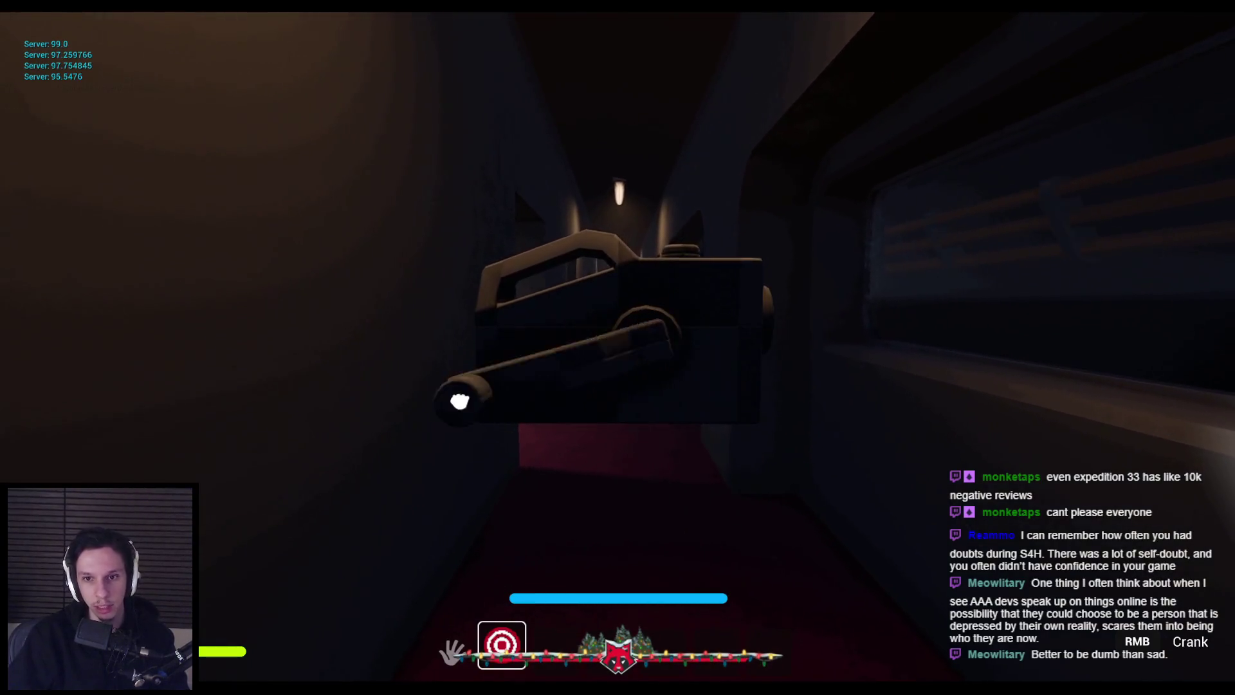
right_click(464, 414)
- Walk to the corridor's end wall, raise and lower the flashlight, then enter the curved corridor
key(w)
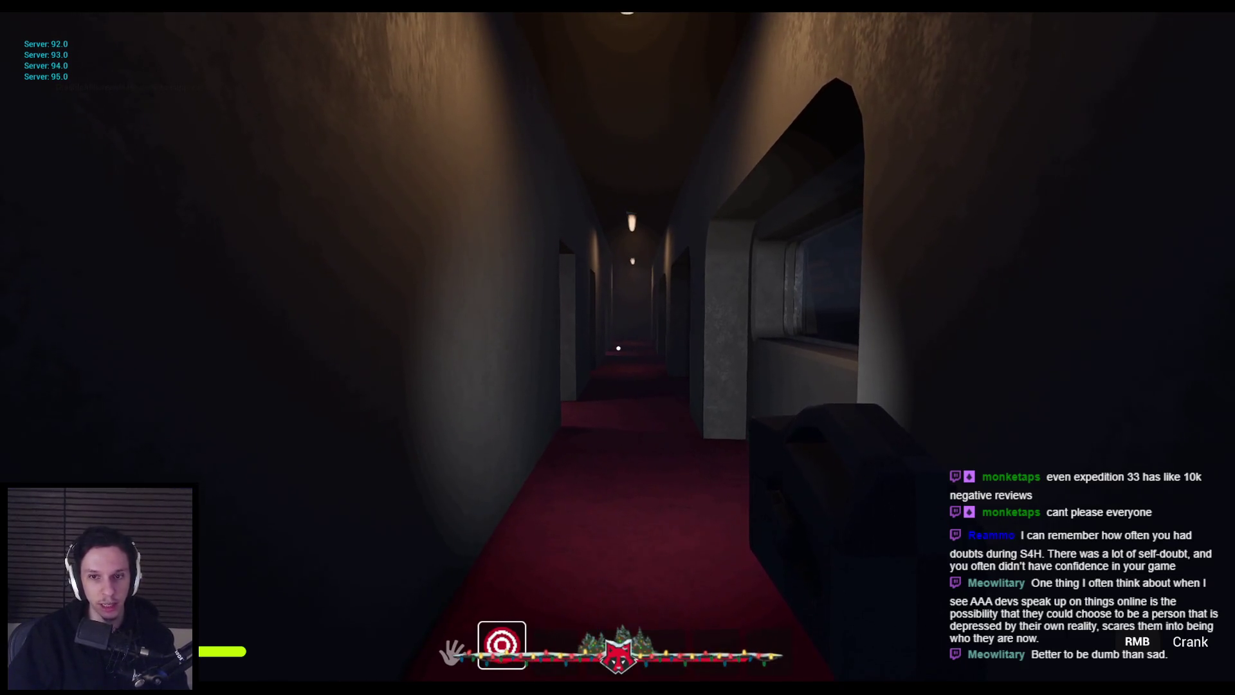
key(shift+w)
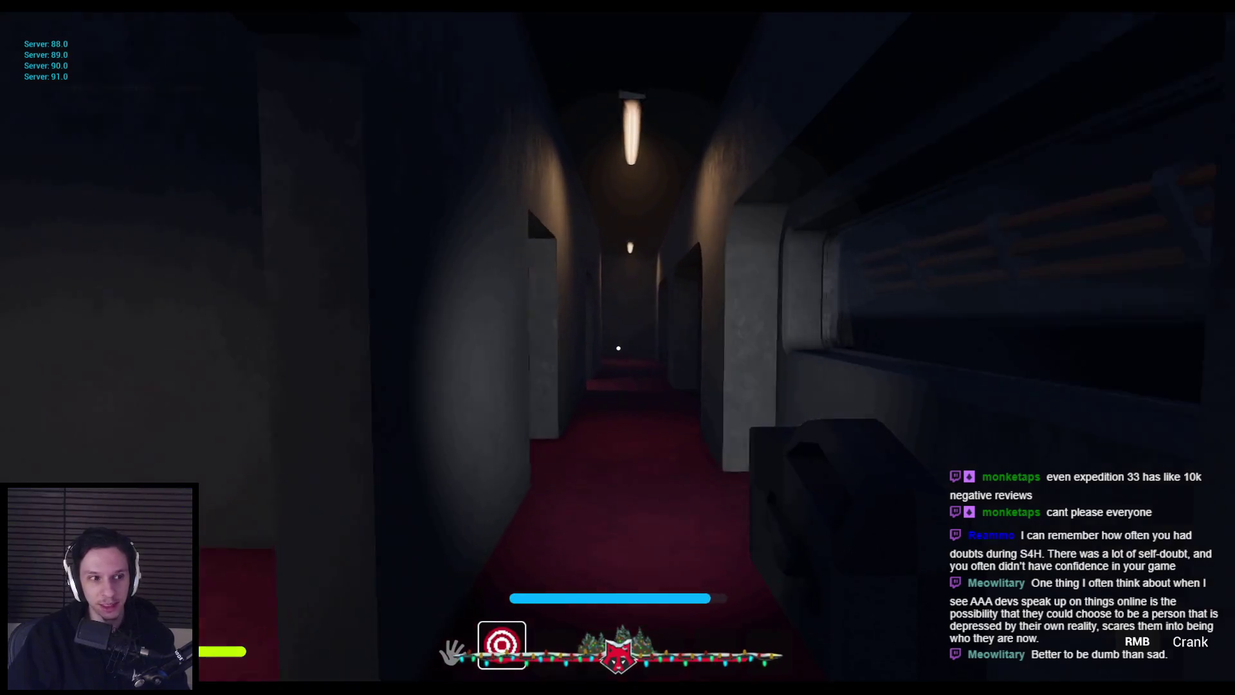
key(shift+w)
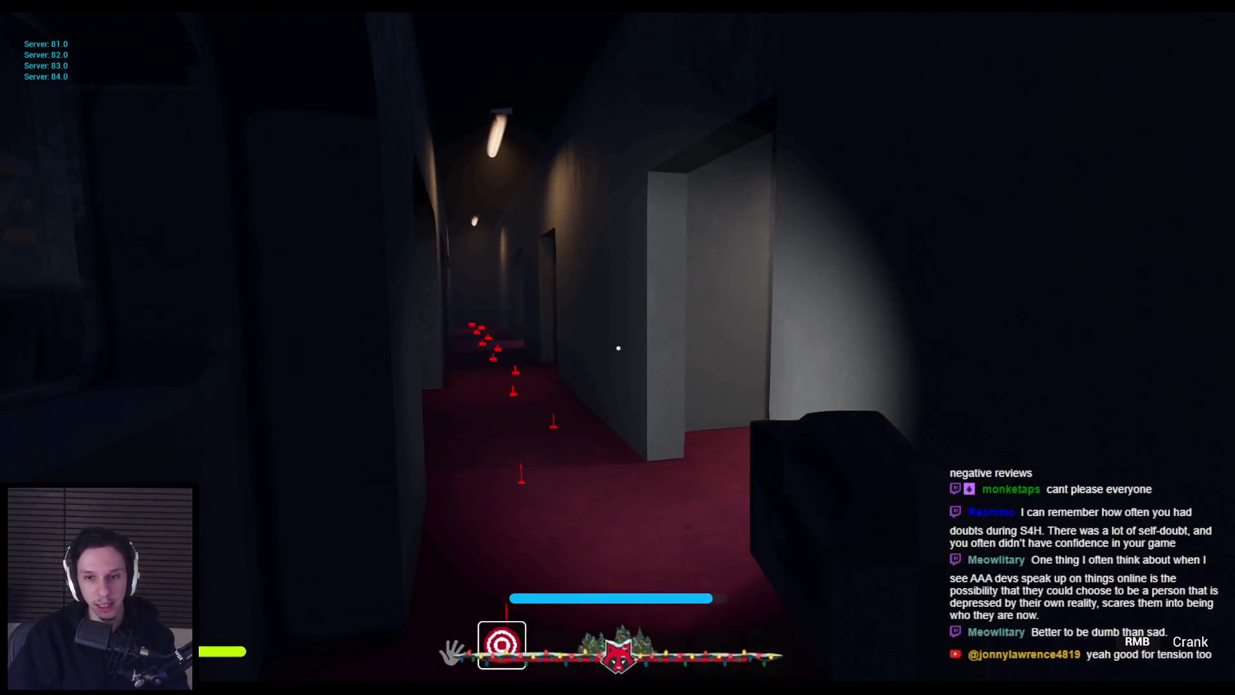
right_click(618, 348)
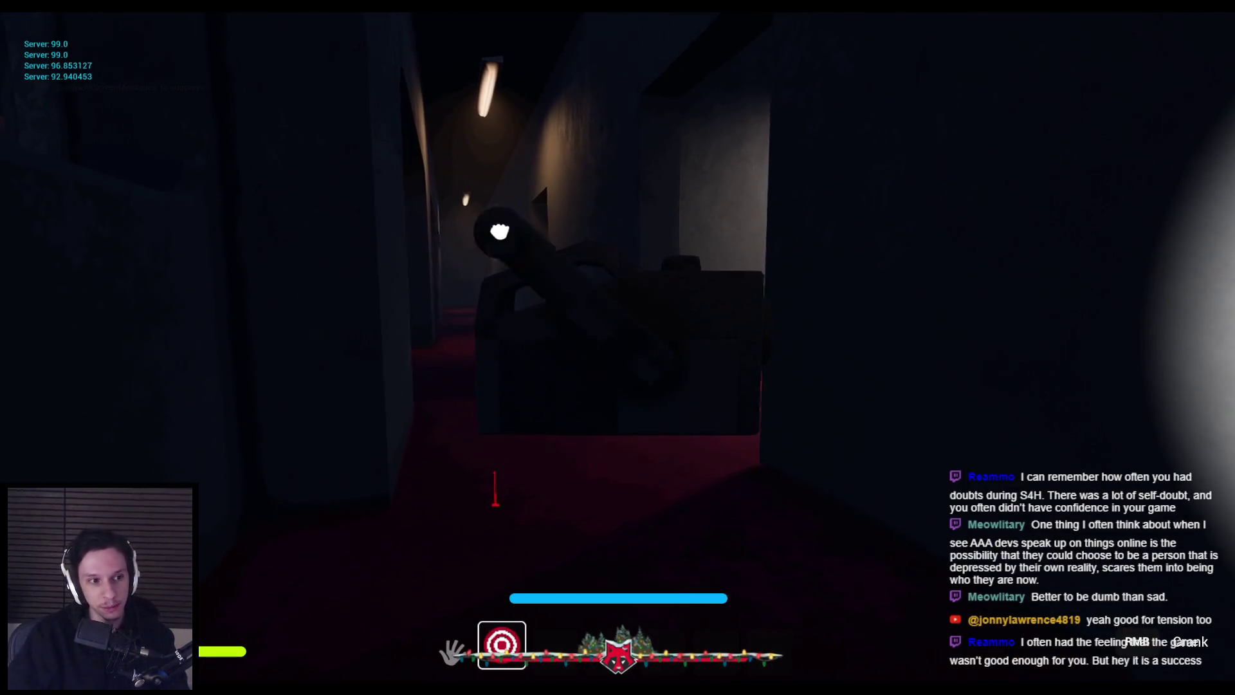
right_click(618, 348)
key(shift+w)
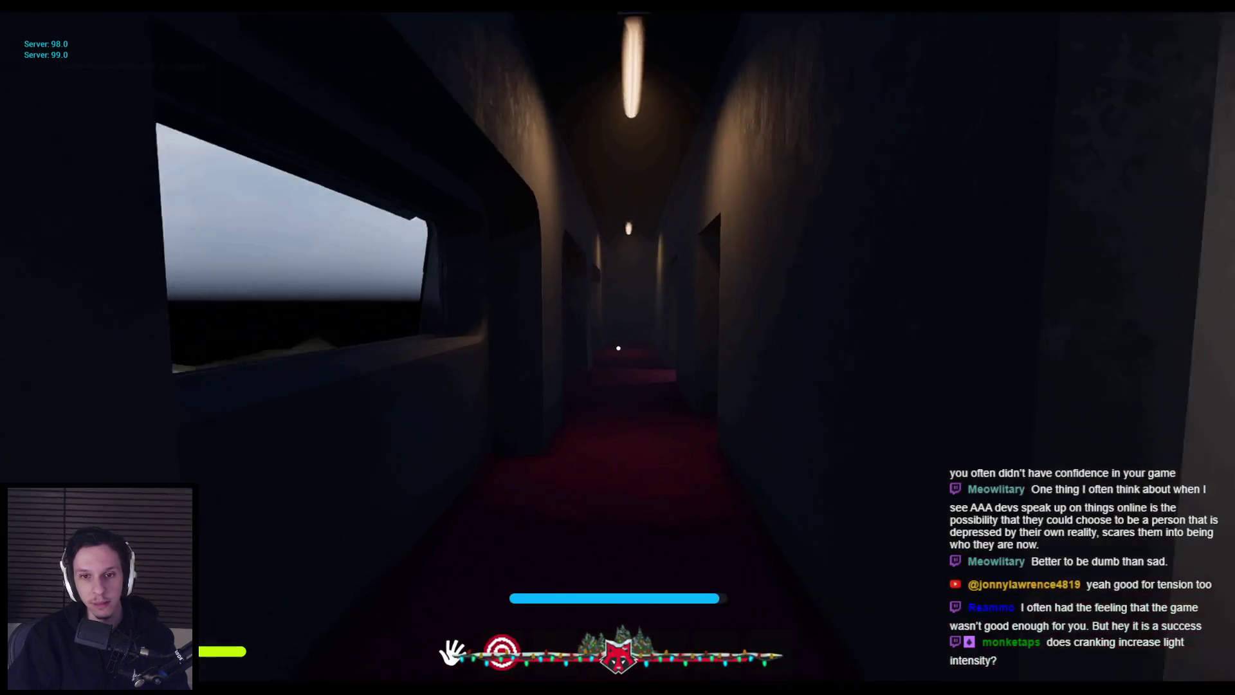
- Walk the dim corridor around the corner toward the bright doorway
key(shift+w)
key(w)
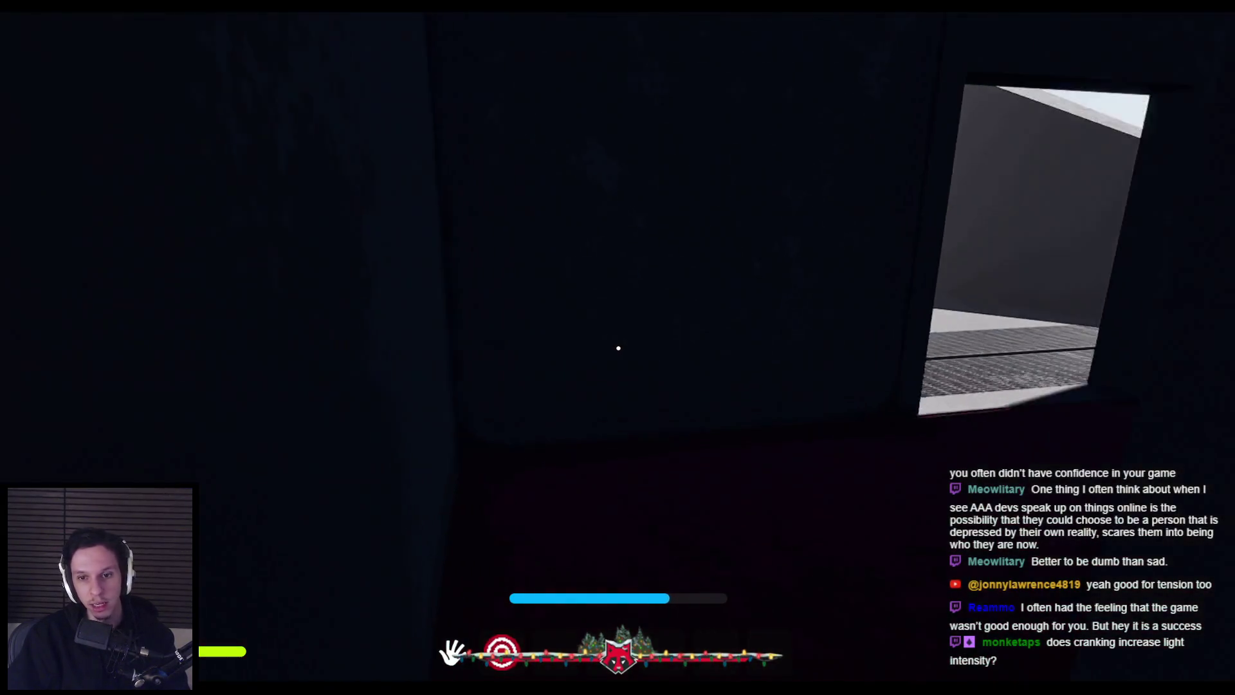
mouse_move(617, 347)
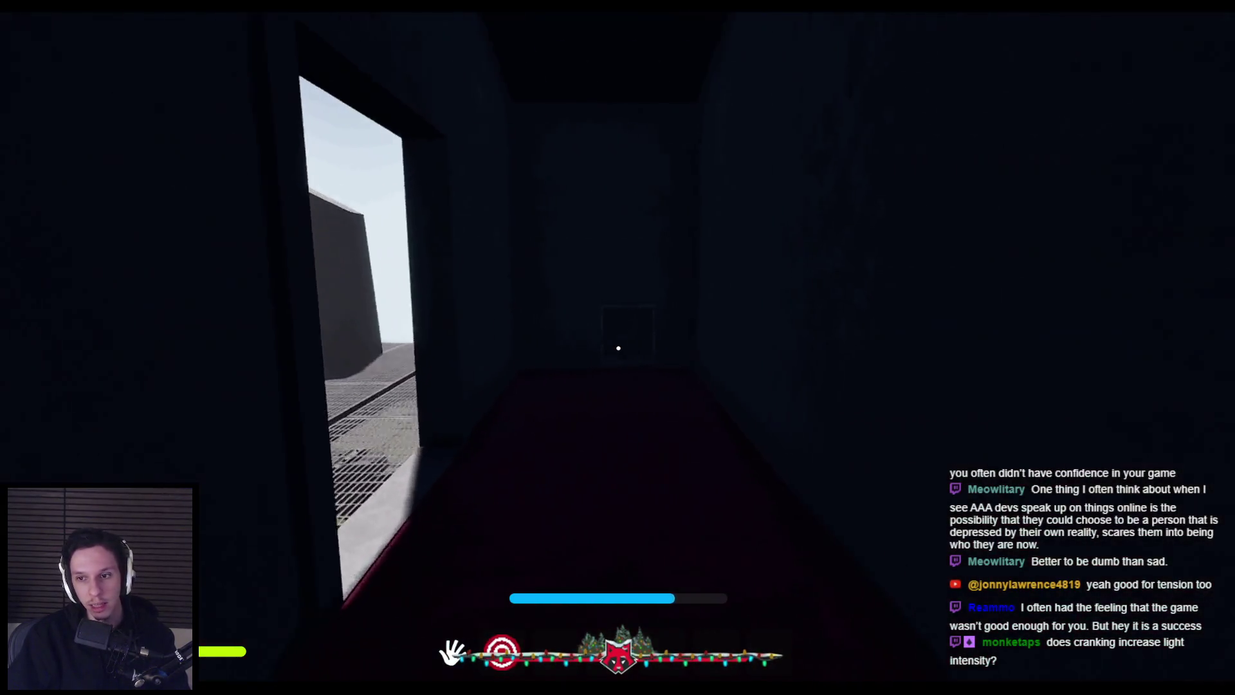
key(w)
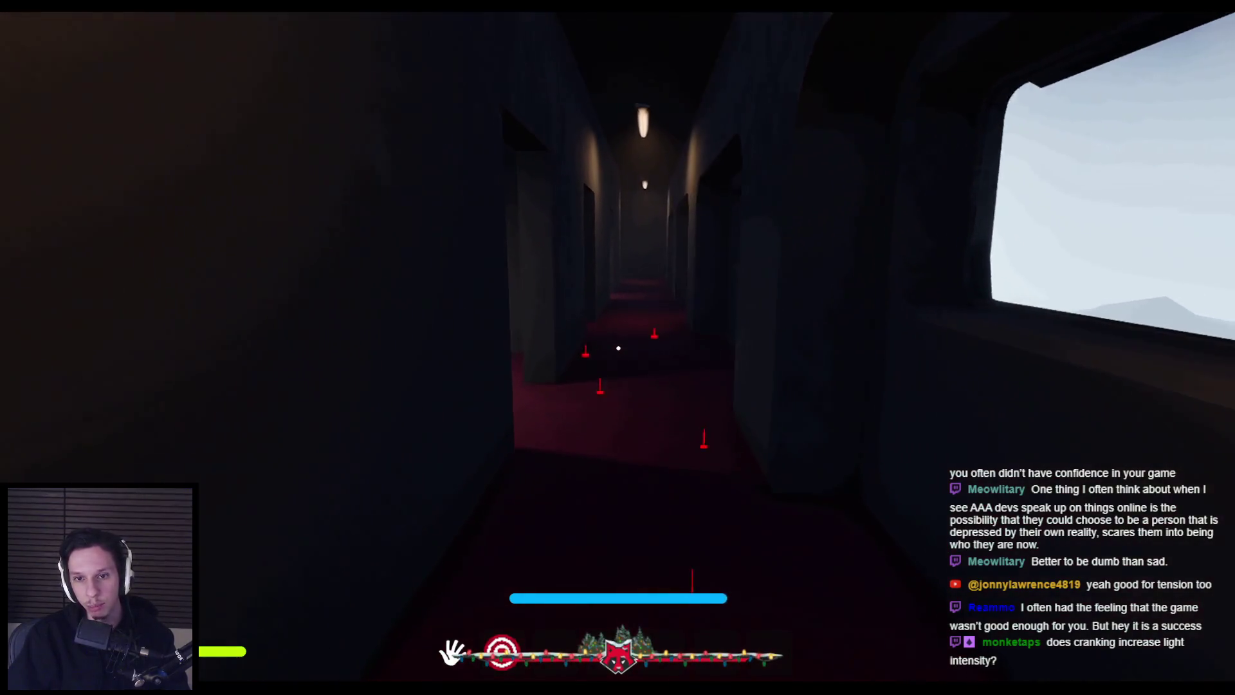
key(w)
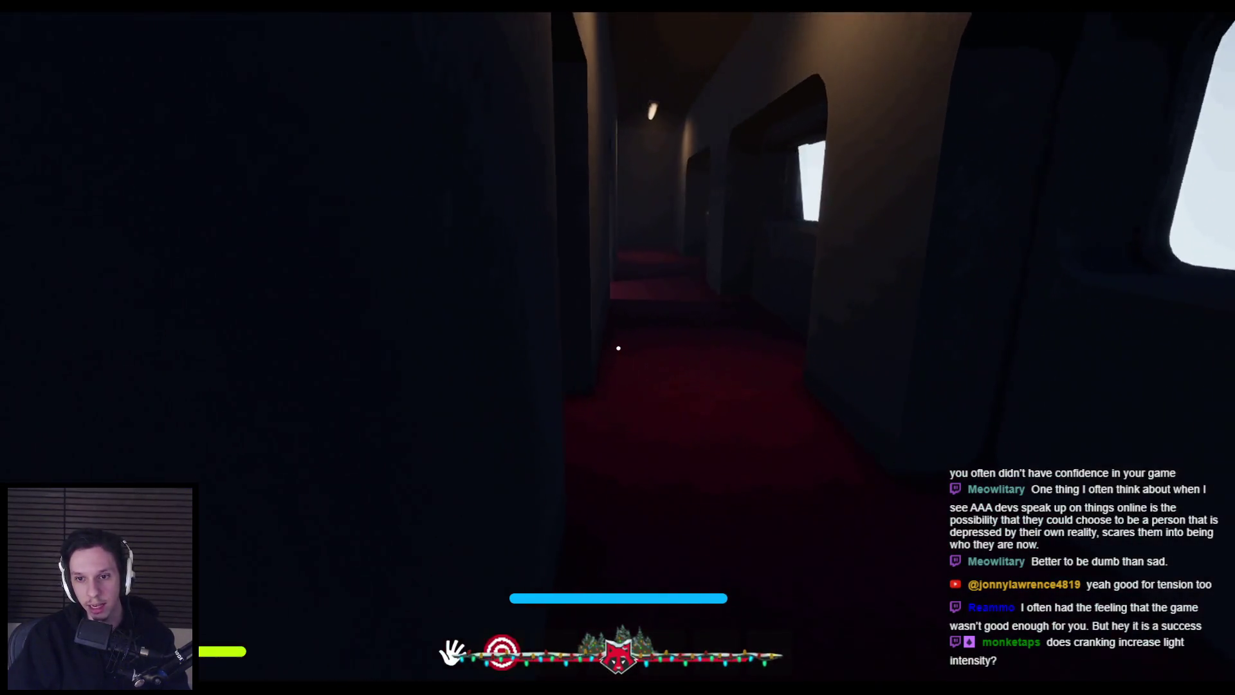
key(w)
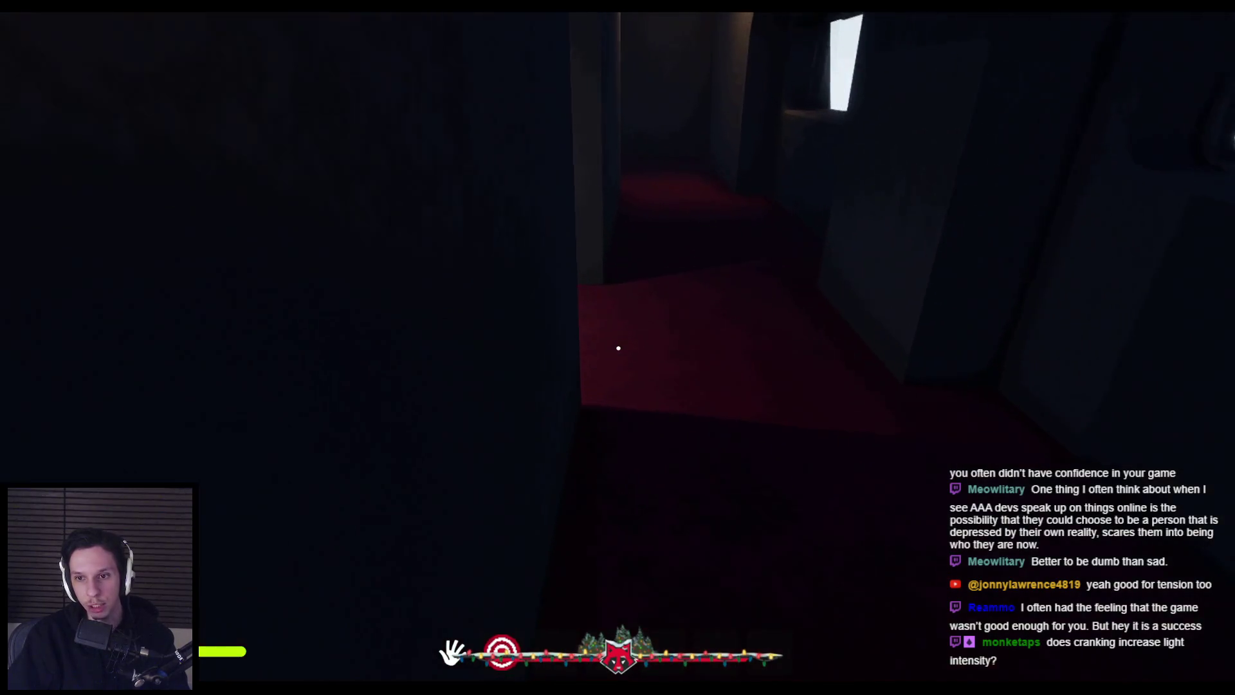
key(w)
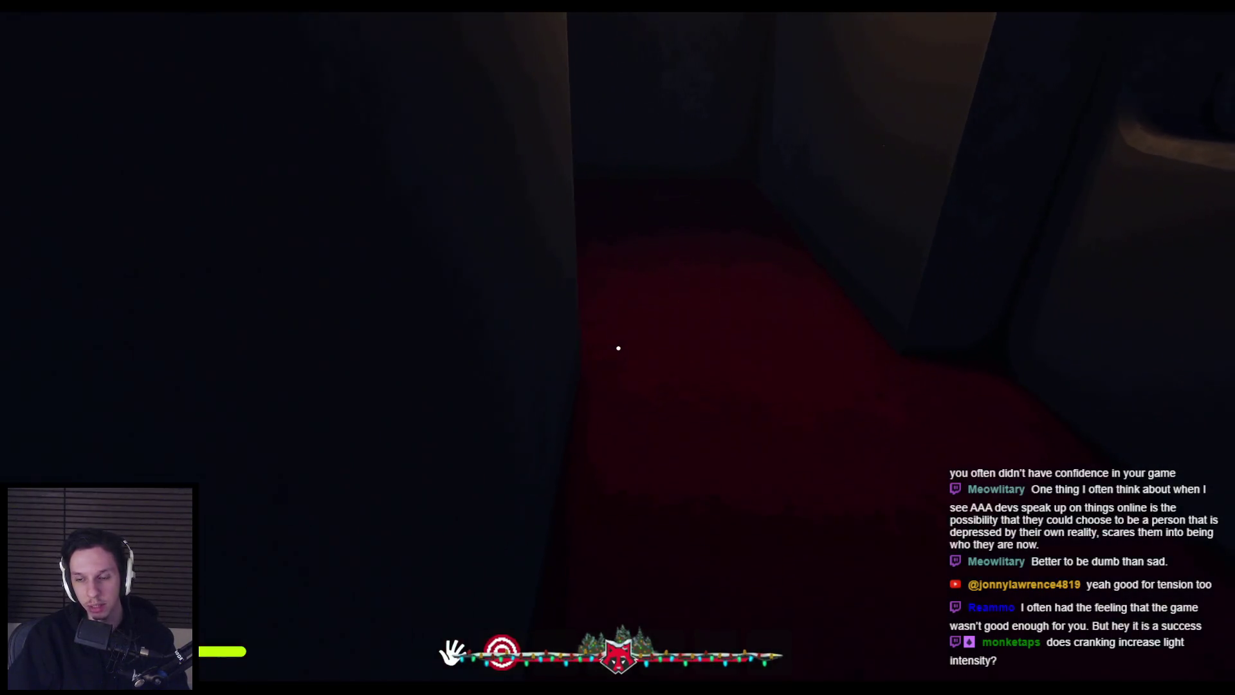
key(w)
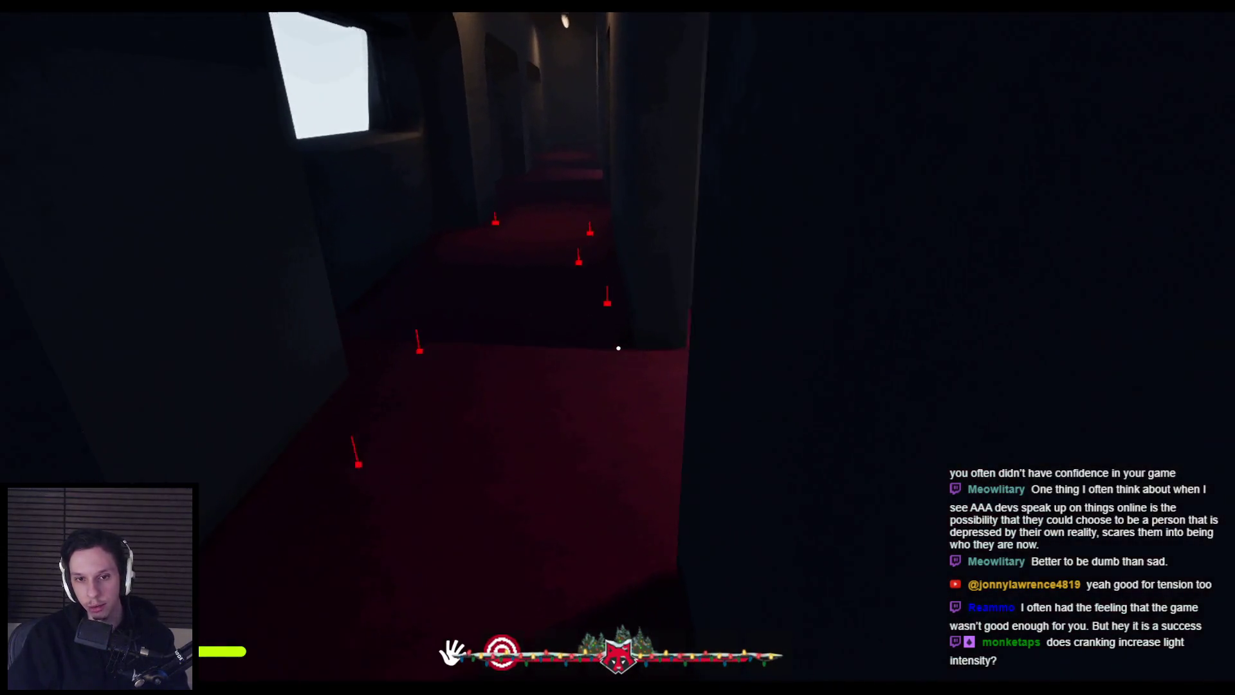
key(w)
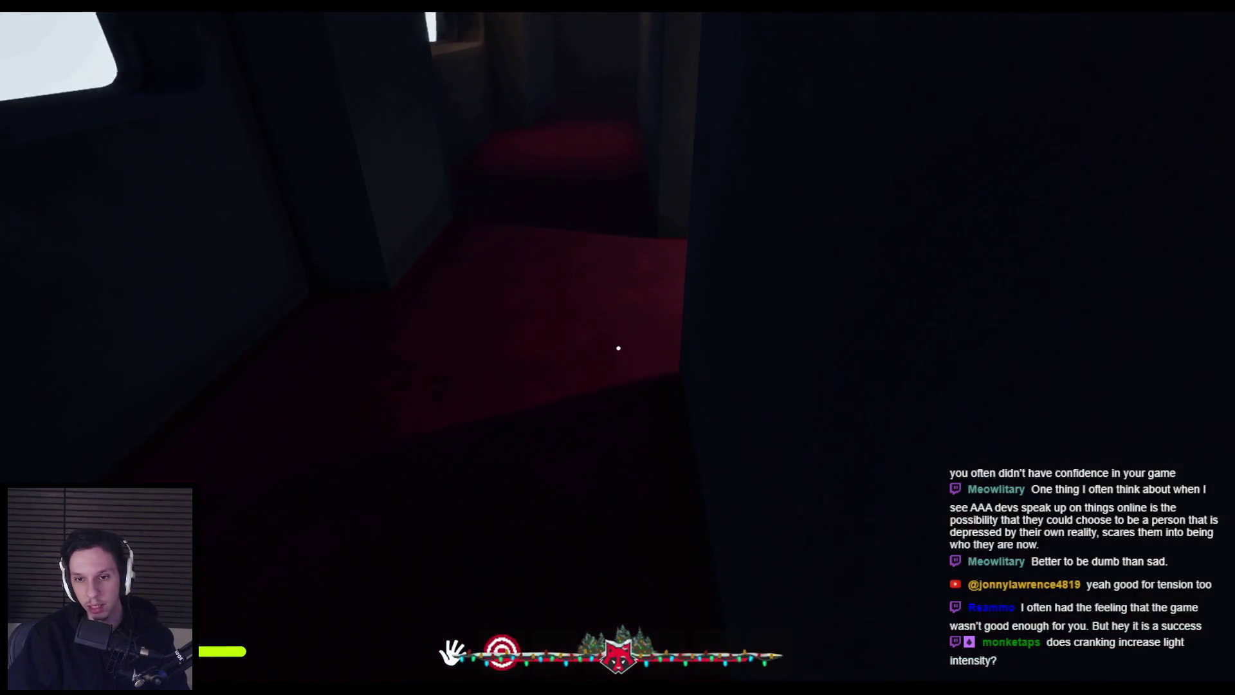
key(w)
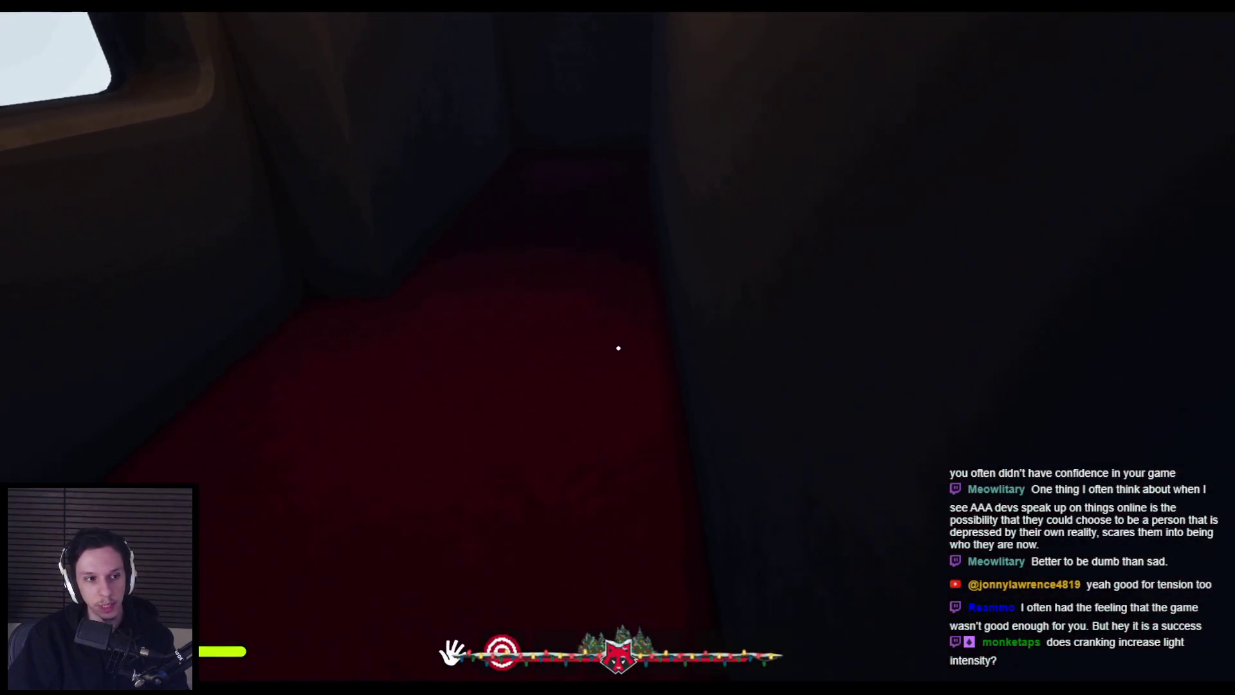
key(w)
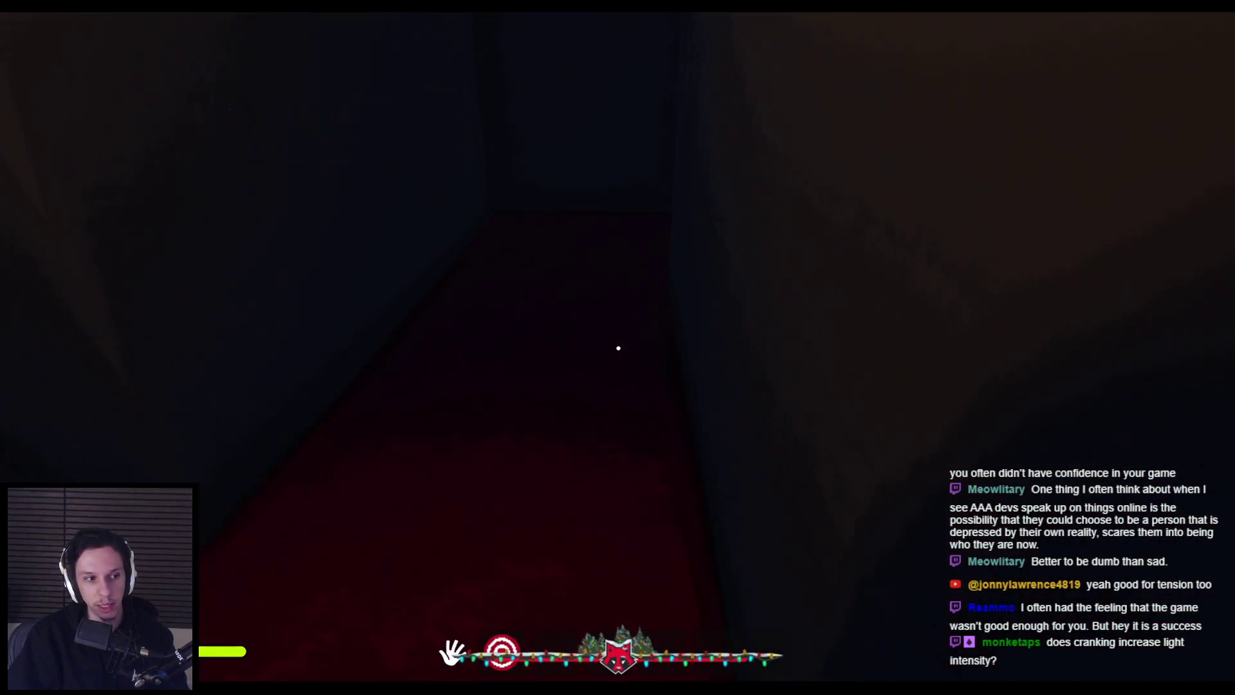
key(w)
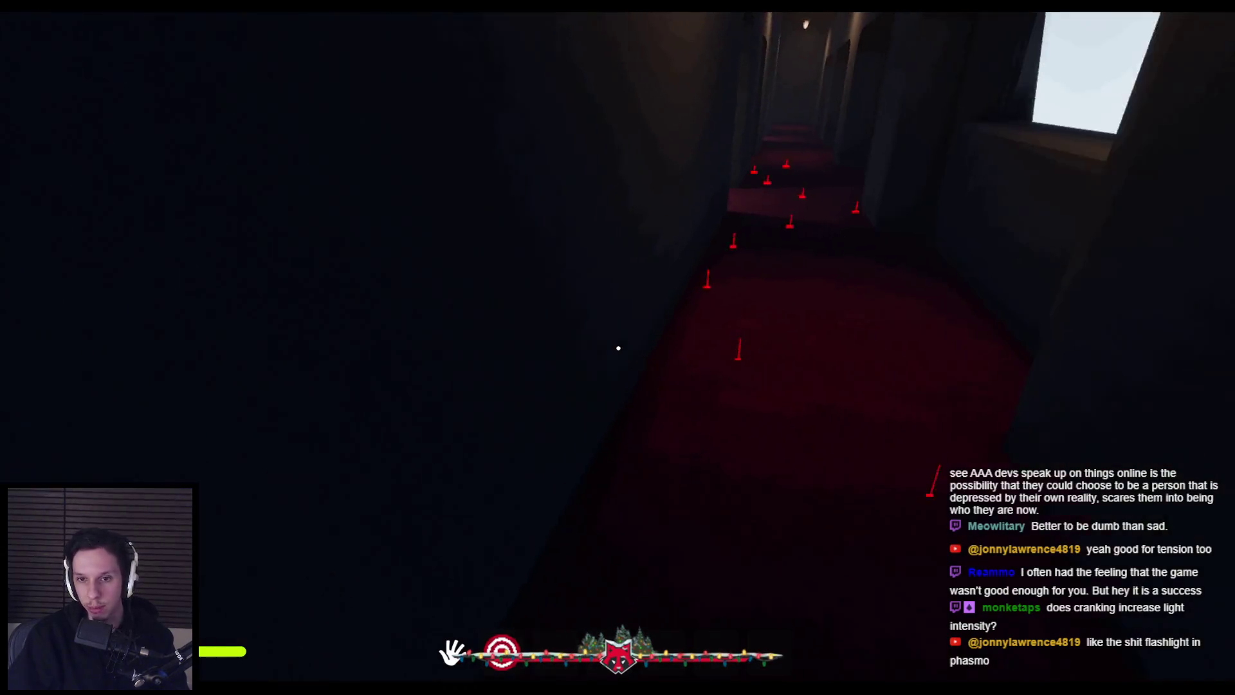
key(w)
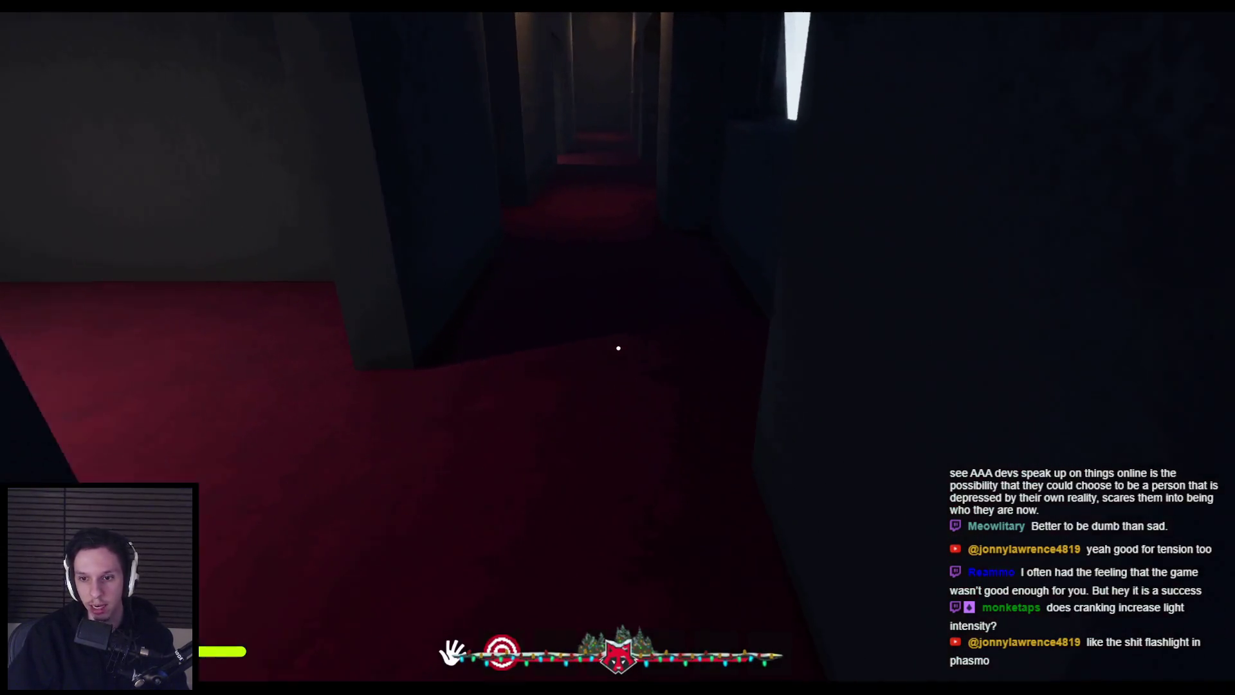
key(w)
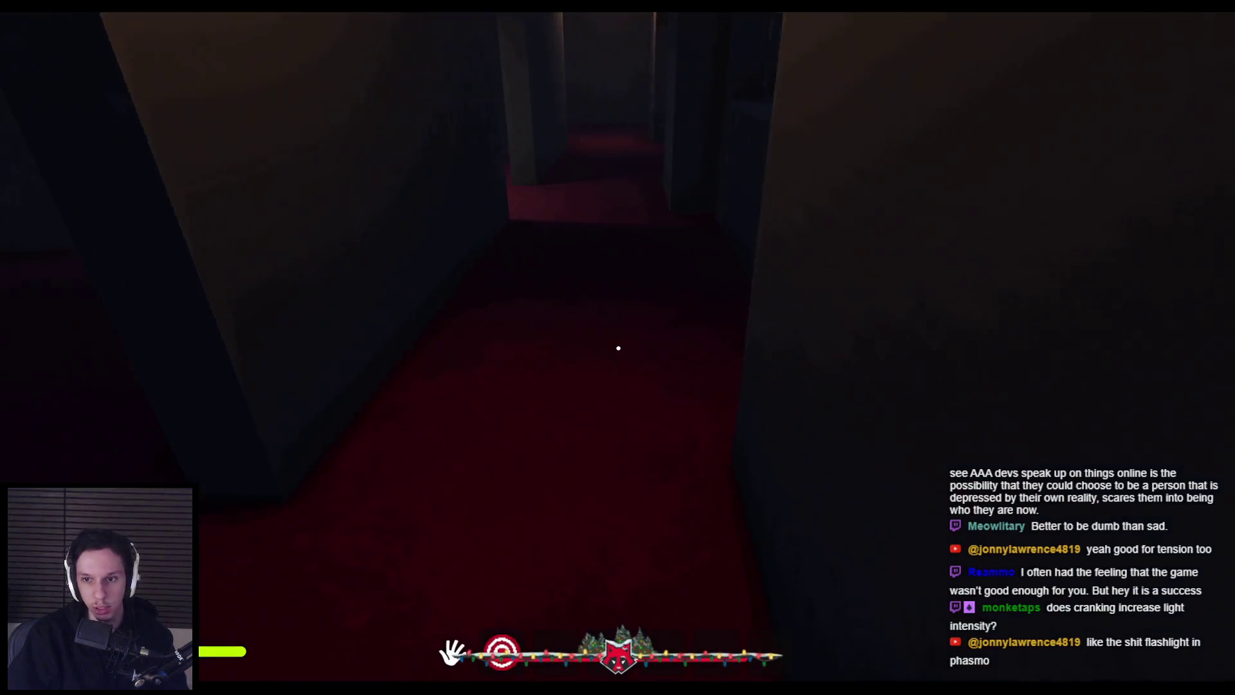
- Continue through the darker red-carpeted corridors past the lit window into the hallway
key(w)
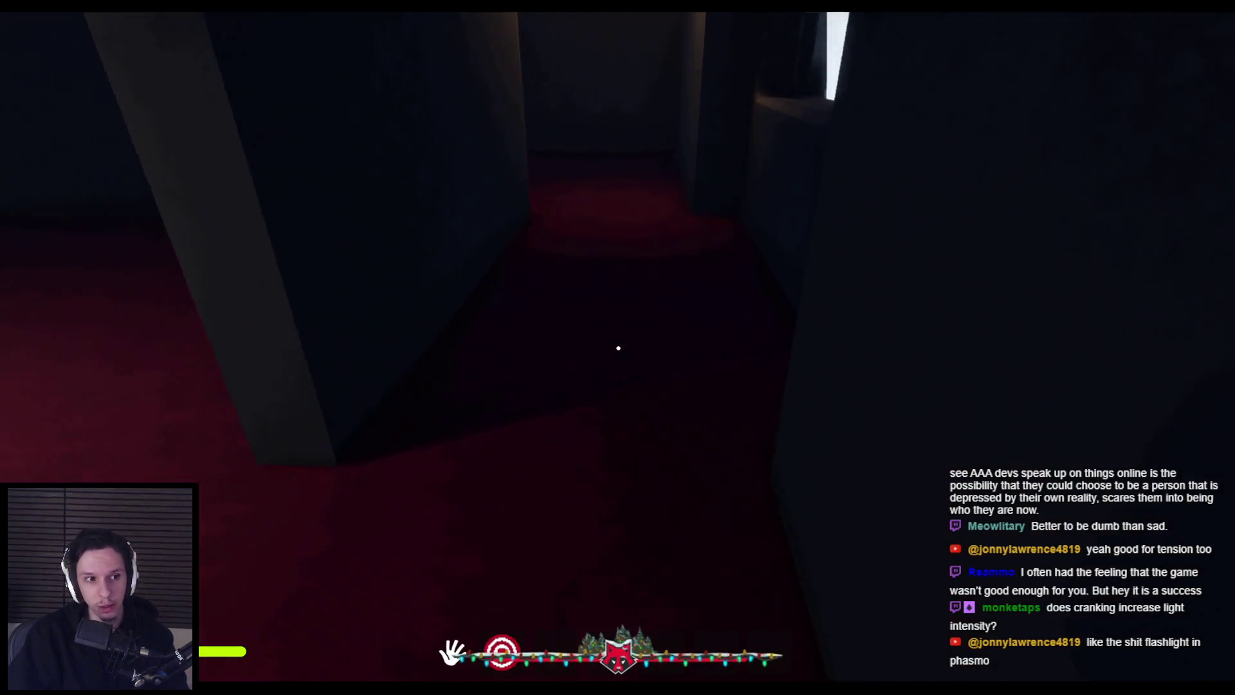
key(w)
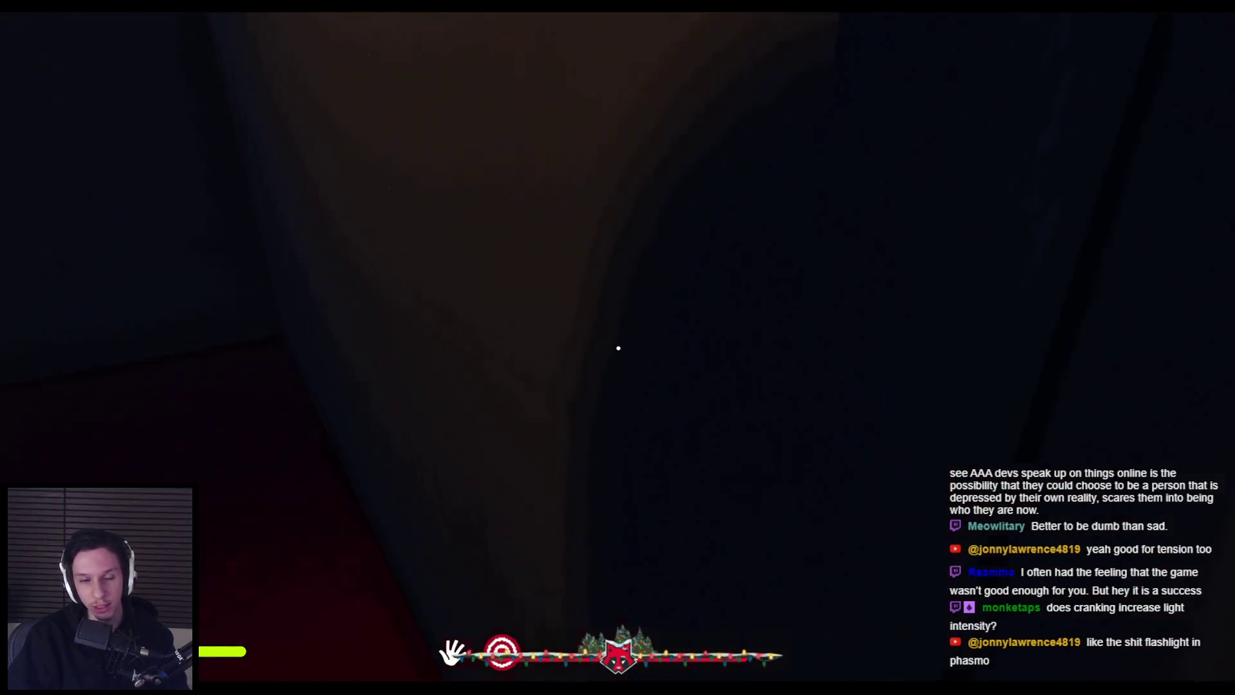
key(w)
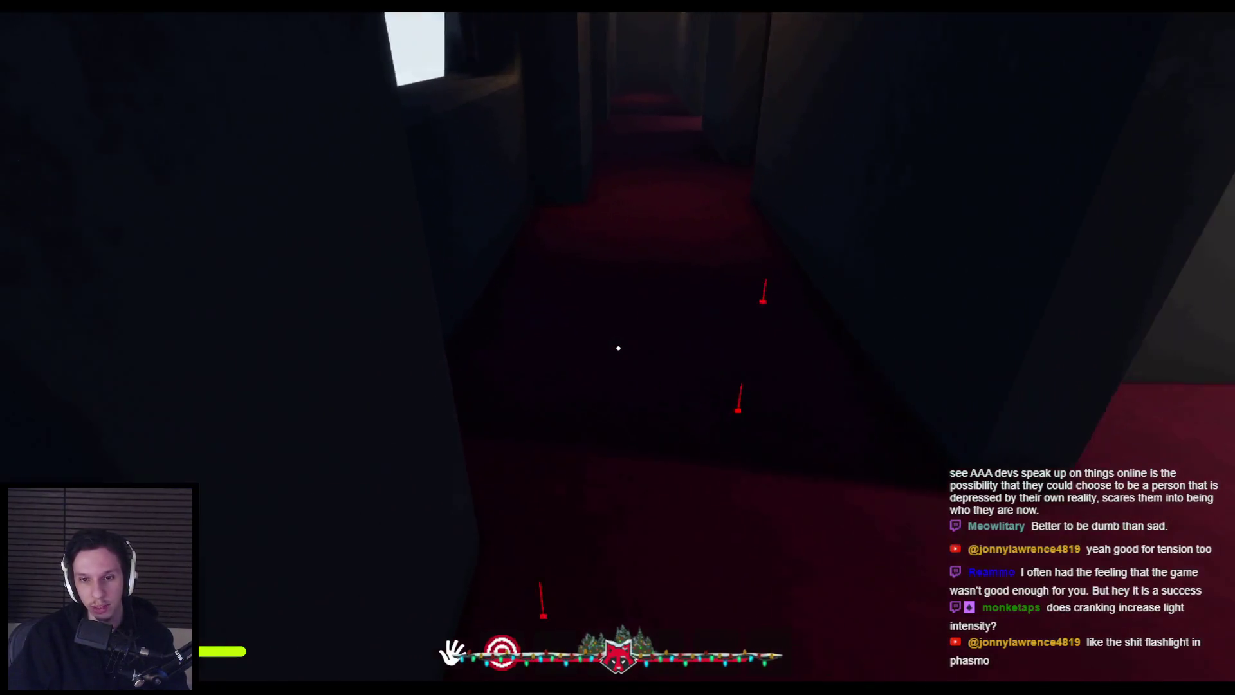
key(w)
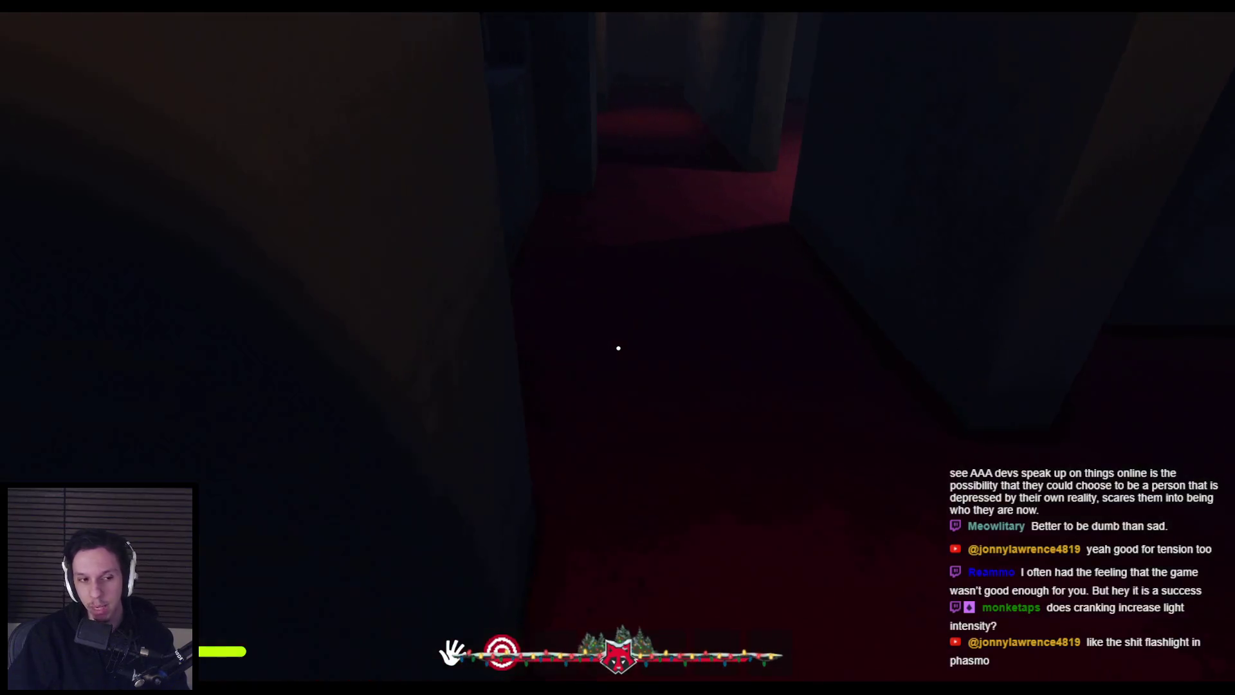
key(w)
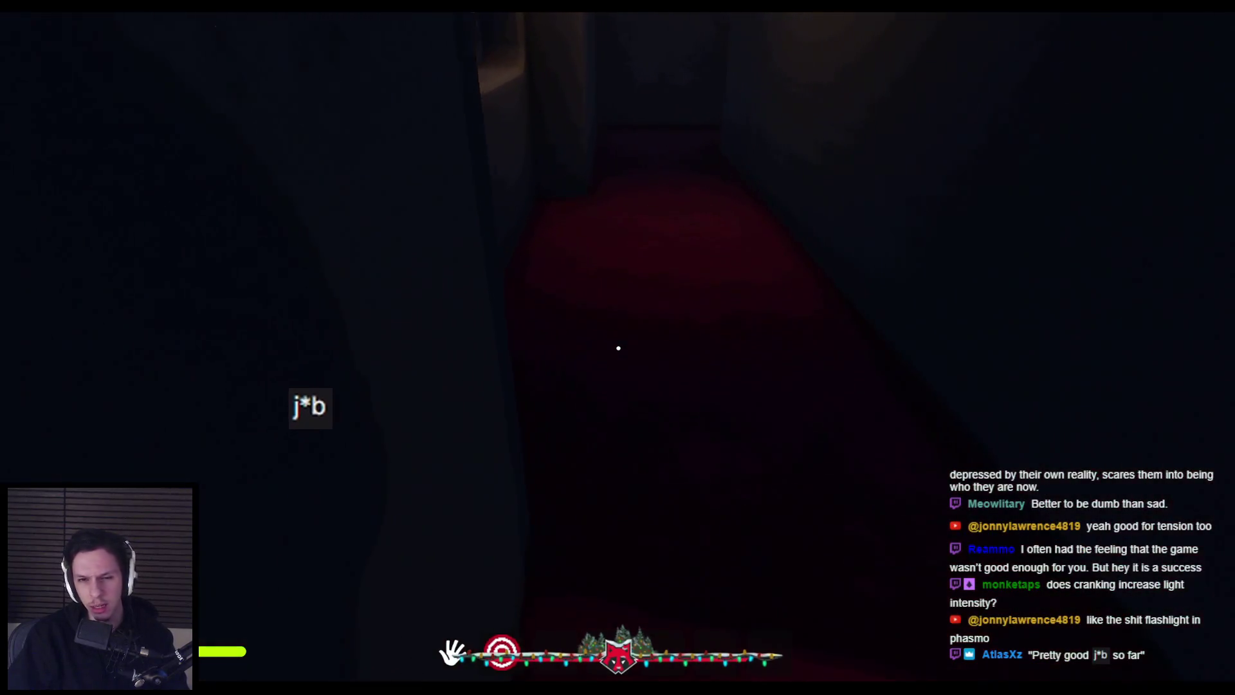
key(w)
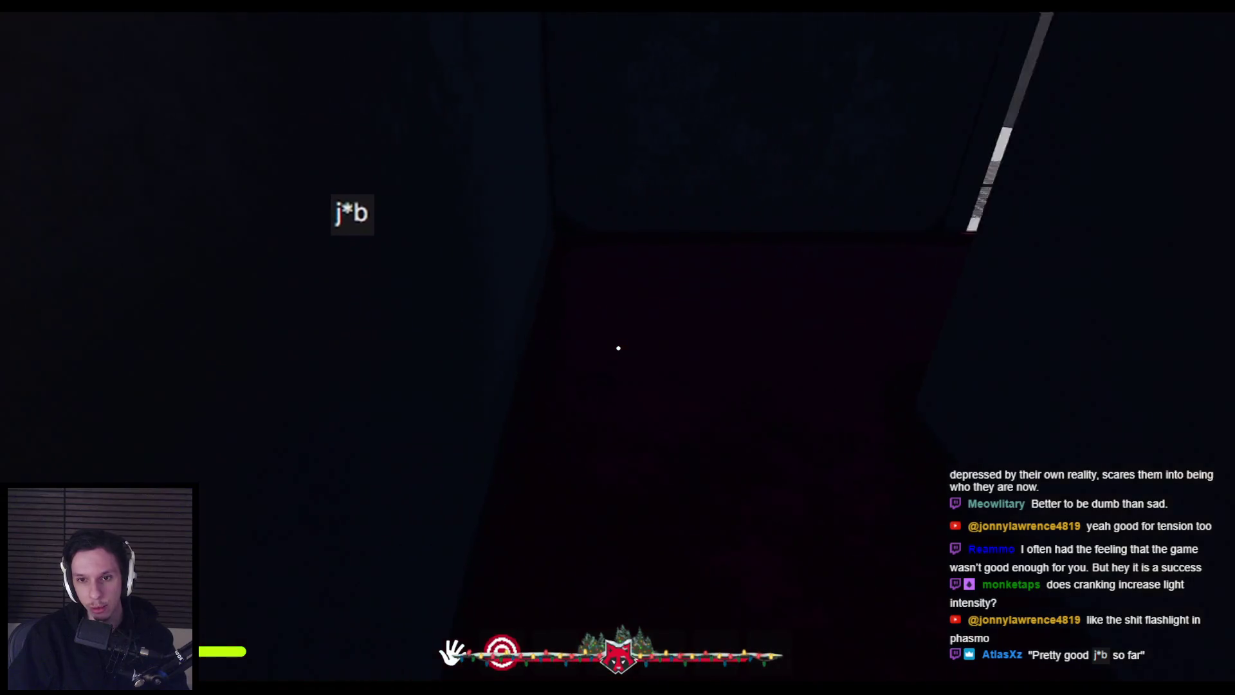
key(w)
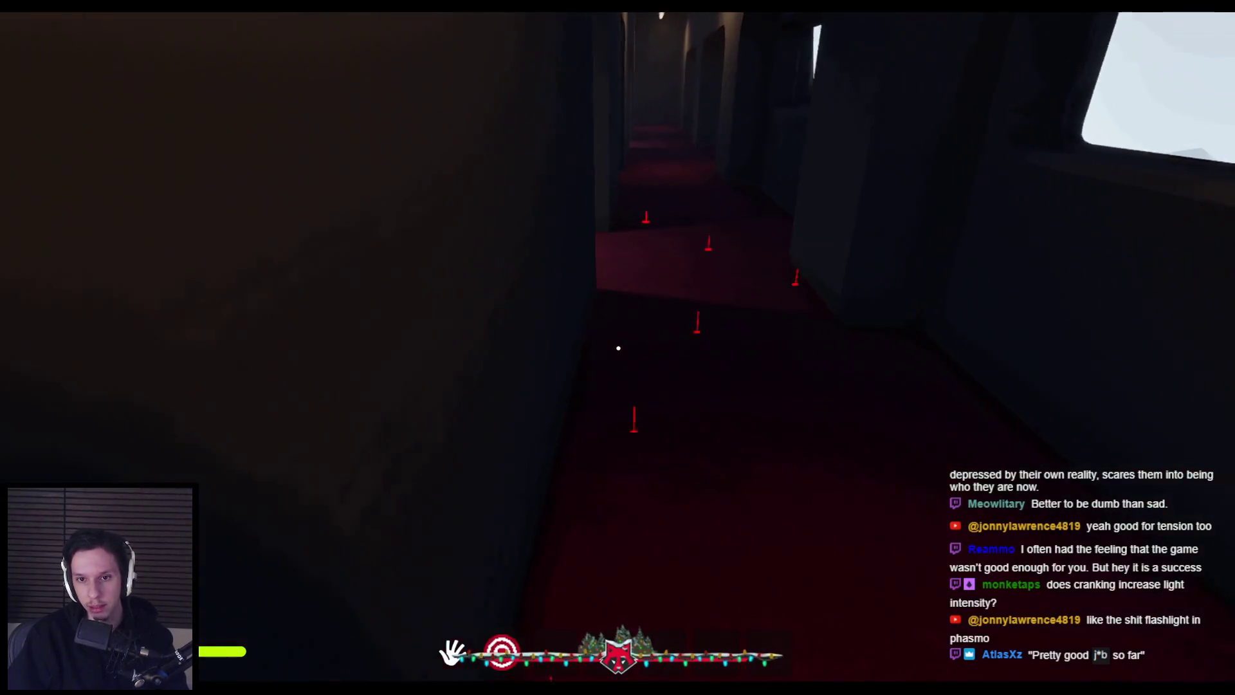
key(w)
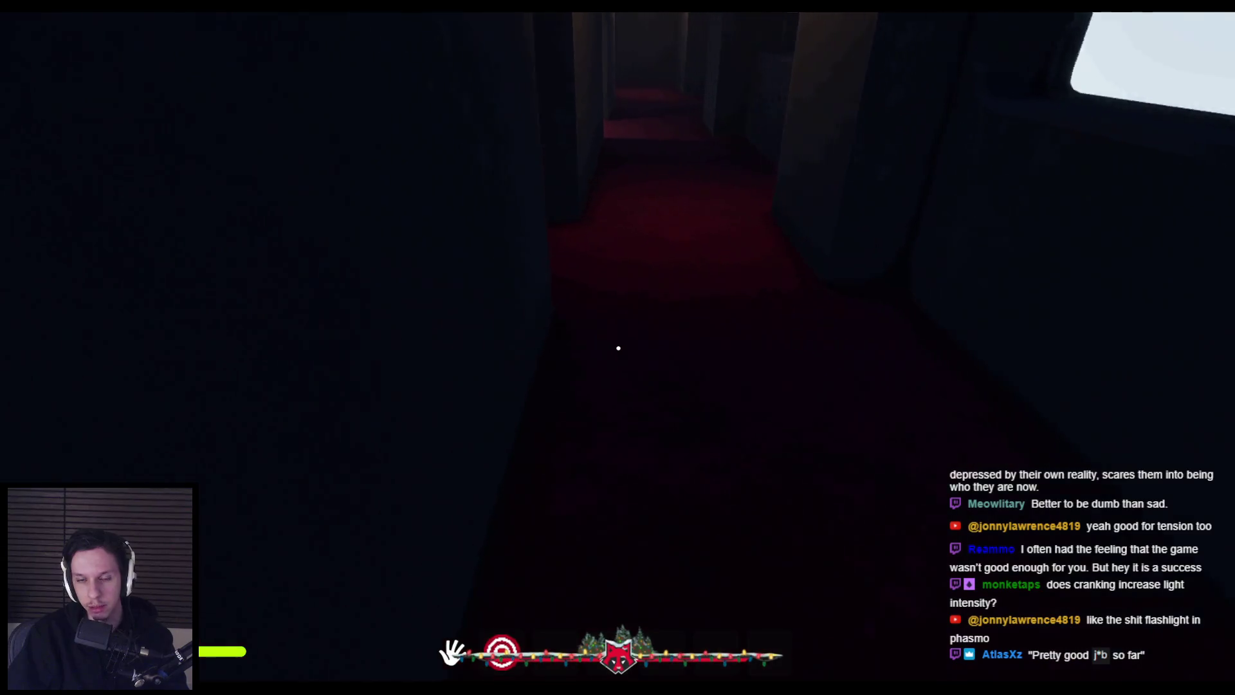
key(w)
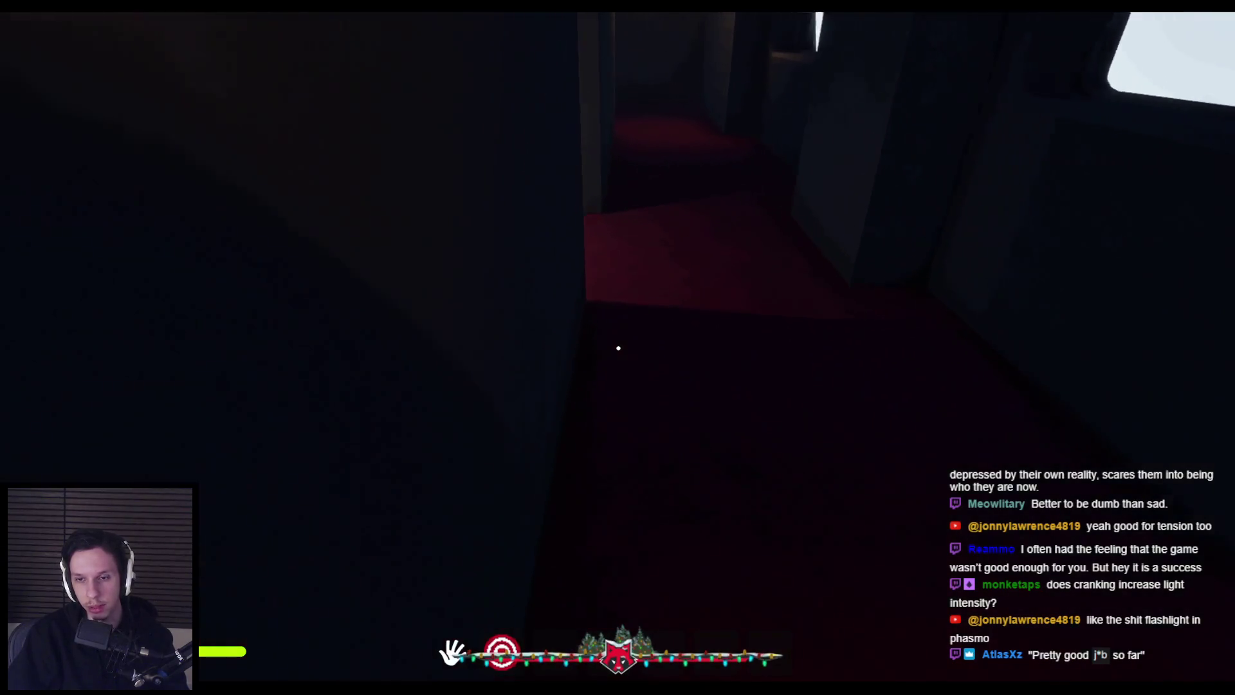
key(w)
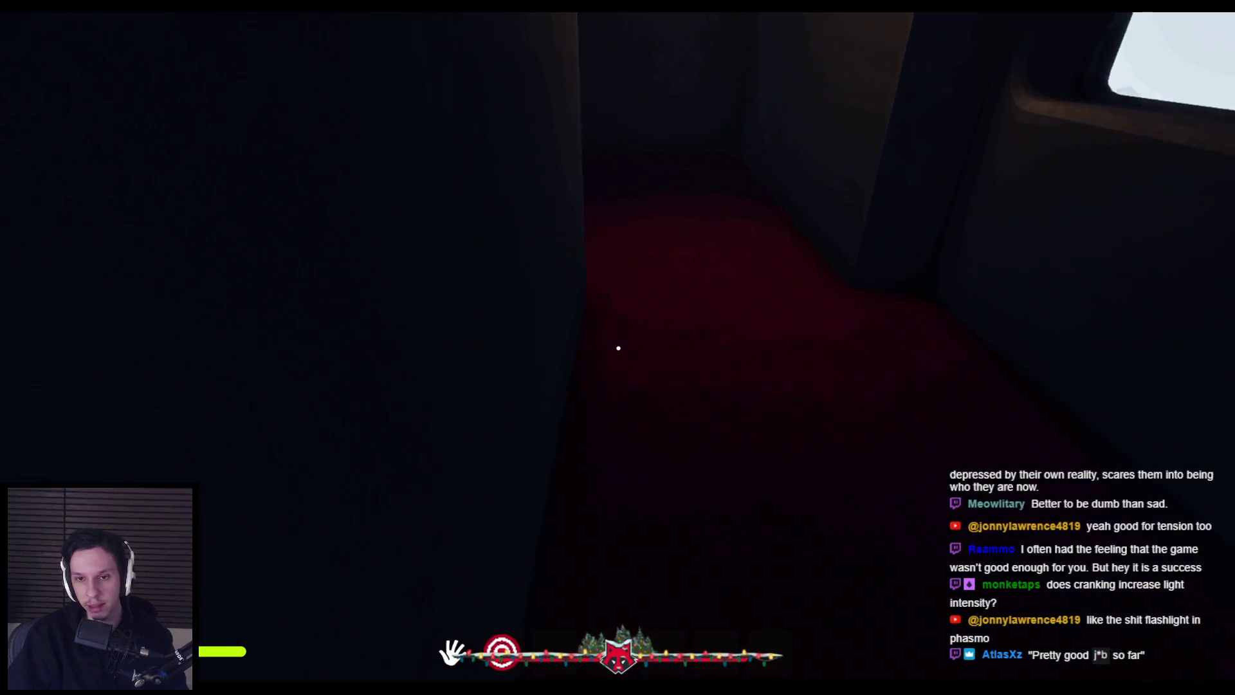
key(w)
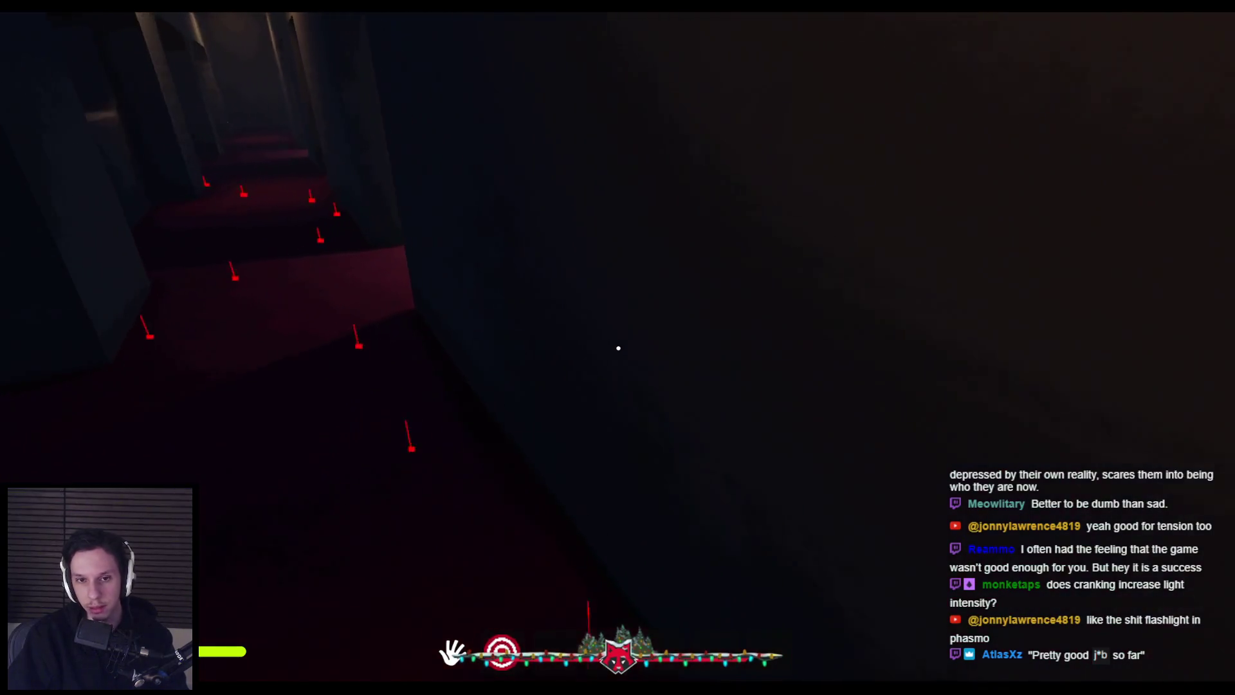
key(w)
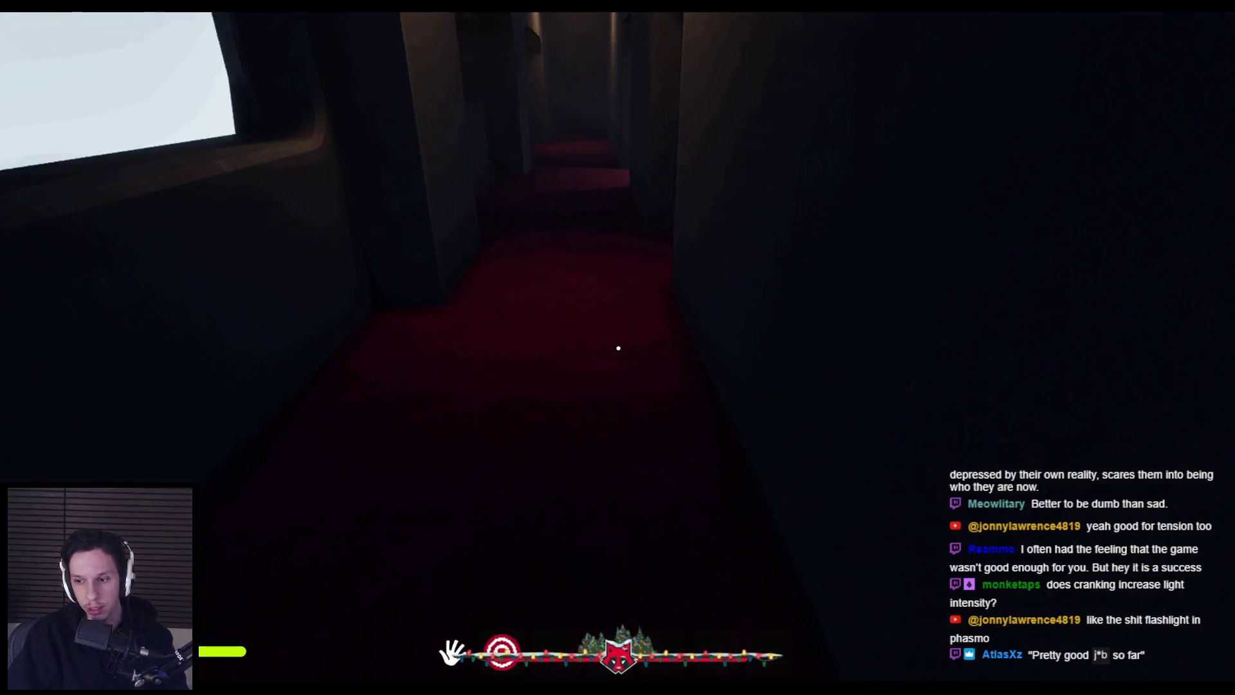
key(w)
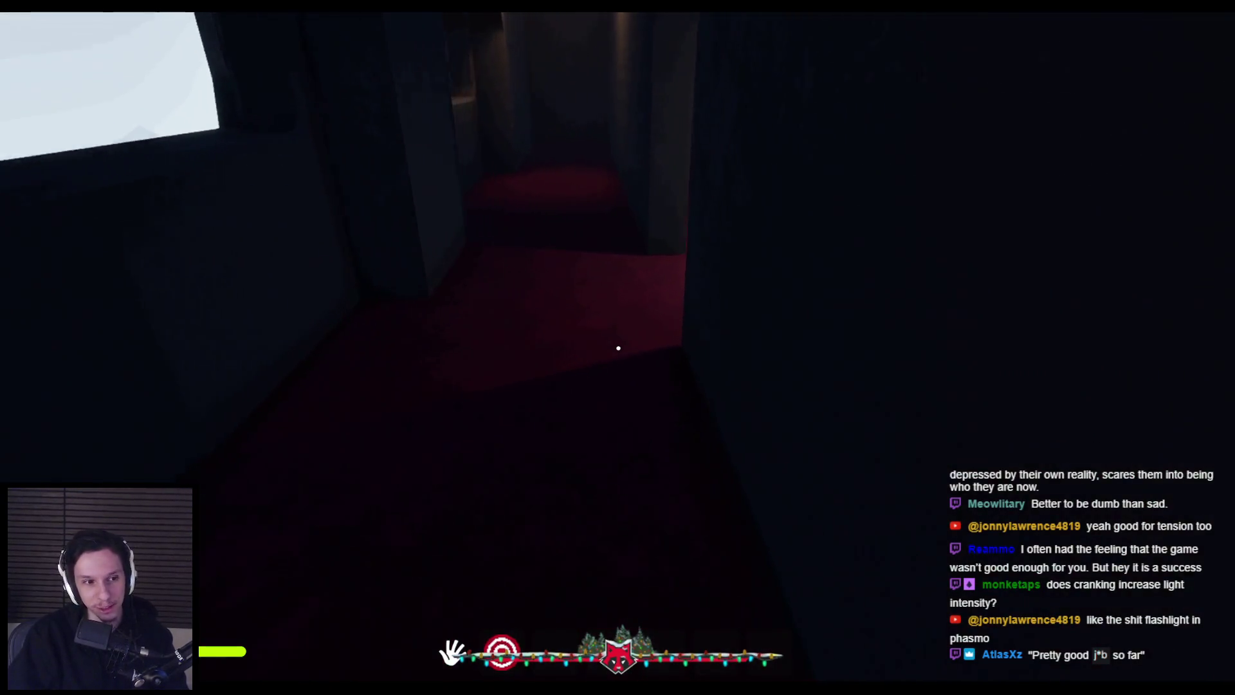
key(w)
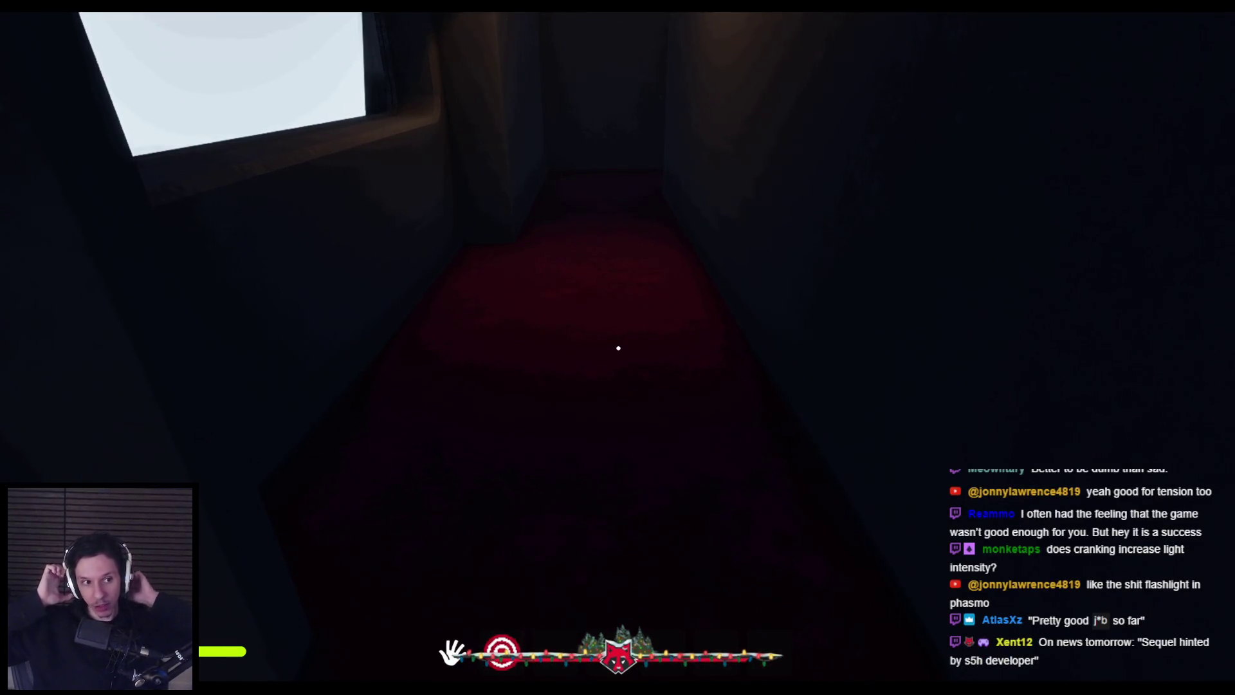
- Equip the flashlight with 2, crank it to restore the beam, and walk down the corridor
key(2)
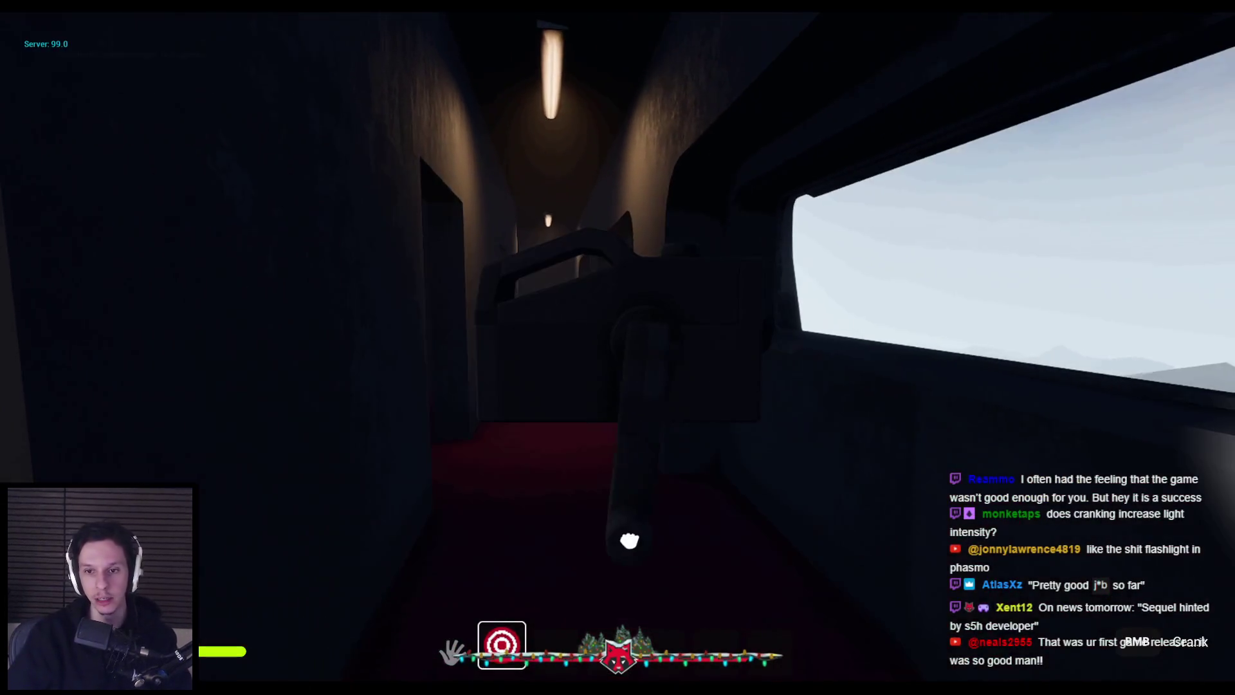
key(w)
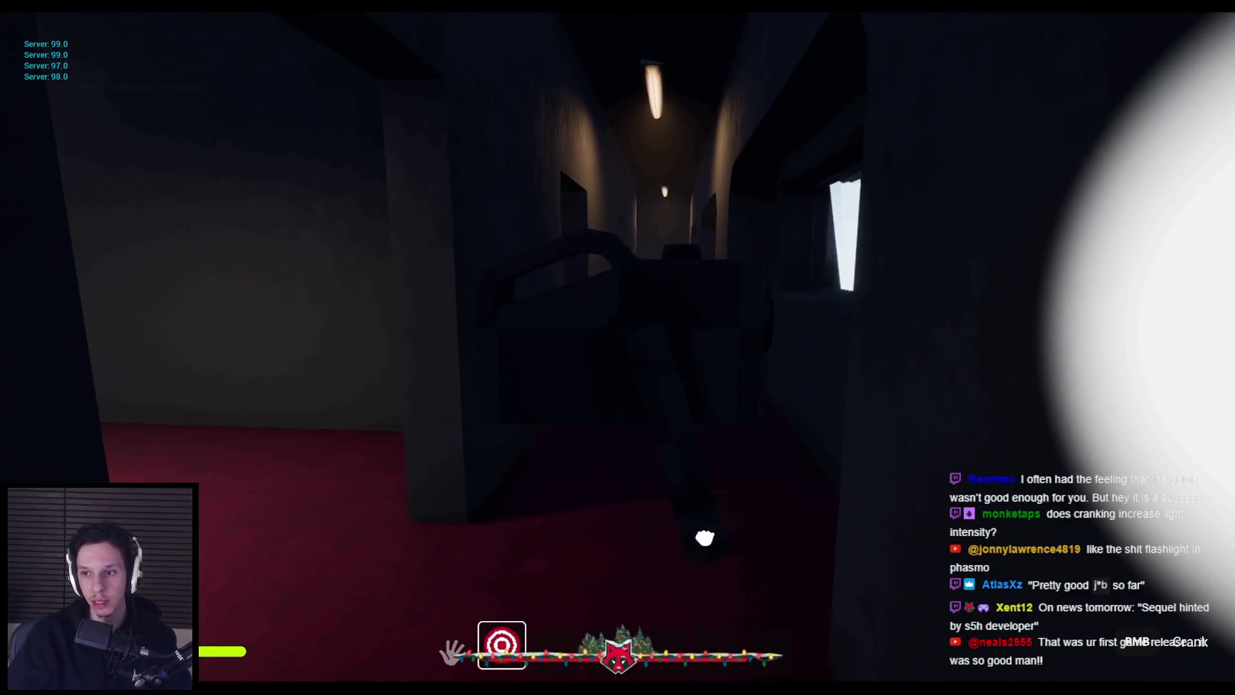
mouse_move(705, 537)
mouse_down()
mouse_move(821, 447)
mouse_move(785, 502)
mouse_move(711, 532)
mouse_move(634, 551)
mouse_move(587, 540)
mouse_move(529, 505)
mouse_move(450, 360)
mouse_up()
key(w)
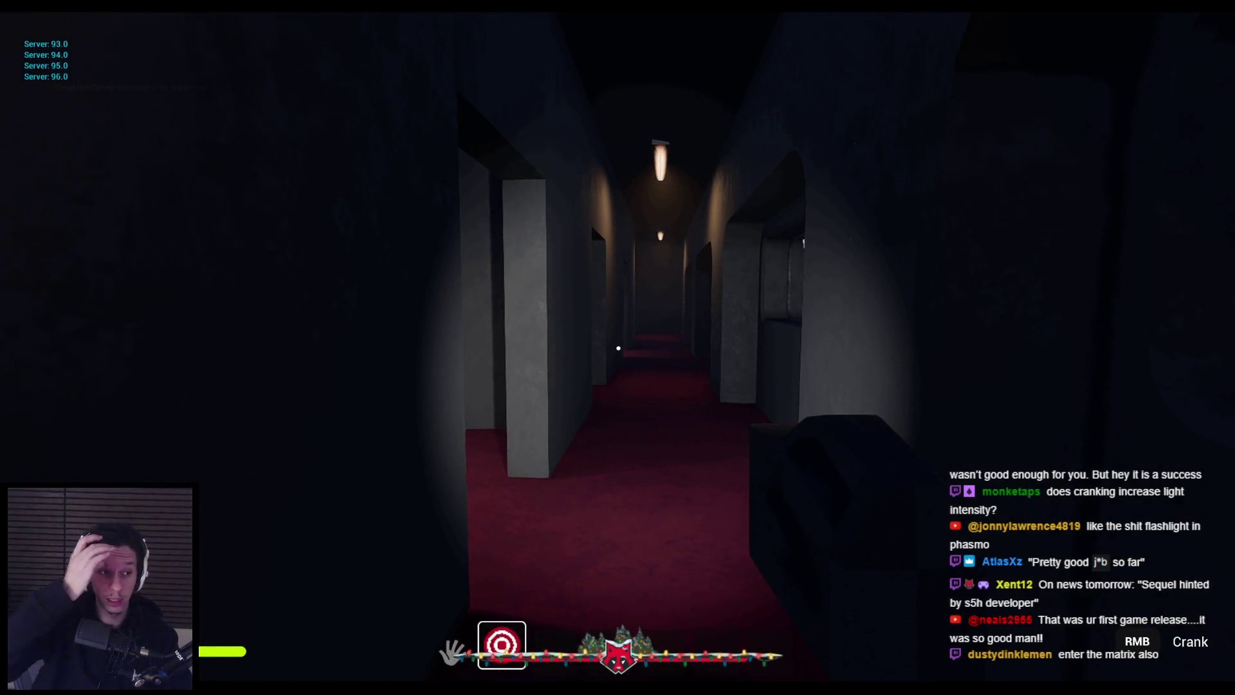
key(w)
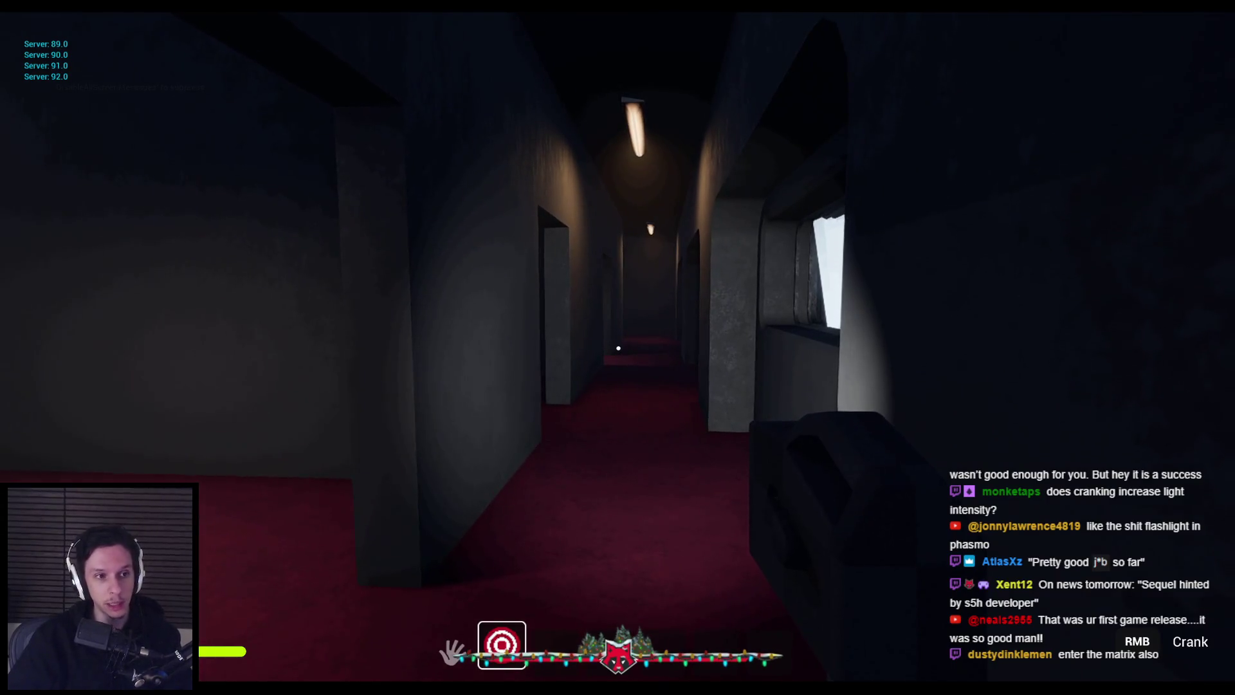
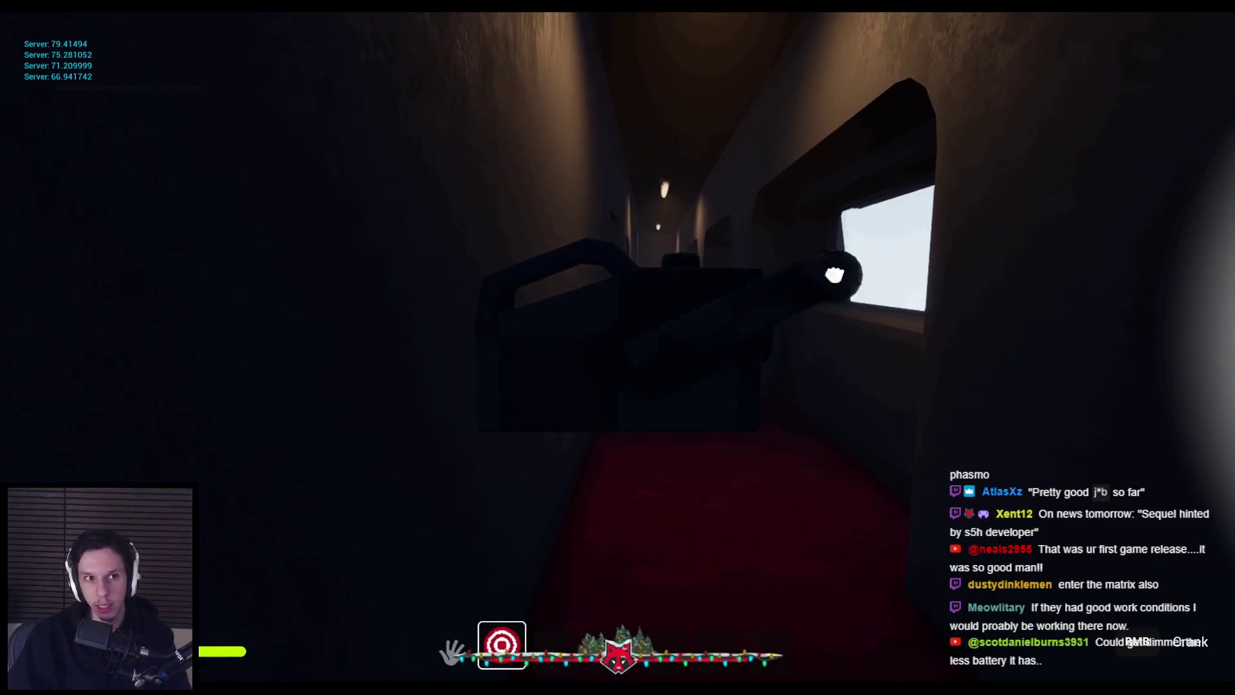
- Walk through the train cars into the dark red-floored corridor
key(w)
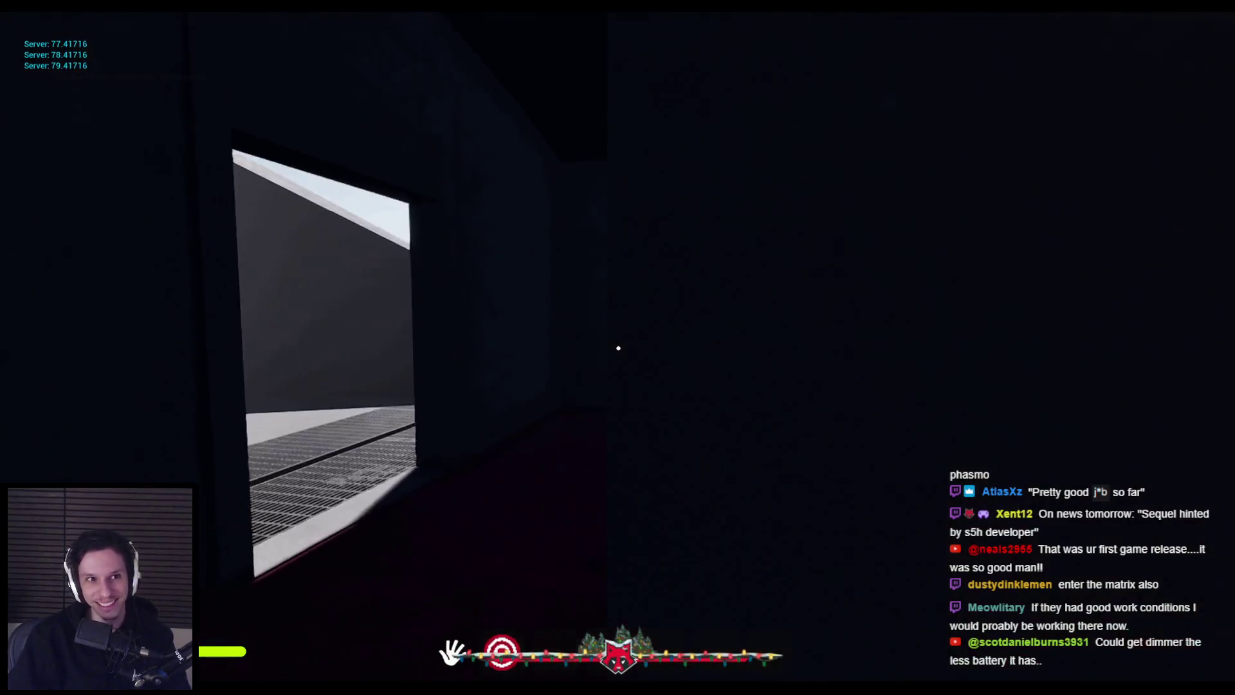
key(e)
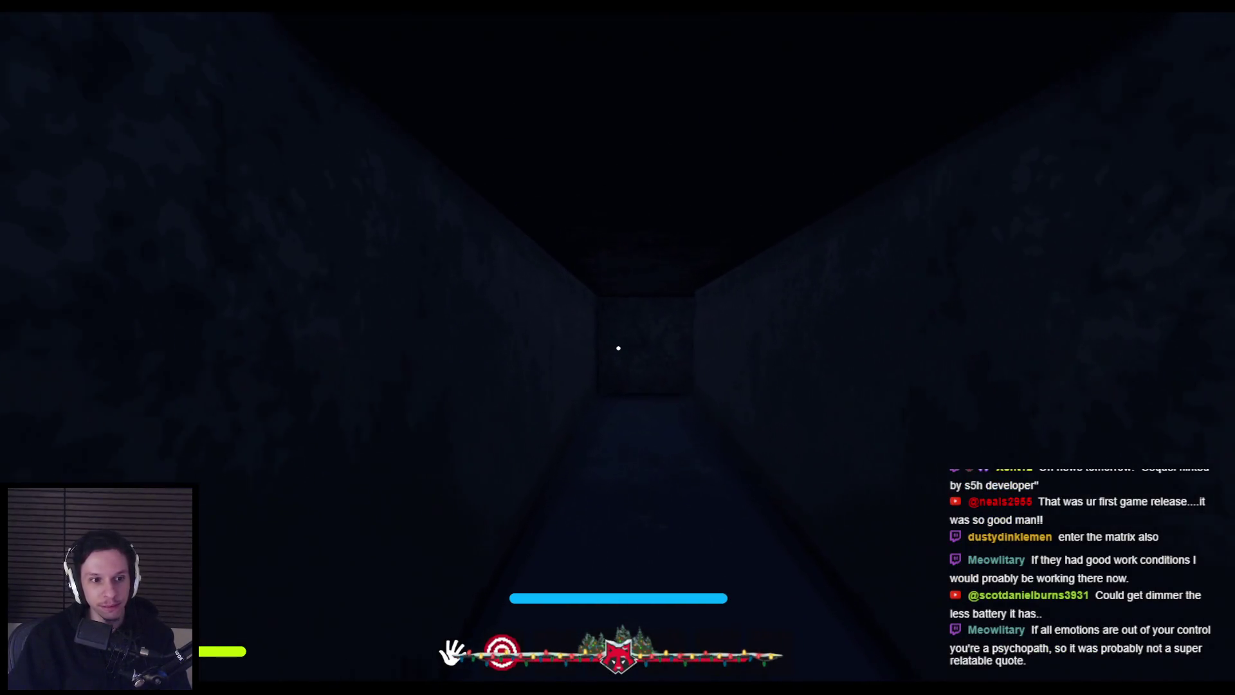
key(w)
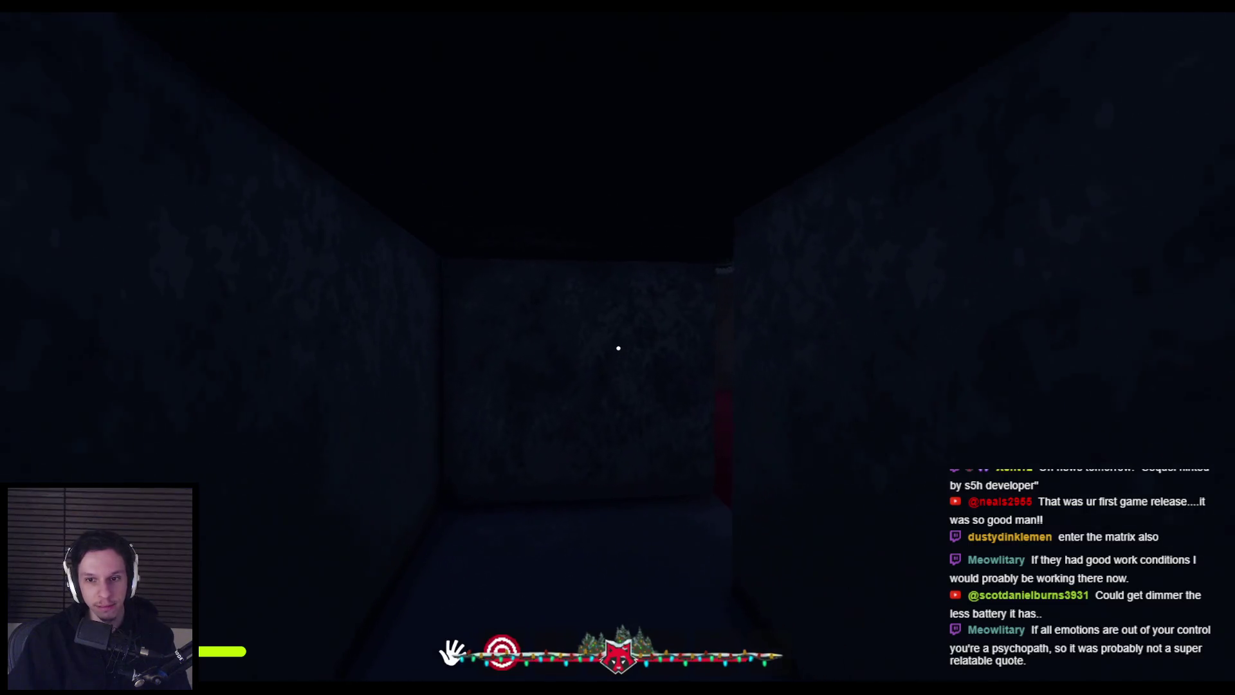
key(w)
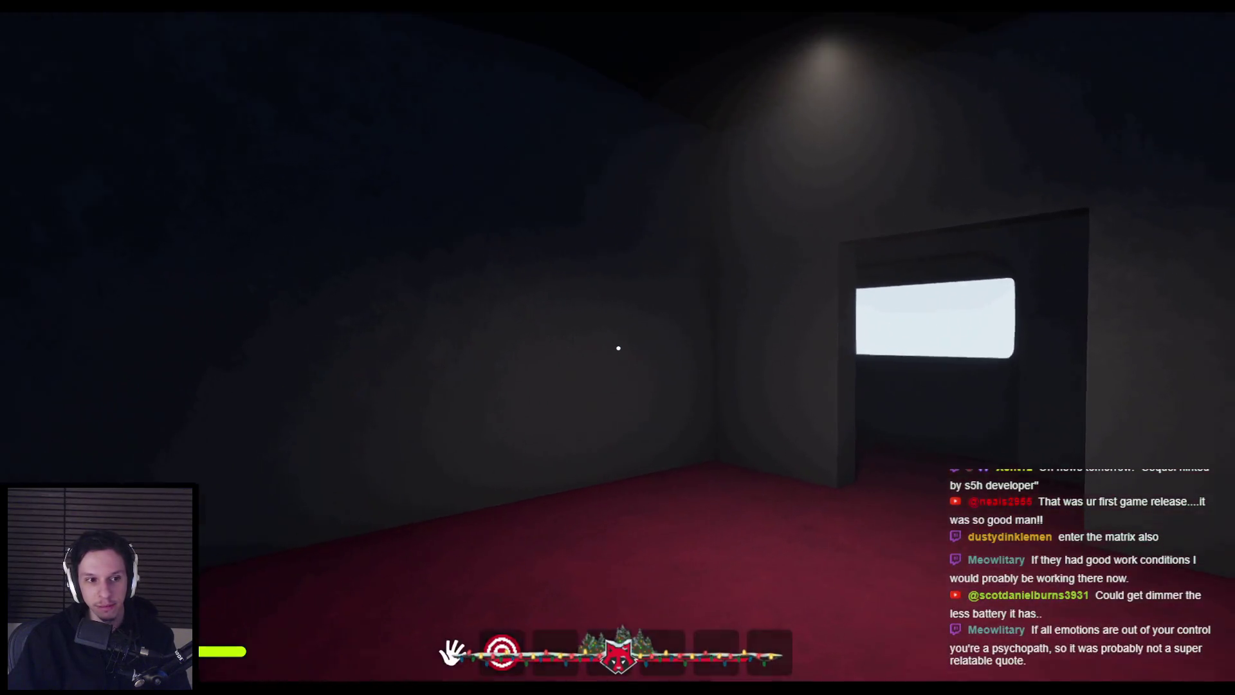
key(w)
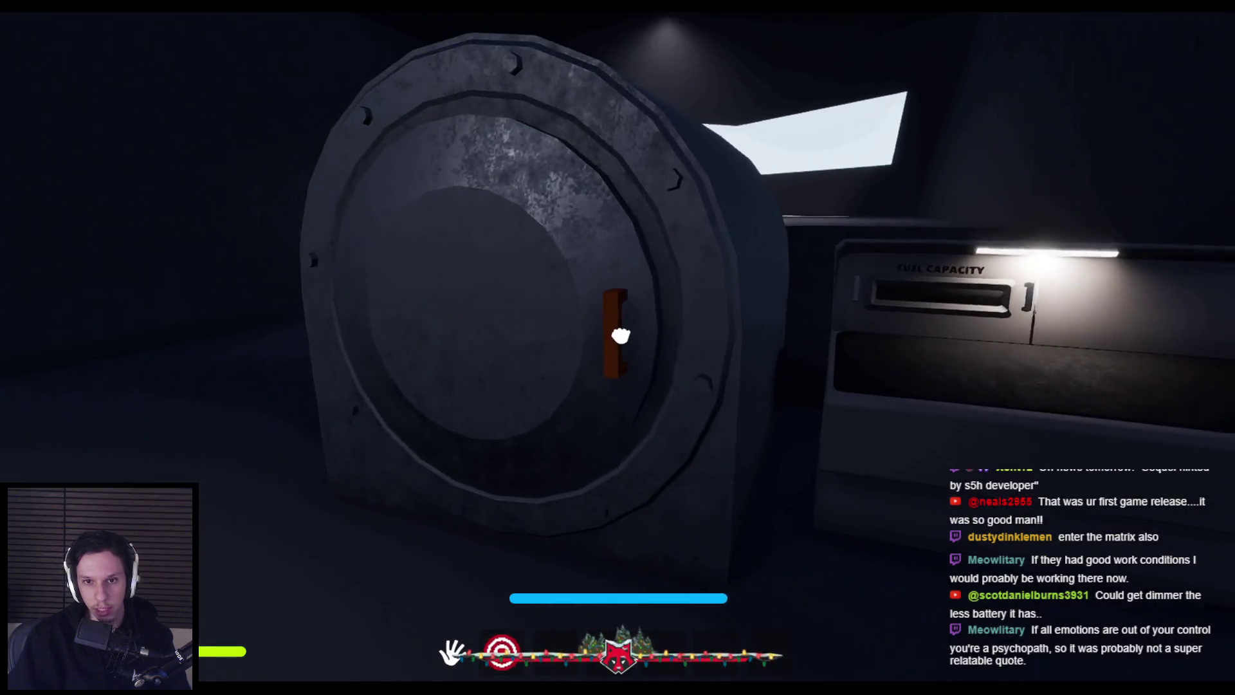
- Swing the furnace hatch open and run across the grating into the red corridor
mouse_move(617, 335)
mouse_down()
mouse_move(758, 341)
mouse_move(283, 358)
mouse_move(317, 331)
mouse_move(618, 350)
mouse_move(508, 446)
mouse_move(455, 326)
mouse_move(400, 282)
mouse_move(618, 347)
mouse_up()
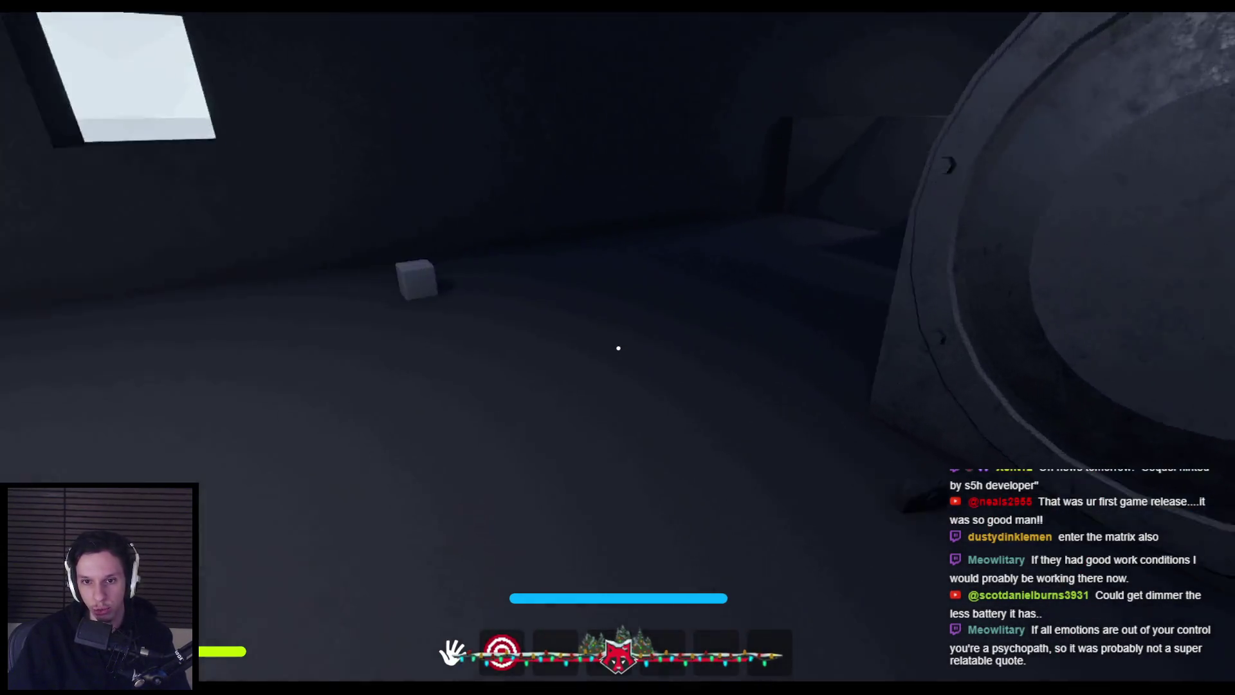
key(shift+w)
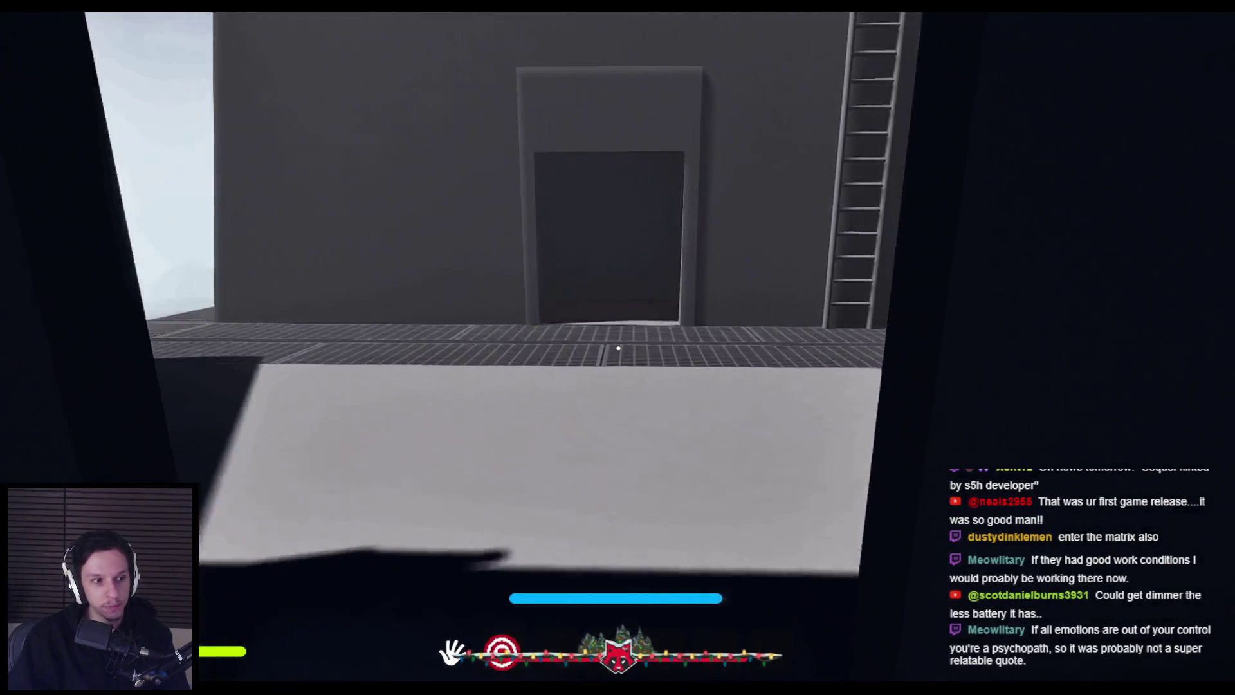
key(w)
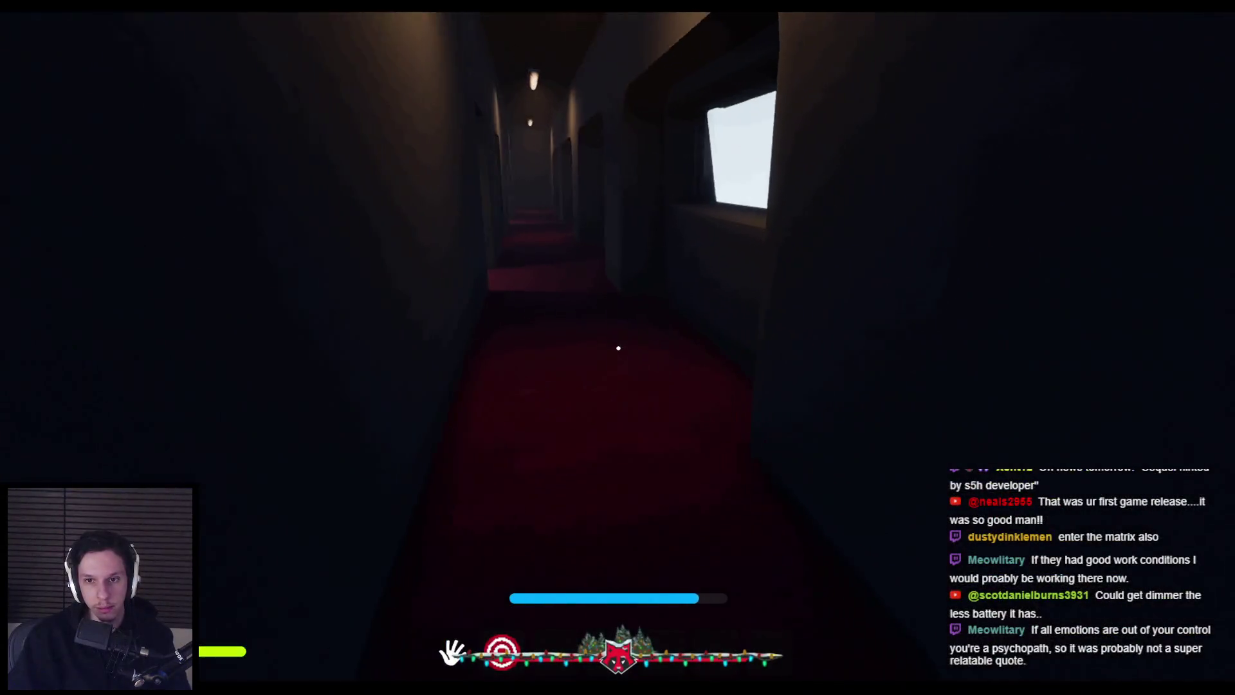
key(shift+w)
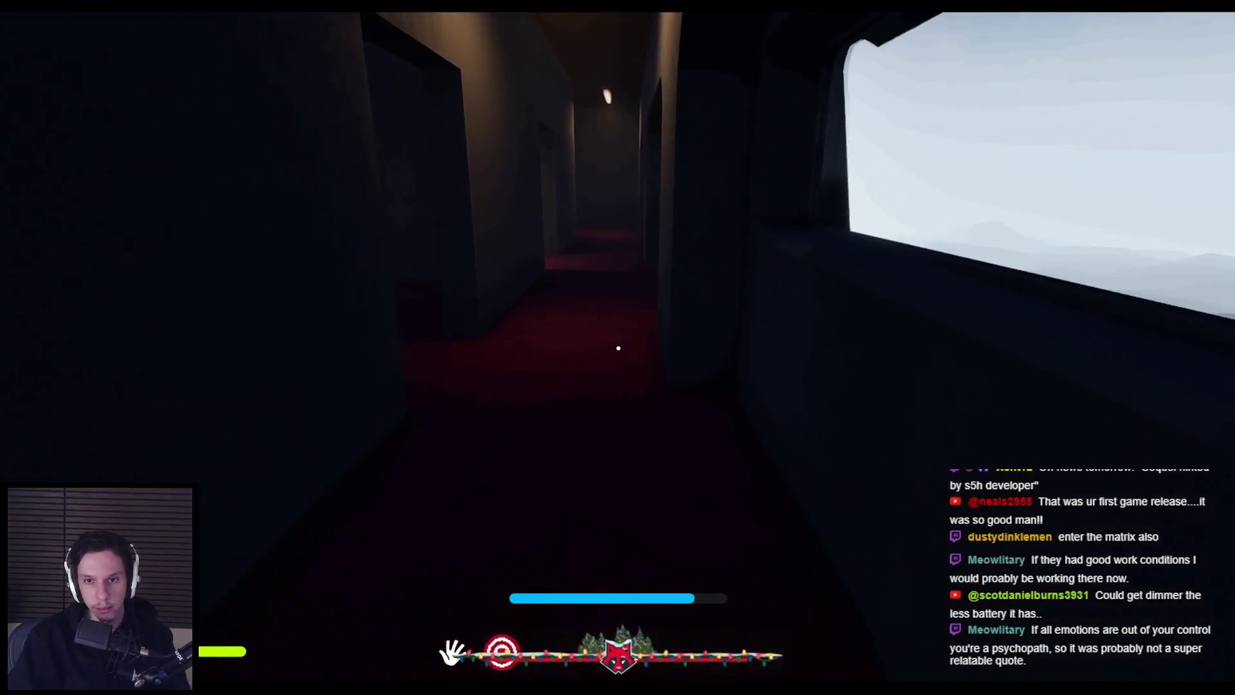
- Walk past the lit doorway and along the red corridor to the window
key(w)
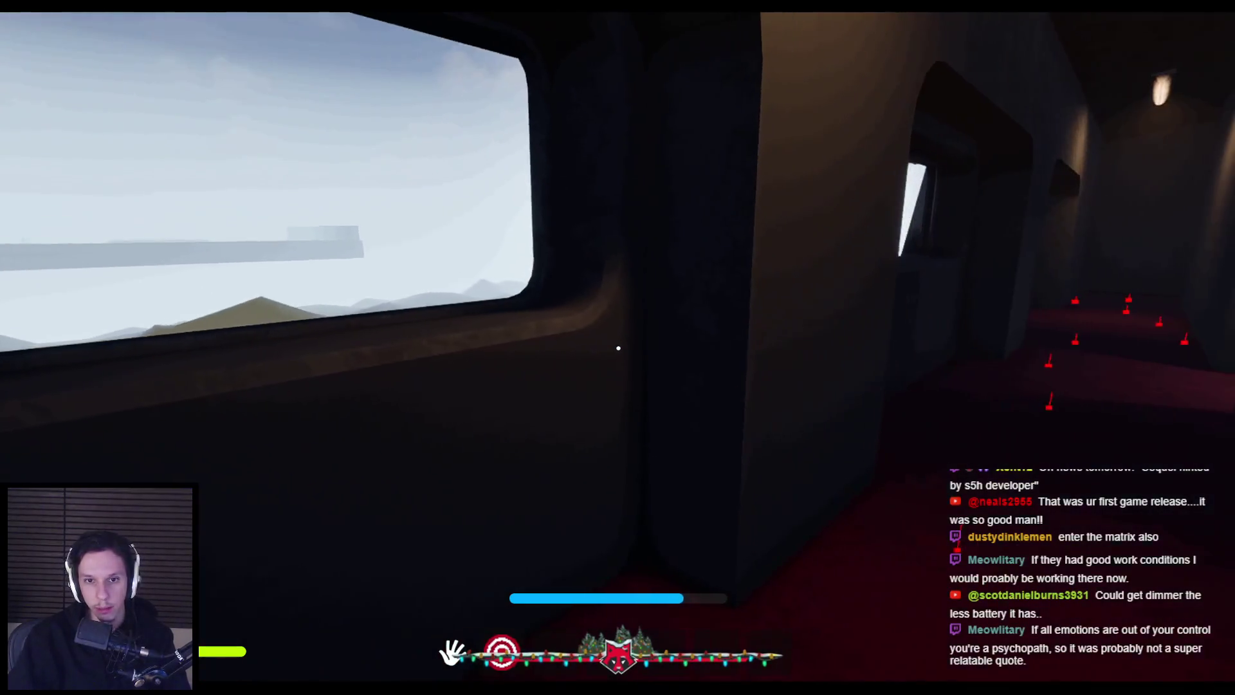
key(shift+w)
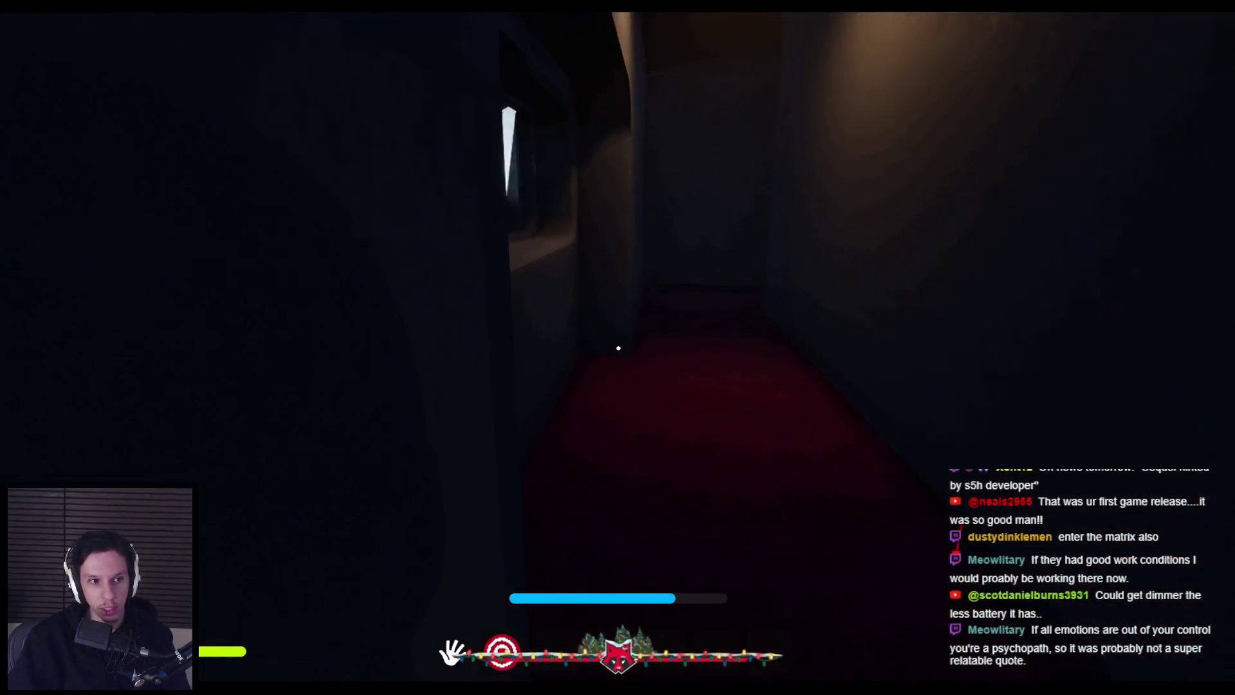
key(w)
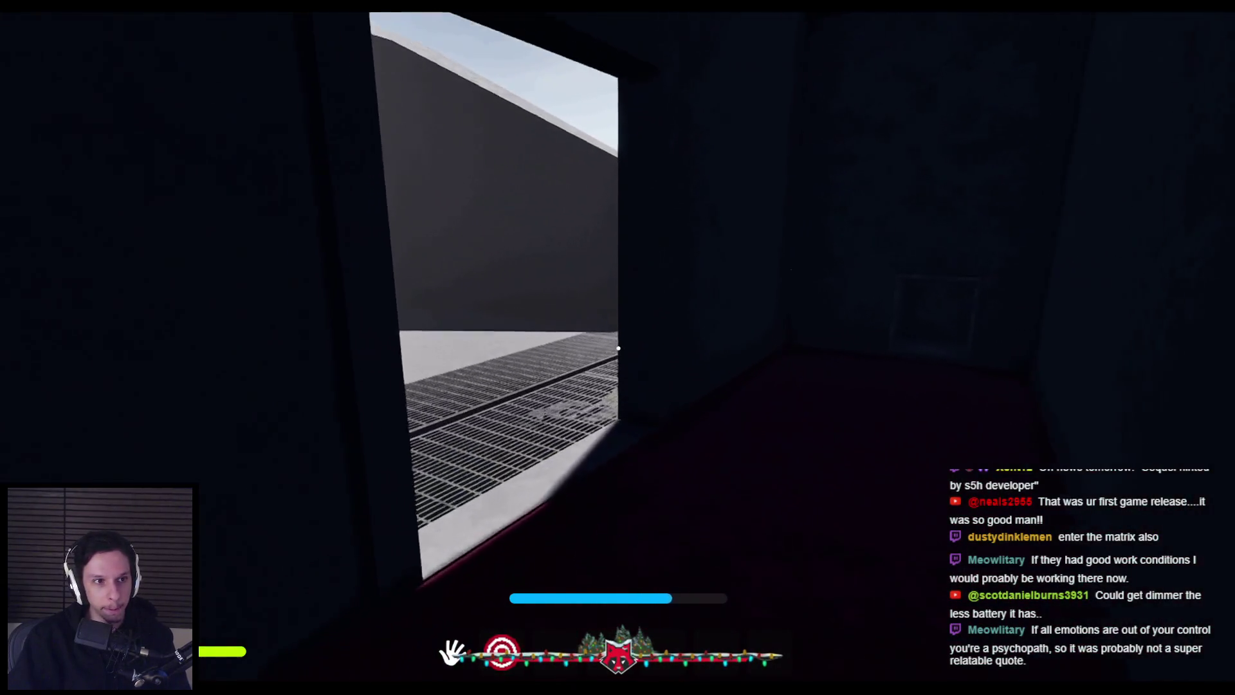
key(w)
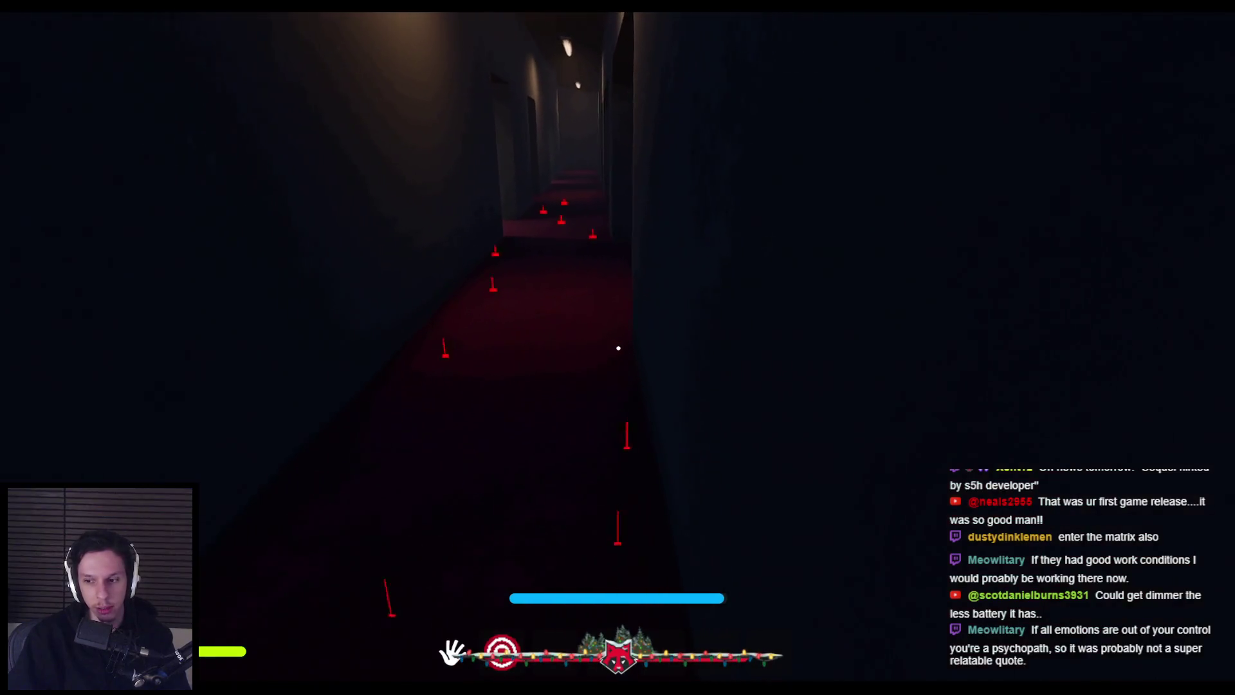
key(w)
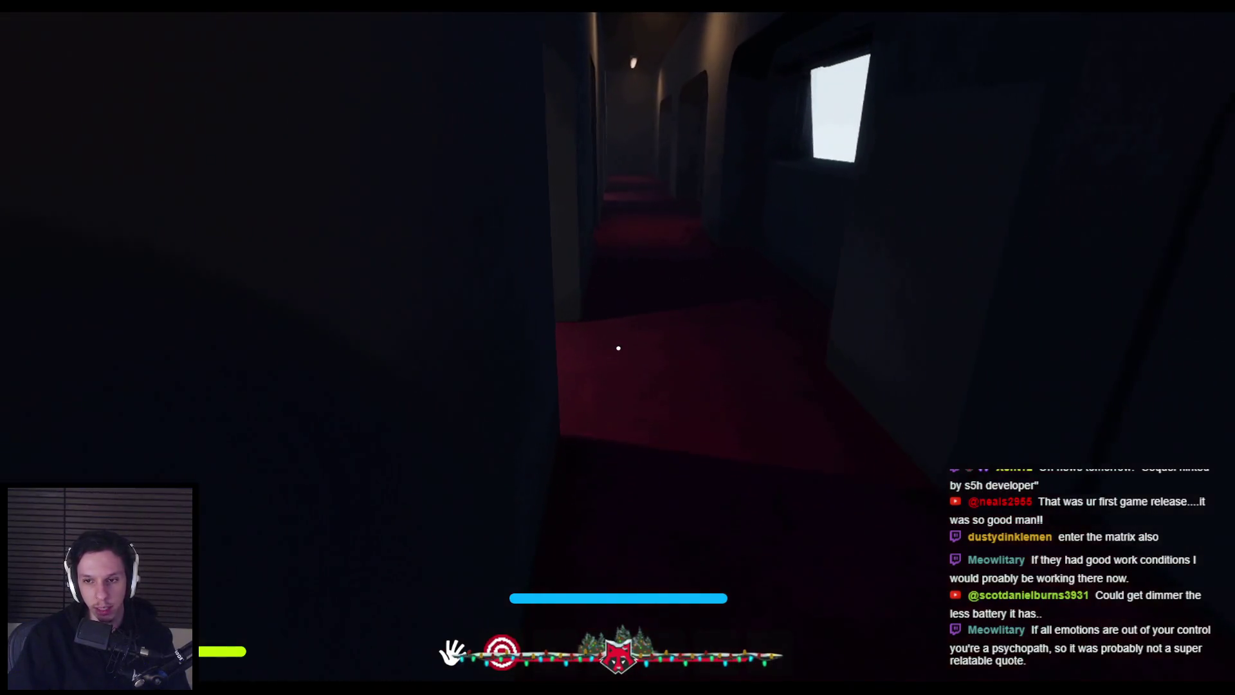
key(w)
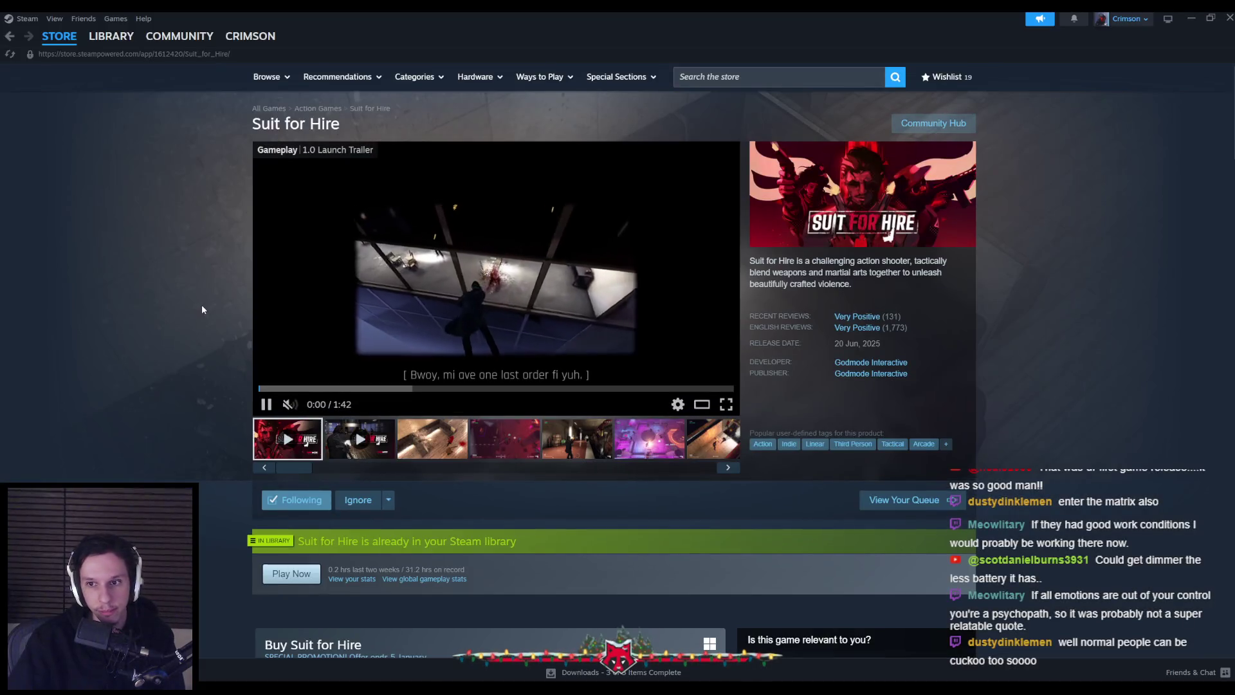
- Jump to Suit for Hire's Very Positive reviews, skim them, and open a Not Recommended review
click(854, 316)
mouse_move(278, 192)
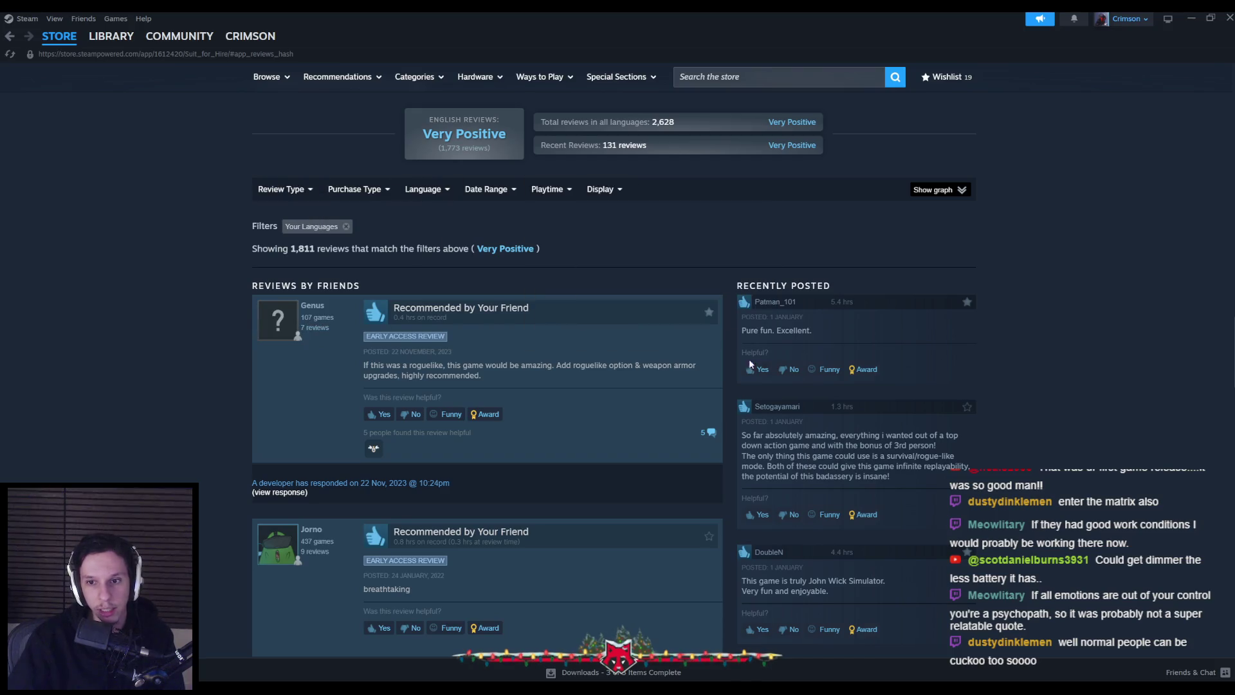
scroll(618, 347, down, 10)
scroll(599, 345, down, 15)
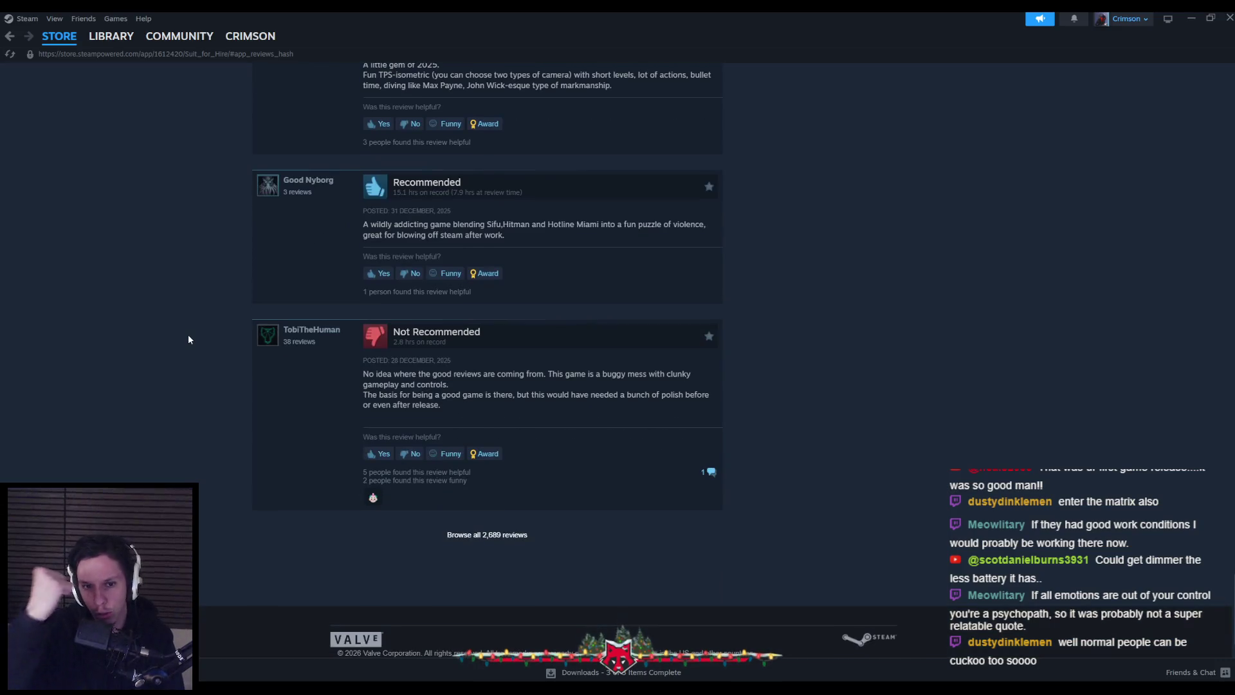
scroll(180, 338, down, 2)
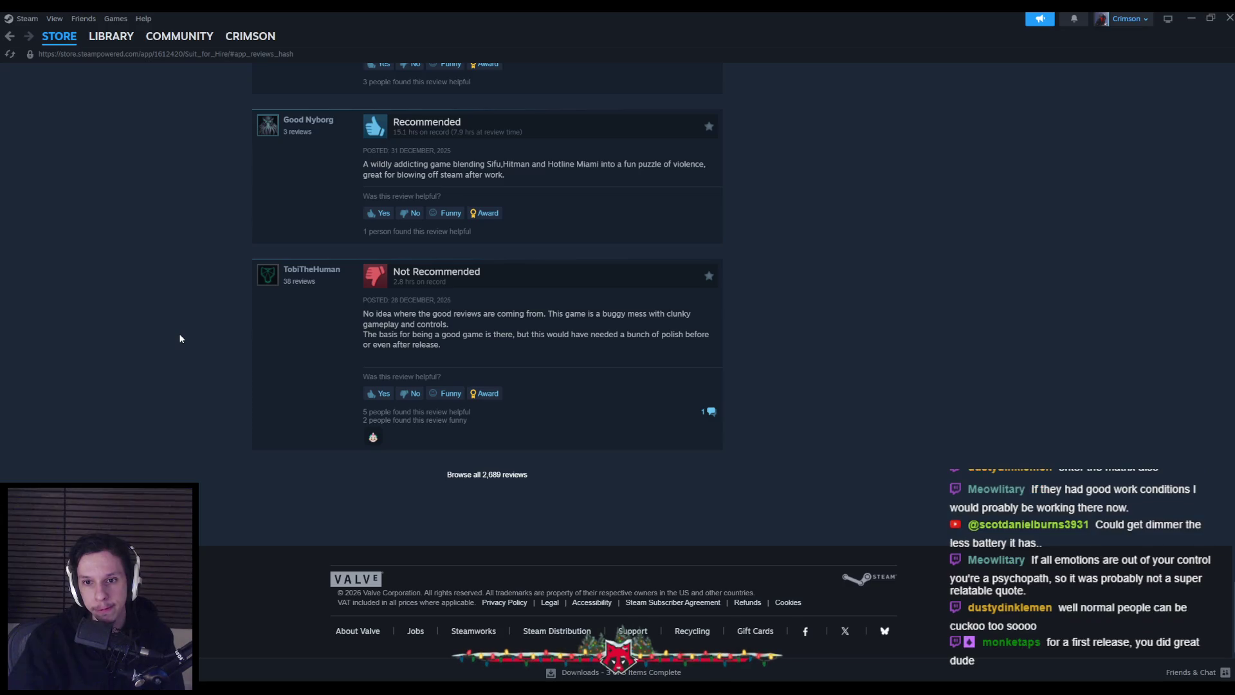
scroll(180, 338, up, 1)
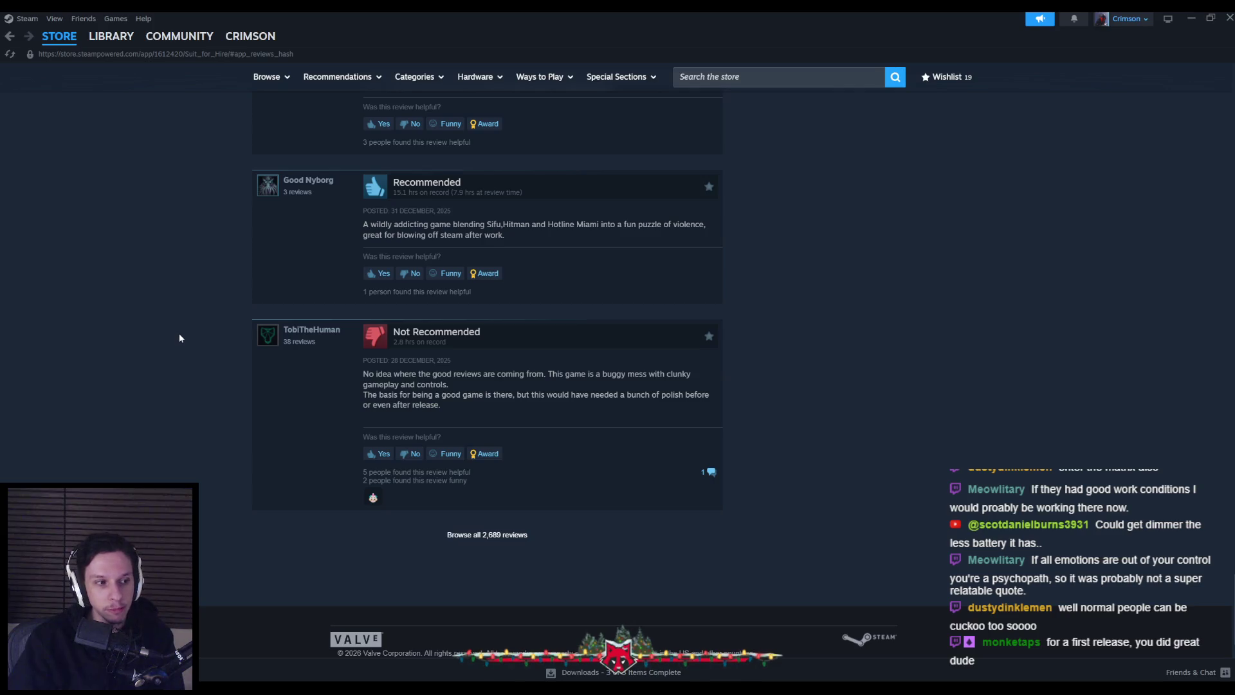
click(418, 333)
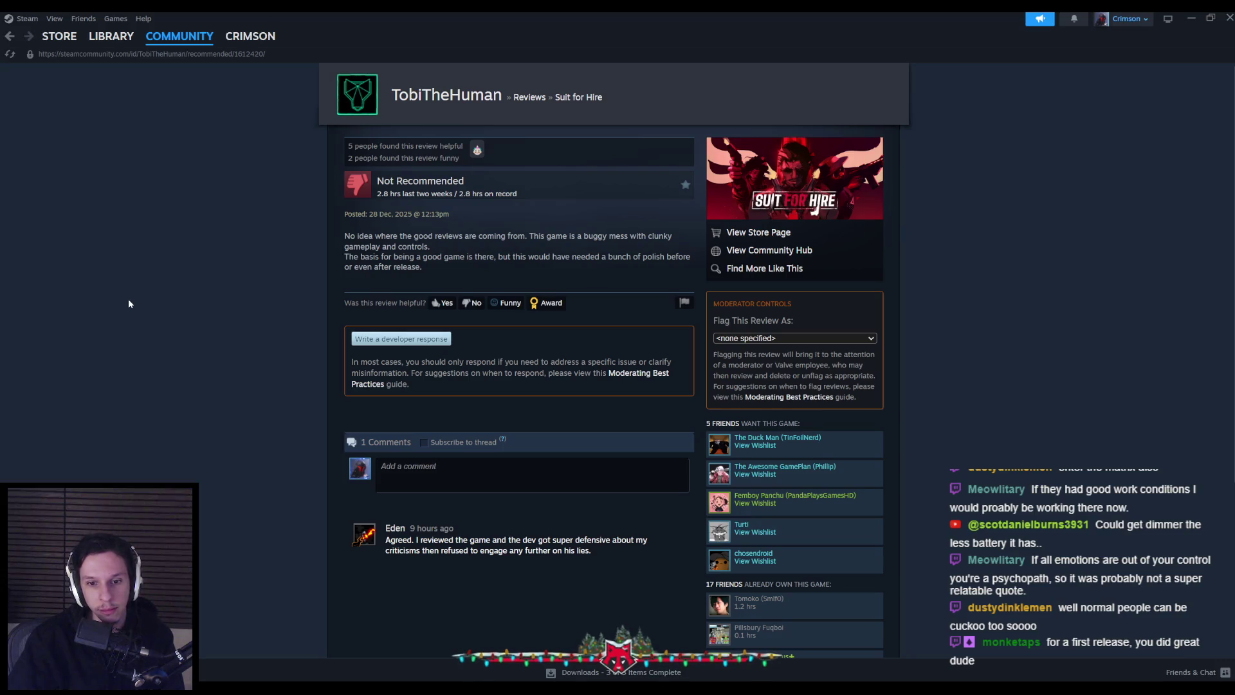
scroll(129, 299, down, 1)
mouse_move(487, 479)
mouse_down()
mouse_move(633, 483)
mouse_move(634, 494)
mouse_move(465, 480)
mouse_up()
click(630, 489)
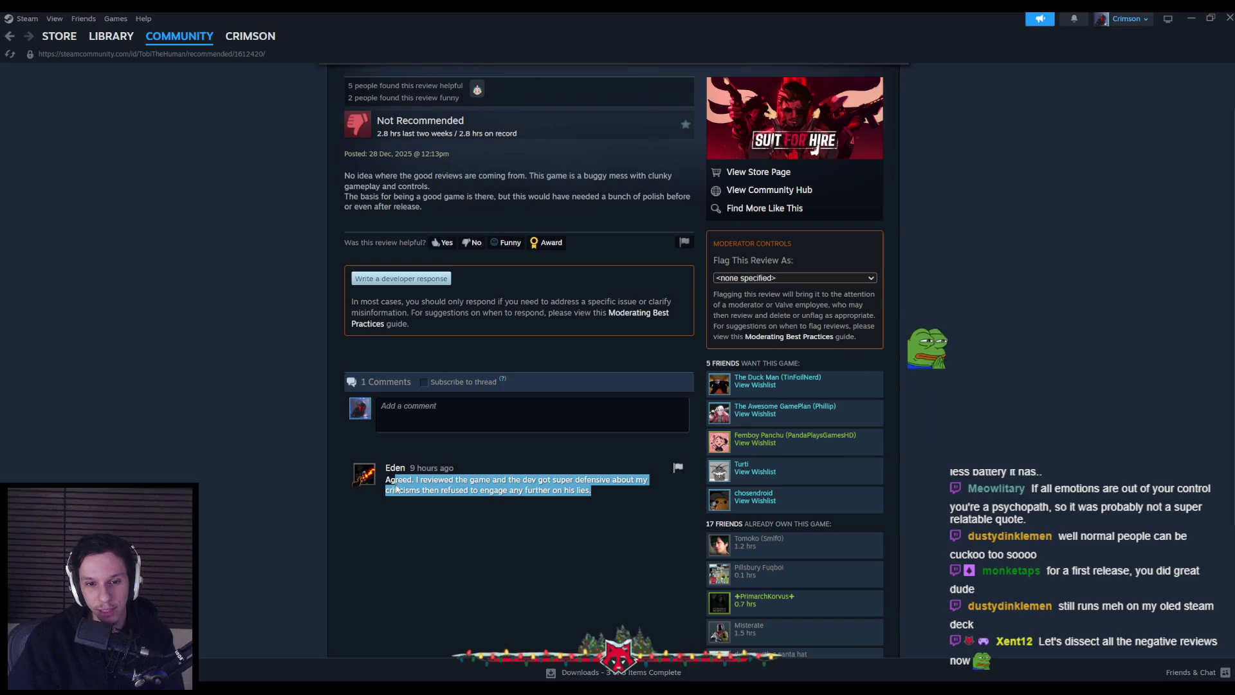
click(177, 415)
scroll(178, 418, up, 1)
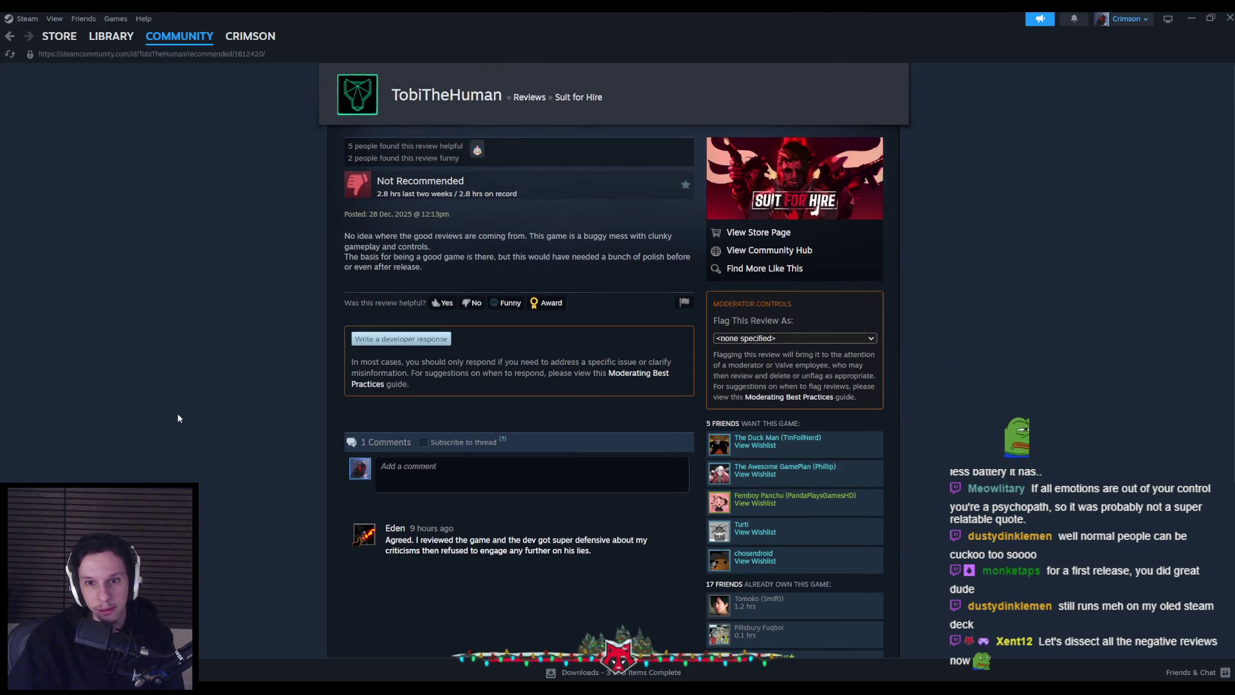
scroll(178, 418, down, 1)
drag(389, 482, 623, 489)
click(623, 489)
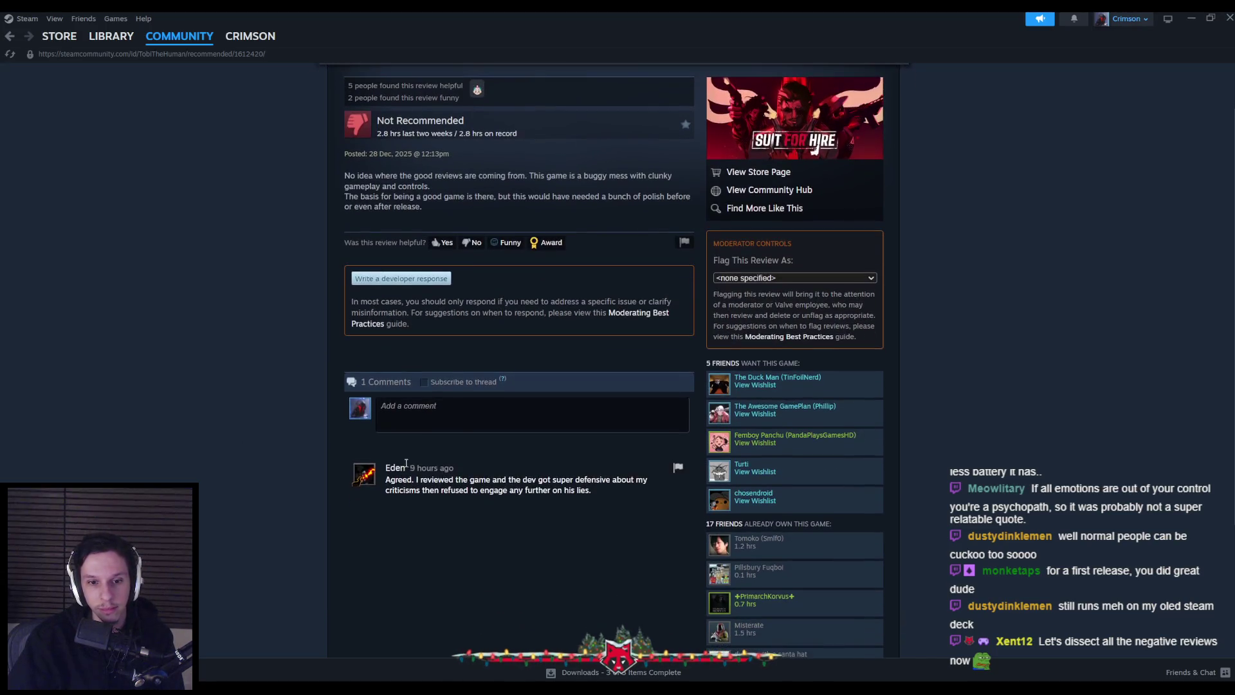
mouse_move(397, 474)
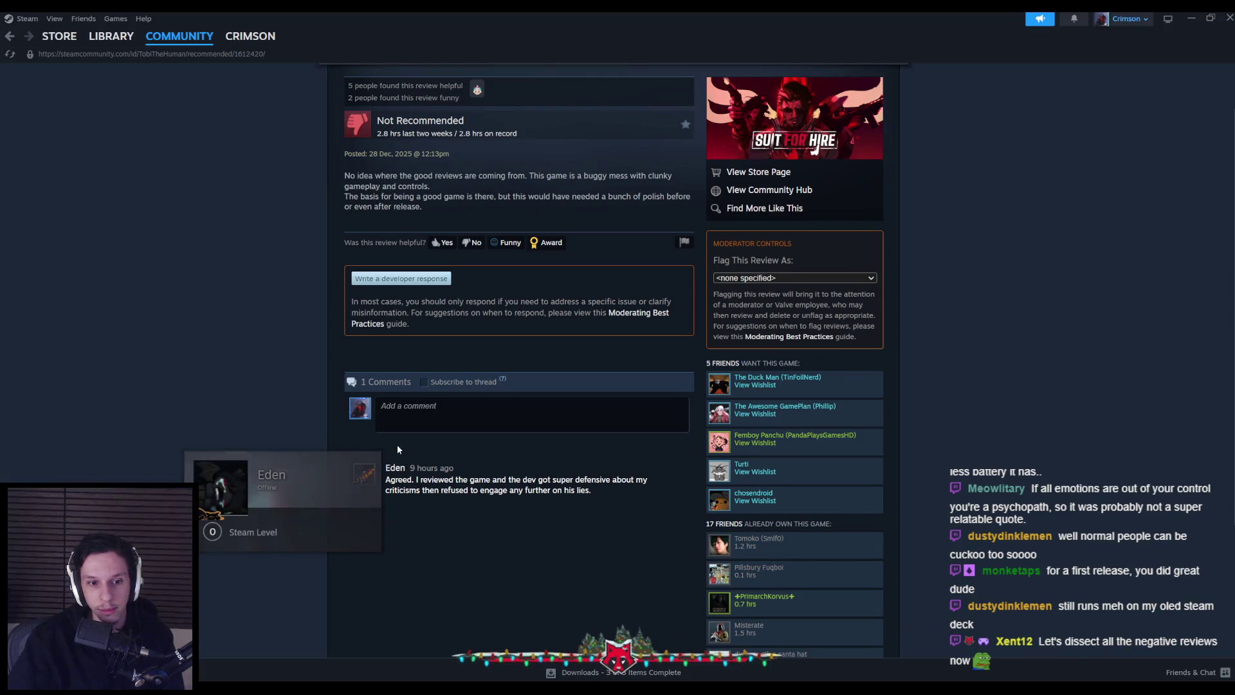
scroll(256, 408, up, 1)
scroll(256, 408, down, 1)
scroll(255, 408, up, 1)
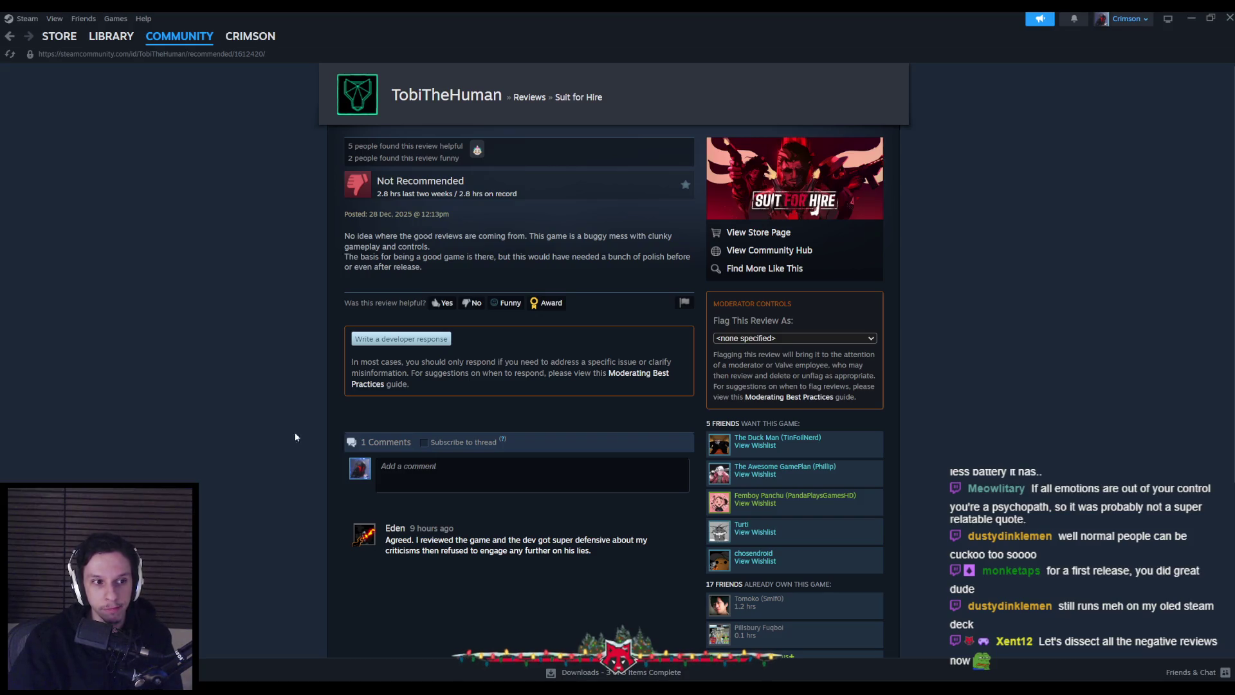
key(alt+Tab)
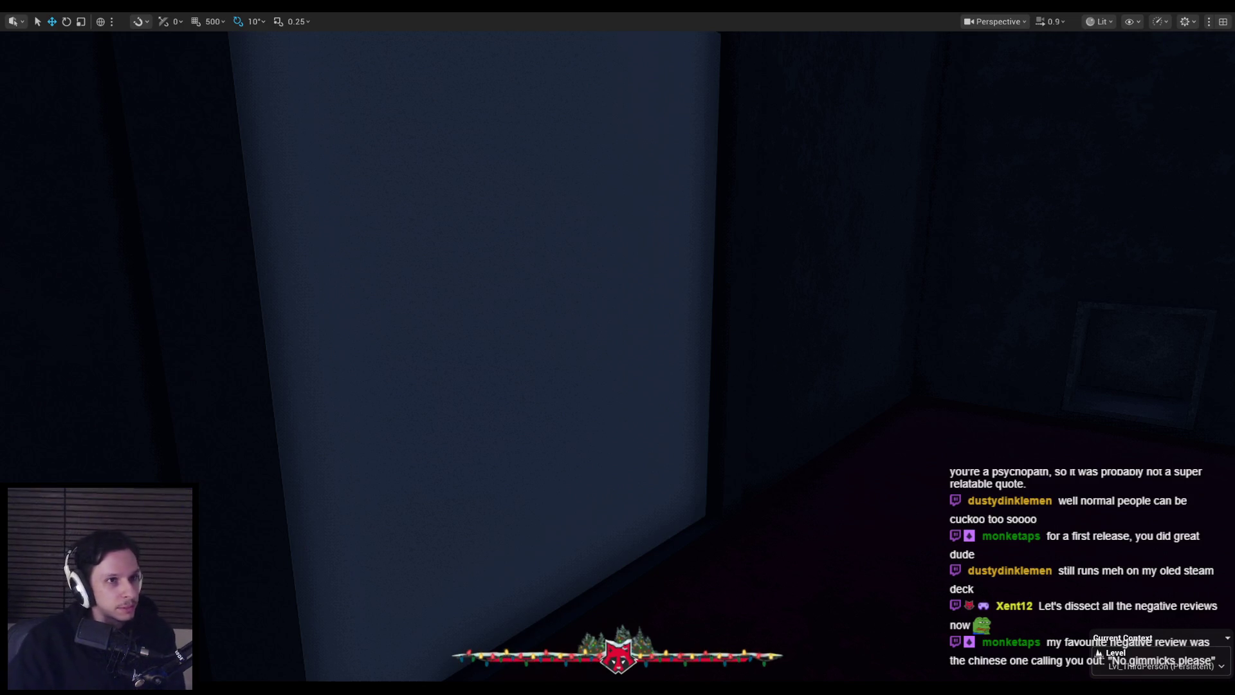
mouse_move(384, 330)
mouse_down()
mouse_move(361, 330)
mouse_move(376, 331)
mouse_move(368, 361)
mouse_up()
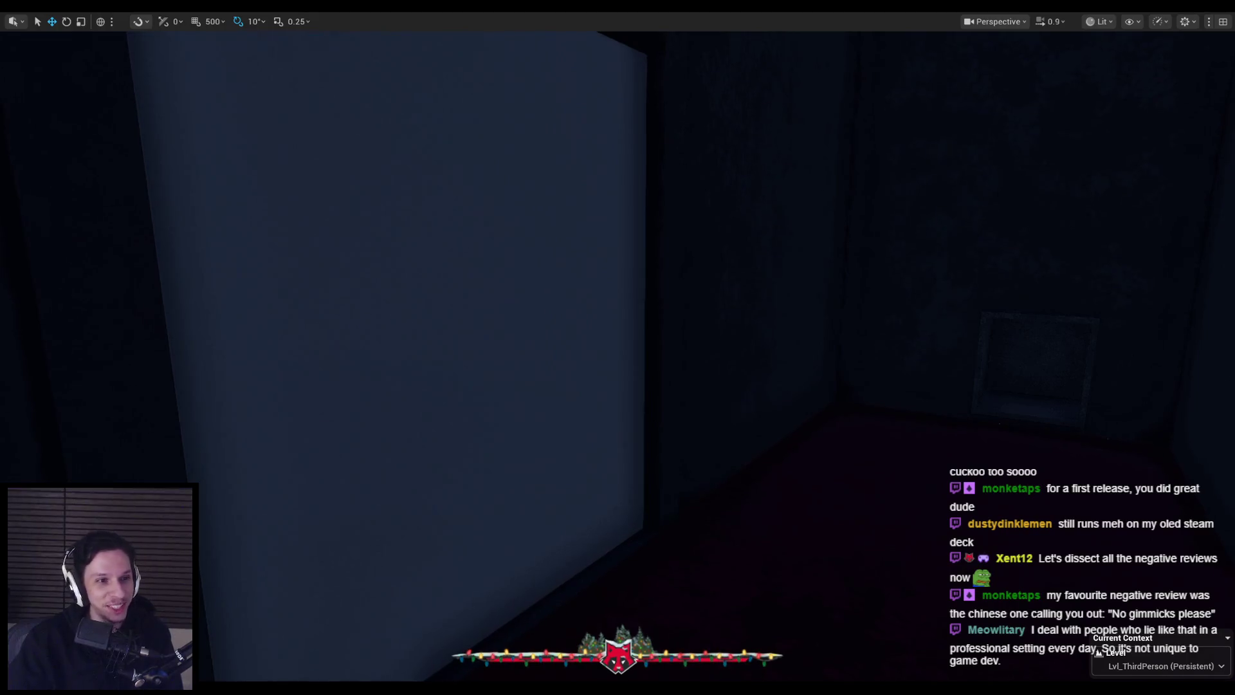
mouse_move(226, 691)
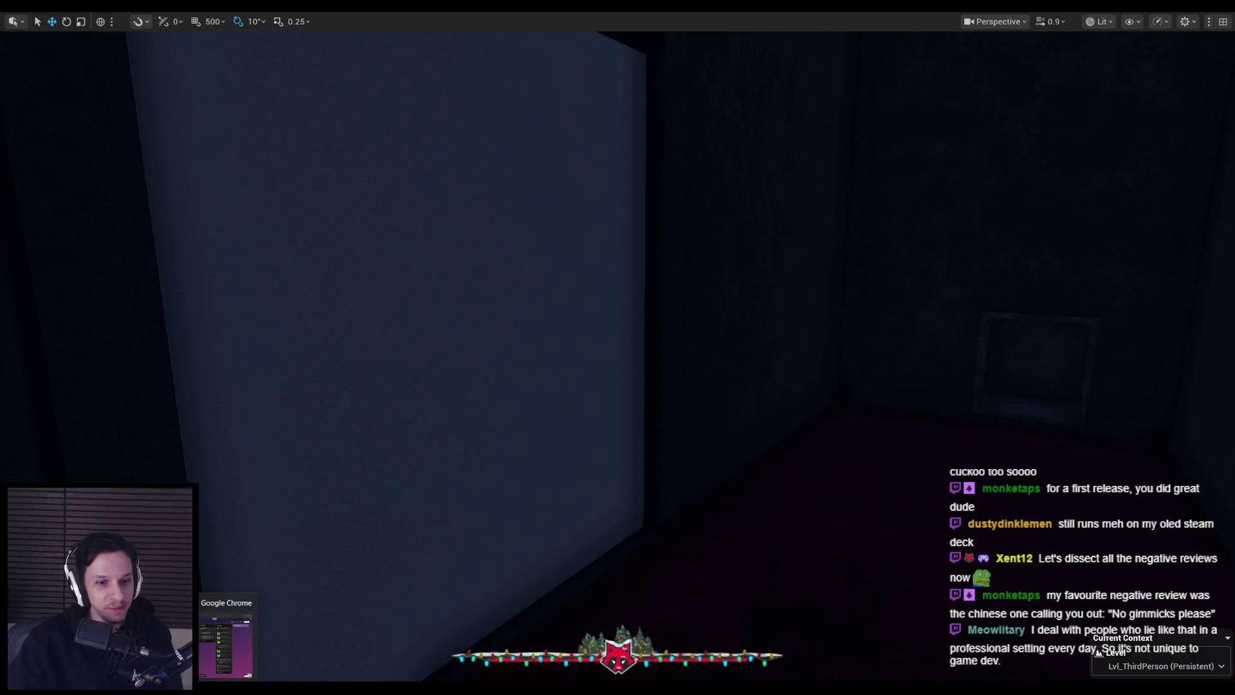
click(1093, 690)
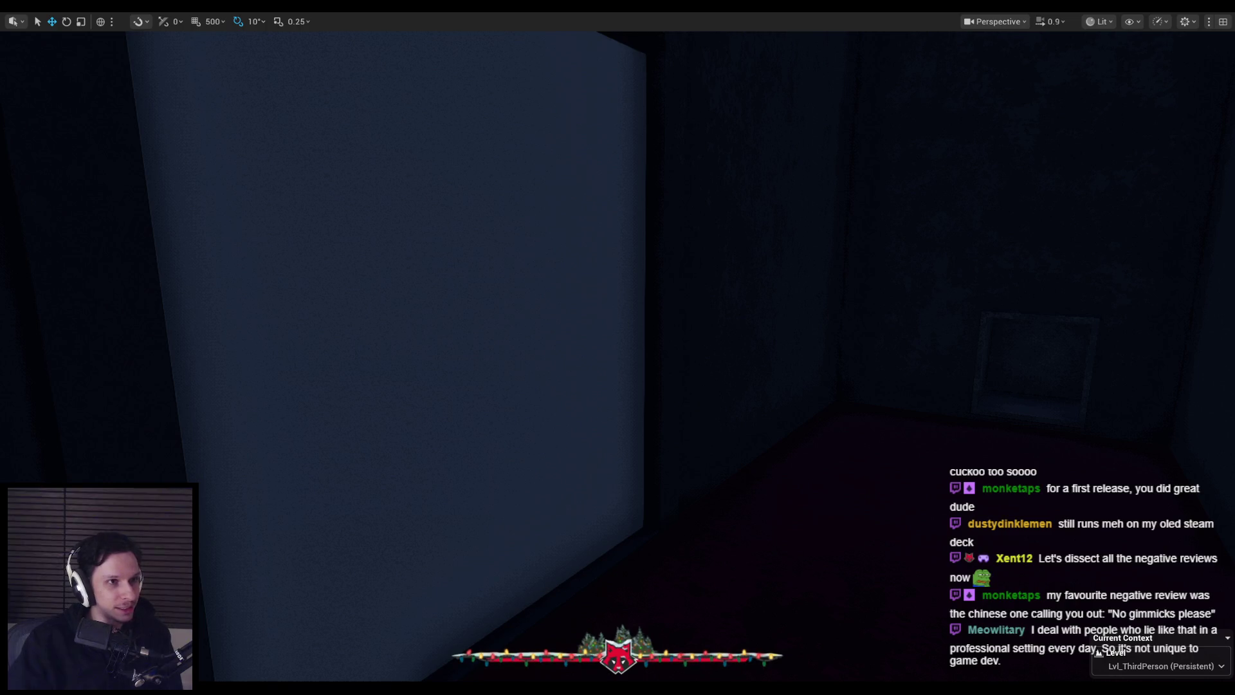
- Scroll down to the store reviews and open a negative review's page with its single comment
scroll(379, 452, down, 5)
scroll(379, 452, down, 15)
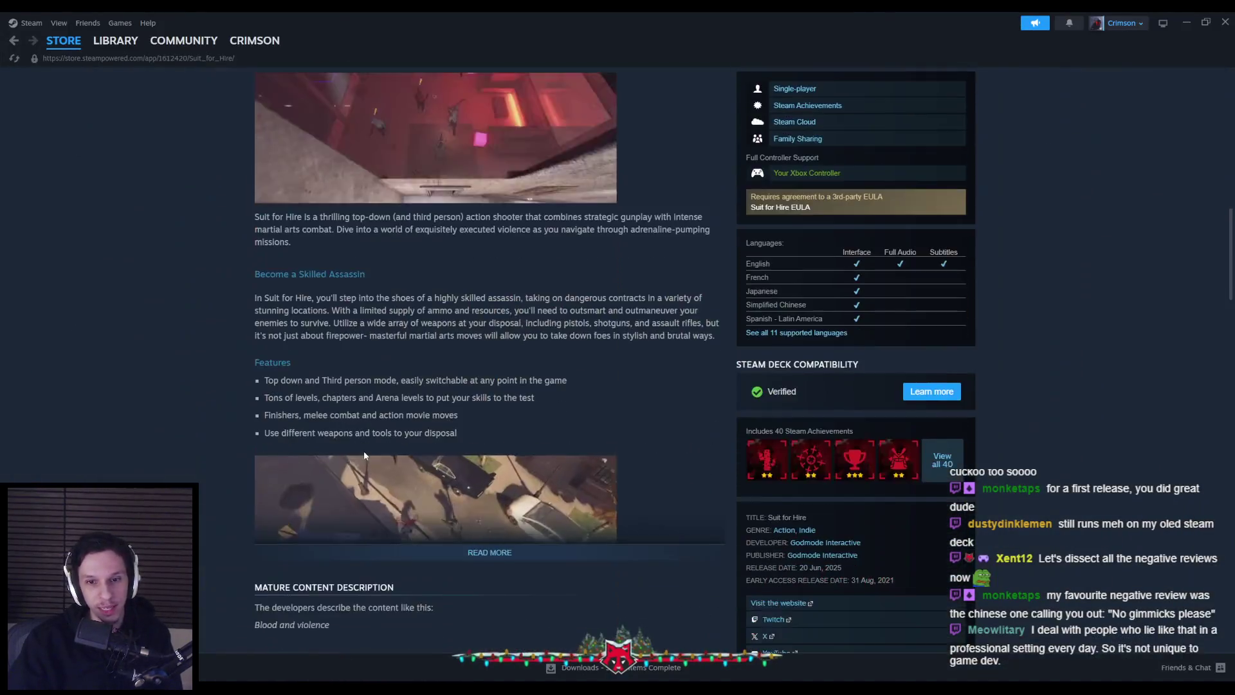
scroll(311, 454, down, 15)
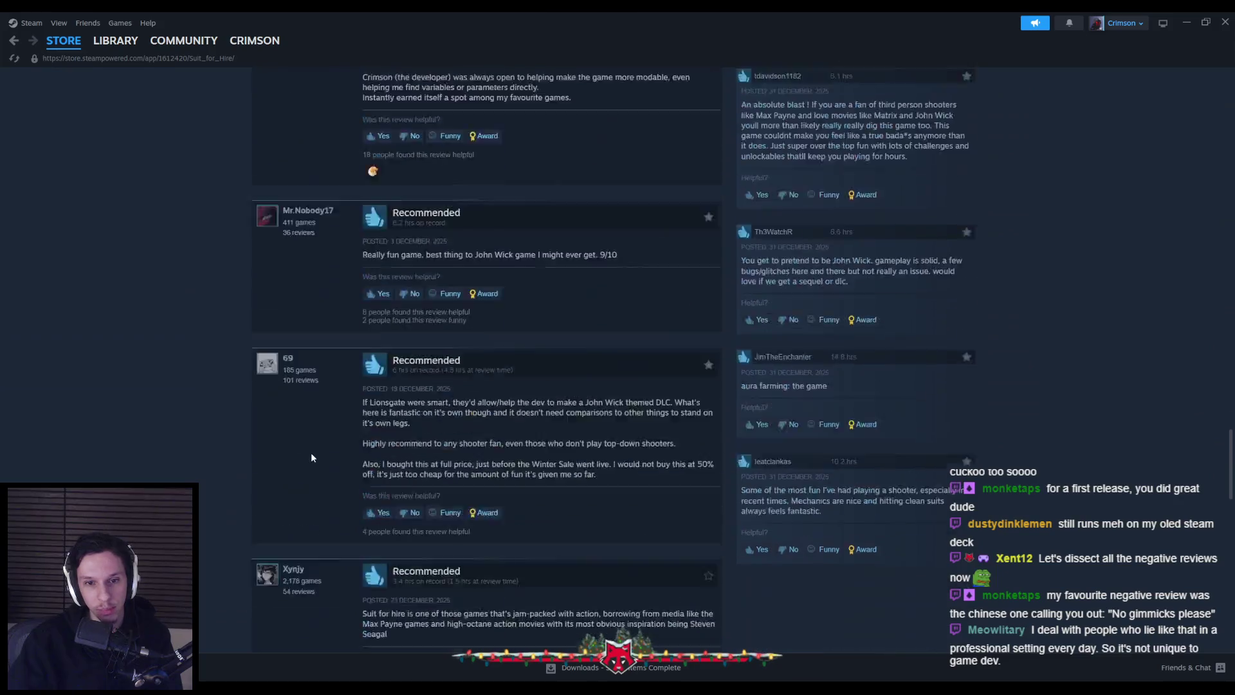
scroll(310, 452, down, 2)
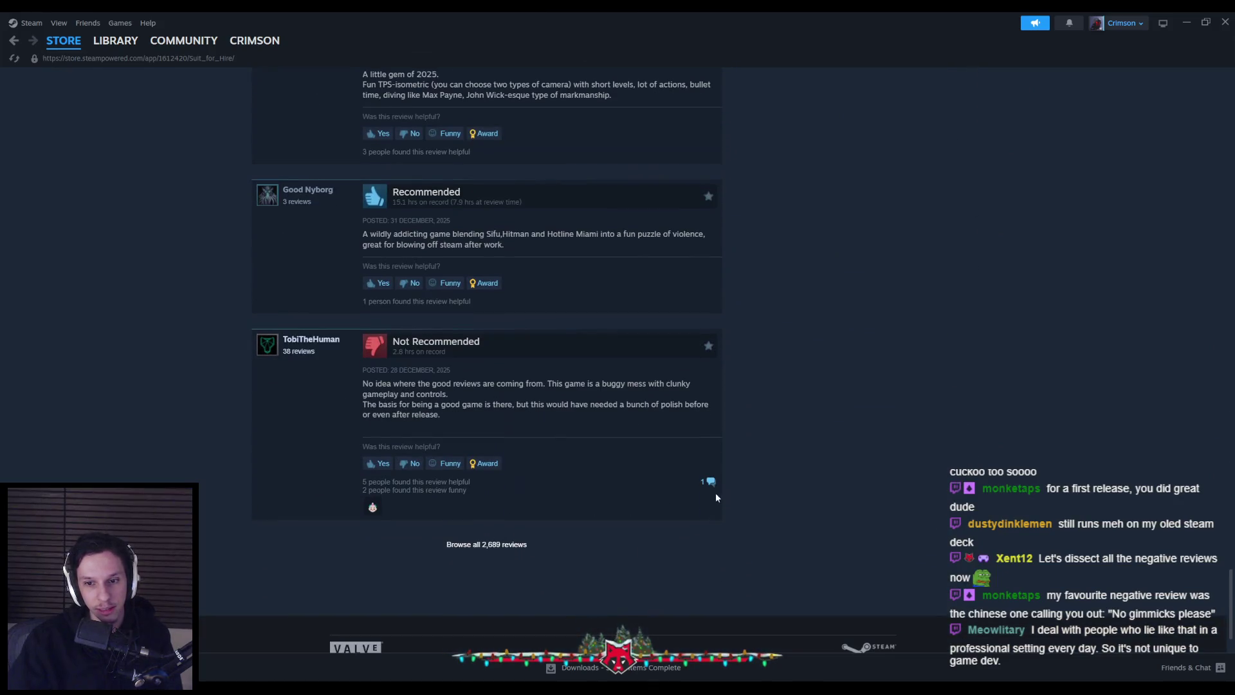
click(708, 477)
scroll(185, 432, down, 2)
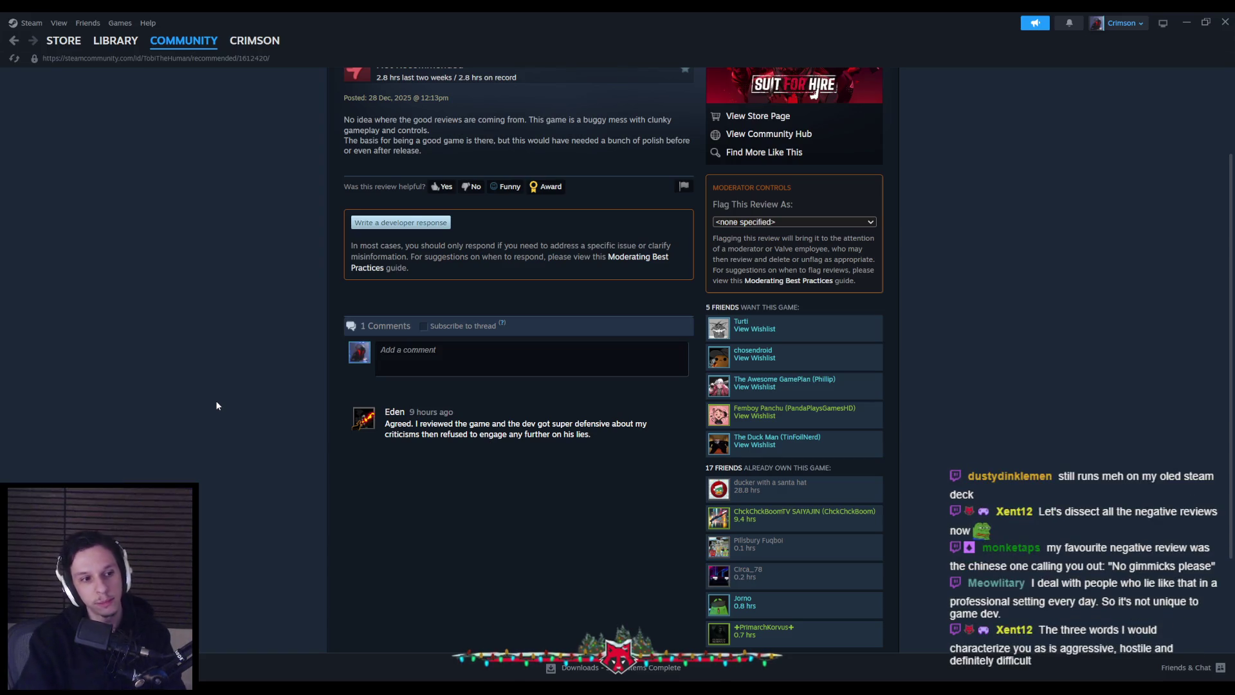
- Draft a reply to the reviewer in the Add a comment box
text(Hey Eden, I'm not)
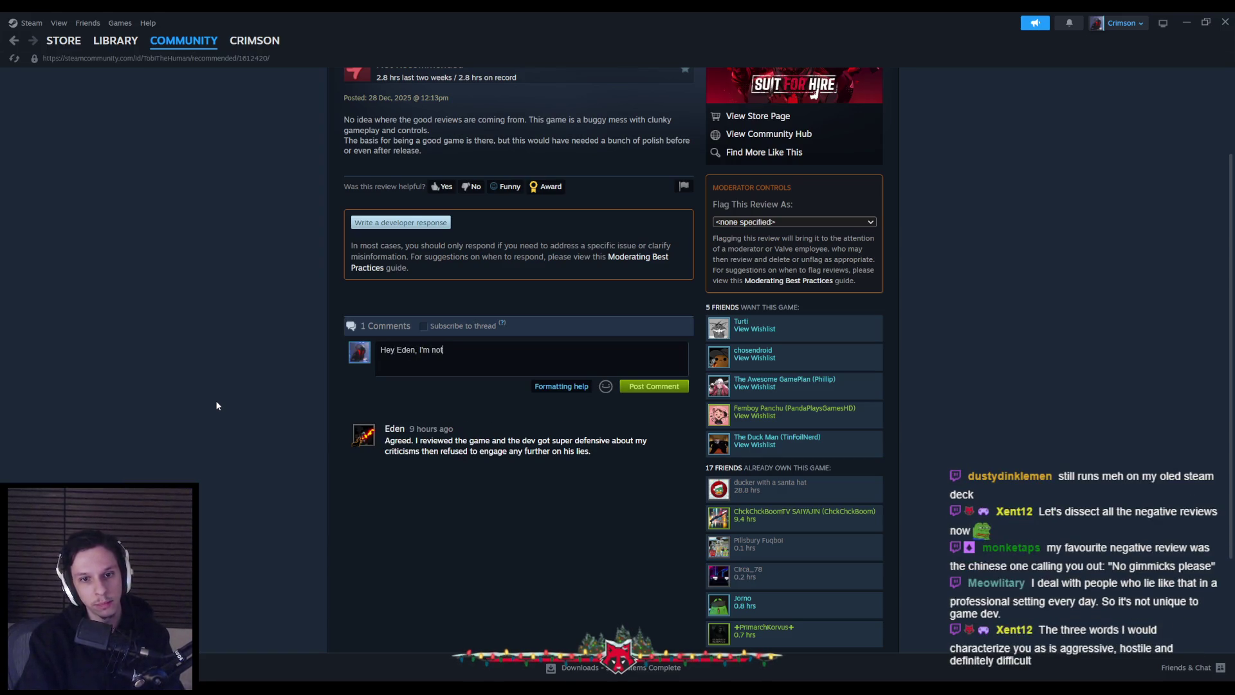
text( sure which commen)
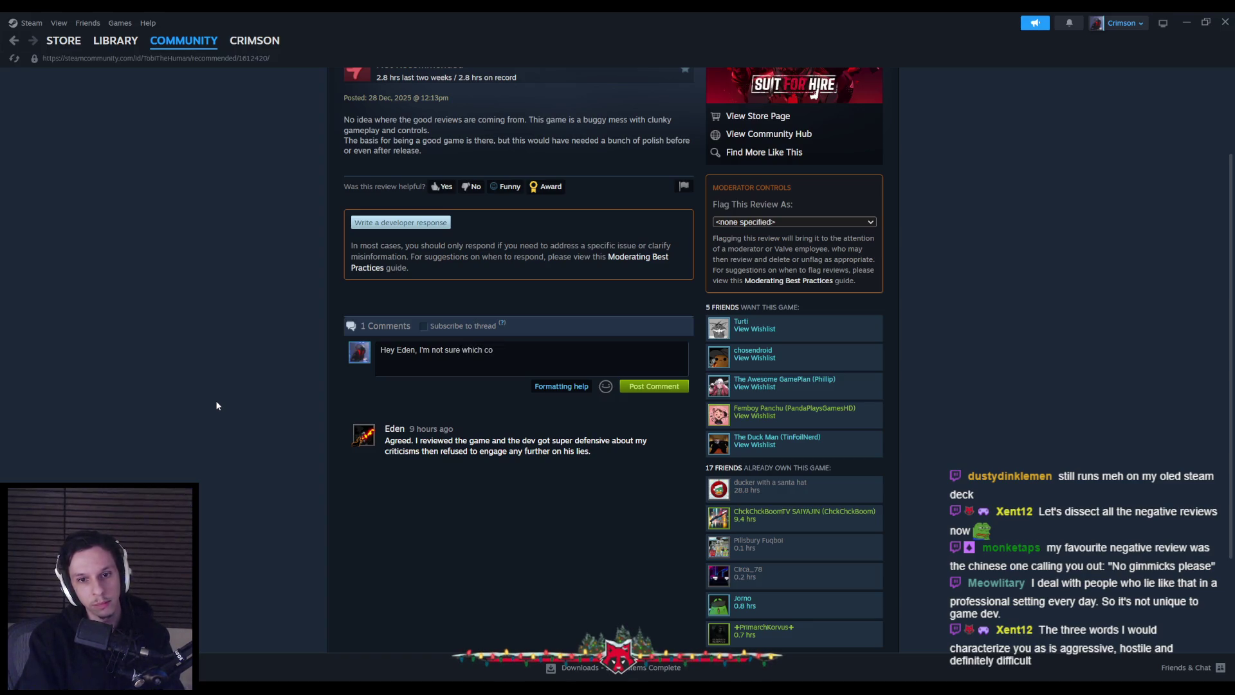
text(ts you're referrin)
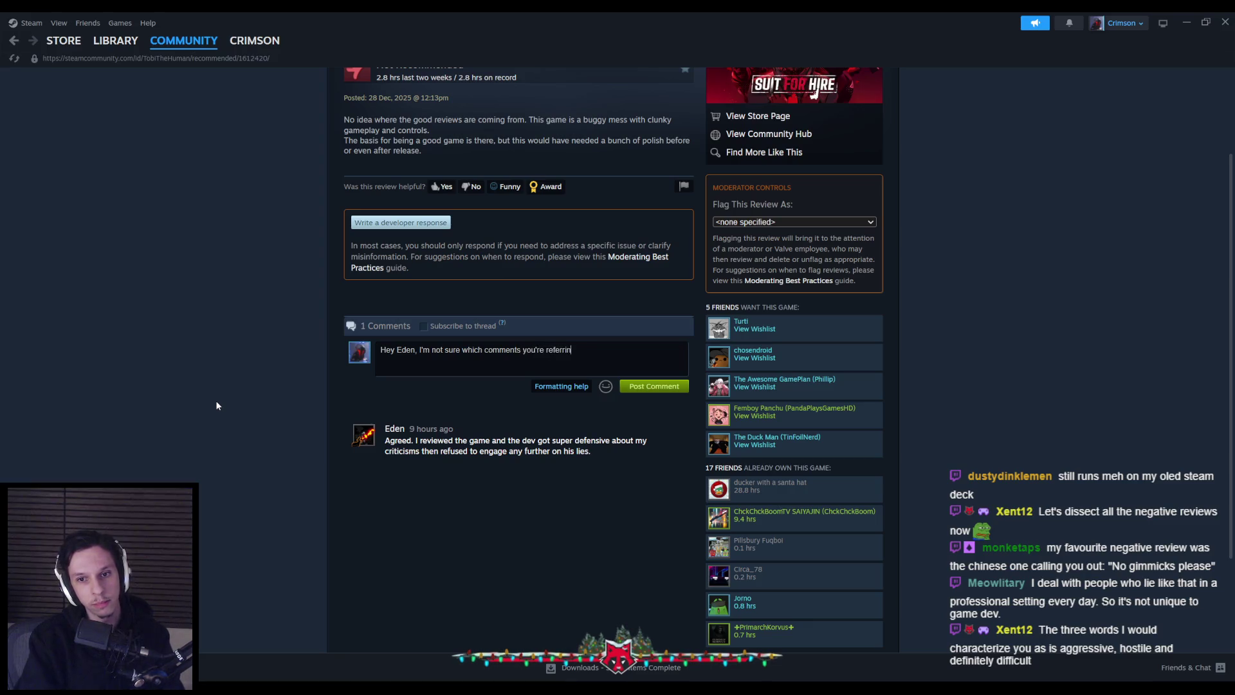
text(g to but I'm p)
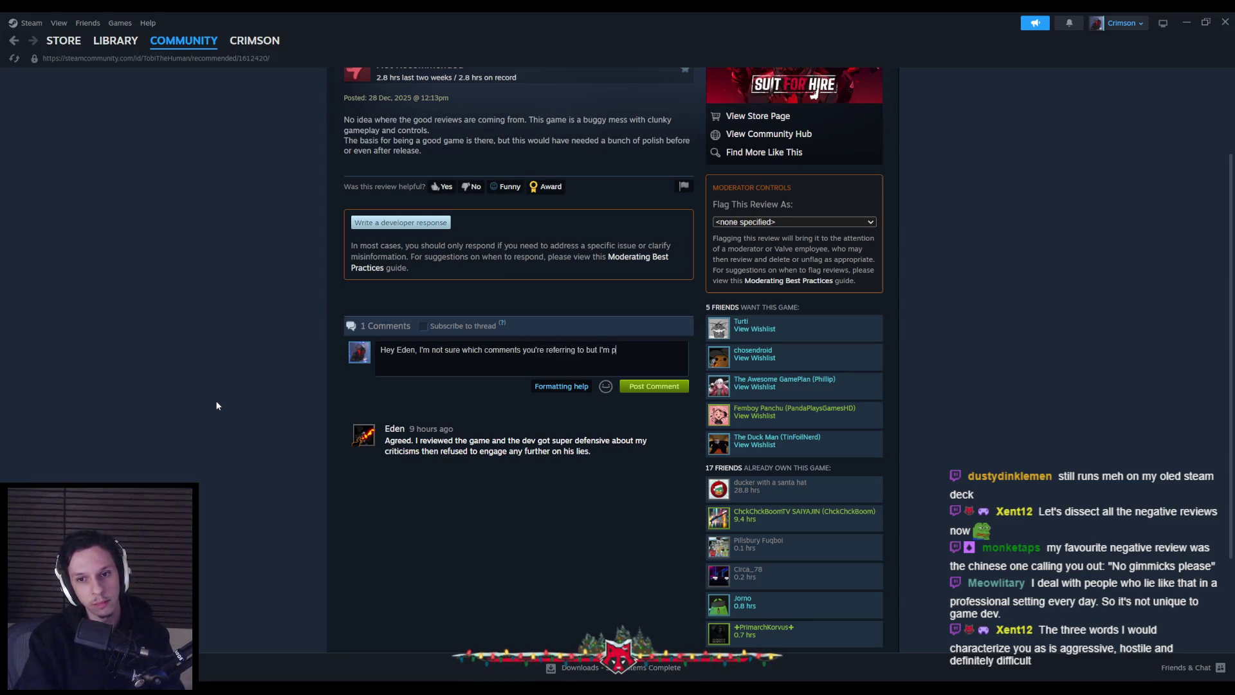
text(ut a lot of)
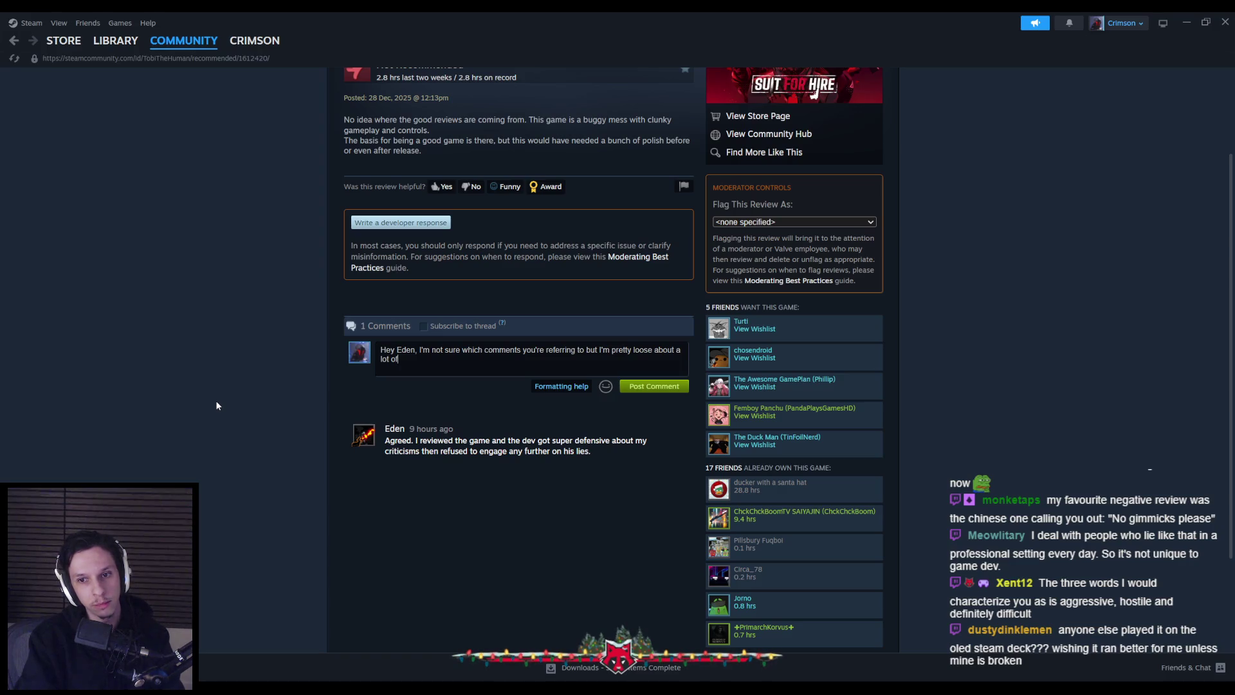
text(crtic)
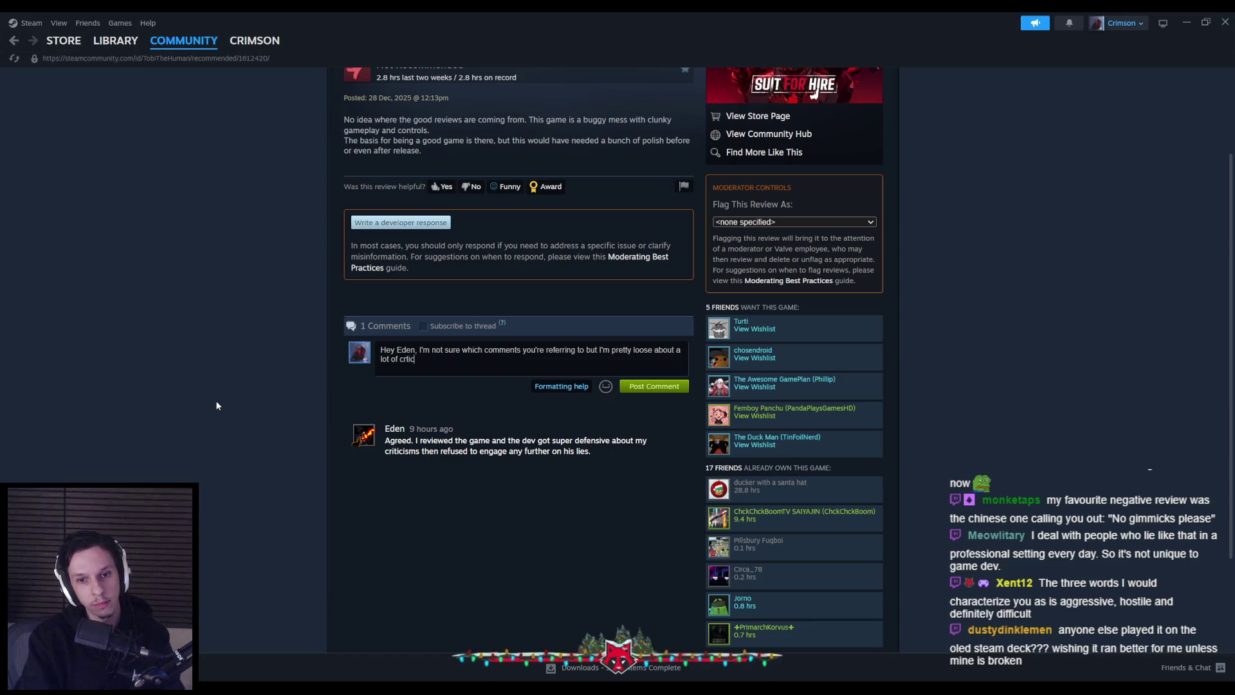
key(BackSpace)
key(BackSpace)
key(BackSpace)
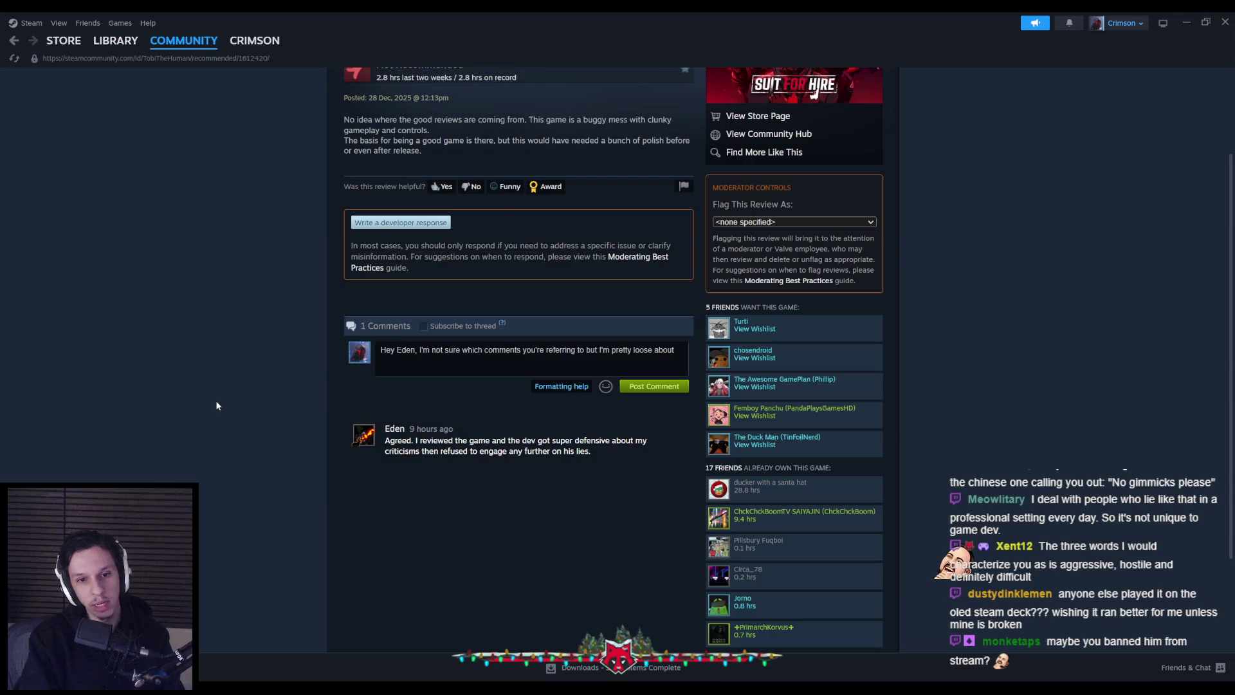
- Delete the whole drafted reply and minimize Steam
key(ctrl+a)
key(BackSpace)
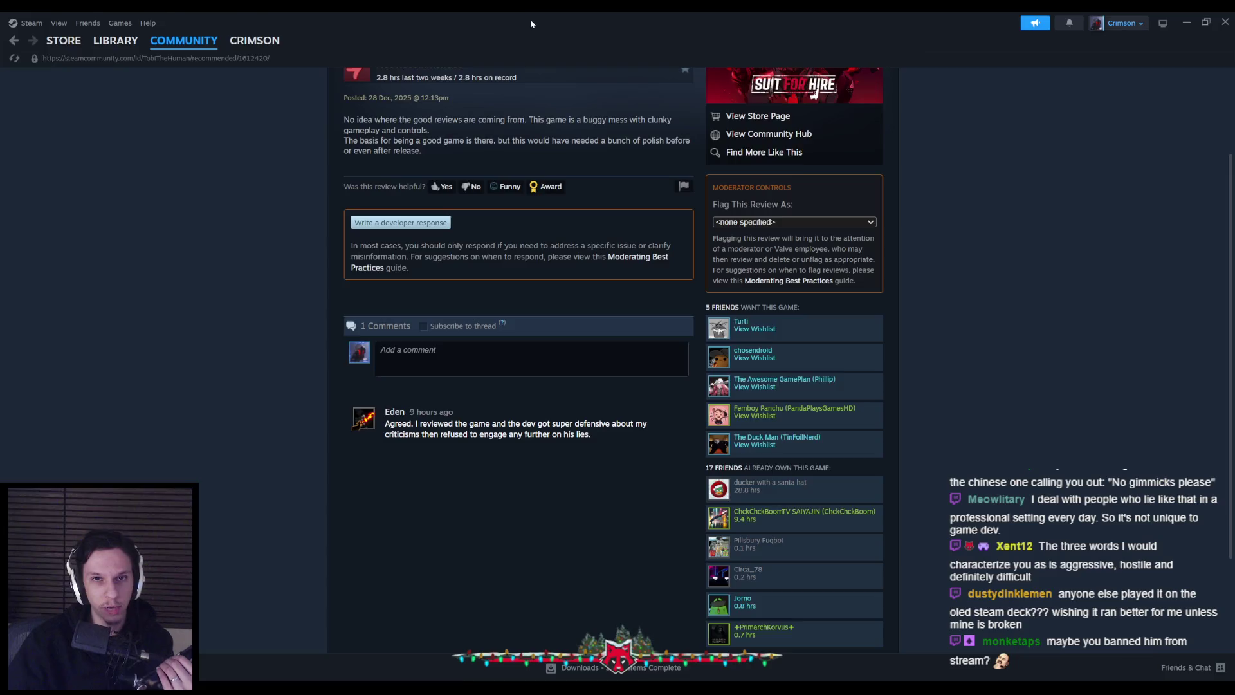
click(1186, 22)
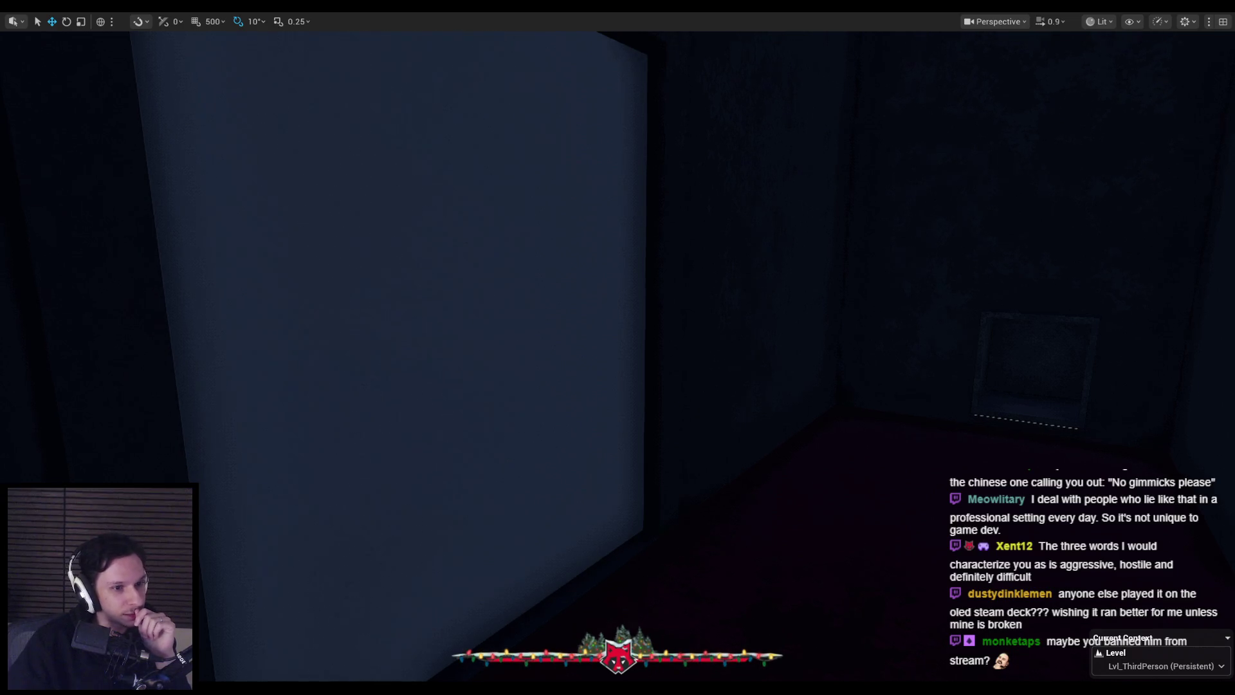
- Switch from the Unreal editor back to Steam's negative Suit for Hire reviews list
mouse_move(400, 588)
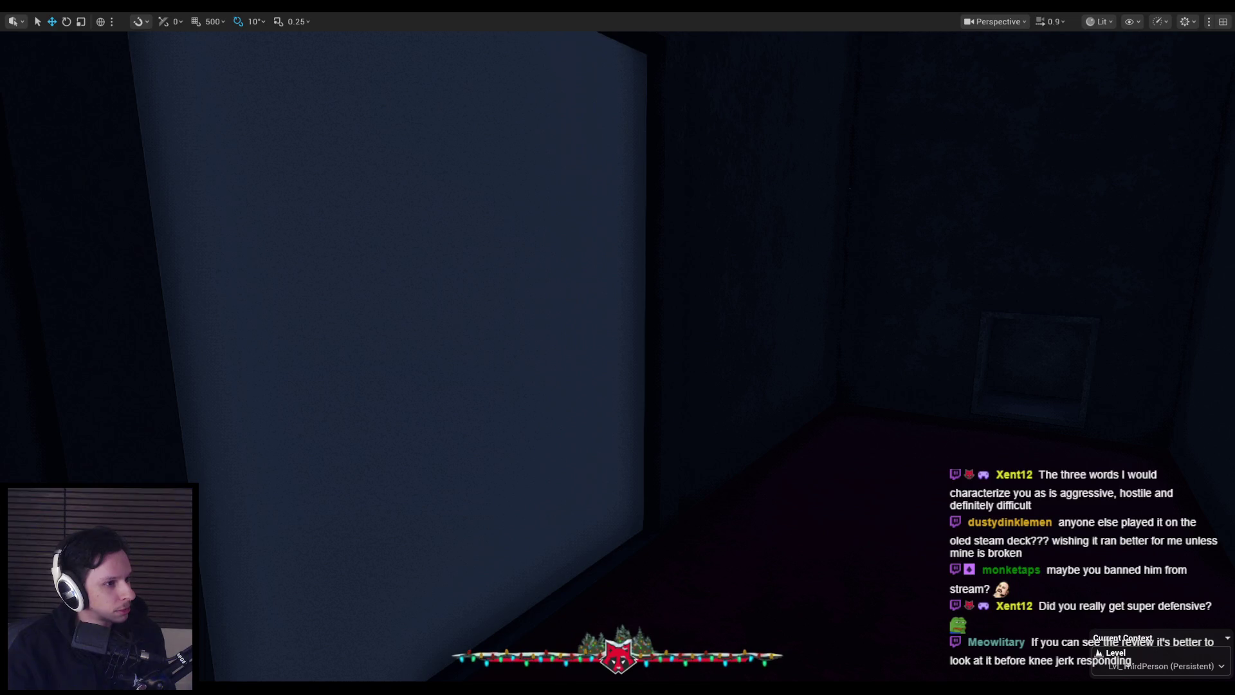
key(alt+Tab)
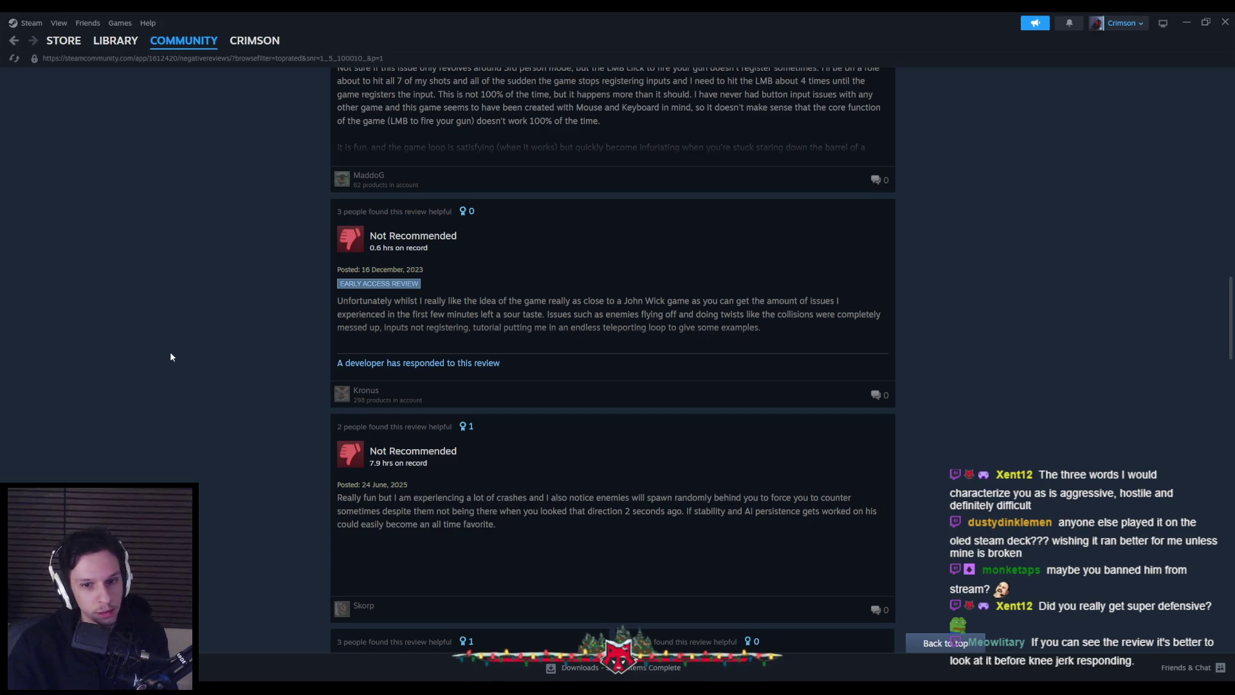
- Read down the negative reviews list to the 9 July developer-responded review
scroll(170, 353, down, 5)
scroll(171, 355, down, 12)
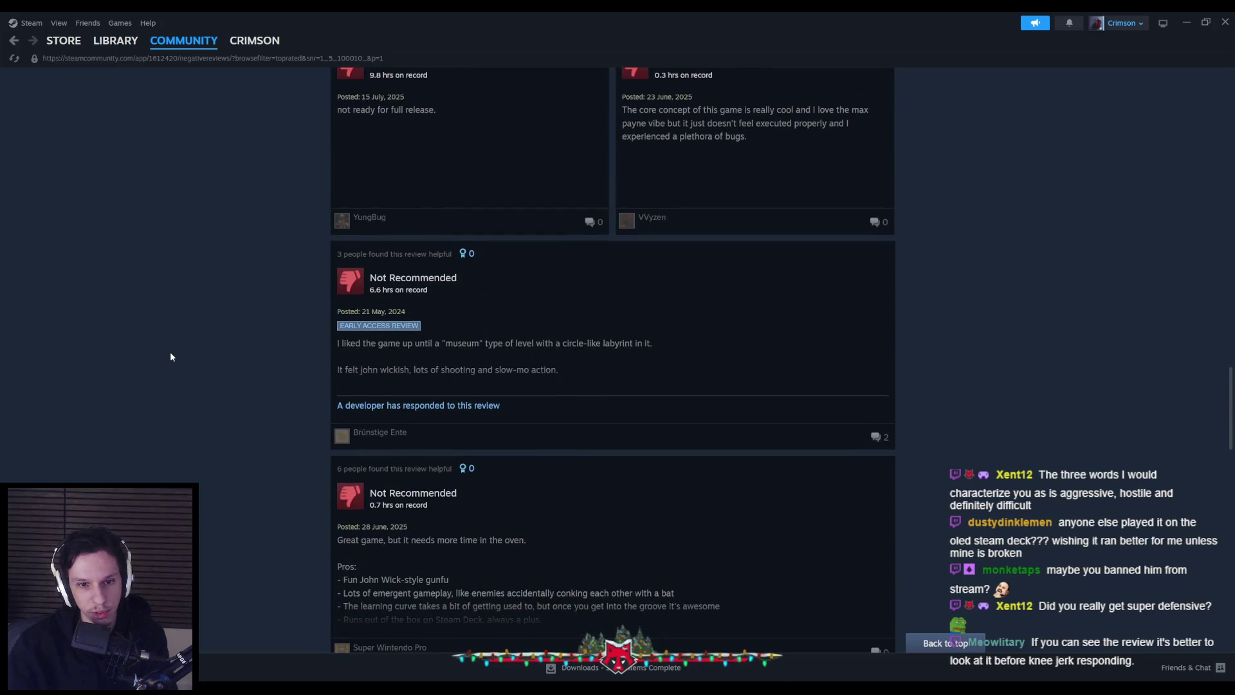
scroll(170, 356, down, 8)
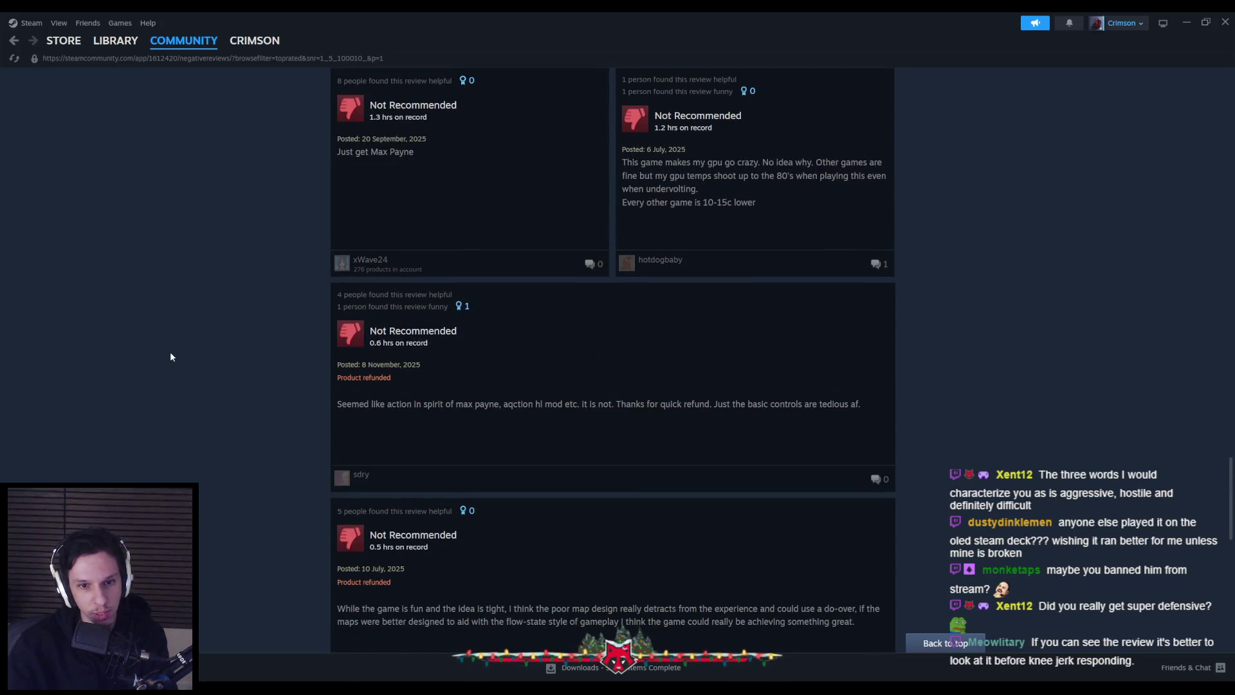
scroll(170, 356, down, 8)
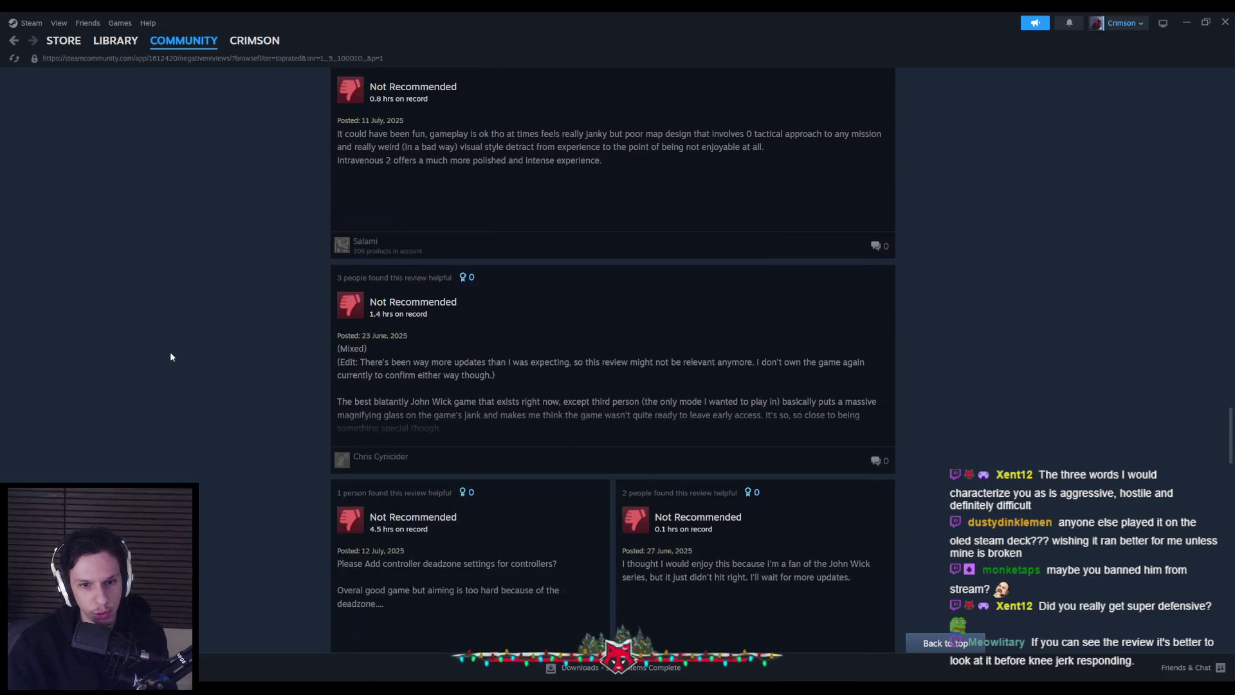
scroll(170, 356, down, 8)
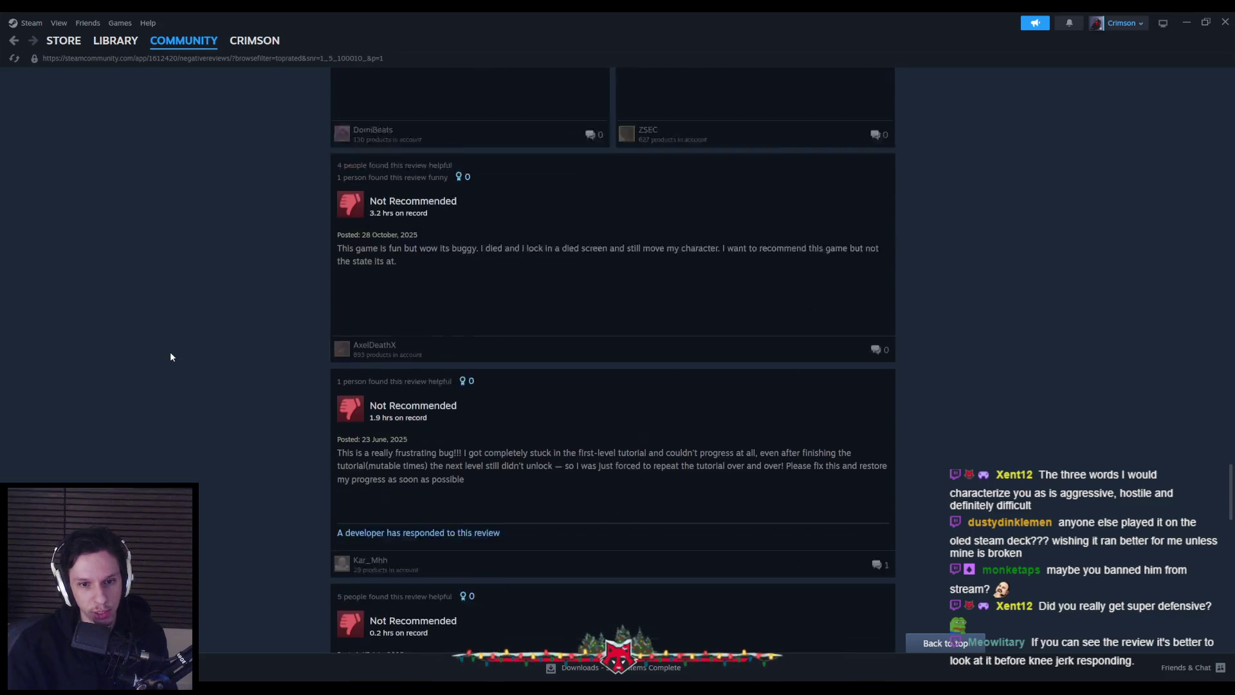
scroll(170, 357, down, 8)
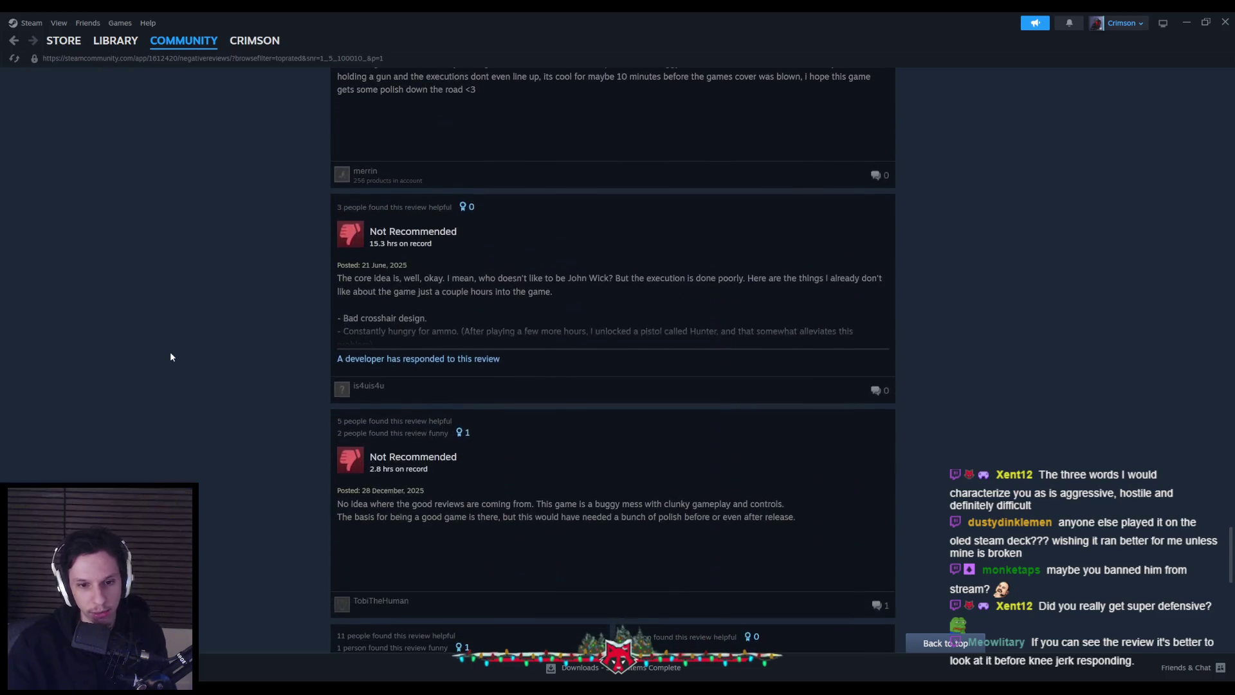
scroll(170, 356, down, 4)
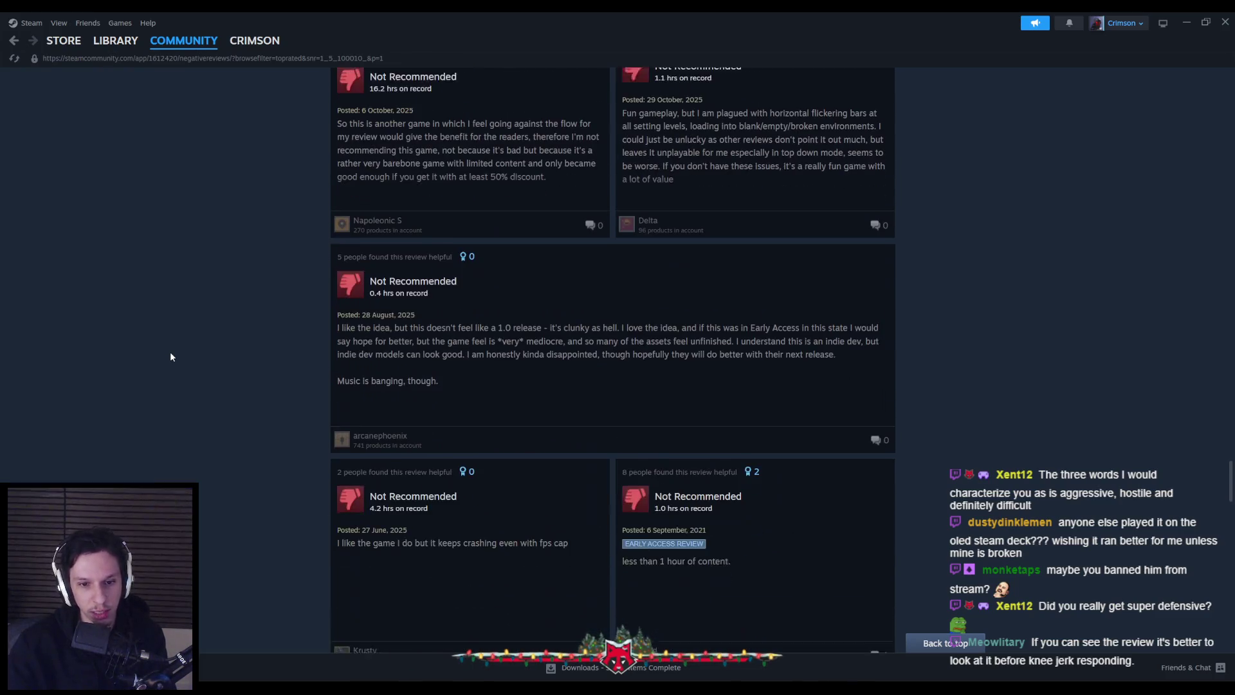
scroll(171, 357, down, 8)
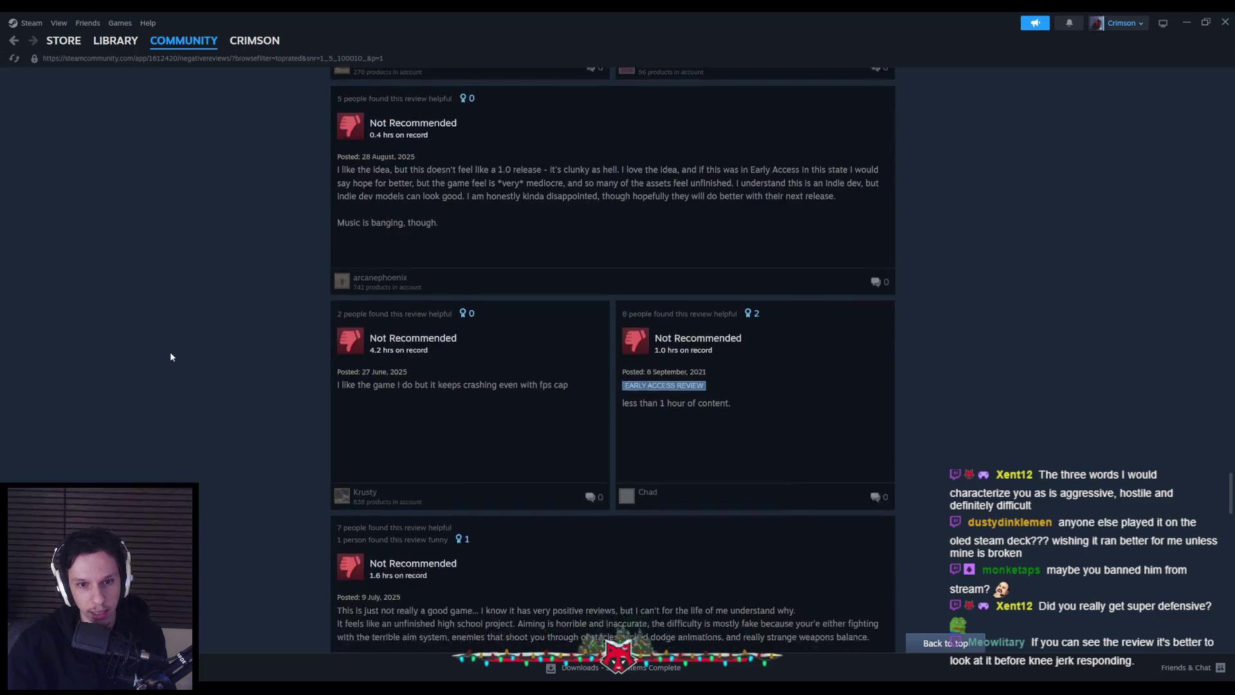
scroll(171, 357, down, 6)
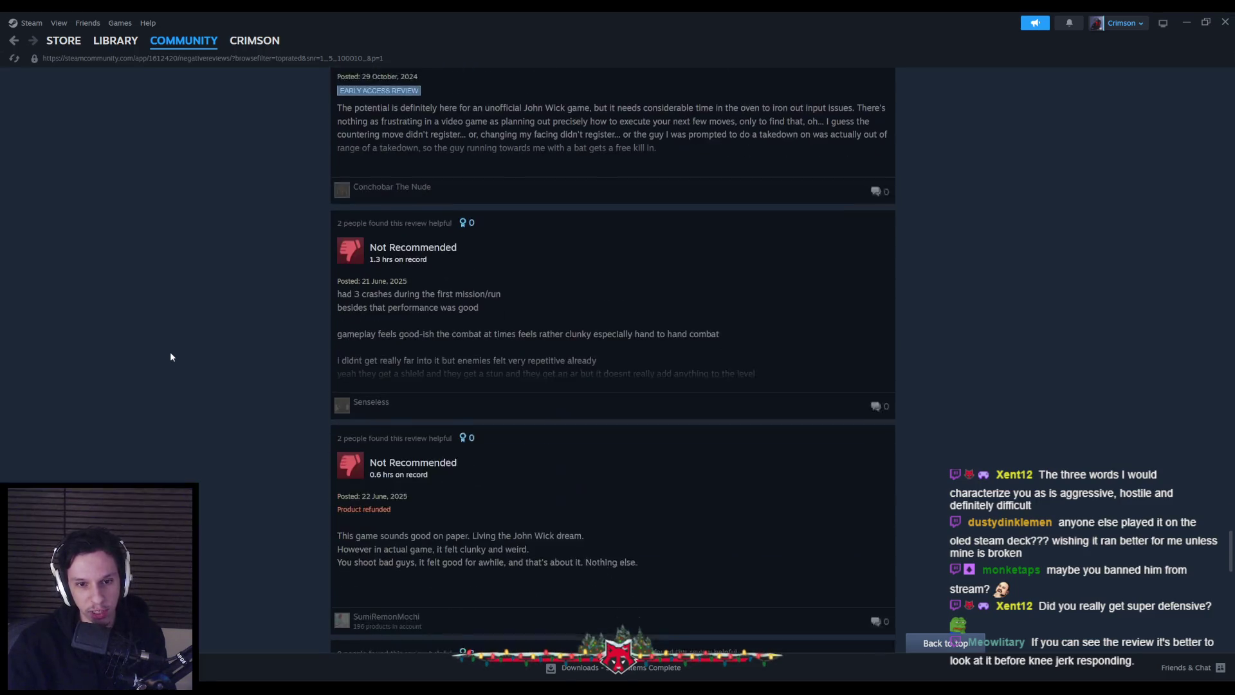
scroll(170, 357, down, 10)
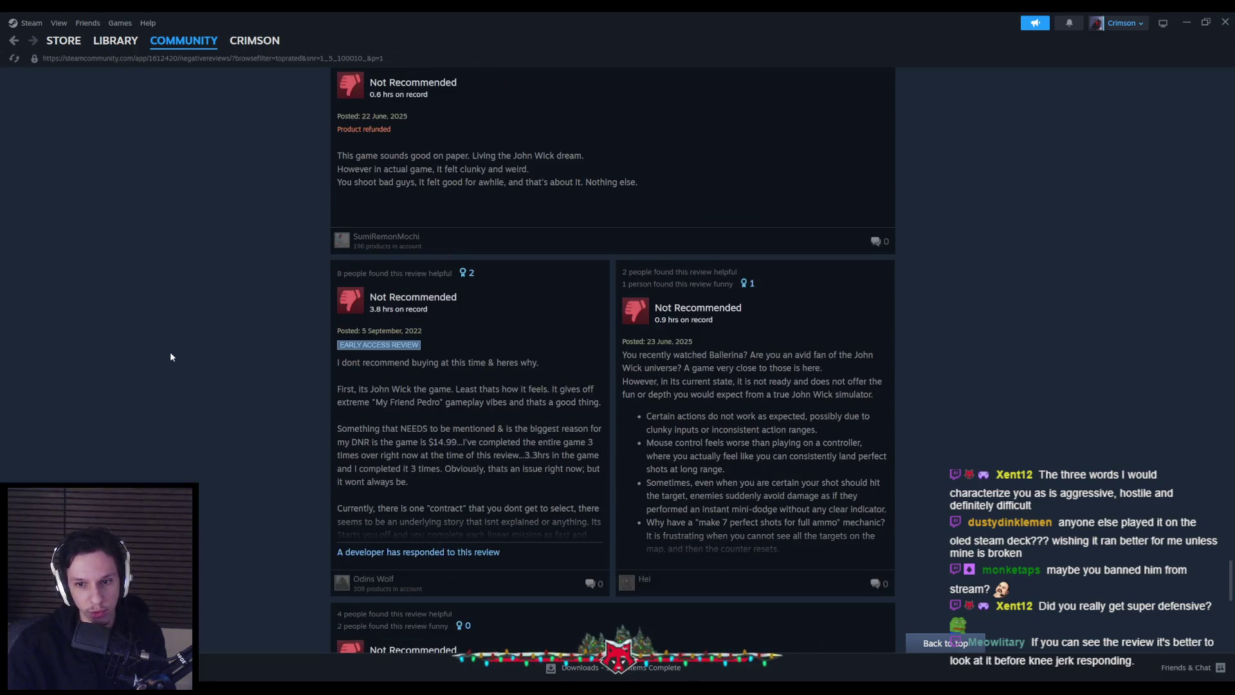
scroll(170, 356, down, 5)
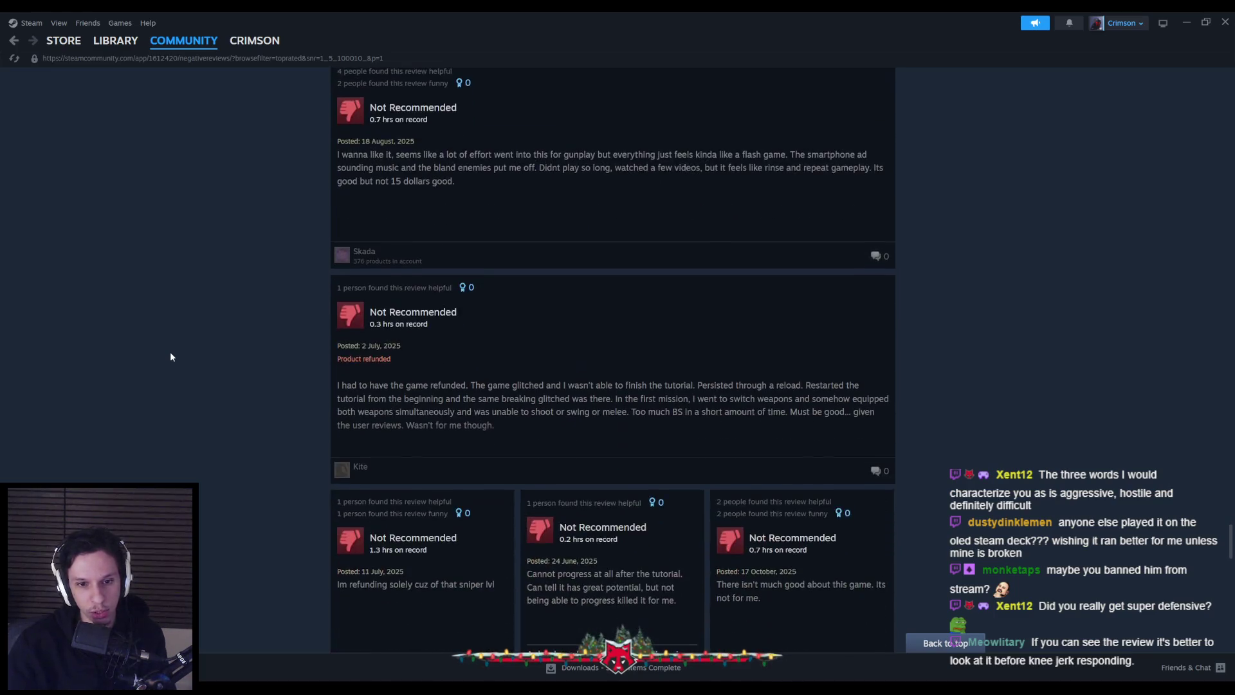
scroll(170, 356, down, 6)
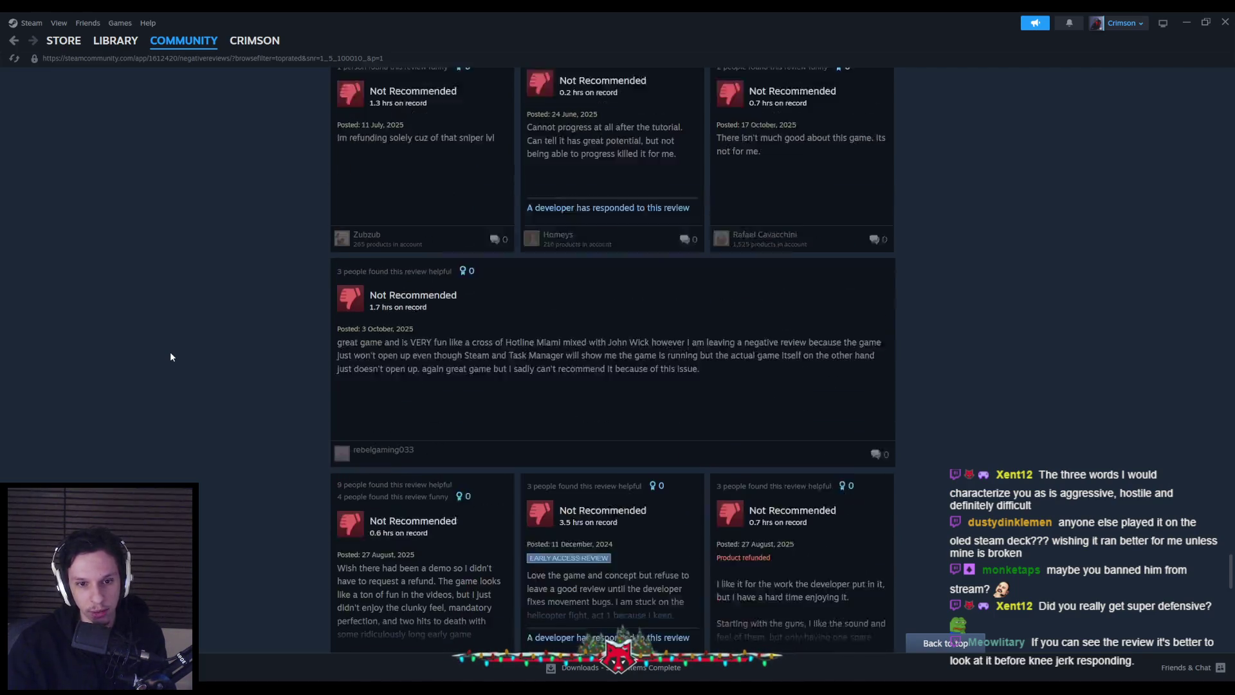
scroll(170, 356, down, 7)
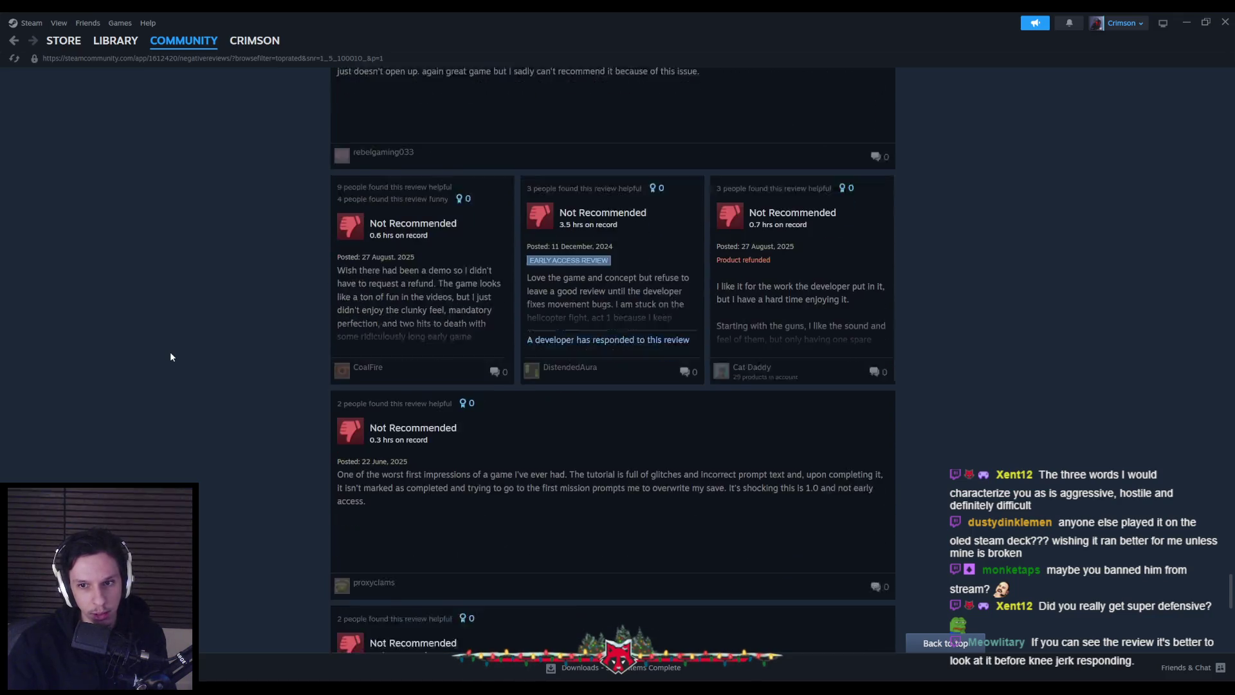
scroll(171, 356, down, 5)
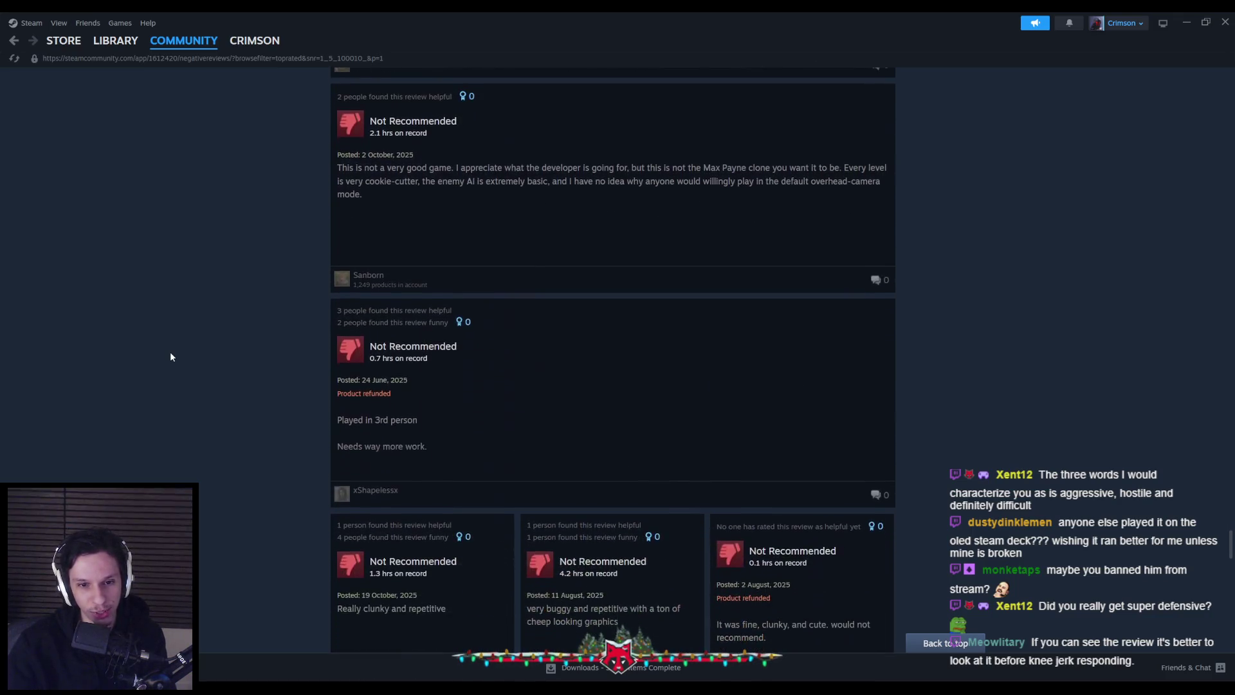
scroll(170, 356, down, 8)
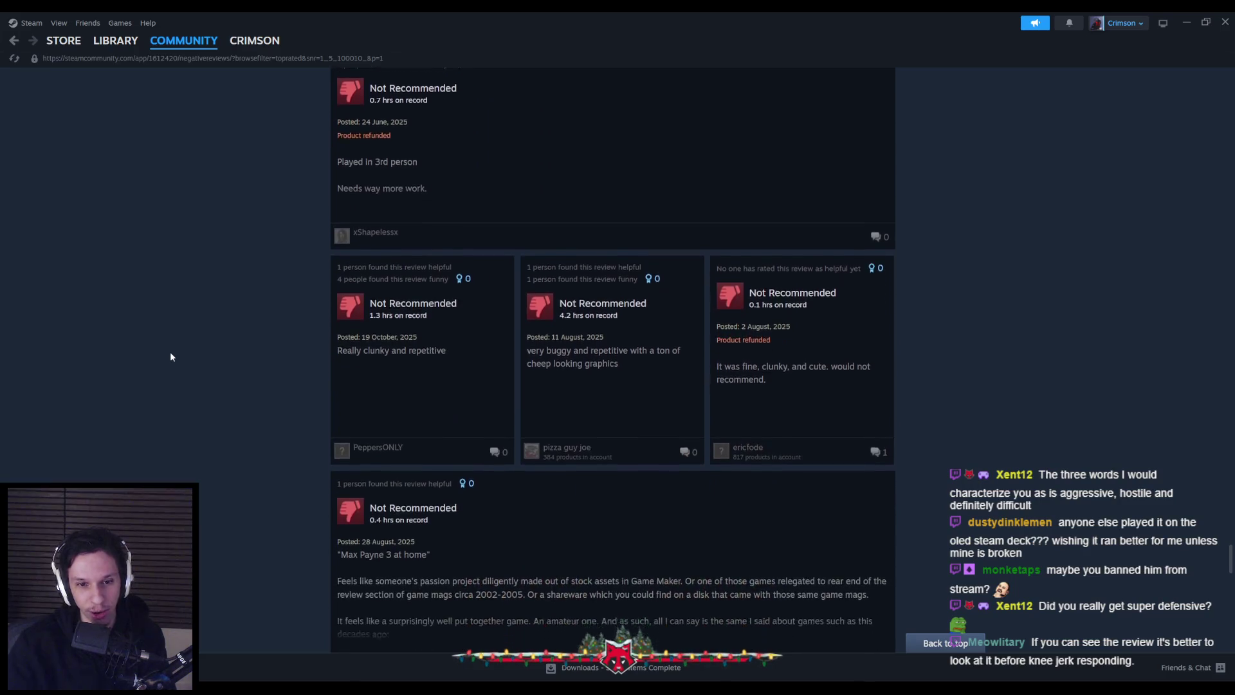
scroll(171, 357, down, 2)
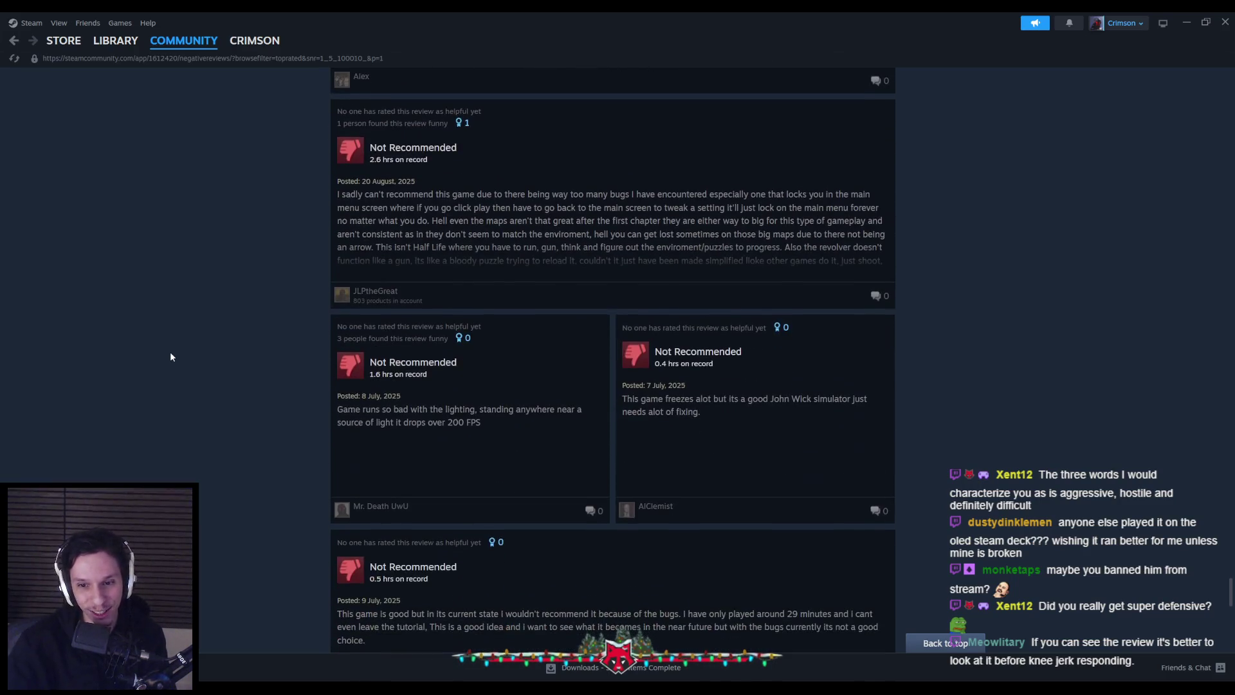
scroll(170, 357, down, 12)
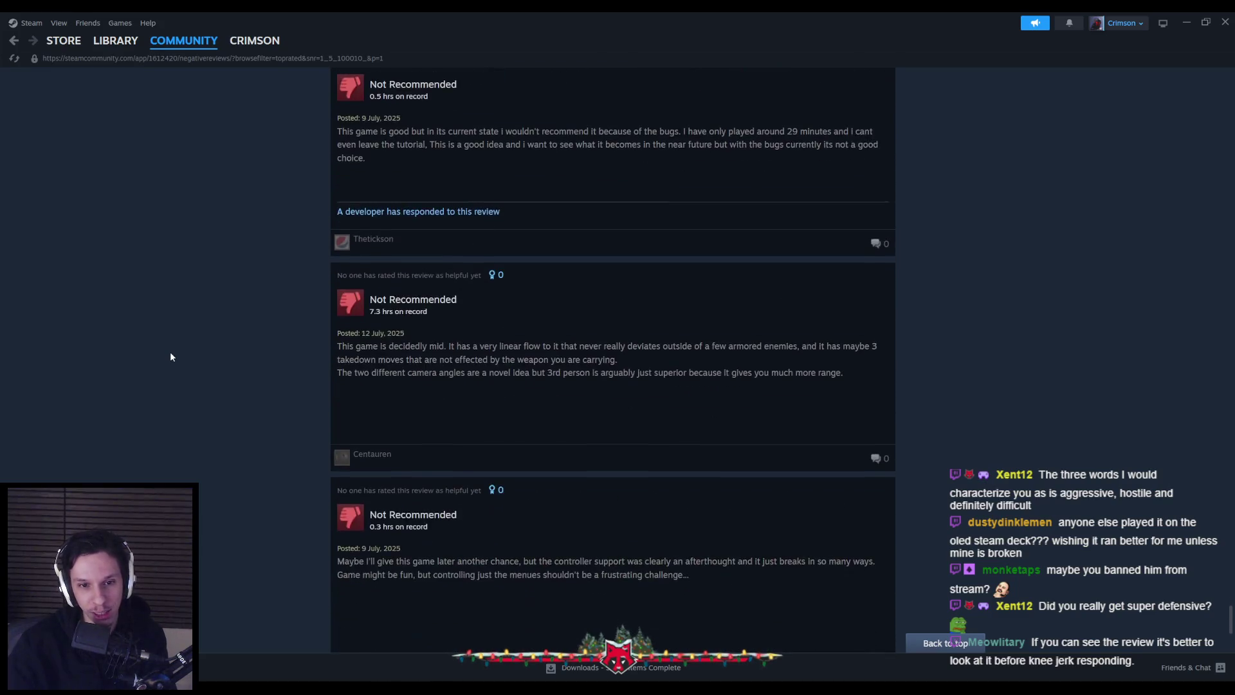
scroll(170, 356, down, 6)
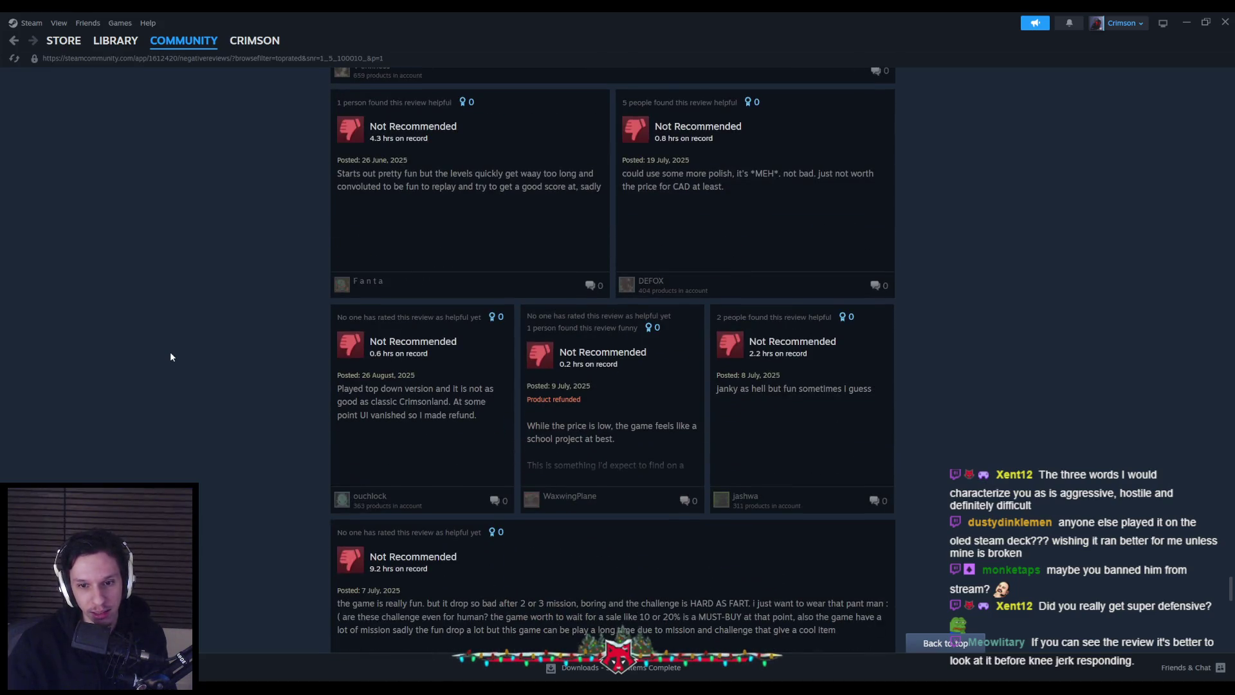
scroll(171, 356, down, 9)
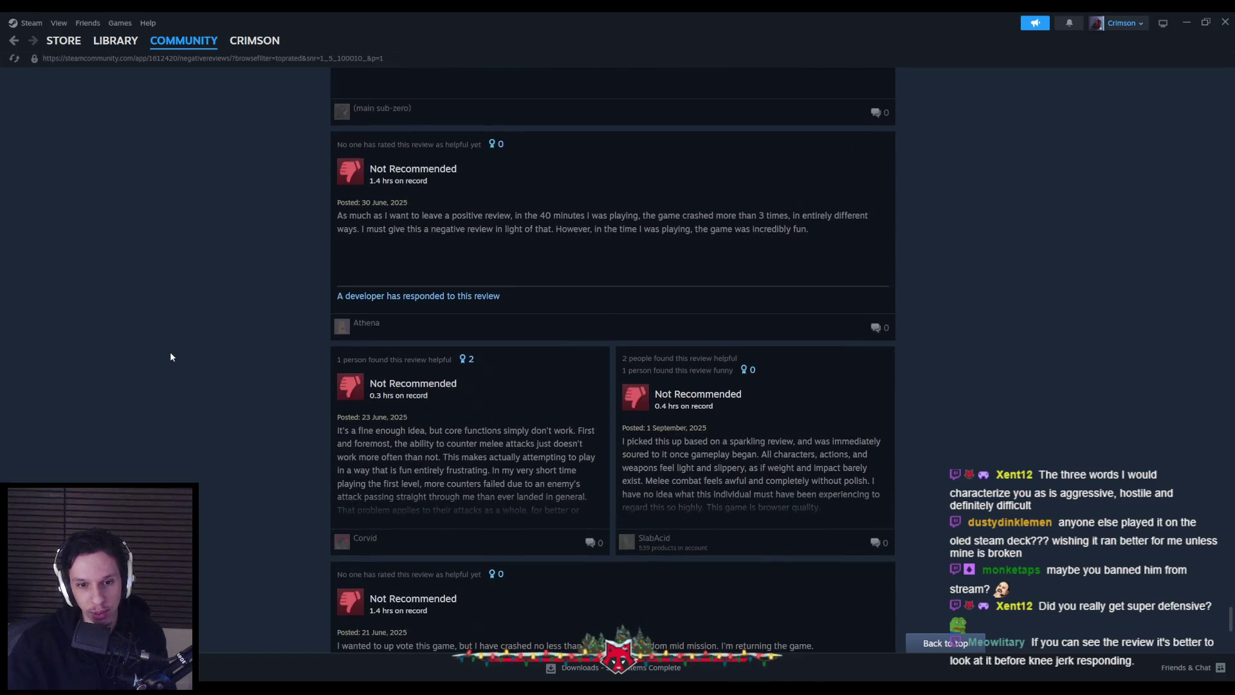
scroll(171, 356, down, 8)
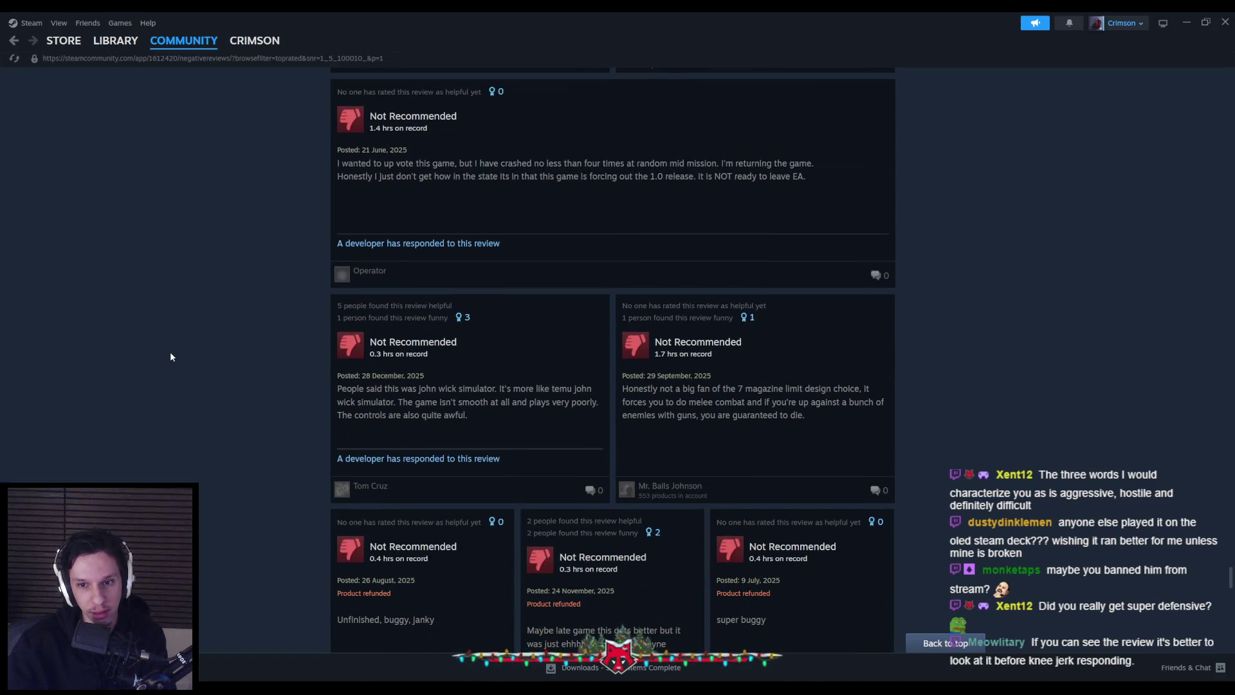
scroll(171, 356, down, 5)
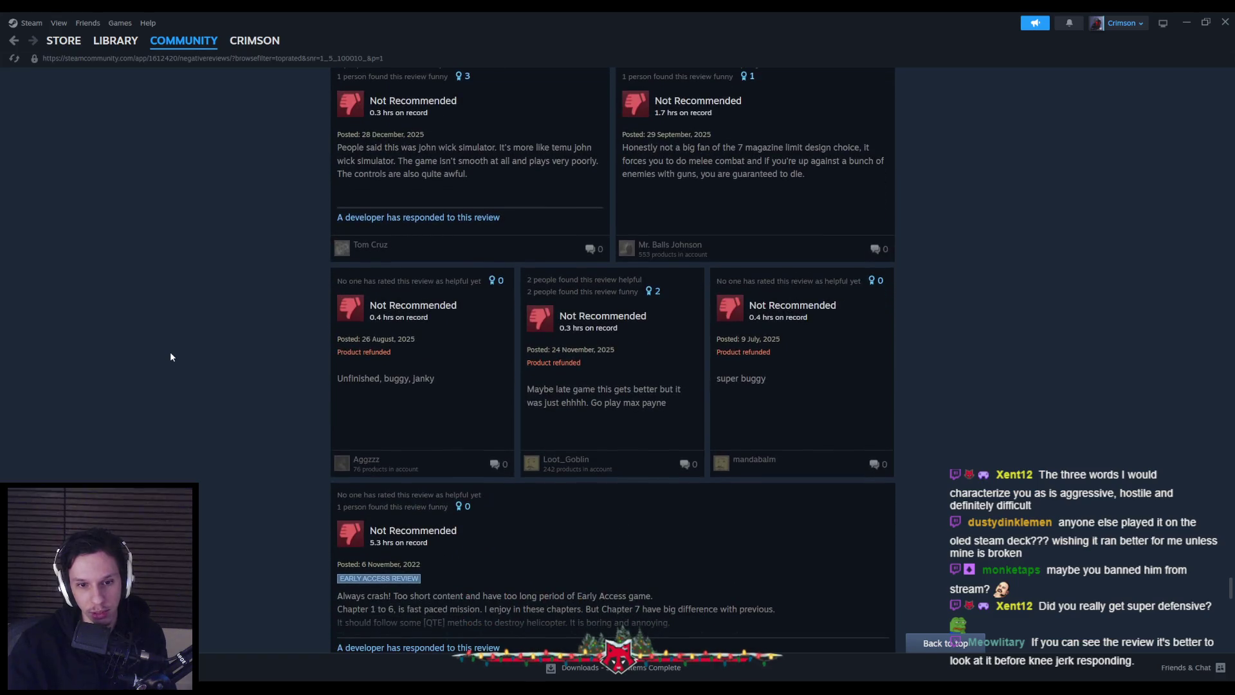
scroll(171, 356, down, 4)
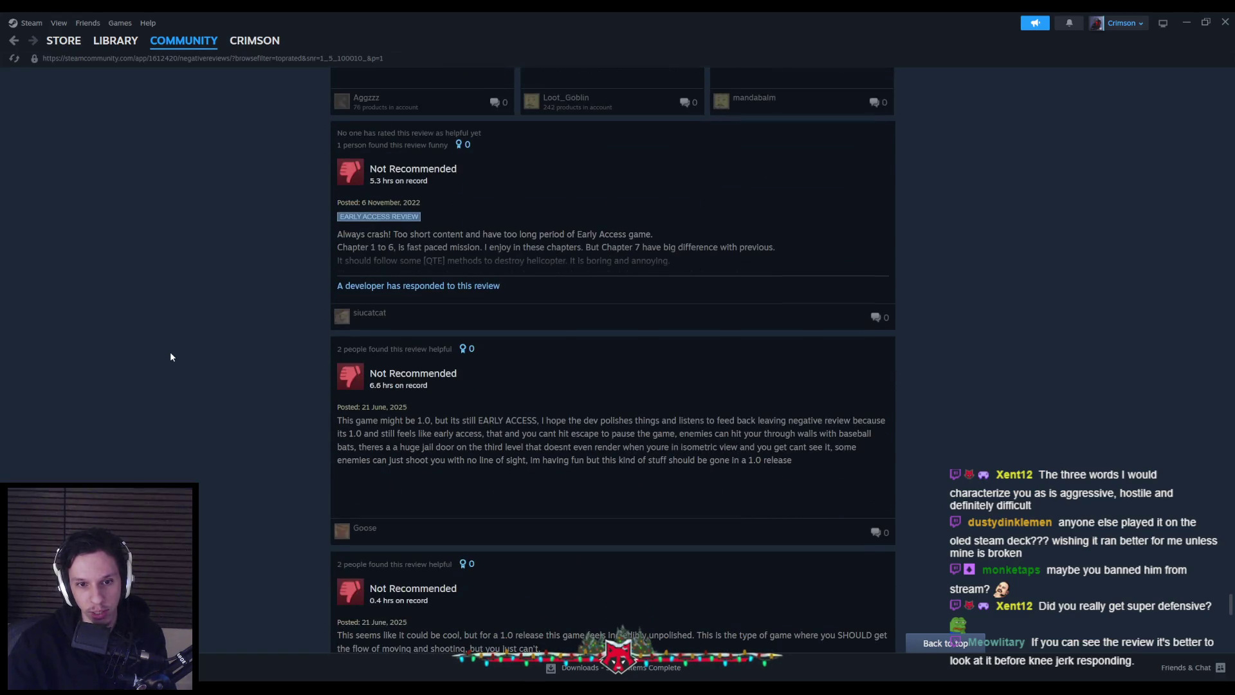
scroll(171, 356, down, 8)
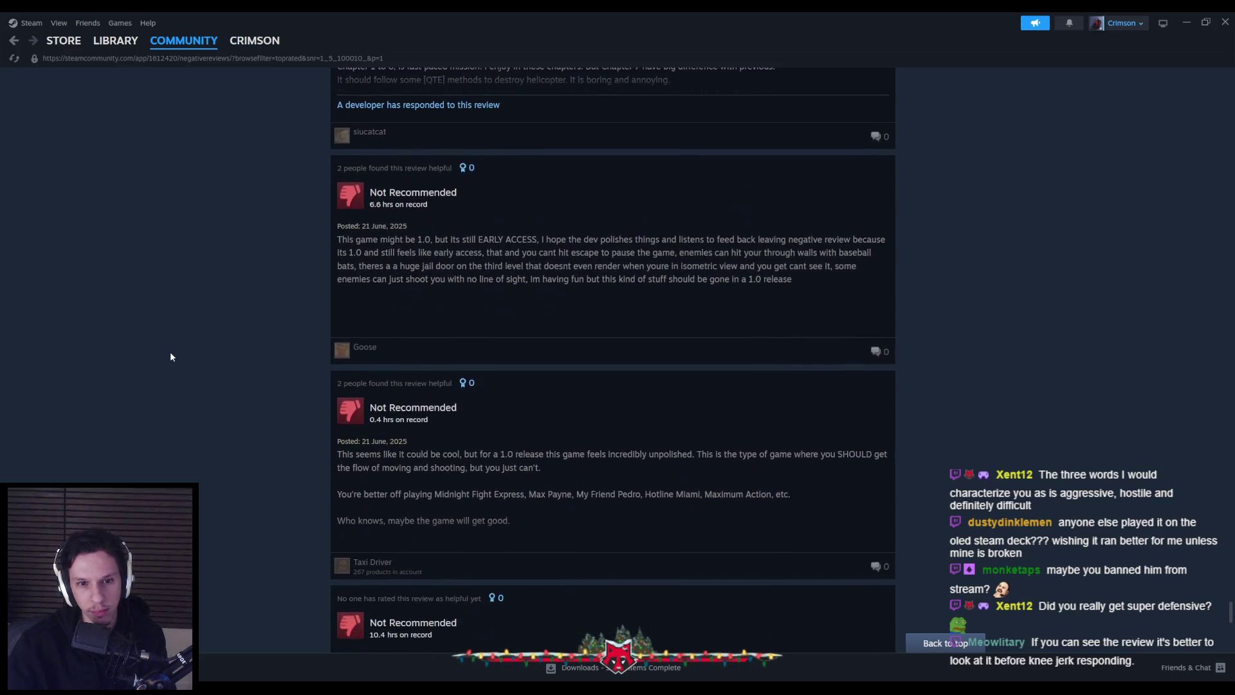
scroll(171, 356, down, 5)
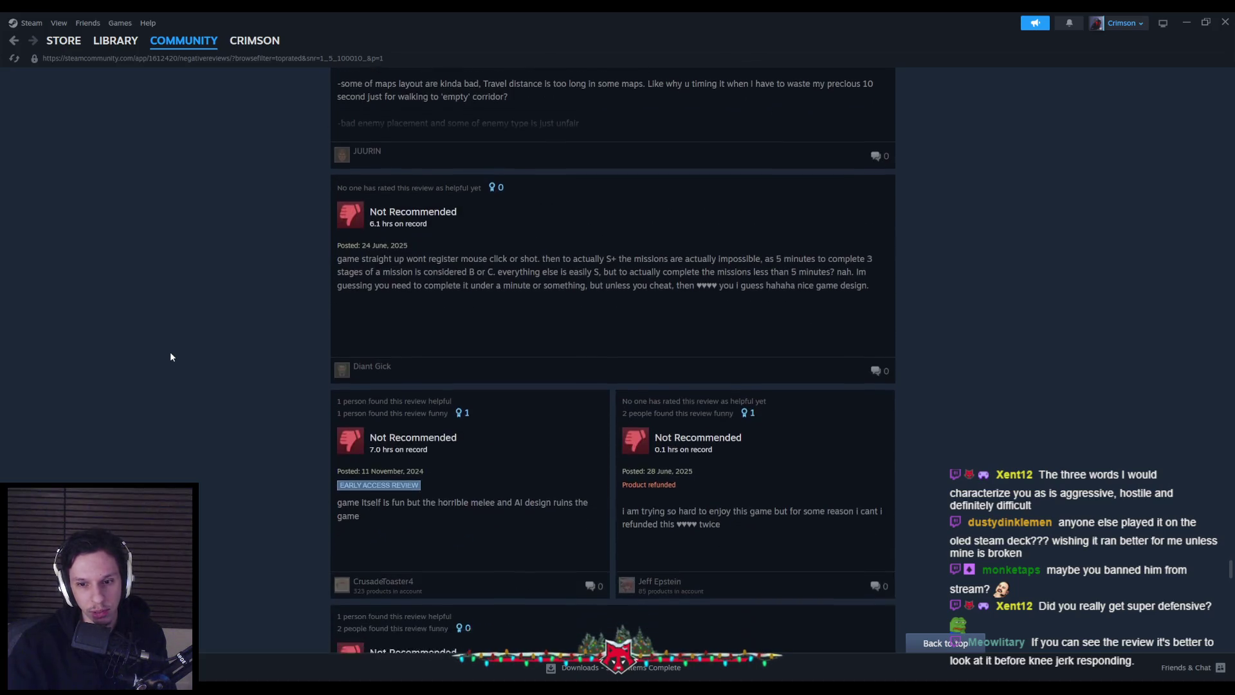
scroll(170, 357, down, 12)
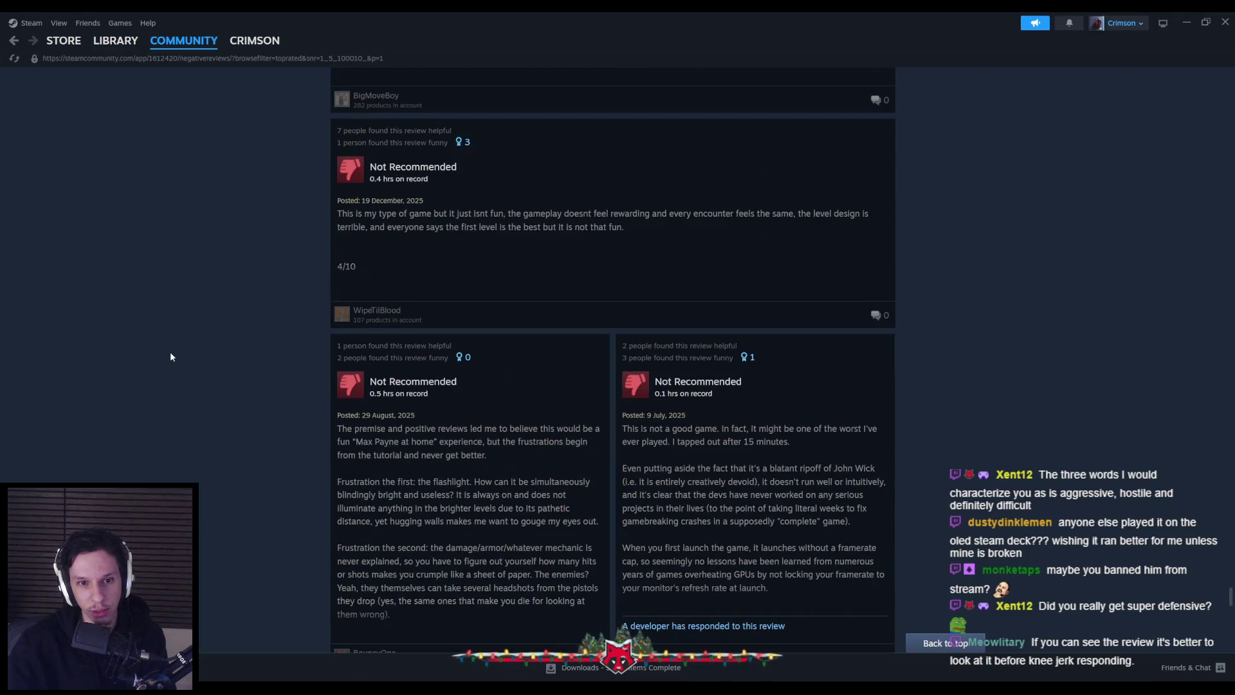
- Read the full 9 July review, its developer response and comment, then close the popup
click(695, 333)
scroll(333, 380, down, 1)
scroll(334, 382, down, 3)
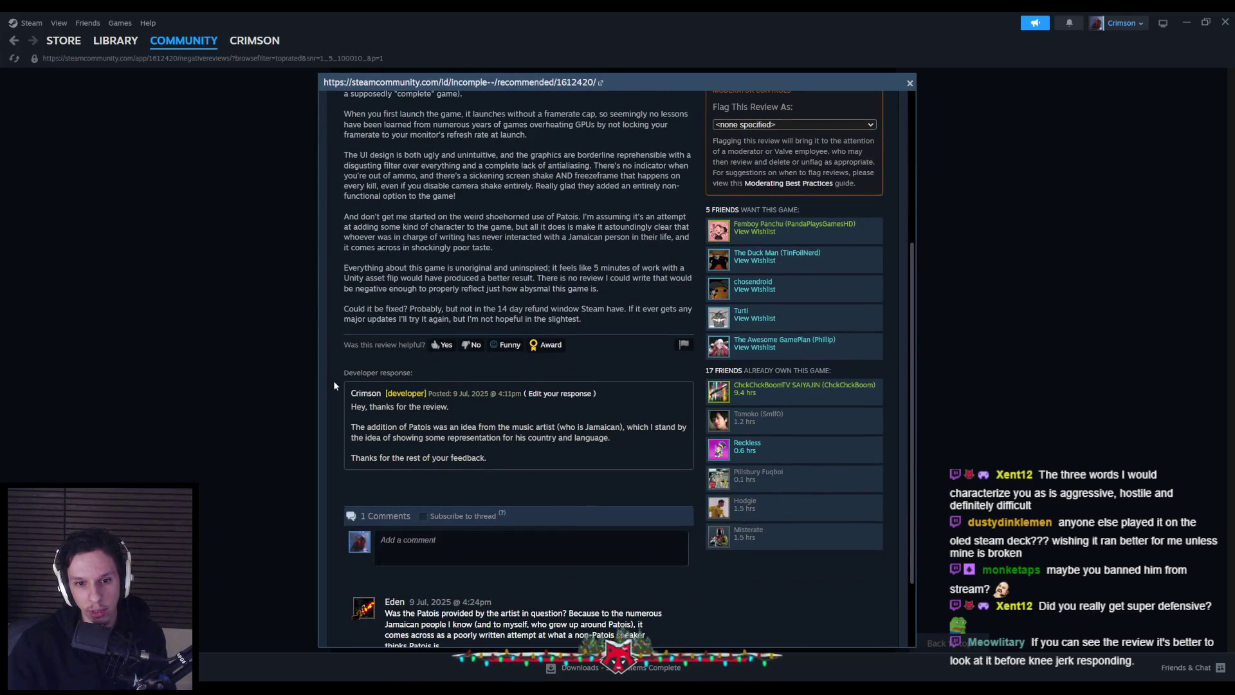
scroll(333, 380, down, 1)
scroll(333, 380, up, 3)
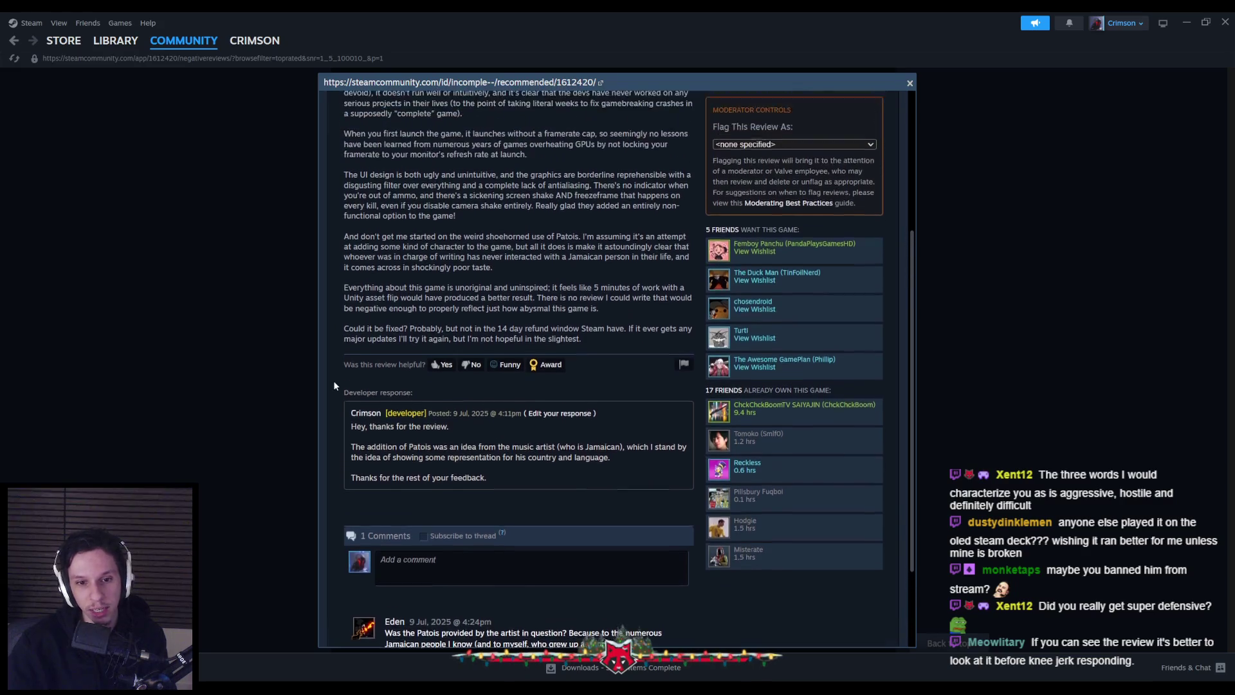
scroll(333, 380, down, 2)
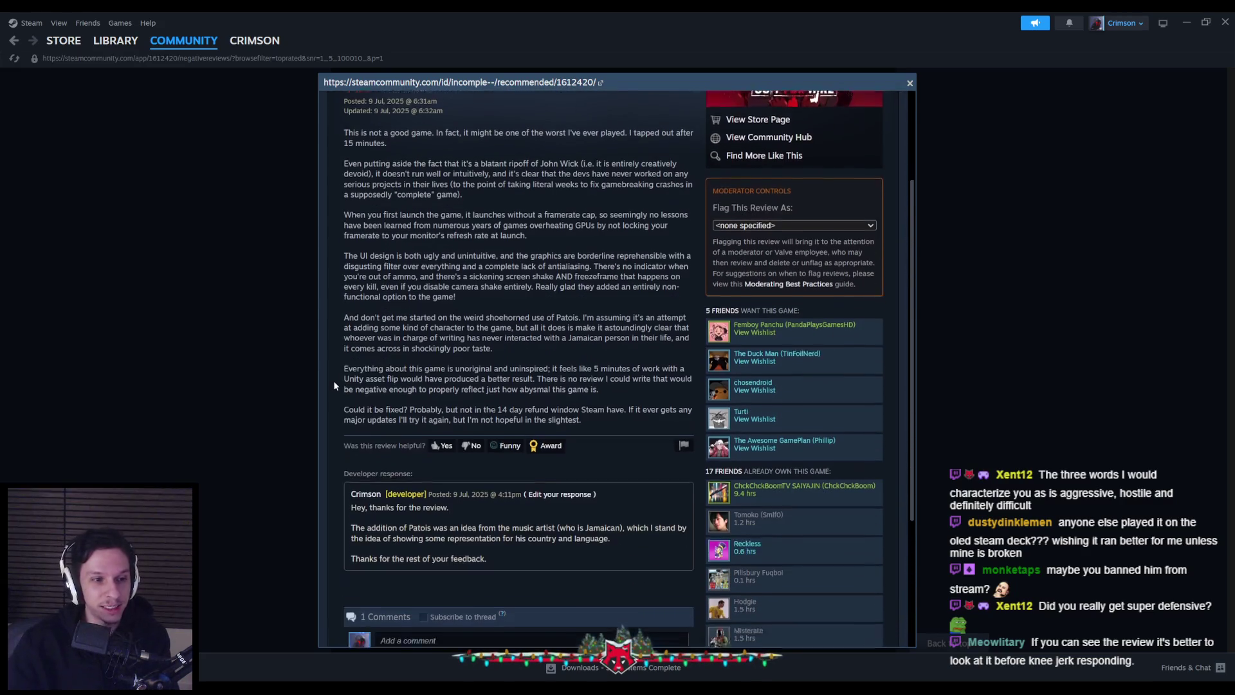
scroll(333, 380, up, 2)
scroll(334, 380, up, 2)
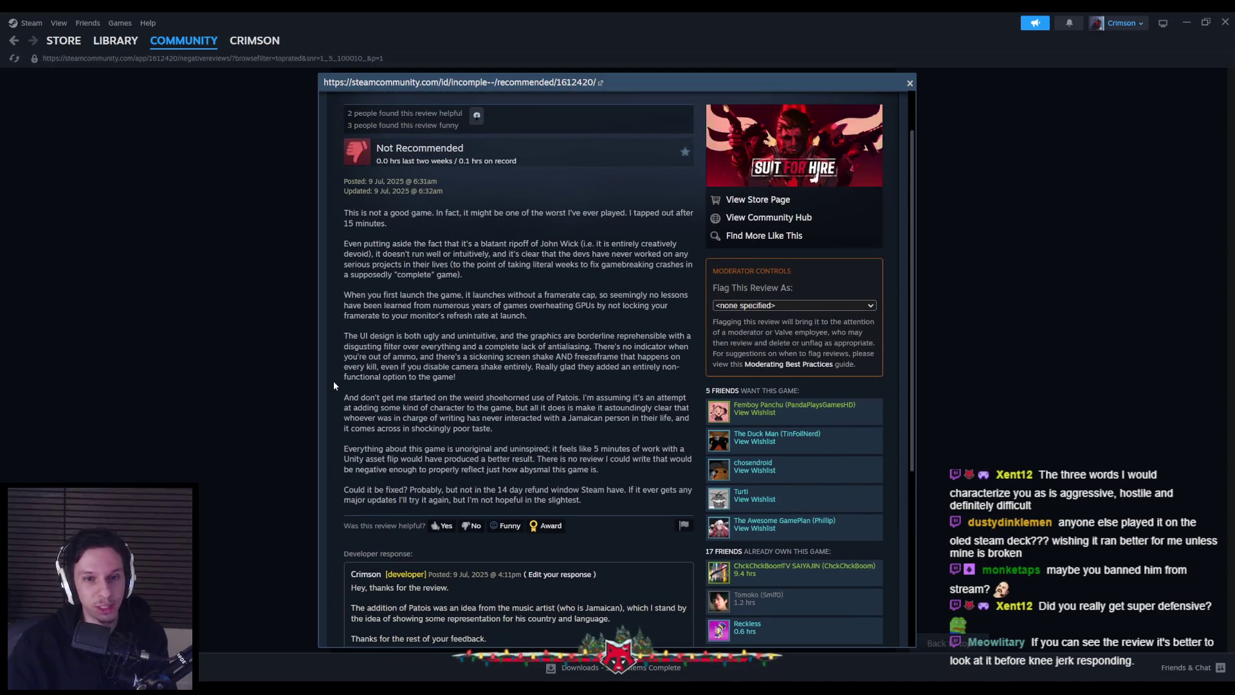
scroll(333, 381, down, 4)
scroll(333, 380, up, 3)
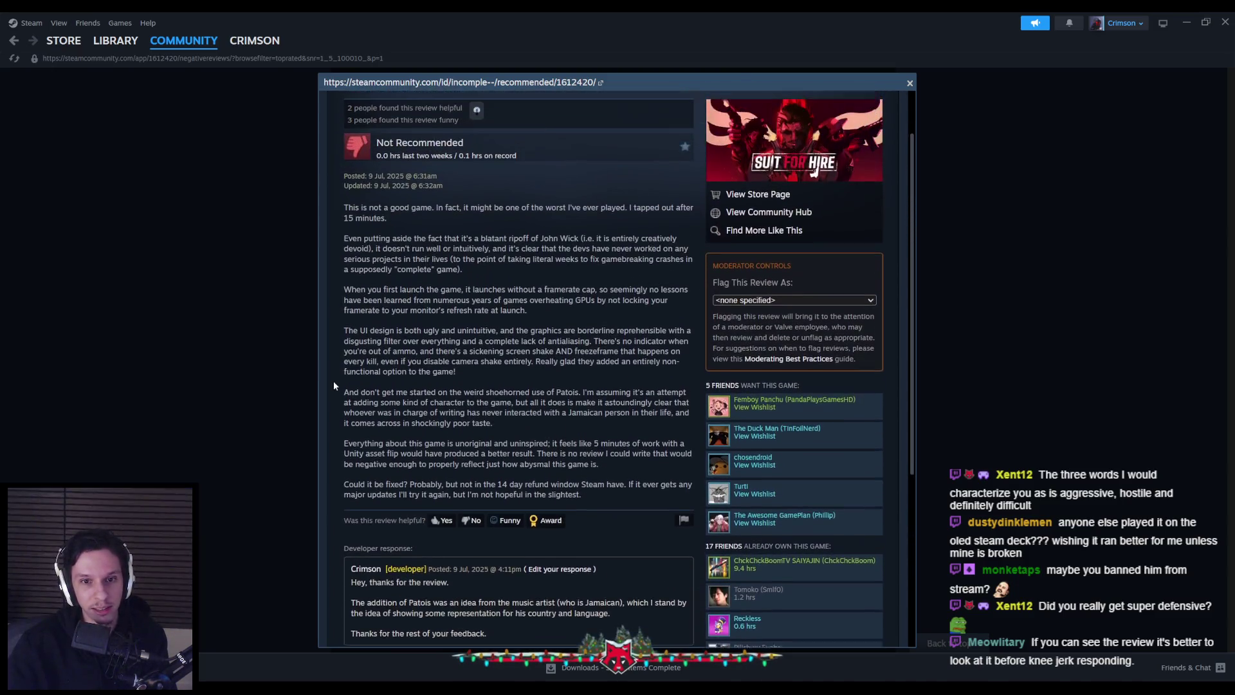
scroll(334, 381, down, 2)
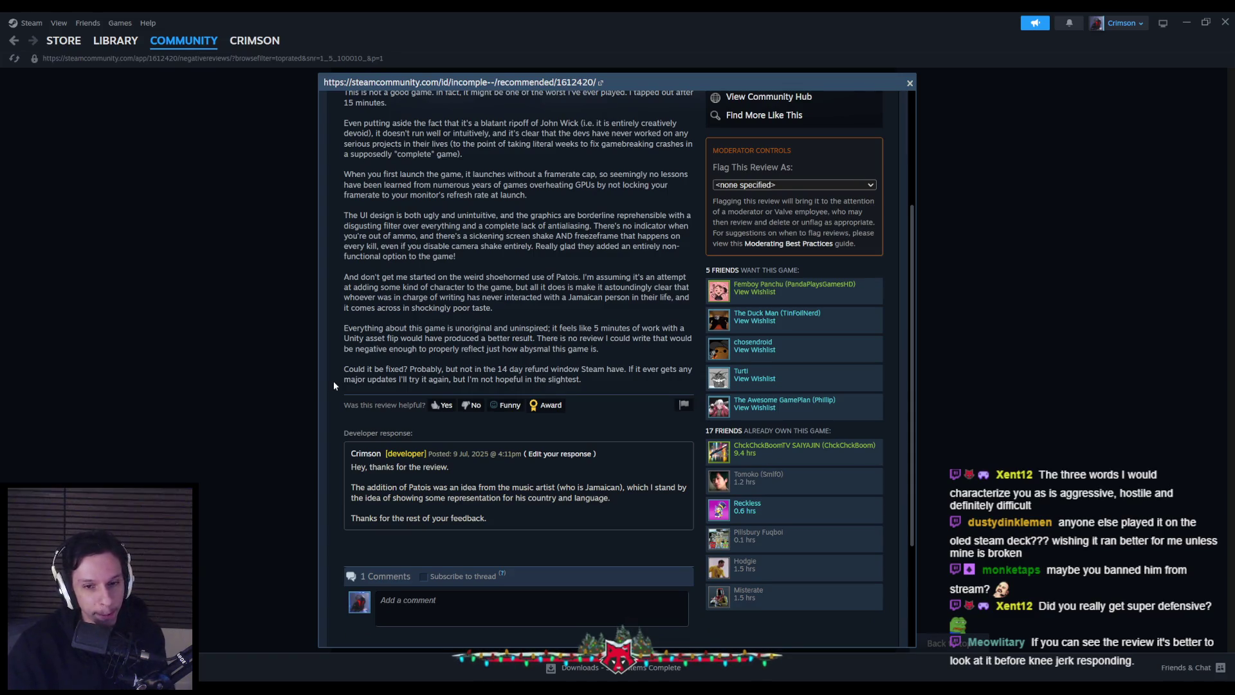
scroll(333, 381, down, 1)
scroll(333, 381, up, 2)
scroll(334, 384, up, 1)
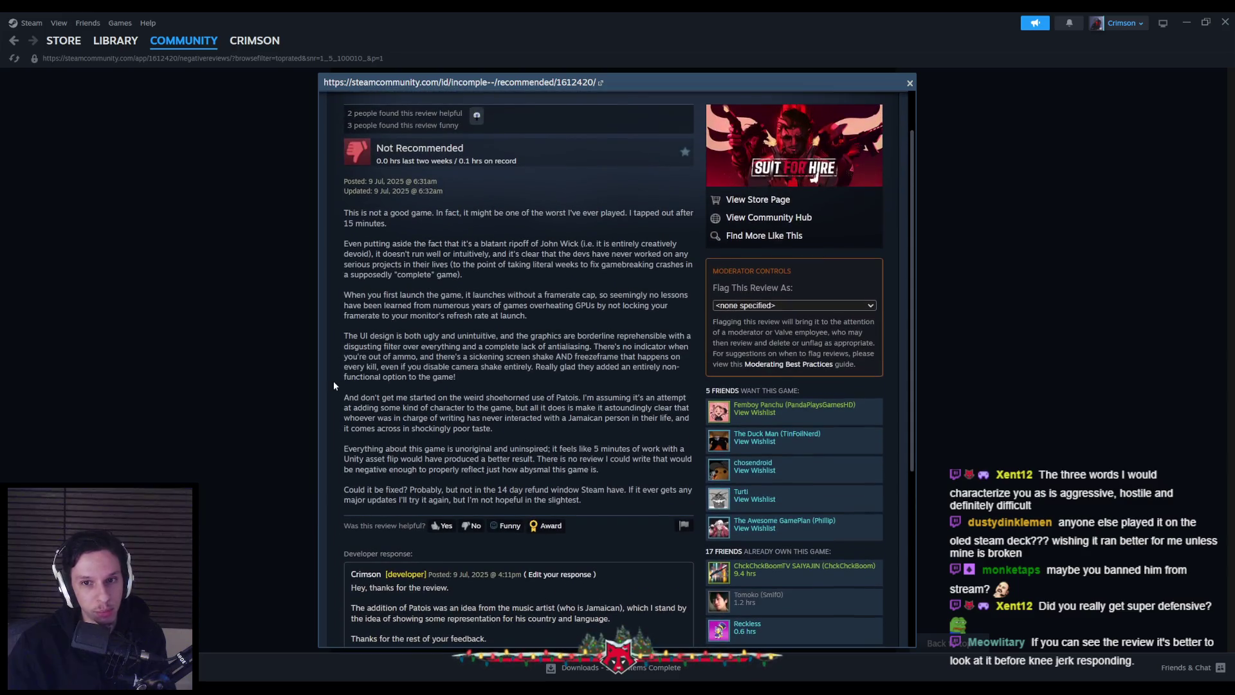
scroll(333, 384, down, 3)
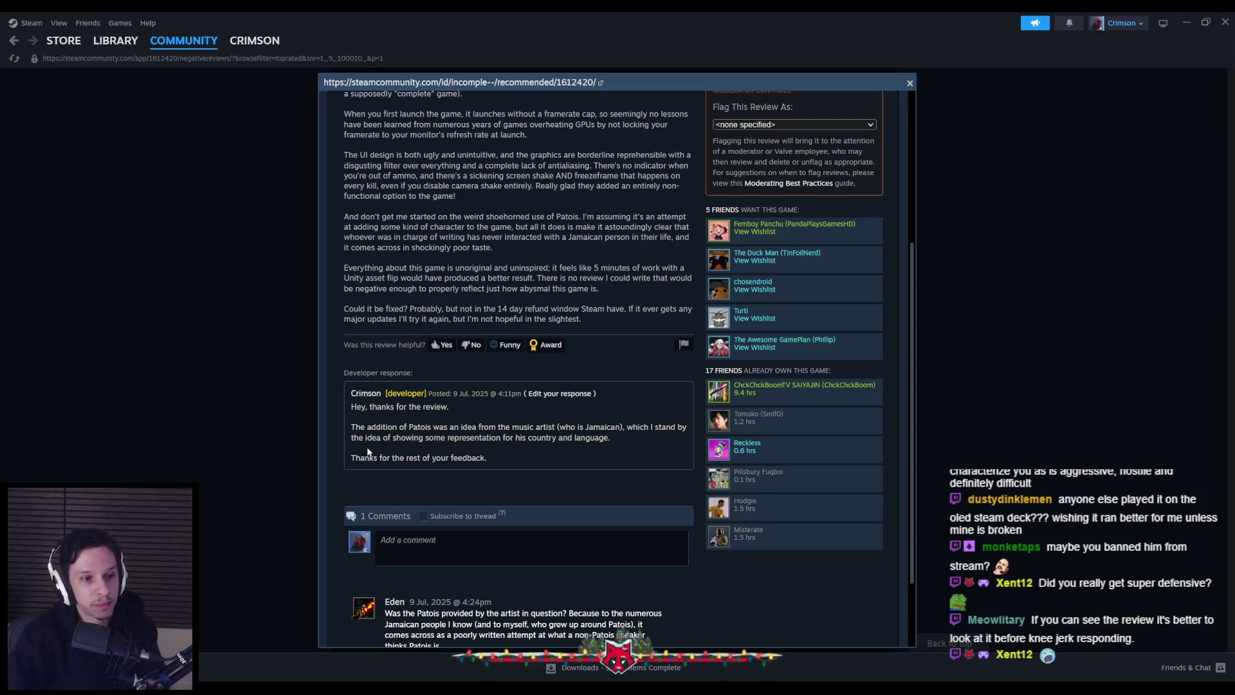
scroll(418, 421, down, 1)
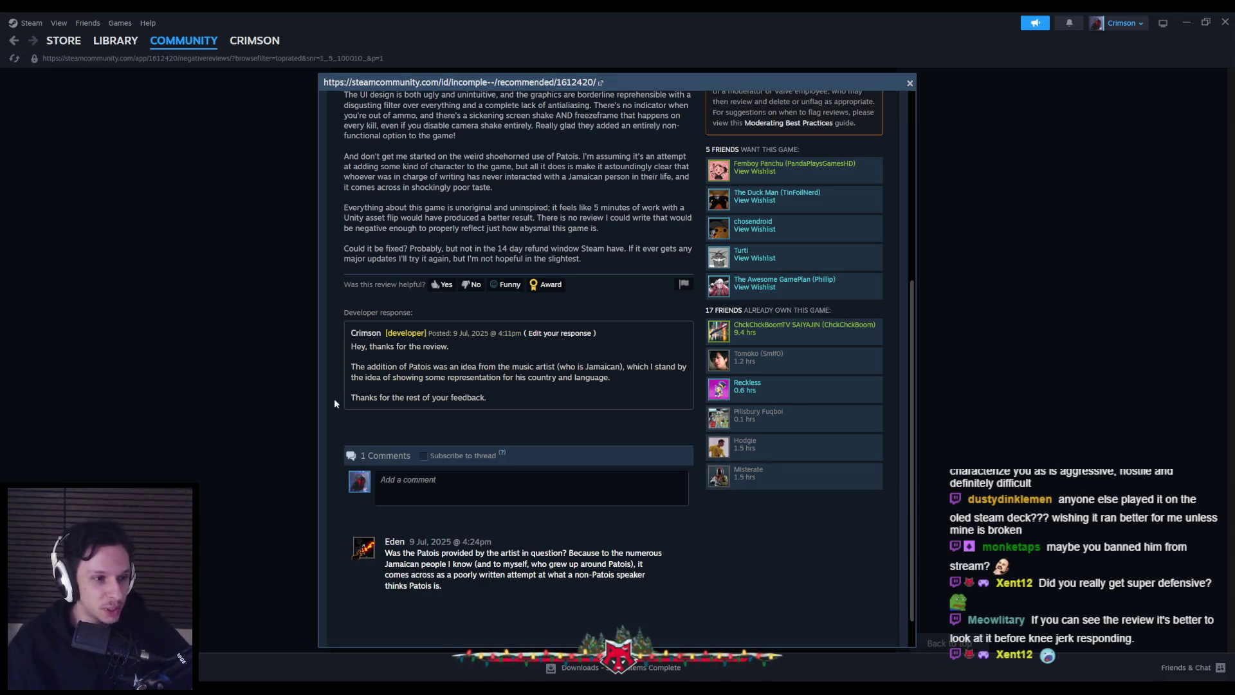
scroll(335, 403, up, 4)
scroll(334, 403, down, 3)
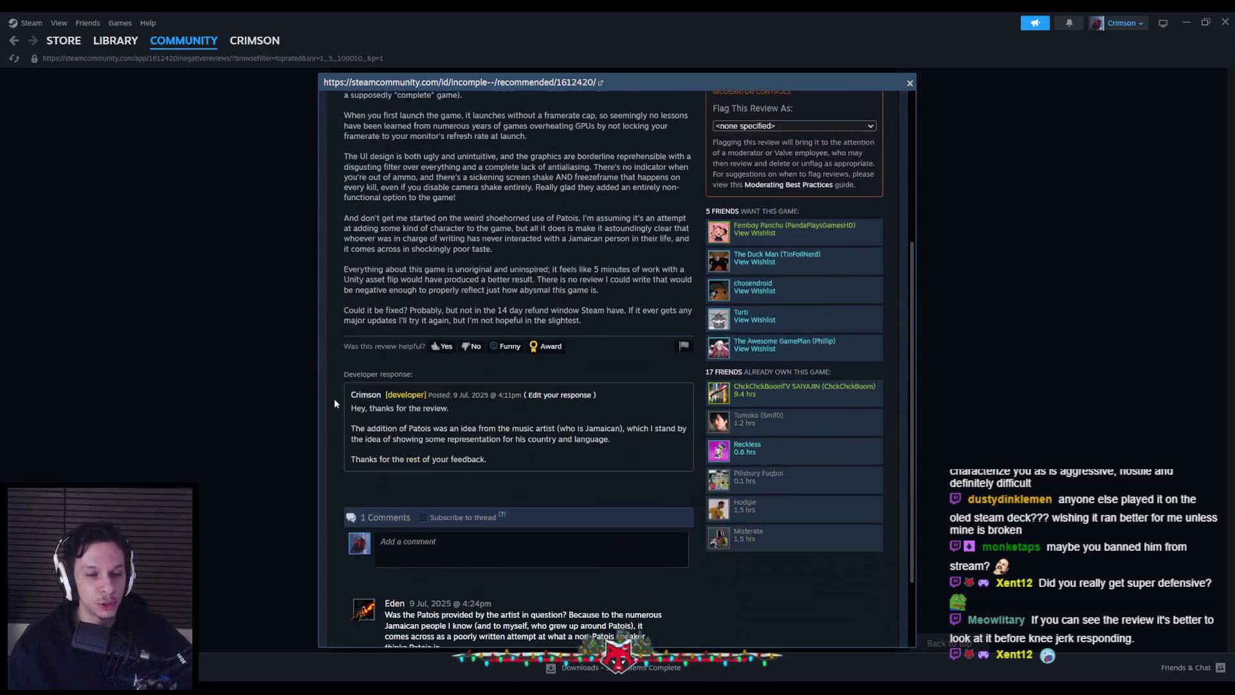
scroll(334, 404, up, 4)
scroll(334, 403, down, 3)
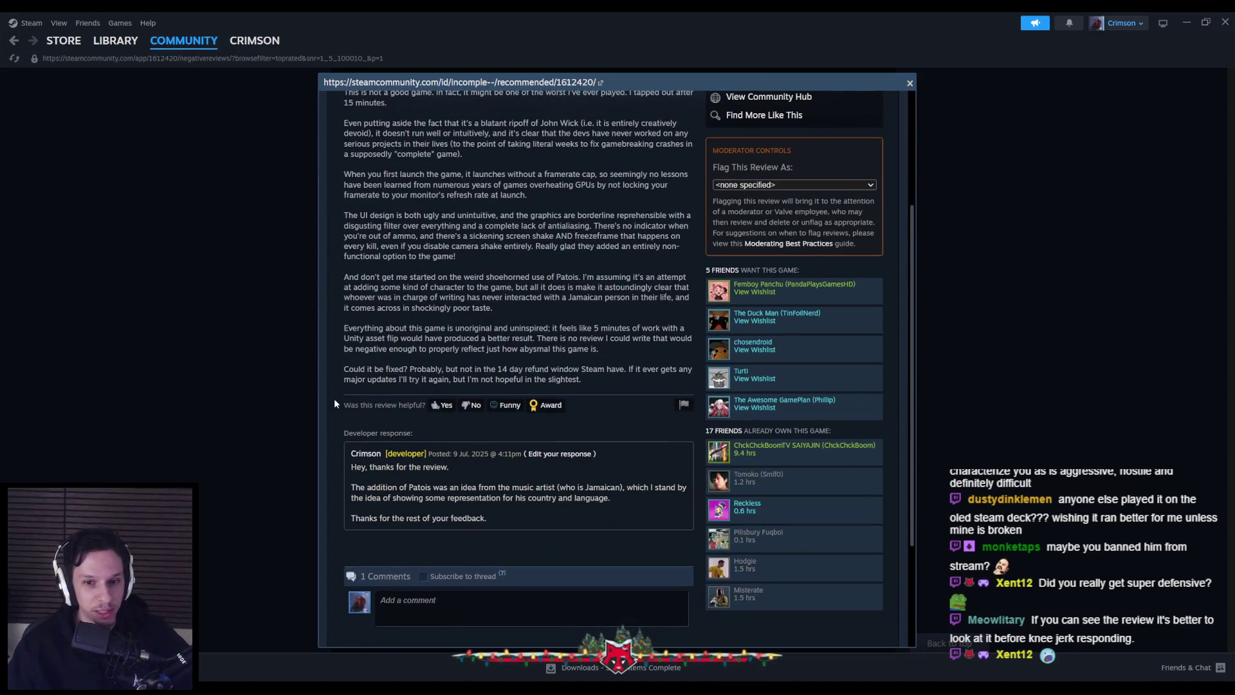
scroll(335, 403, down, 1)
scroll(335, 403, up, 3)
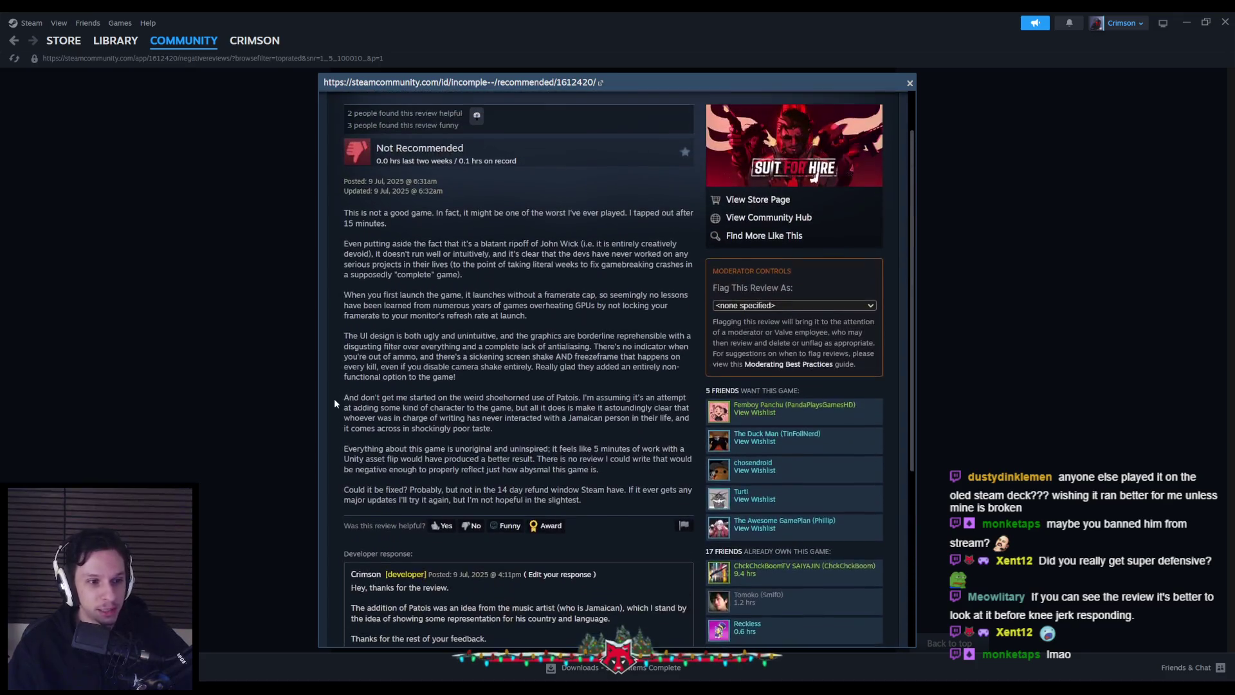
scroll(335, 402, up, 4)
click(254, 408)
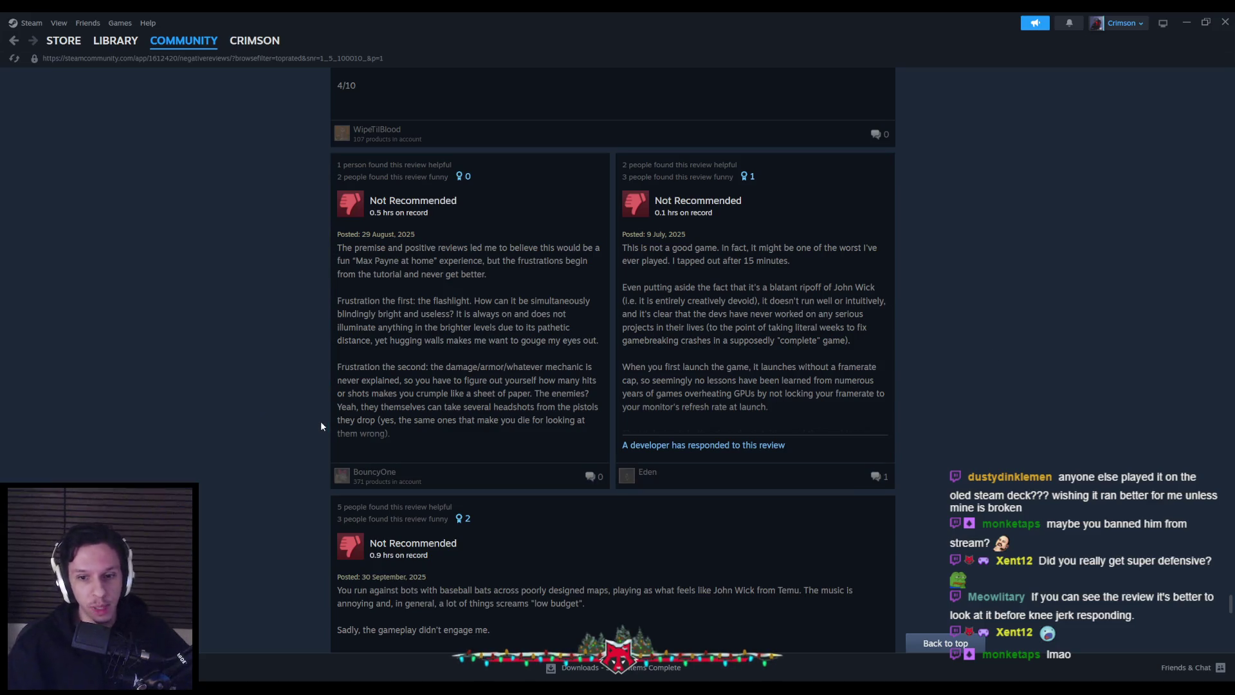
- Scroll back up to the Negative Only reviews header, then close Steam
scroll(302, 425, up, 2)
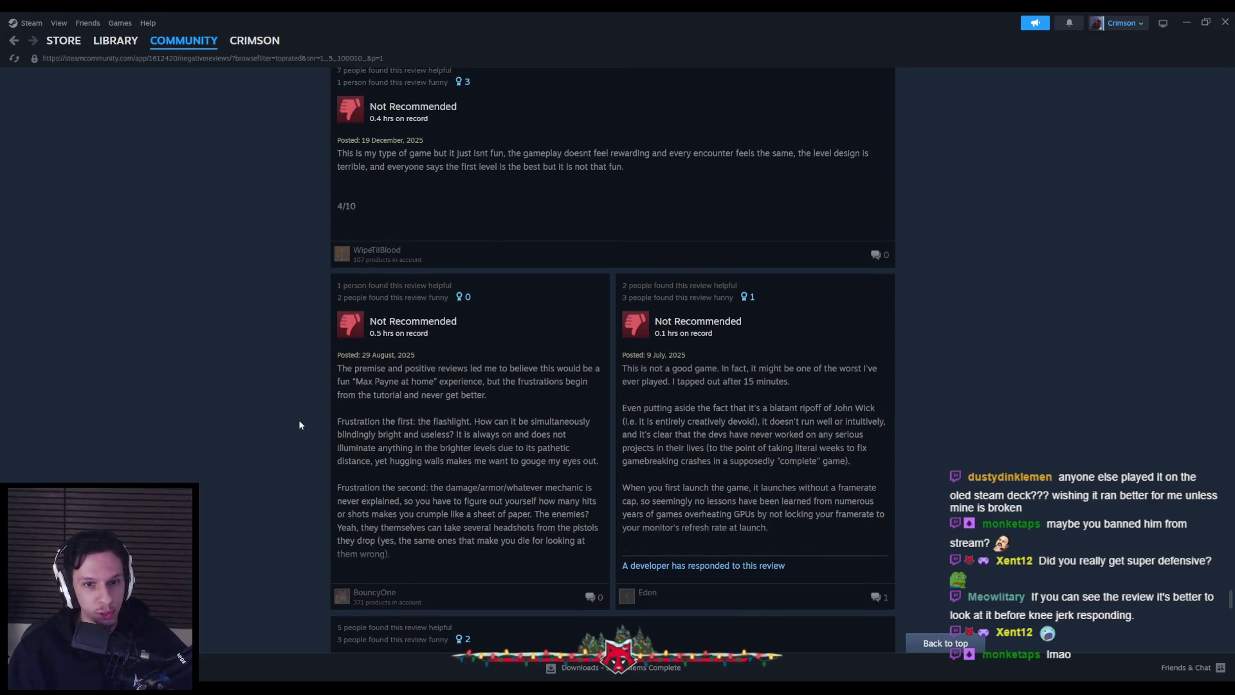
scroll(299, 423, up, 2)
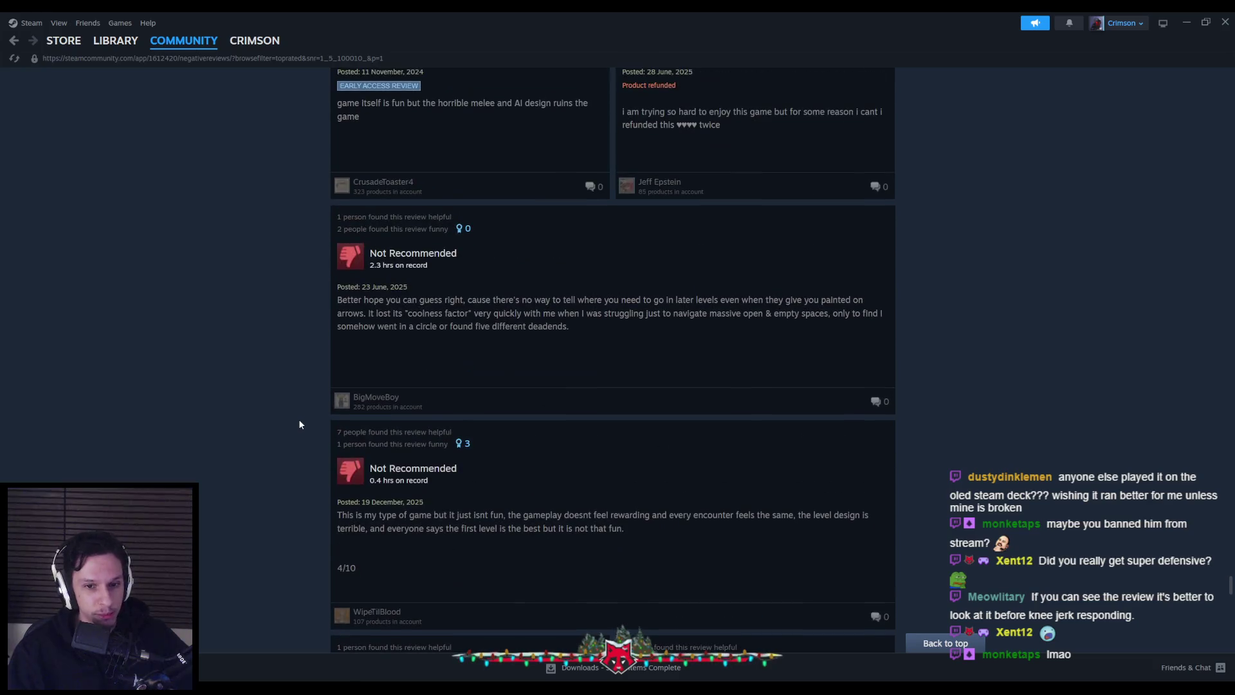
scroll(299, 418, down, 10)
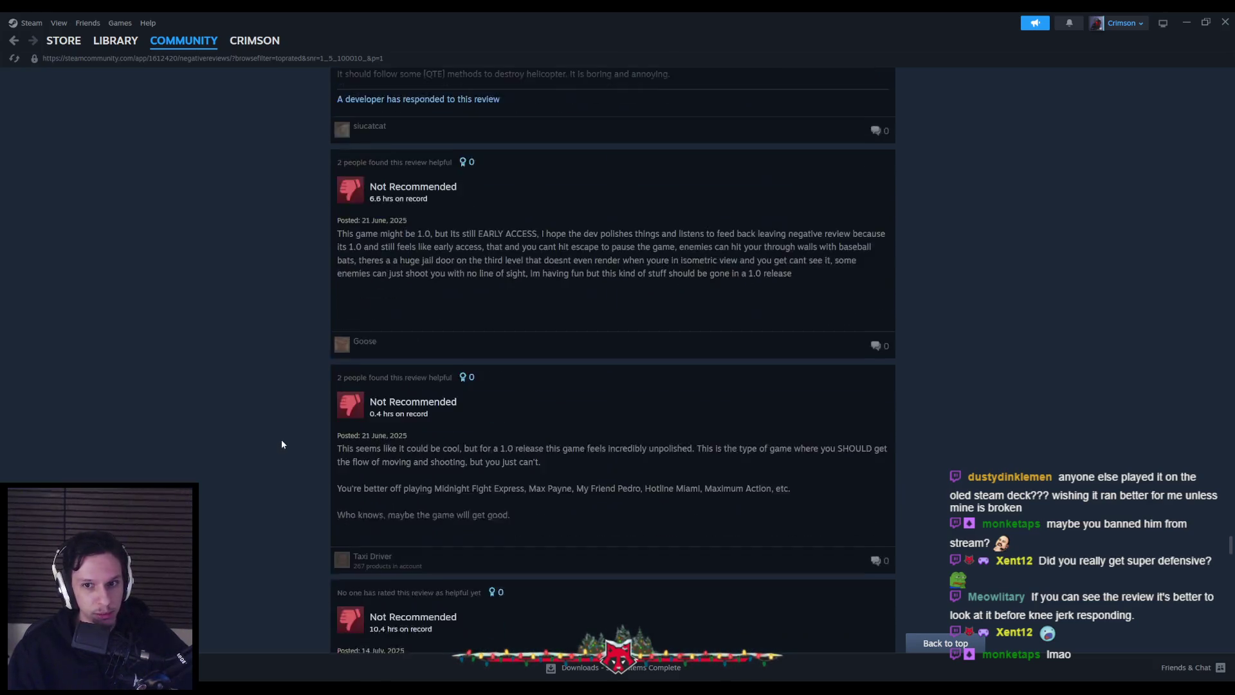
scroll(255, 462, up, 15)
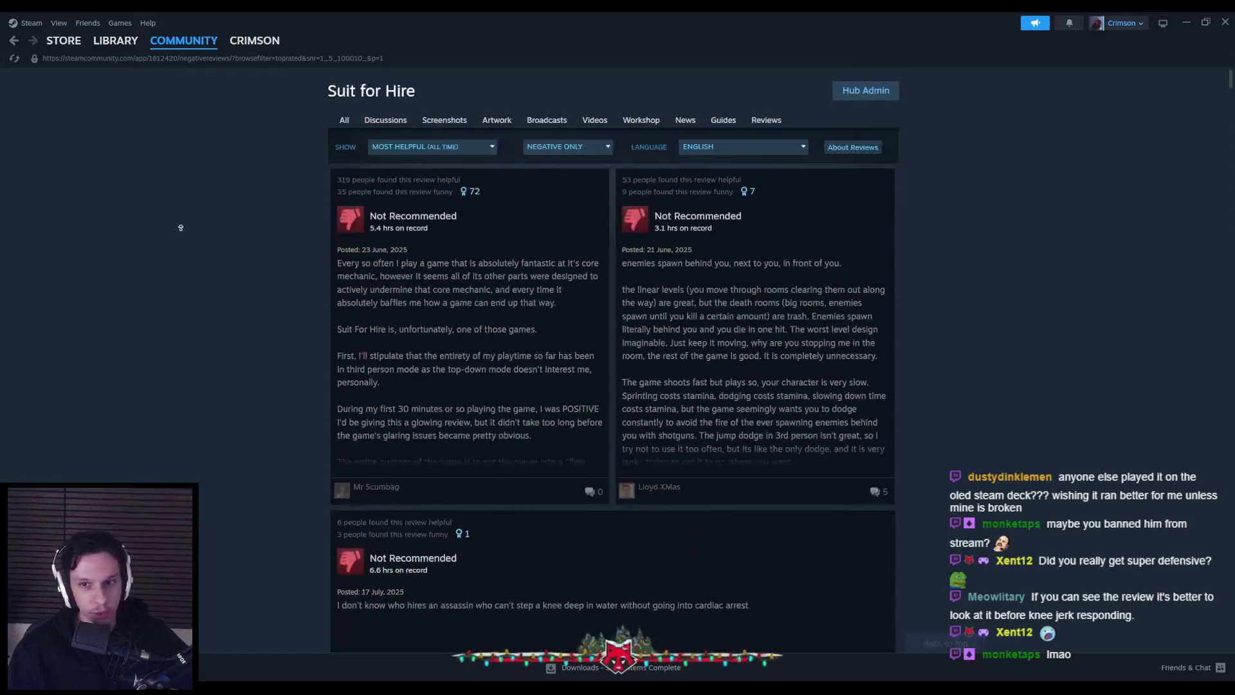
click(1225, 22)
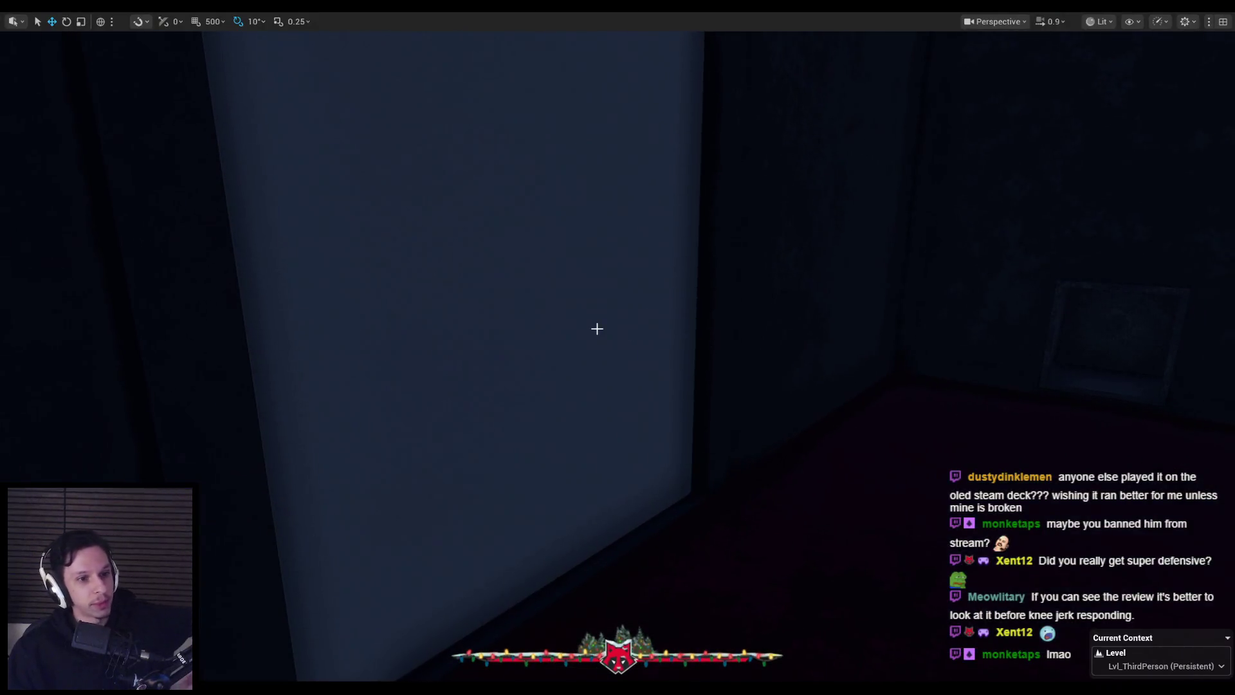
- Turn the viewport camera left and start a Play In Editor session with Alt+P
drag(597, 328, 566, 337)
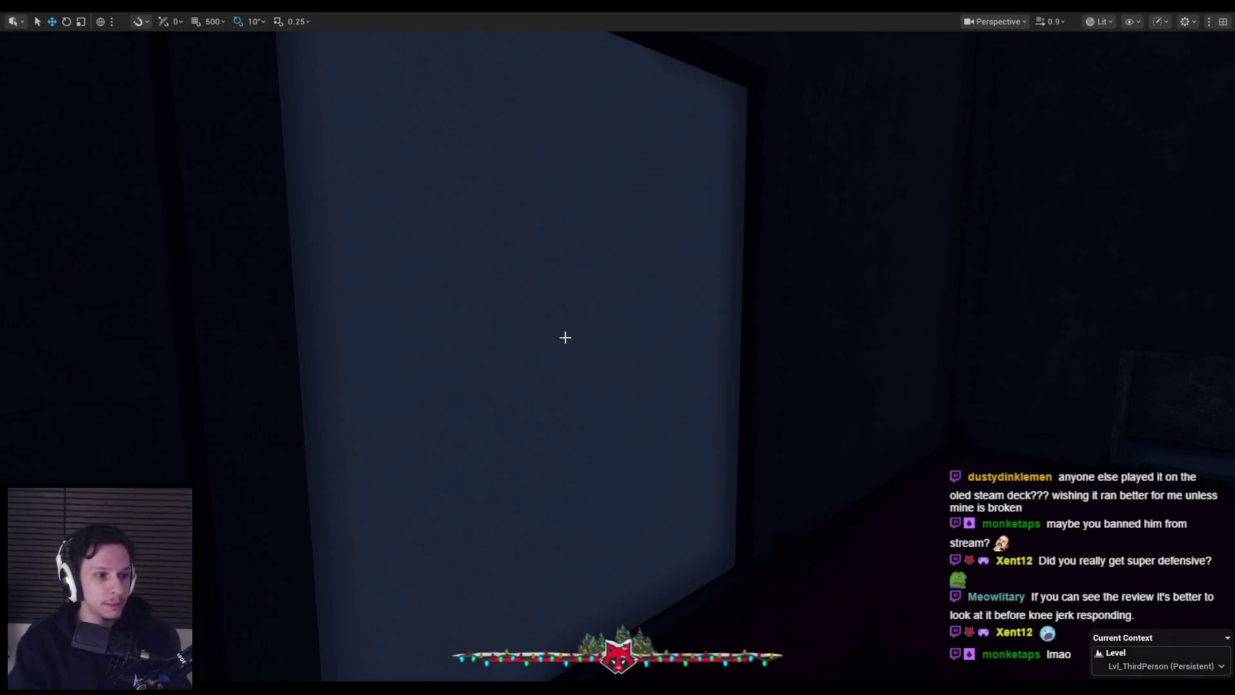
key(alt+p)
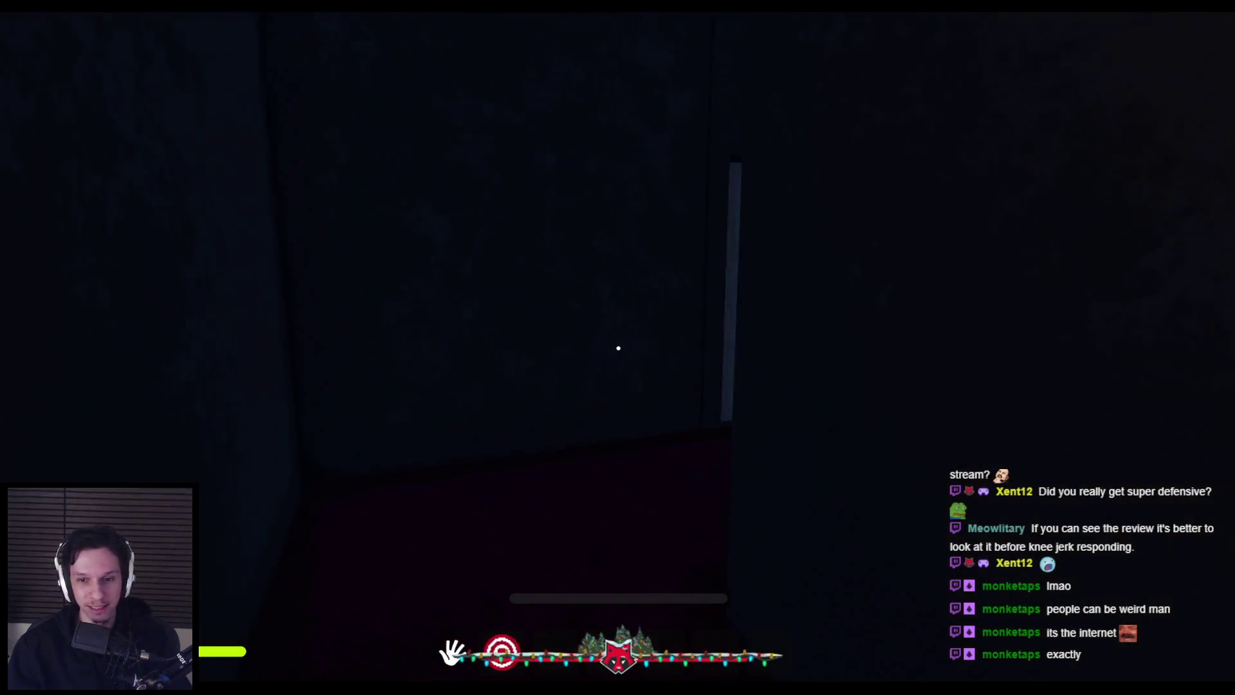
- Open the door, carry the black sphere beside the round machine, and drop it
click(618, 348)
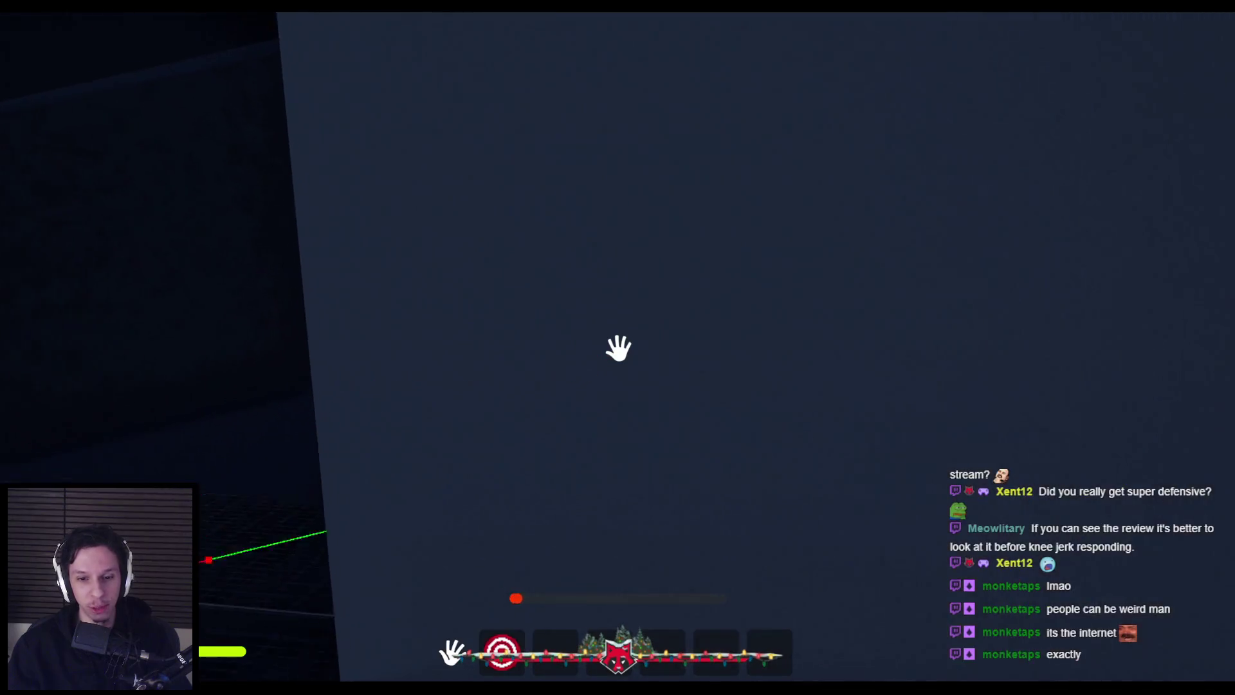
key(w)
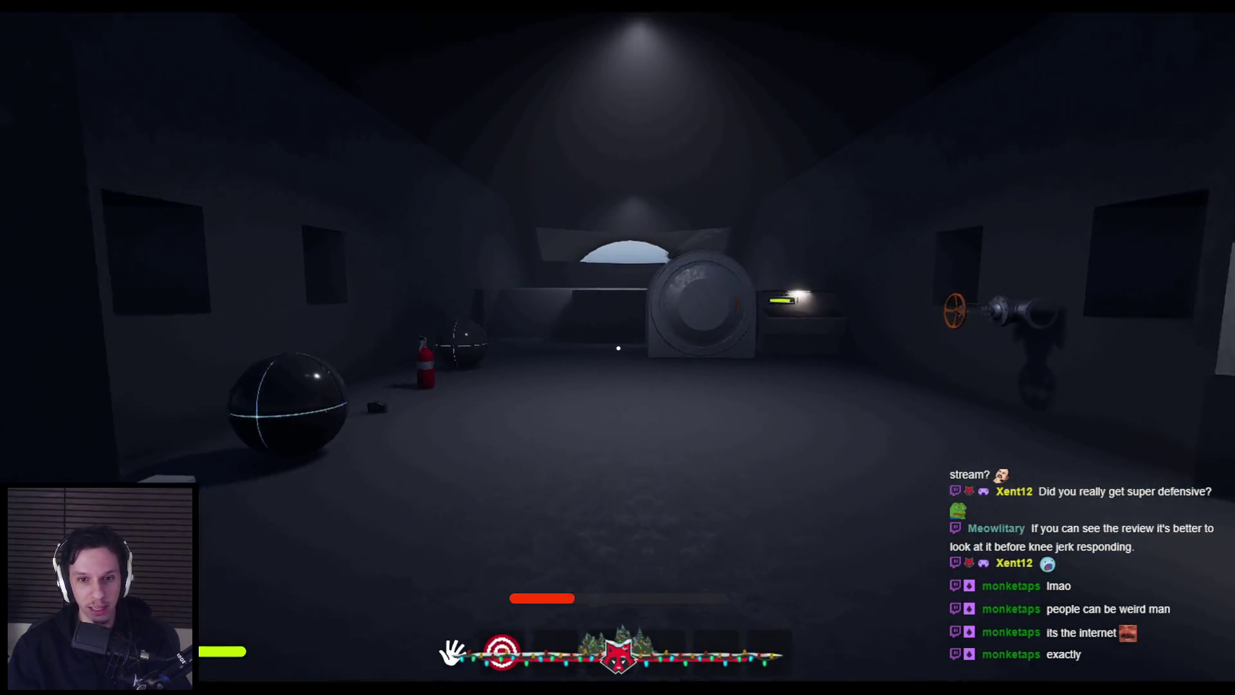
key(w)
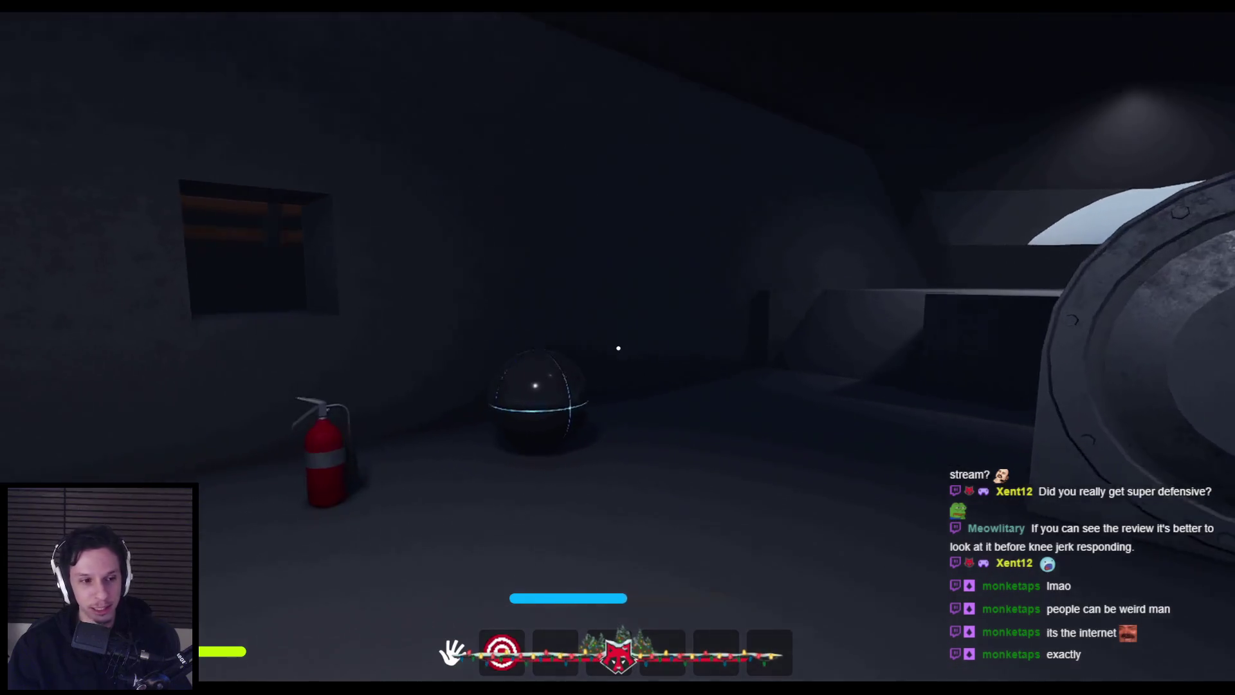
key(w)
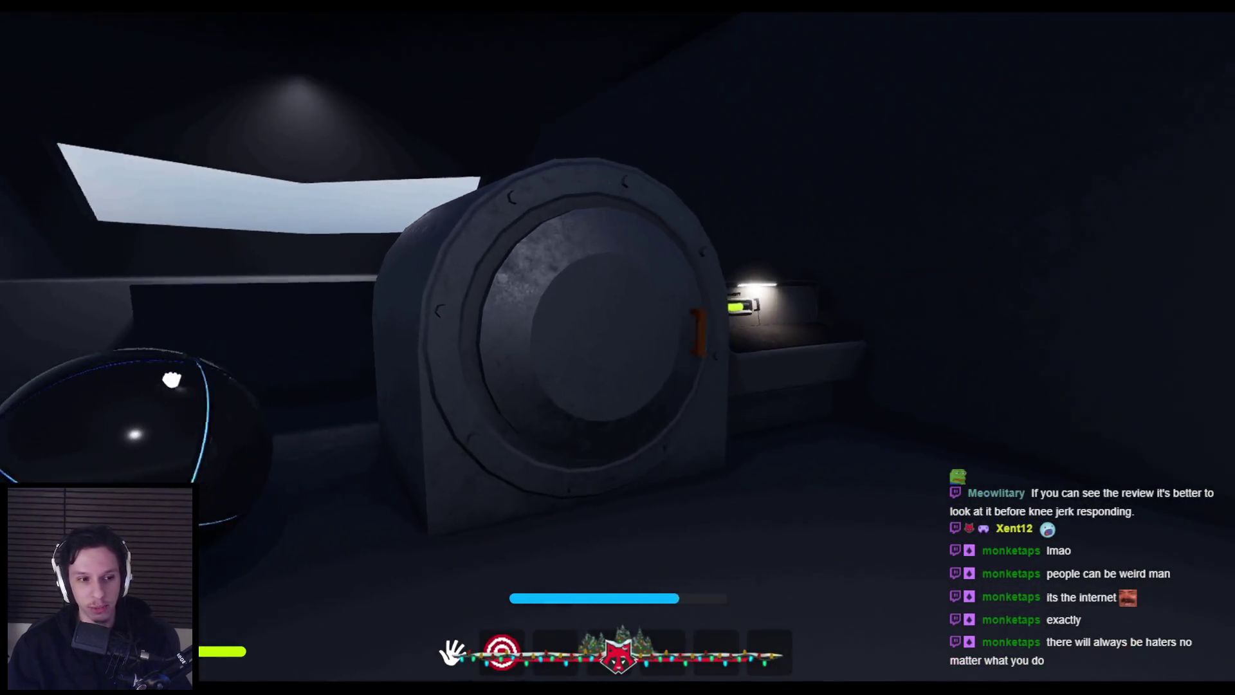
click(618, 347)
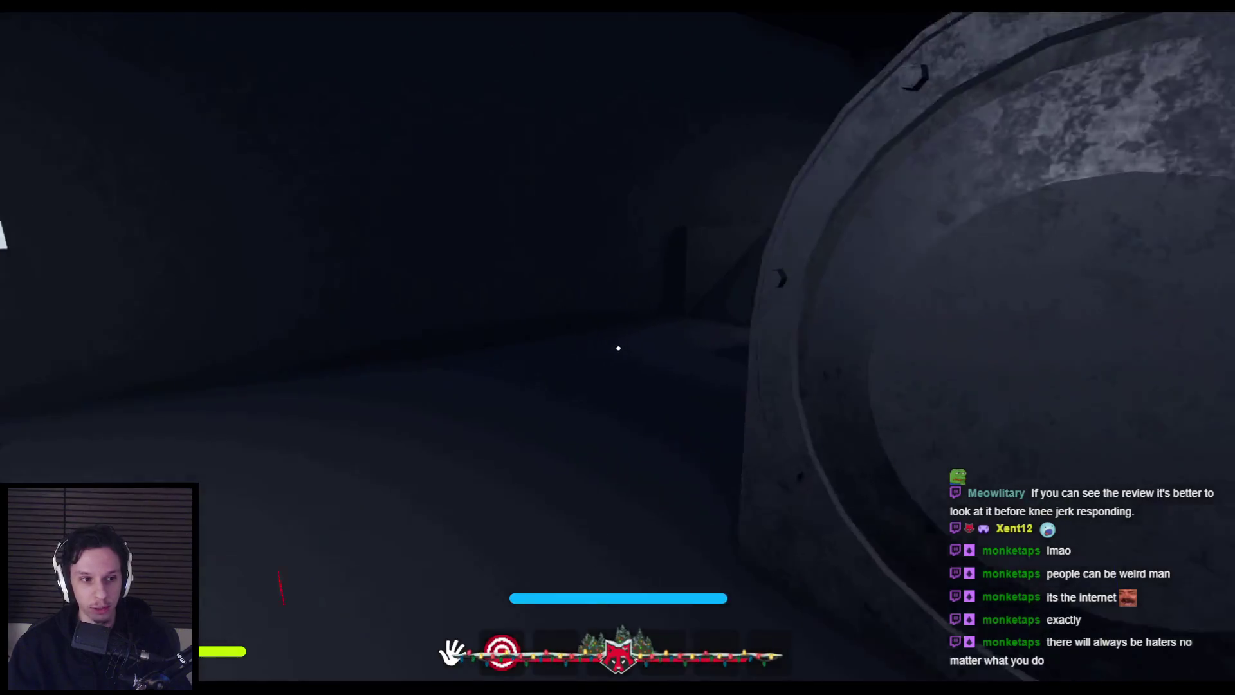
- Walk out onto the walkway and down the red-carpeted corridor into its dark stretch
key(w)
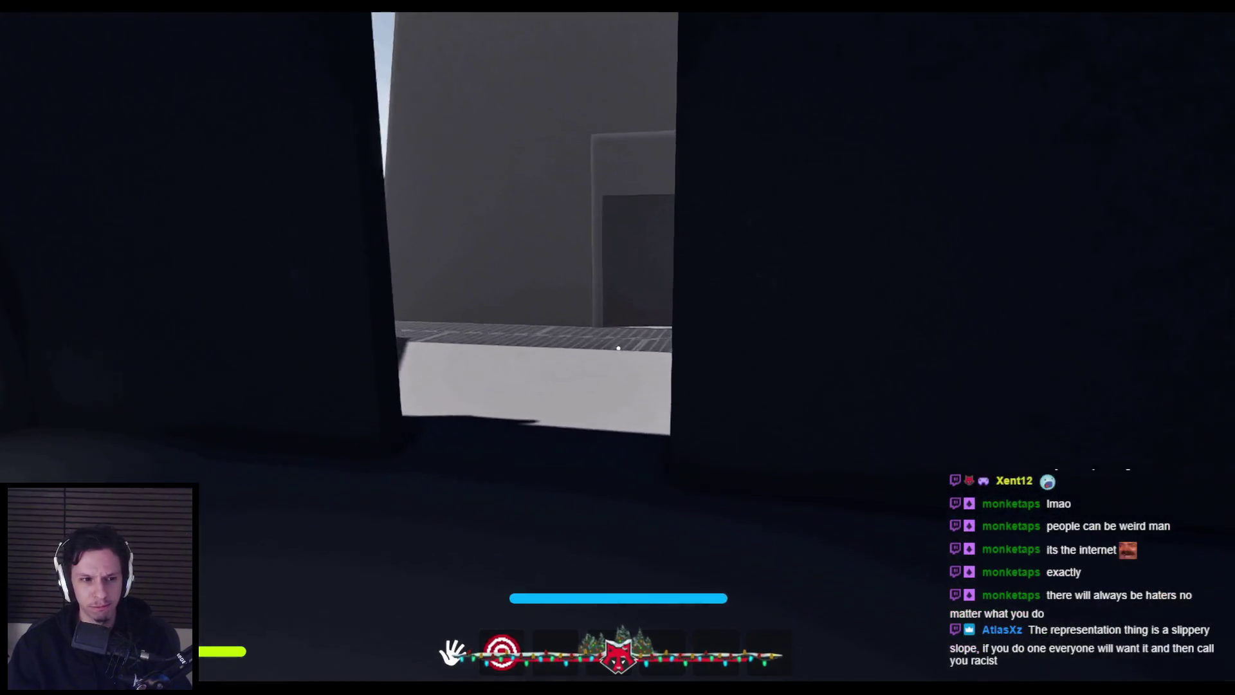
key(w)
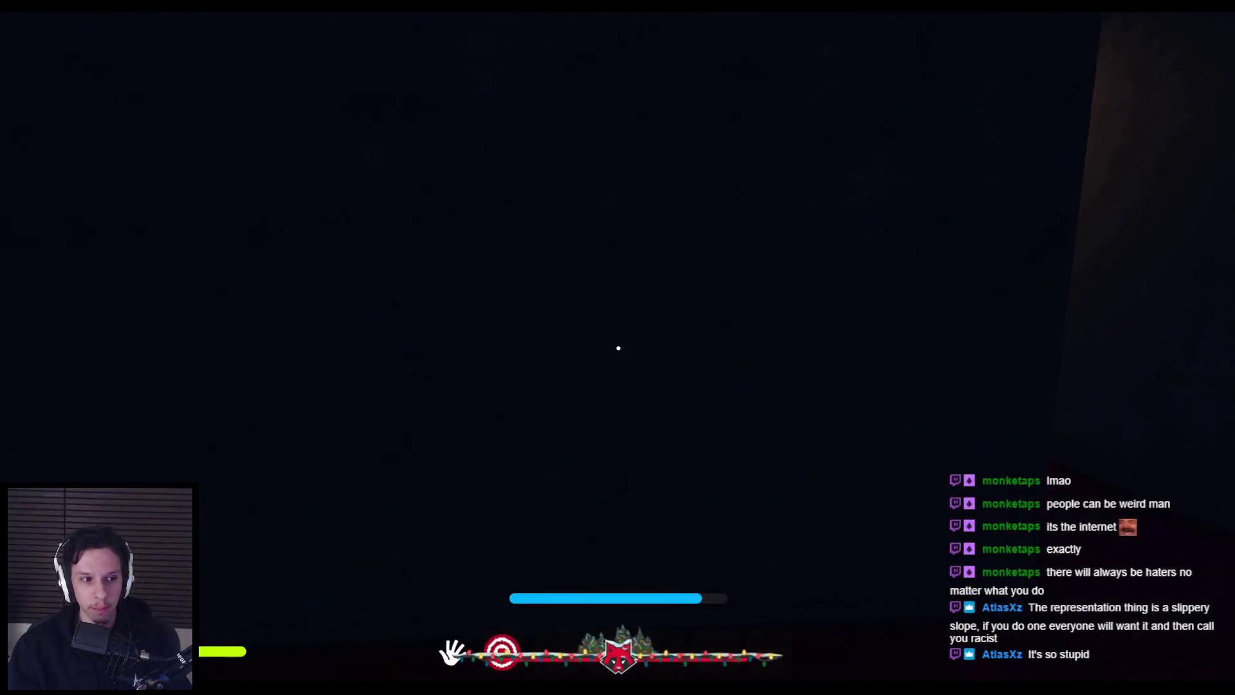
key(w)
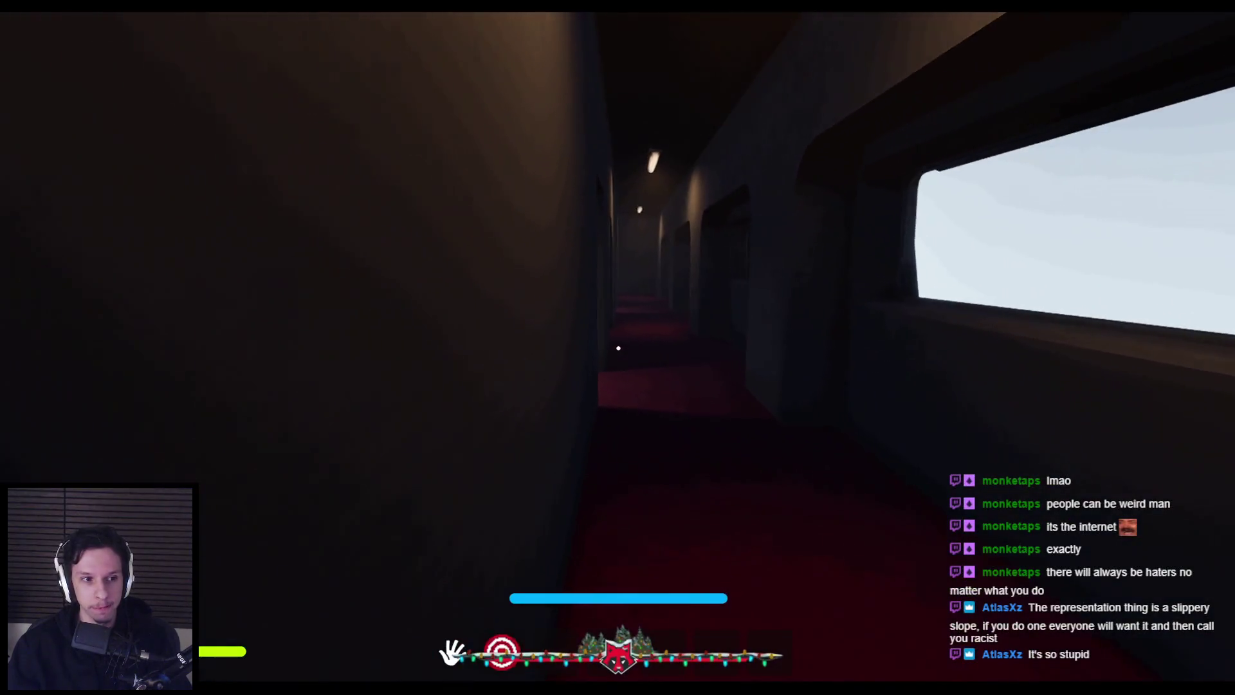
key(w)
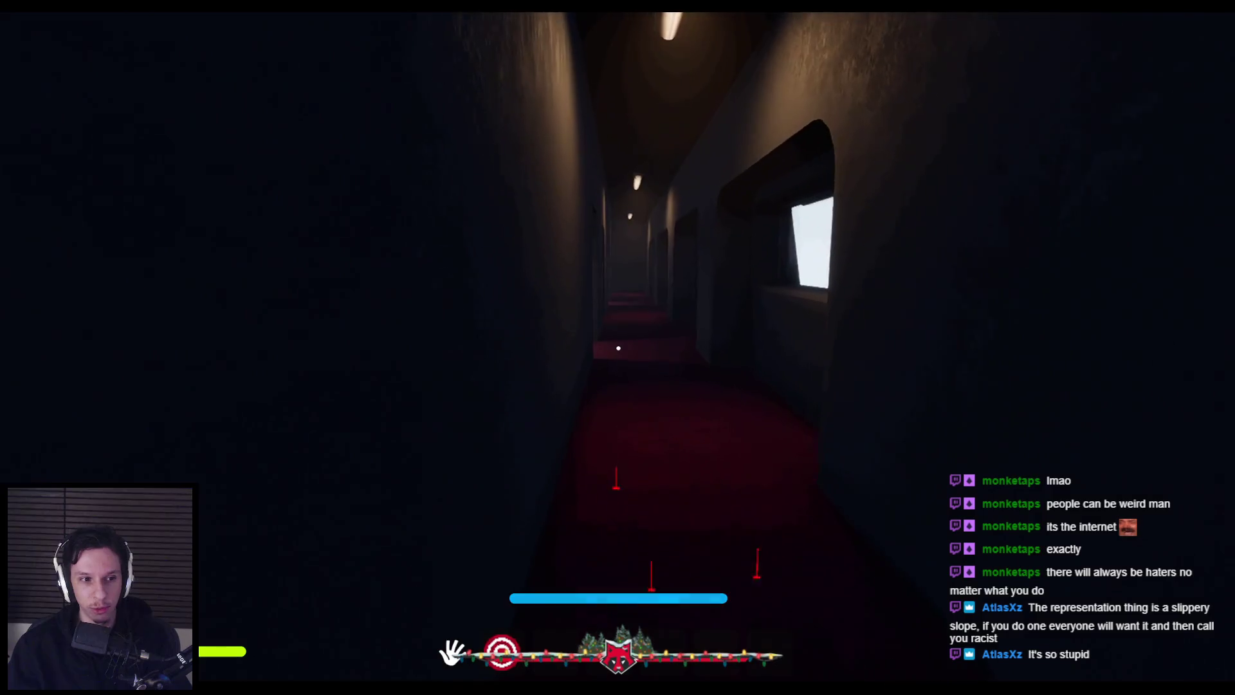
key(w)
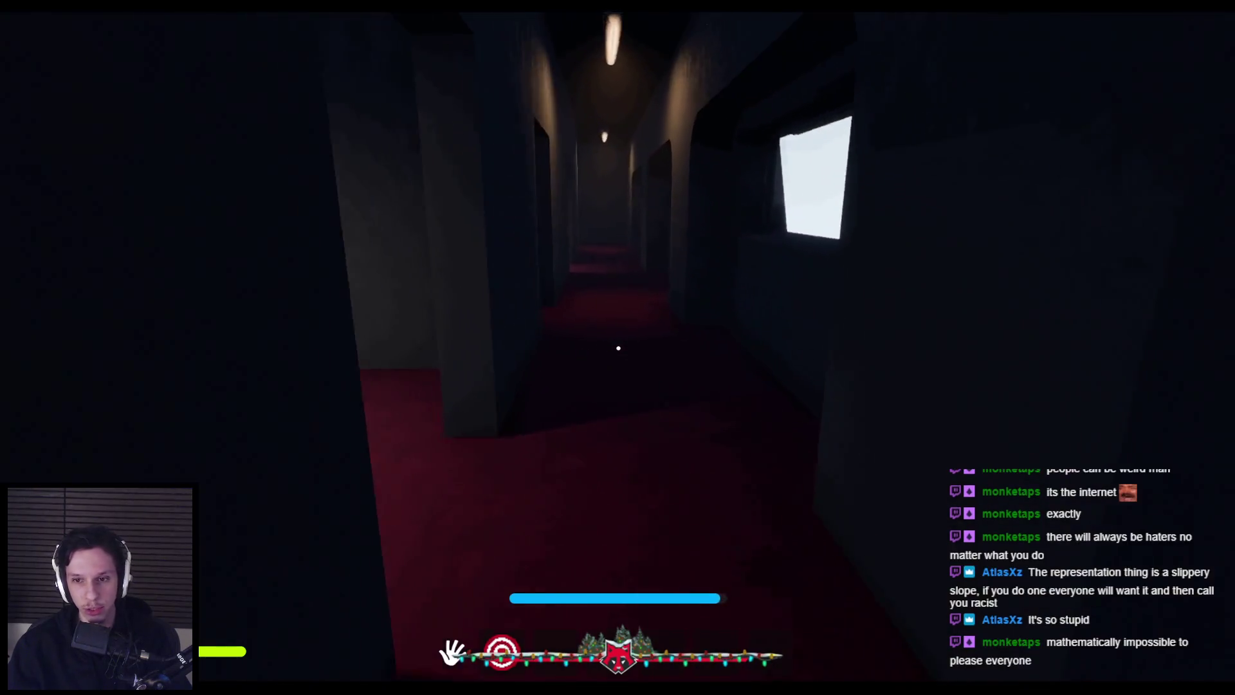
key(w)
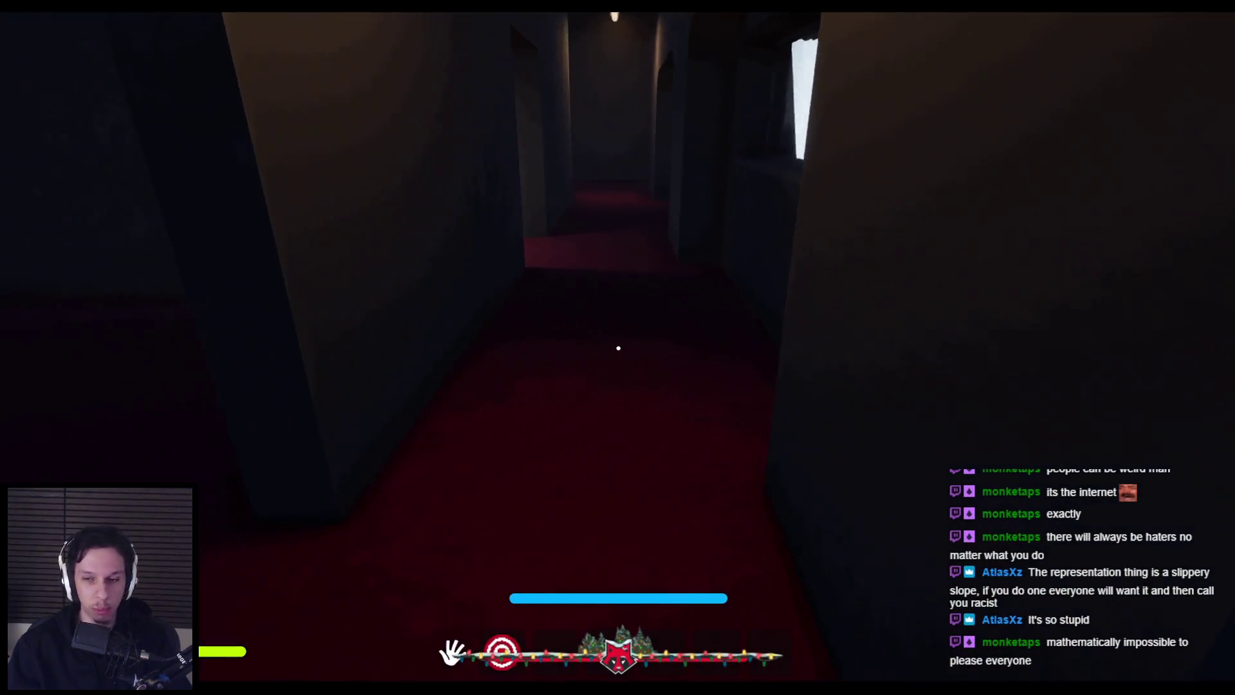
key(w)
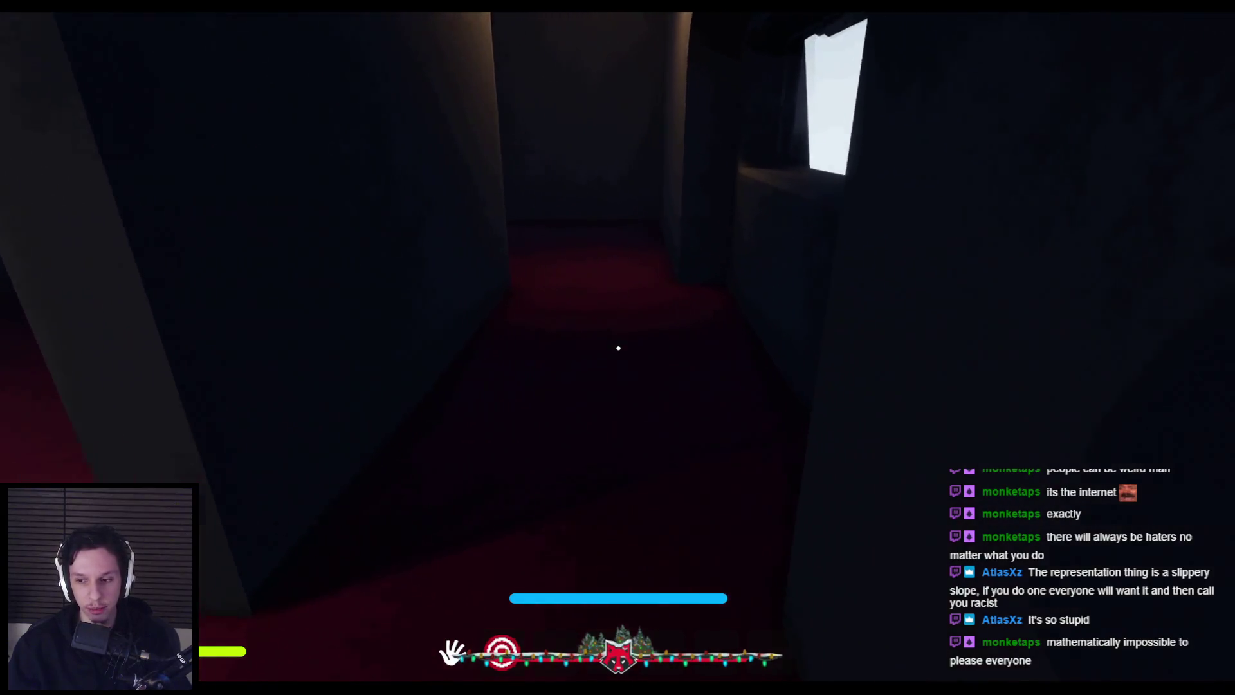
key(w)
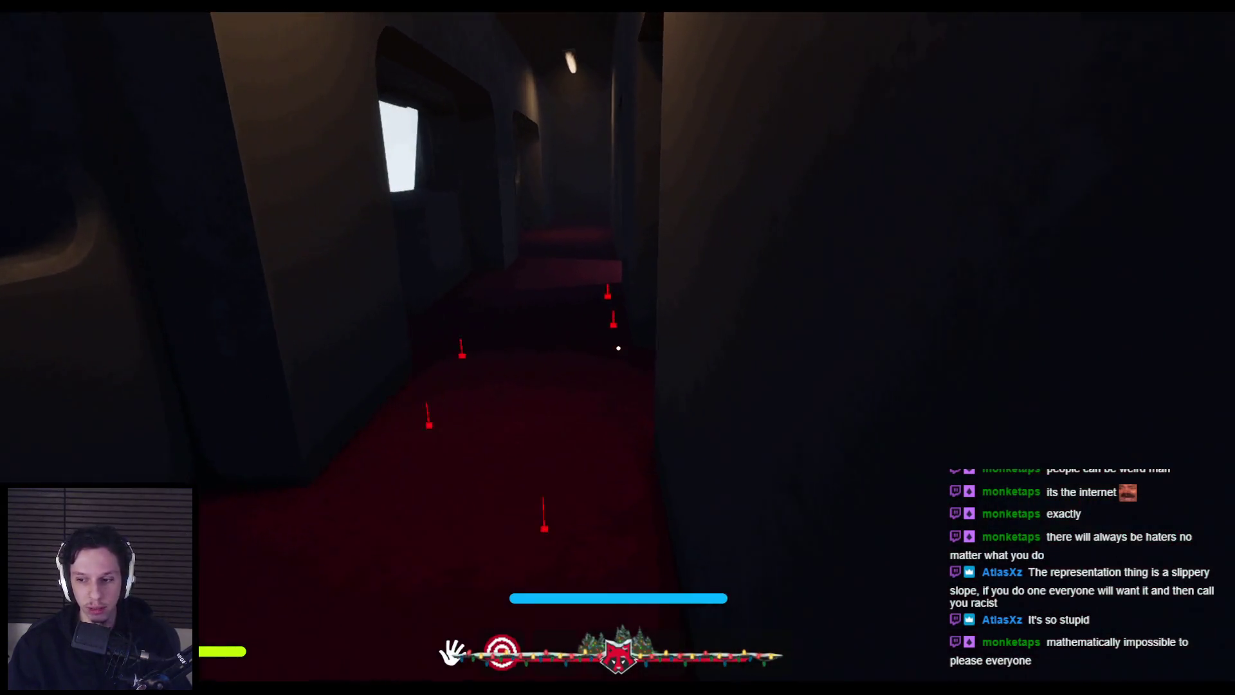
key(w)
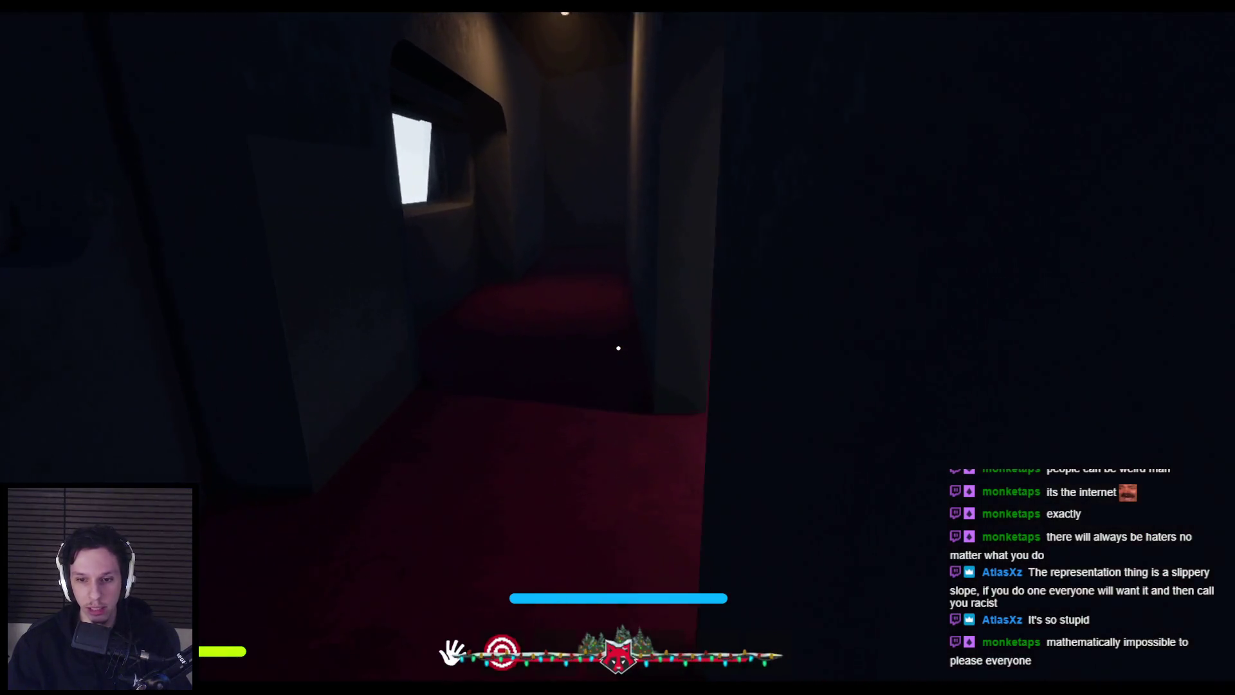
key(w)
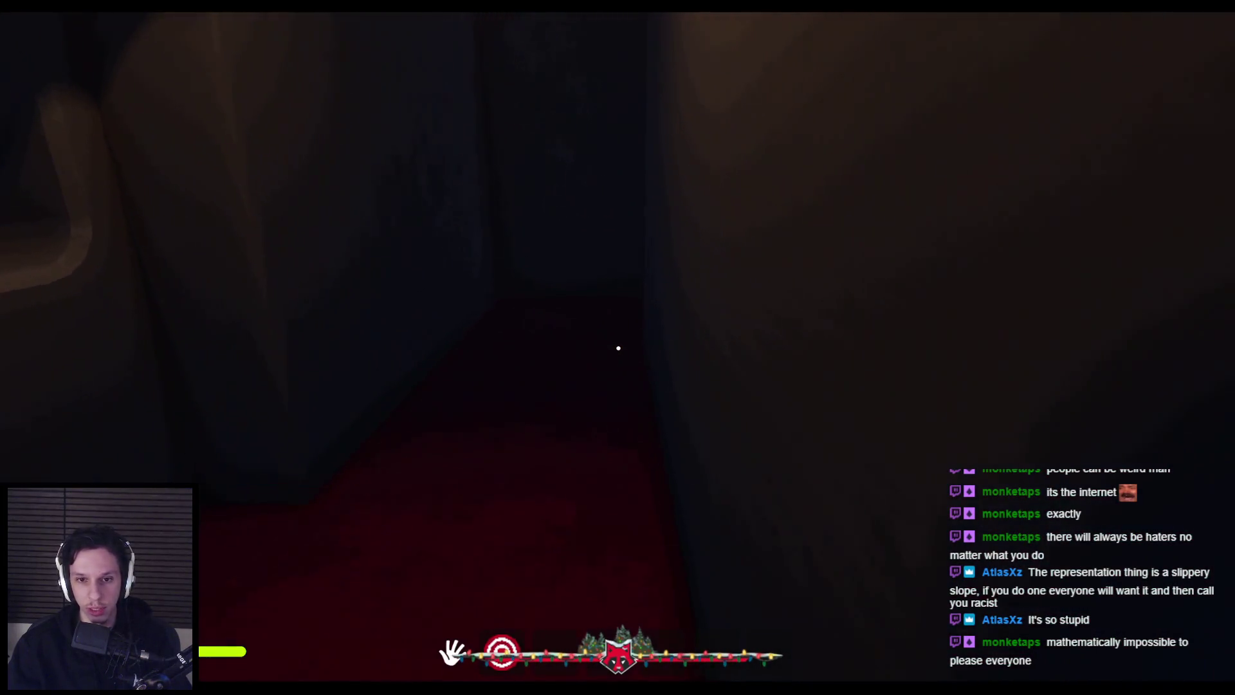
- Turn around and walk back along the corridor past the lit doorway to the dark room
drag(618, 348, 965, 348)
key(w)
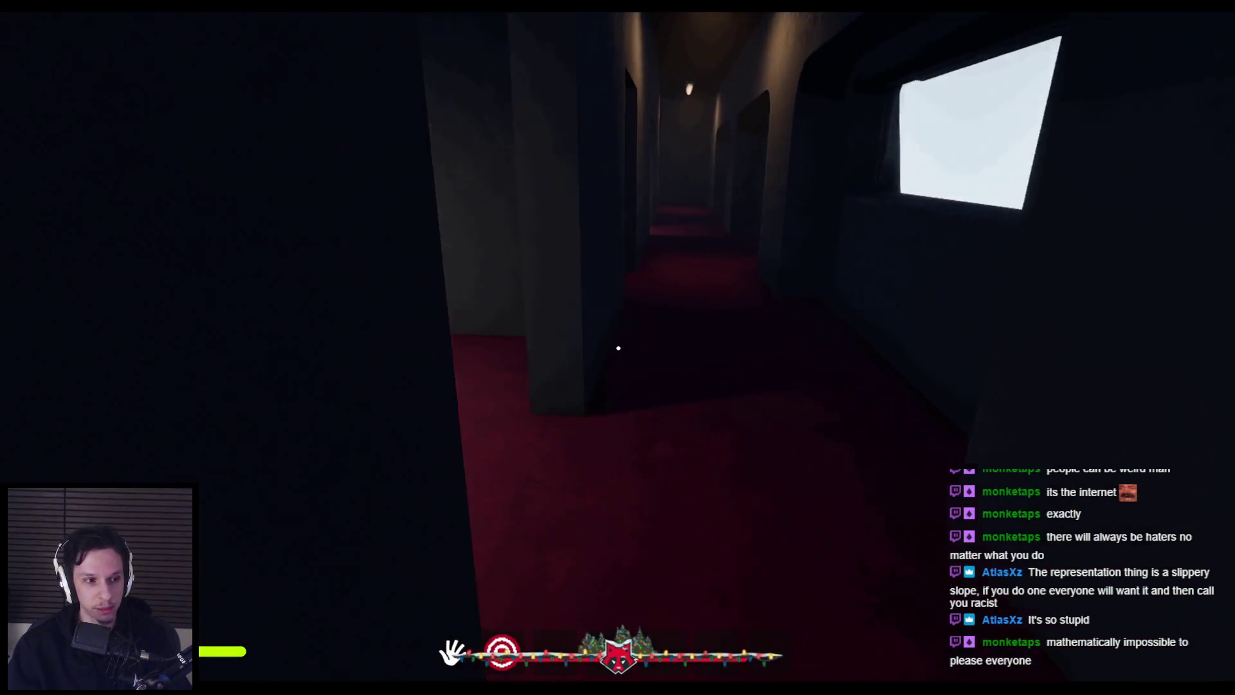
key(w)
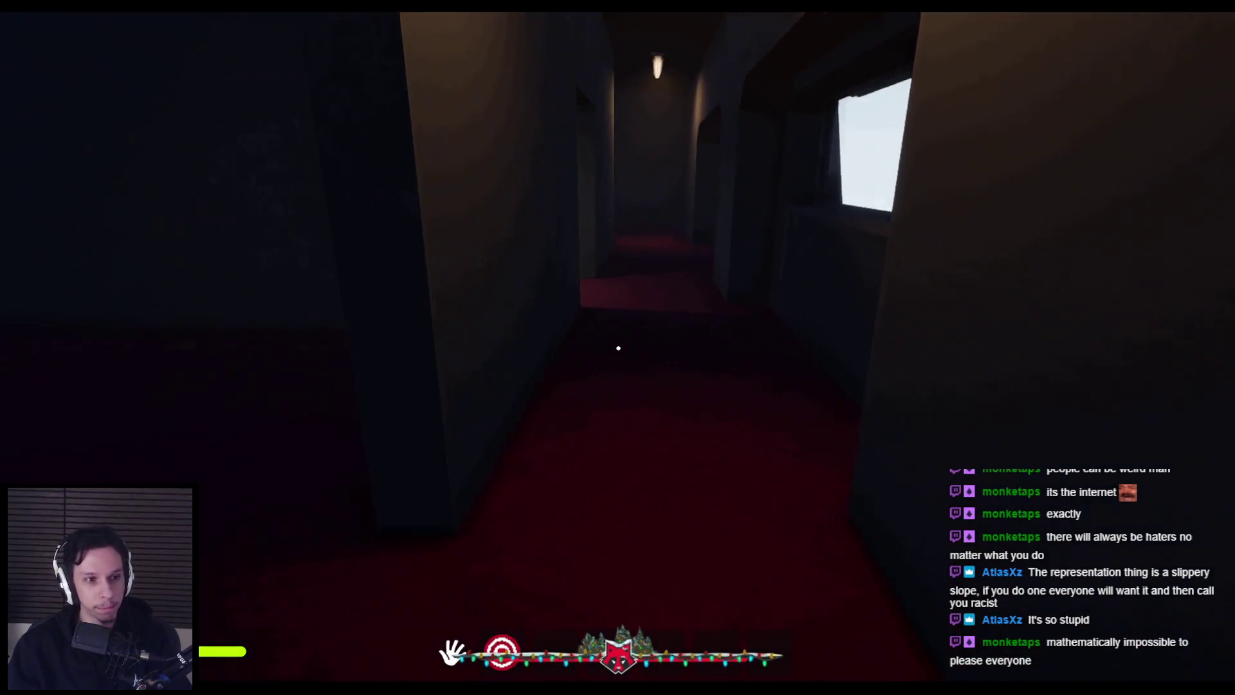
key(w)
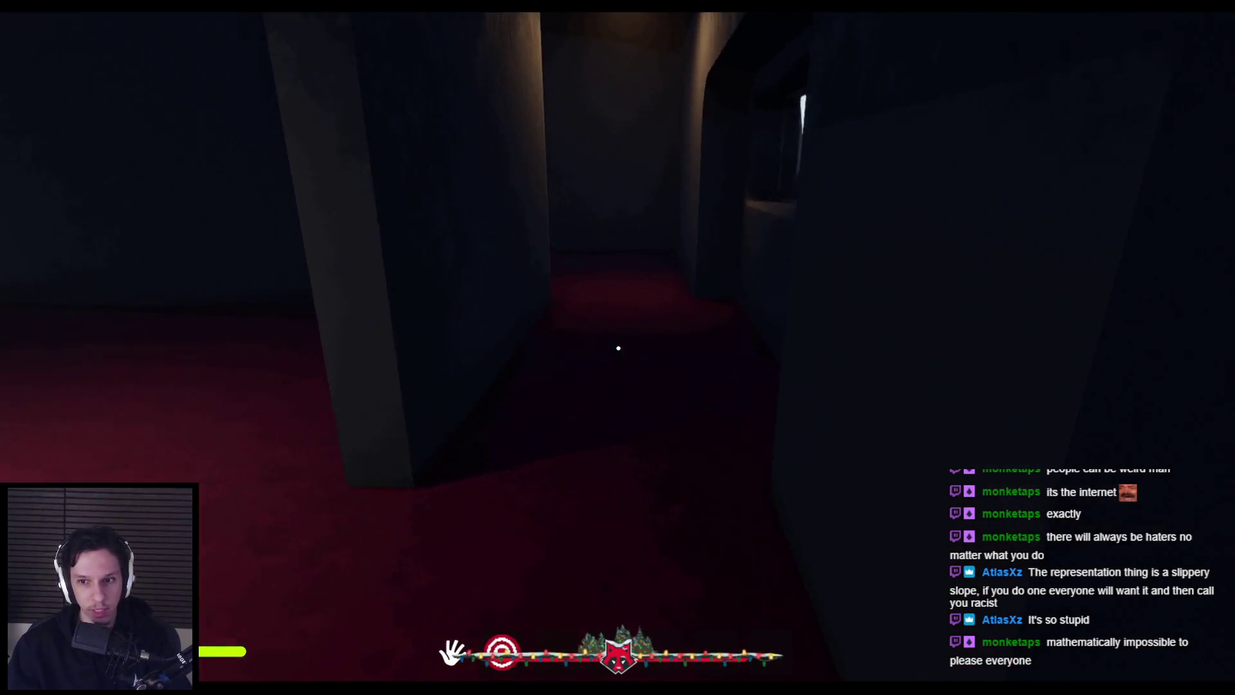
key(w)
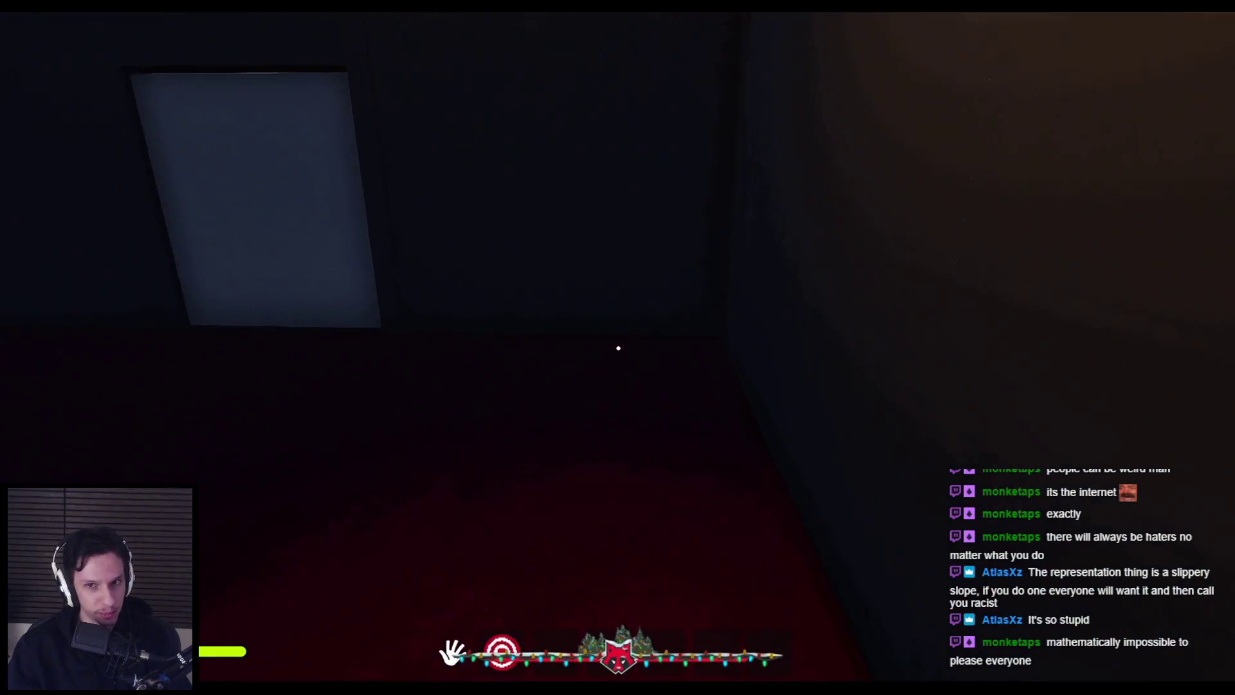
key(w)
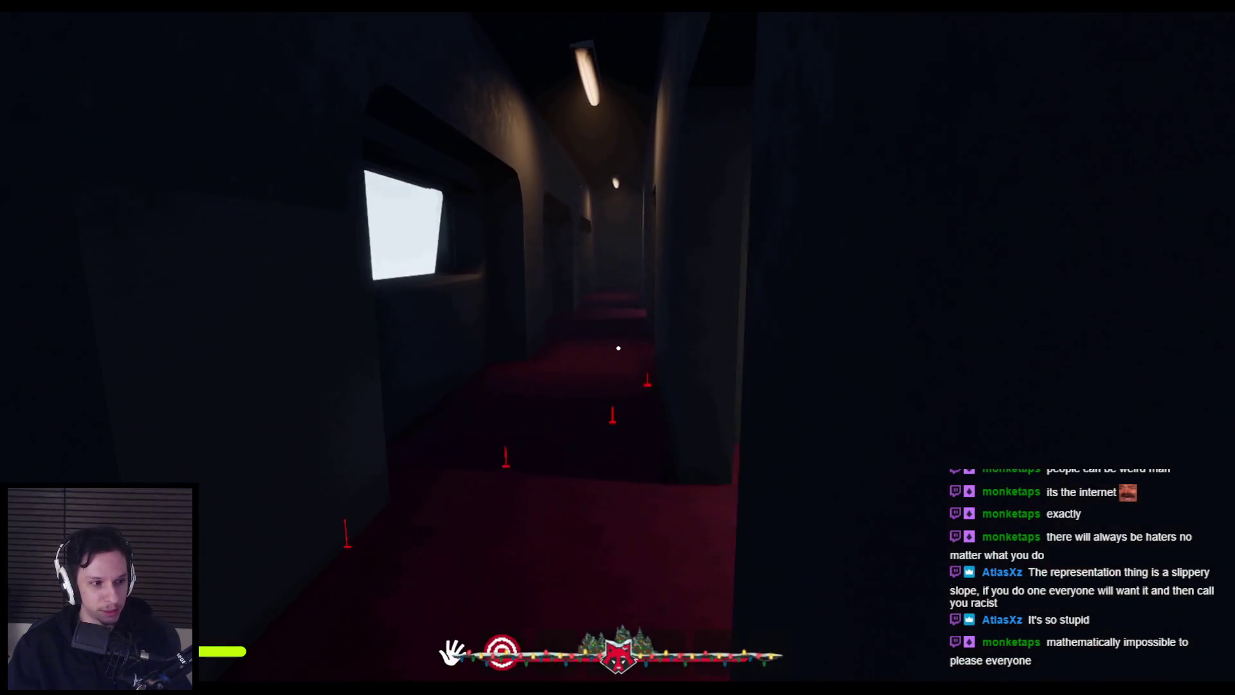
key(w)
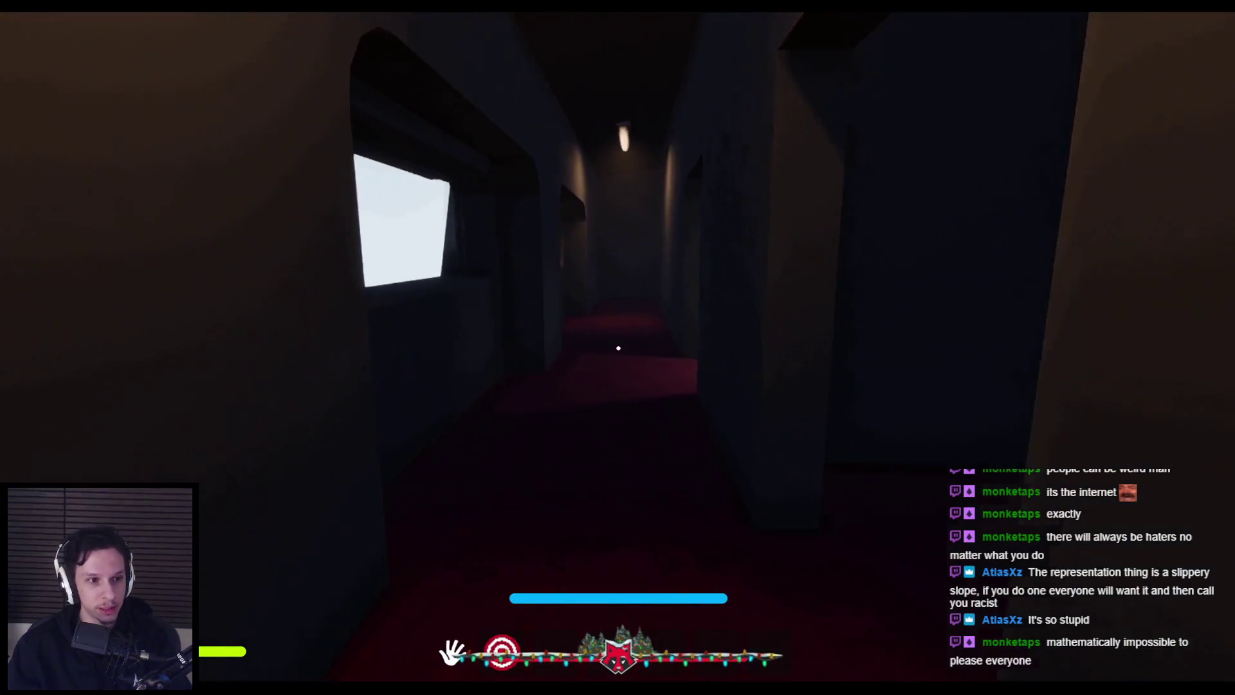
key(w)
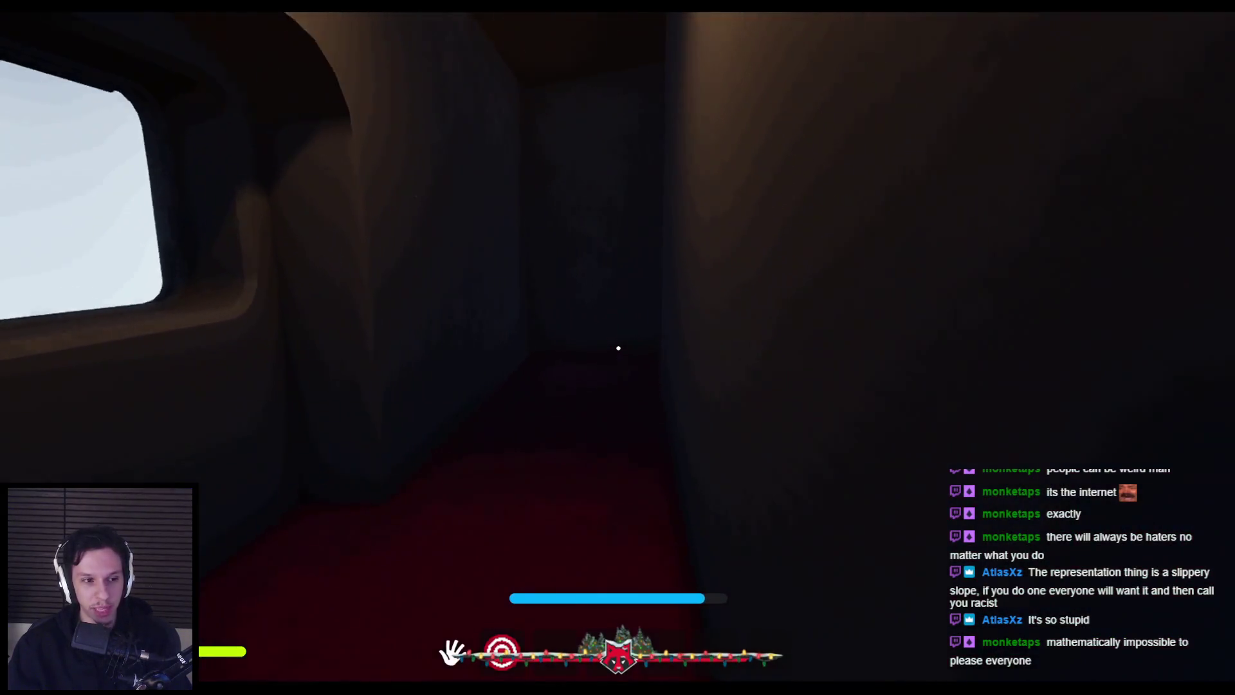
key(w)
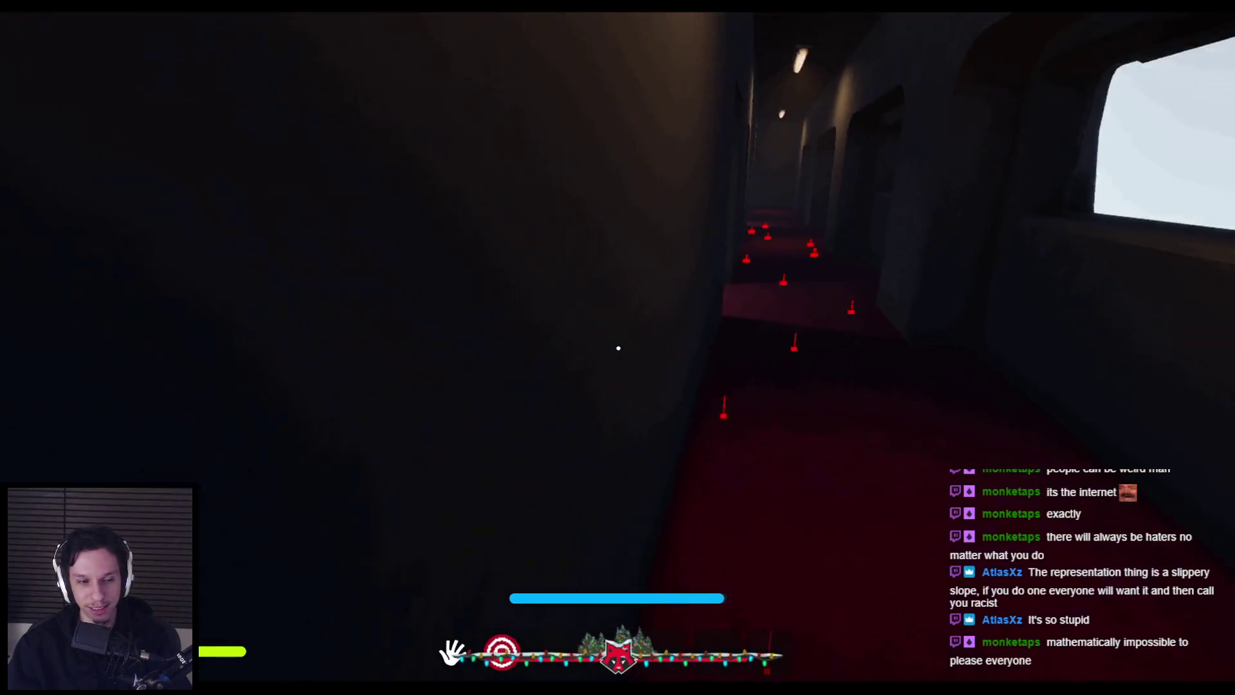
key(w)
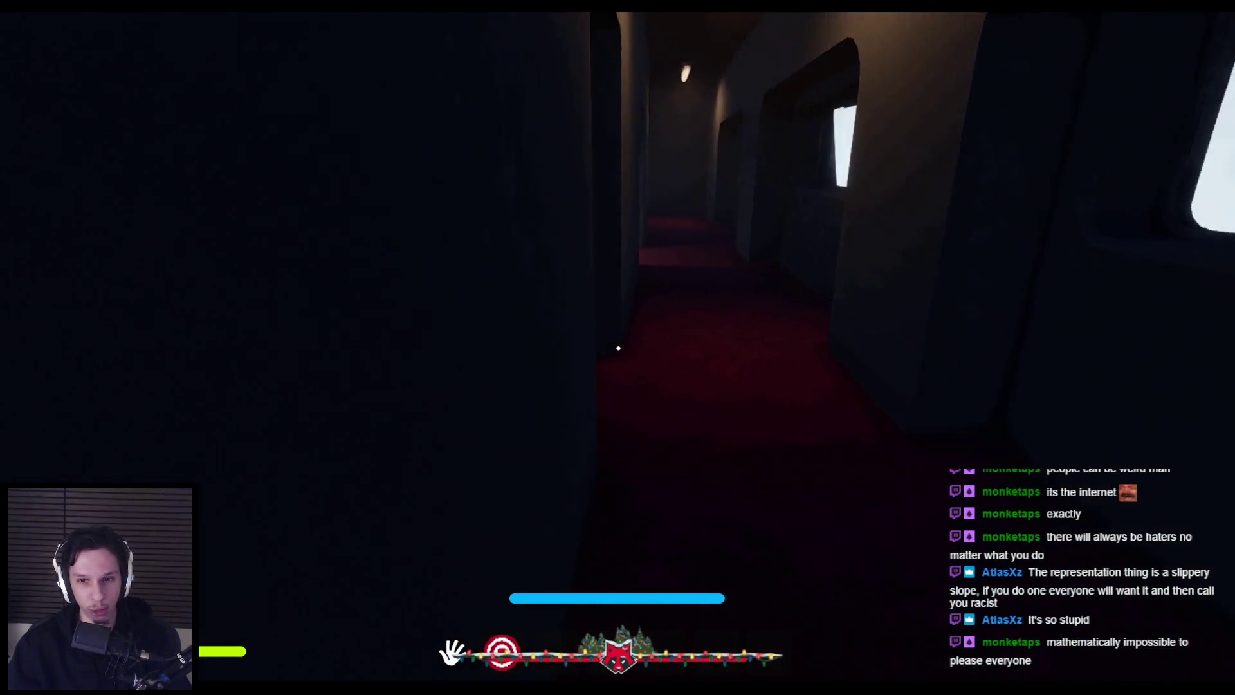
key(w)
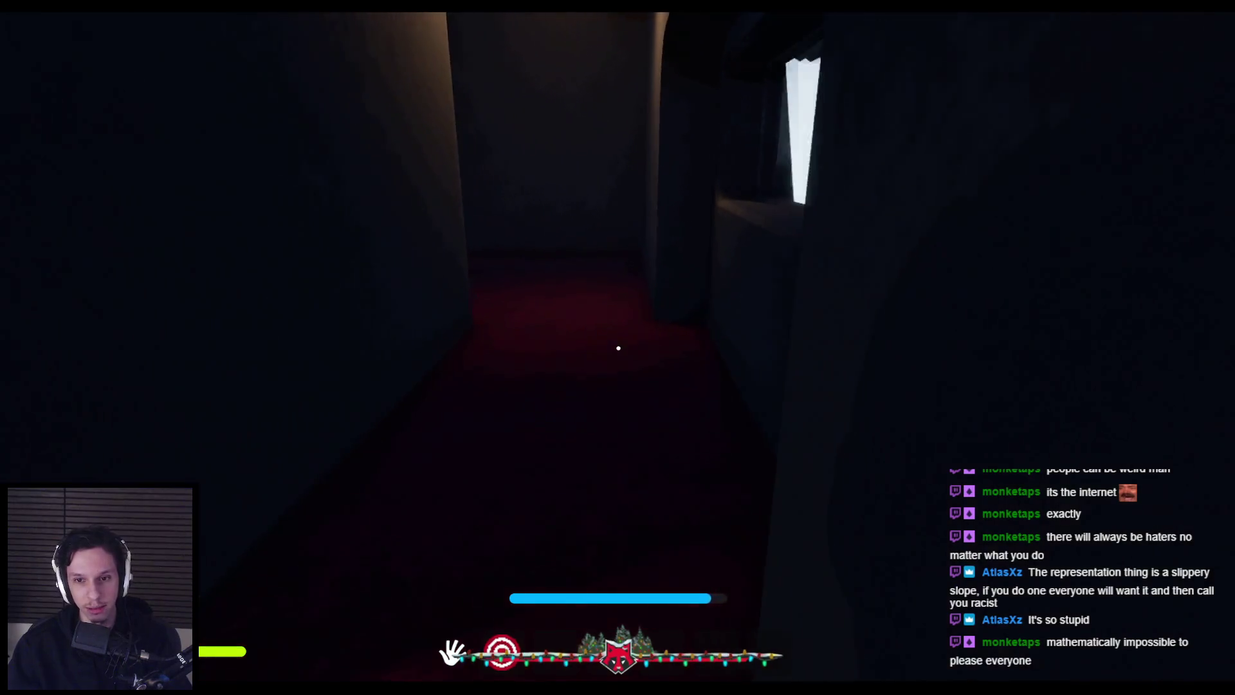
- Stop the playtest and return to Steam's Suit for Hire reviews page
key(Escape)
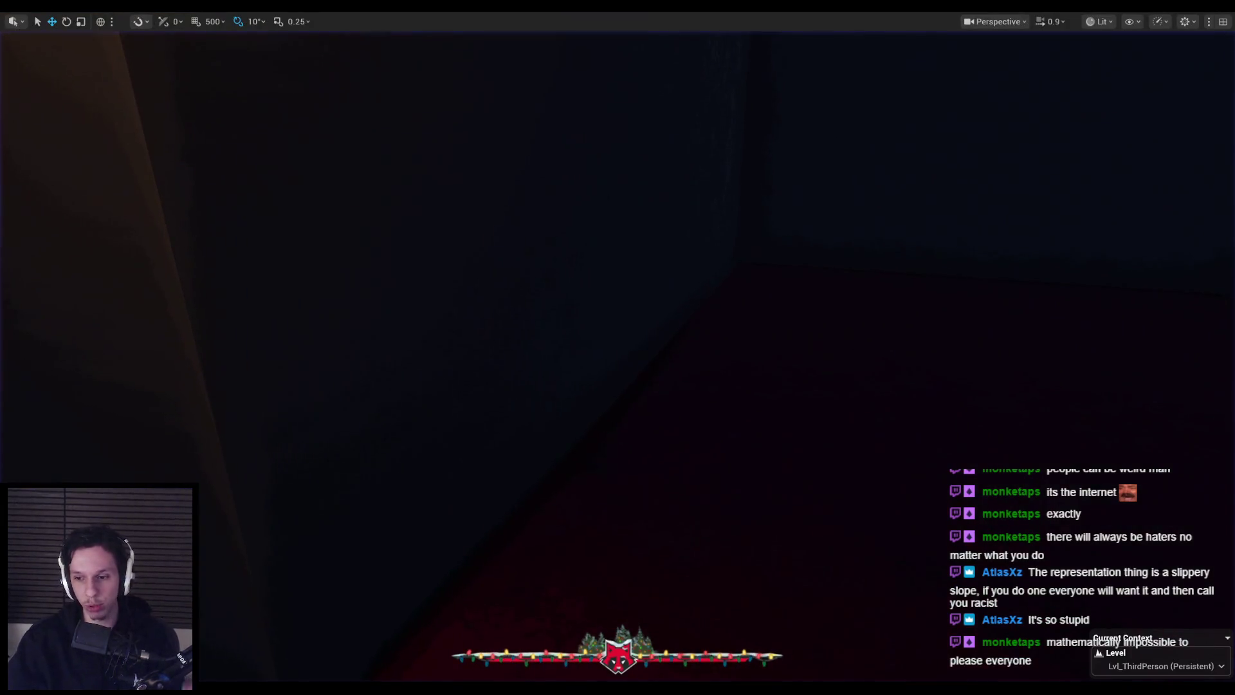
click(1057, 598)
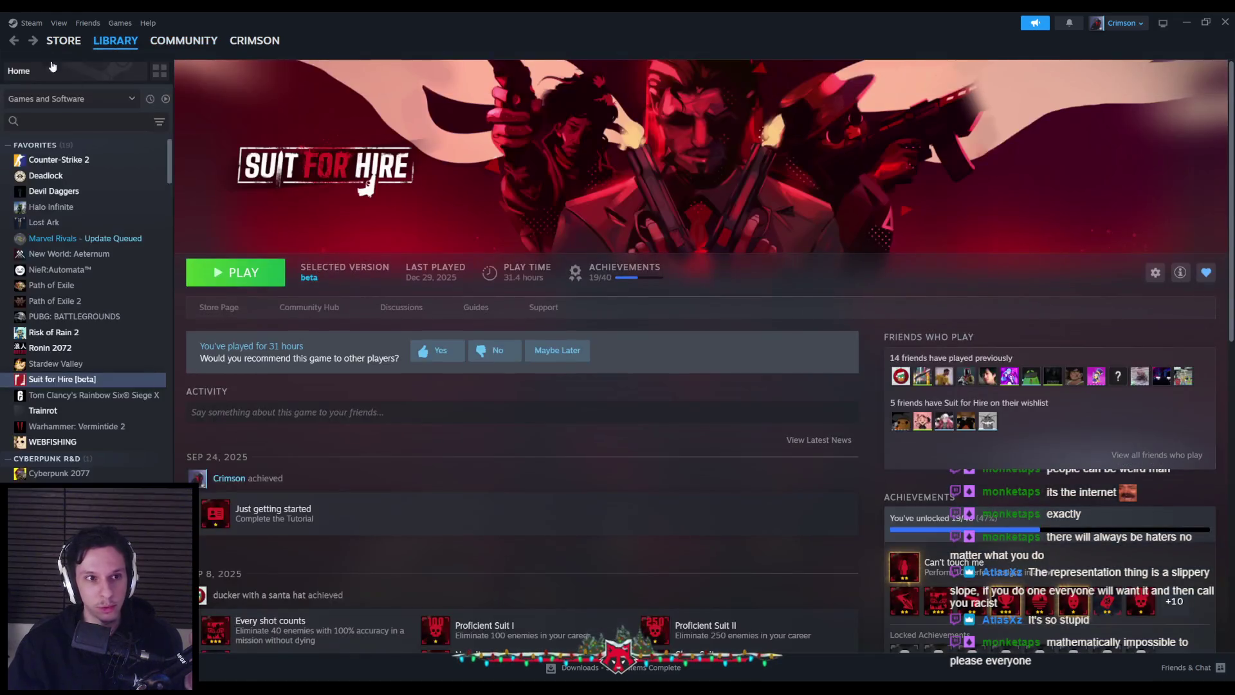
click(34, 41)
- Navigate back from the Store Winter Sale page to the Suit for Hire negative reviews
click(34, 41)
click(34, 41)
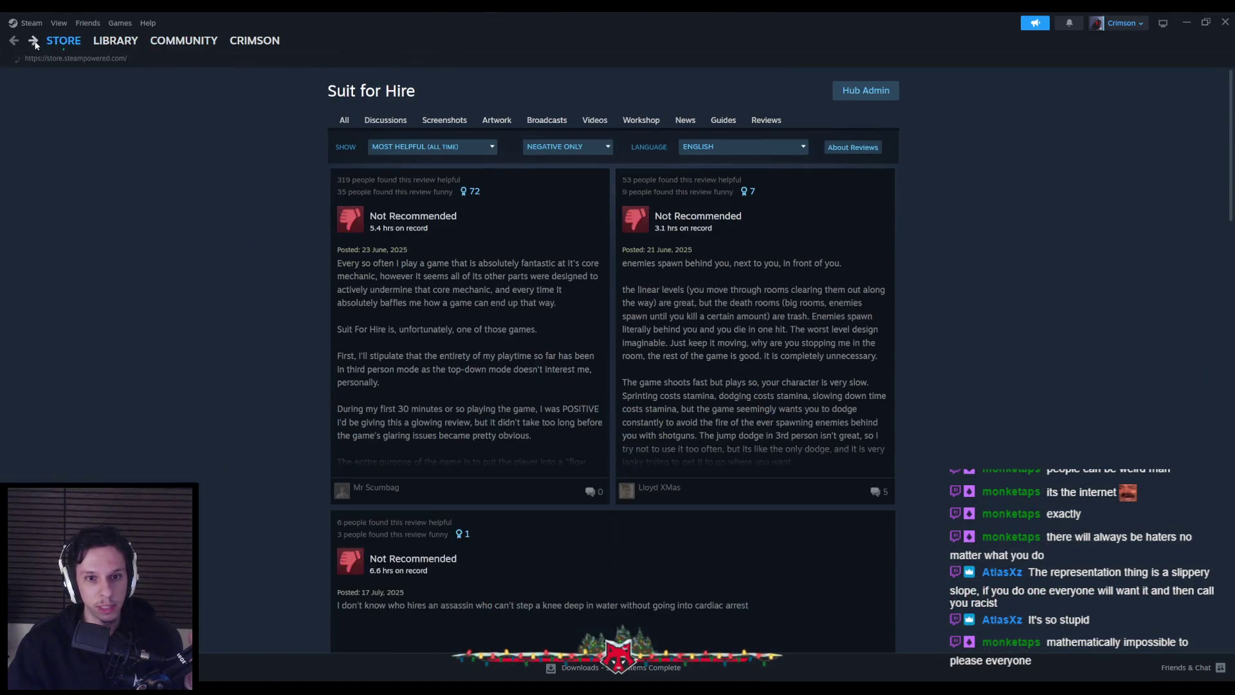
click(34, 41)
key(alt+Left)
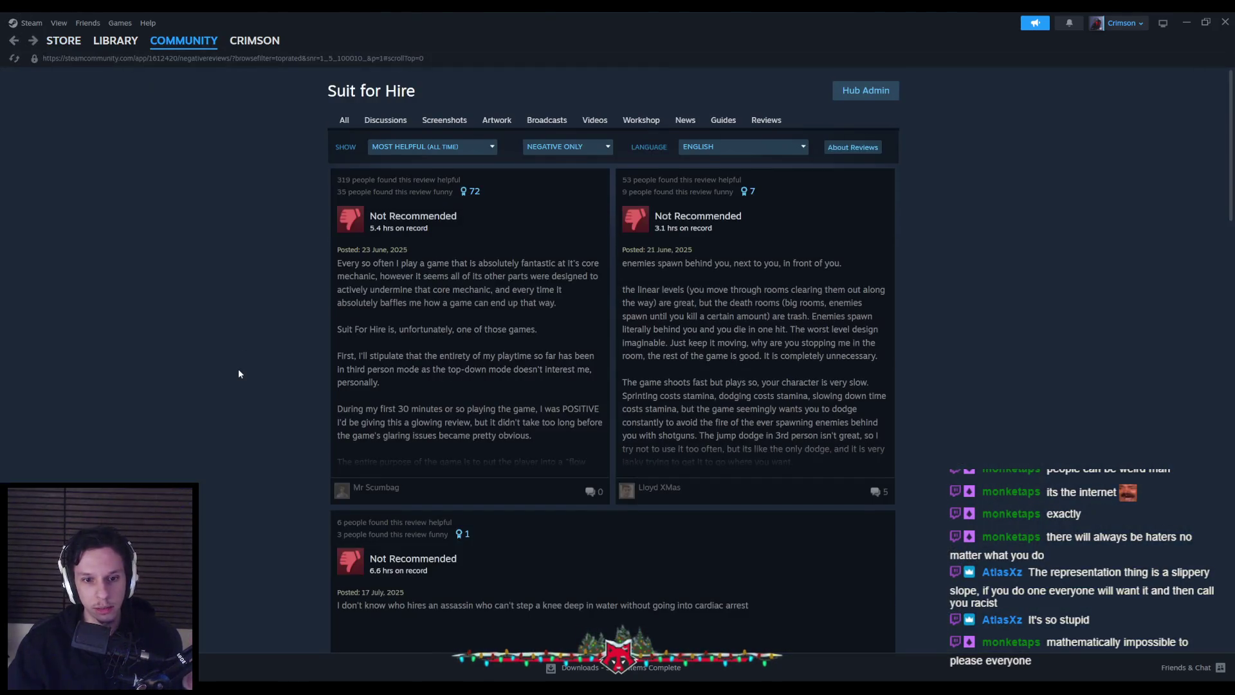
- Scroll down the reviews to the 6 November 2022 Early Access review with a developer response
scroll(239, 372, down, 15)
scroll(232, 370, down, 10)
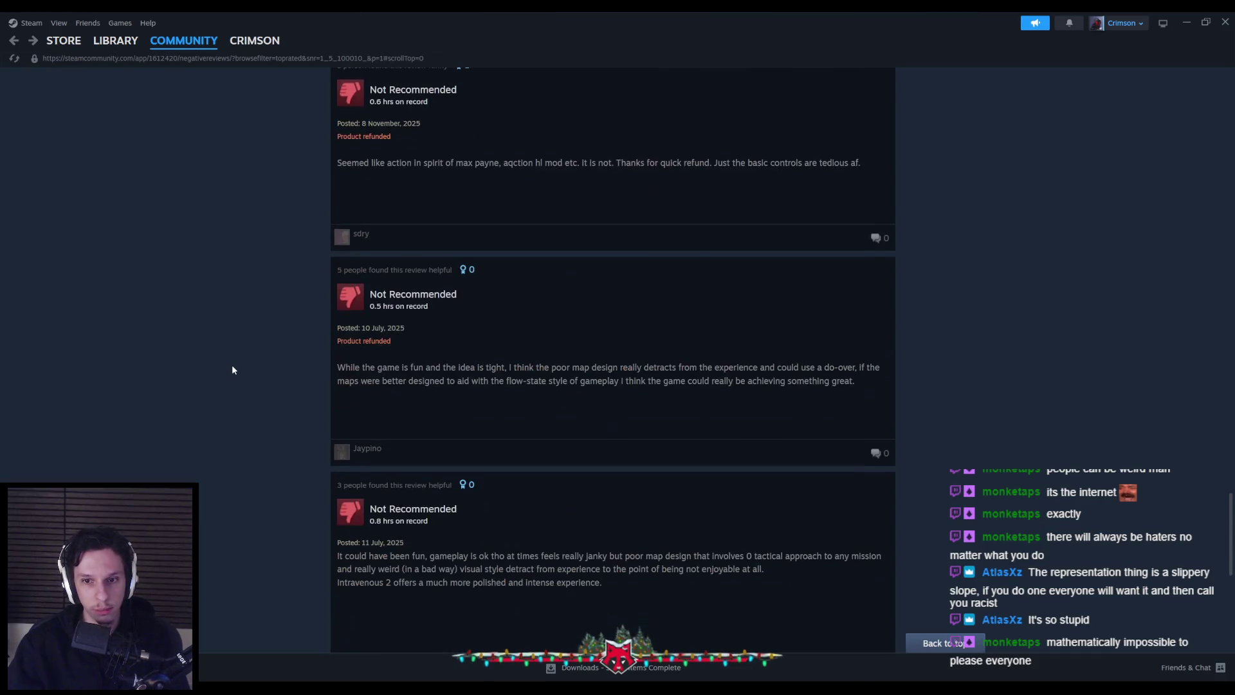
scroll(232, 370, down, 10)
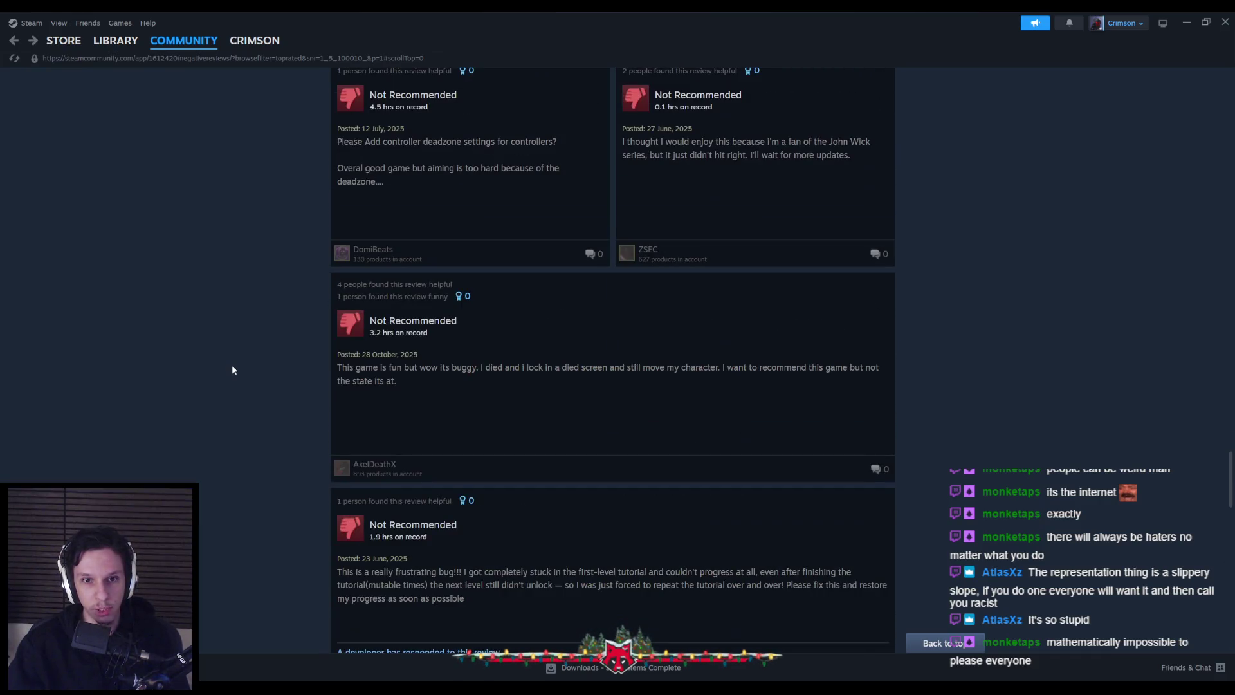
scroll(232, 369, down, 10)
scroll(232, 370, down, 10)
scroll(232, 370, down, 10)
scroll(232, 370, down, 10)
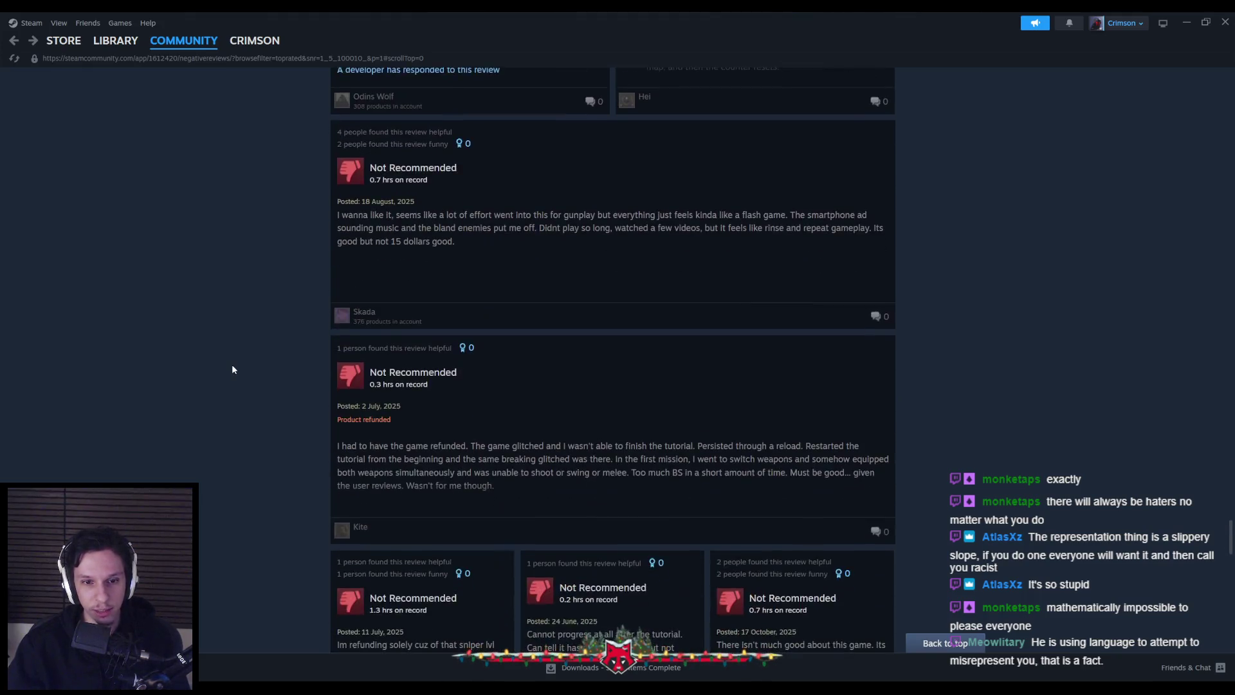
scroll(232, 369, down, 5)
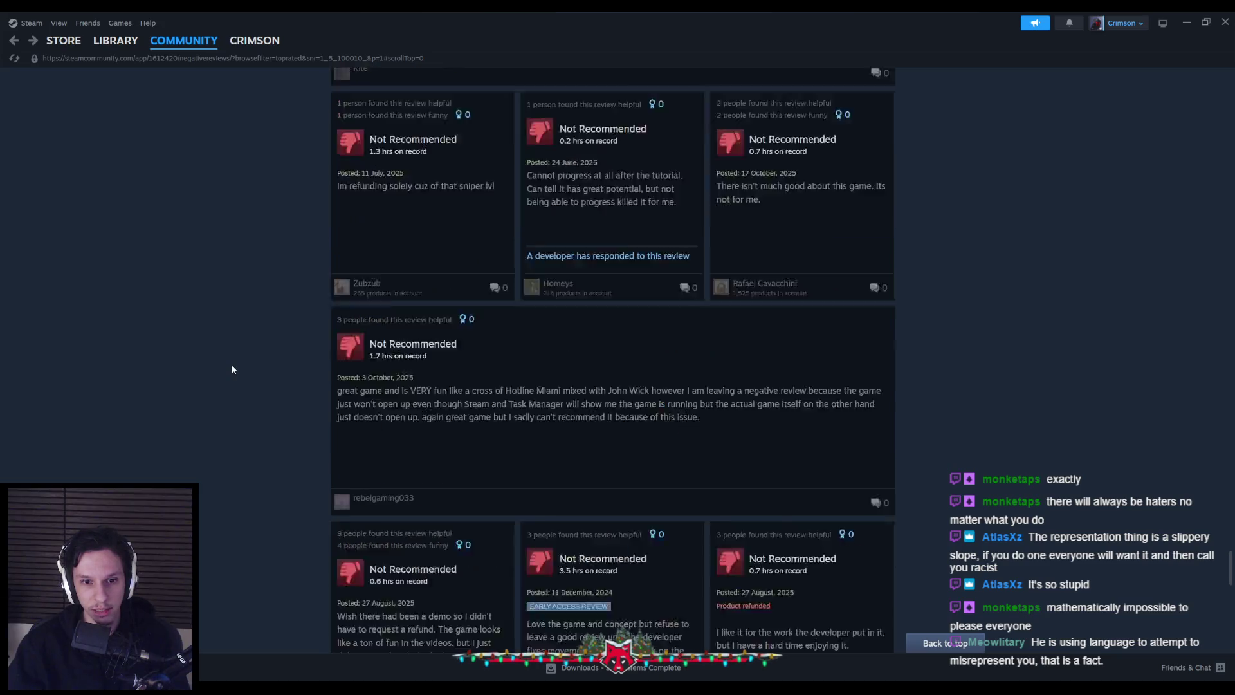
scroll(232, 369, down, 5)
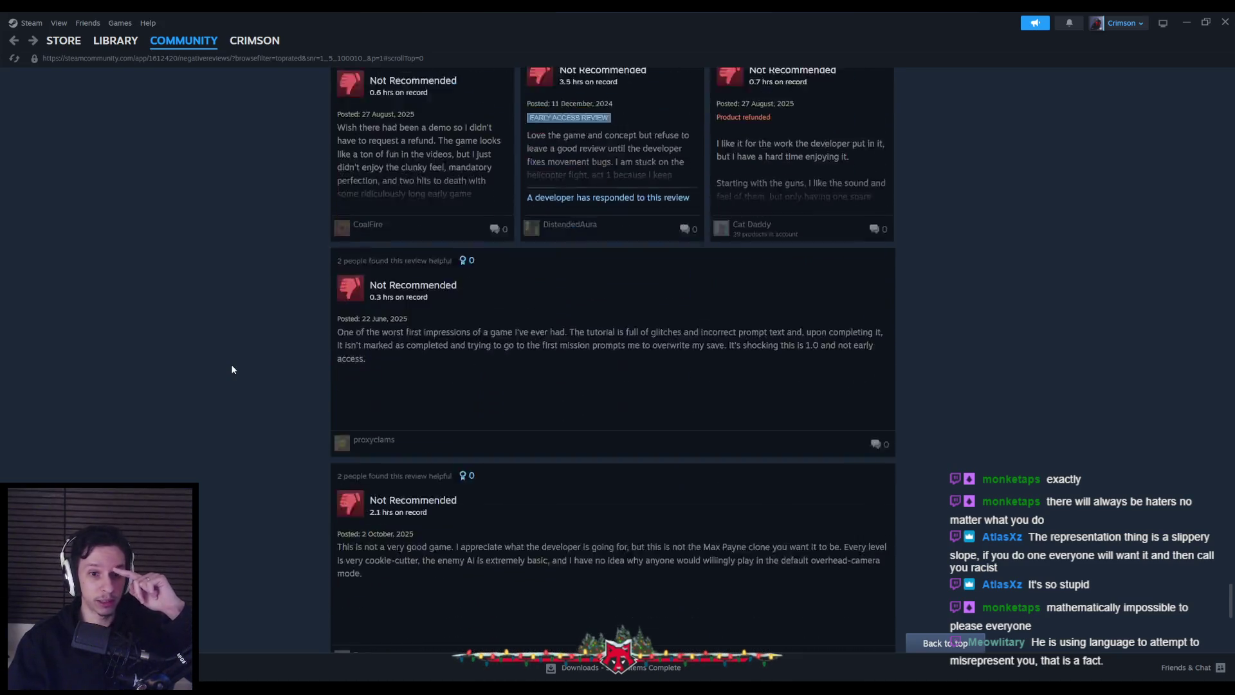
scroll(230, 370, down, 2)
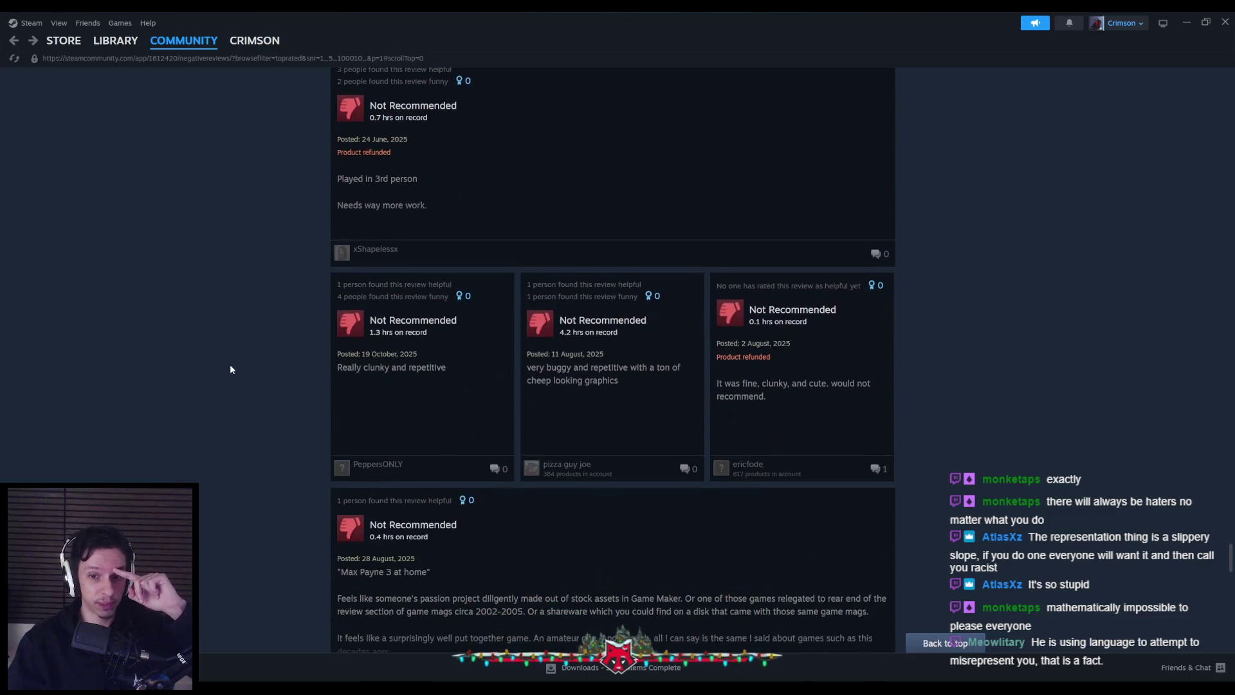
scroll(231, 369, down, 12)
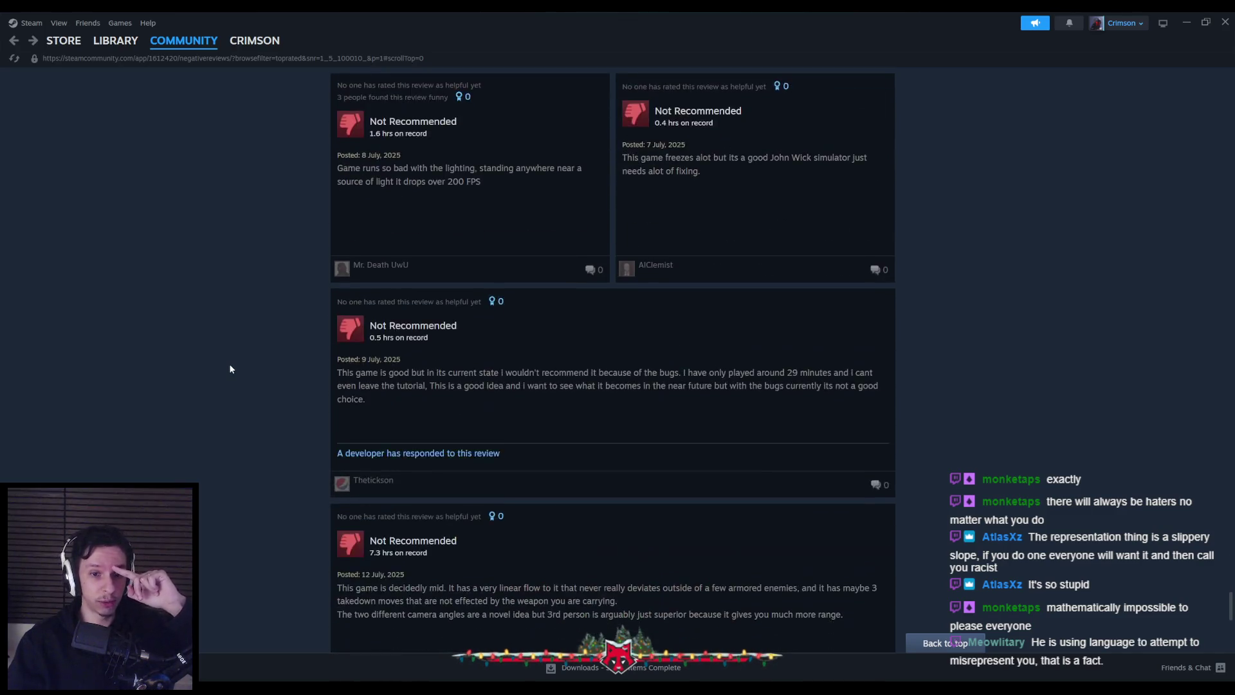
scroll(229, 369, up, 2)
scroll(228, 368, down, 12)
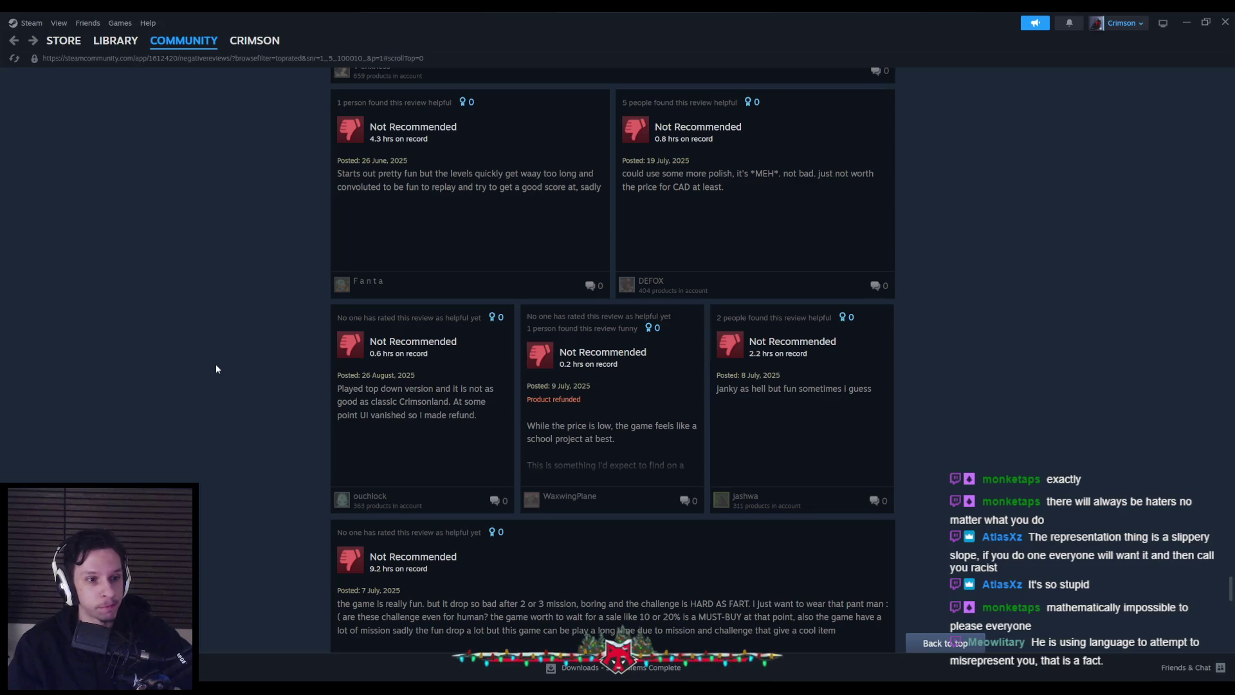
scroll(212, 365, down, 6)
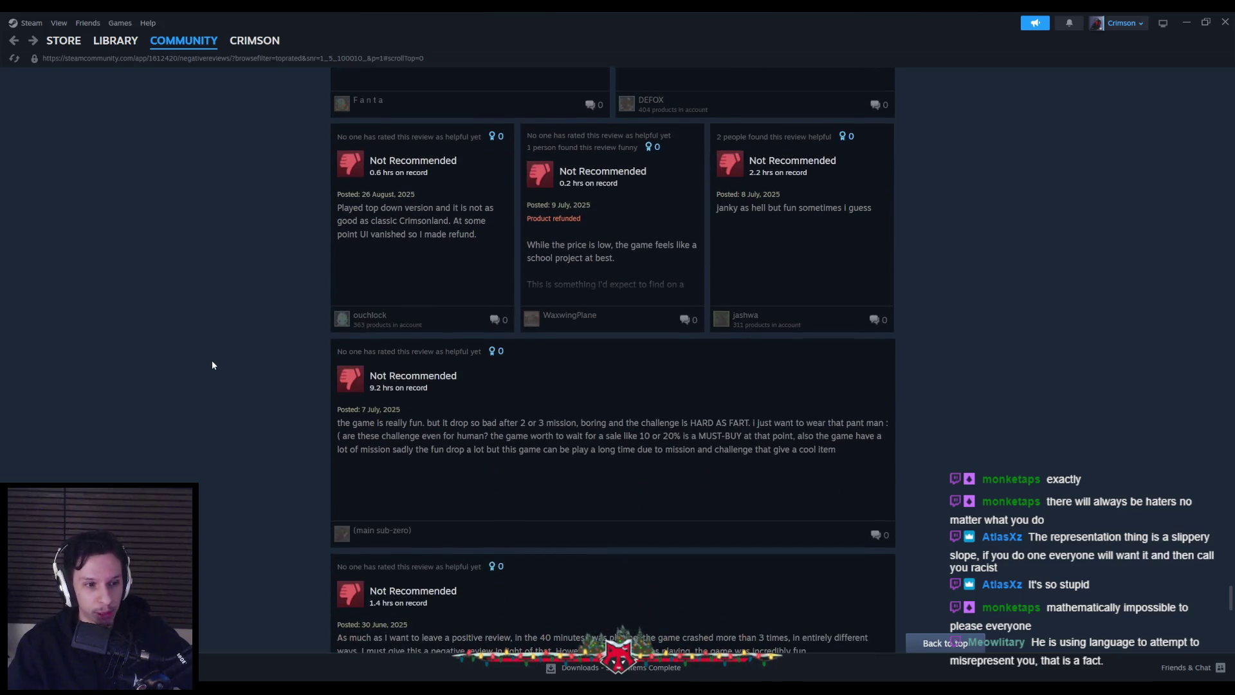
scroll(212, 365, down, 8)
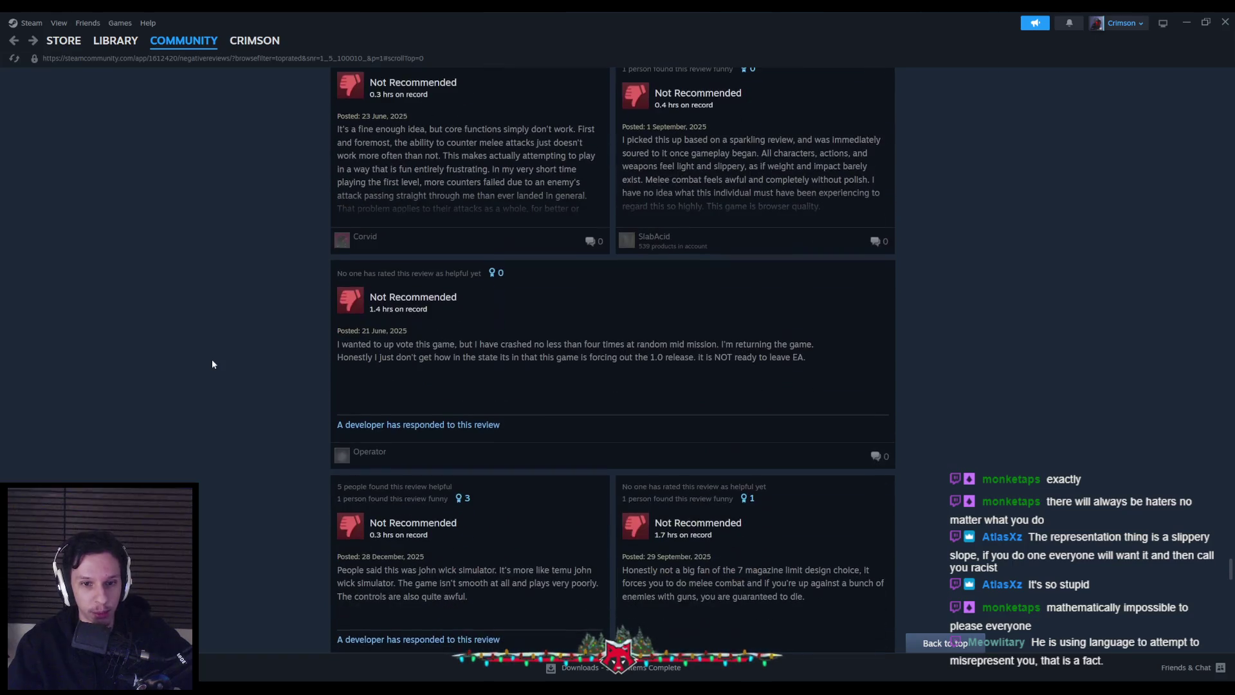
scroll(213, 364, down, 4)
scroll(212, 364, down, 7)
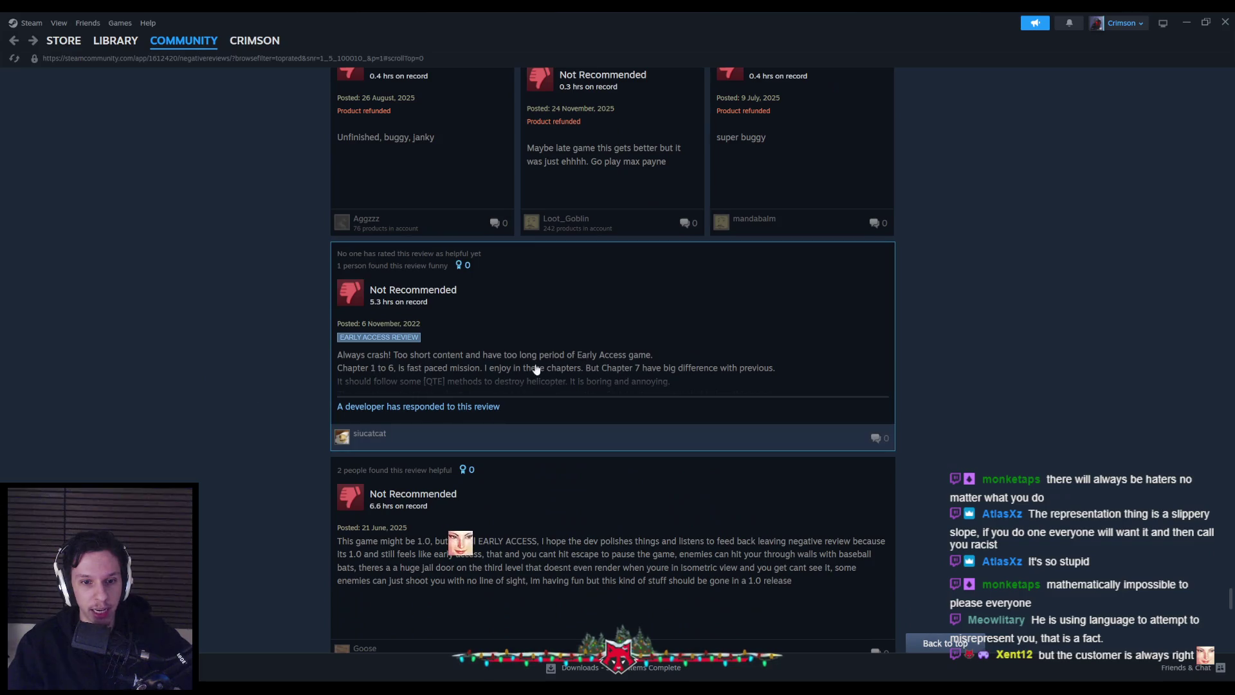
scroll(279, 361, down, 1)
click(347, 360)
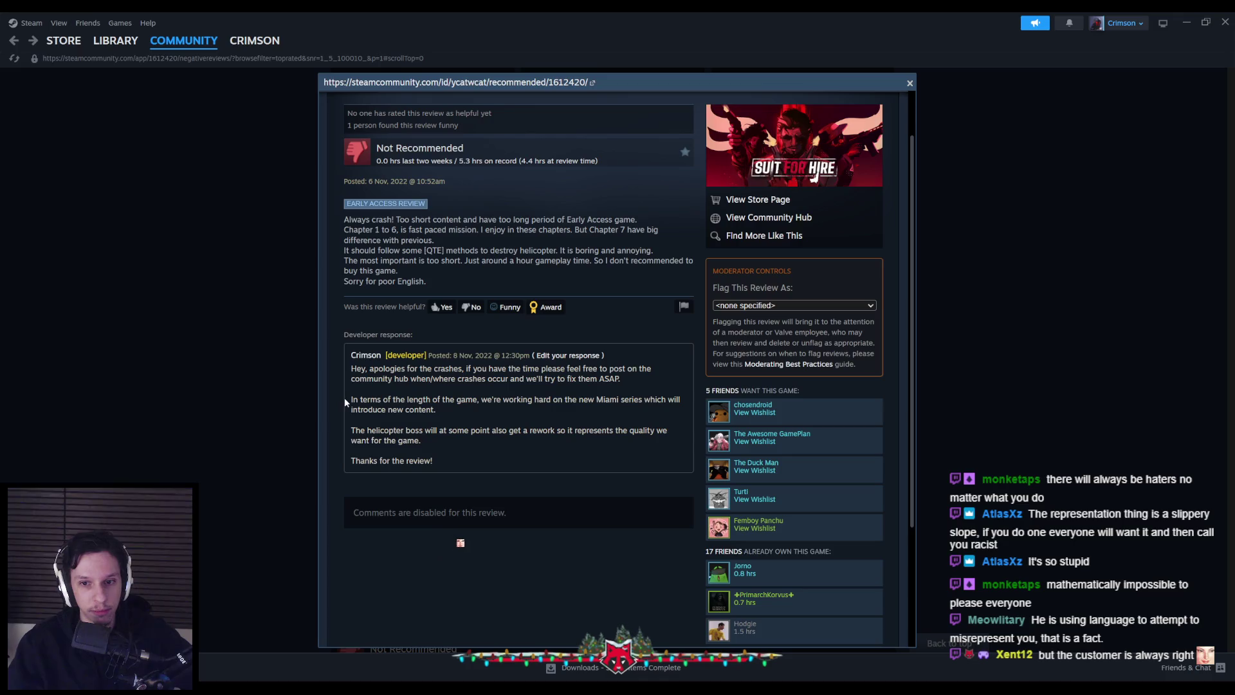
click(246, 435)
scroll(282, 399, down, 6)
scroll(282, 400, down, 8)
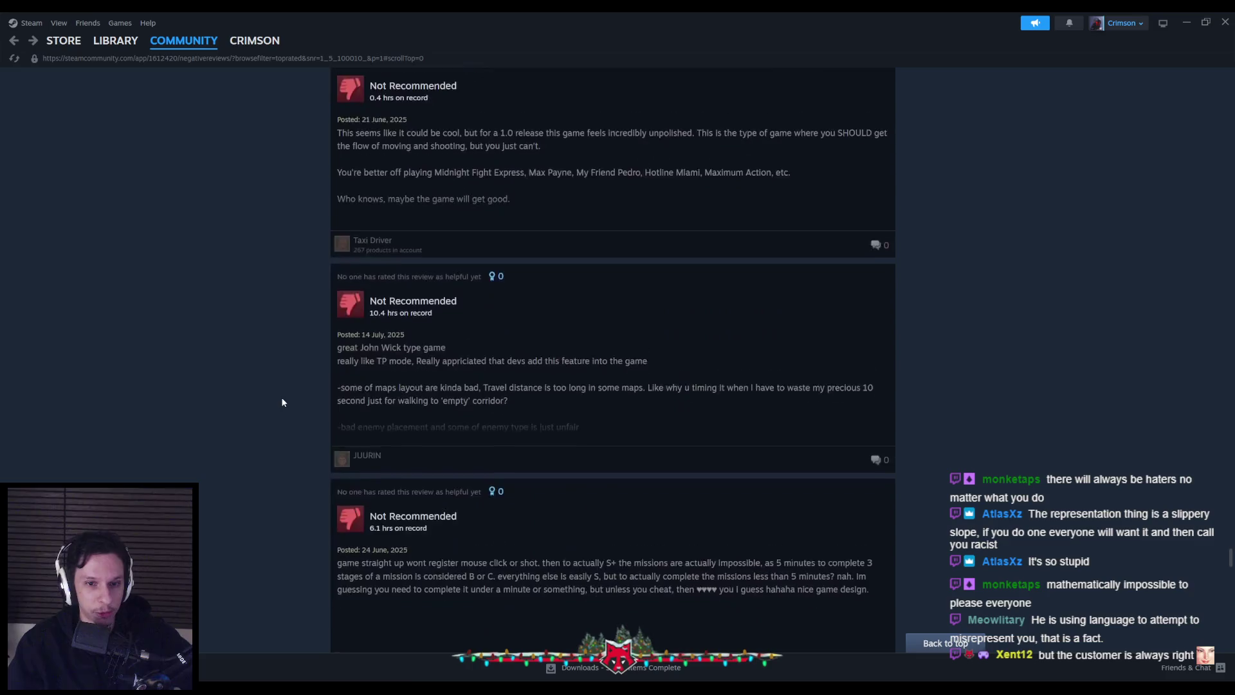
scroll(282, 398, down, 10)
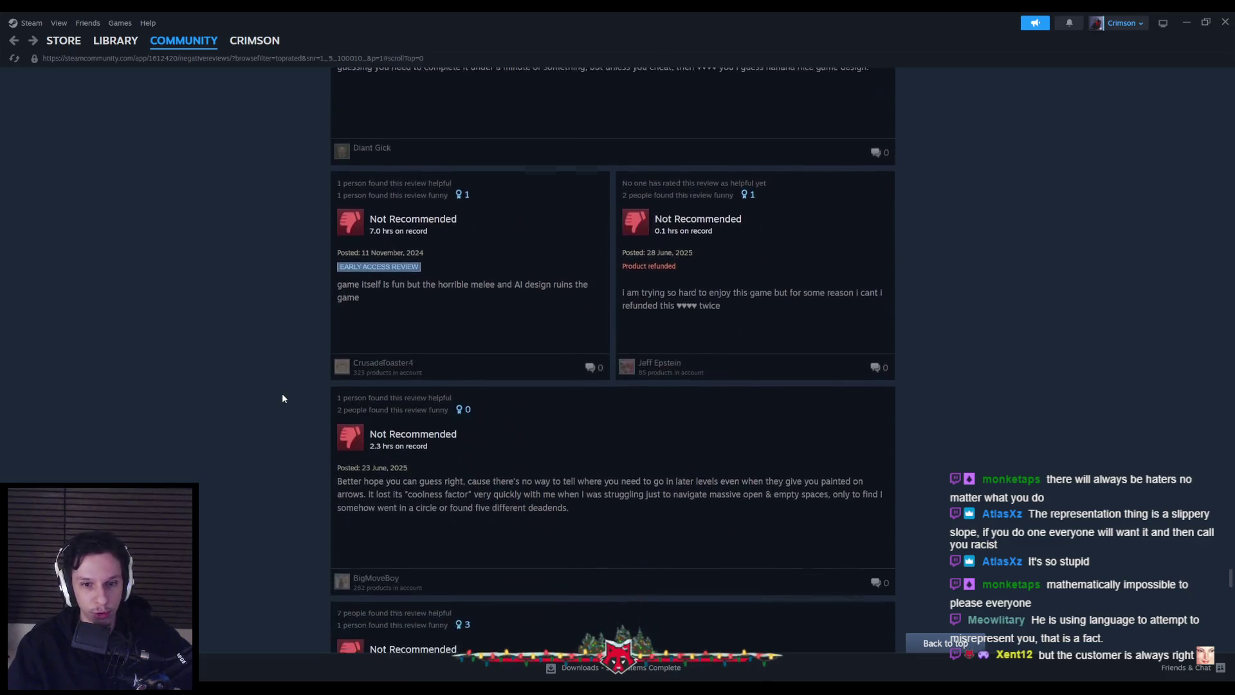
scroll(281, 398, down, 2)
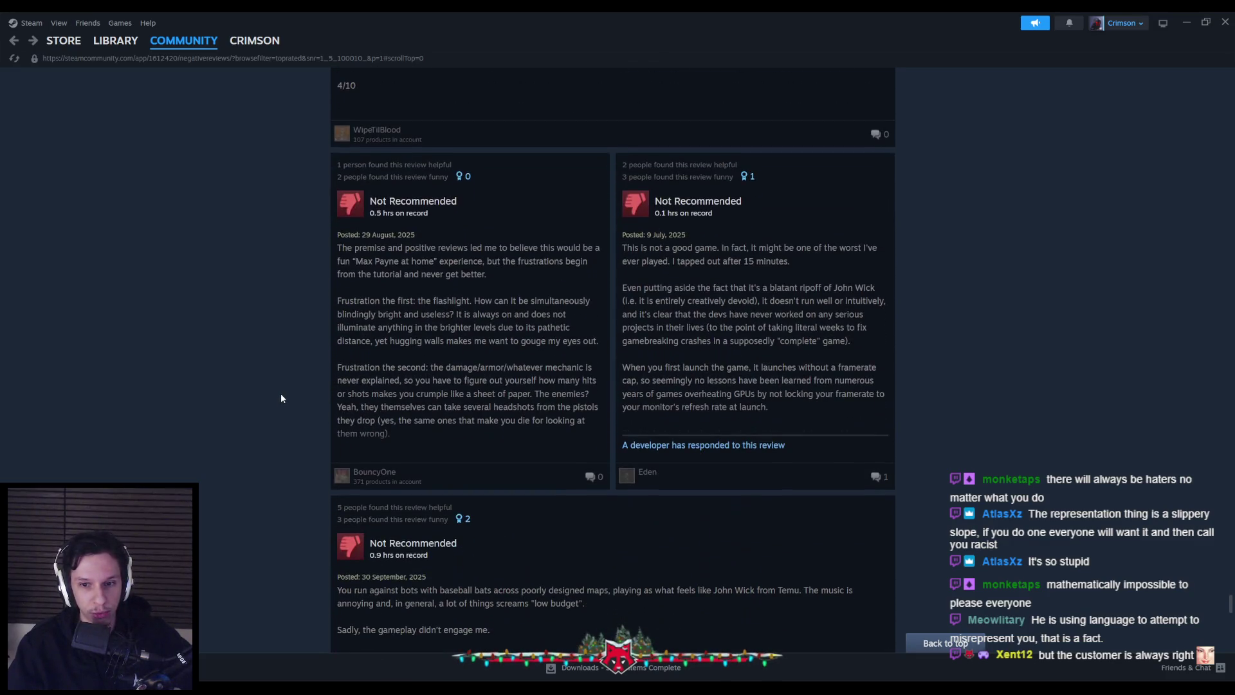
click(786, 380)
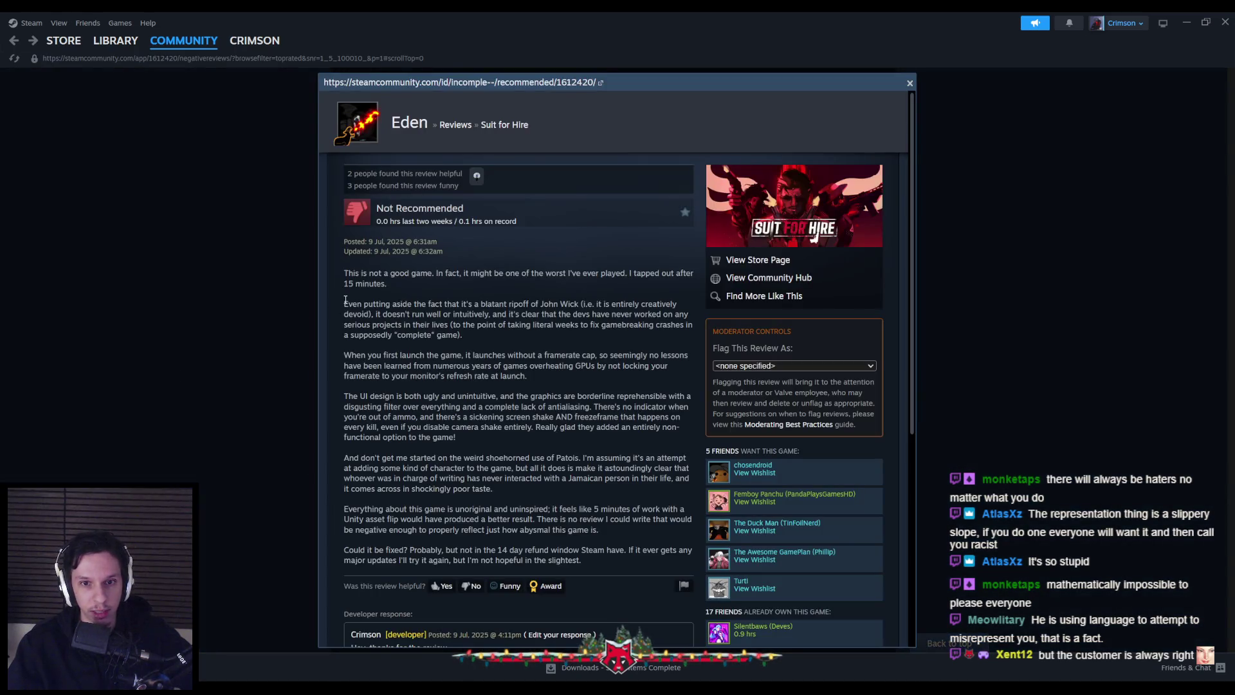
- Highlight the review's Patois sentence, UI design paragraph and framerate cap remark
scroll(345, 306, down, 2)
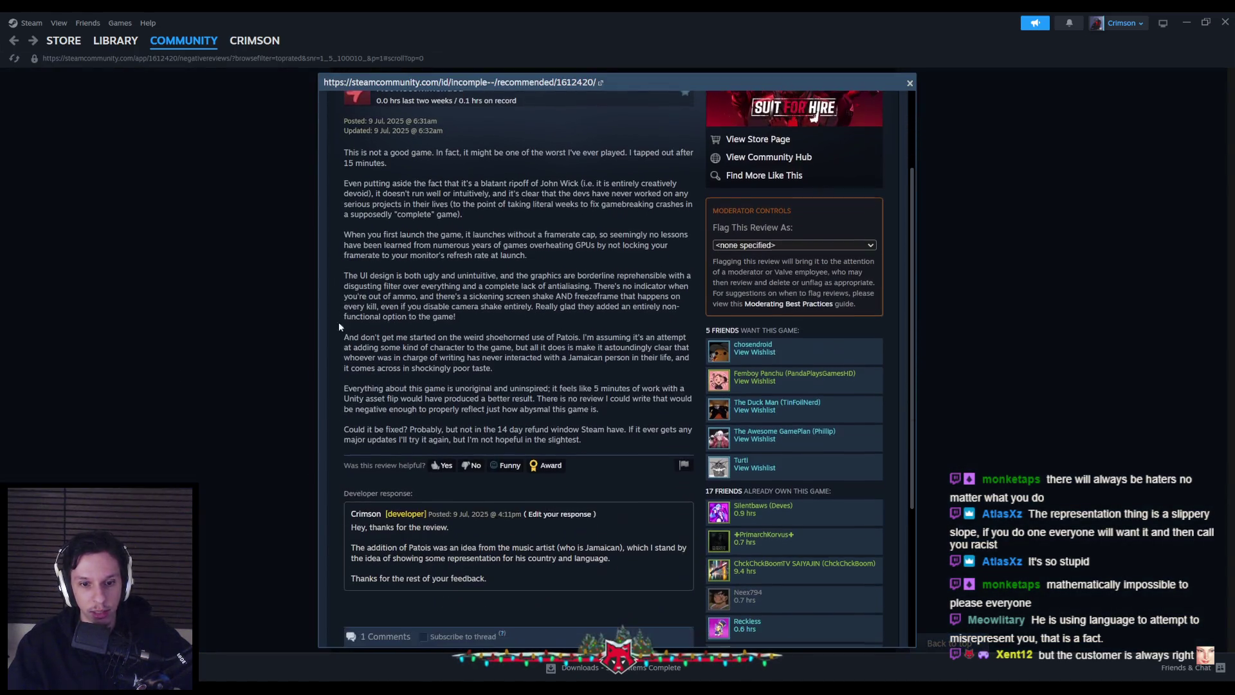
drag(593, 552, 627, 560)
click(627, 560)
scroll(336, 474, up, 2)
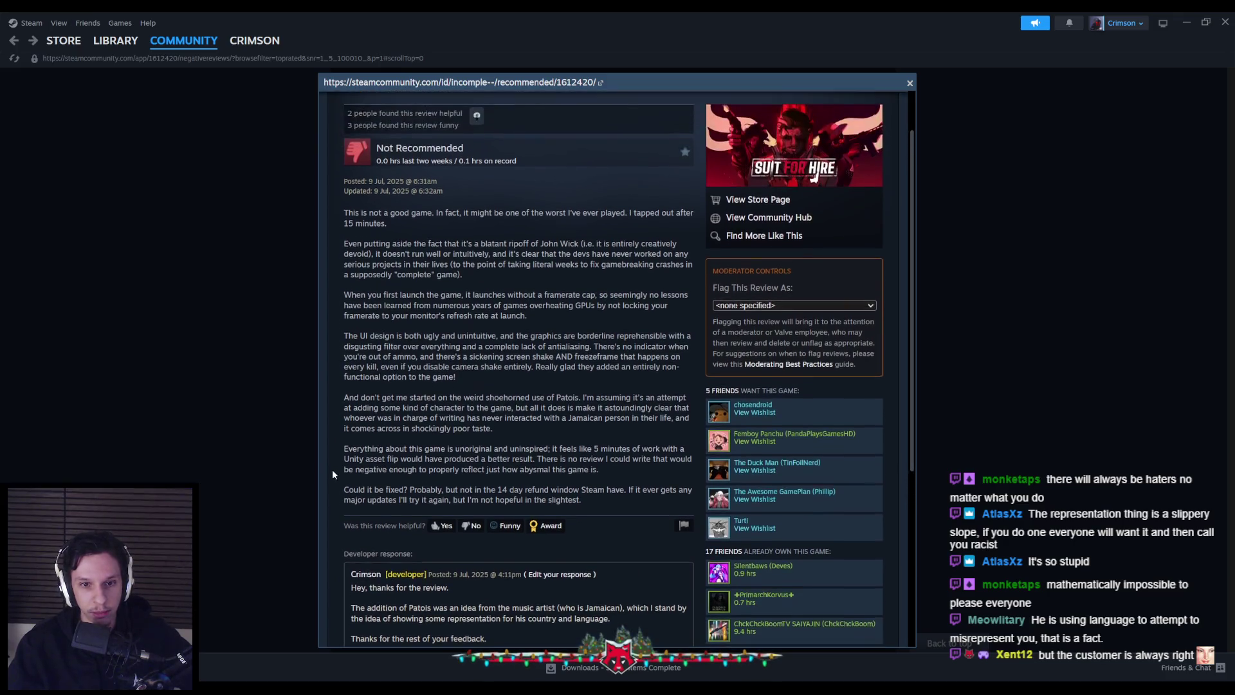
scroll(334, 474, up, 2)
mouse_move(338, 393)
mouse_down()
mouse_move(546, 417)
mouse_move(512, 444)
mouse_up()
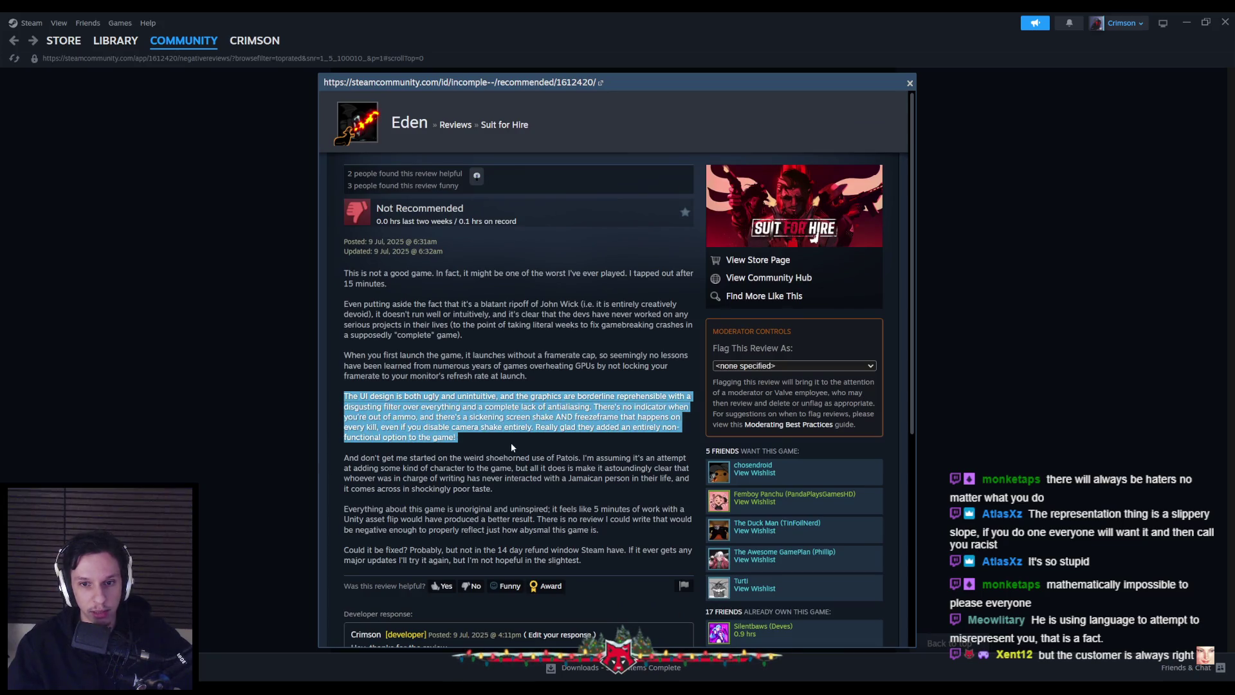
click(510, 442)
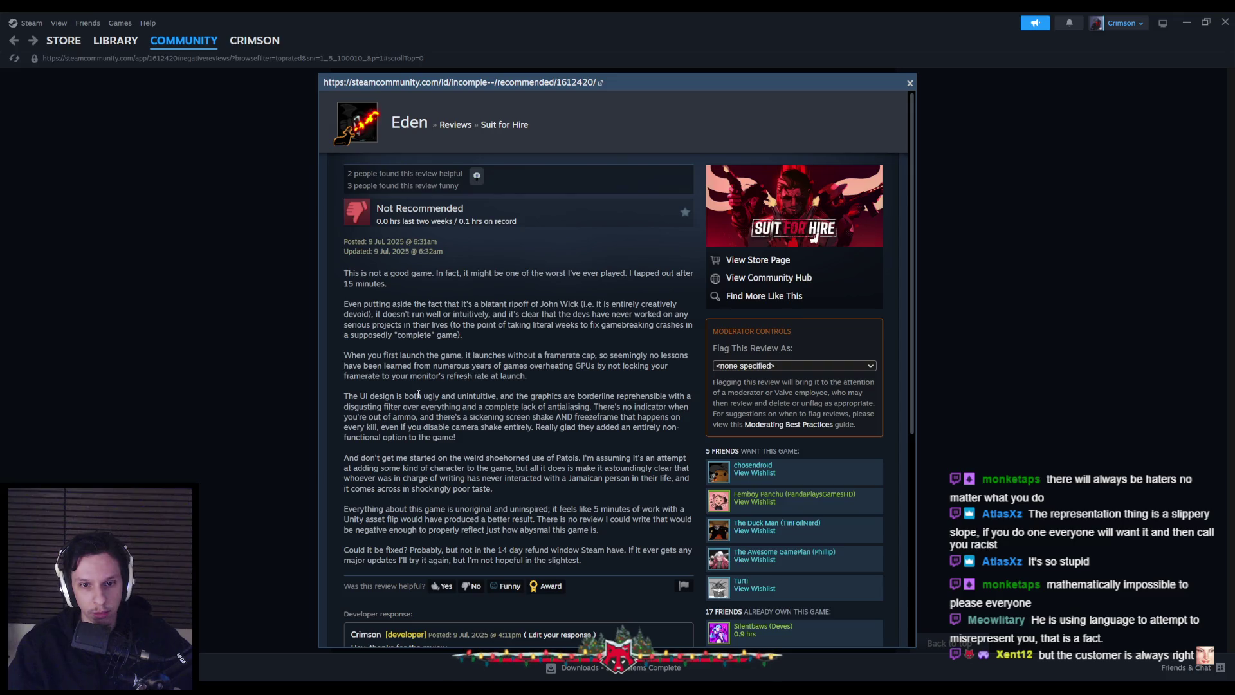
mouse_move(494, 355)
mouse_down()
mouse_move(601, 355)
mouse_move(595, 367)
mouse_move(592, 355)
mouse_move(618, 366)
mouse_move(585, 376)
mouse_up()
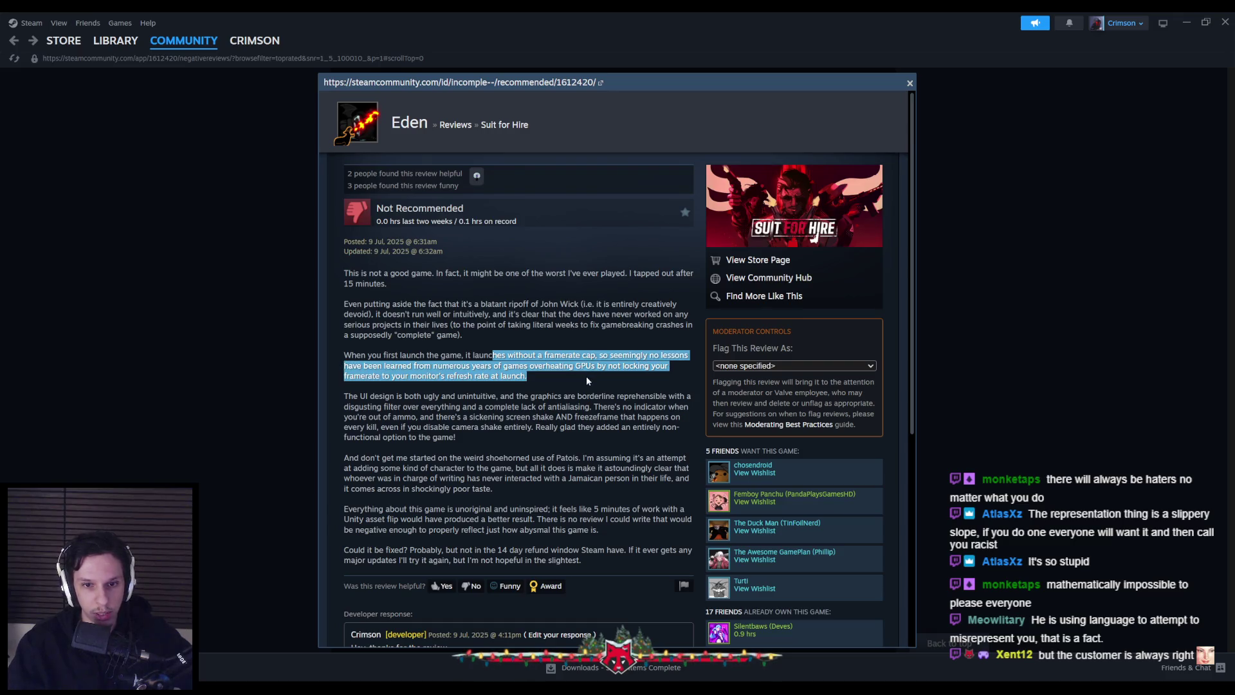
click(444, 385)
mouse_move(398, 396)
mouse_down()
mouse_move(602, 406)
mouse_move(644, 397)
mouse_move(490, 408)
mouse_up()
click(491, 407)
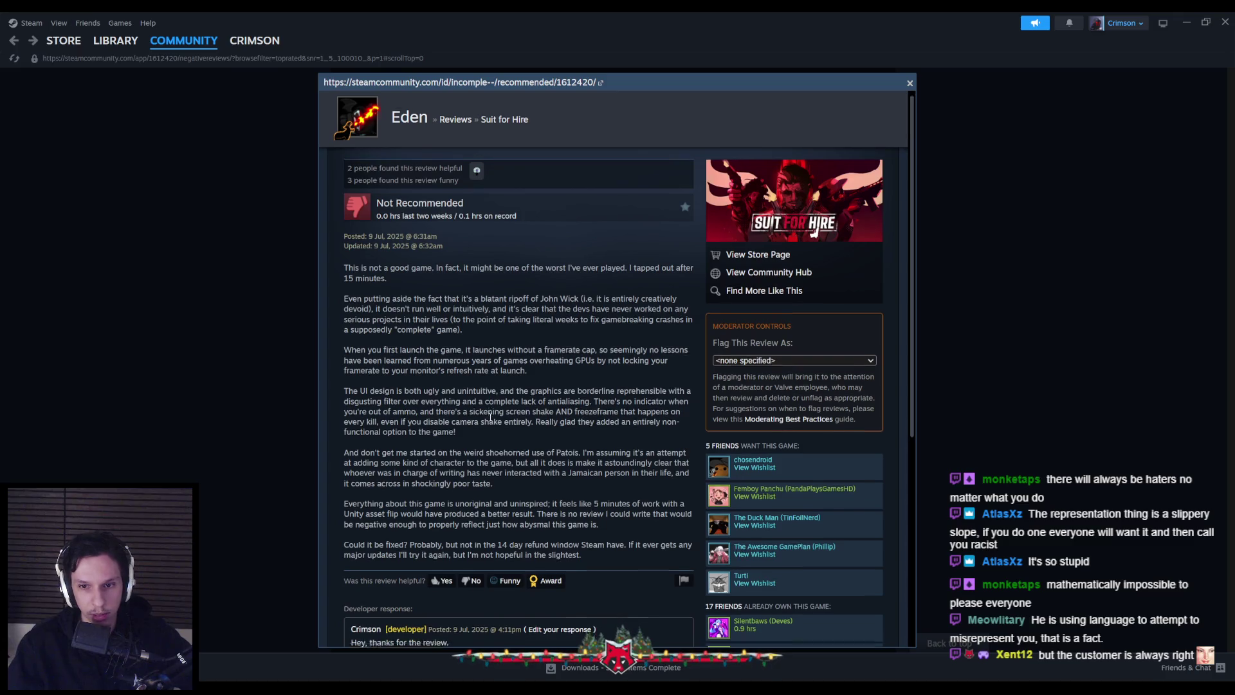
- Highlight the Patois paragraph and the 'unoriginal and uninspired' sentence further down the review
scroll(475, 368, down, 1)
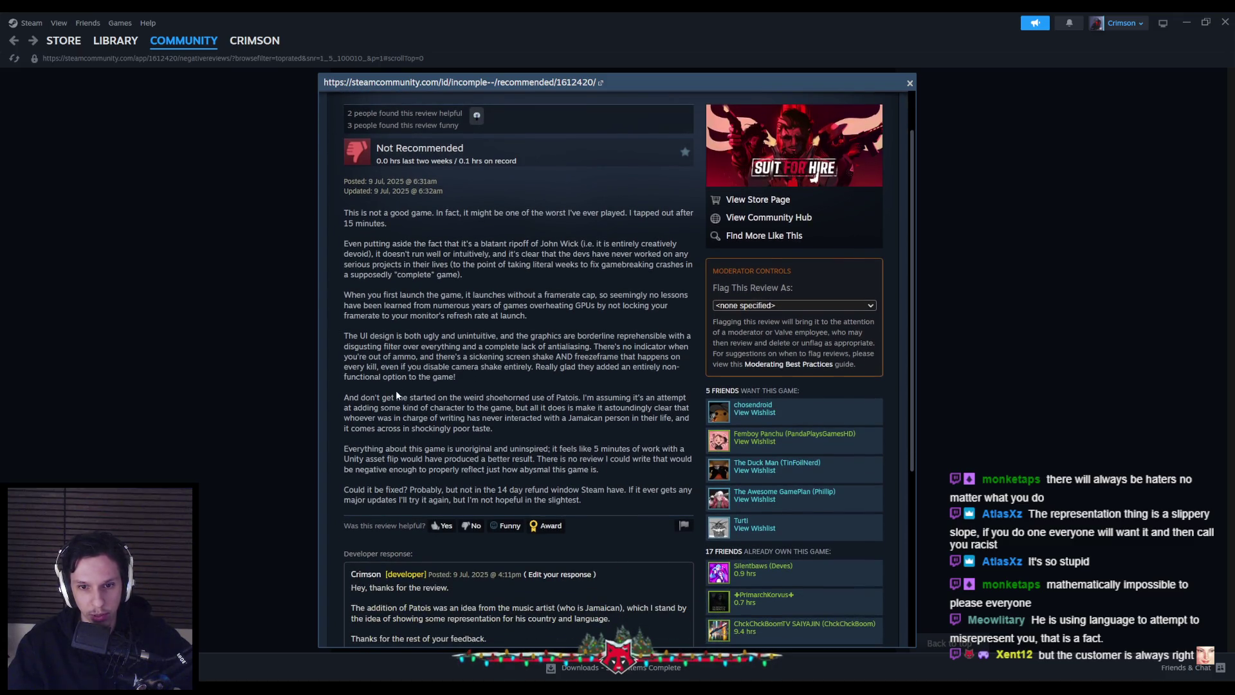
mouse_move(368, 398)
mouse_down()
mouse_move(665, 407)
mouse_move(411, 420)
mouse_move(666, 419)
mouse_move(432, 433)
mouse_move(482, 431)
mouse_up()
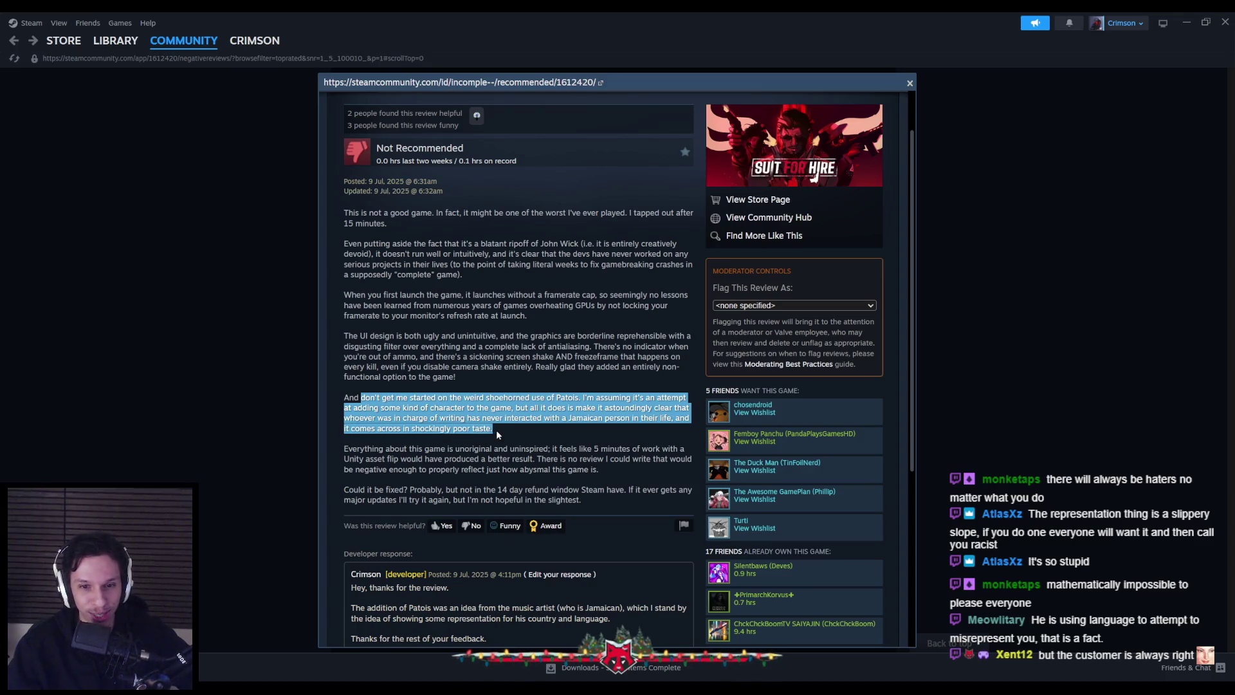
click(496, 432)
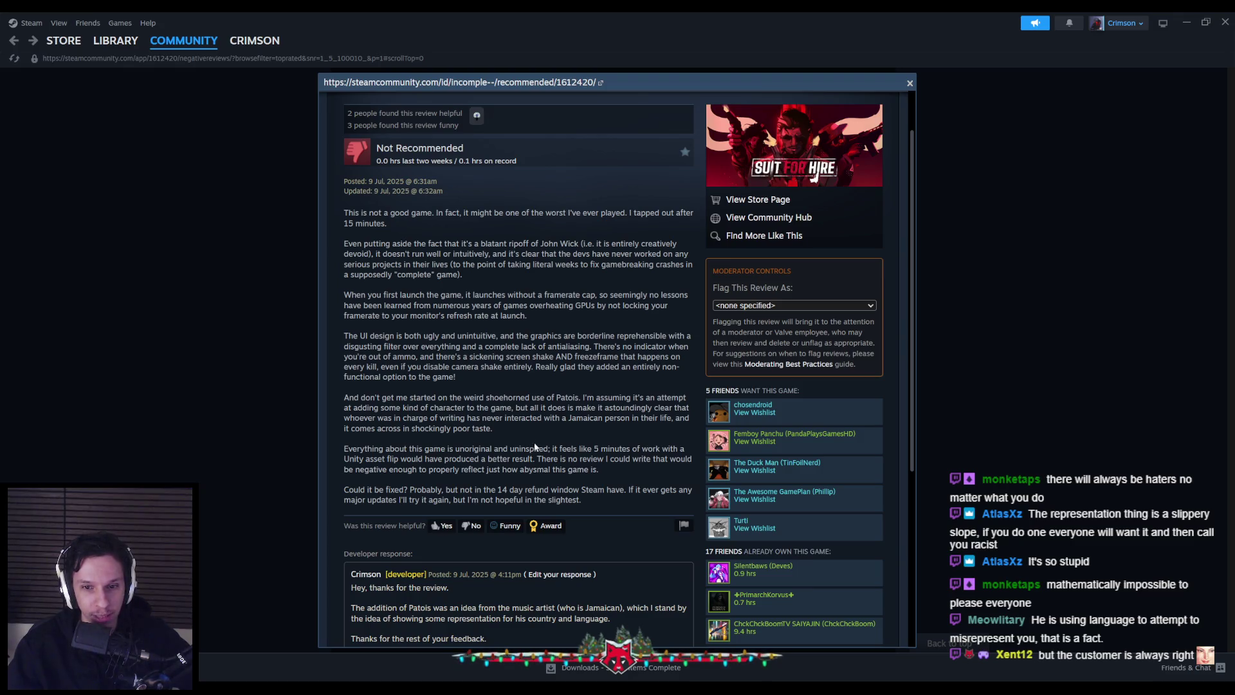
mouse_move(403, 448)
mouse_down()
mouse_move(658, 448)
mouse_move(412, 459)
mouse_move(631, 463)
mouse_up()
click(631, 463)
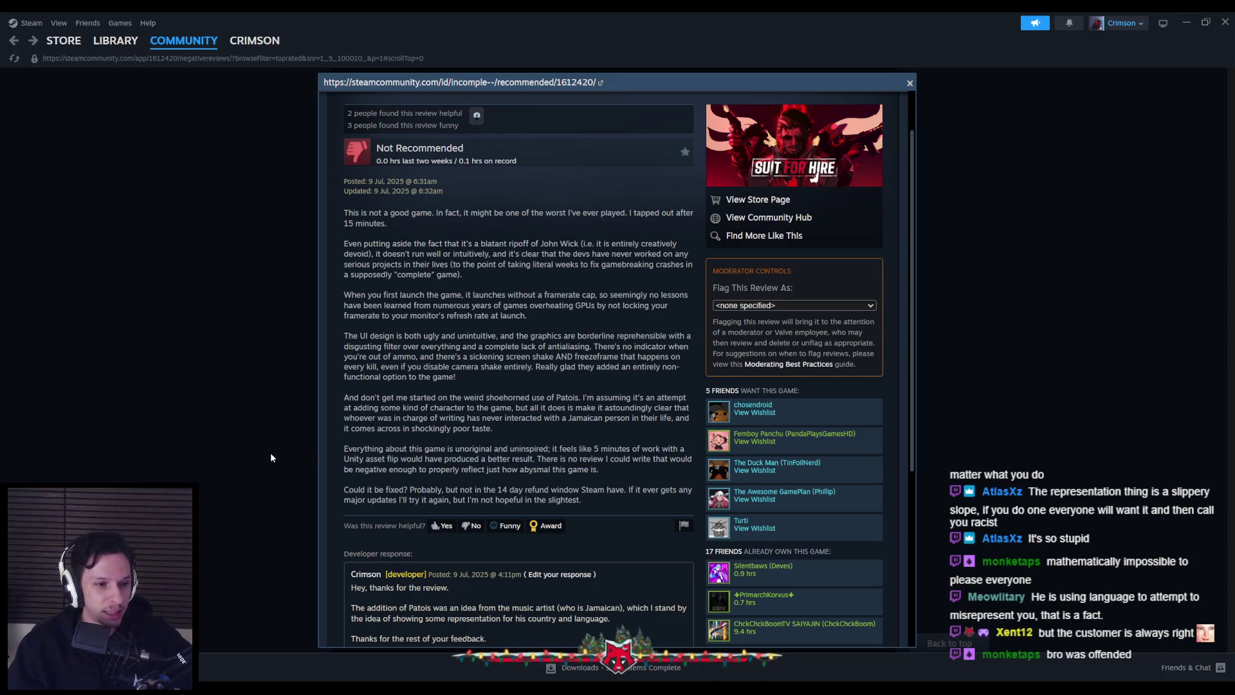
scroll(330, 439, down, 1)
scroll(332, 434, up, 1)
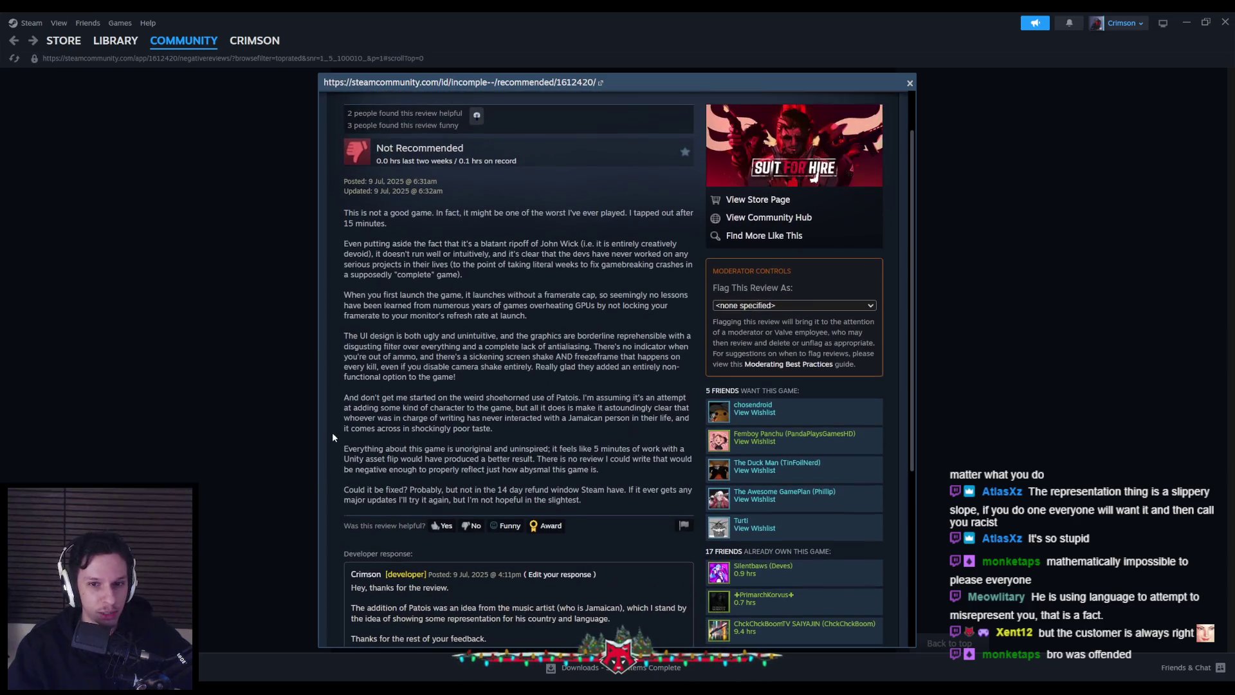
drag(484, 374, 344, 333)
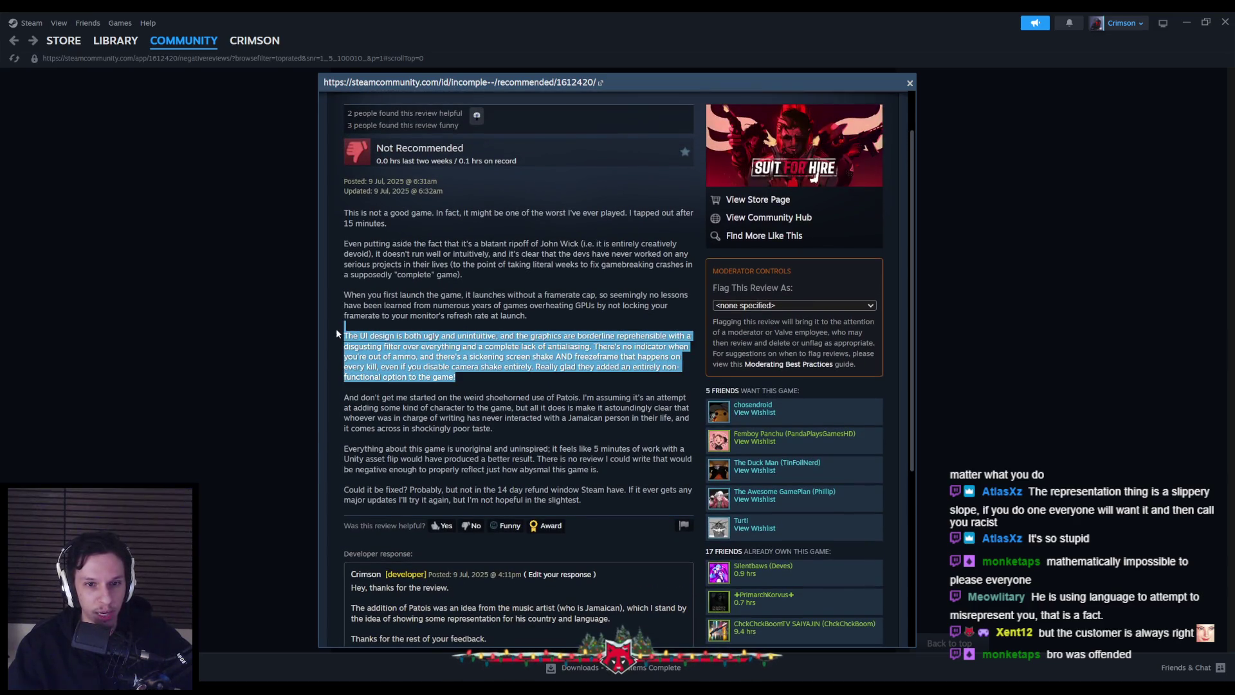
click(350, 332)
- Highlight the reviewer's hours on record and the commenter's Patois reply, then close the popup
scroll(439, 360, up, 1)
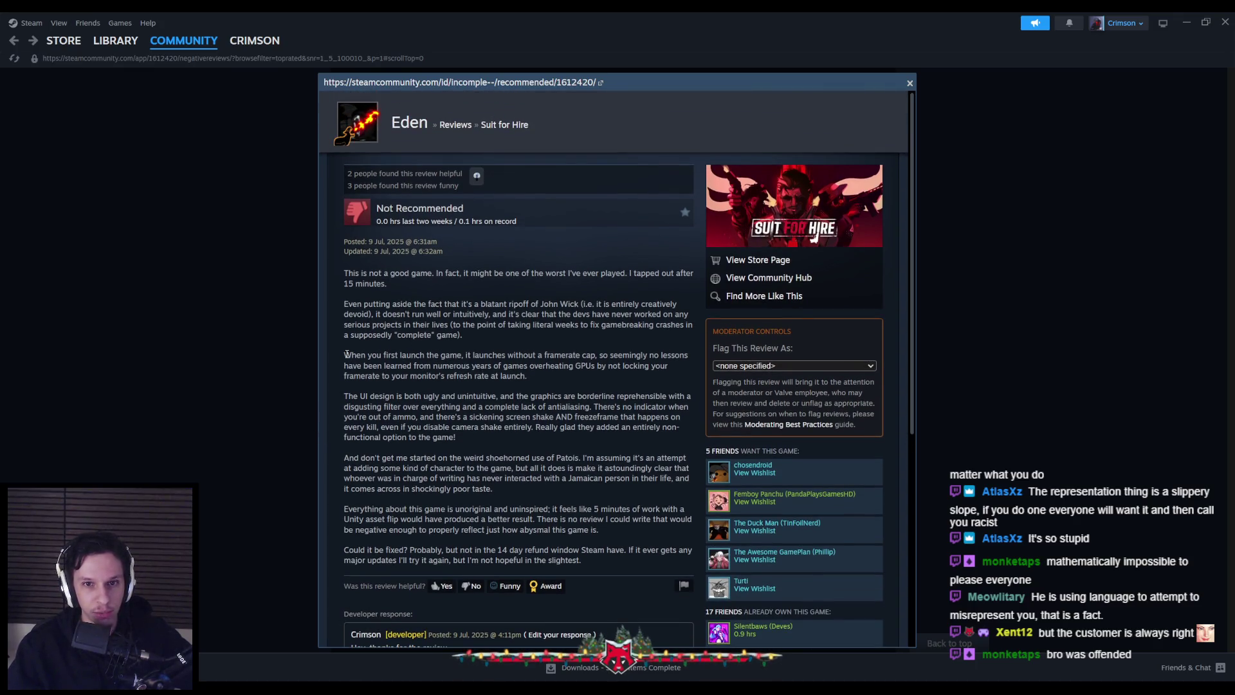
drag(457, 221, 519, 222)
click(519, 226)
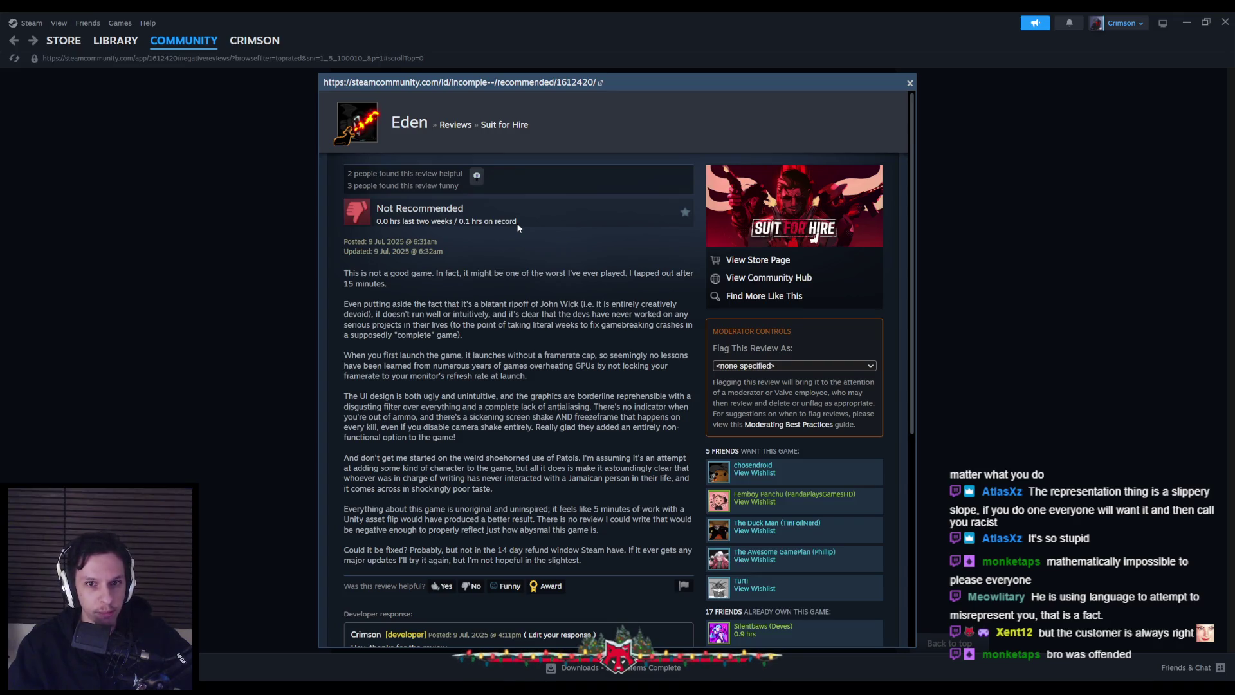
scroll(336, 364, down, 5)
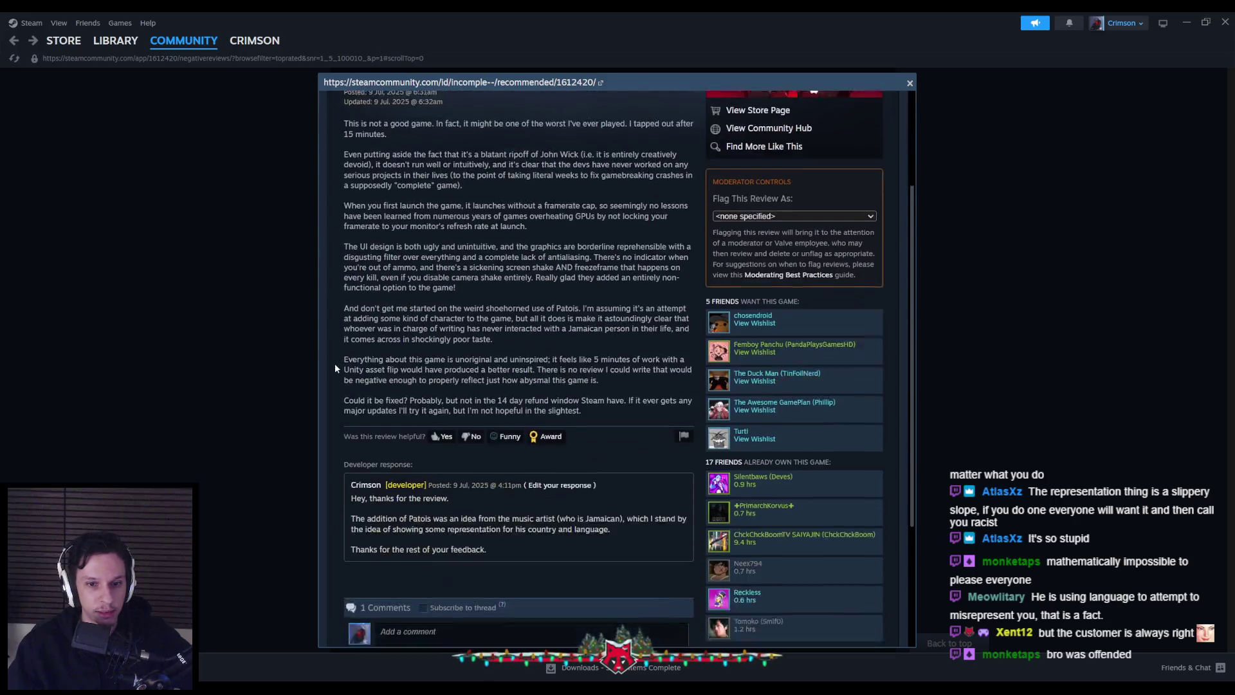
scroll(332, 368, down, 1)
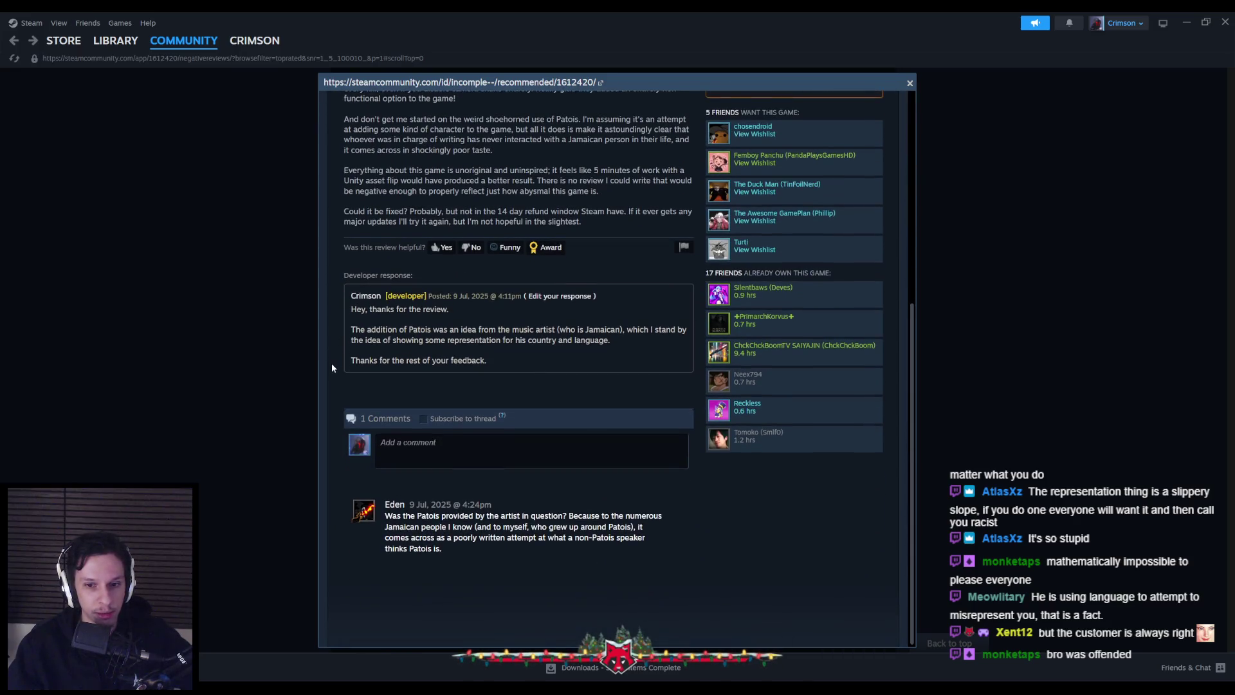
mouse_move(442, 515)
mouse_down()
mouse_move(641, 515)
mouse_move(437, 527)
mouse_move(638, 527)
mouse_move(568, 538)
mouse_move(421, 538)
mouse_move(628, 540)
mouse_move(635, 553)
mouse_up()
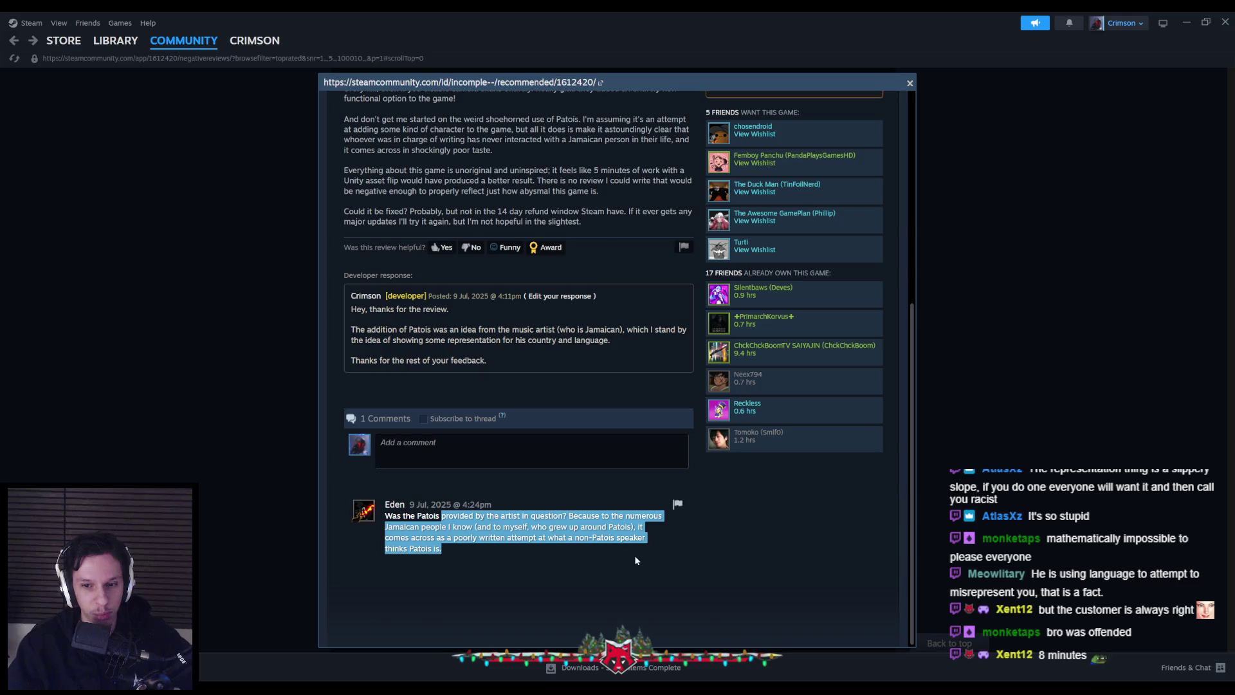
click(257, 449)
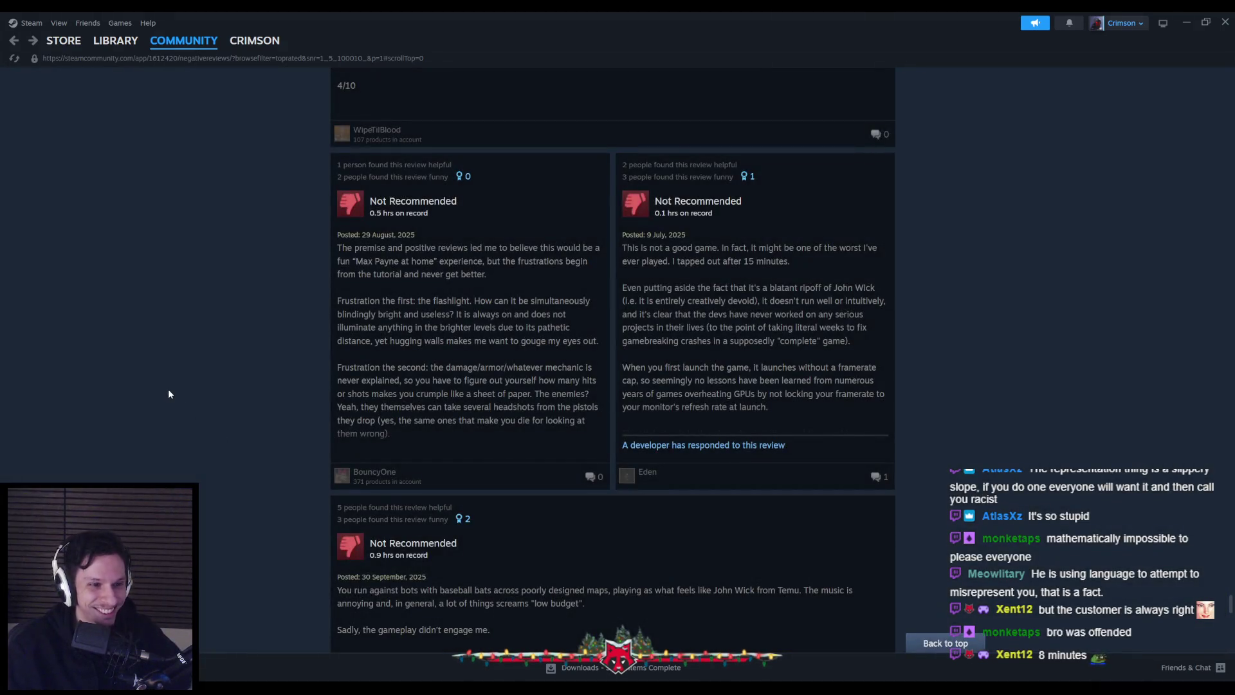
- Visit the Suit for Hire discussions, then jump to the store page's Customer Reviews section
middle_click(167, 402)
scroll(167, 402, up, 15)
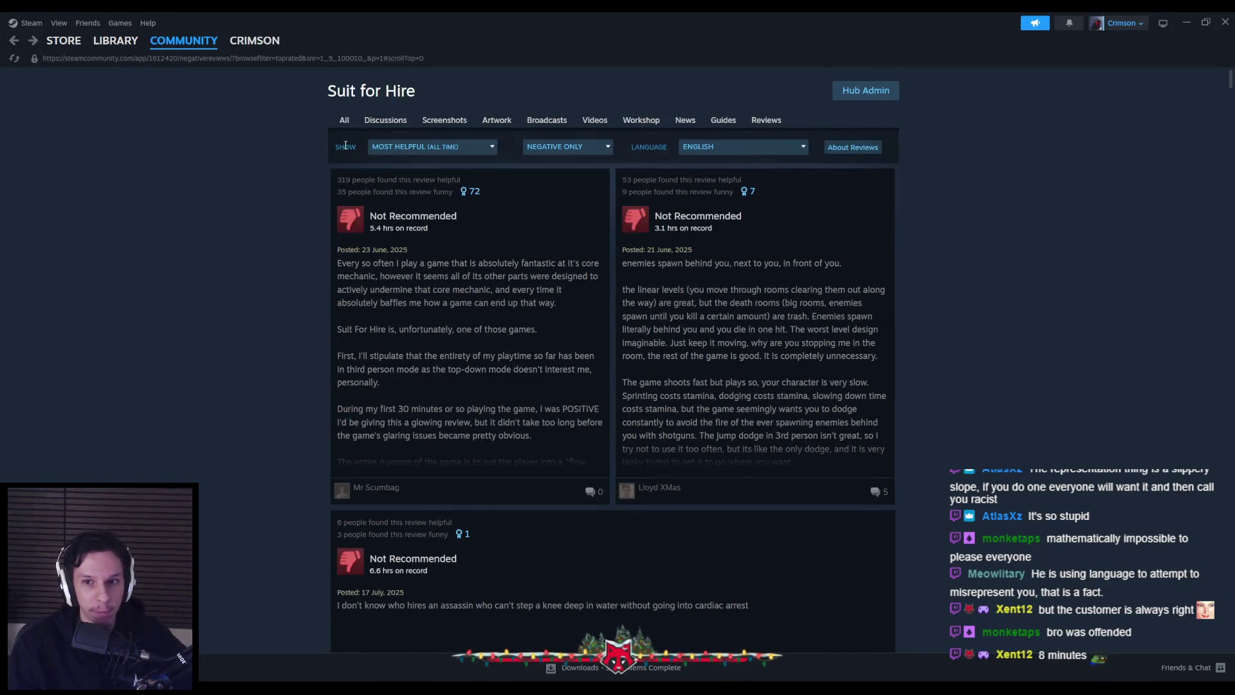
click(387, 120)
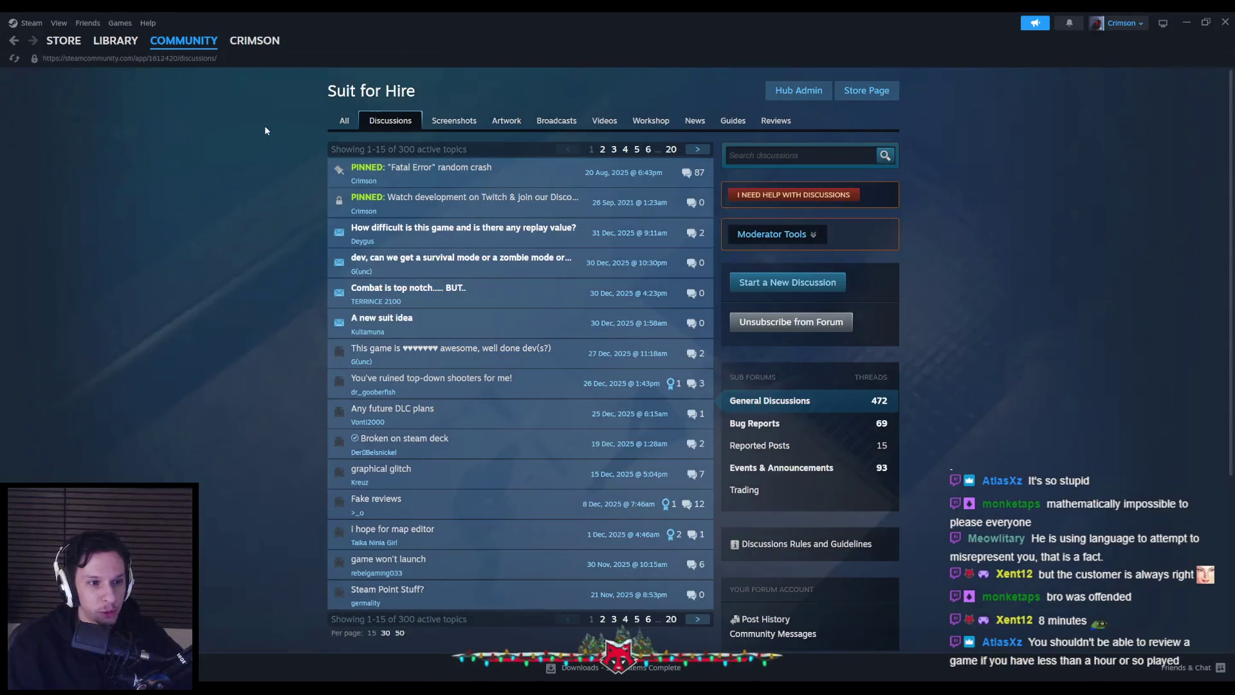
click(866, 90)
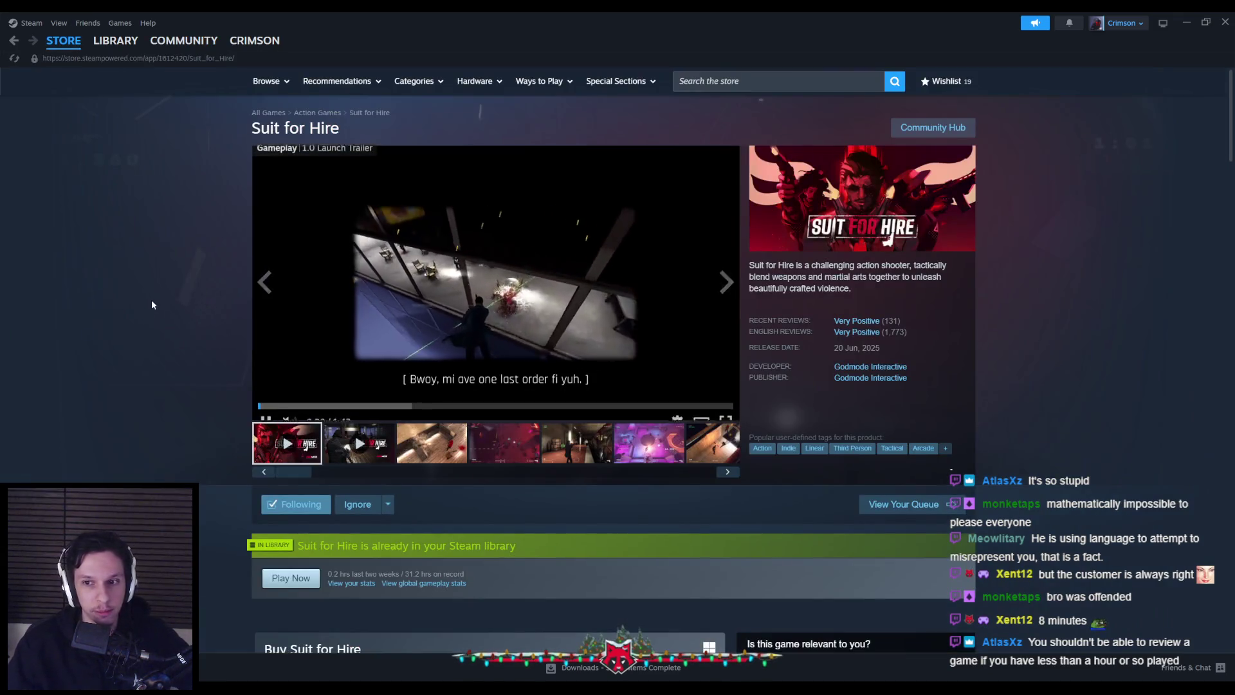
scroll(361, 267, down, 2)
click(784, 215)
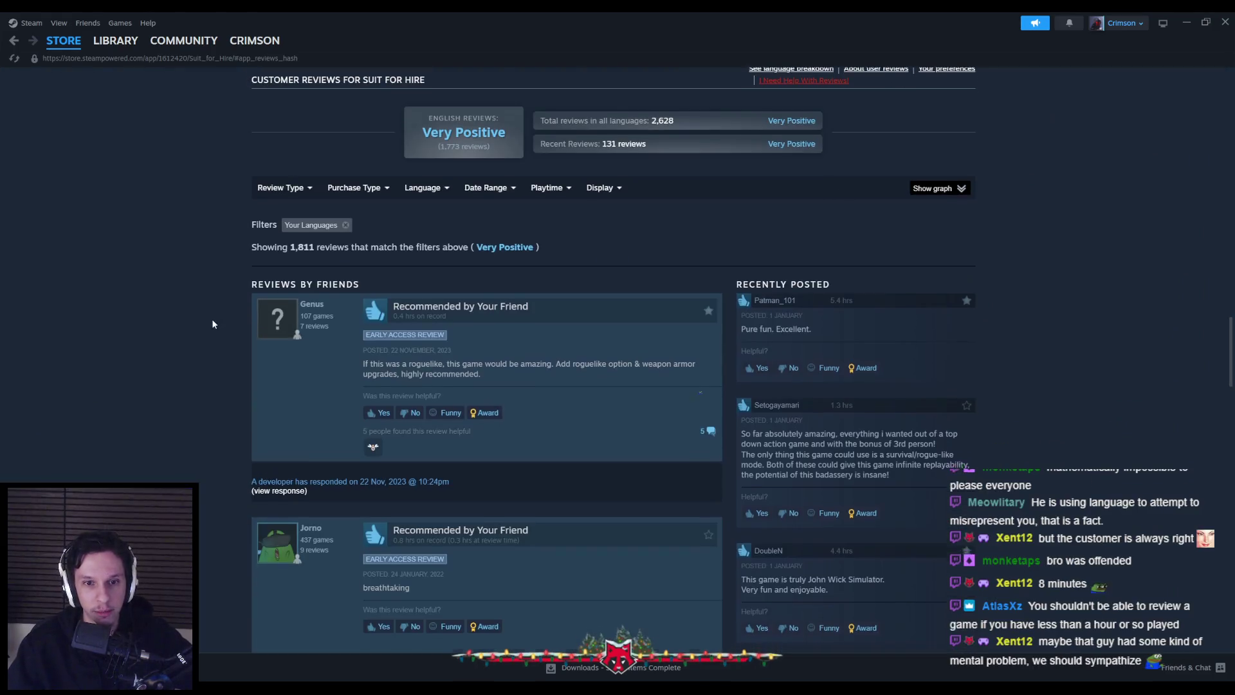
- Read a full Not Recommended review and its agreeing comment, then close Steam
scroll(287, 224, up, 1)
mouse_move(290, 254)
scroll(162, 337, down, 15)
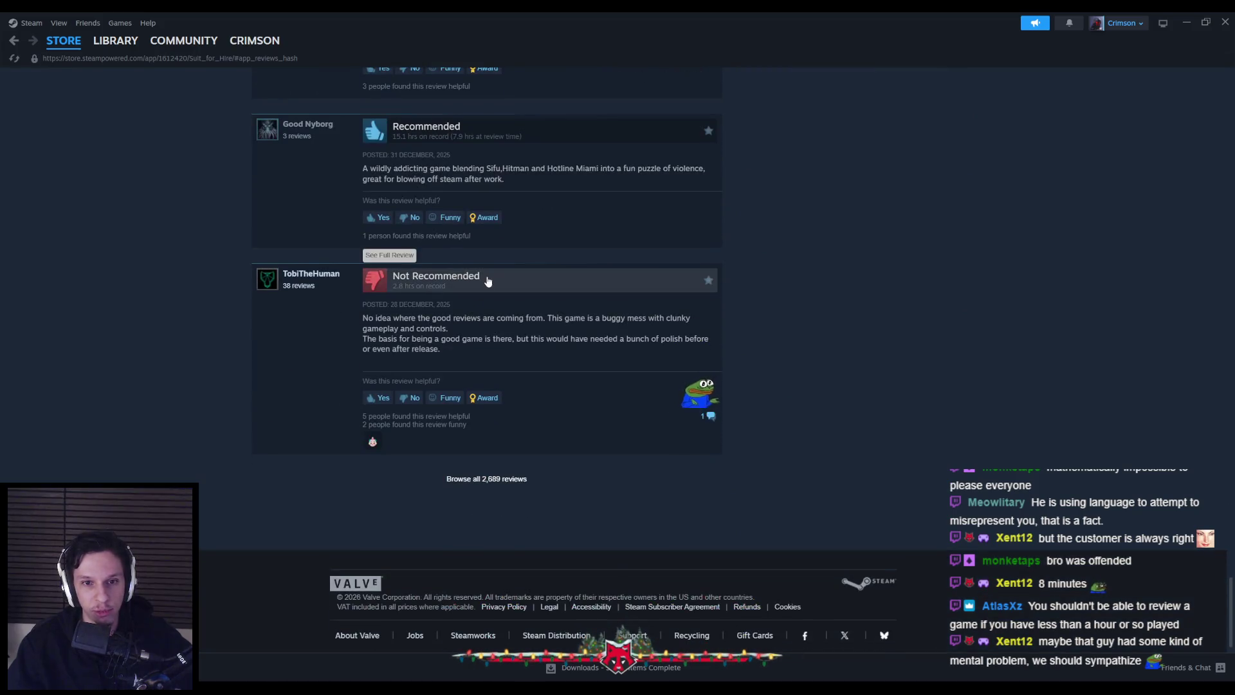
click(483, 276)
scroll(443, 433, down, 2)
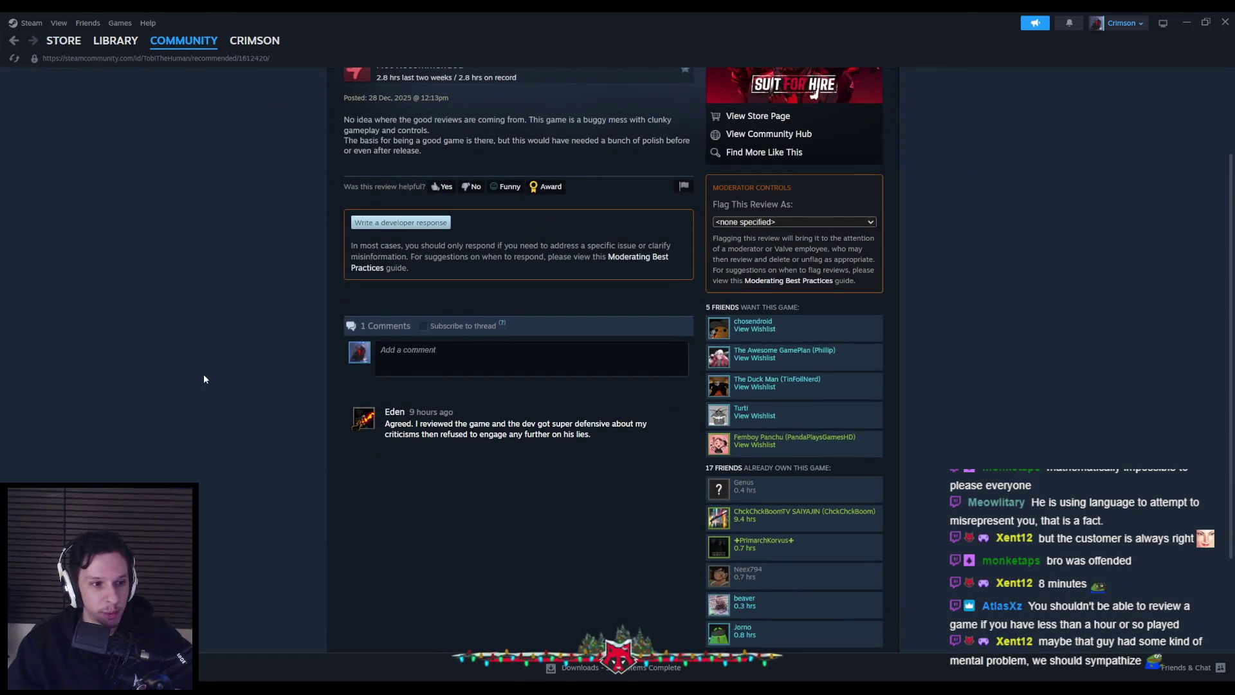
scroll(203, 379, down, 2)
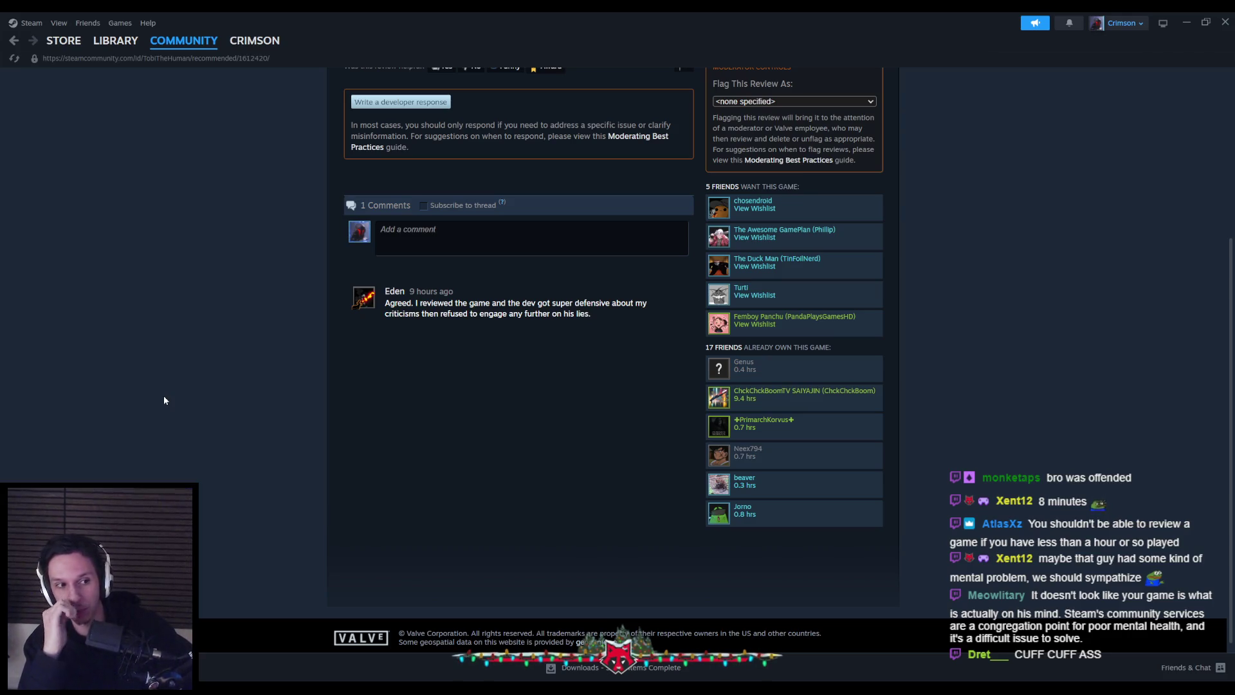
scroll(164, 400, up, 2)
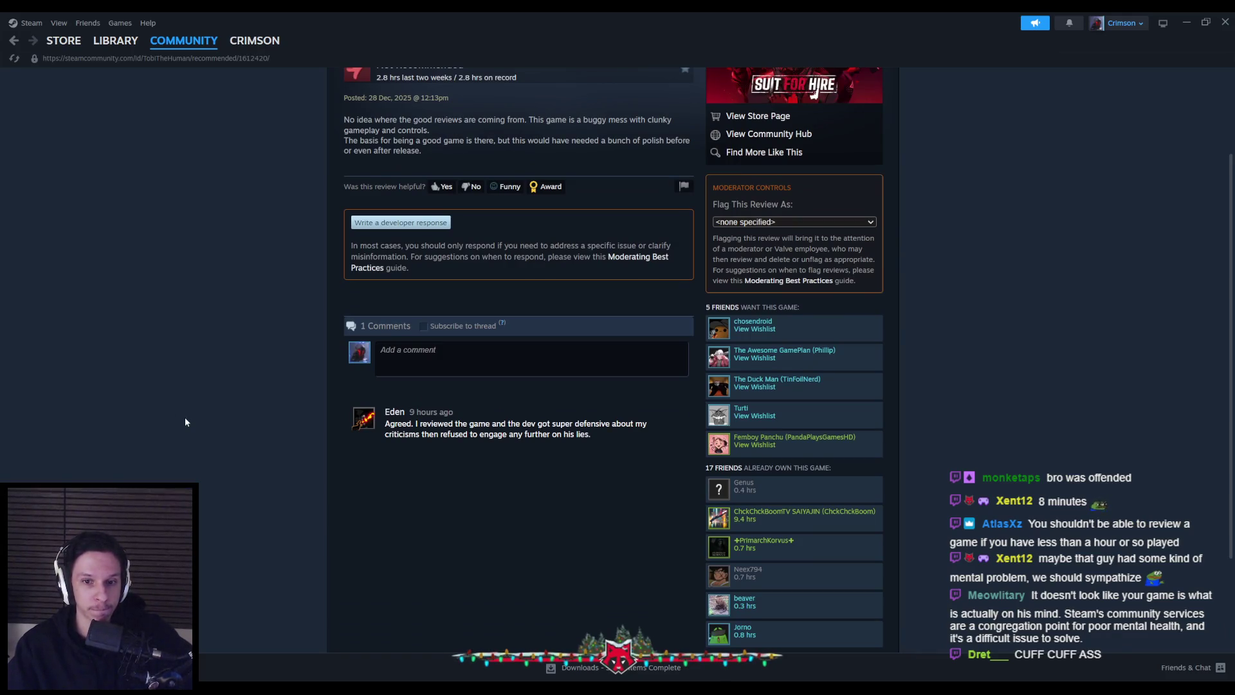
scroll(185, 420, up, 2)
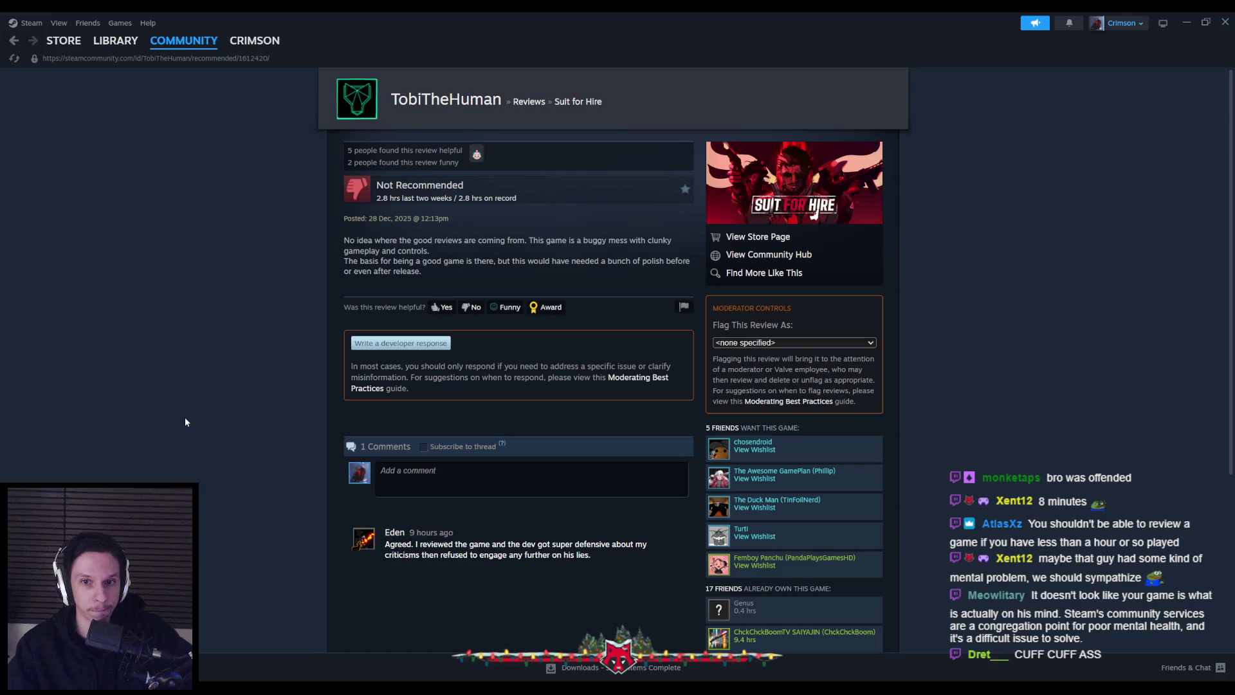
scroll(185, 420, down, 3)
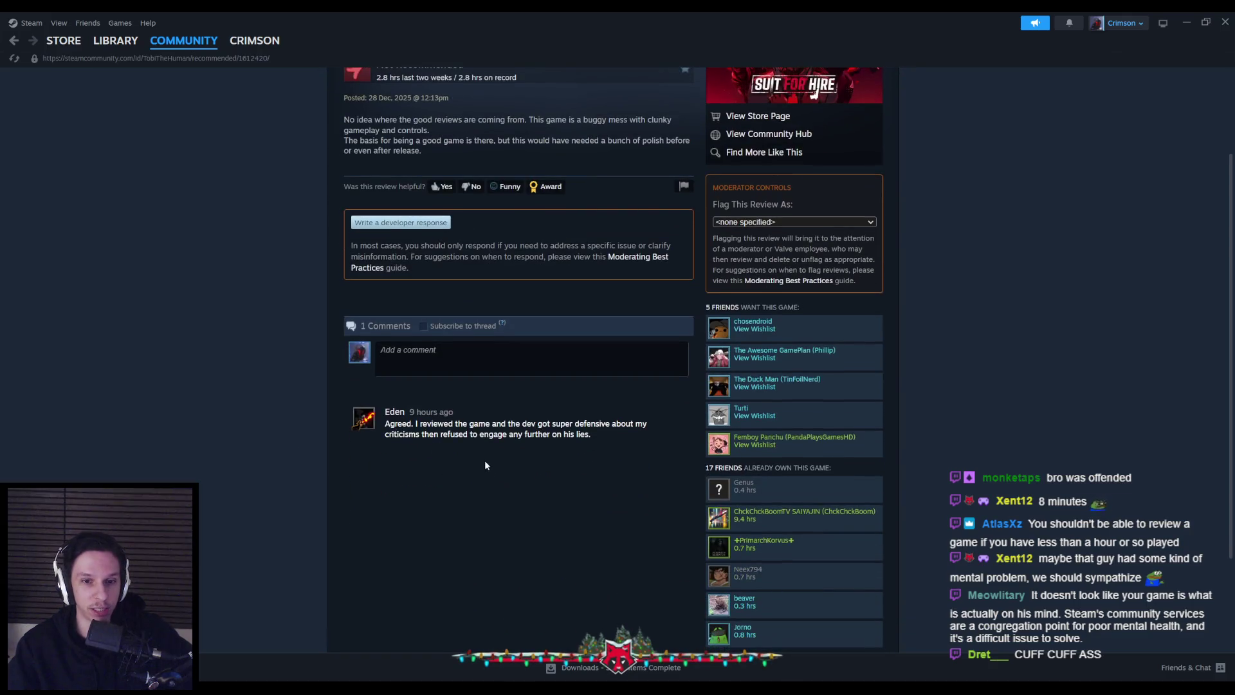
scroll(233, 443, up, 3)
click(1225, 21)
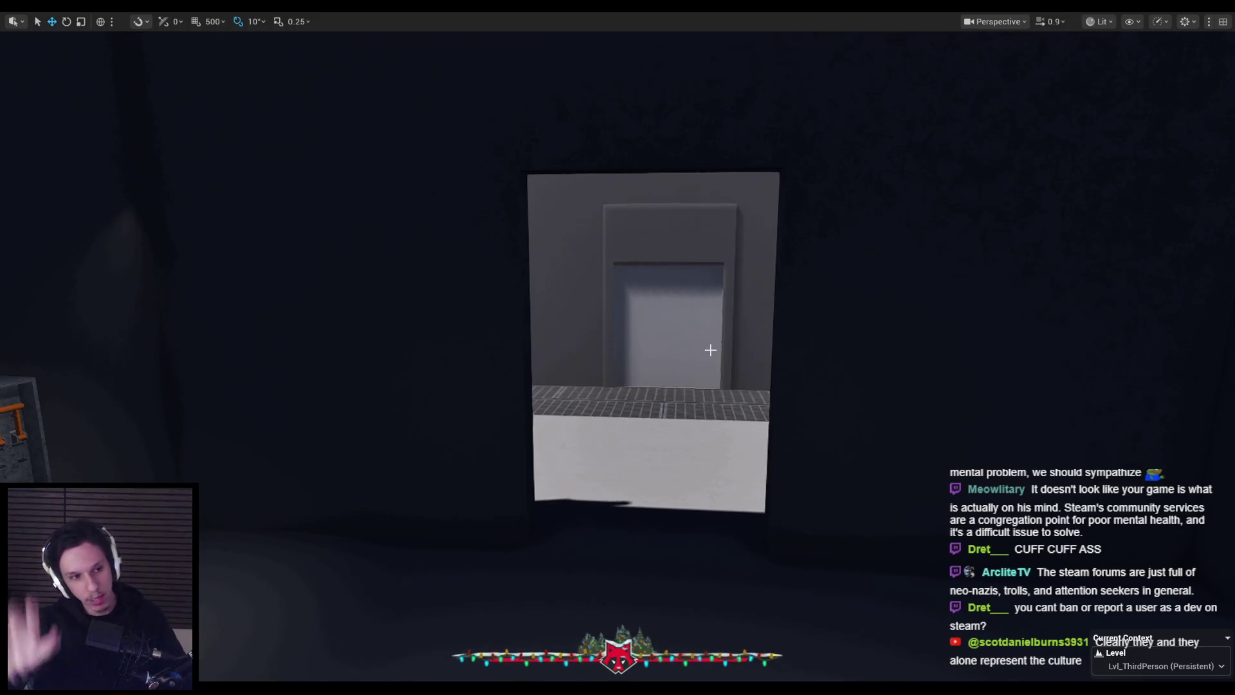
- Turn the viewport camera toward the control panel
drag(691, 356, 695, 330)
key(alt+p)
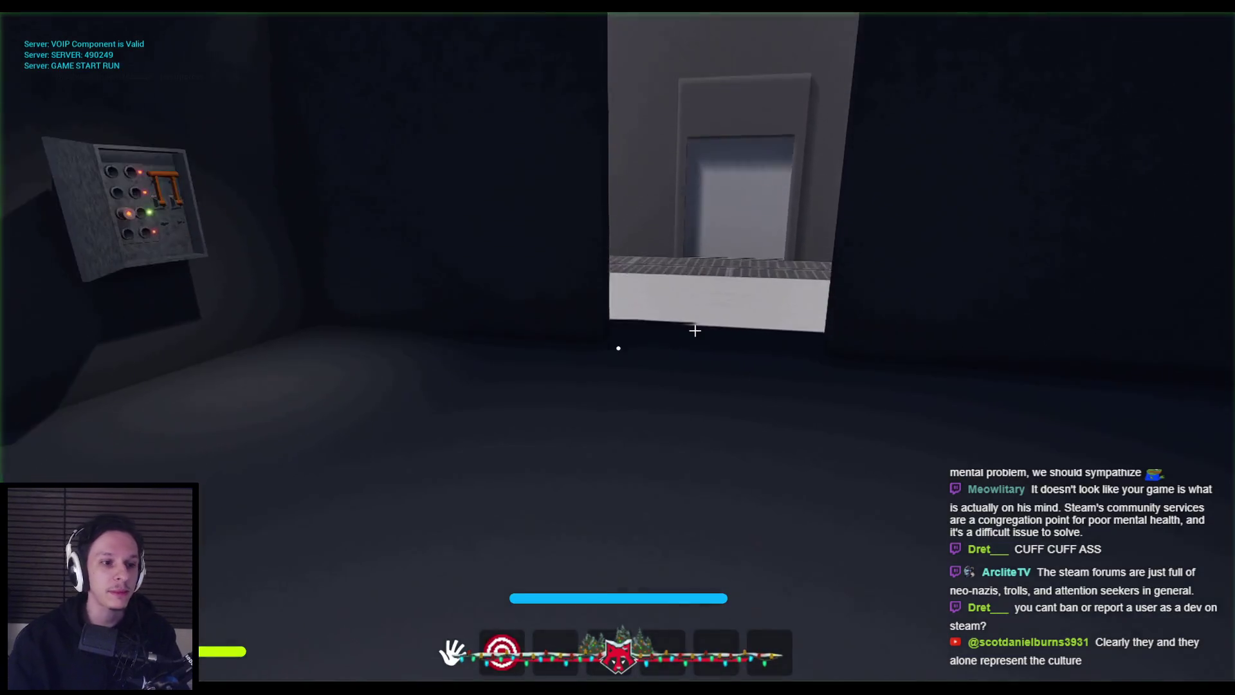
key(w)
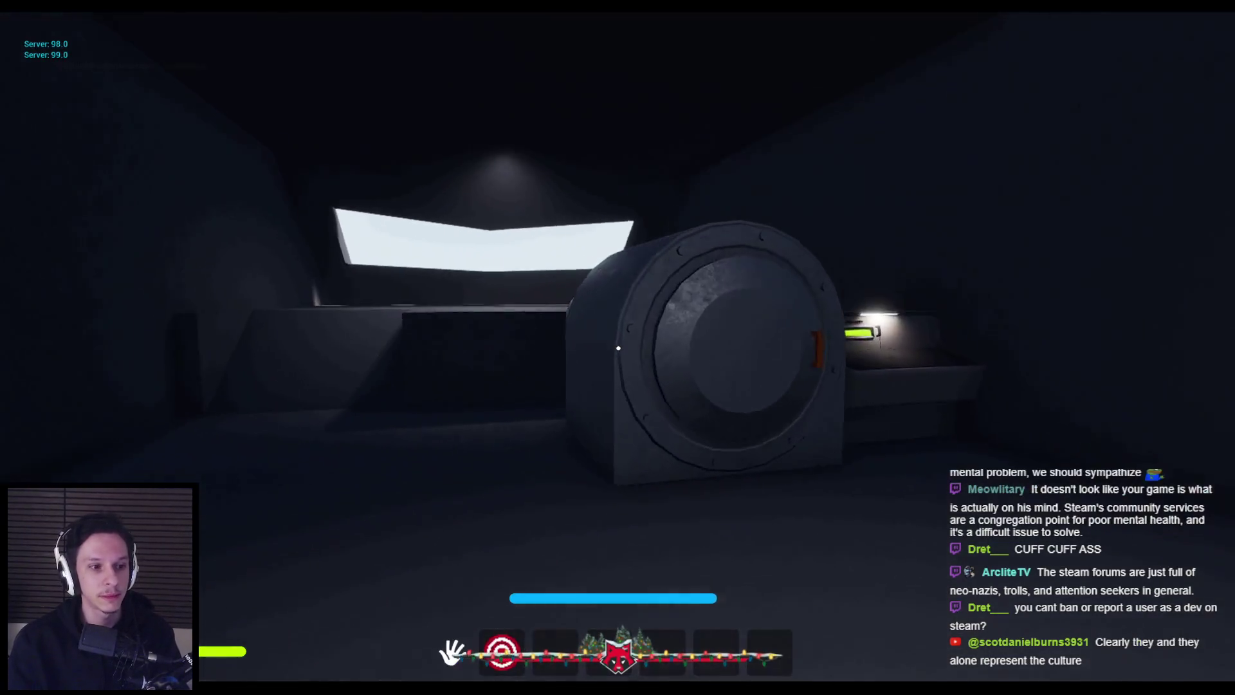
key(w)
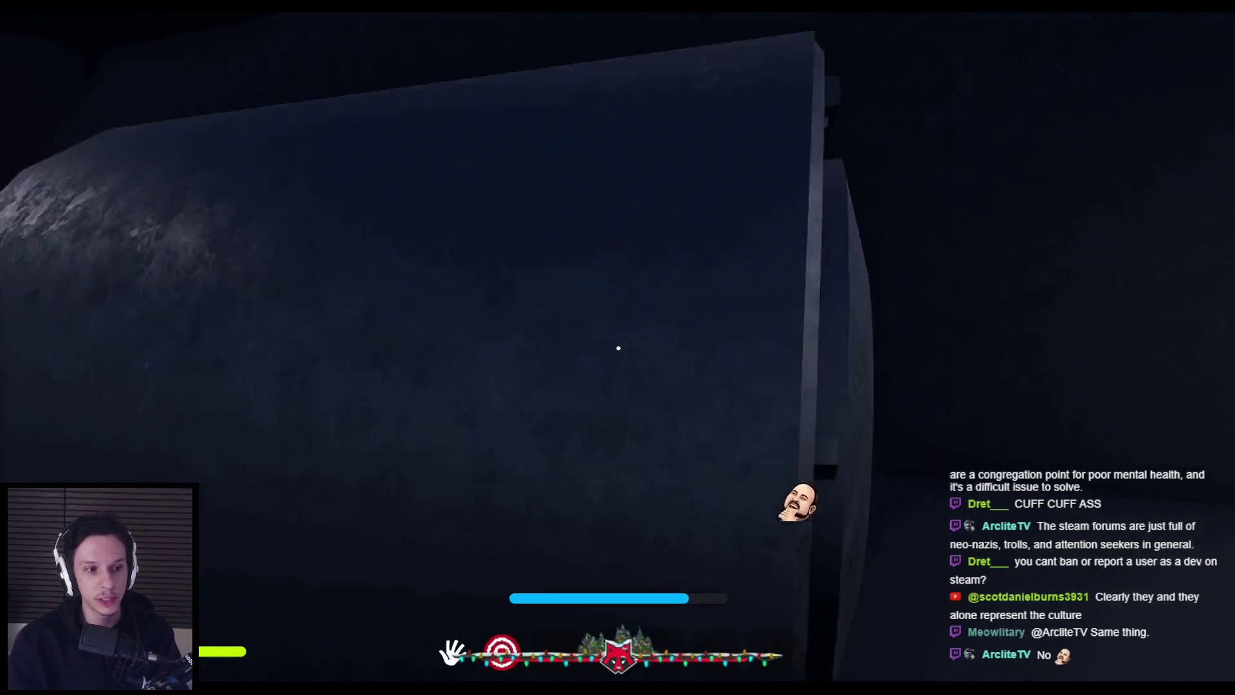
key(w)
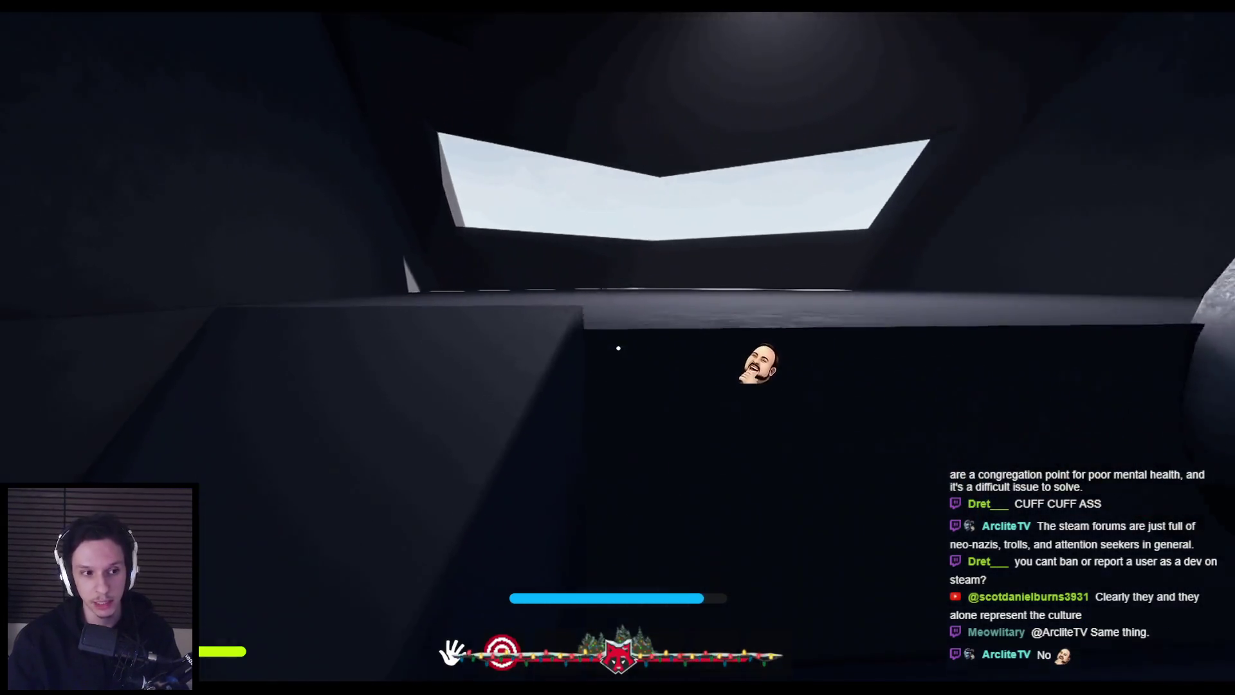
key(w)
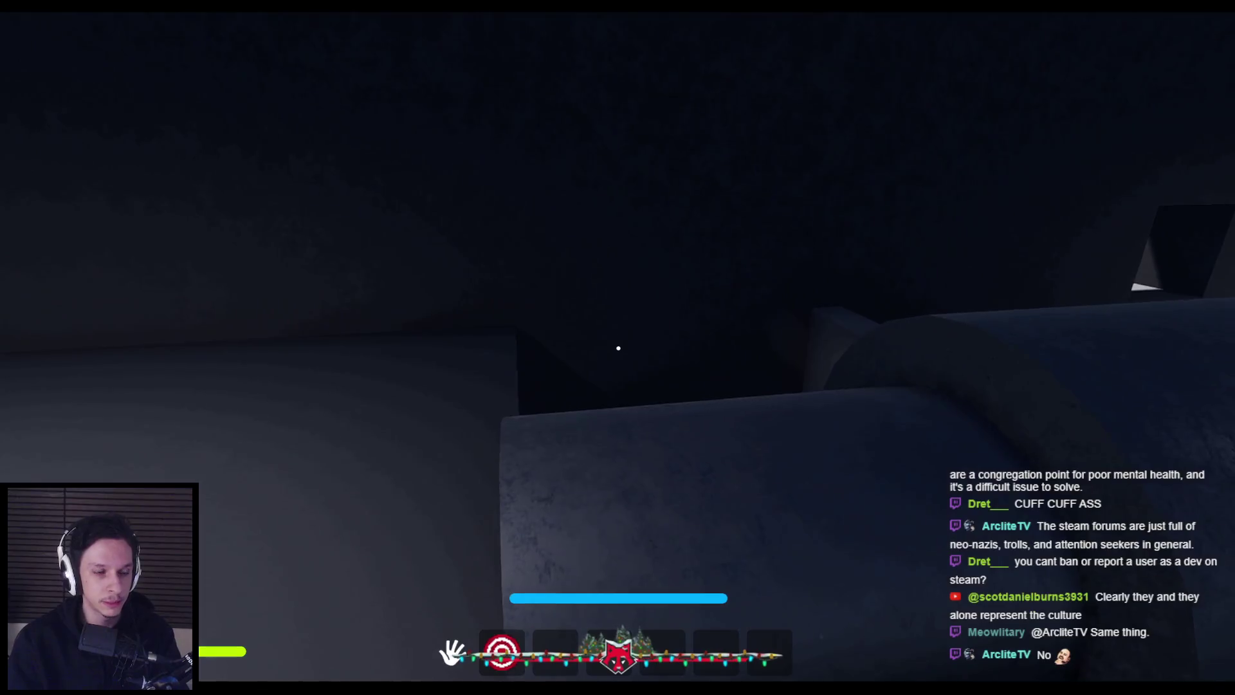
key(w)
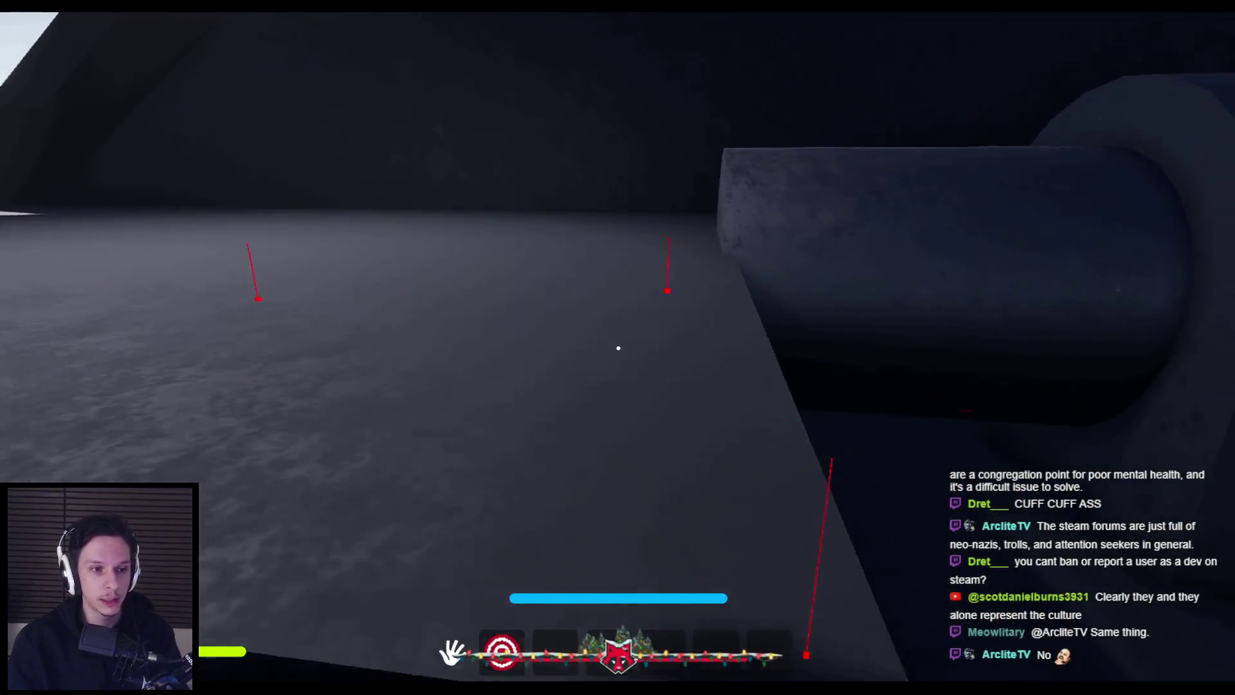
key(w)
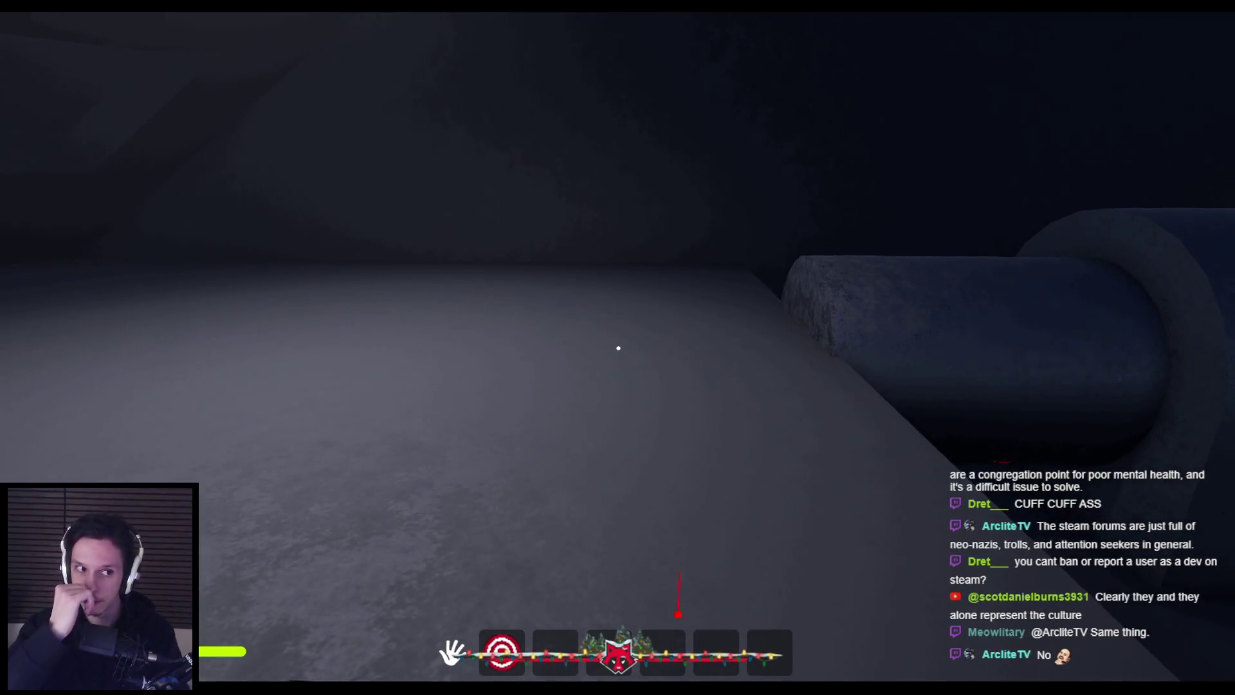
key(w)
key(Escape)
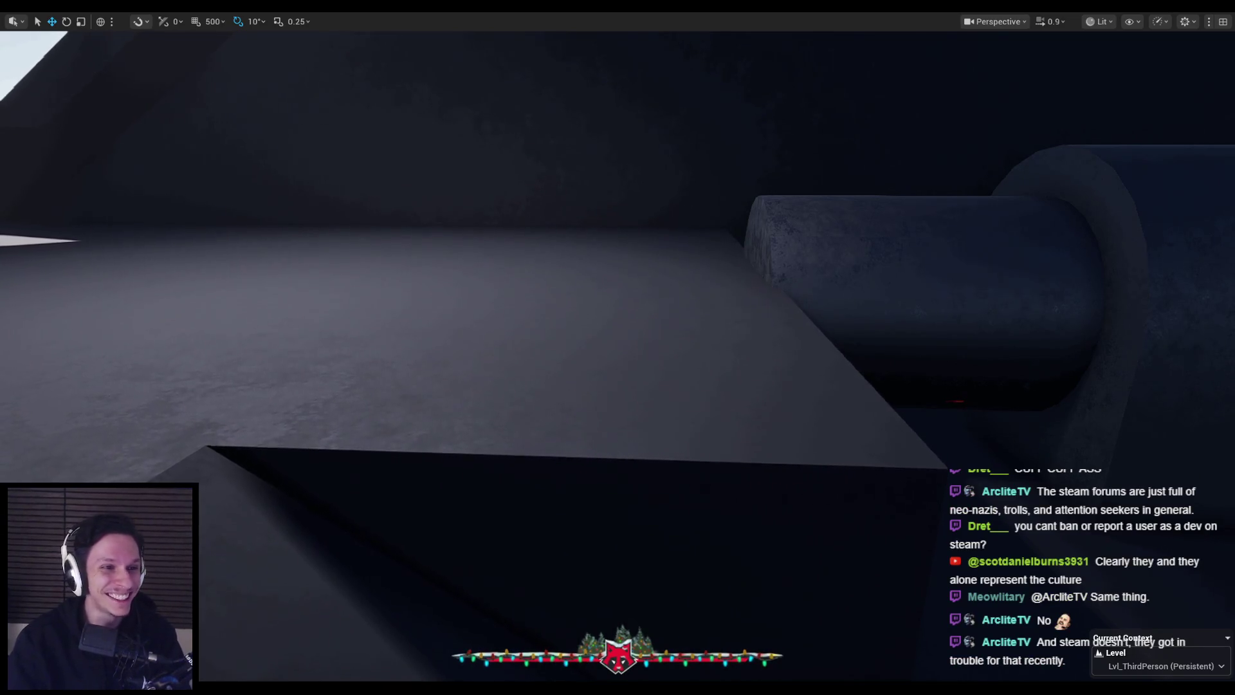
scroll(287, 281, down, 5)
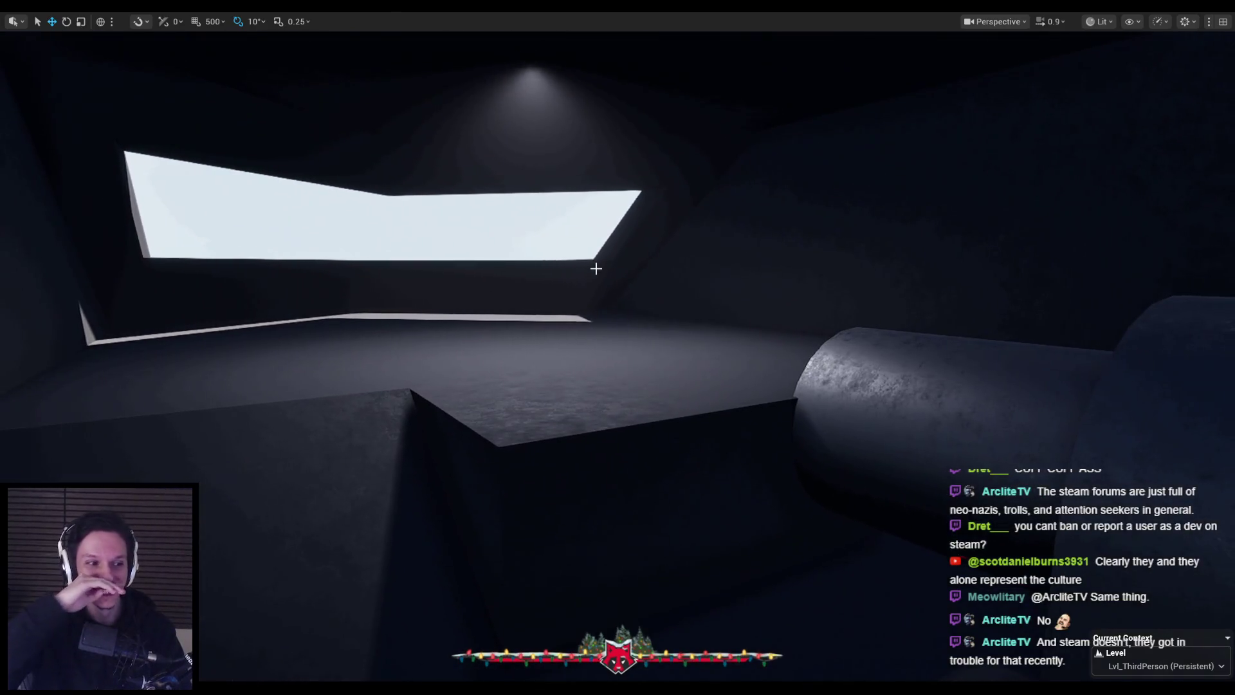
drag(596, 268, 596, 268)
- Playtest the level, going through the door and down the red-carpeted corridor, then stop
key(alt+p)
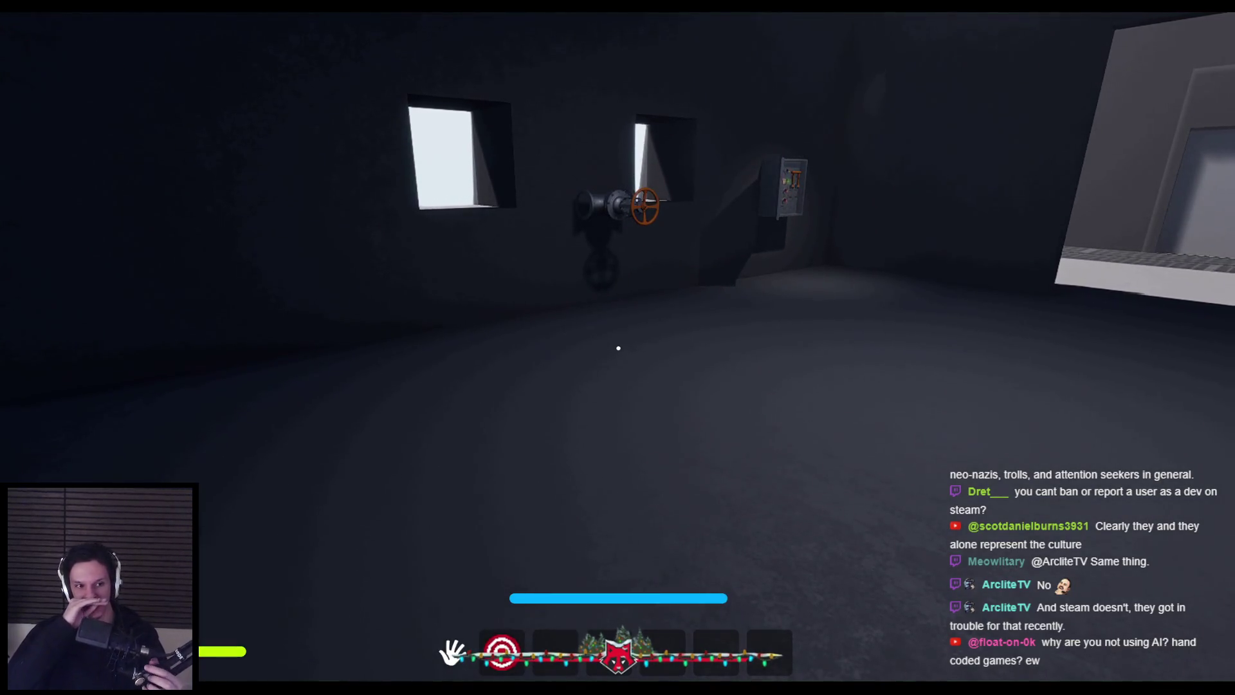
key(shift+w)
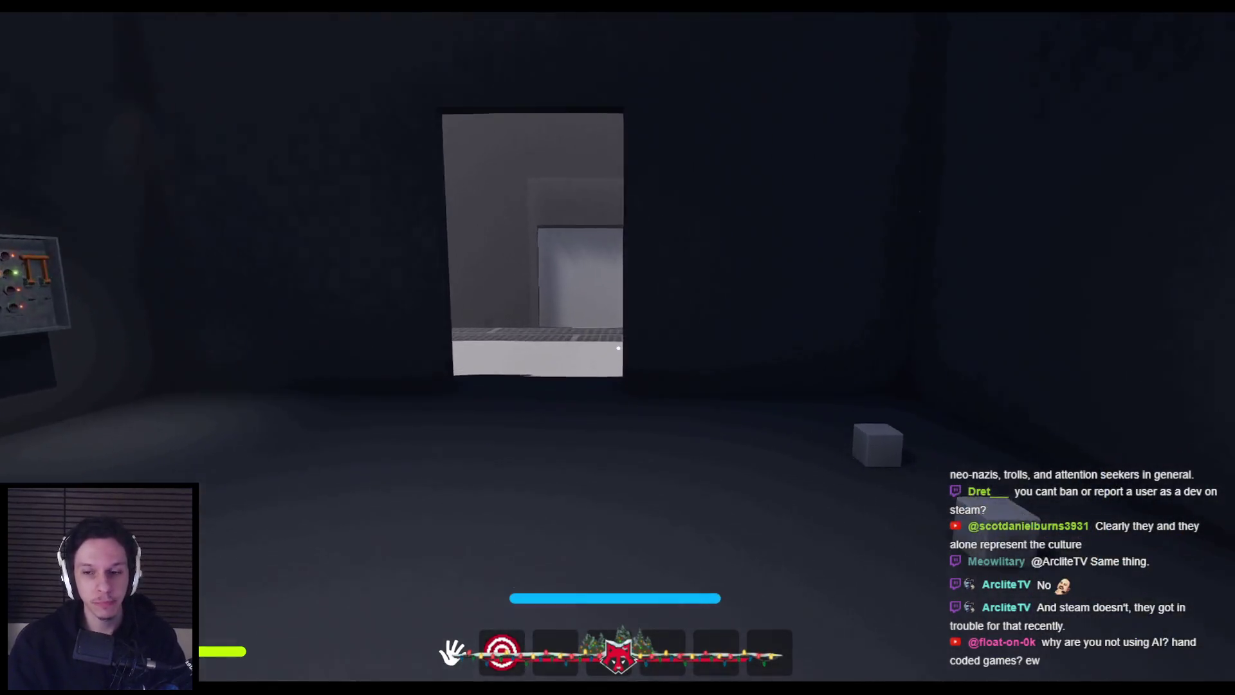
key(w)
key(e)
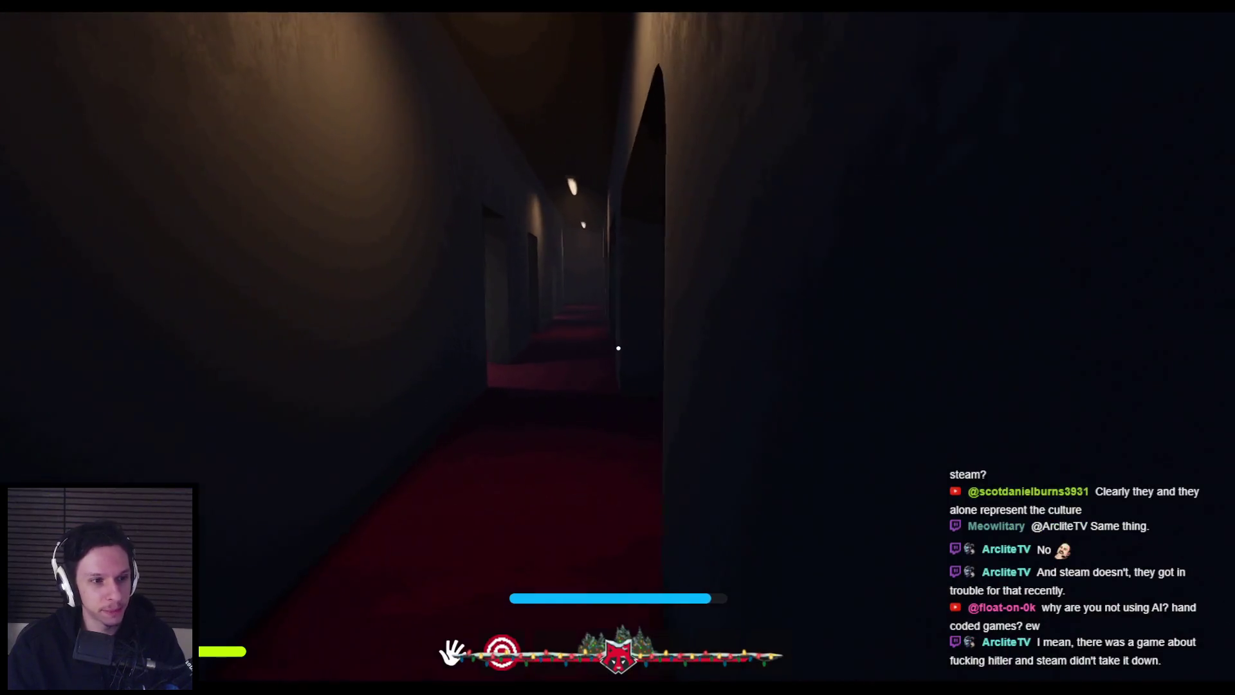
key(w)
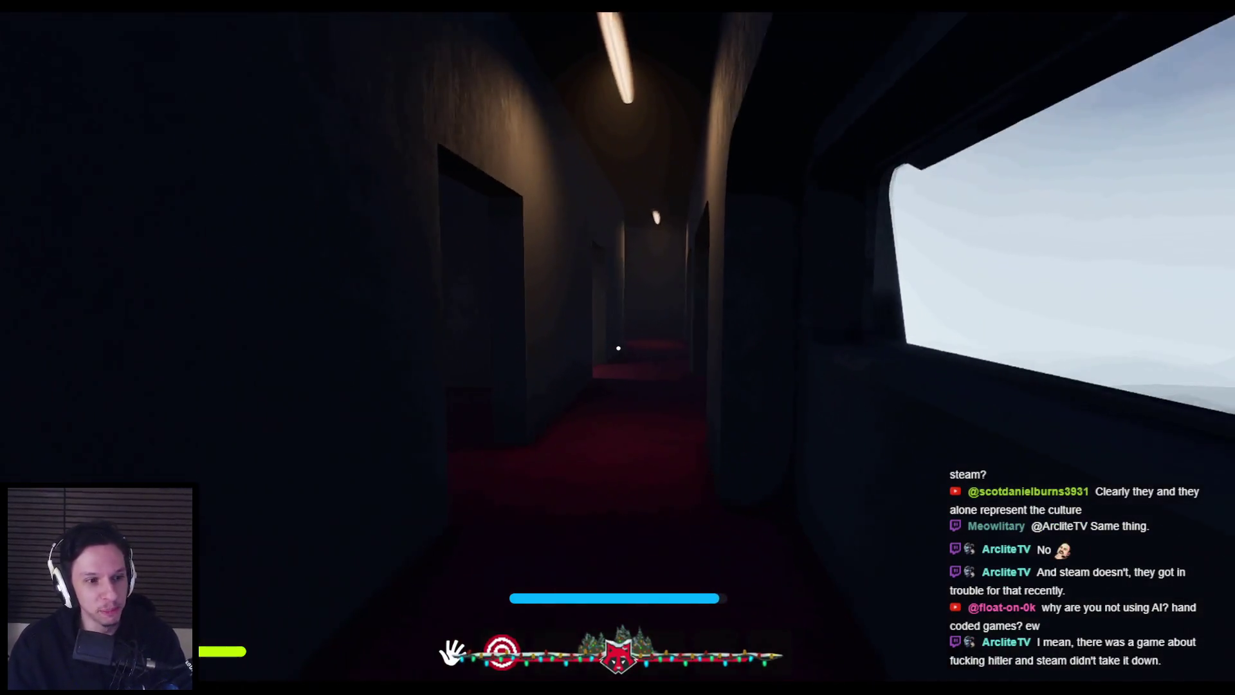
key(w)
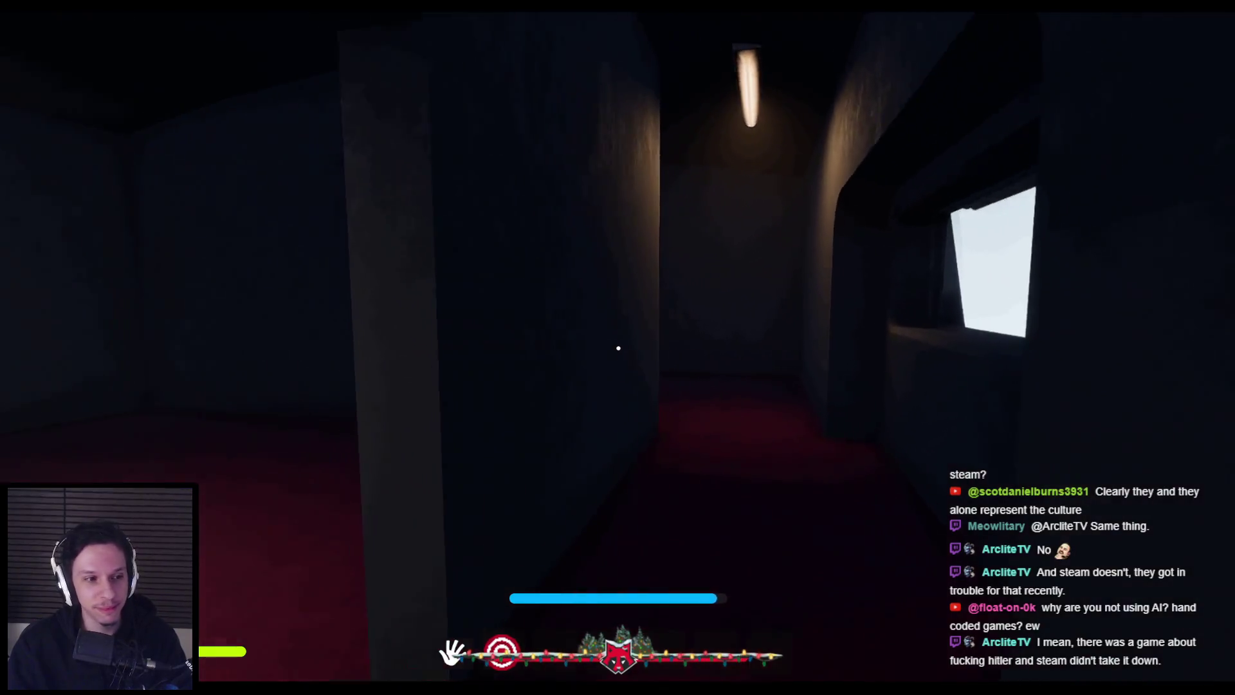
key(w)
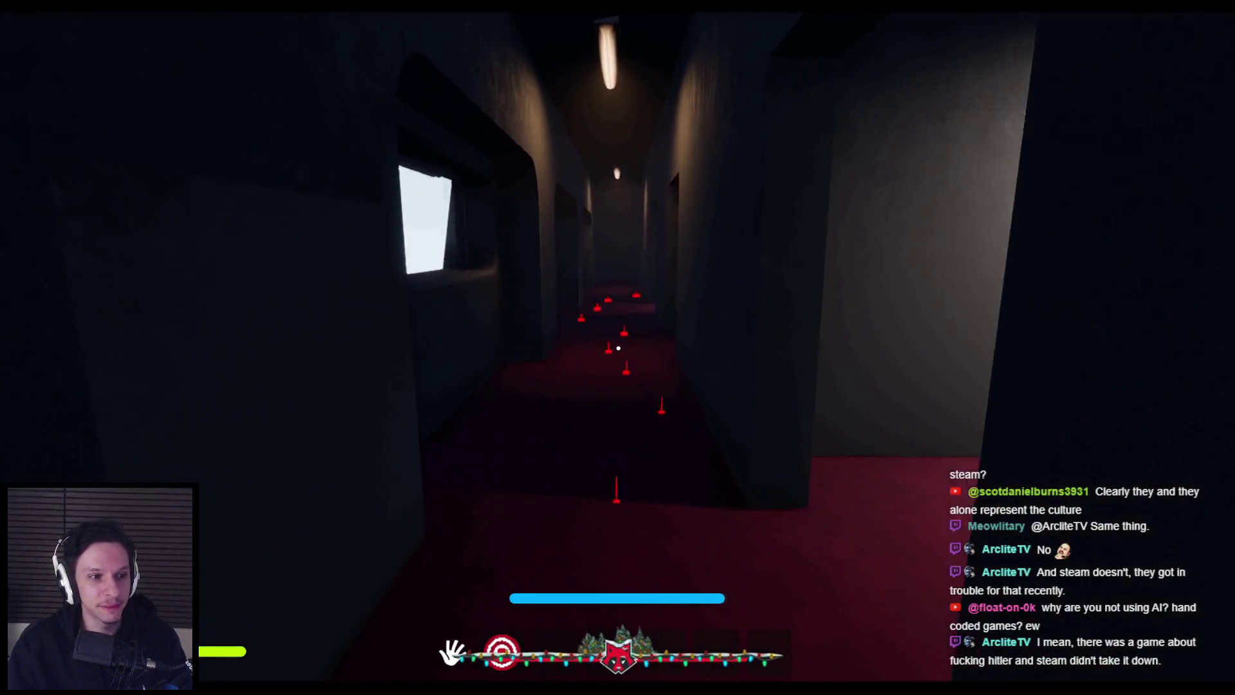
key(w)
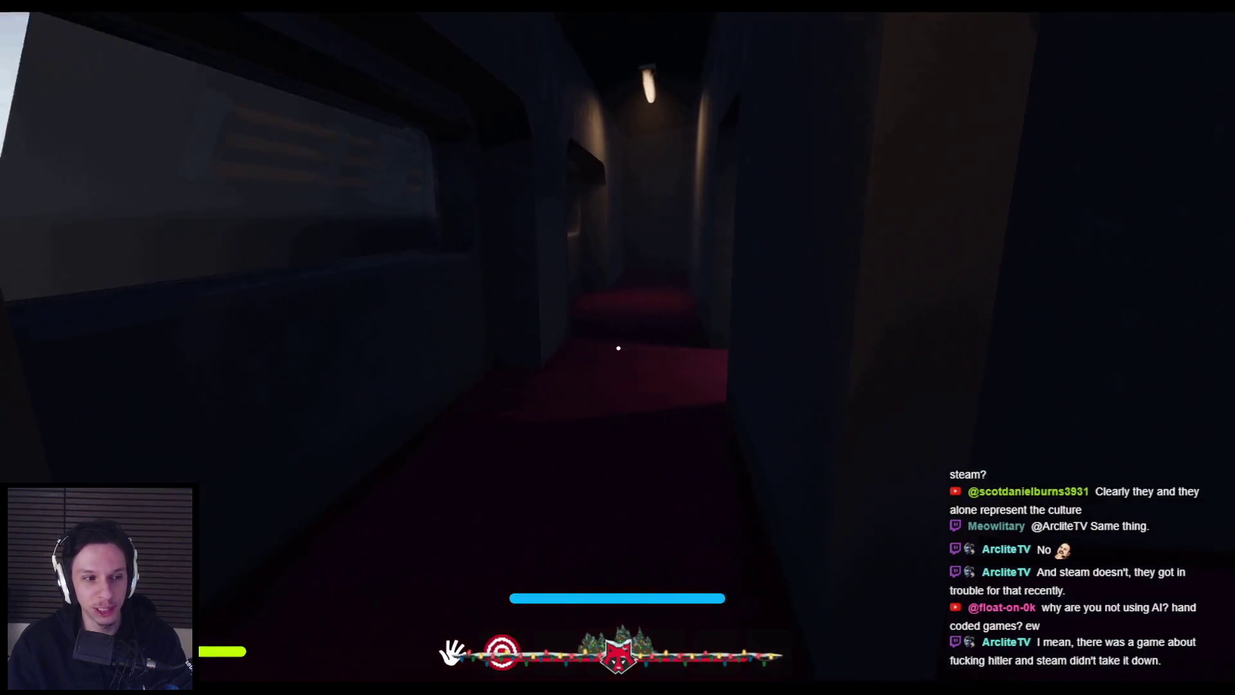
key(w)
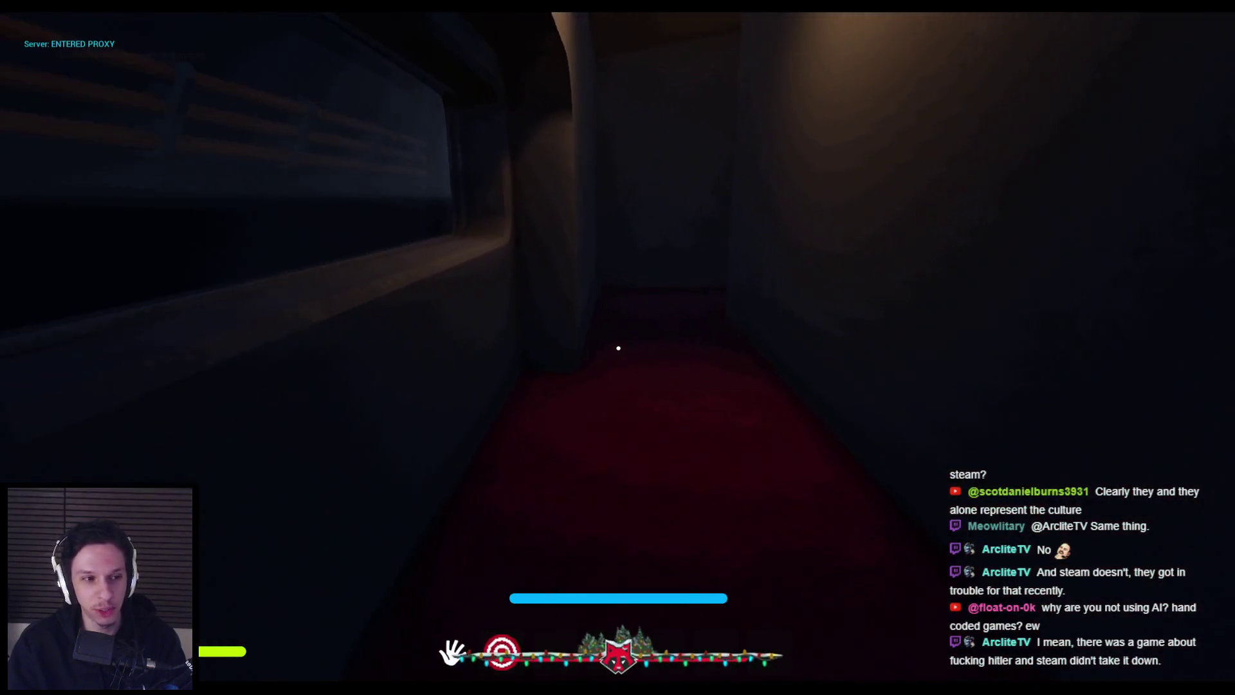
key(Escape)
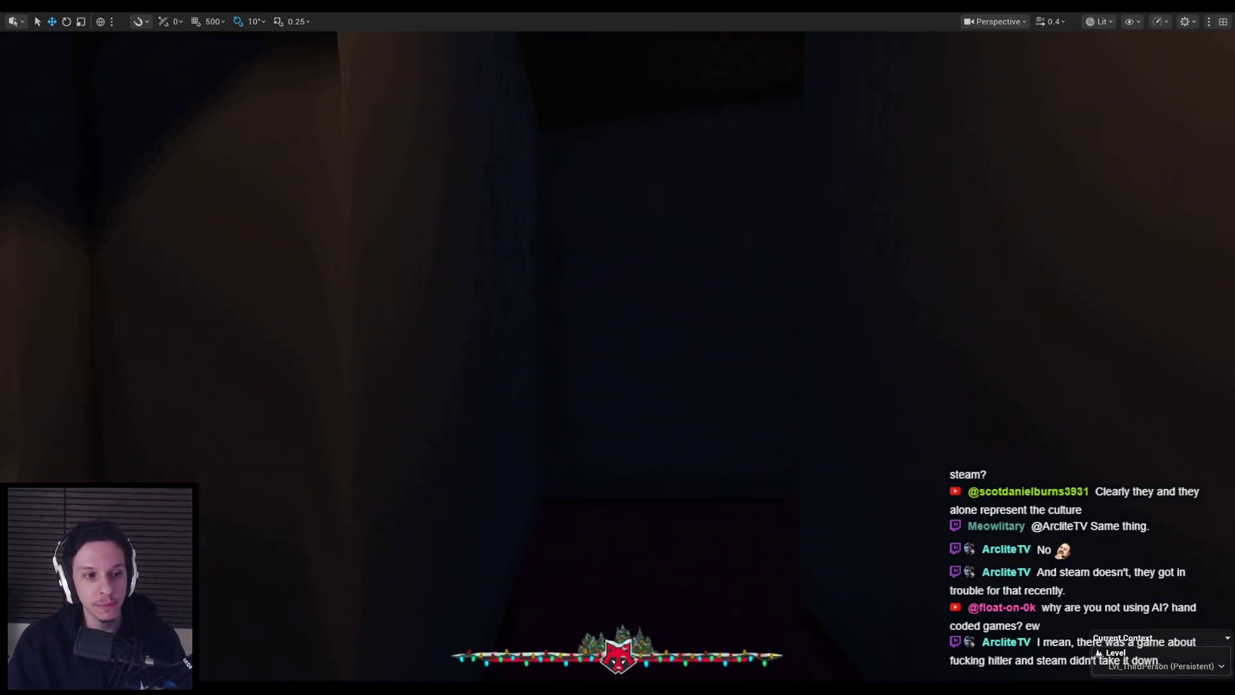
- Raise the camera flying speed and fly the viewport camera into the room, turning right
key(w)
scroll(618, 347, up, 1)
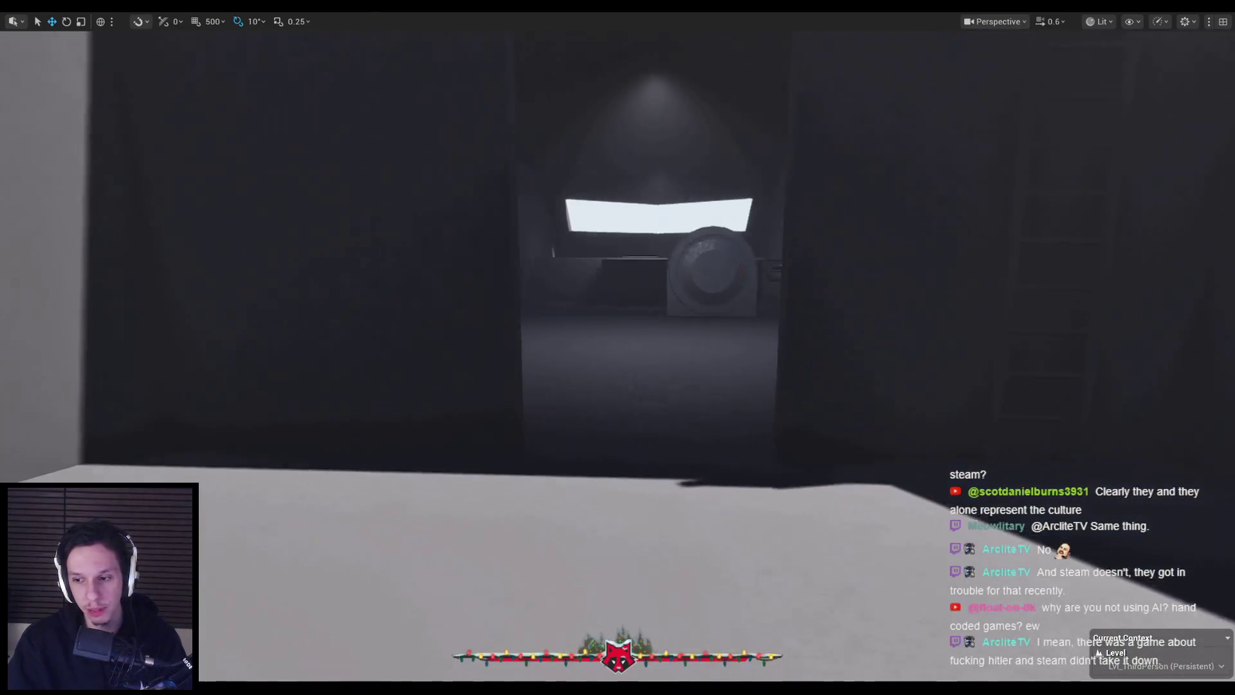
mouse_move(617, 347)
mouse_down()
mouse_move(630, 322)
mouse_move(810, 283)
mouse_move(791, 218)
mouse_move(926, 235)
mouse_move(627, 239)
mouse_up()
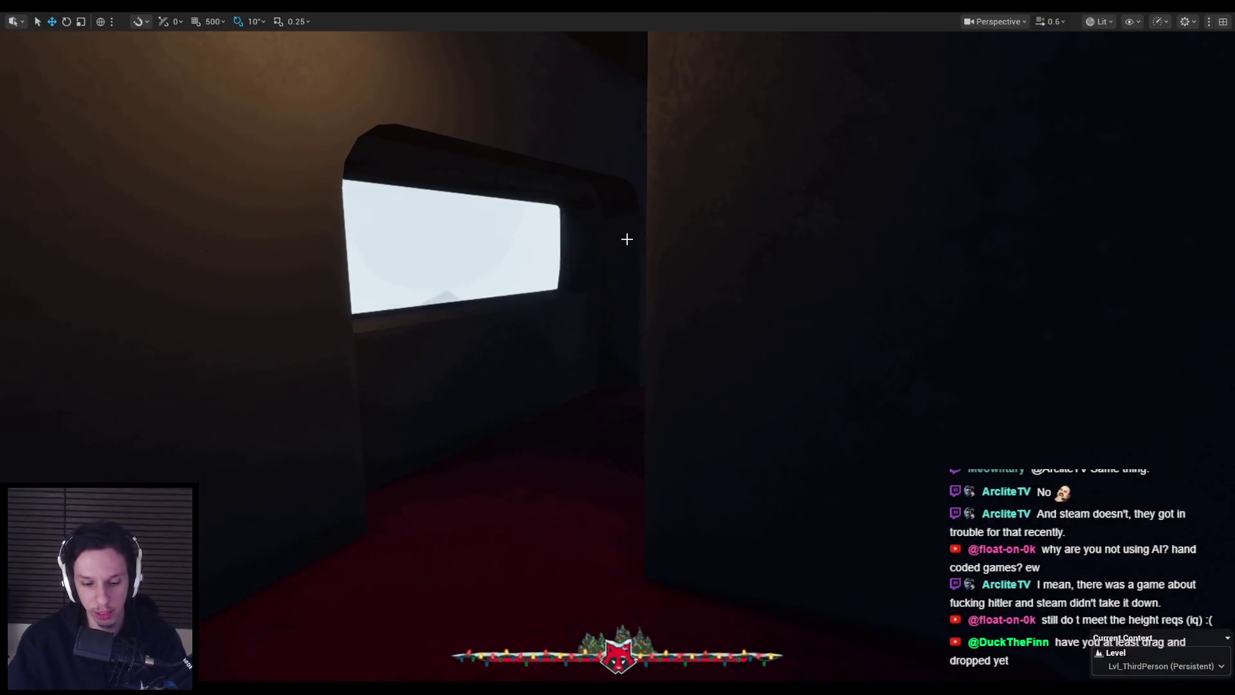
- Start a new playtest and walk the player down the corridor past the window
key(alt+p)
key(w)
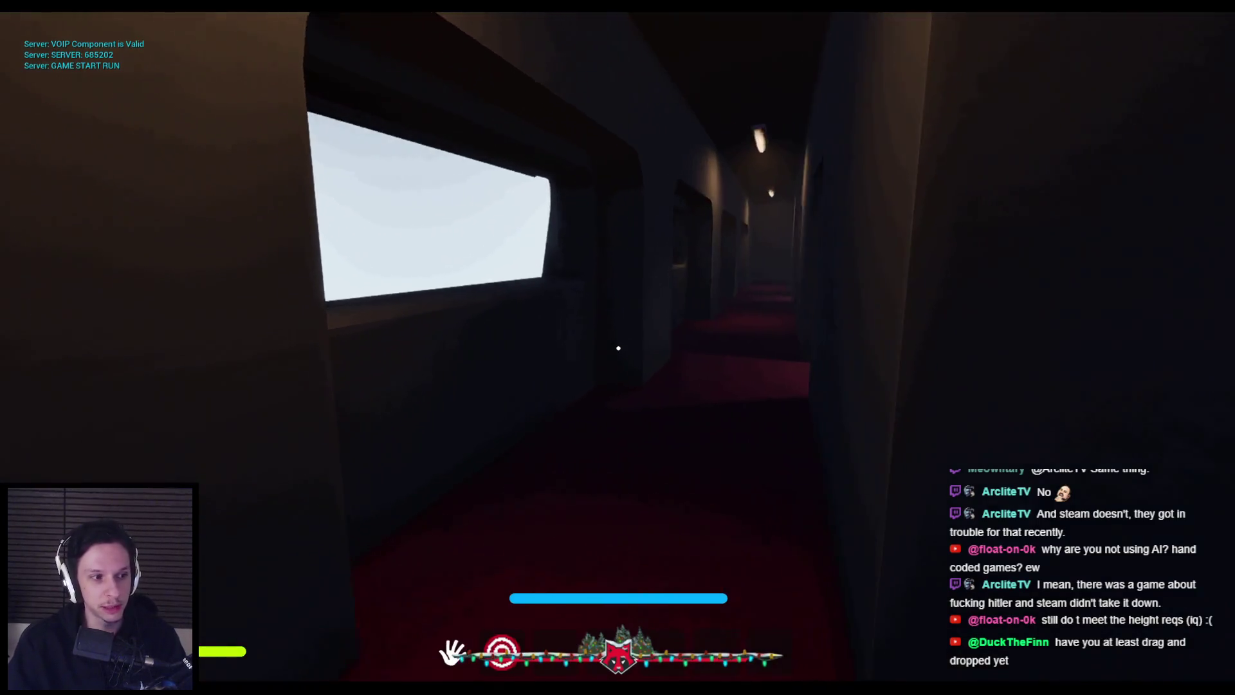
key(w)
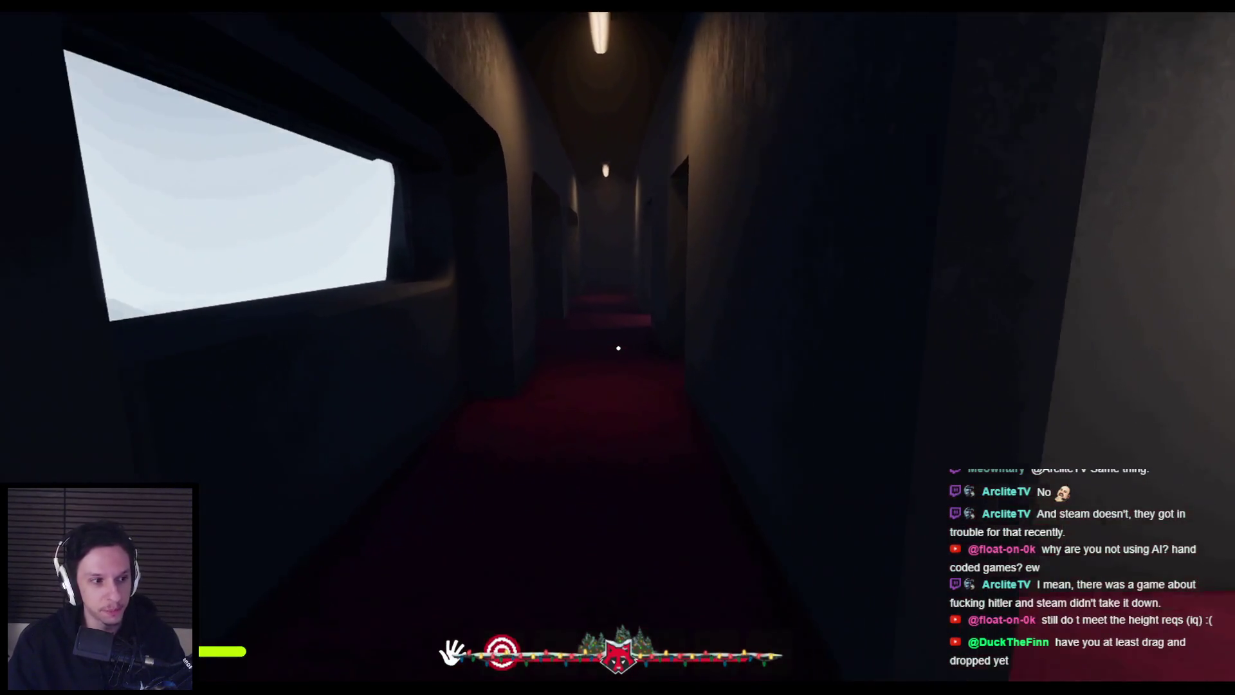
- Stop play, leave full-screen, close the flashlight and fire extinguisher Blueprints, and switch to Chrome
key(Escape)
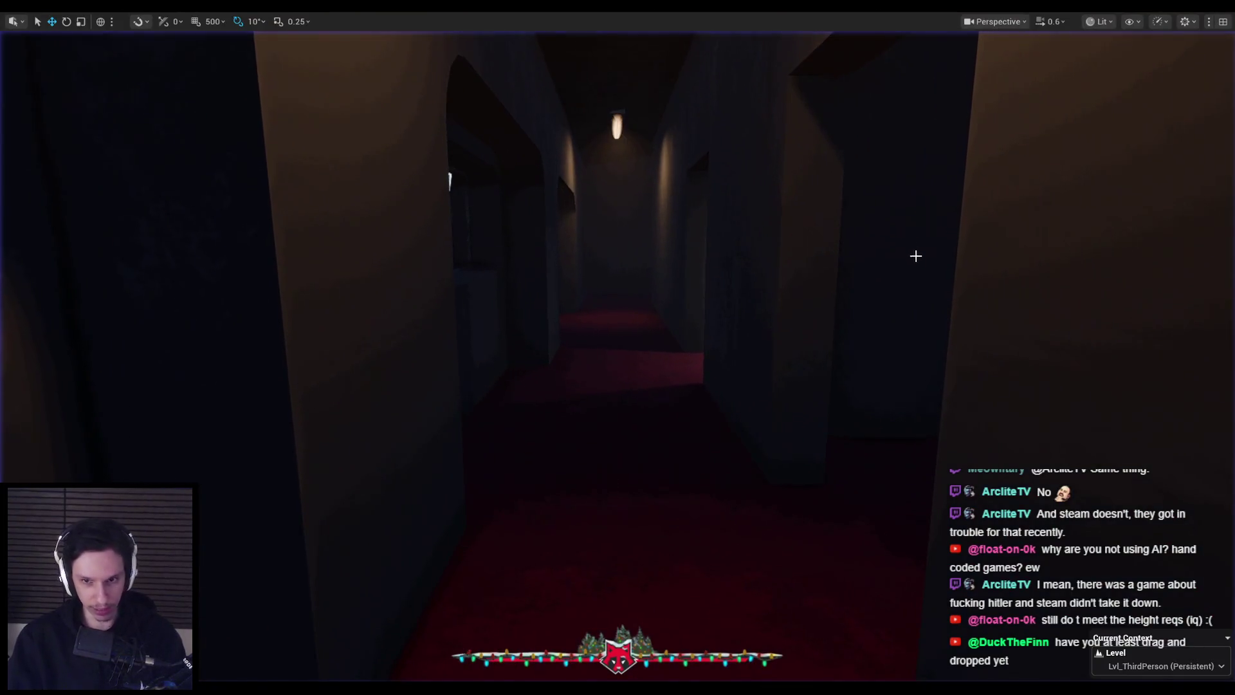
key(F11)
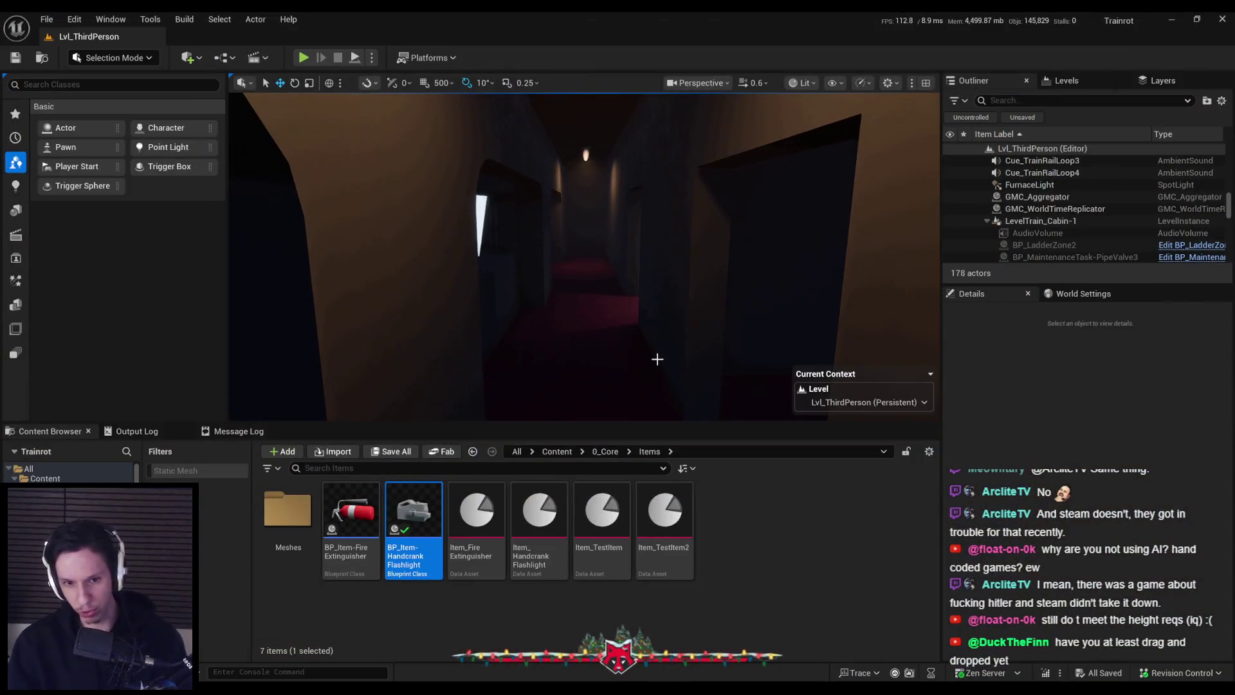
double_click(413, 515)
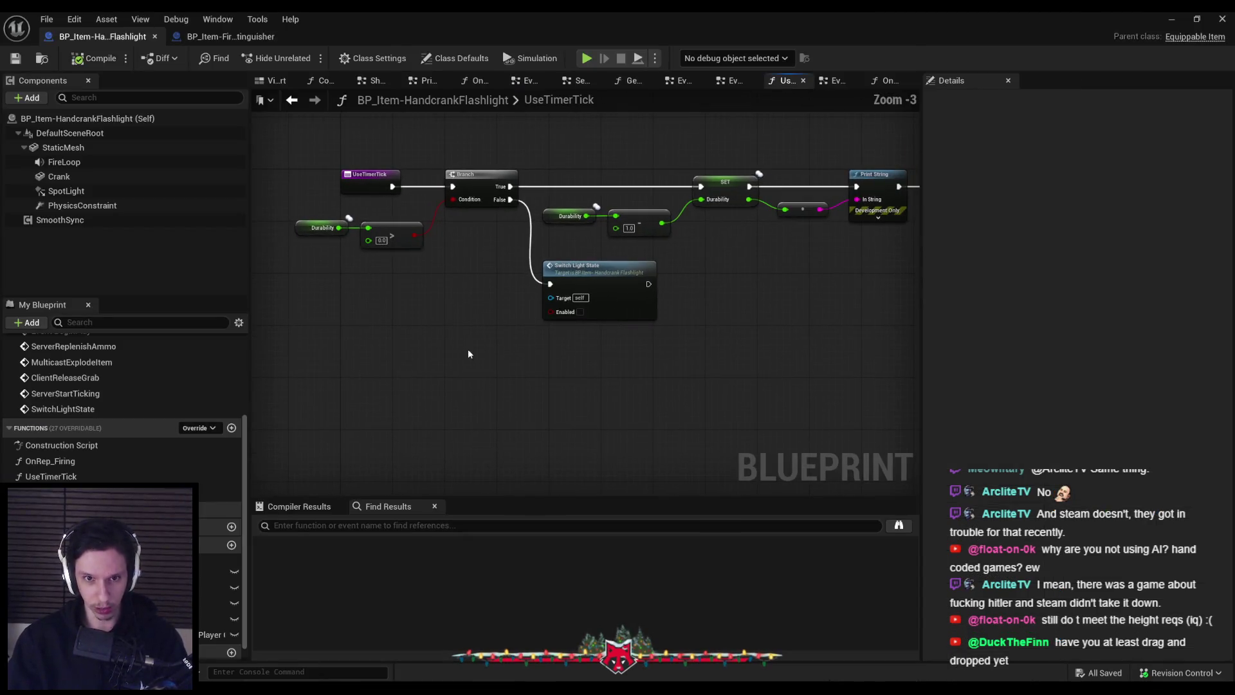
click(154, 36)
click(154, 36)
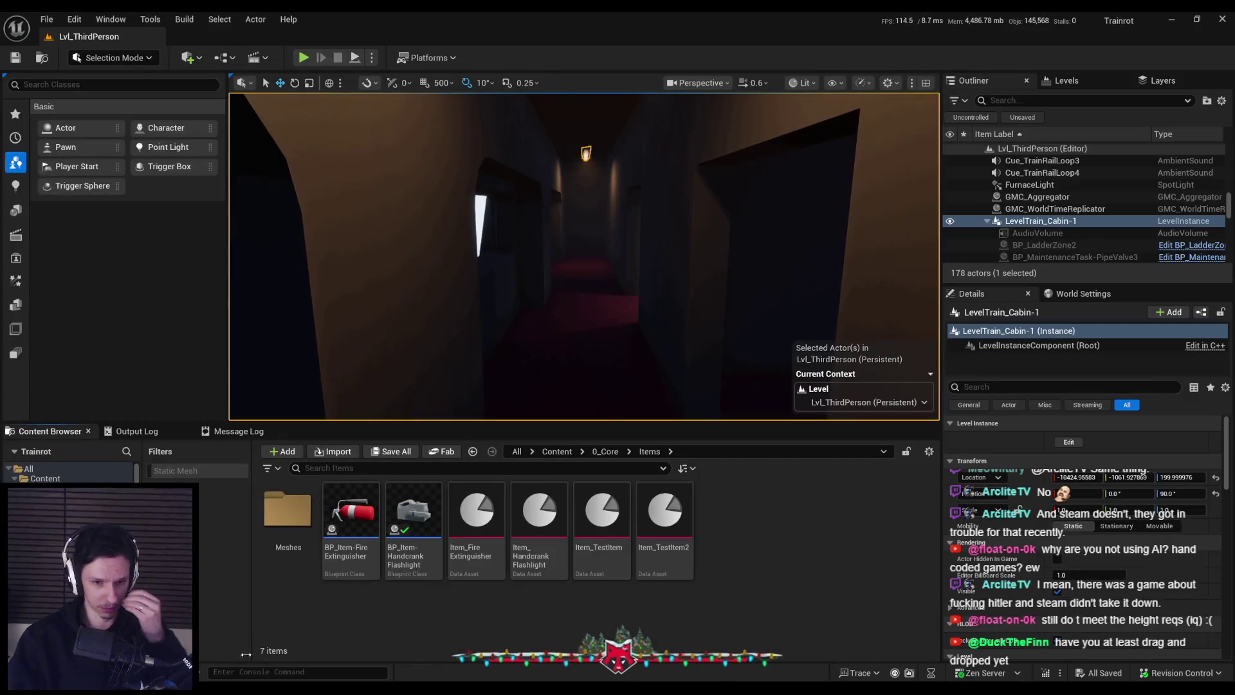
key(alt+Tab)
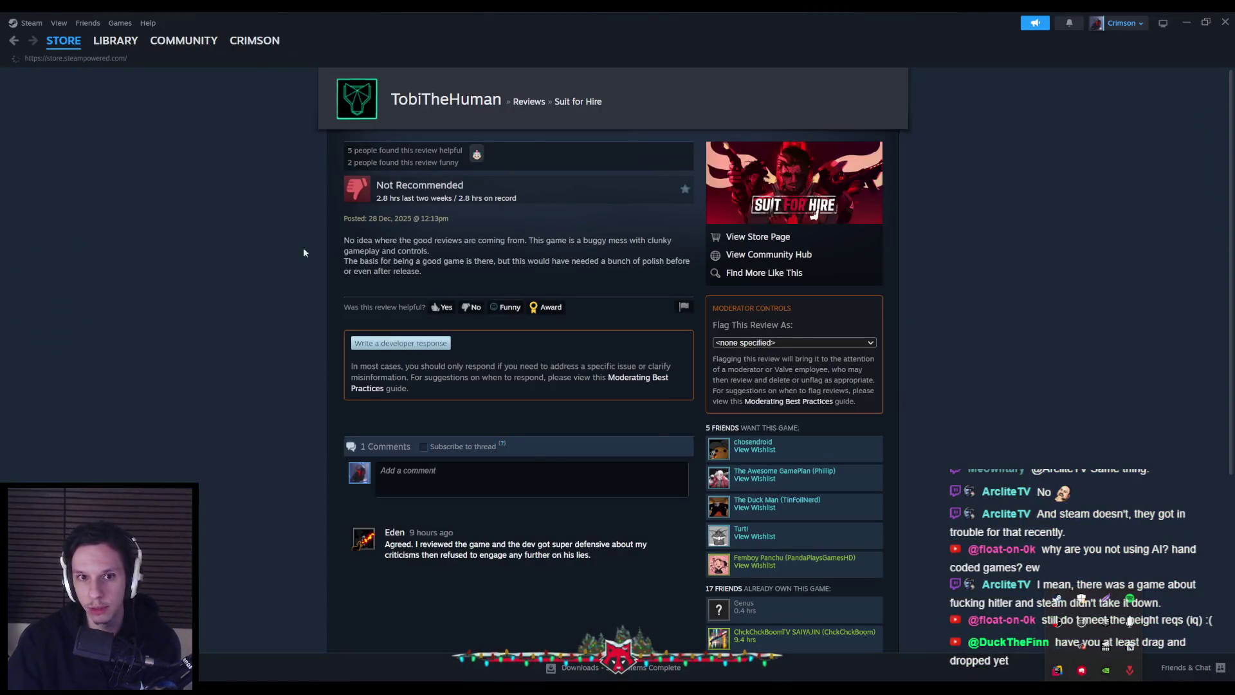
- Open the Suit for Hire discussion topics through its library page and community hub
click(63, 40)
click(116, 40)
click(316, 307)
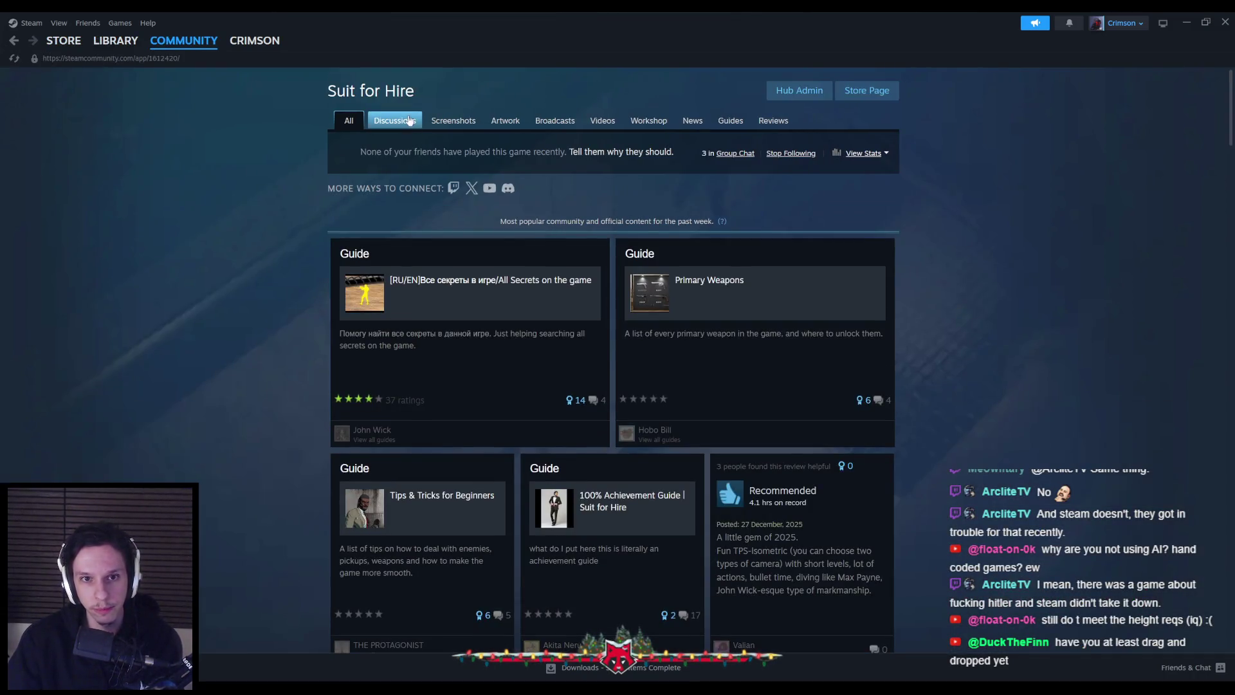
click(407, 120)
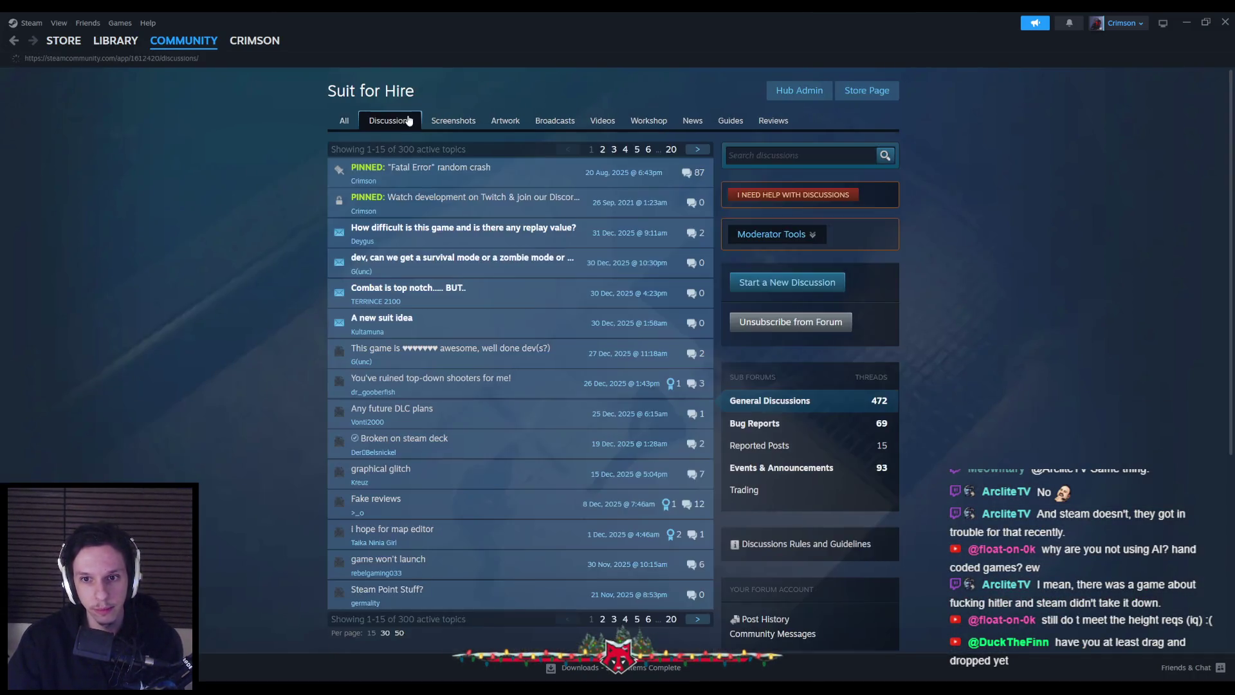
- Read the replay value and survival mode request topics
click(424, 227)
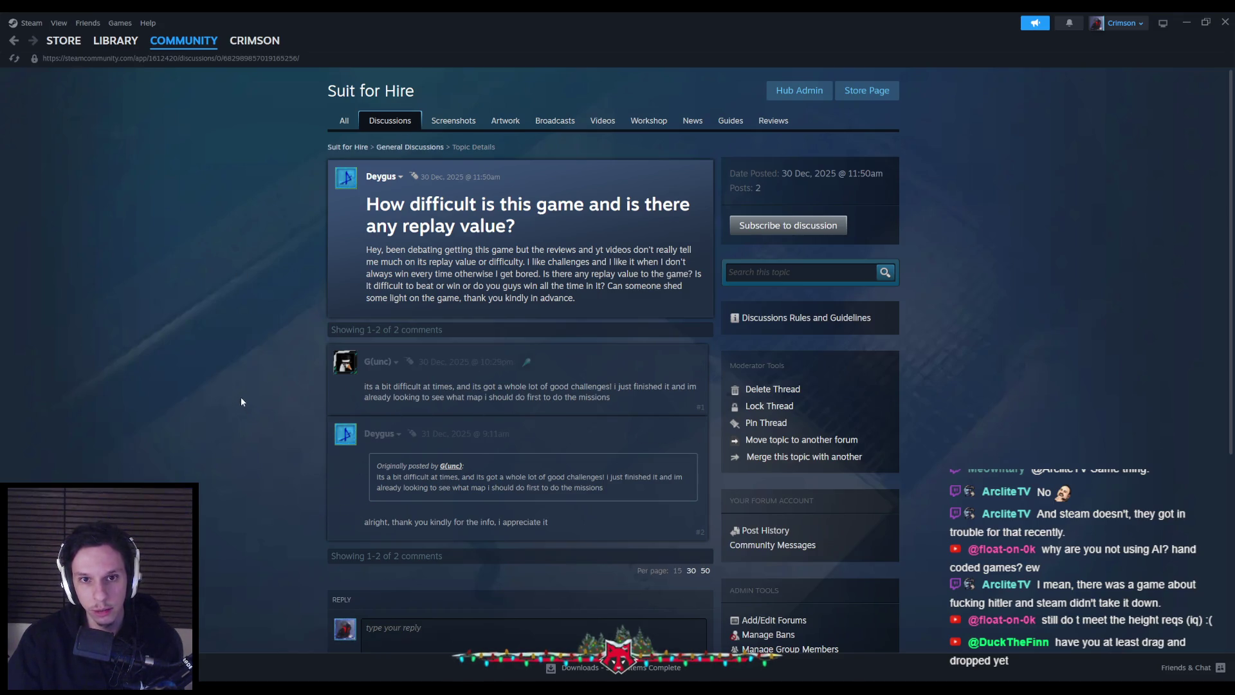
key(alt+Left)
click(408, 265)
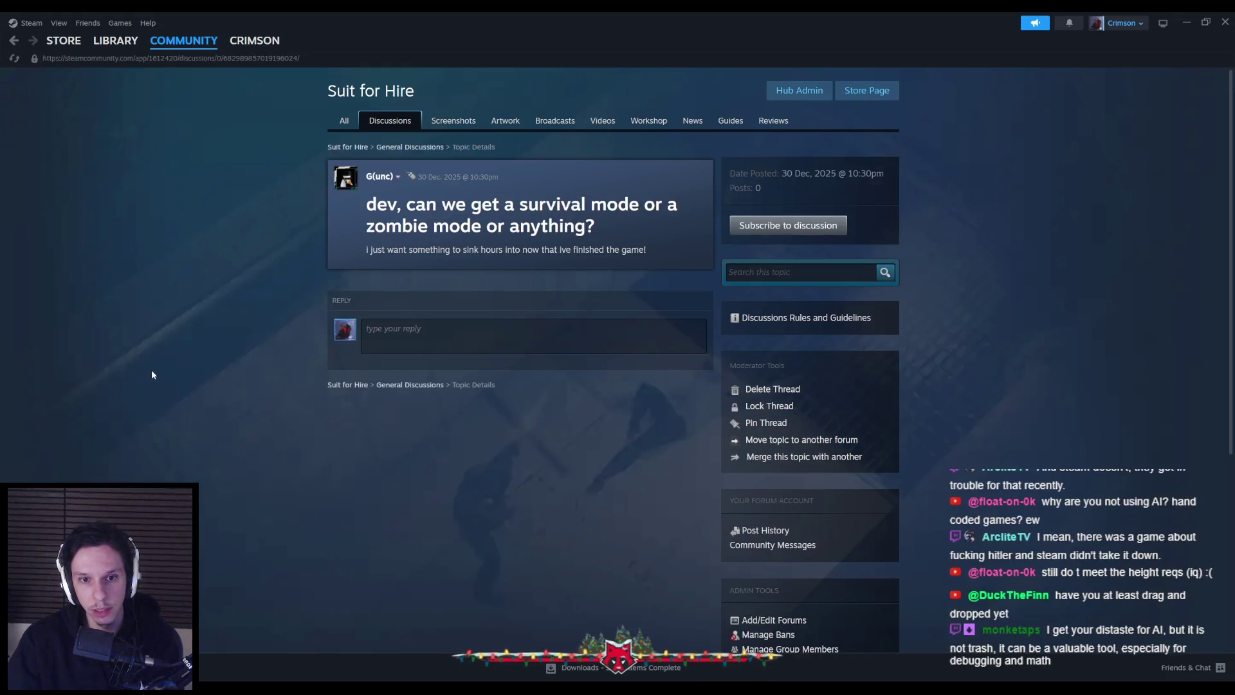
key(alt+Left)
- Read the 'Combat is top notch..... BUT..' post, highlighting passages, then go back
mouse_move(421, 302)
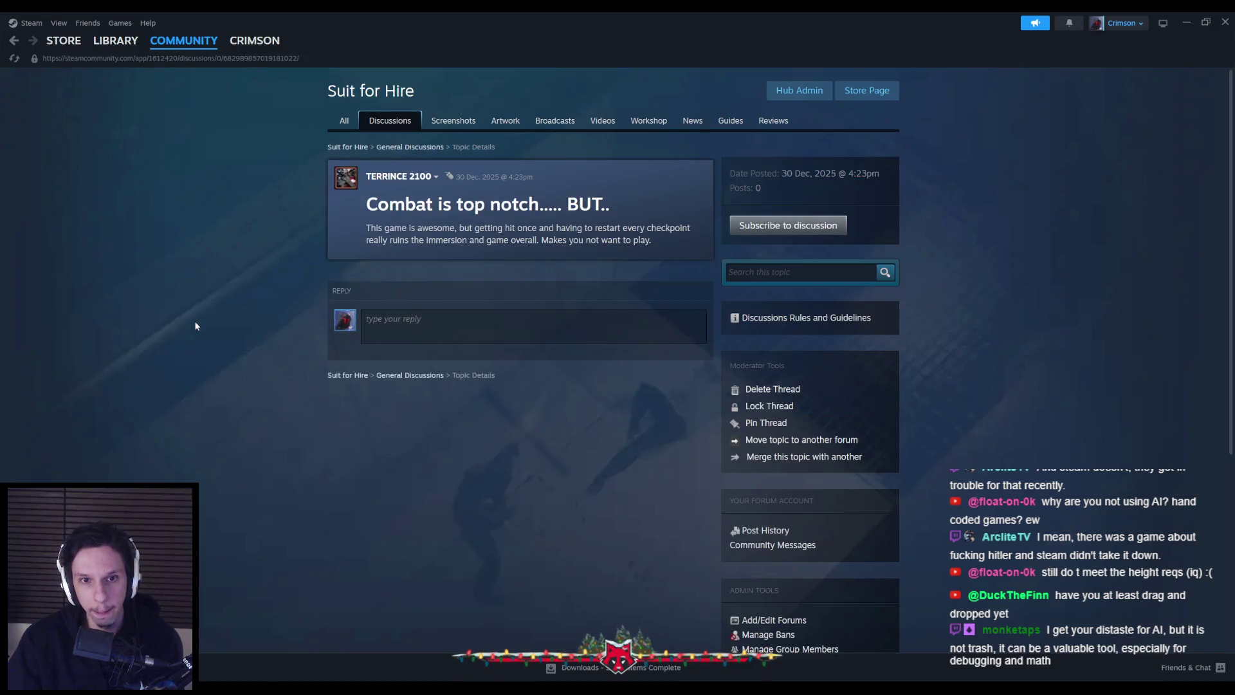
mouse_move(526, 228)
mouse_down()
mouse_move(643, 243)
mouse_move(383, 240)
mouse_move(520, 241)
mouse_up()
click(673, 248)
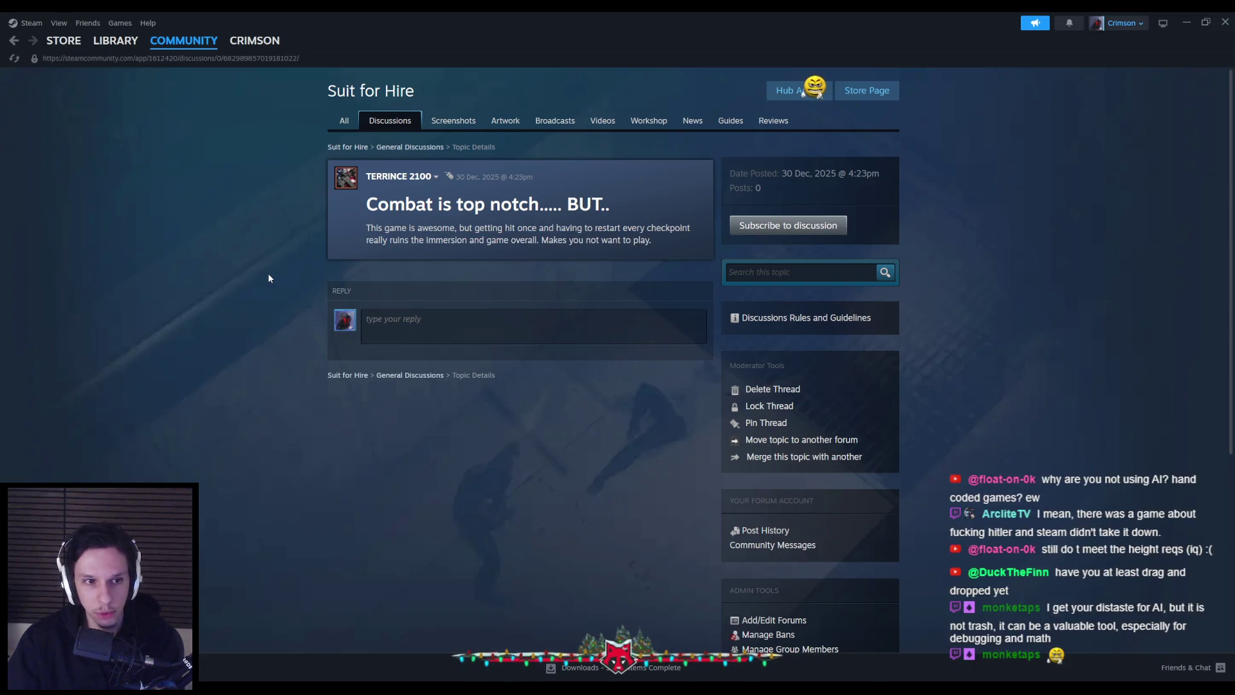
drag(363, 230, 629, 243)
click(669, 241)
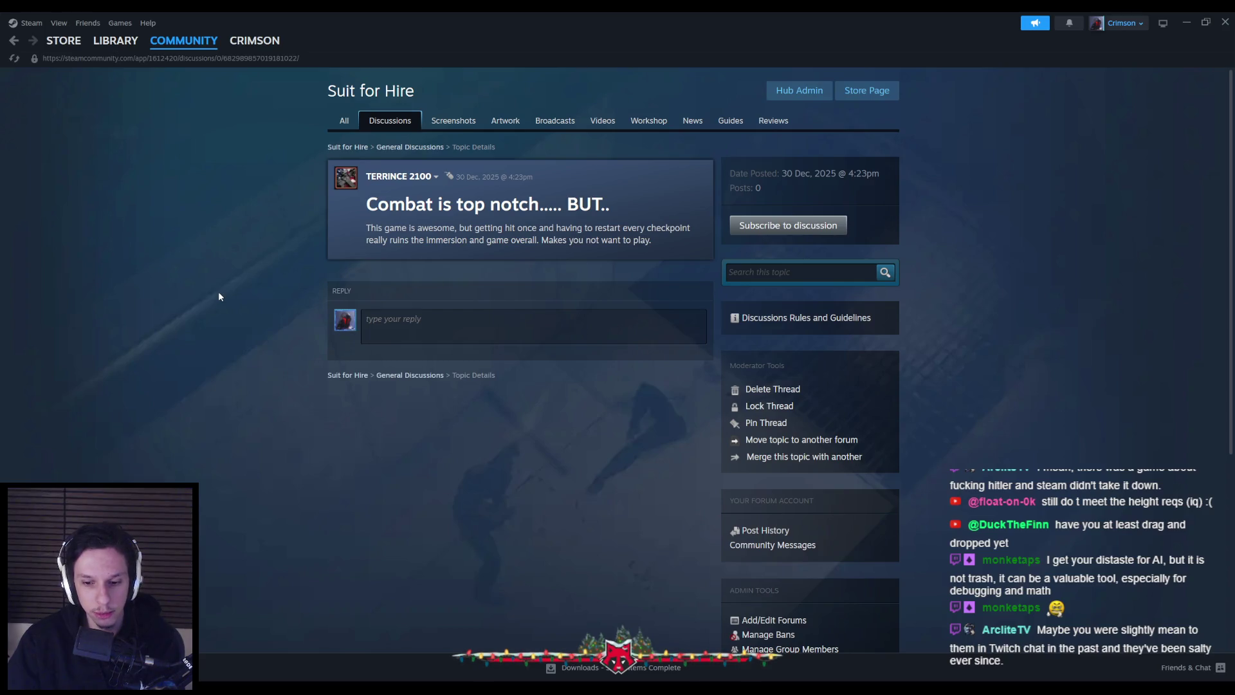
key(alt+Left)
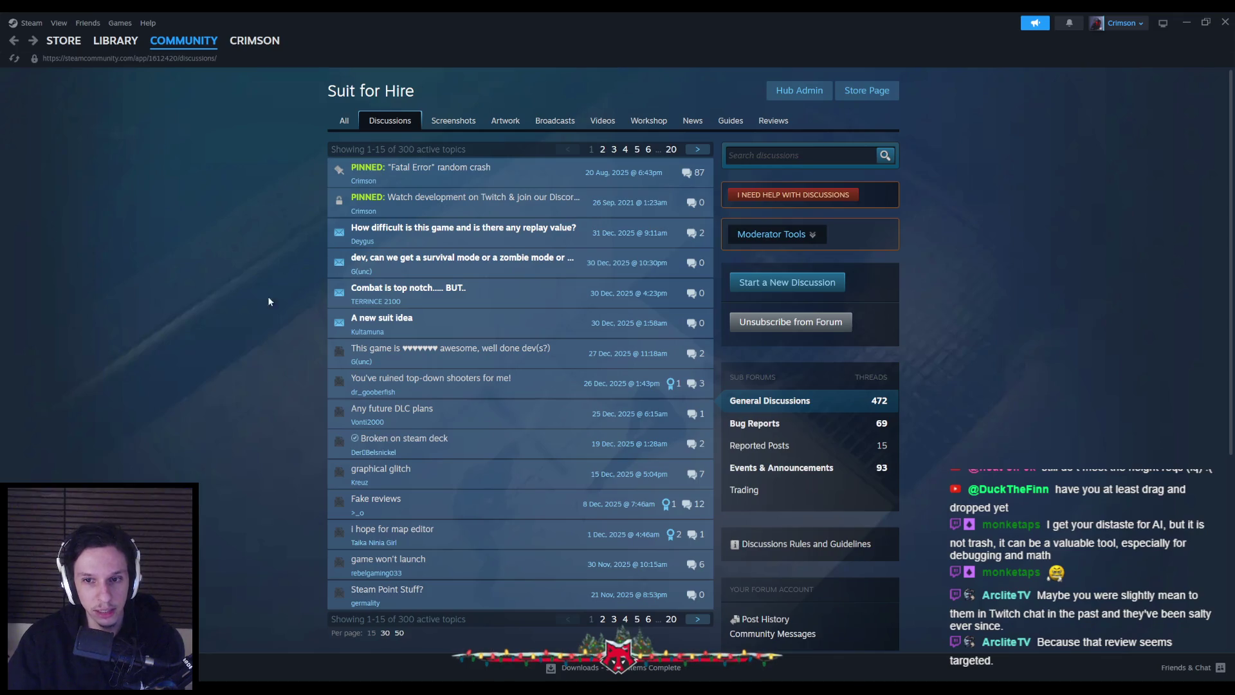
- Read the 'A new suit idea' topic, then close Steam and return to the Unreal Editor
mouse_move(455, 321)
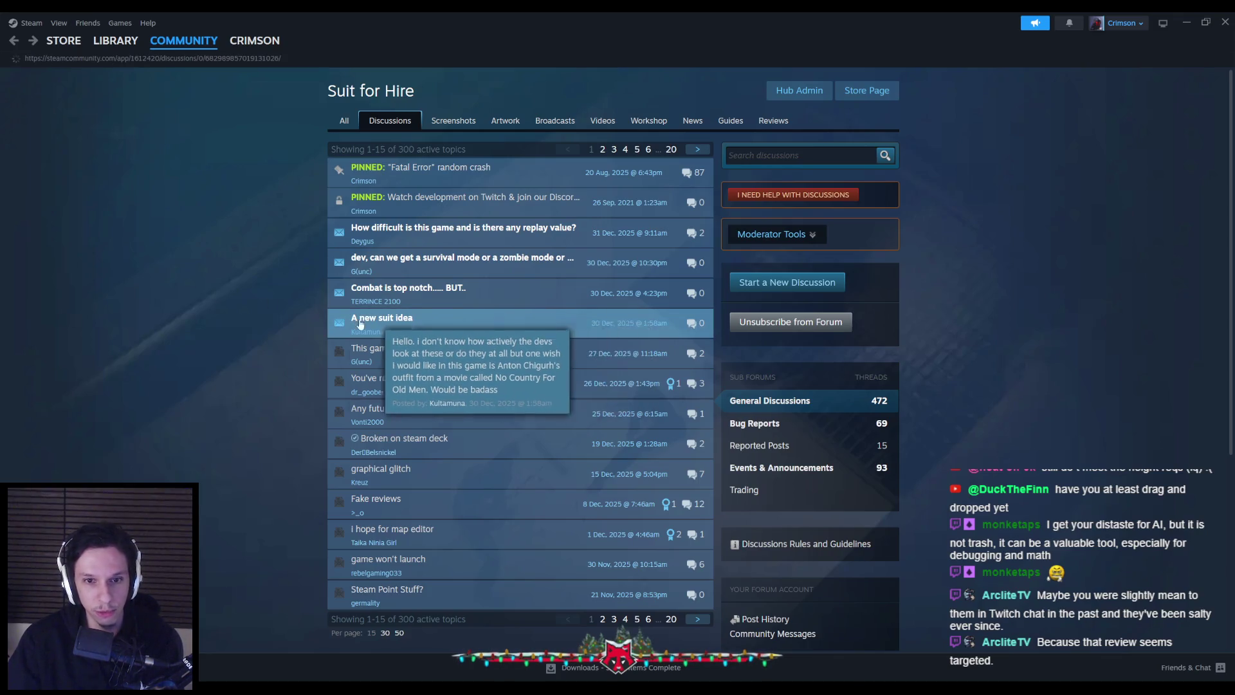
click(455, 322)
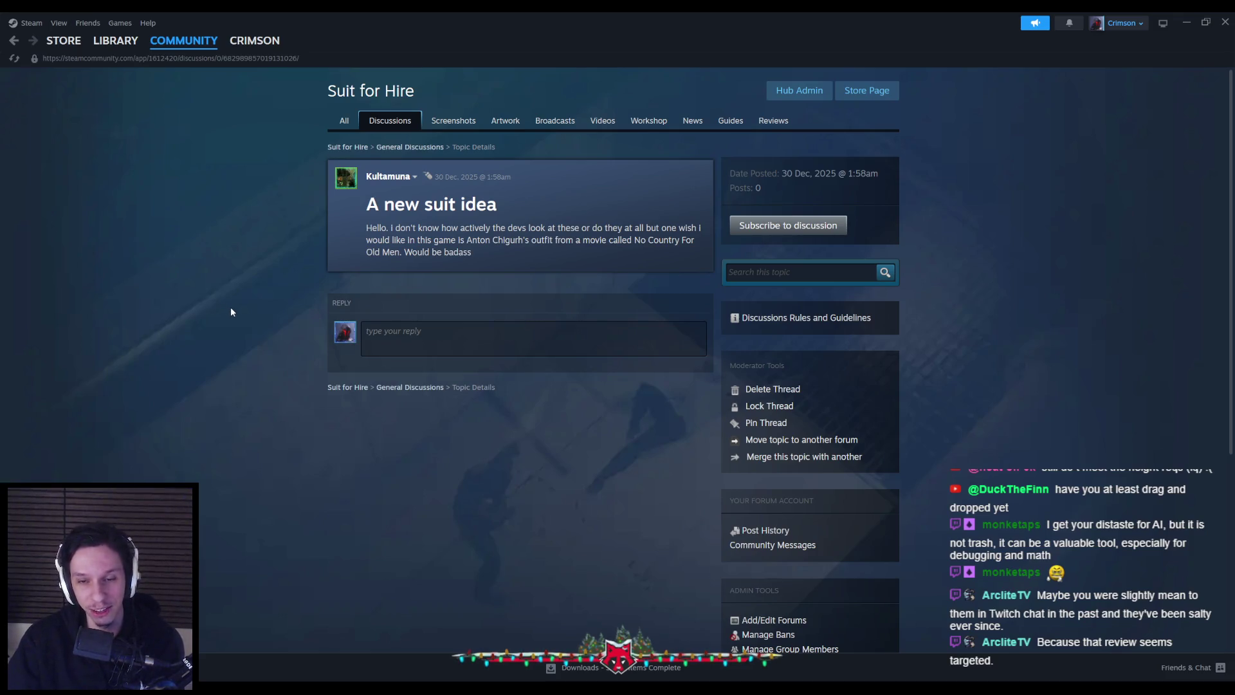
key(alt+Left)
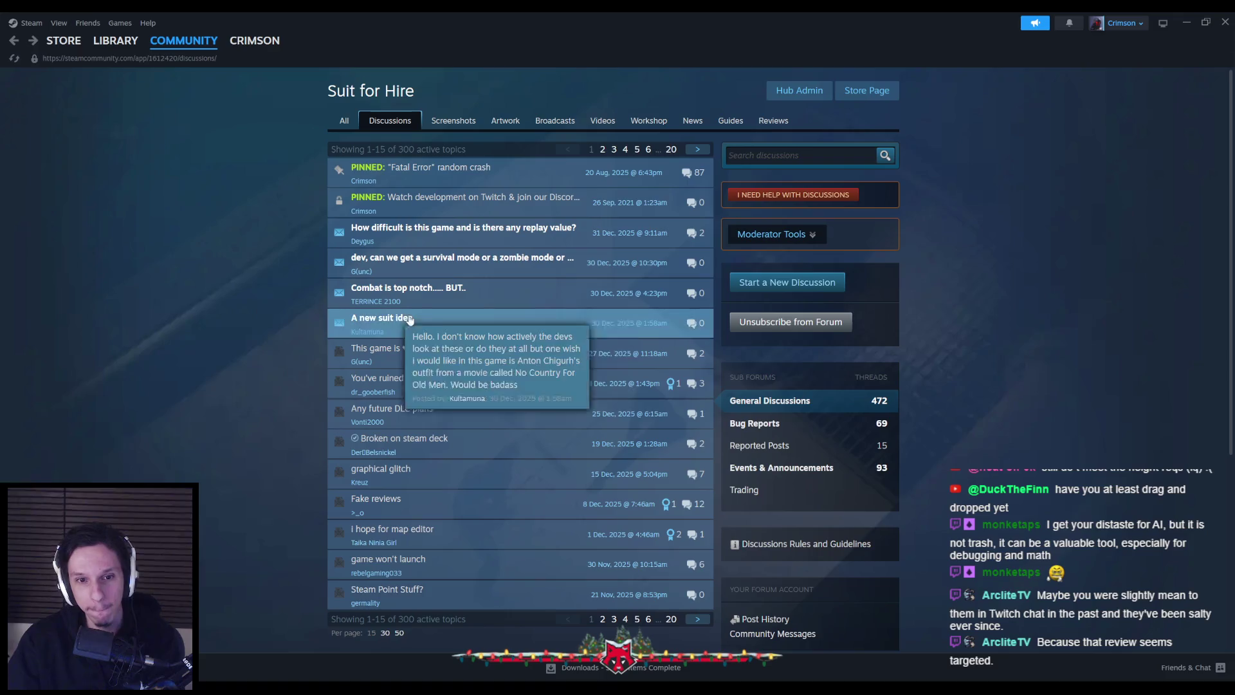
click(469, 312)
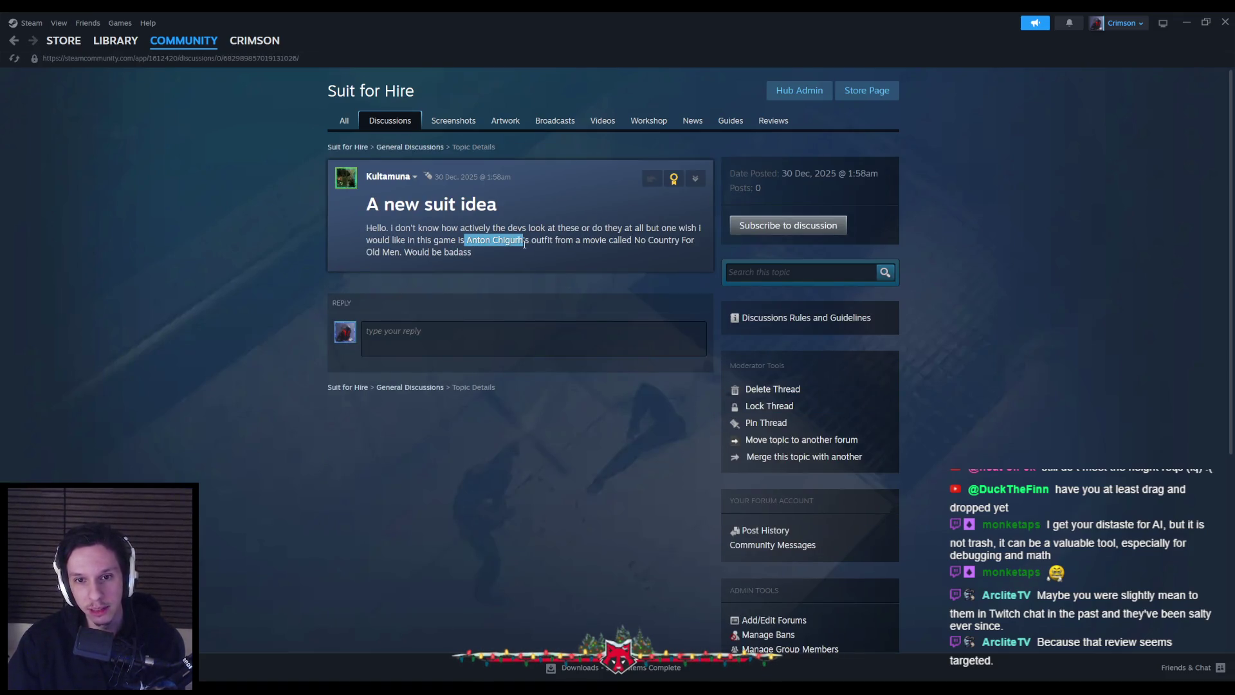
drag(516, 245, 566, 249)
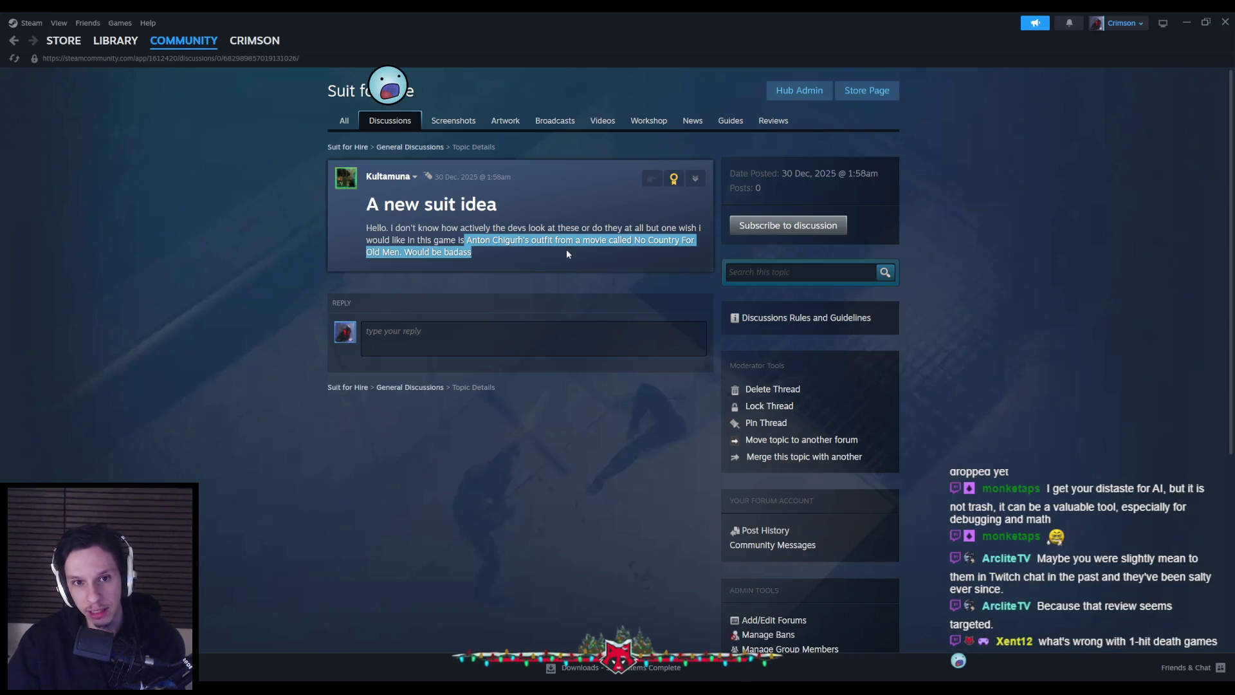
click(566, 249)
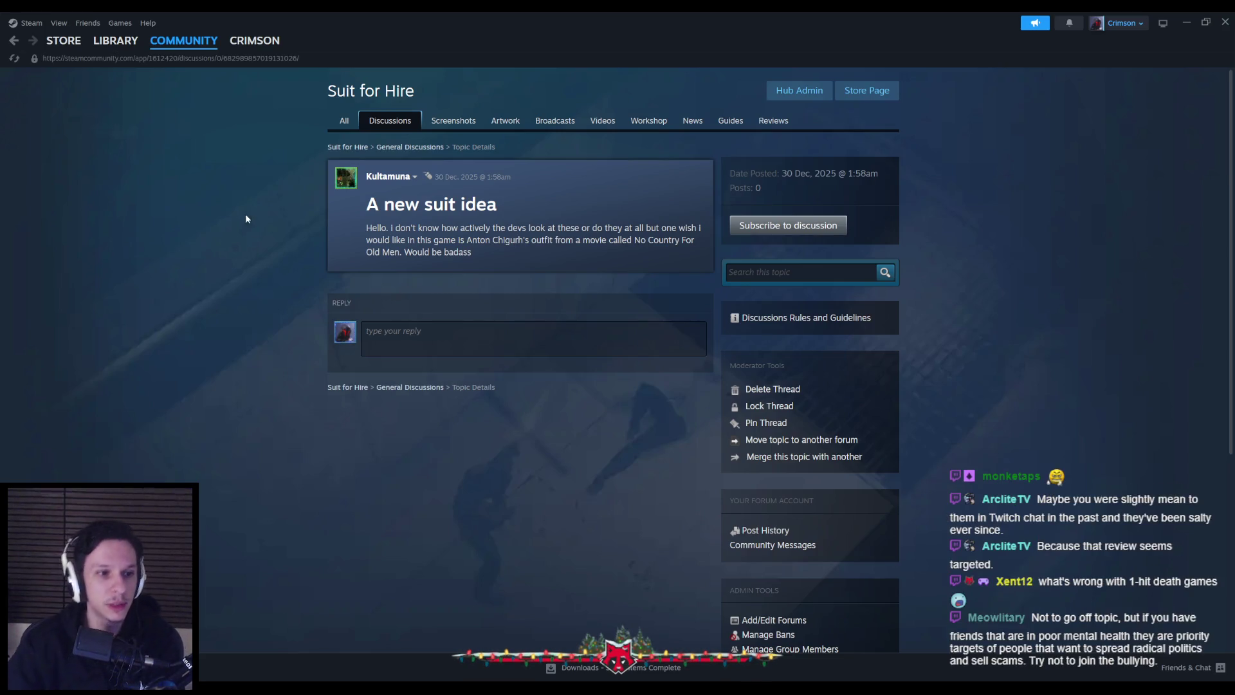
key(alt+Left)
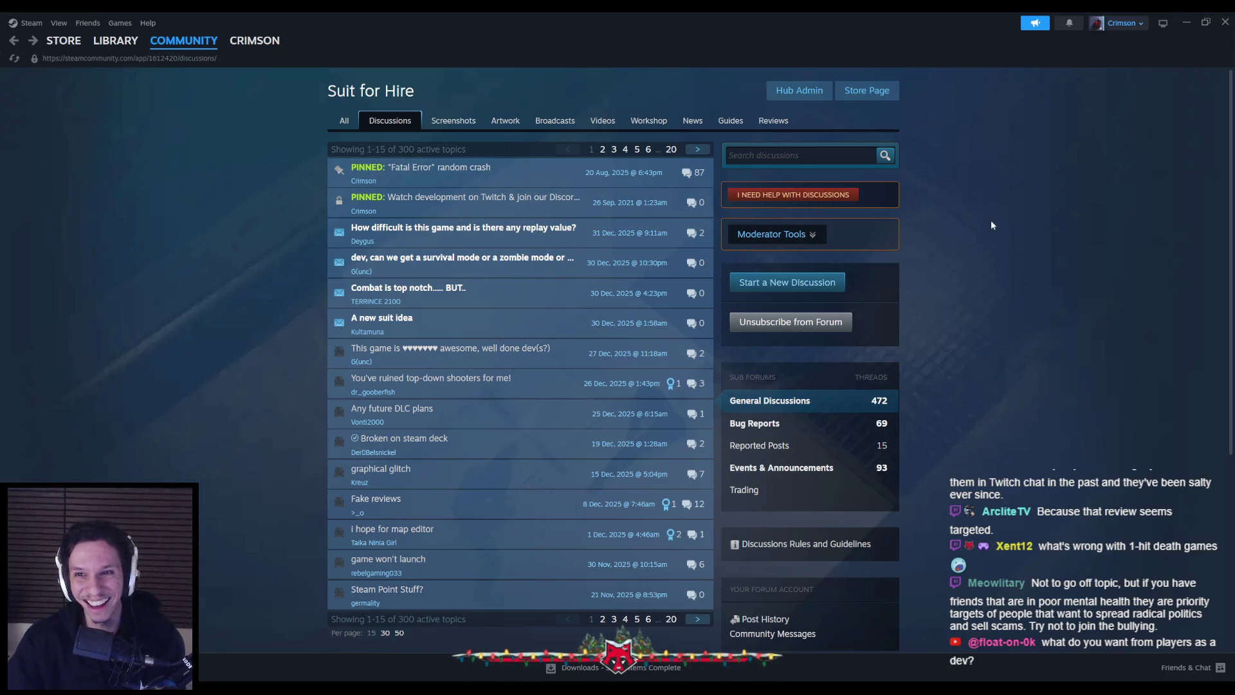
click(1224, 22)
key(alt+Tab)
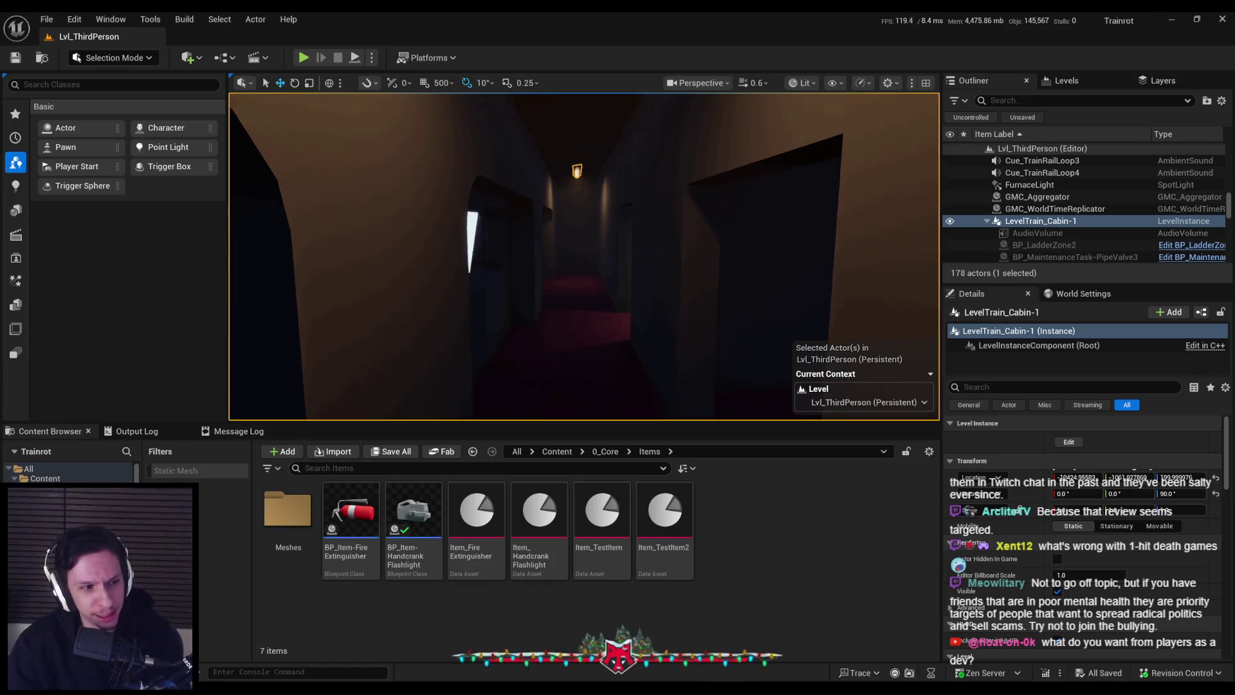
key(F11)
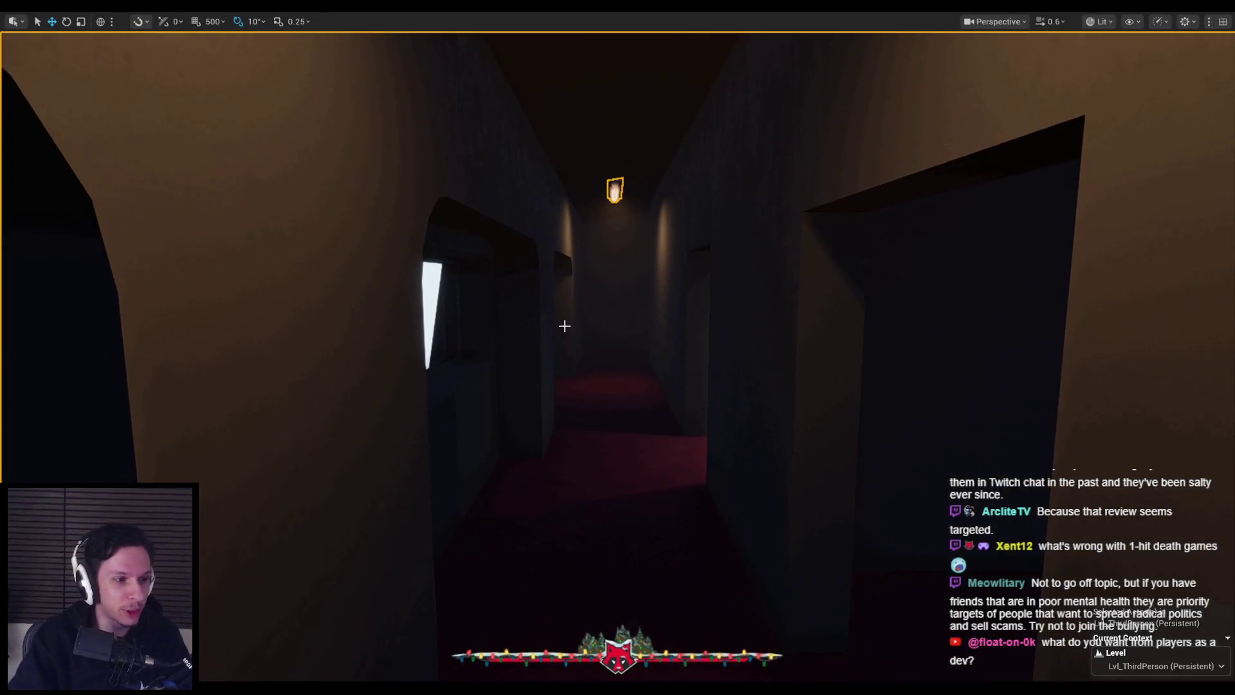
key(alt+p)
key(shift+w)
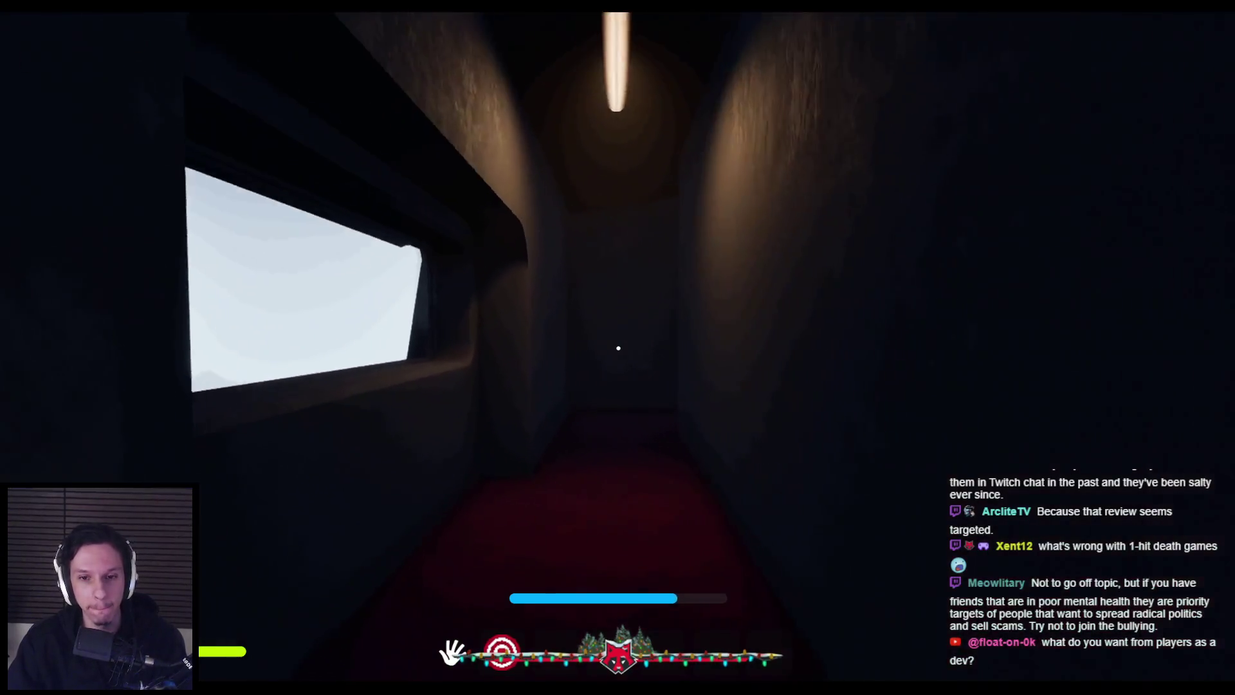
key(shift+w)
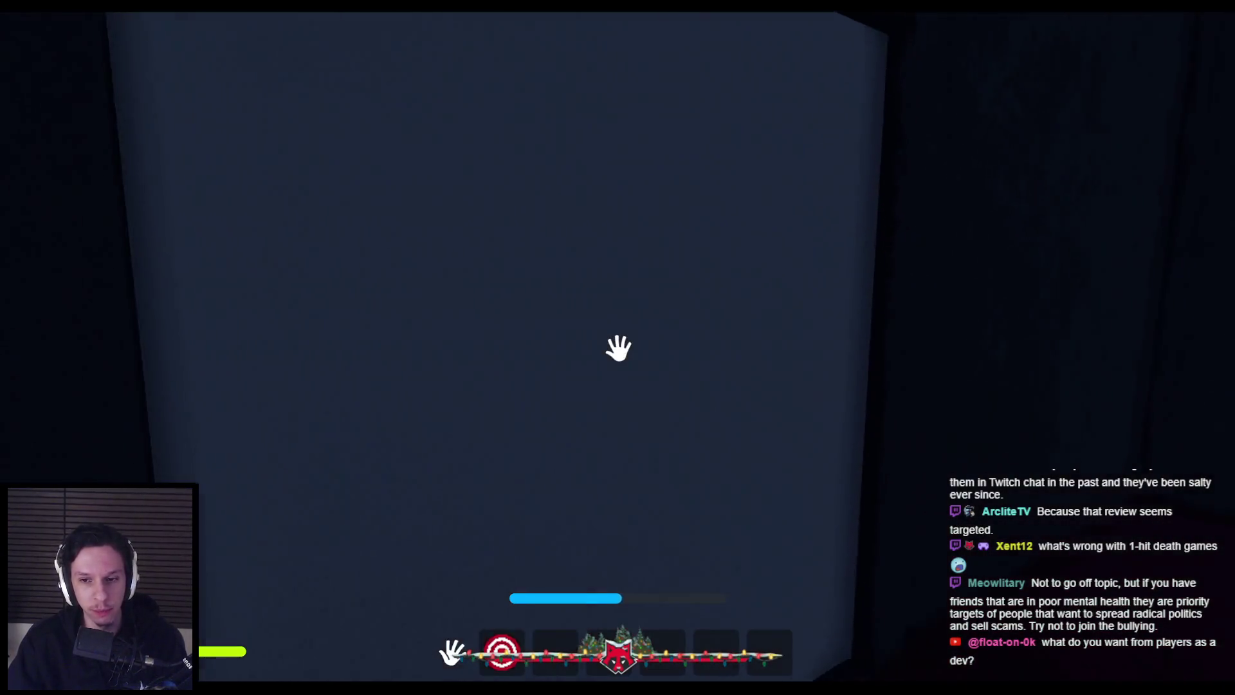
key(shift+w)
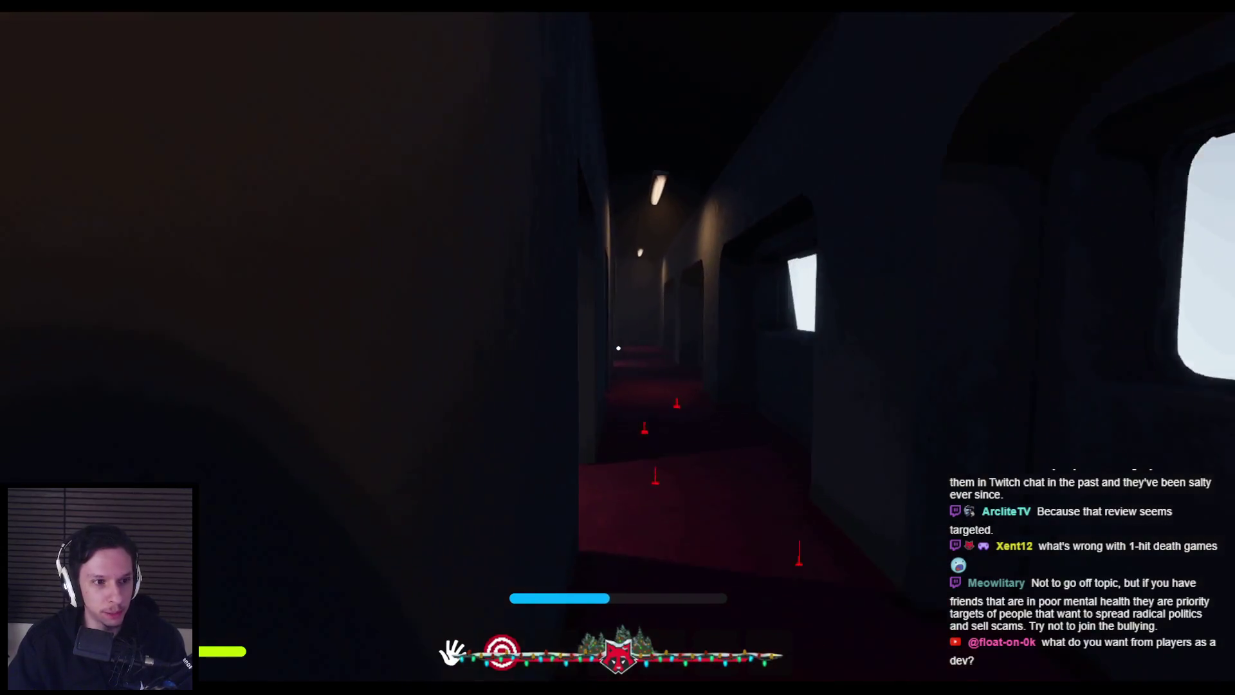
key(shift+w)
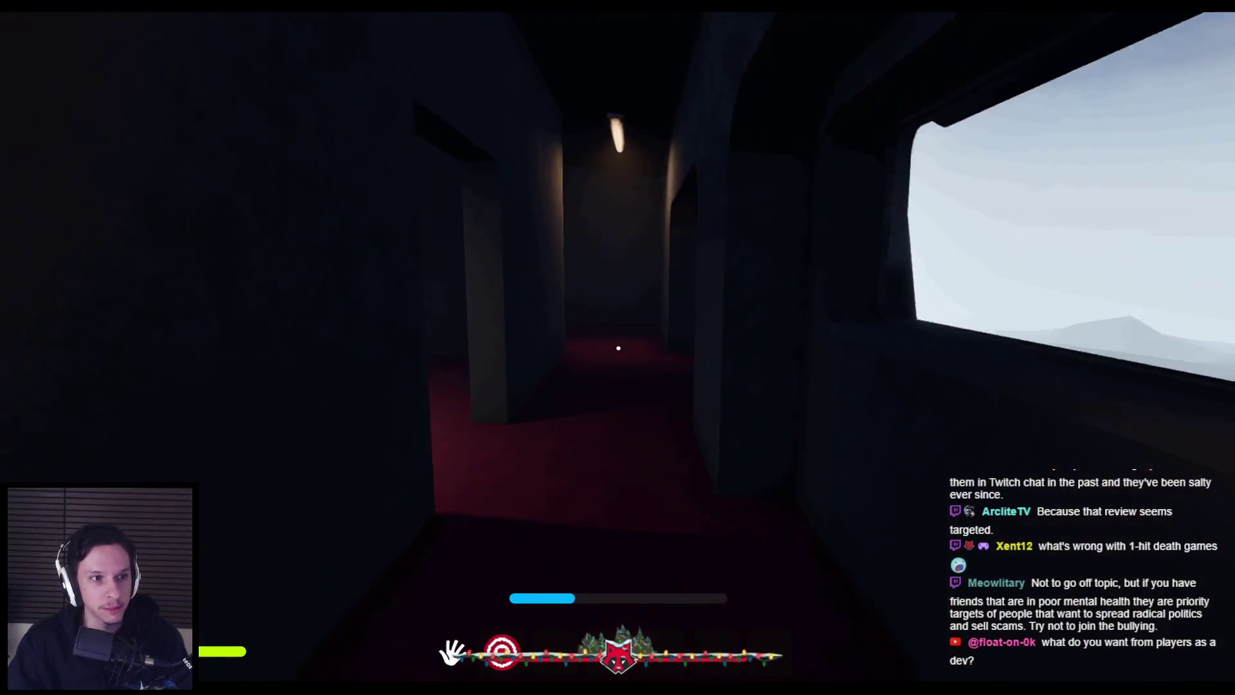
key(shift+w)
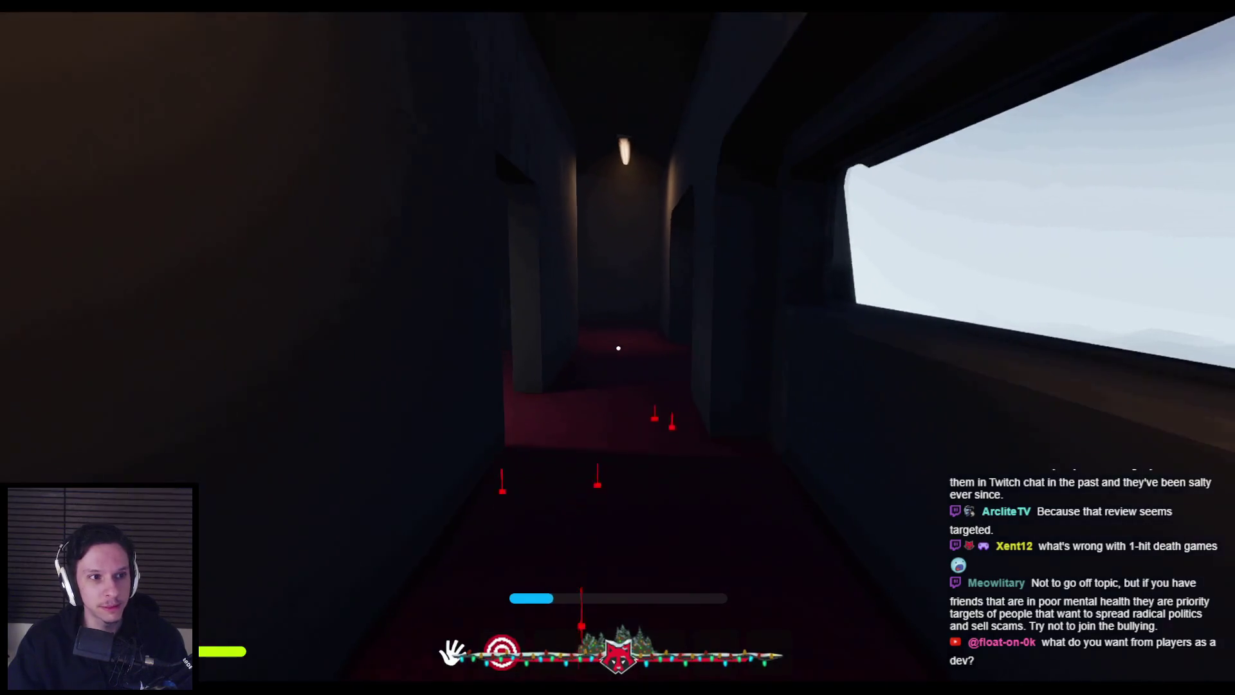
key(w)
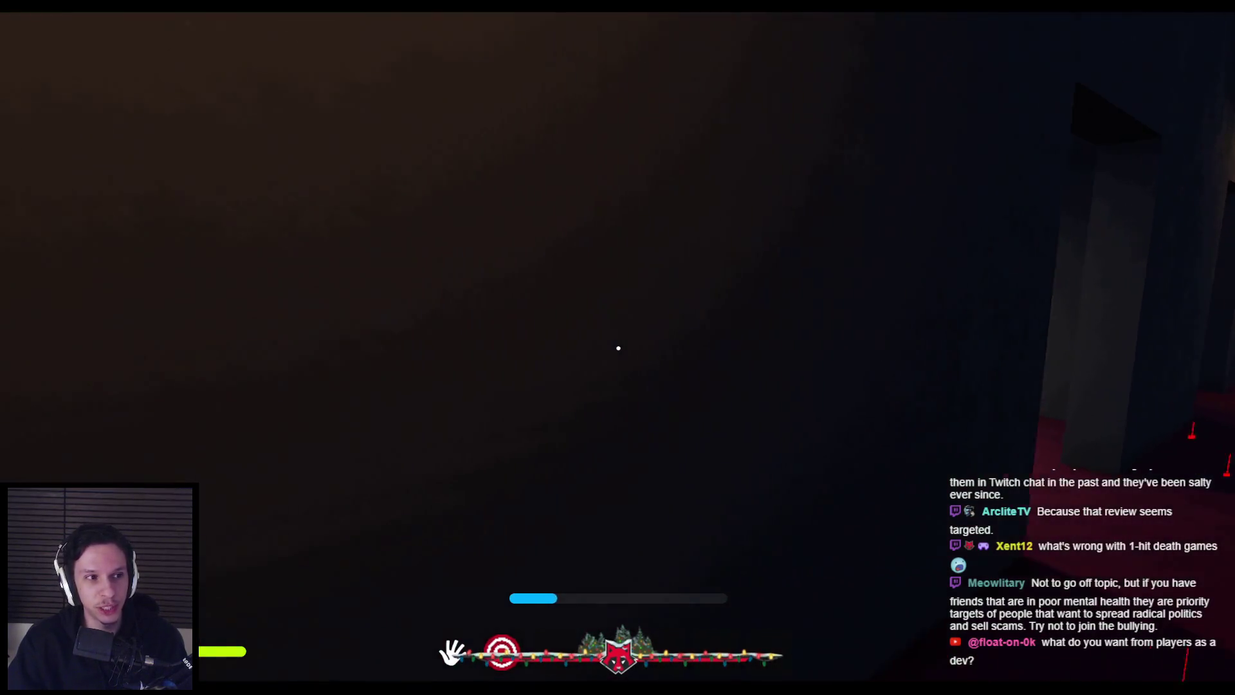
key(w)
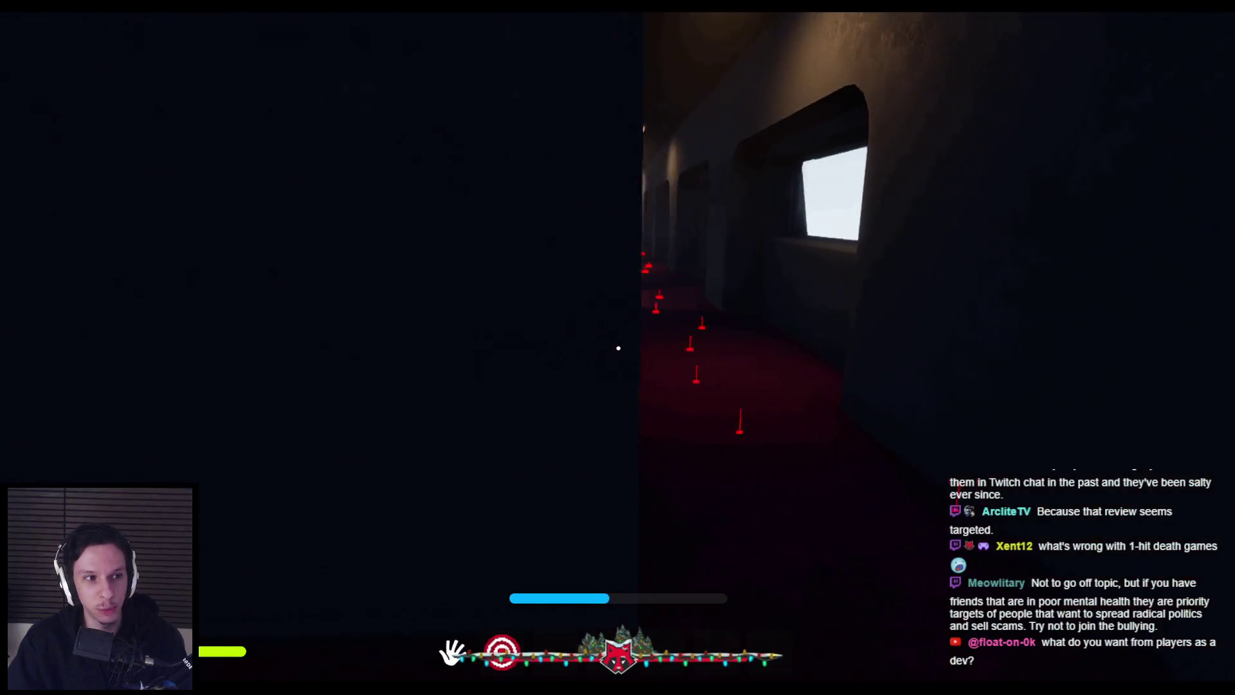
key(w)
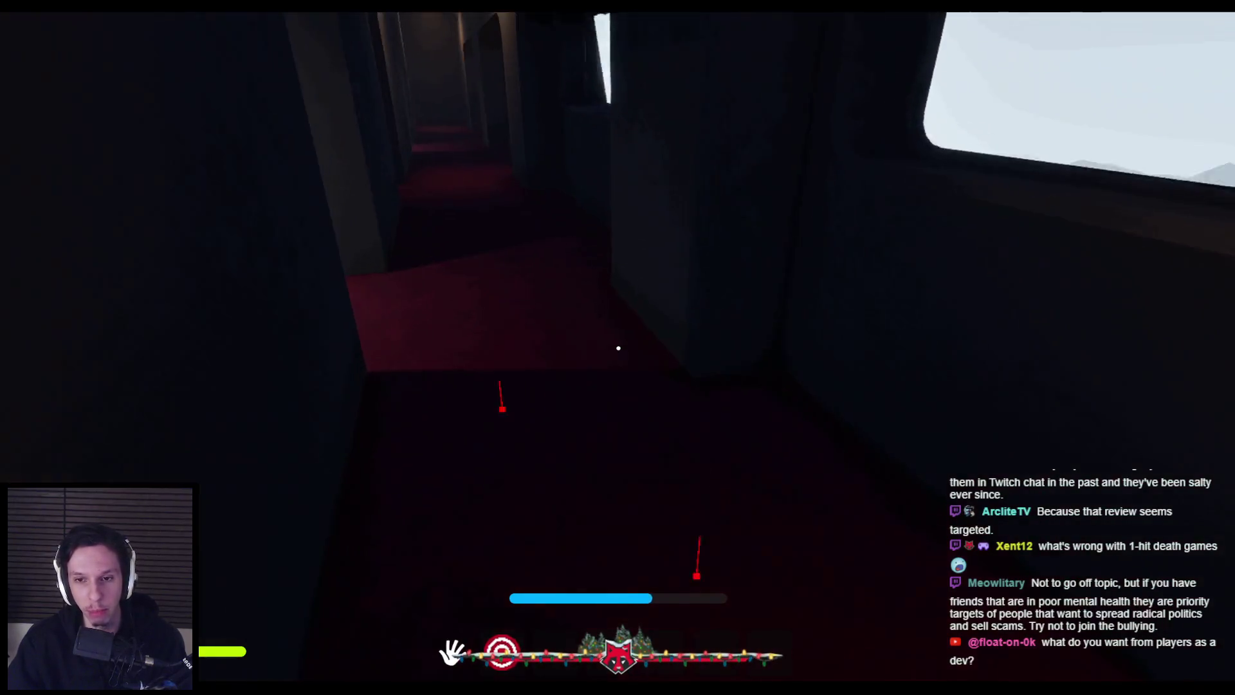
key(w)
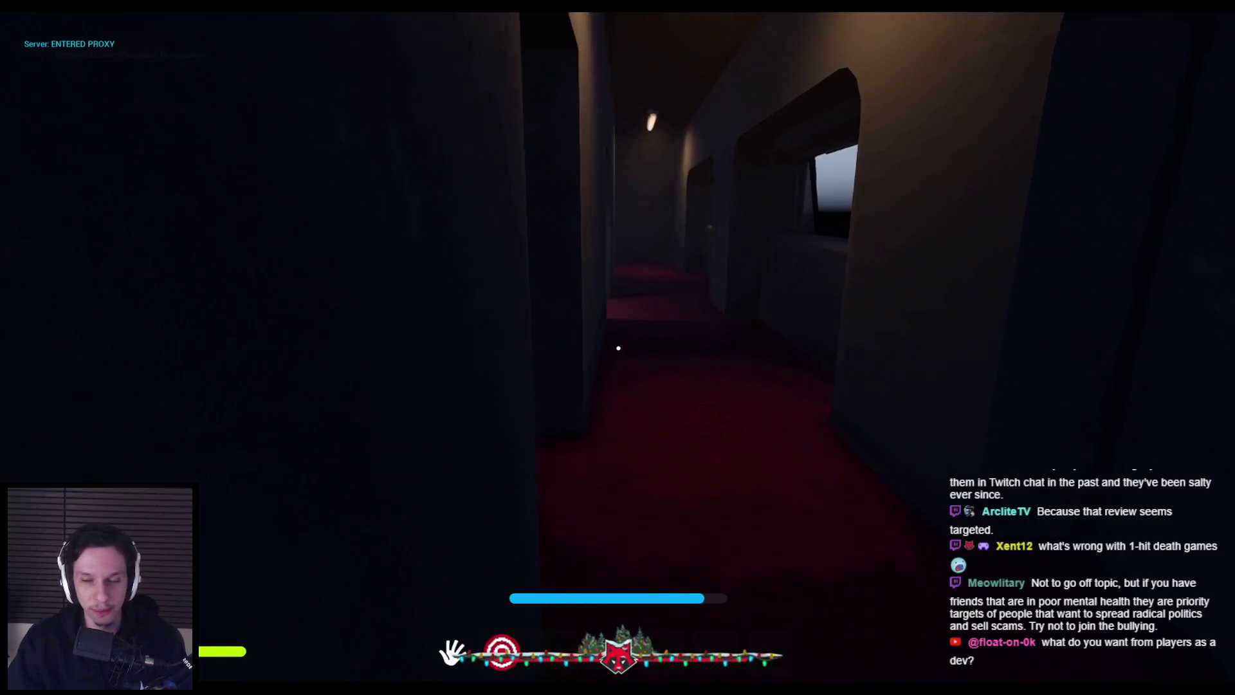
key(w)
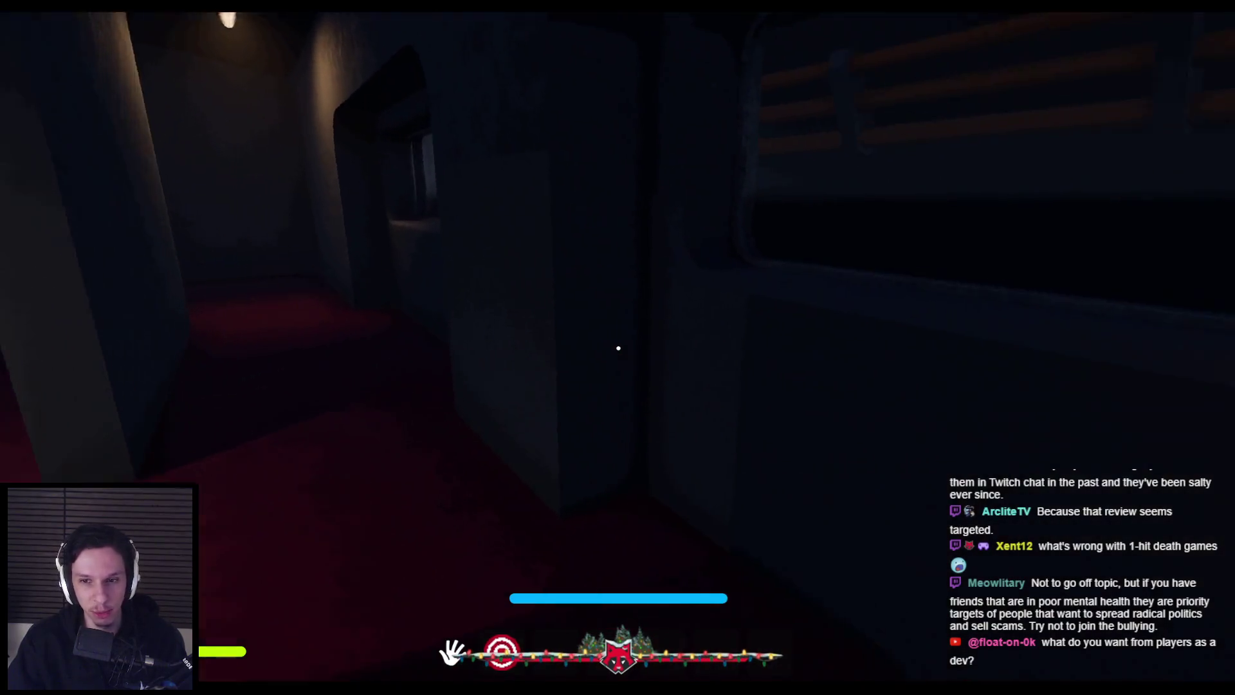
key(shift+w)
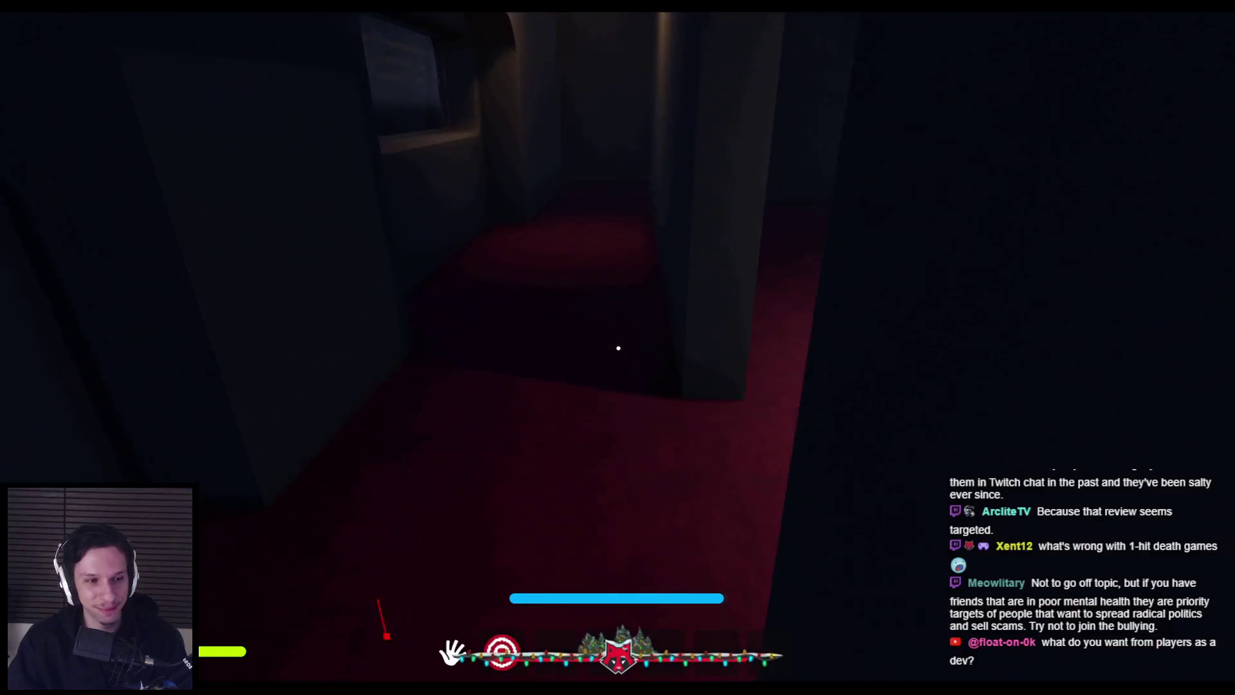
key(w)
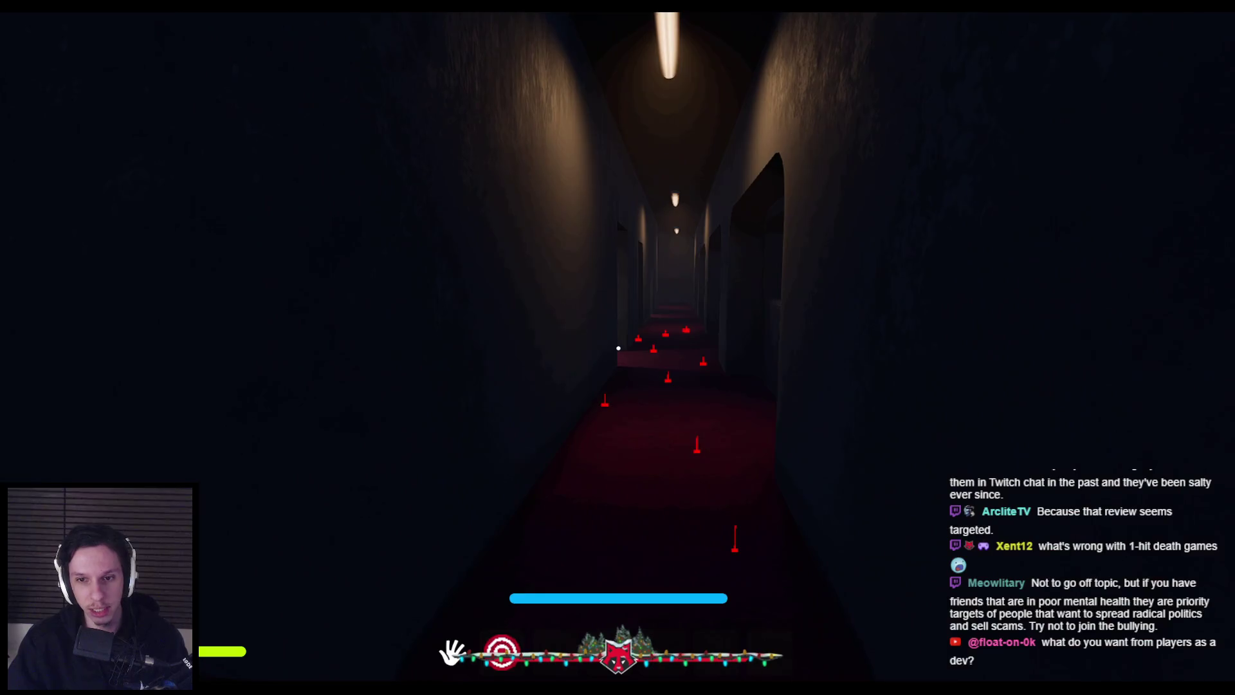
key(Escape)
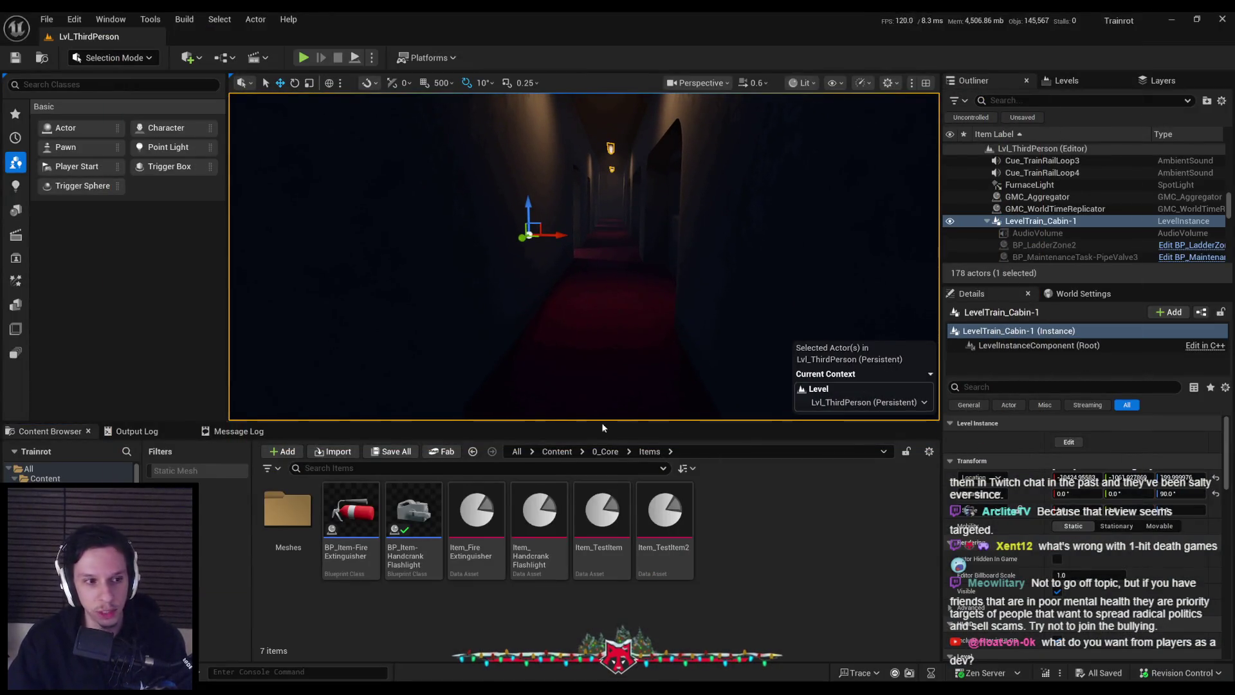
scroll(543, 365, up, 3)
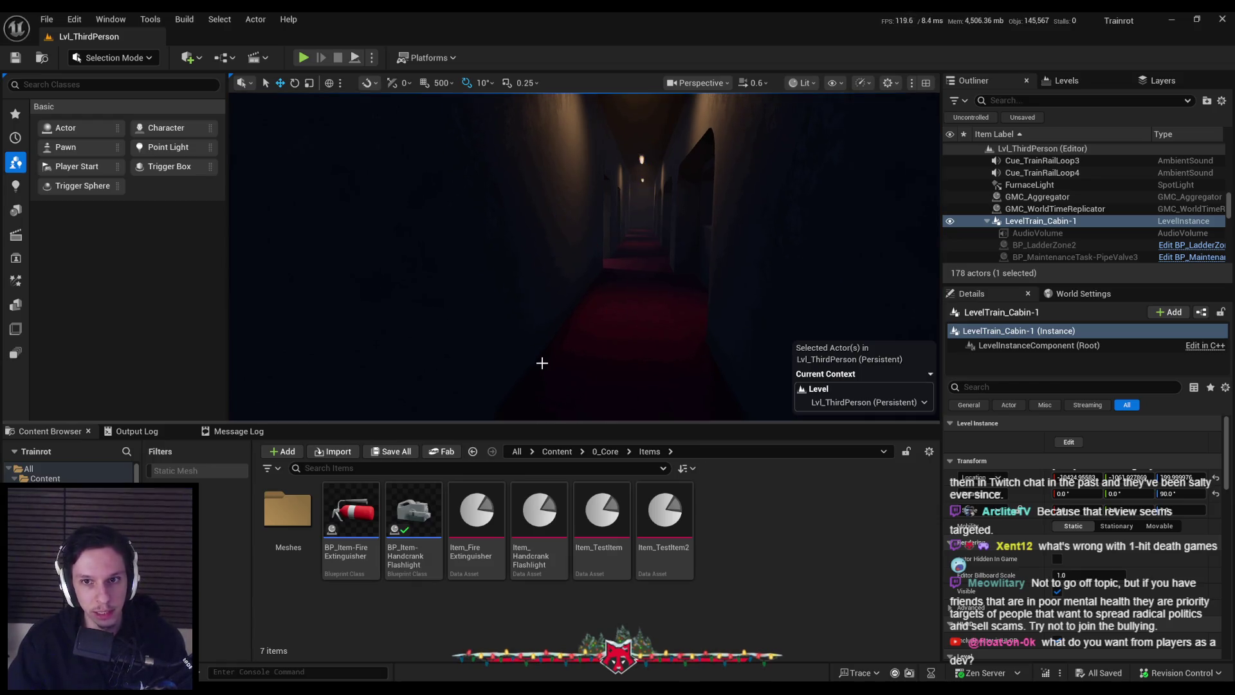
click(604, 452)
key(alt+Left)
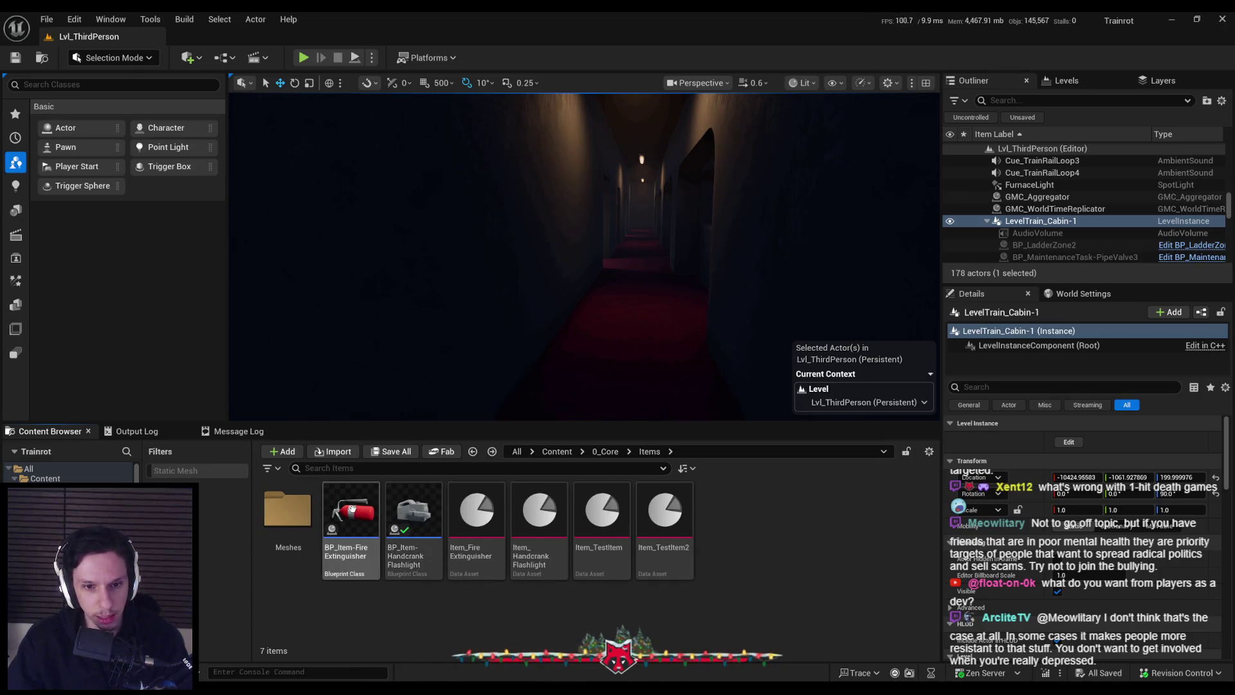
double_click(351, 510)
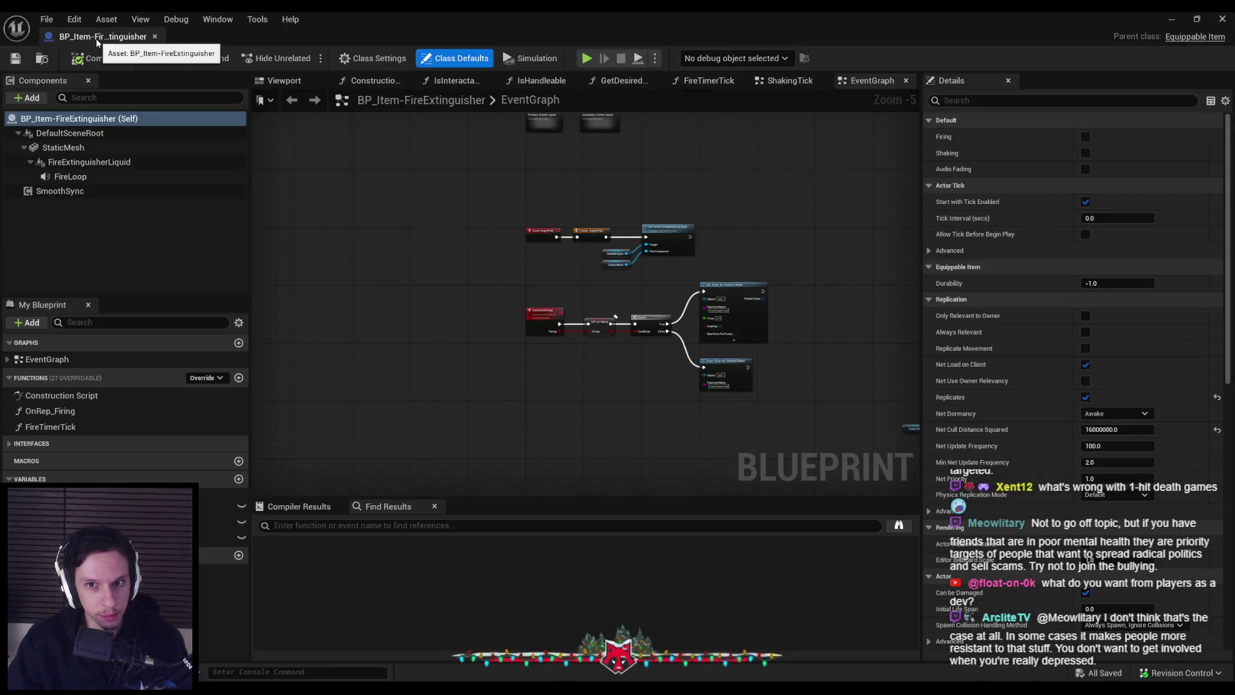
click(154, 36)
click(378, 626)
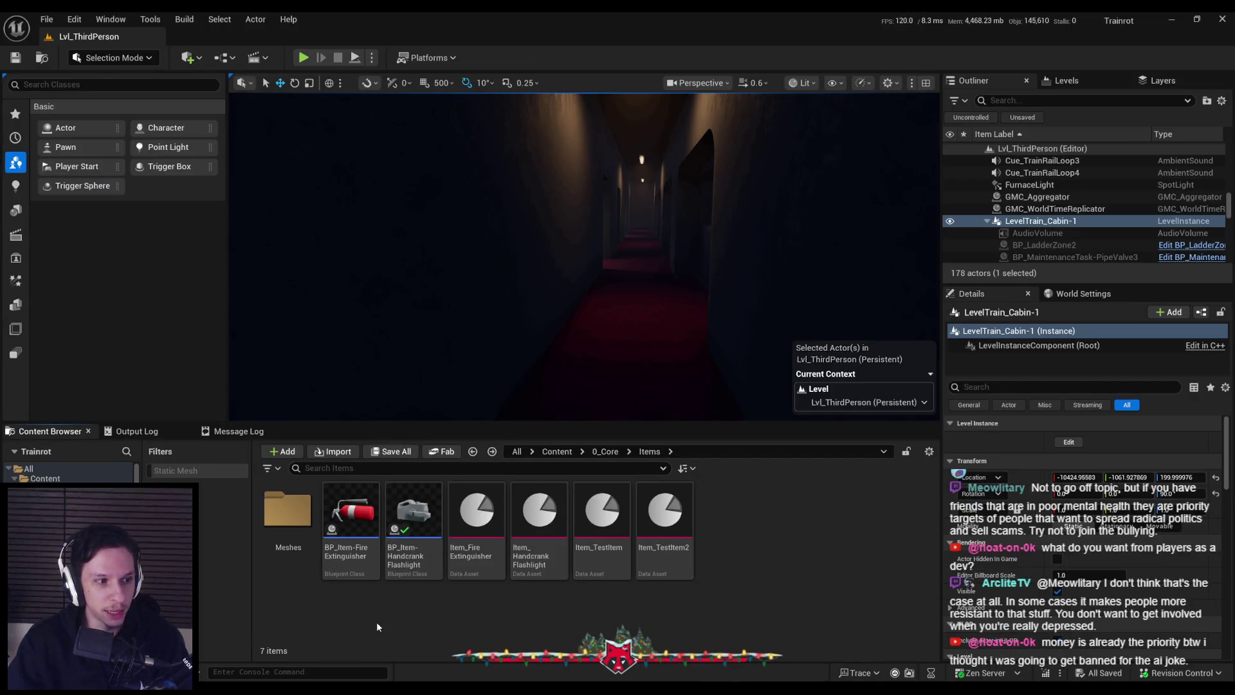
drag(568, 334, 600, 371)
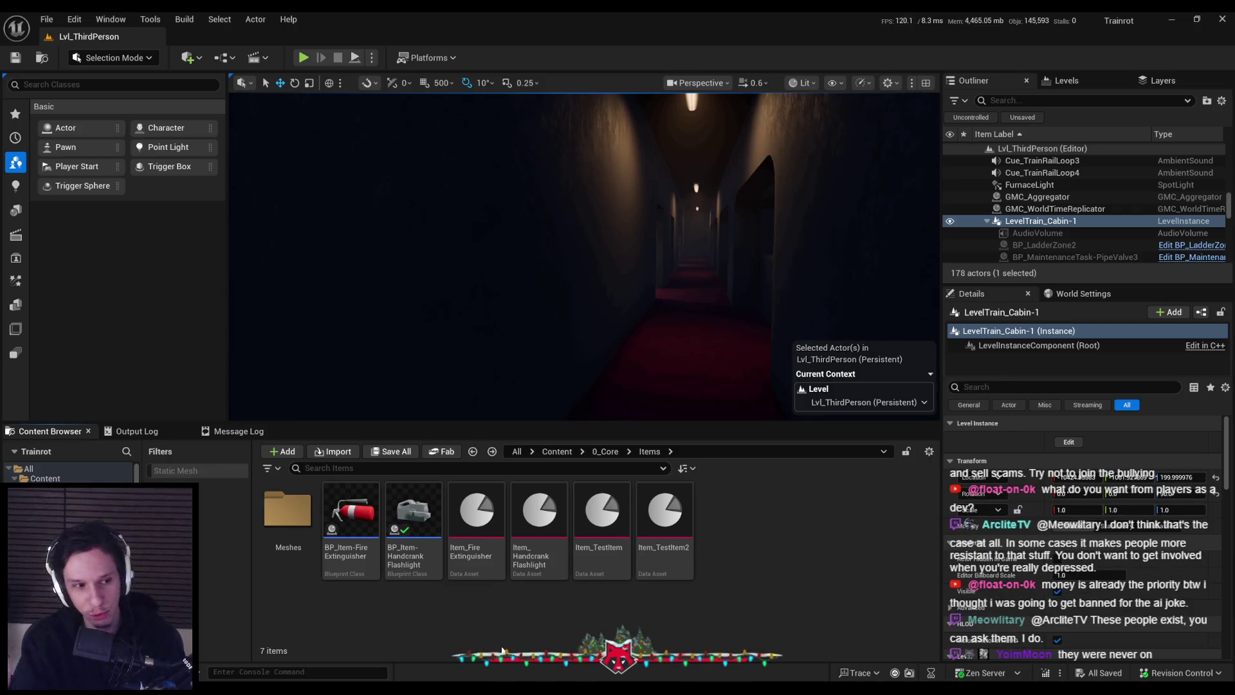
- Centre the view on the corridor, then move the Content Browser up to 0_Core
scroll(546, 406, up, 3)
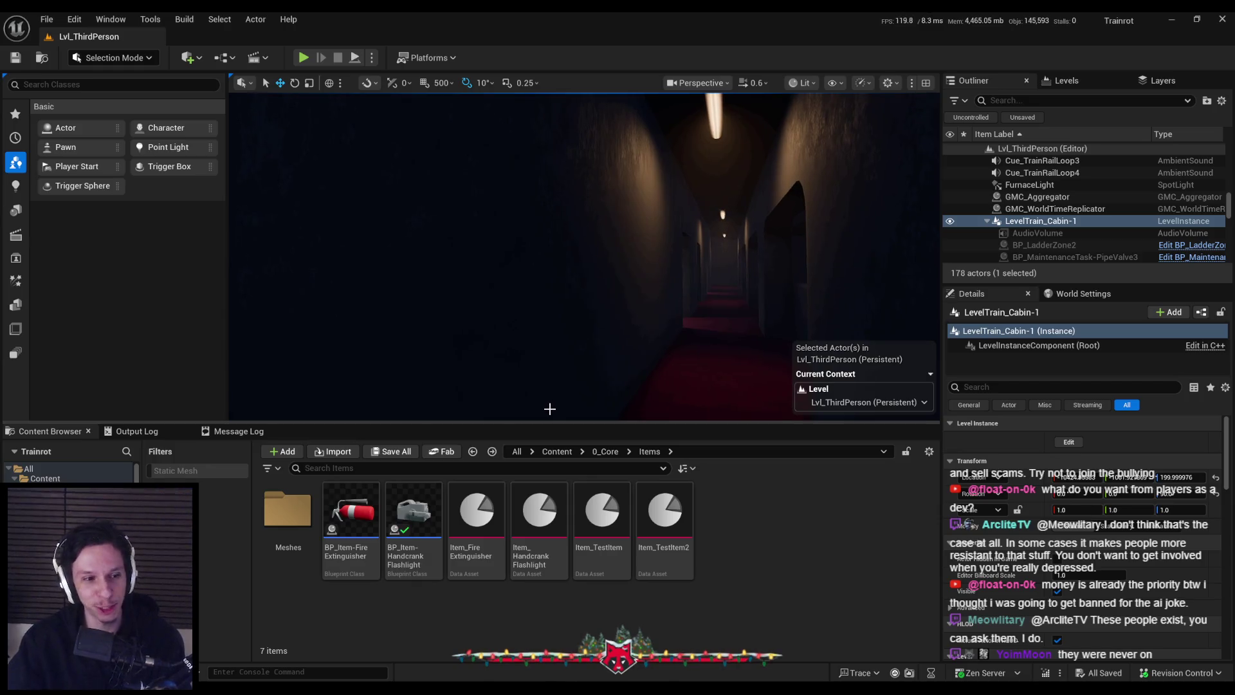
drag(549, 409, 527, 418)
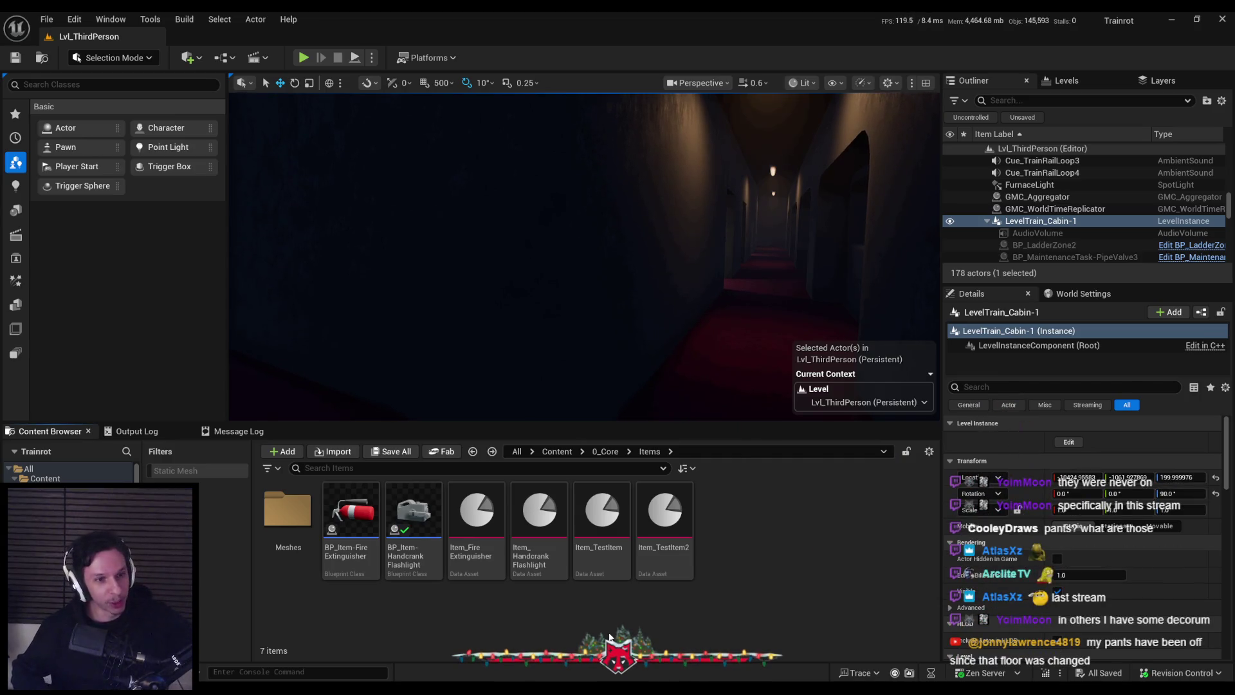
drag(577, 268, 604, 267)
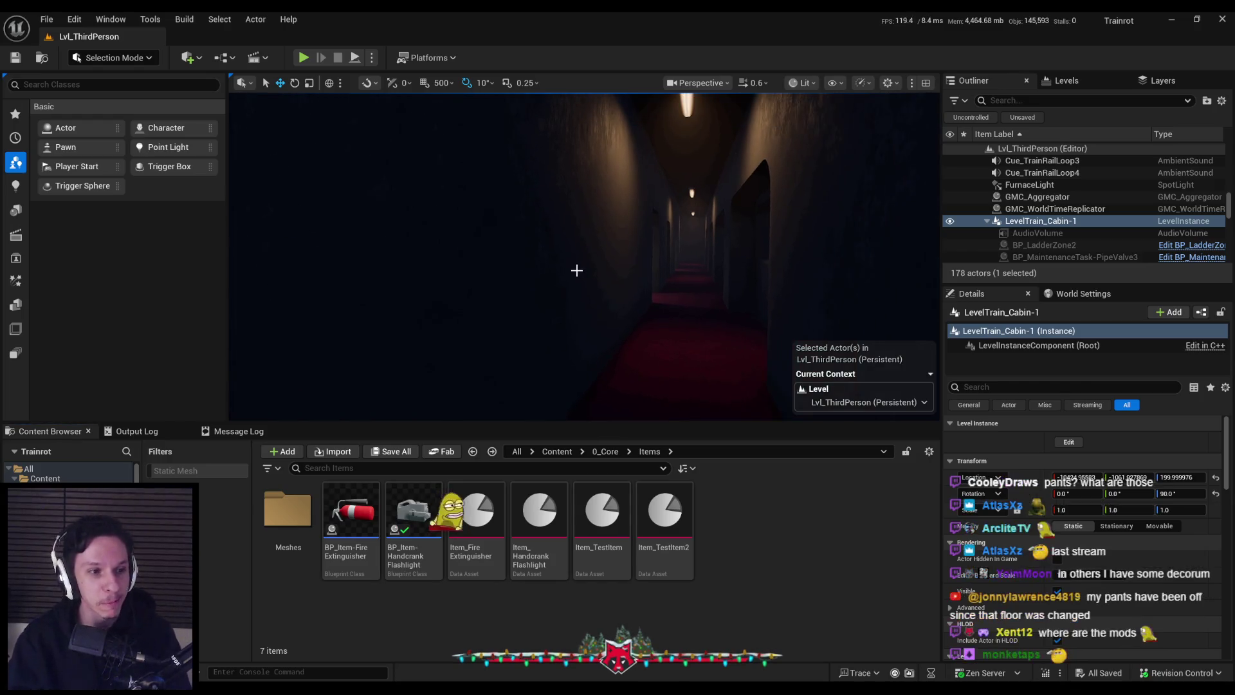
drag(502, 322, 489, 322)
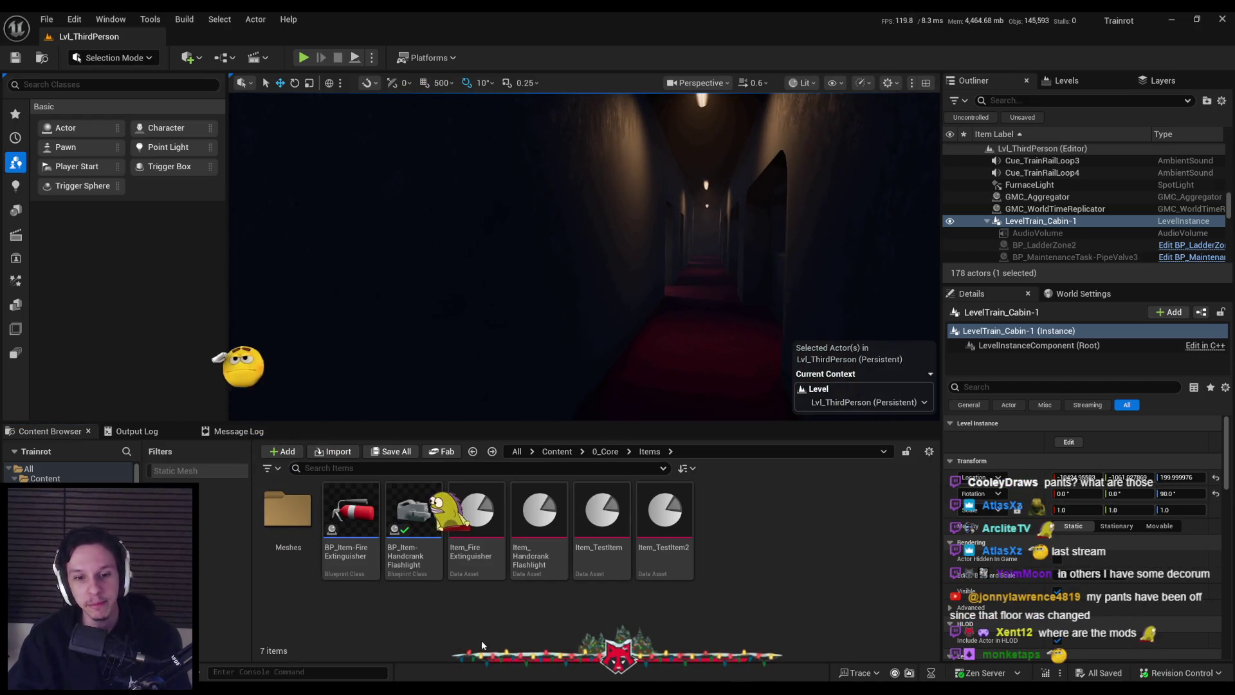
click(604, 451)
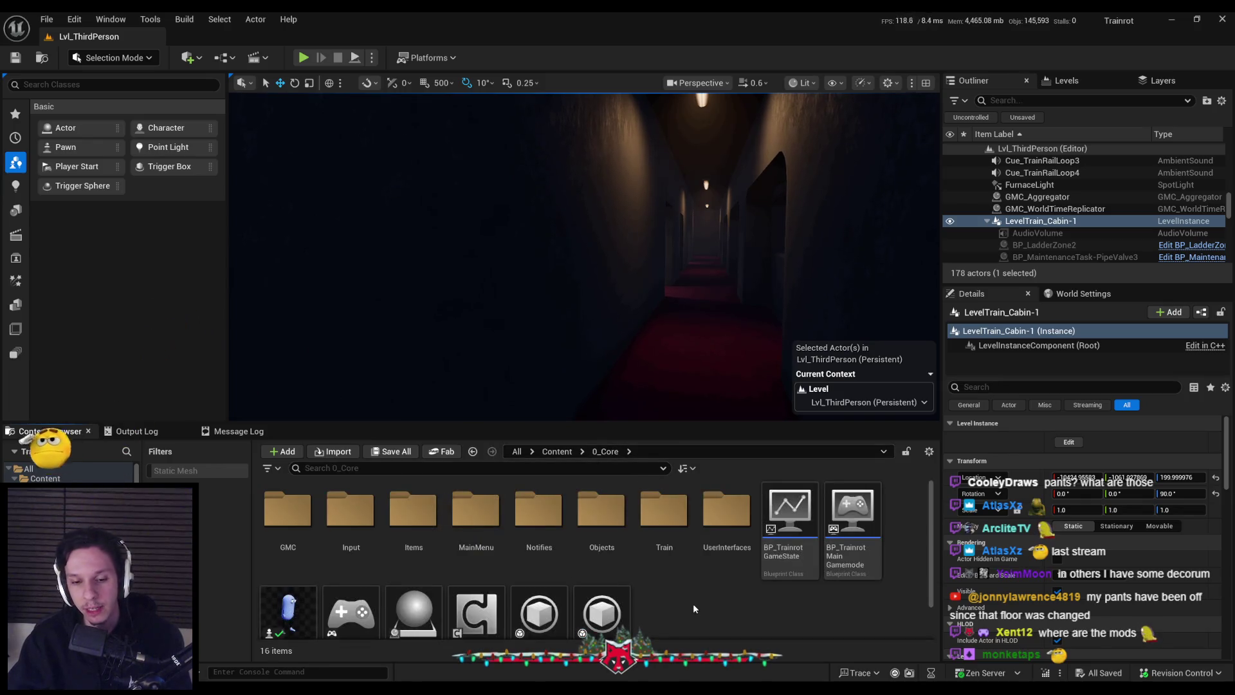
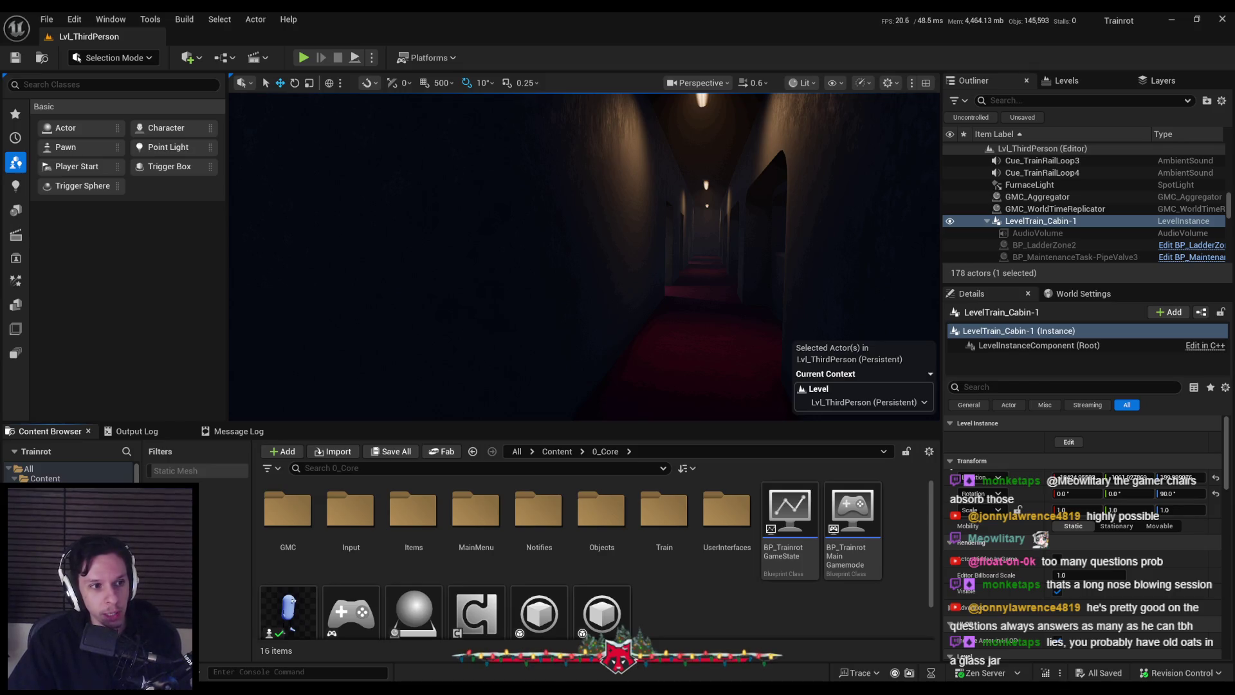
- Start a Play-In-Editor session and make the game view fullscreen
drag(530, 231, 529, 224)
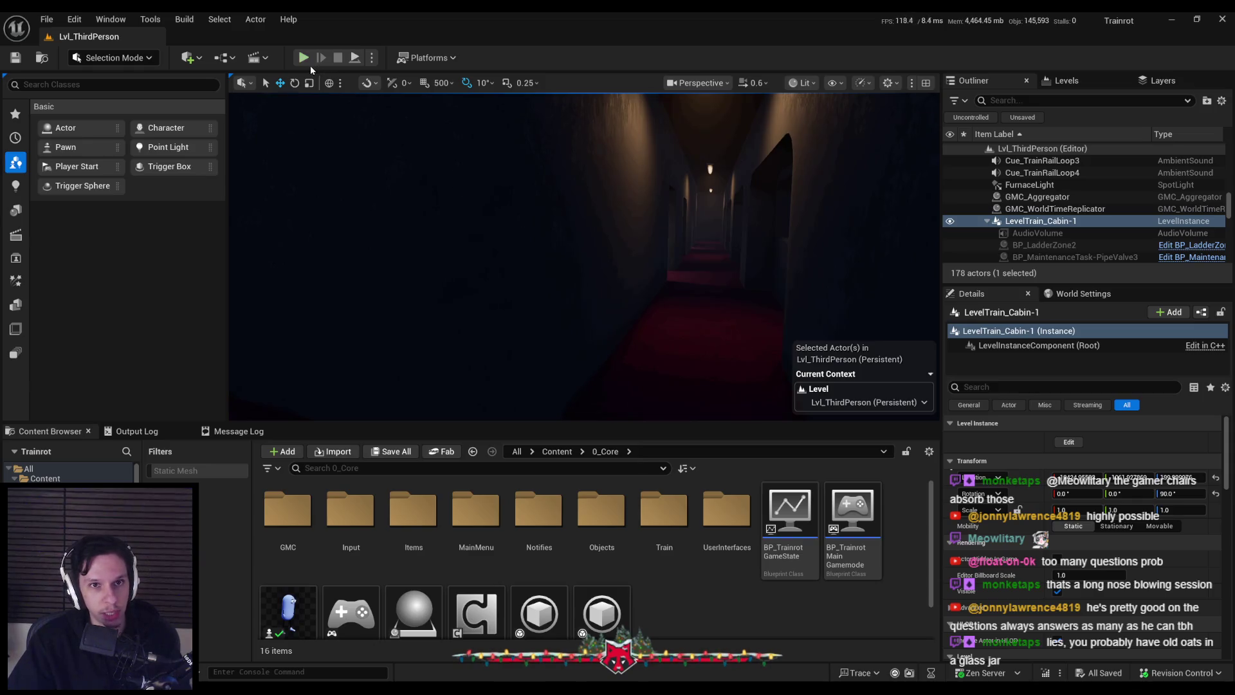
click(303, 57)
key(F11)
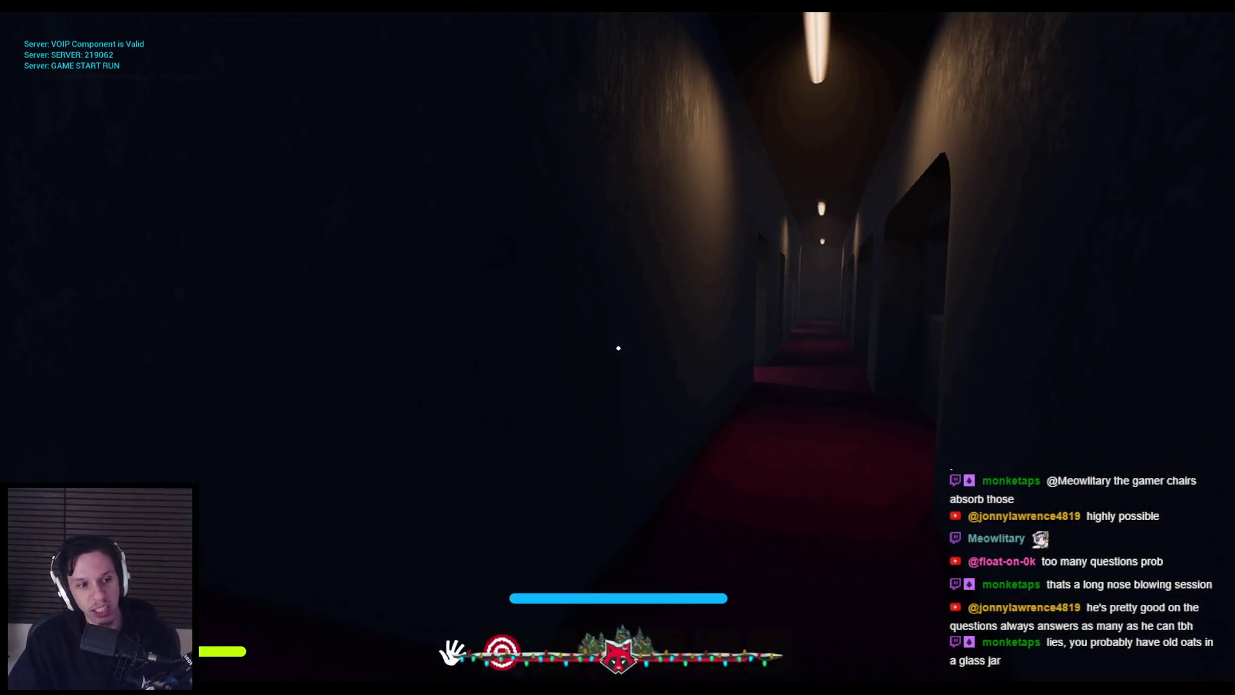
- Walk down the corridor past the window and open the door on the right
key(w)
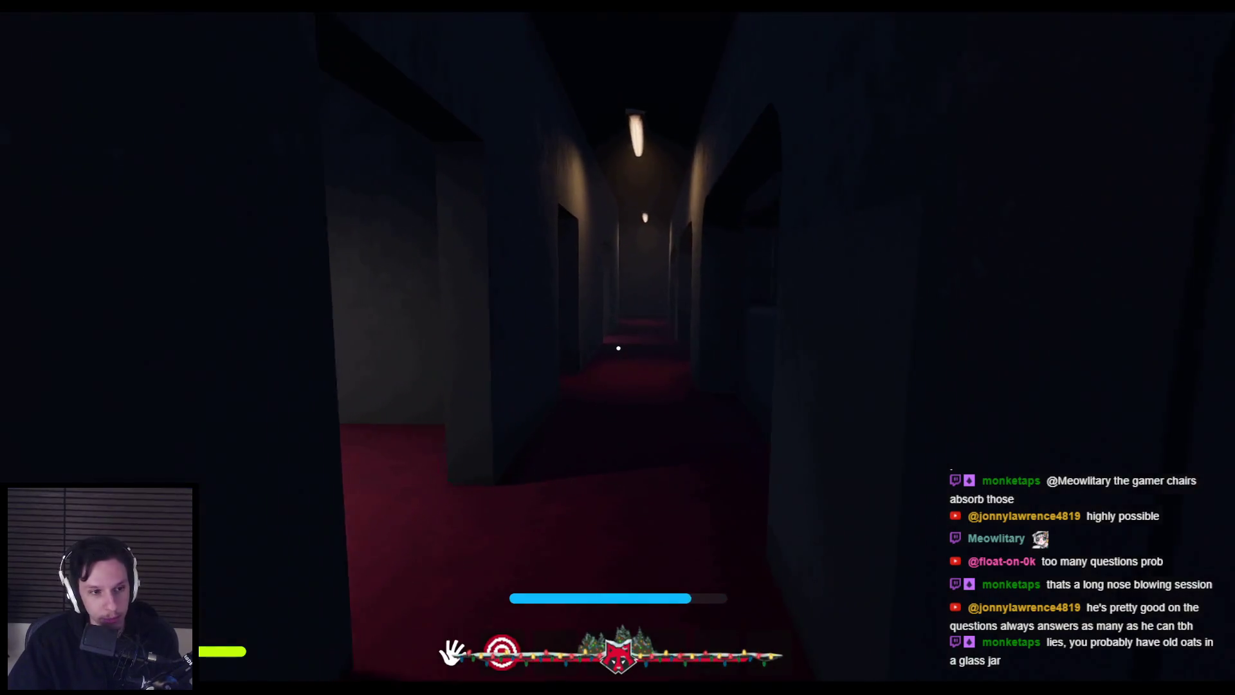
key(w)
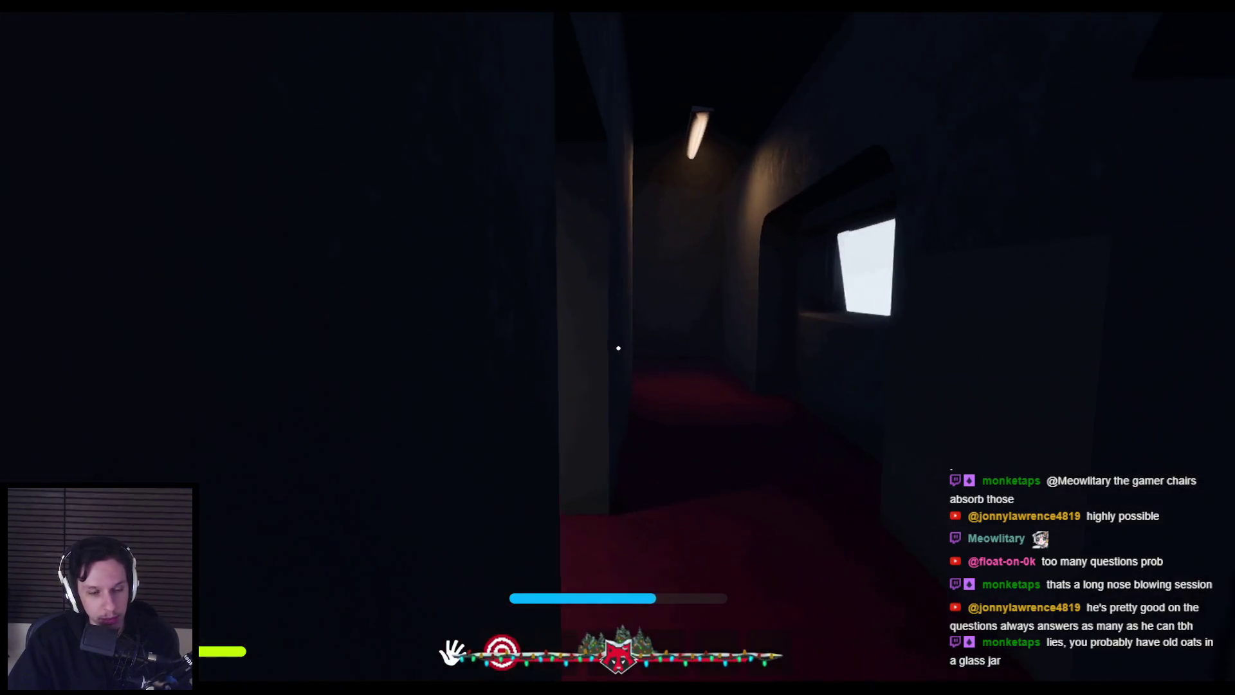
key(w)
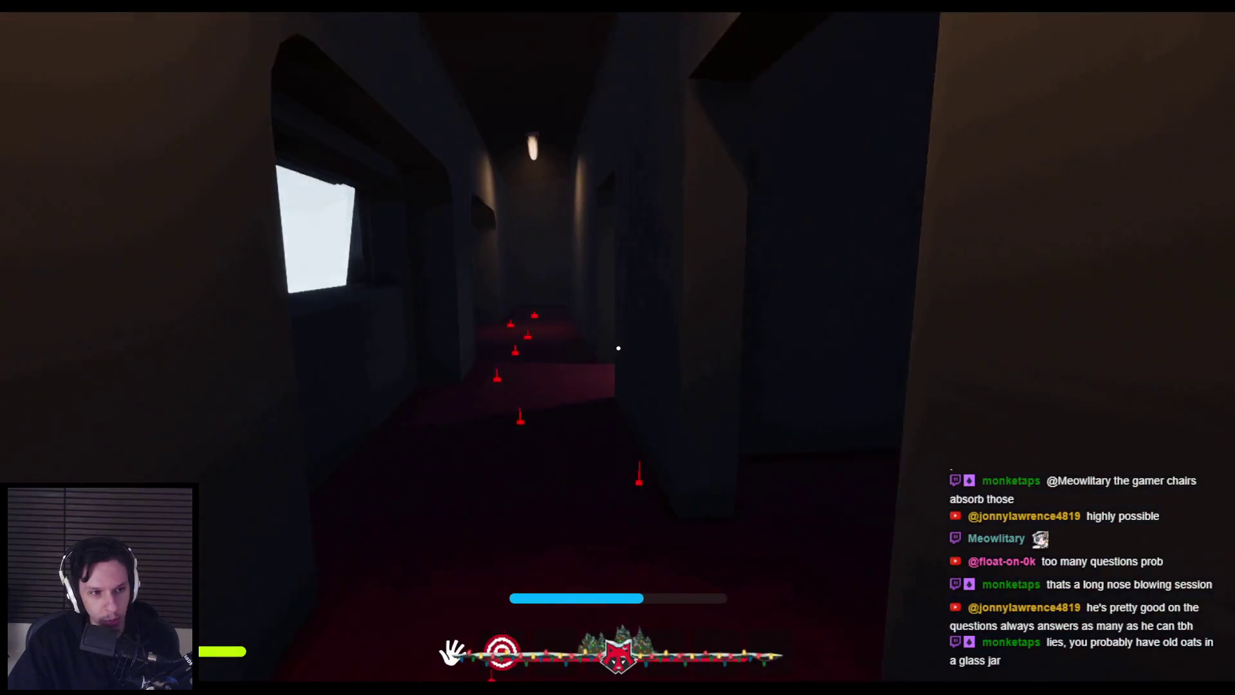
key(w)
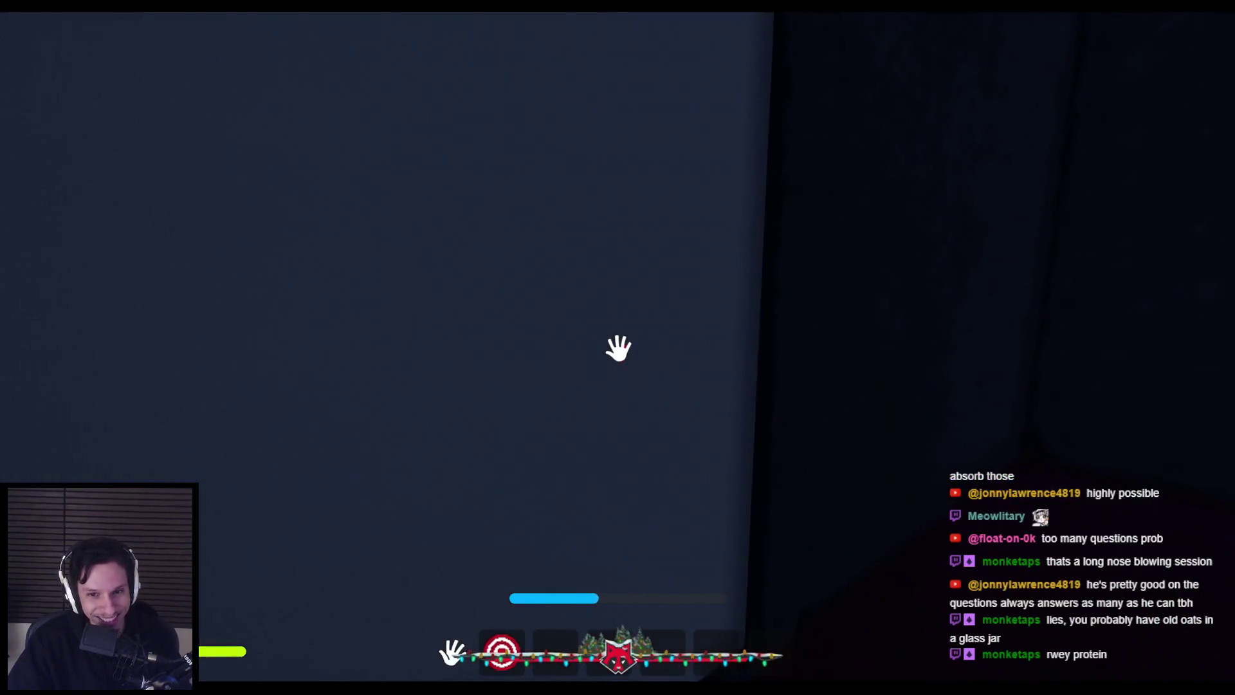
click(618, 348)
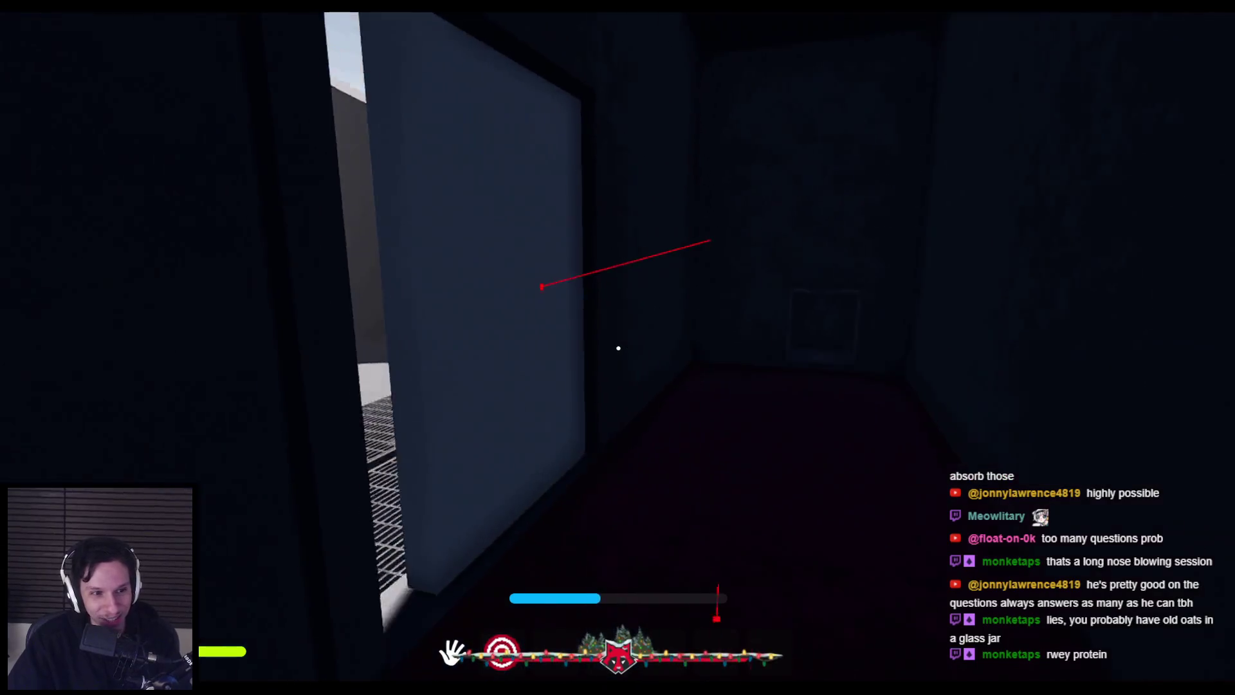
- Walk the red-carpeted corridor past the red markers, through the dark room, into the lit hallway
key(w)
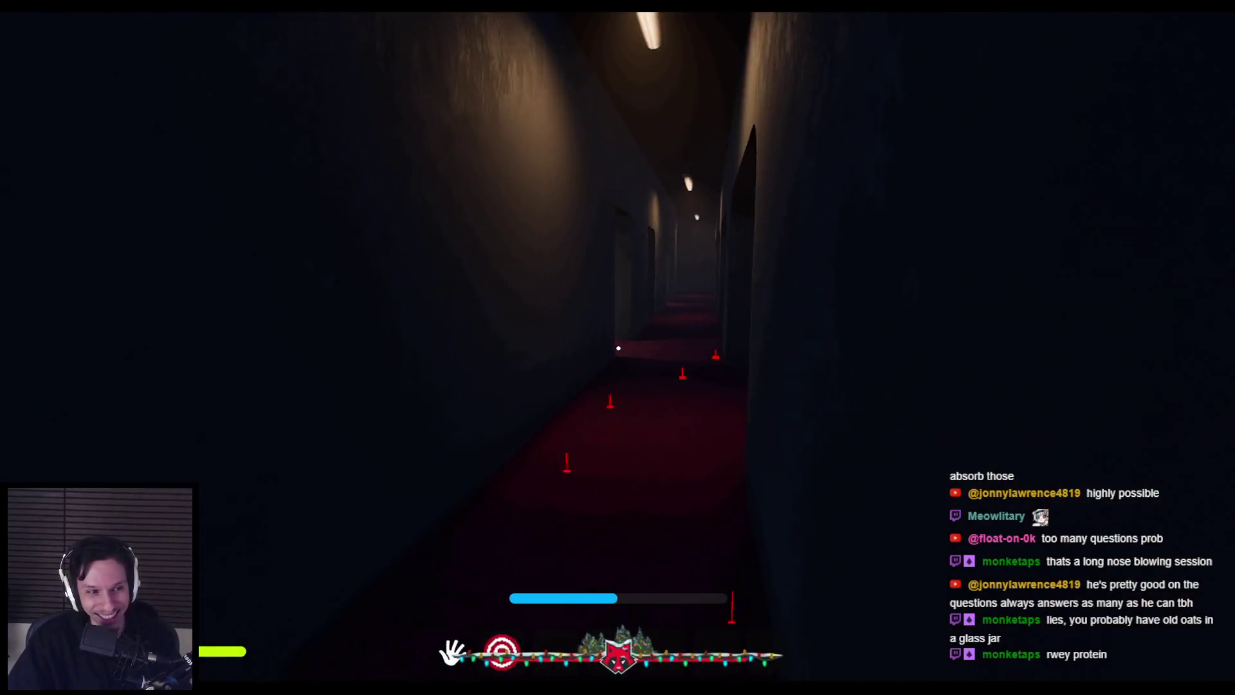
key(w)
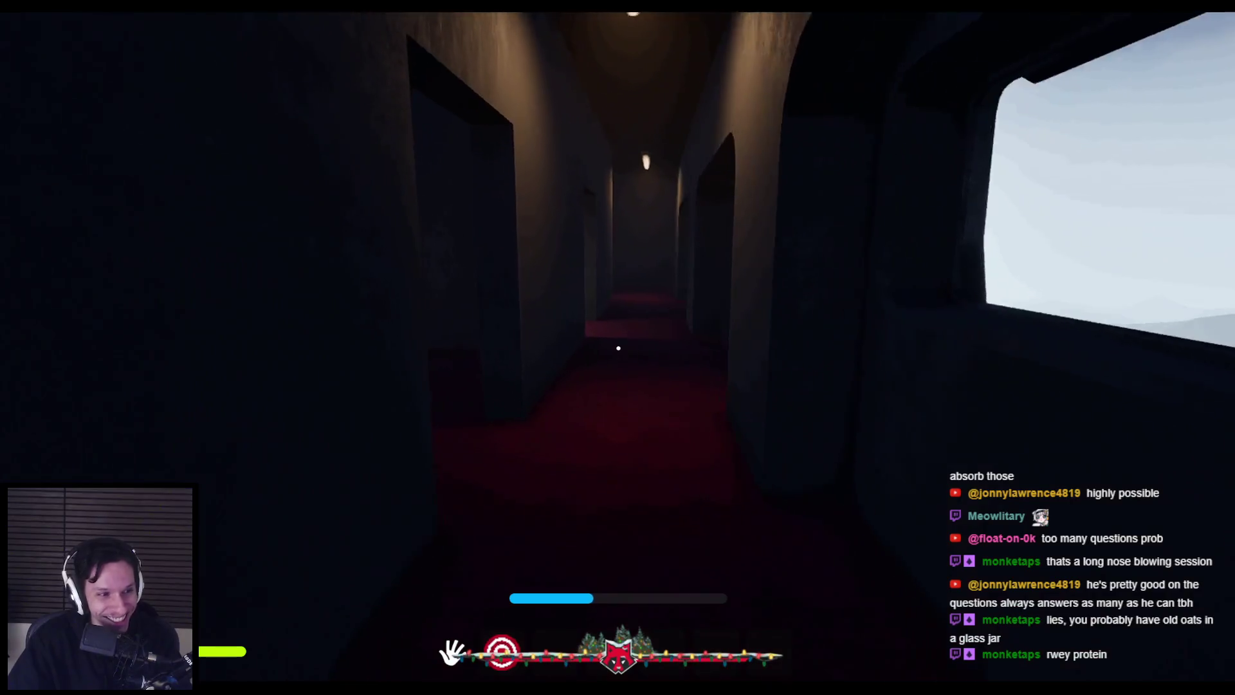
key(w)
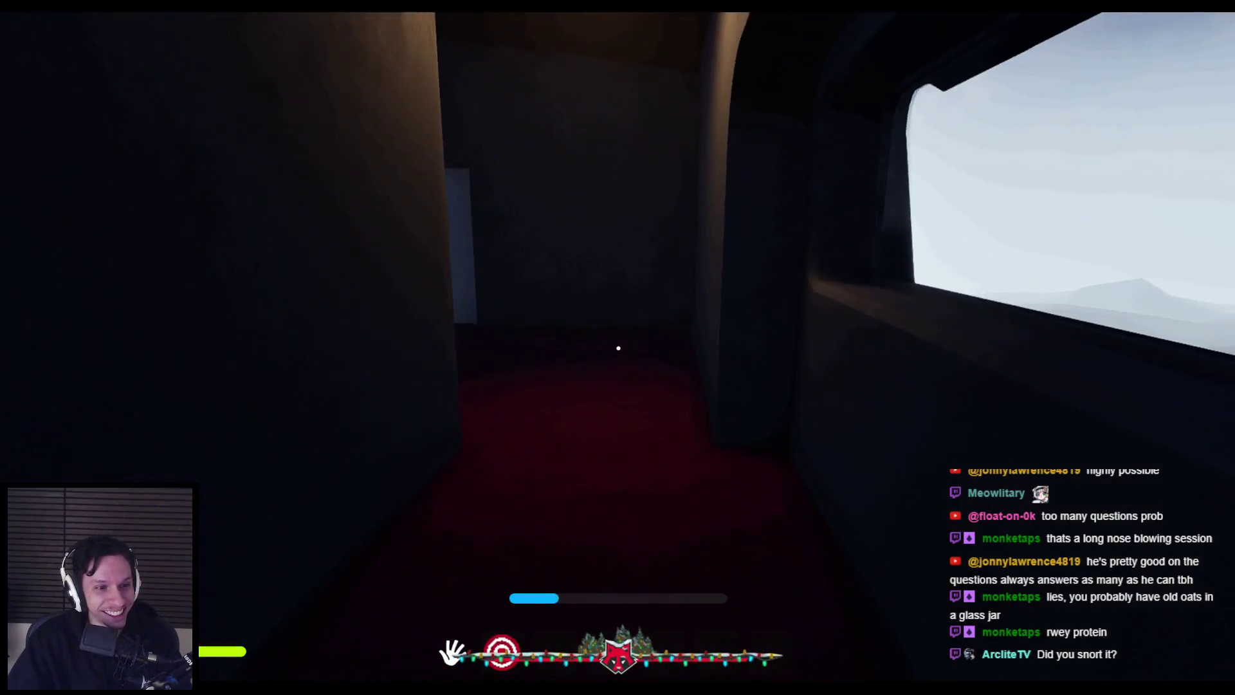
key(w)
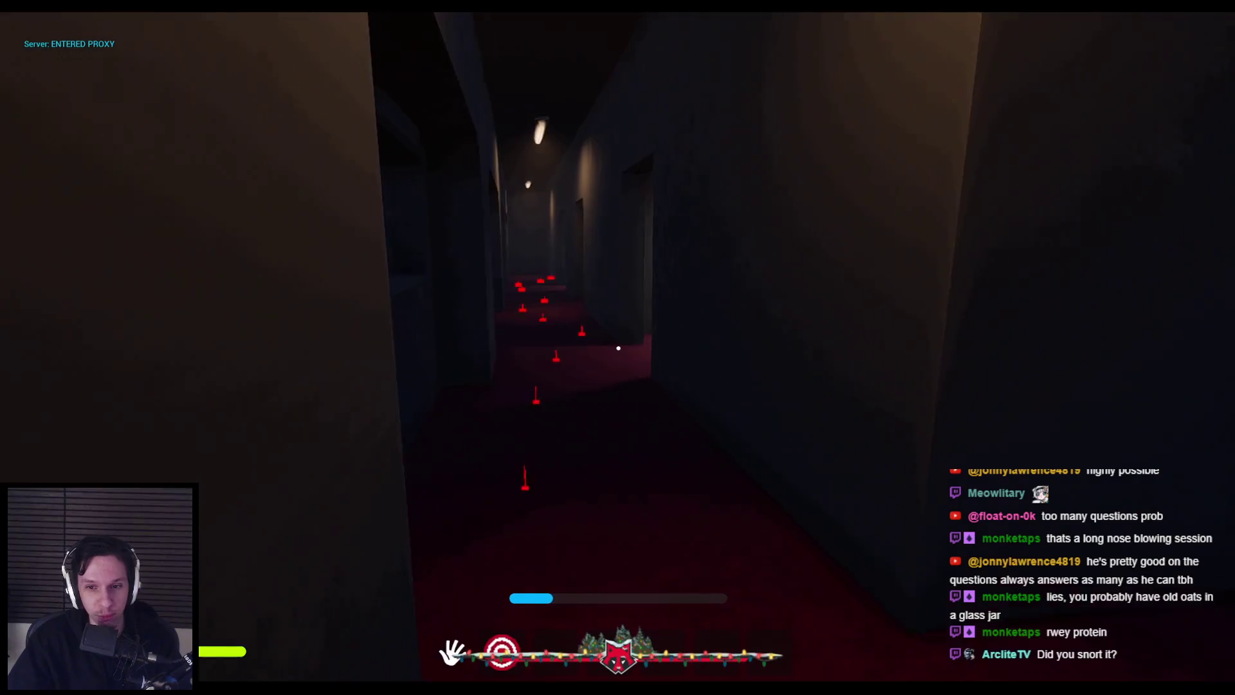
key(w)
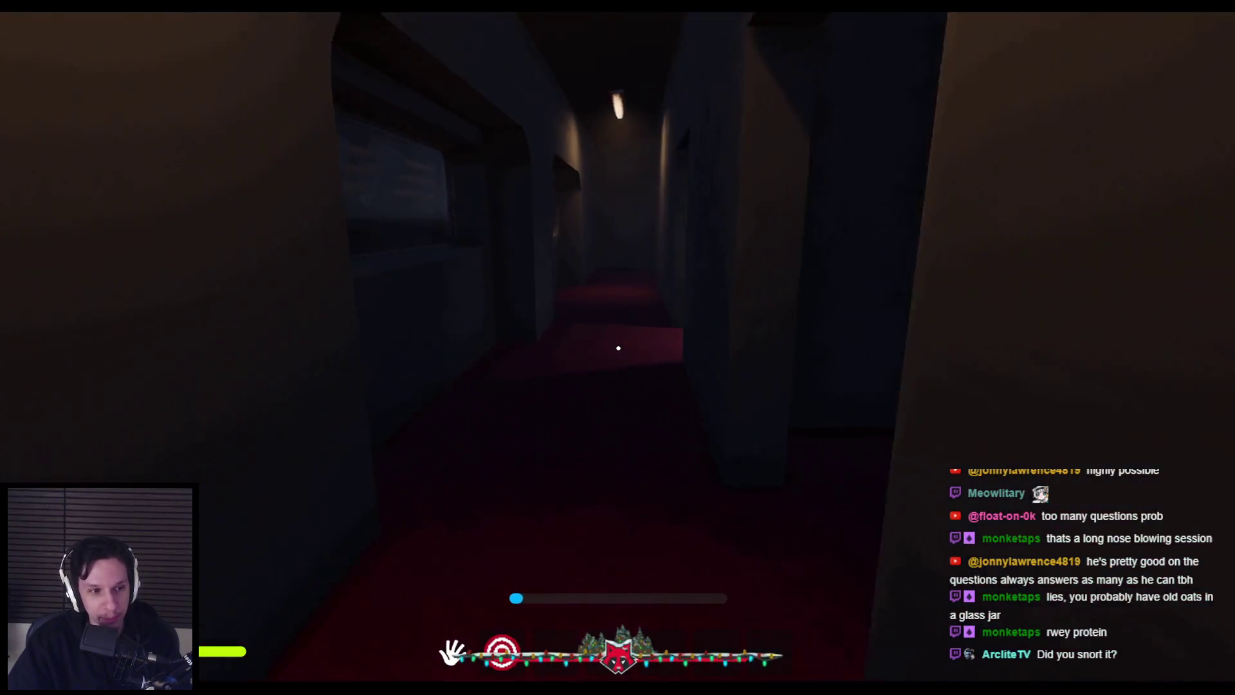
key(w)
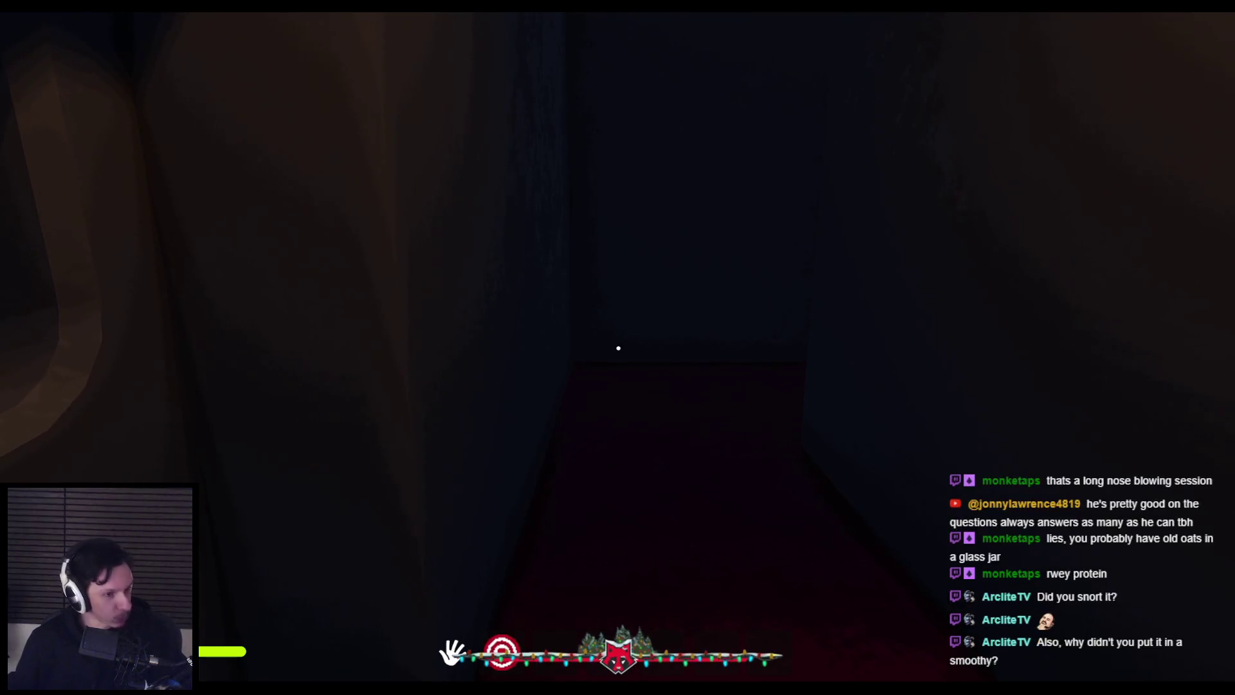
mouse_move(618, 348)
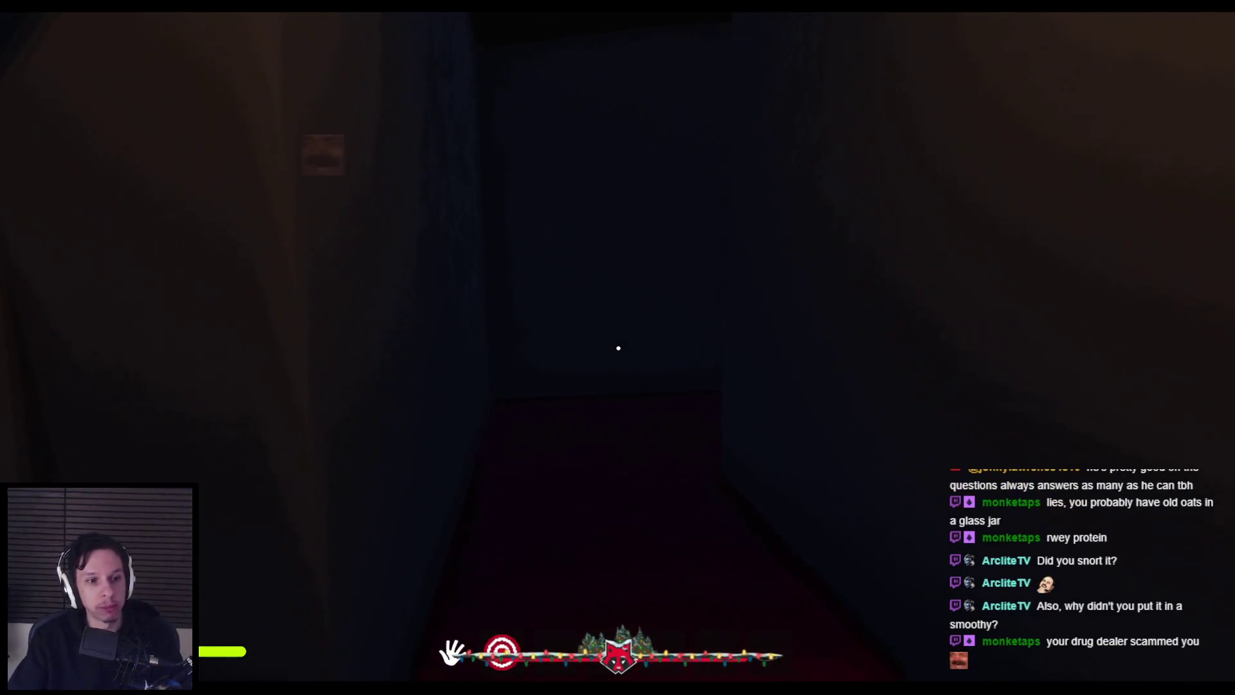
key(w)
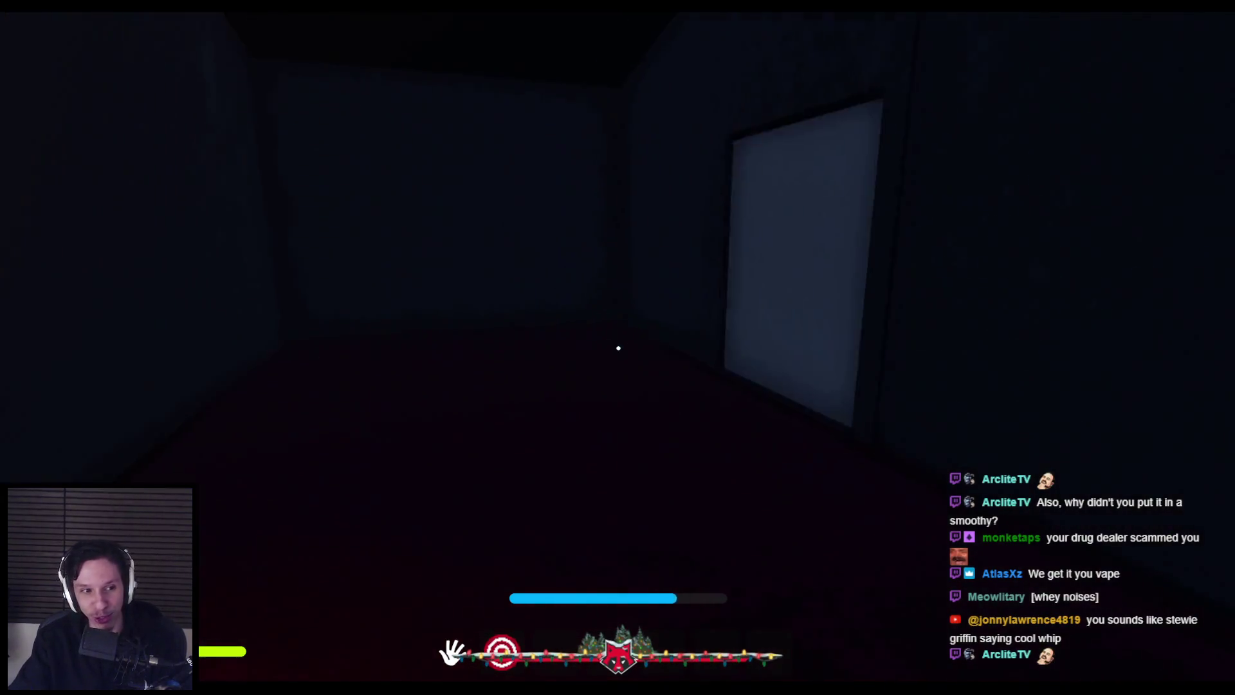
- Walk the red-carpeted hallway into the narrower passage, then detach to the free editor camera
key(w)
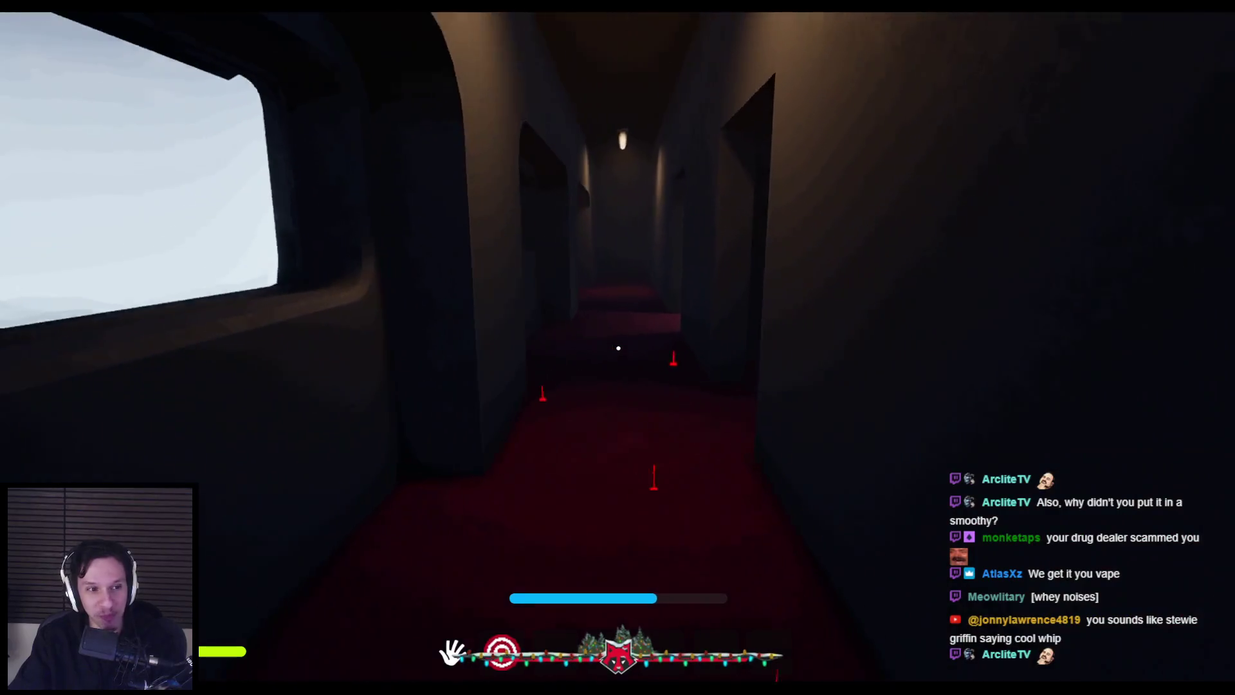
key(w)
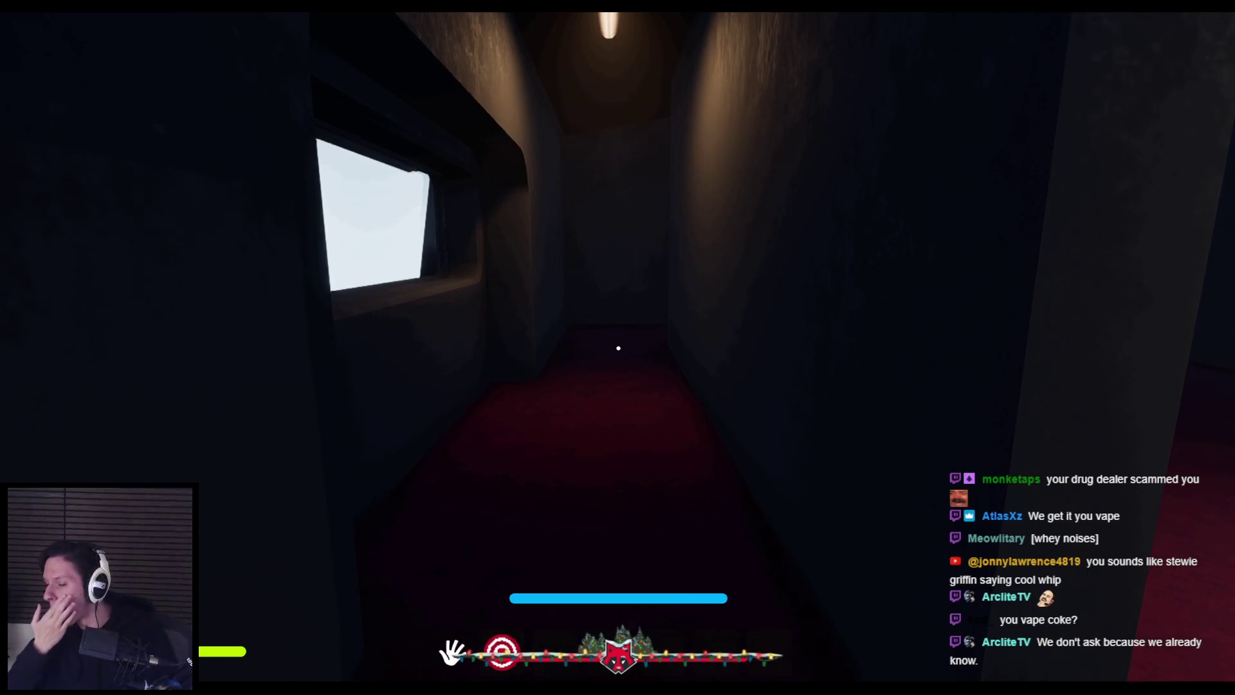
key(w)
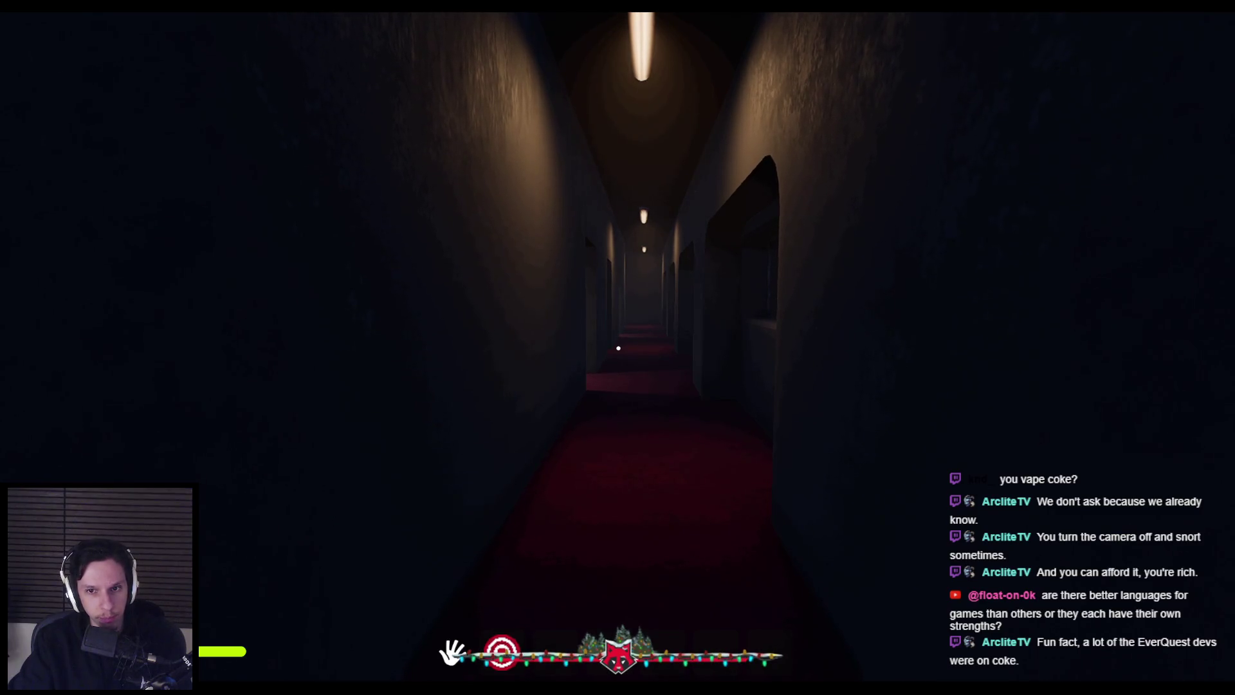
key(Escape)
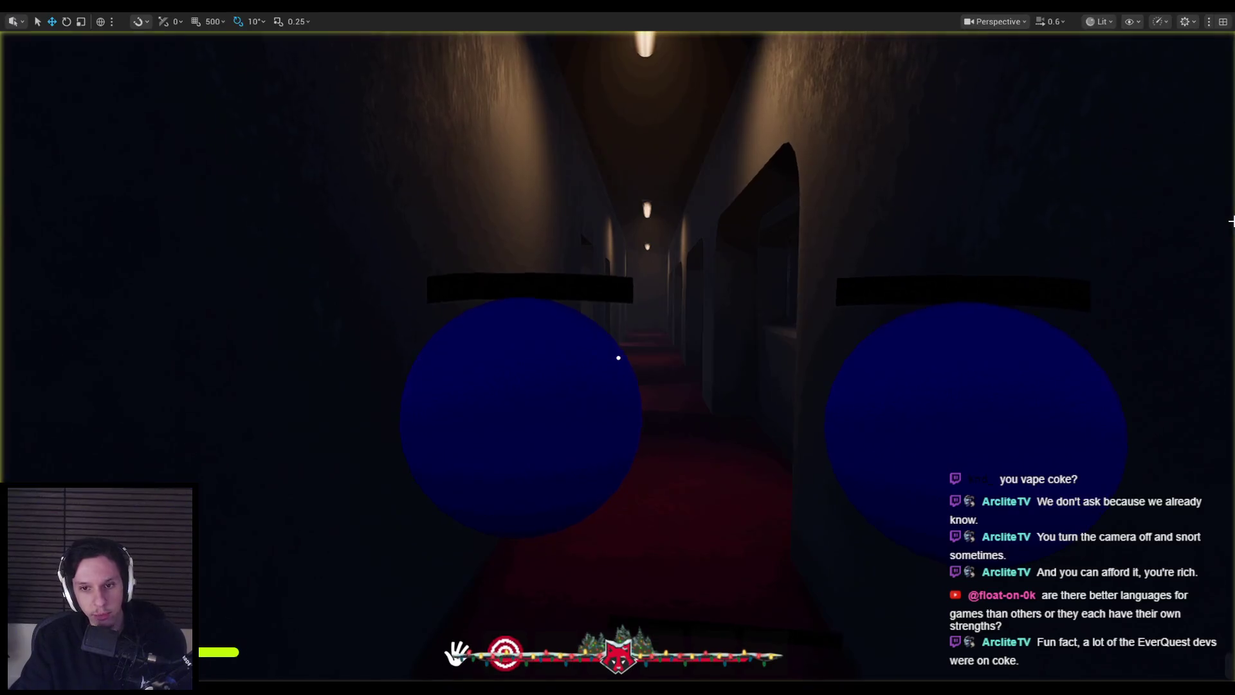
- Pull the free camera back to see the whole train, then fly closer to its exterior
key(s)
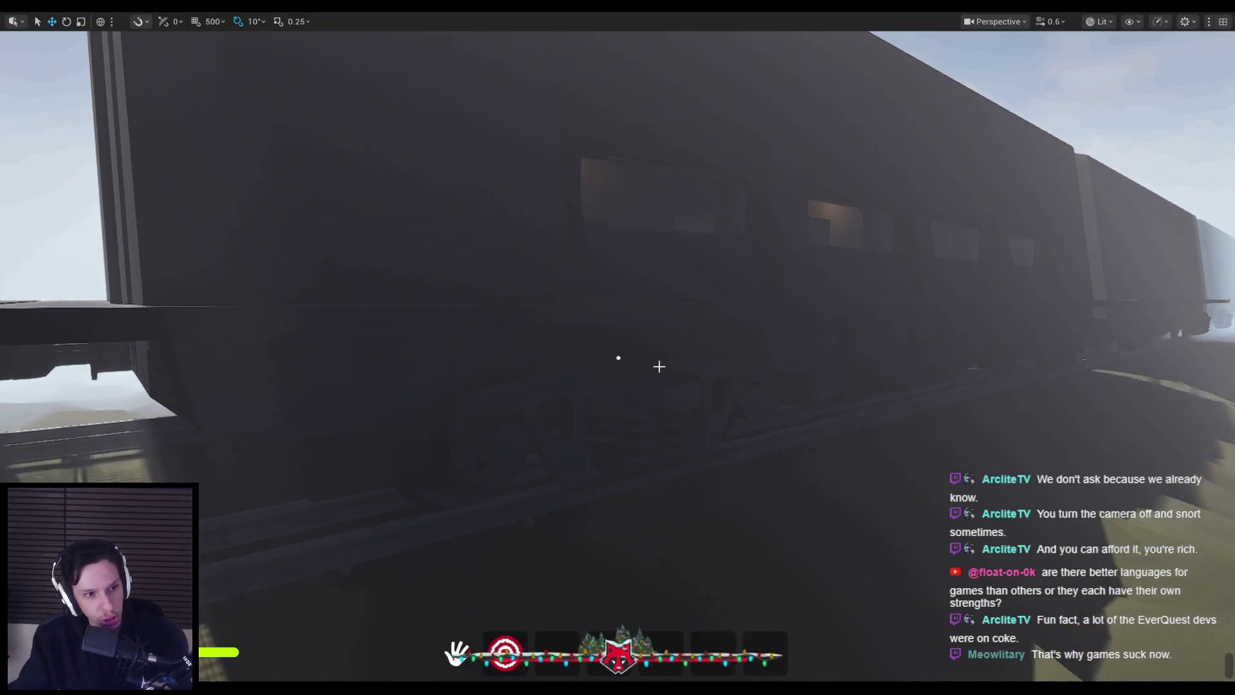
drag(659, 365, 658, 322)
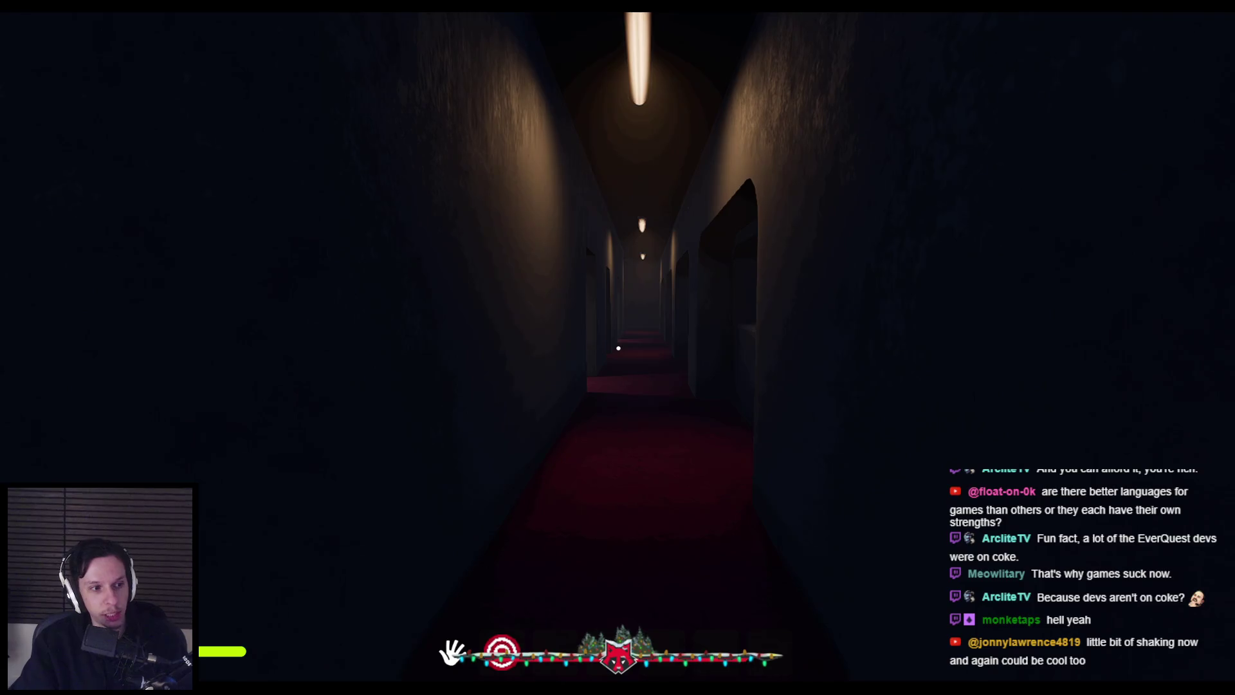
key(s)
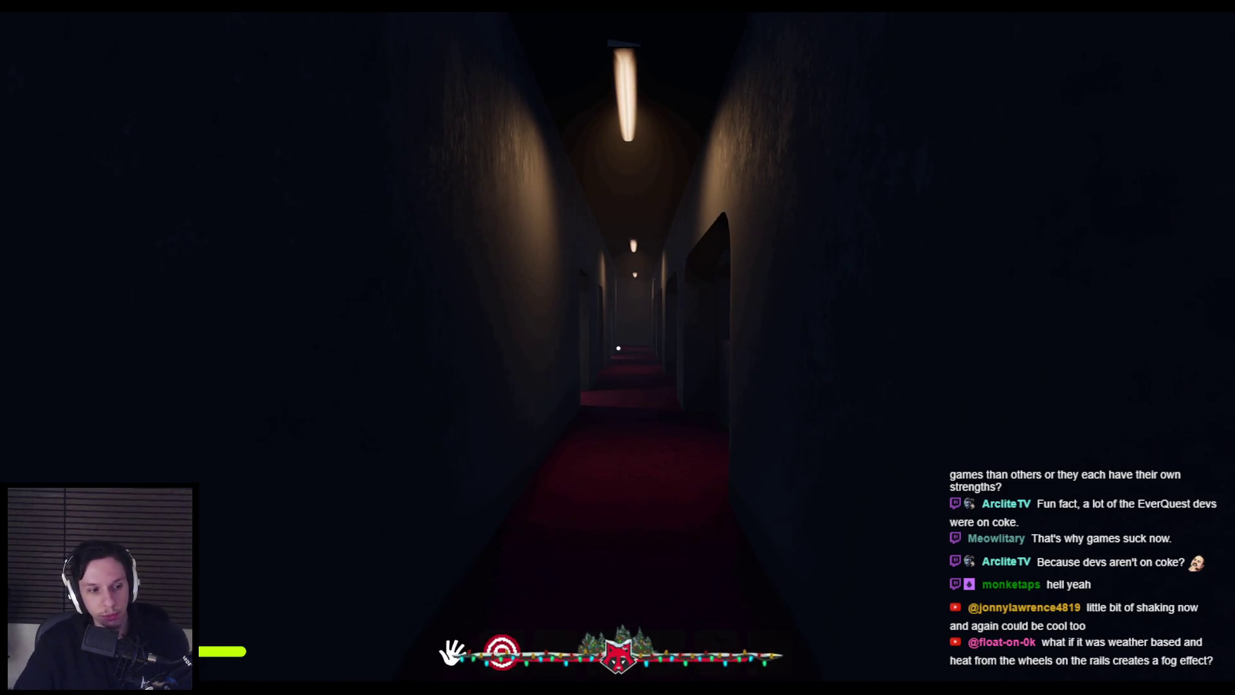
key(F8)
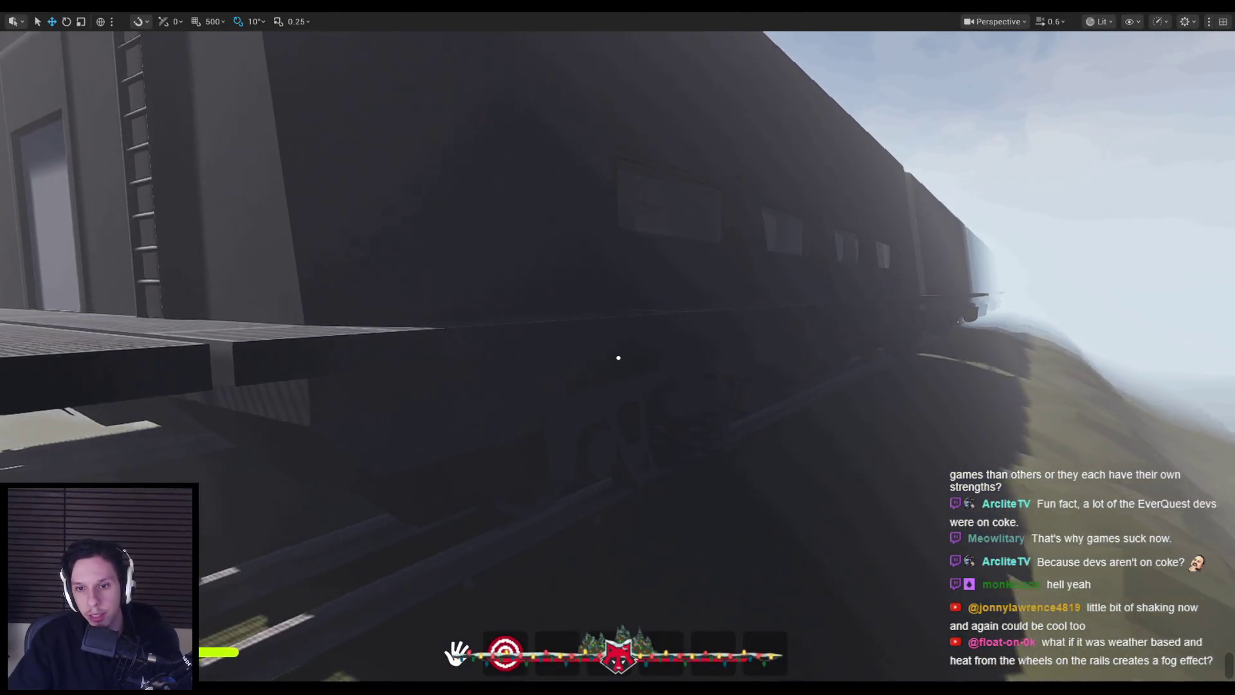
drag(491, 446, 497, 474)
drag(618, 358, 618, 357)
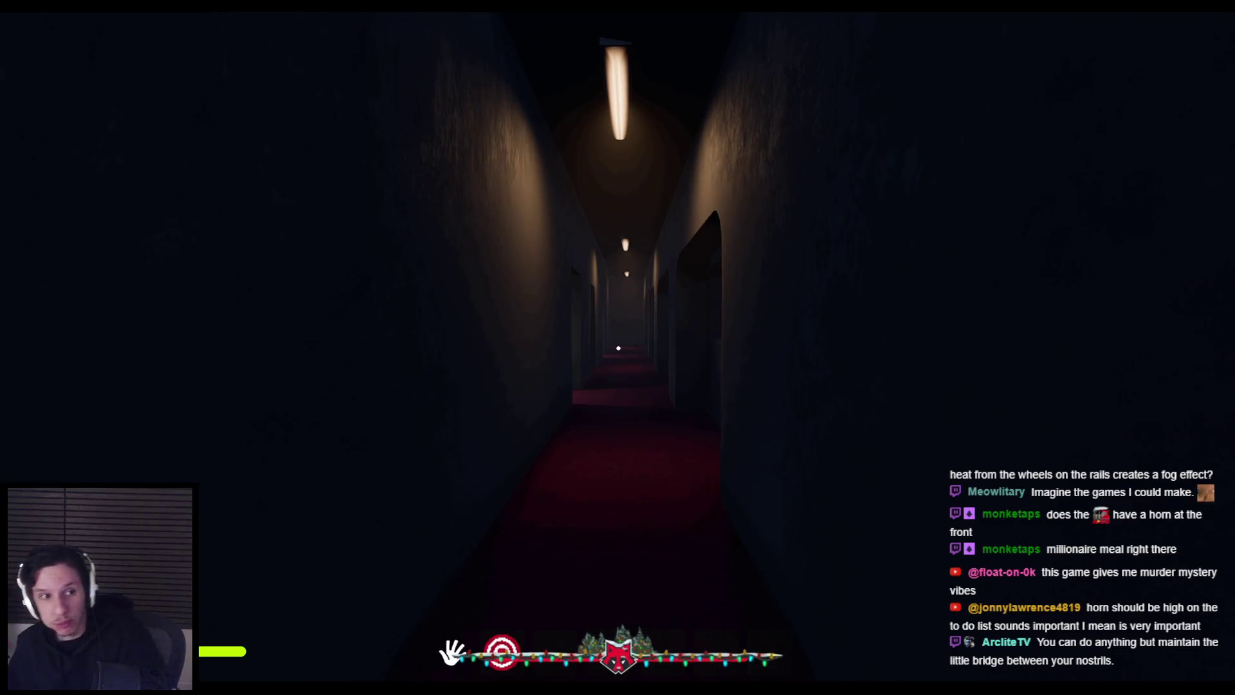
- Walk through the next car and dark rooms to the windowed corridor, then stop the playtest
key(w)
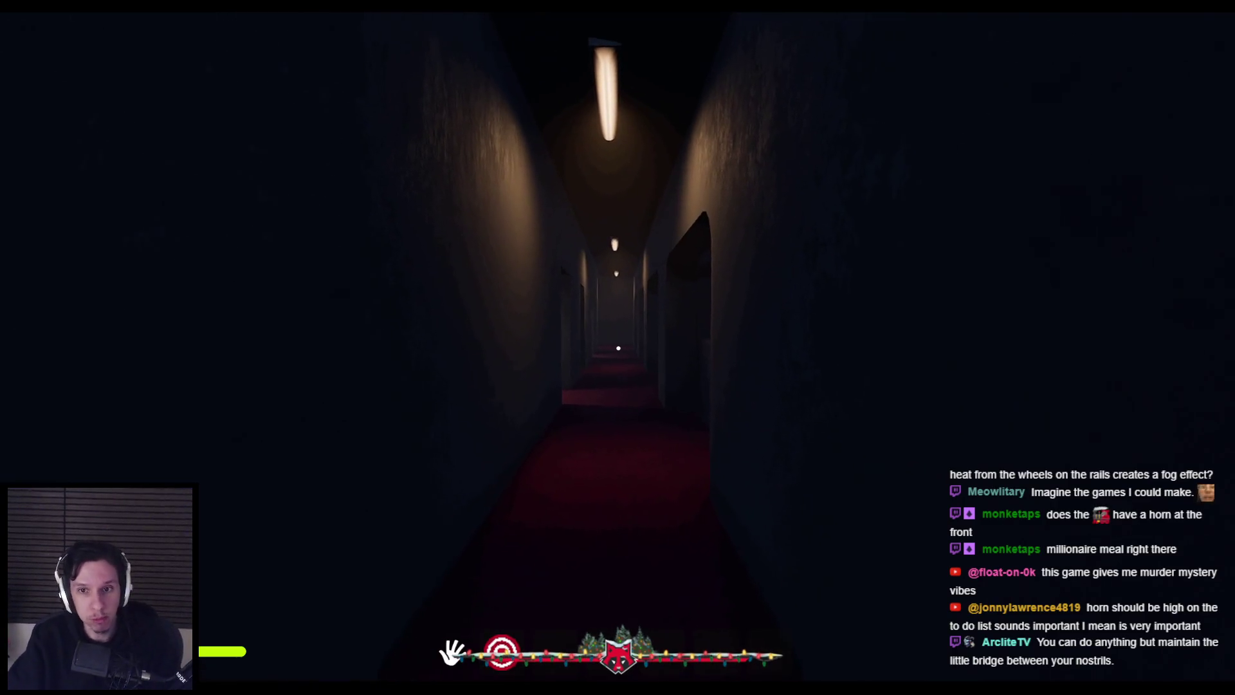
key(w)
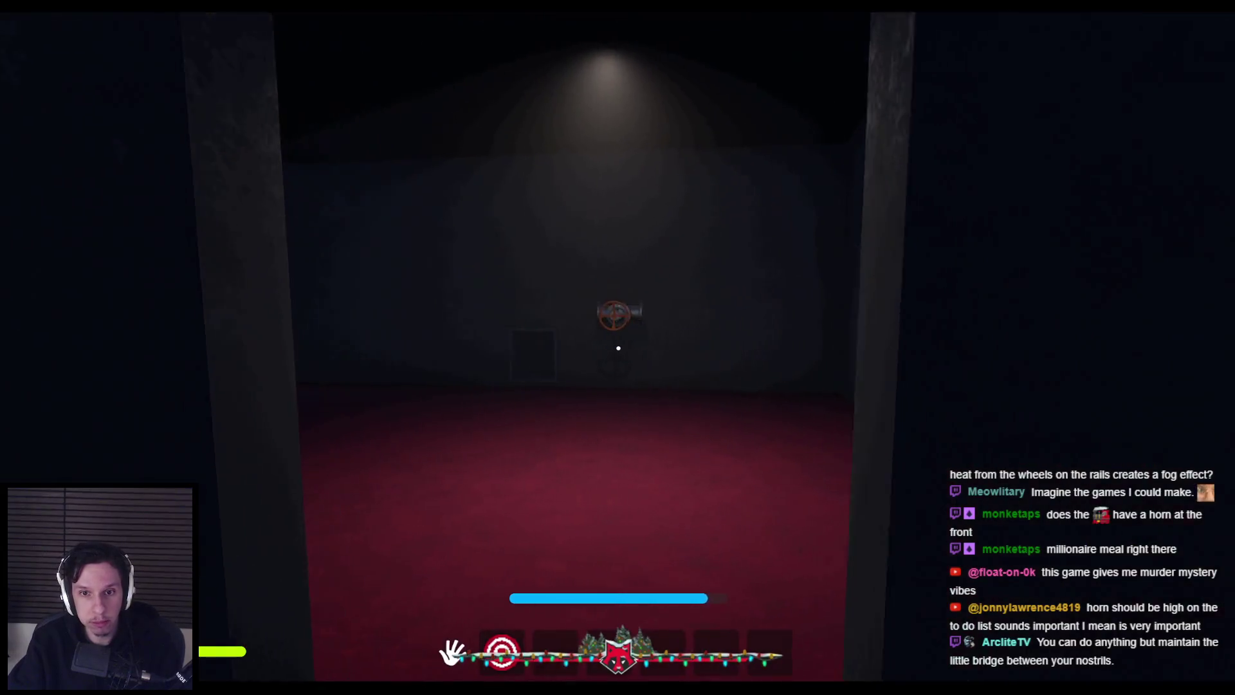
key(w)
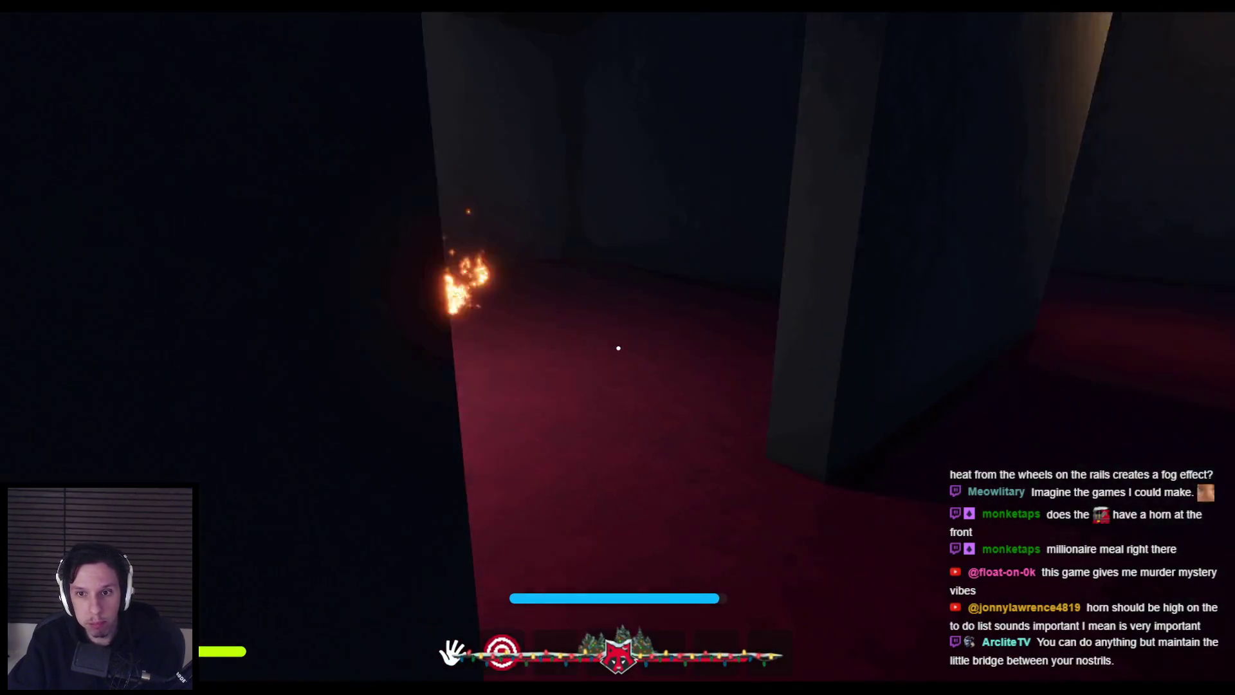
key(w)
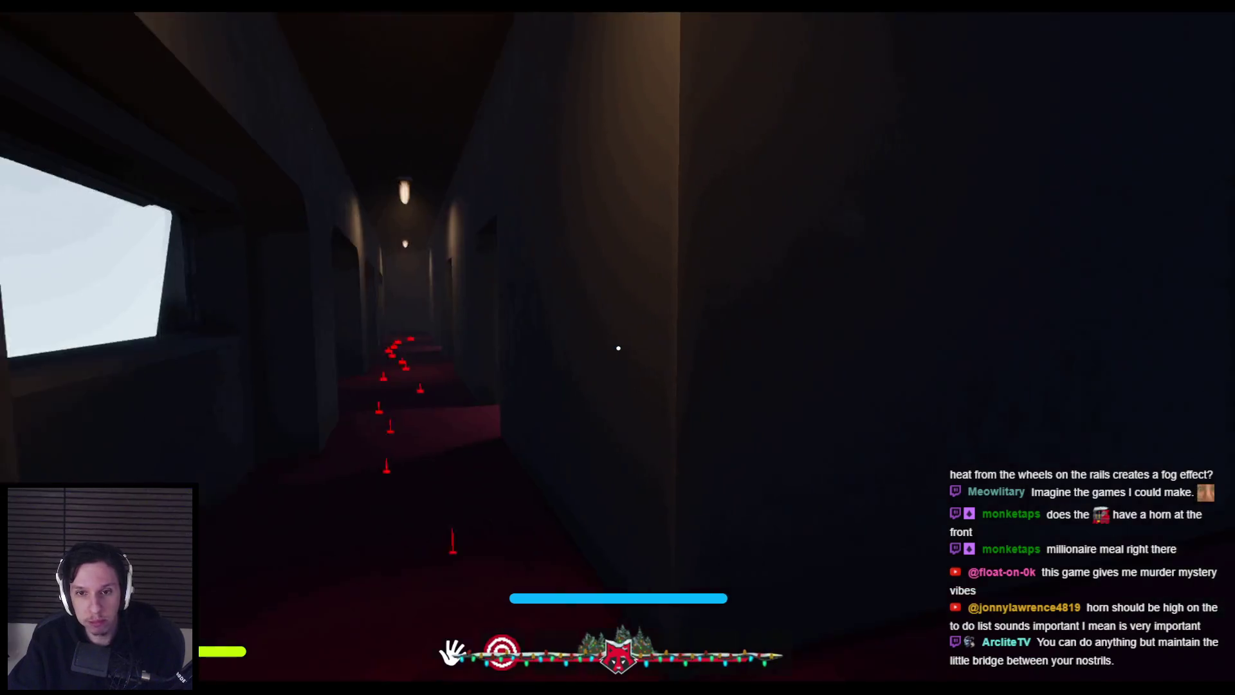
key(w)
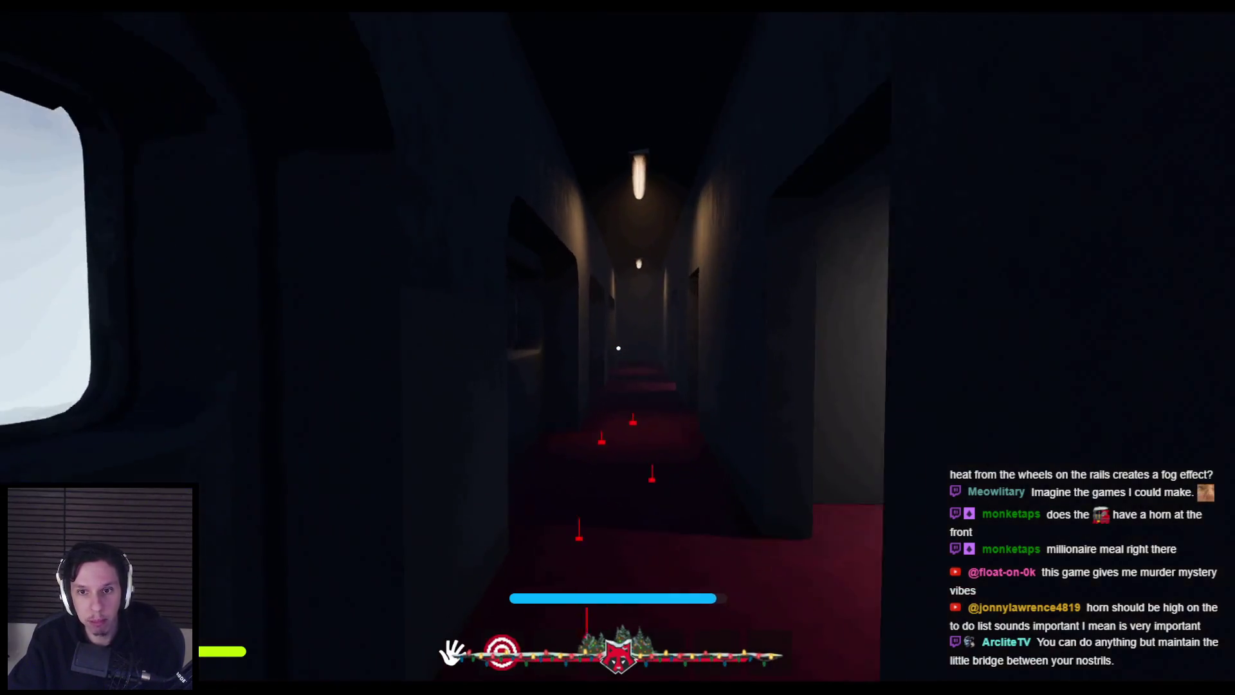
key(w)
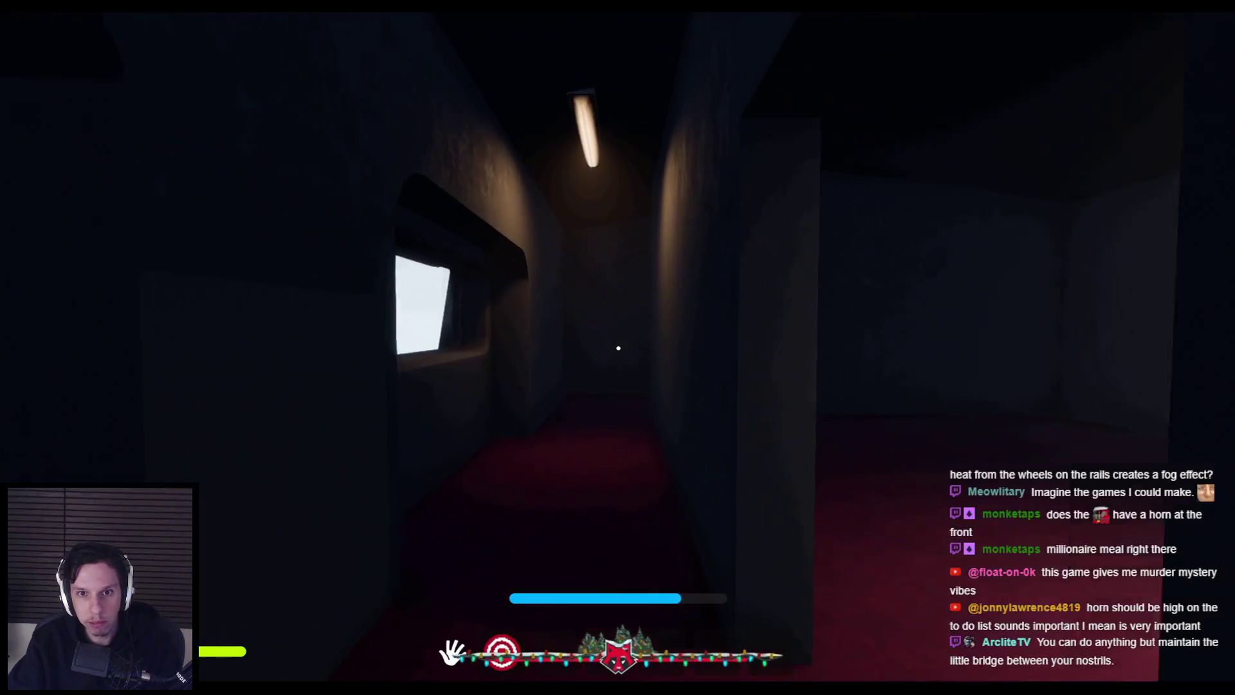
key(w)
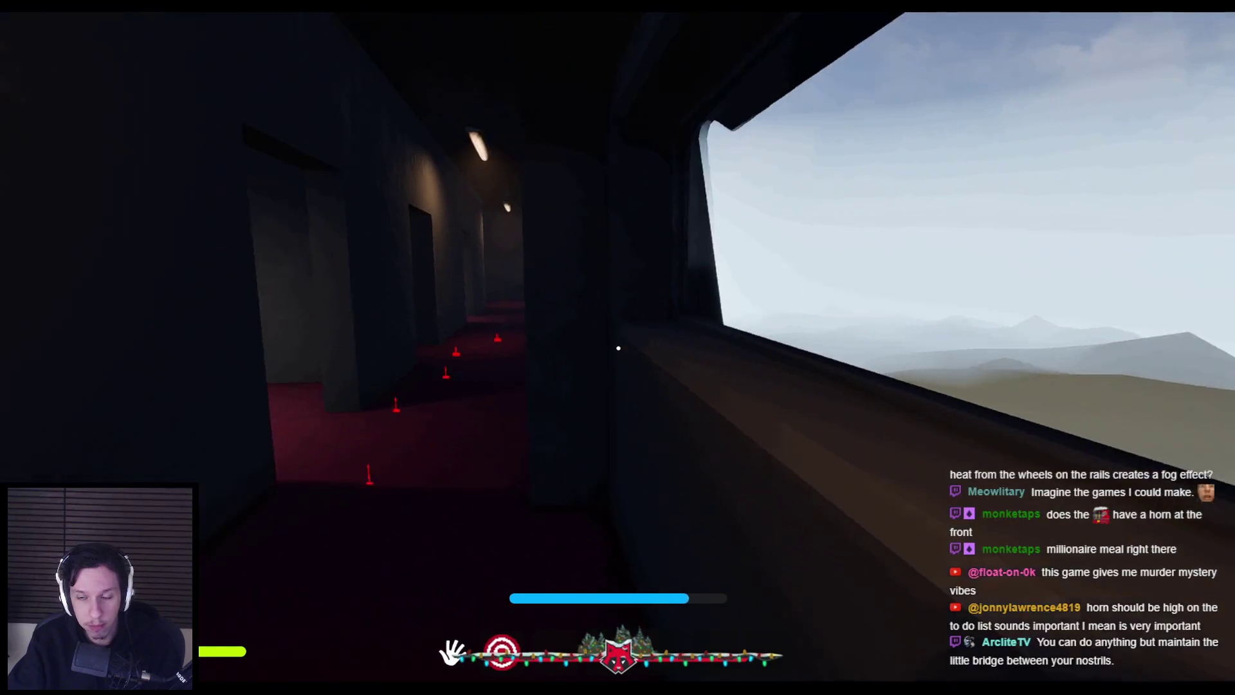
key(Escape)
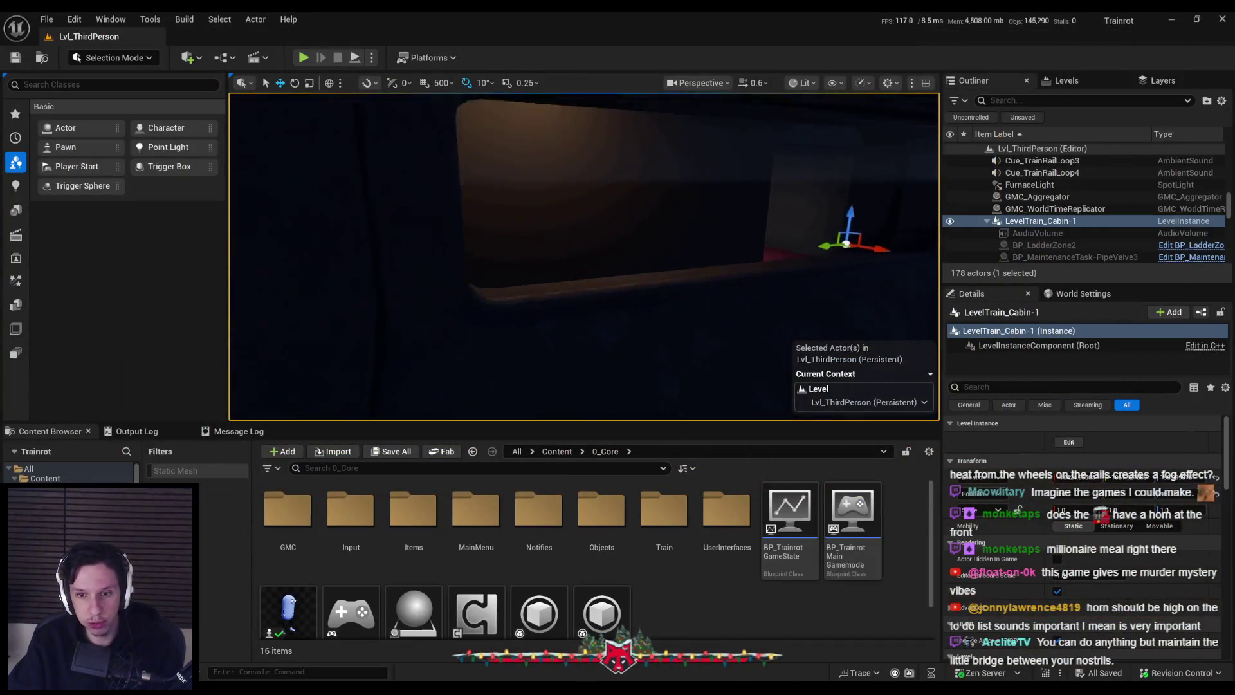
scroll(646, 581, down, 2)
scroll(655, 583, up, 2)
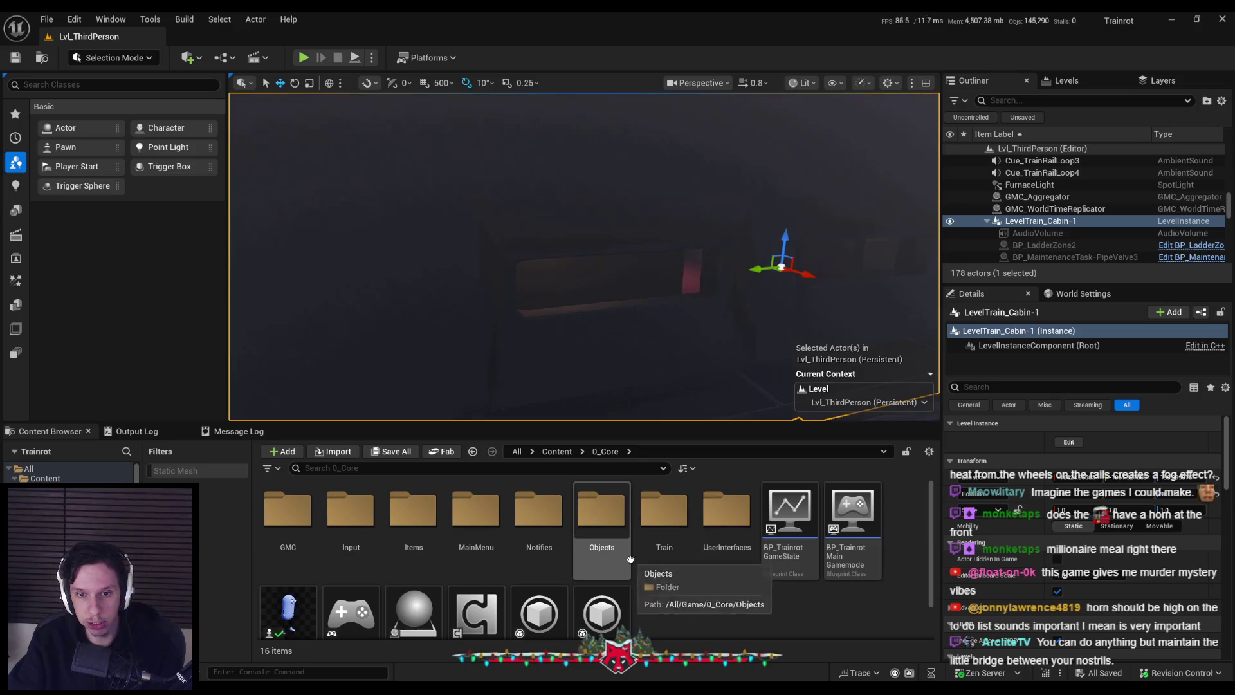
key(alt+Left)
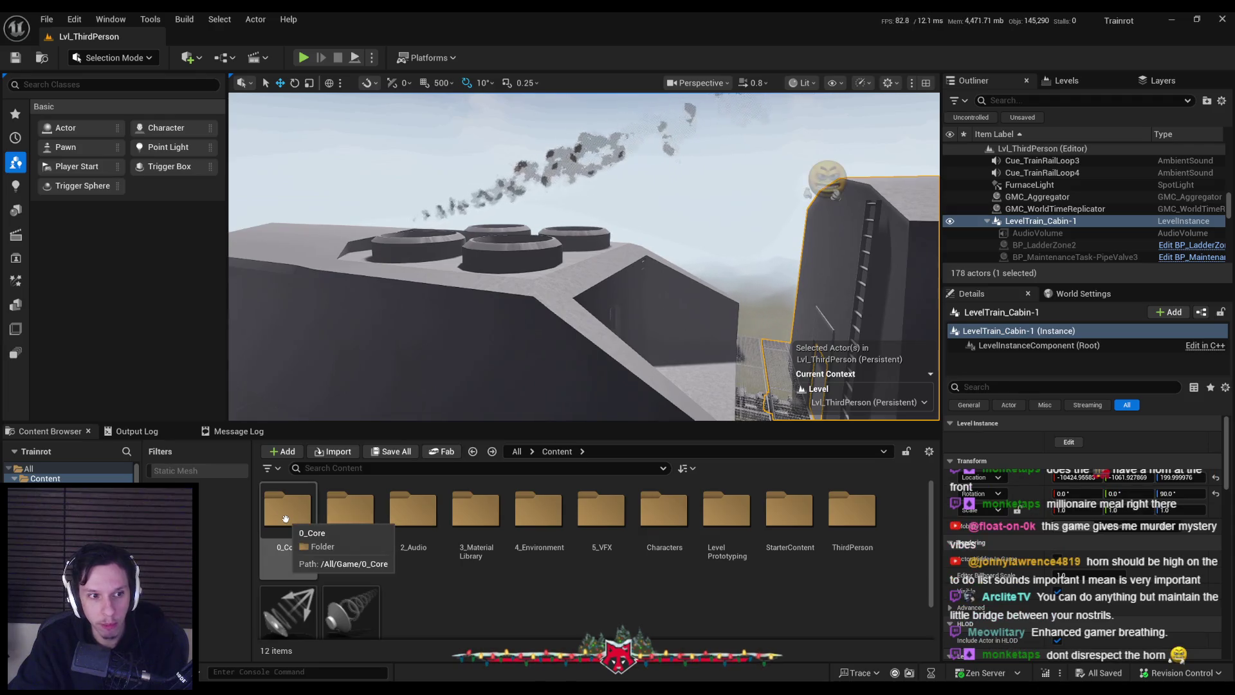
double_click(288, 526)
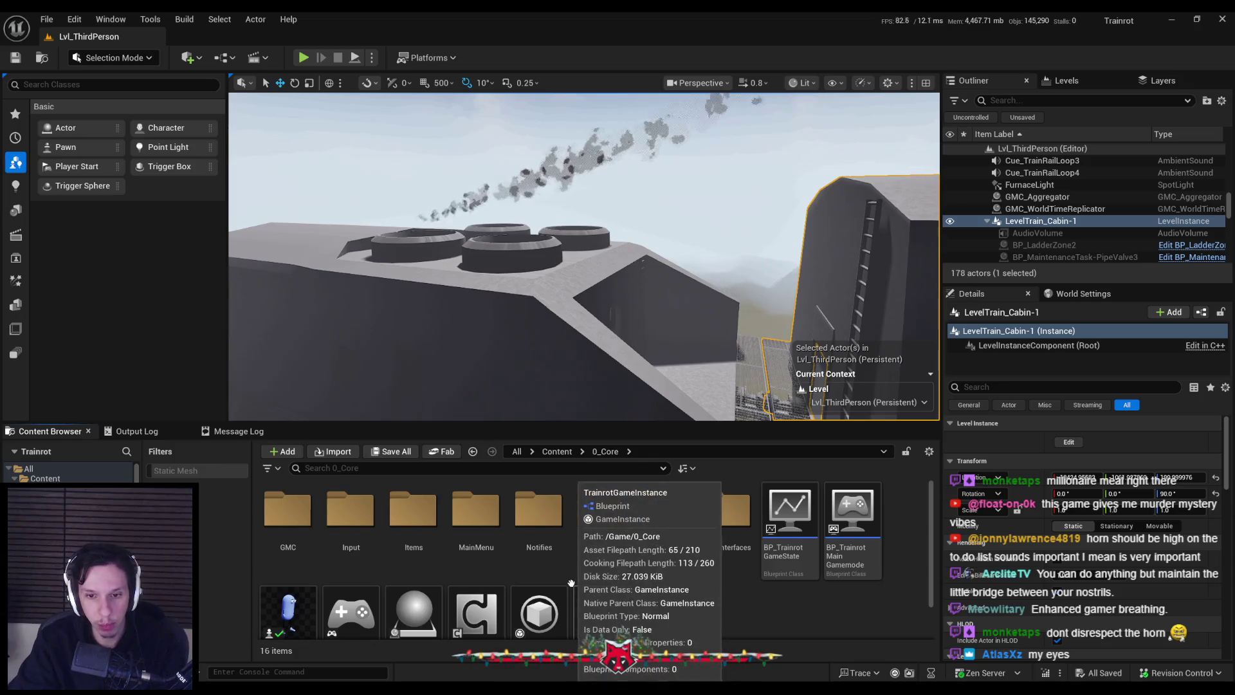
scroll(571, 583, down, 1)
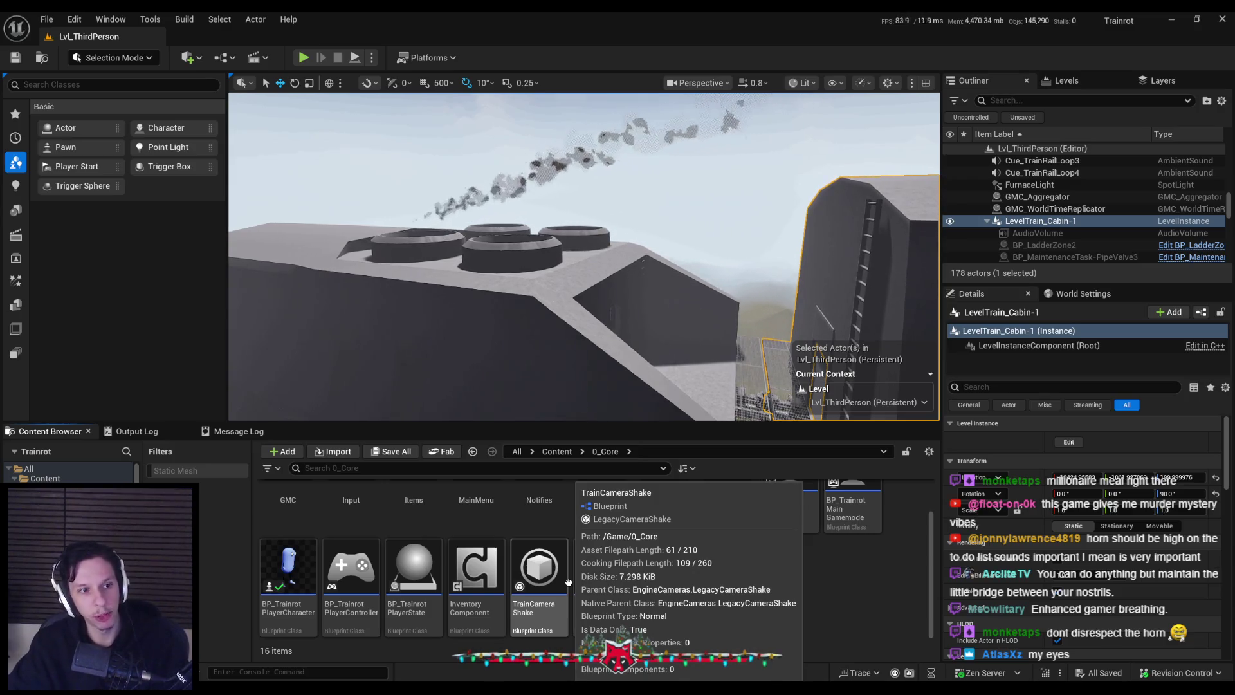
key(w)
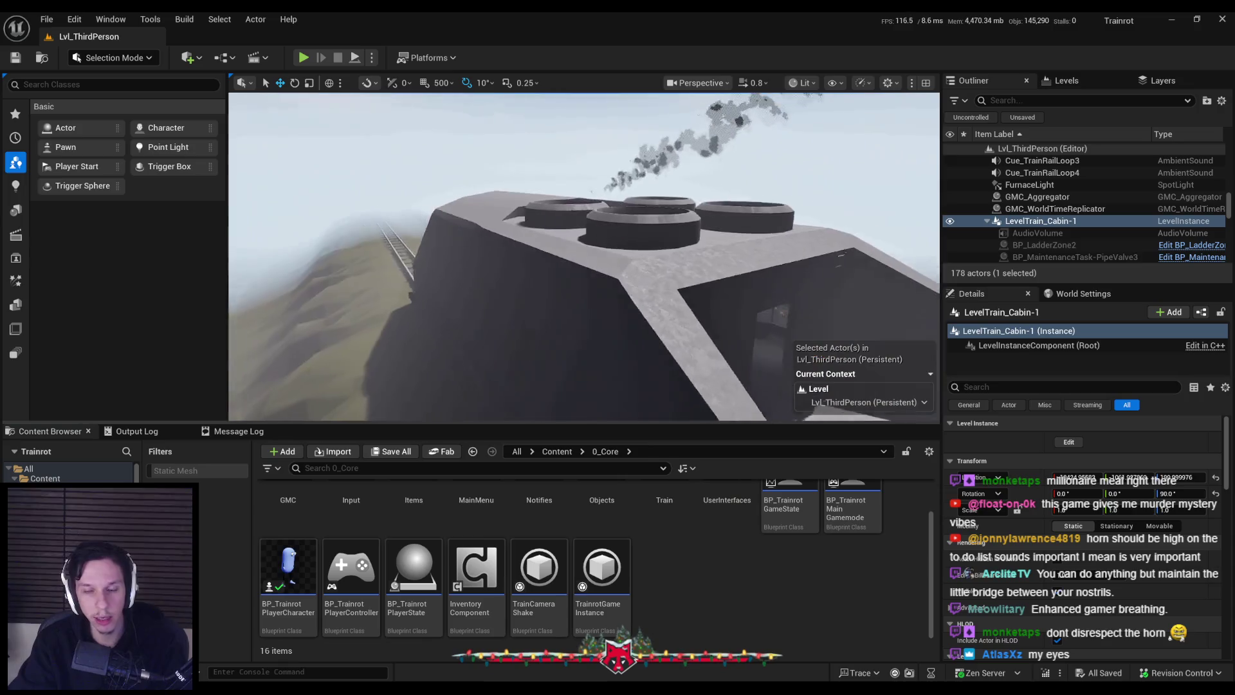
key(w)
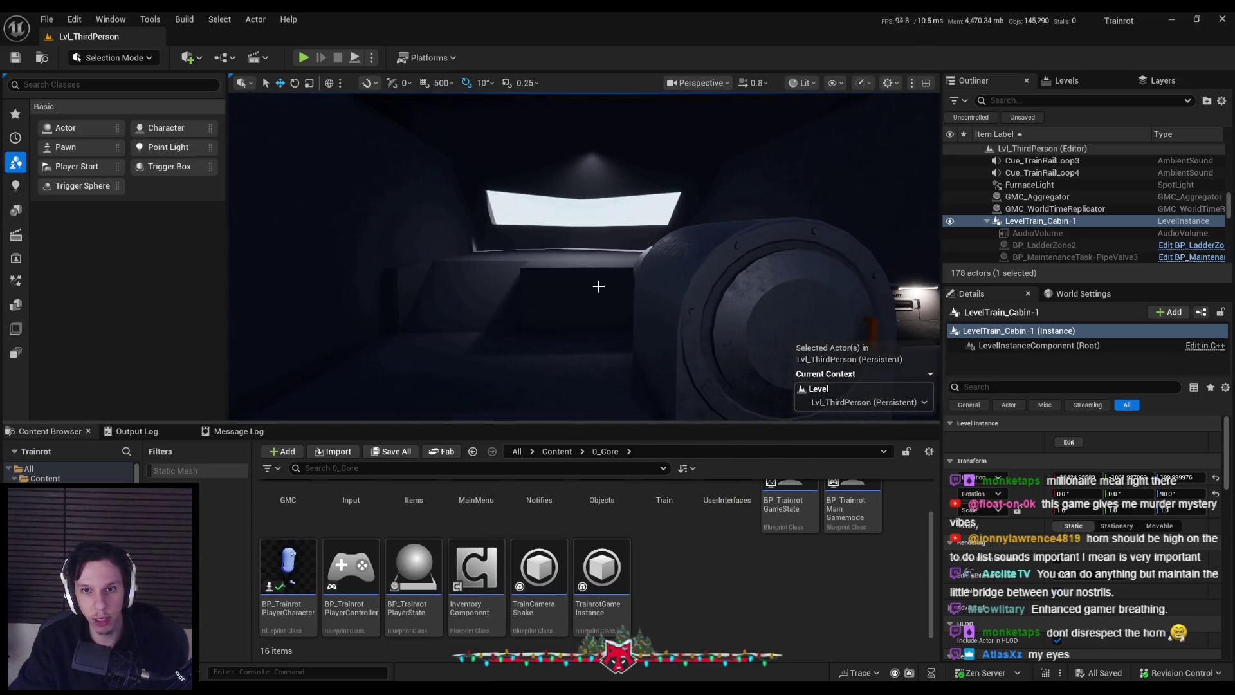
key(w)
key(s)
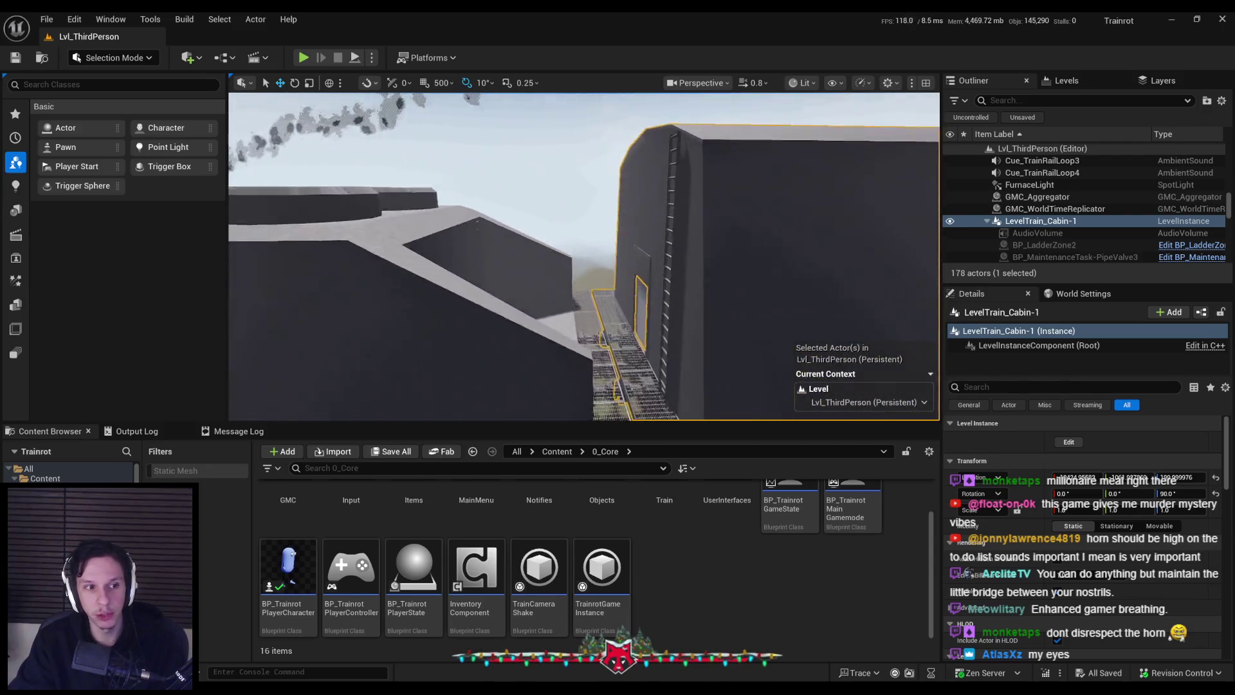
key(w)
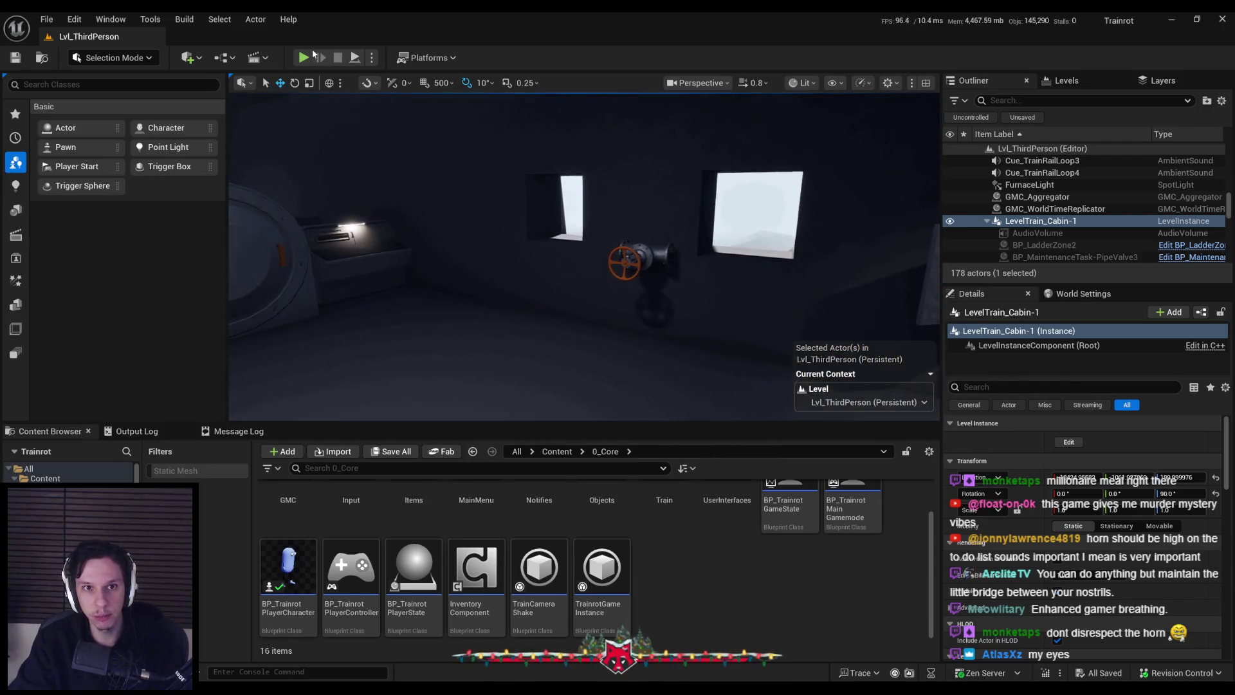
- Start a fullscreen playtest, walk to the electrical panel and pull its orange lever down
click(303, 57)
key(F11)
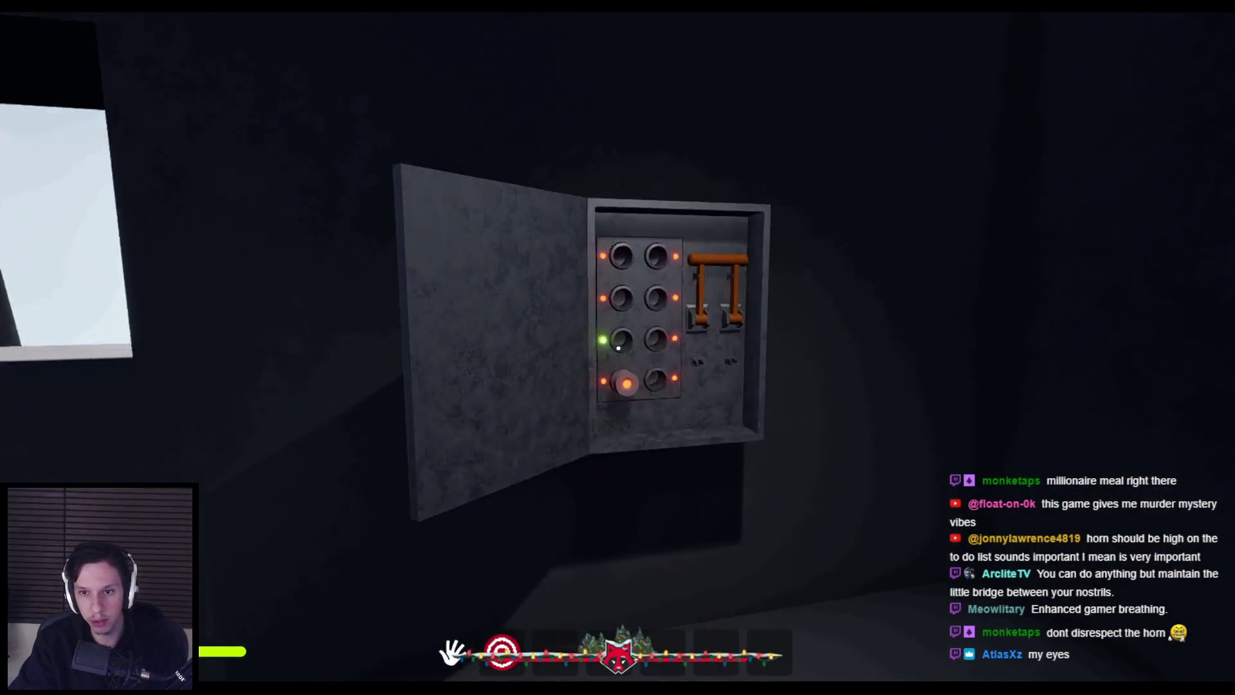
key(w)
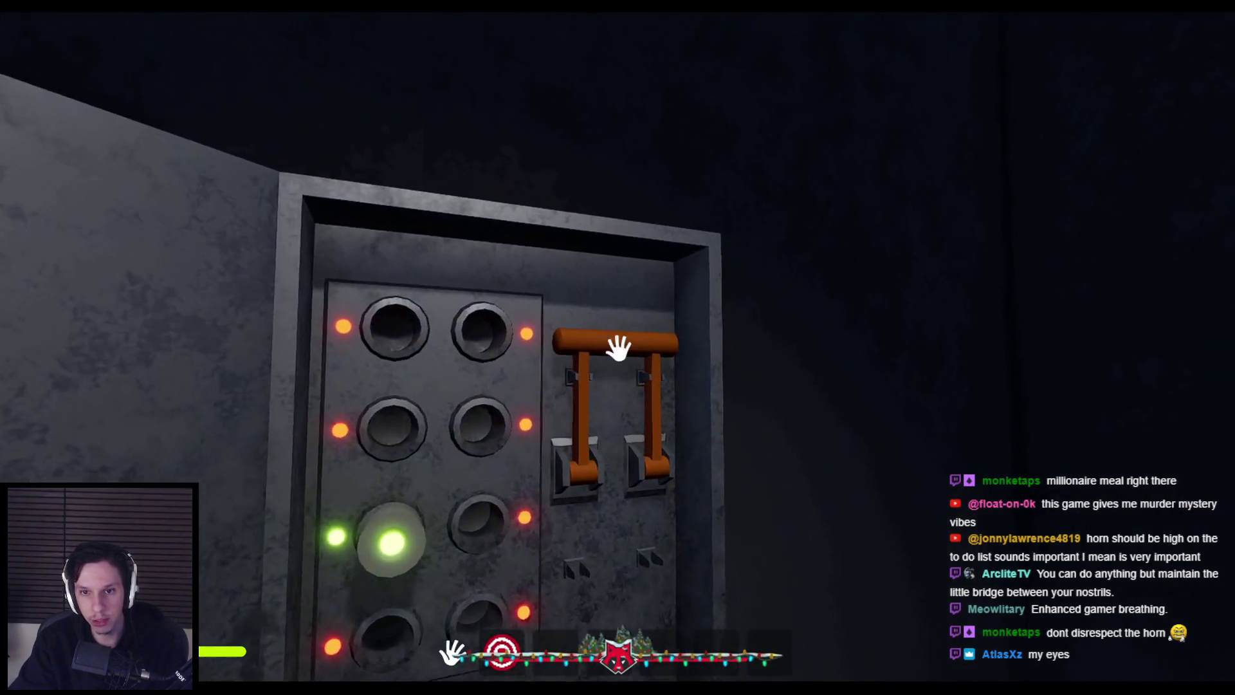
mouse_move(618, 348)
mouse_down()
mouse_move(673, 389)
mouse_move(628, 482)
mouse_up()
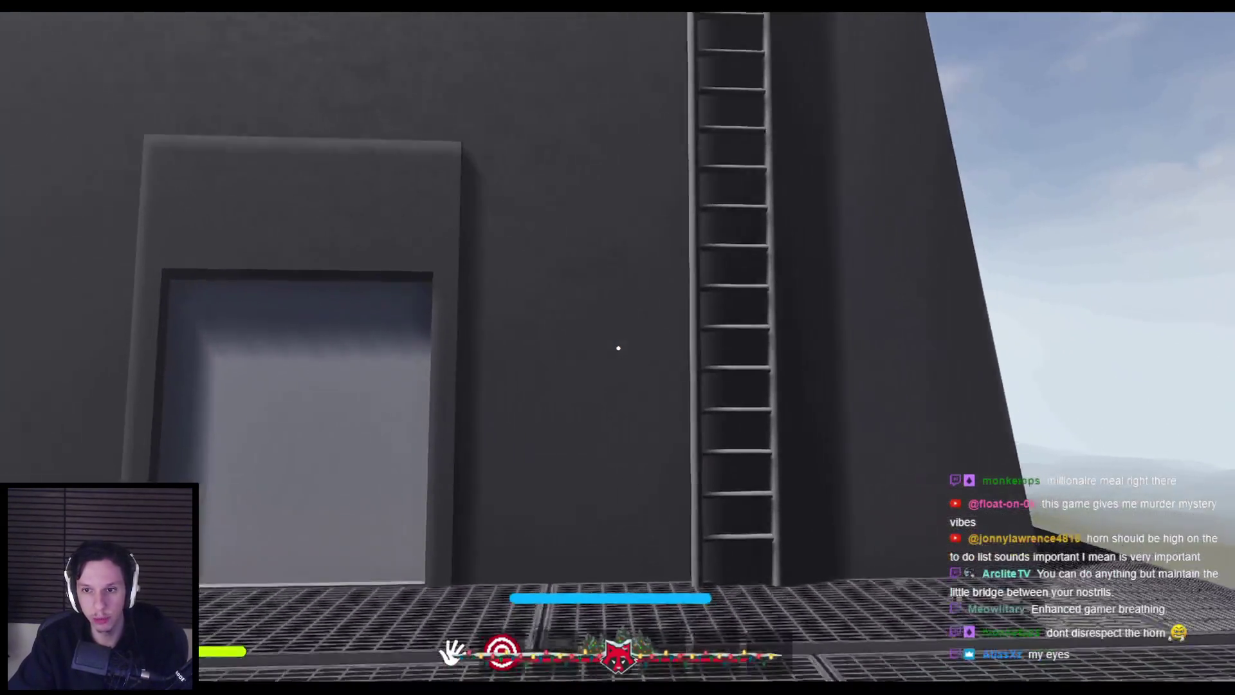
- Climb the ladder onto the train roof and walk forward in the dark
key(w)
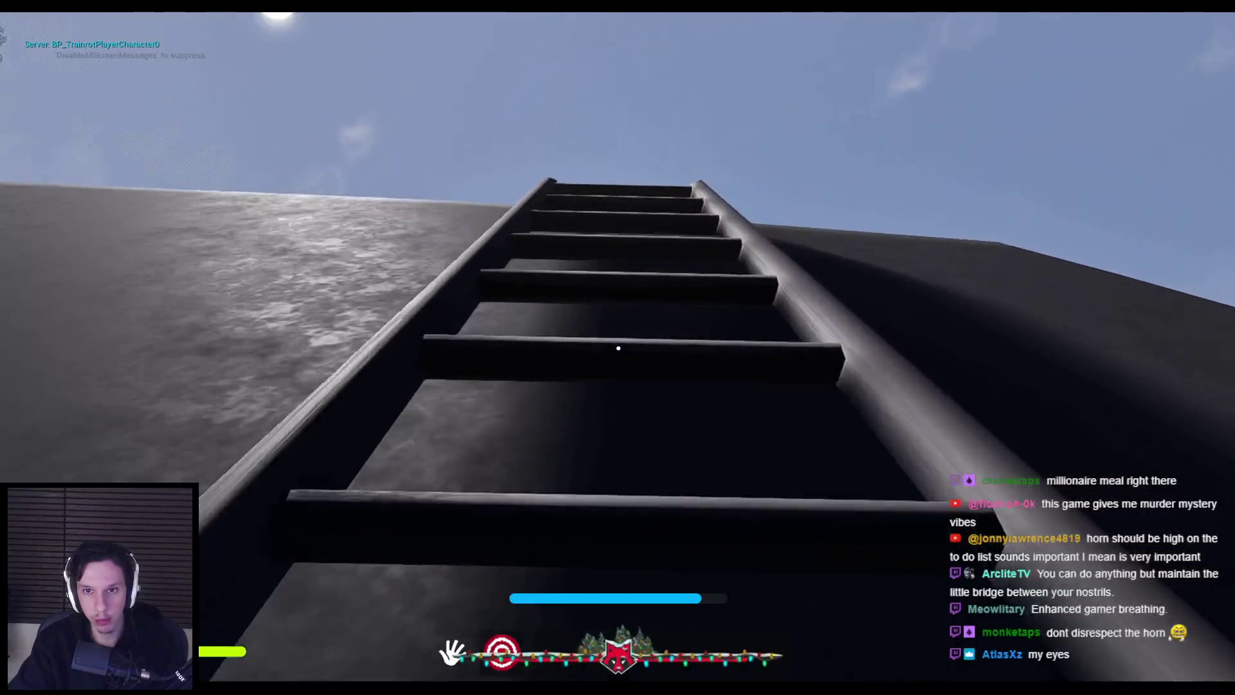
key(w)
key(w)
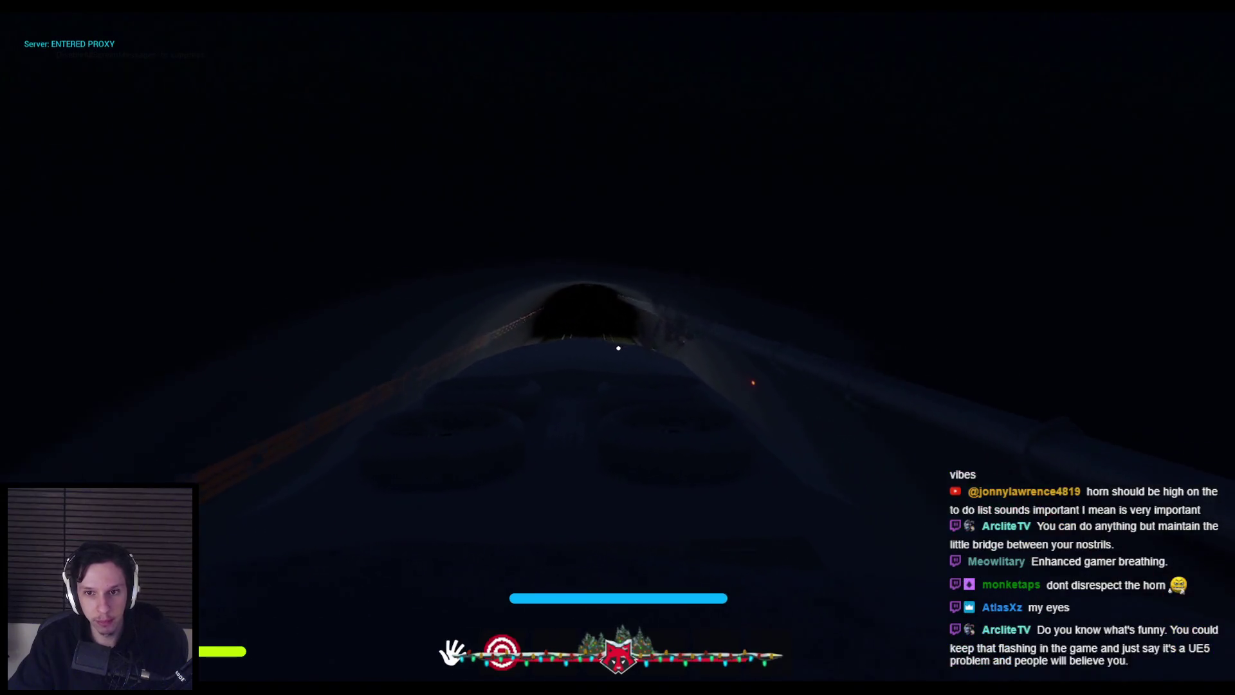
key(w)
key(w)
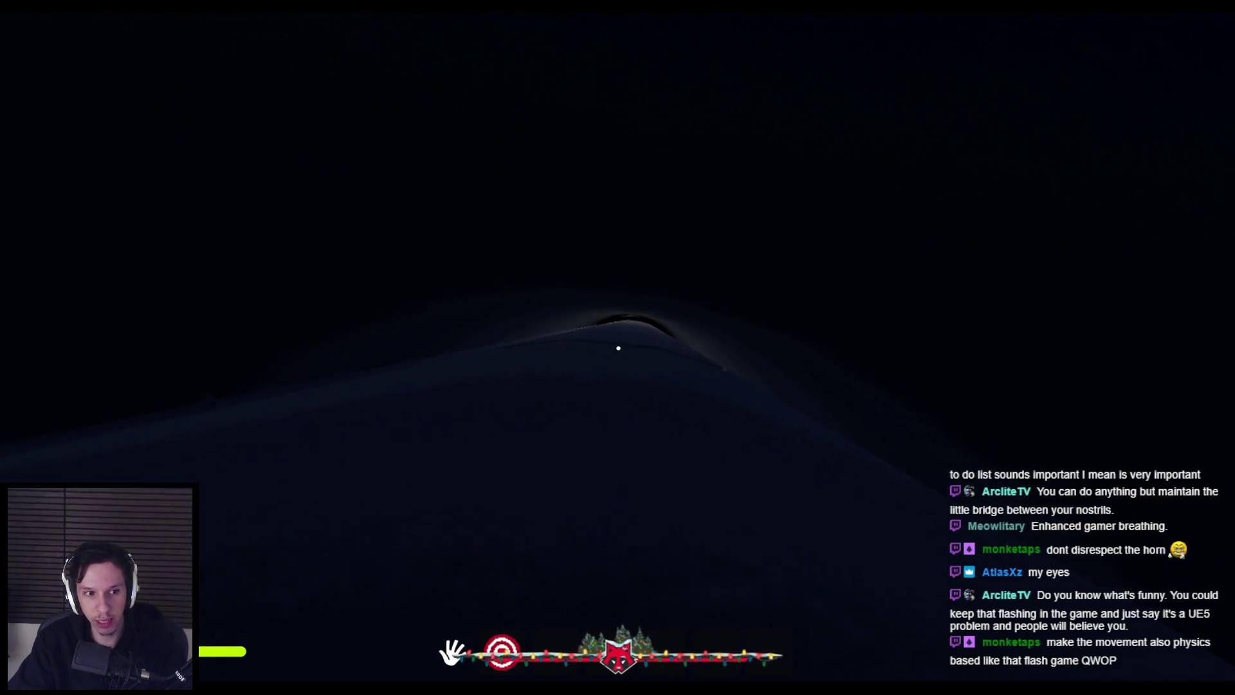
key(w)
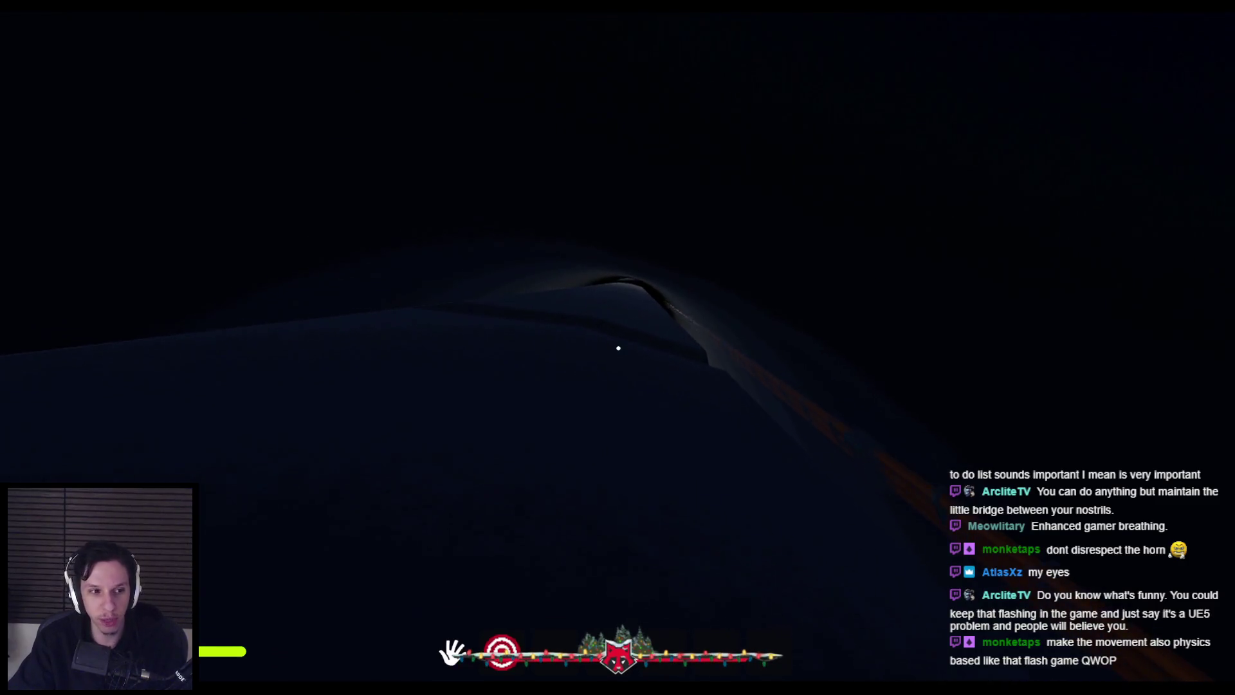
- Walk up the dark slope and over the ridge, crossing the grey crest to the fan platform
key(w)
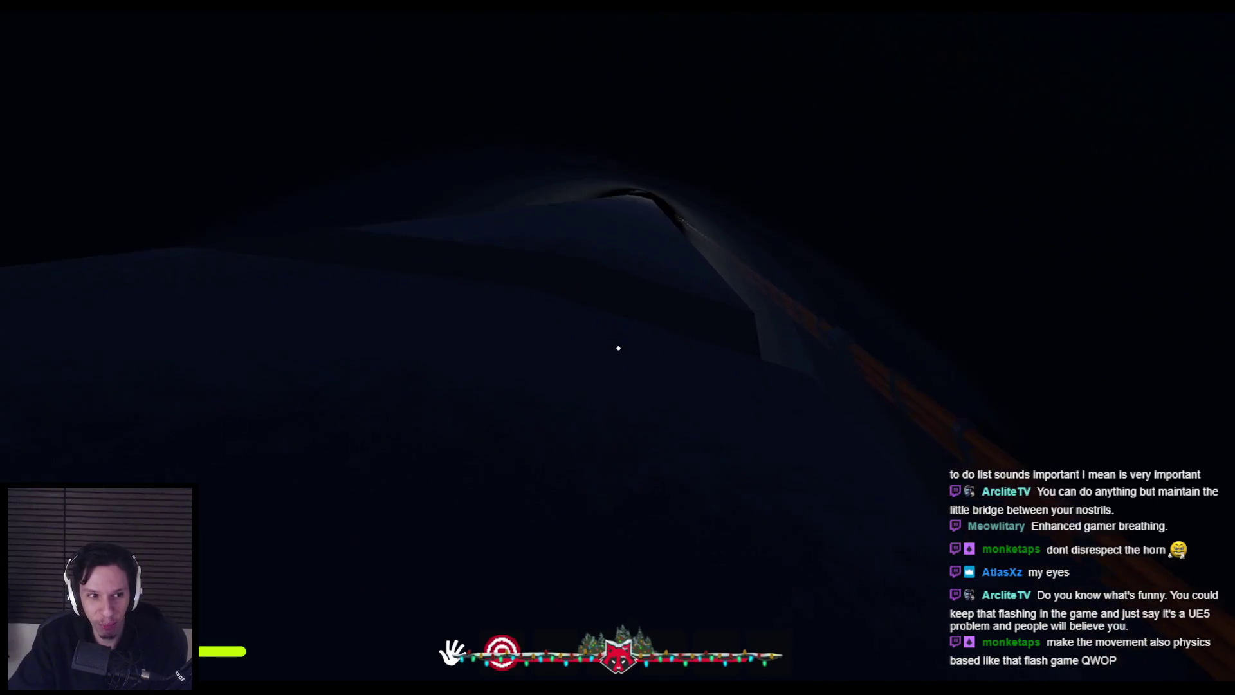
key(w)
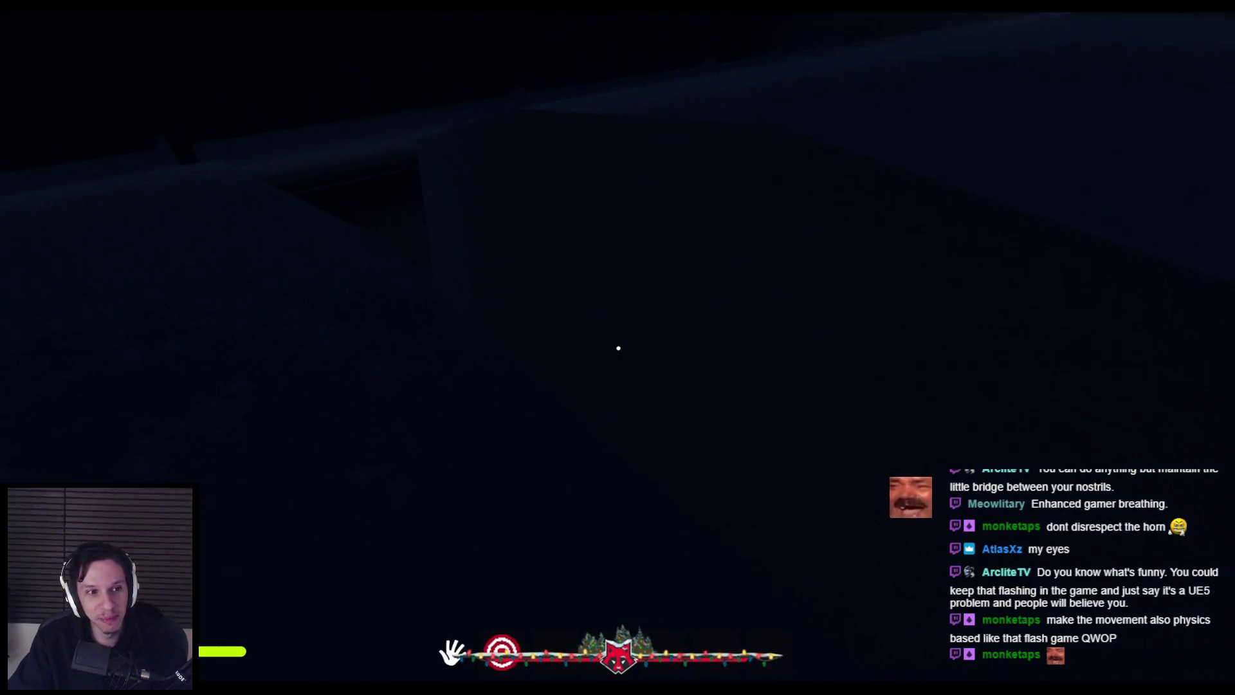
key(w)
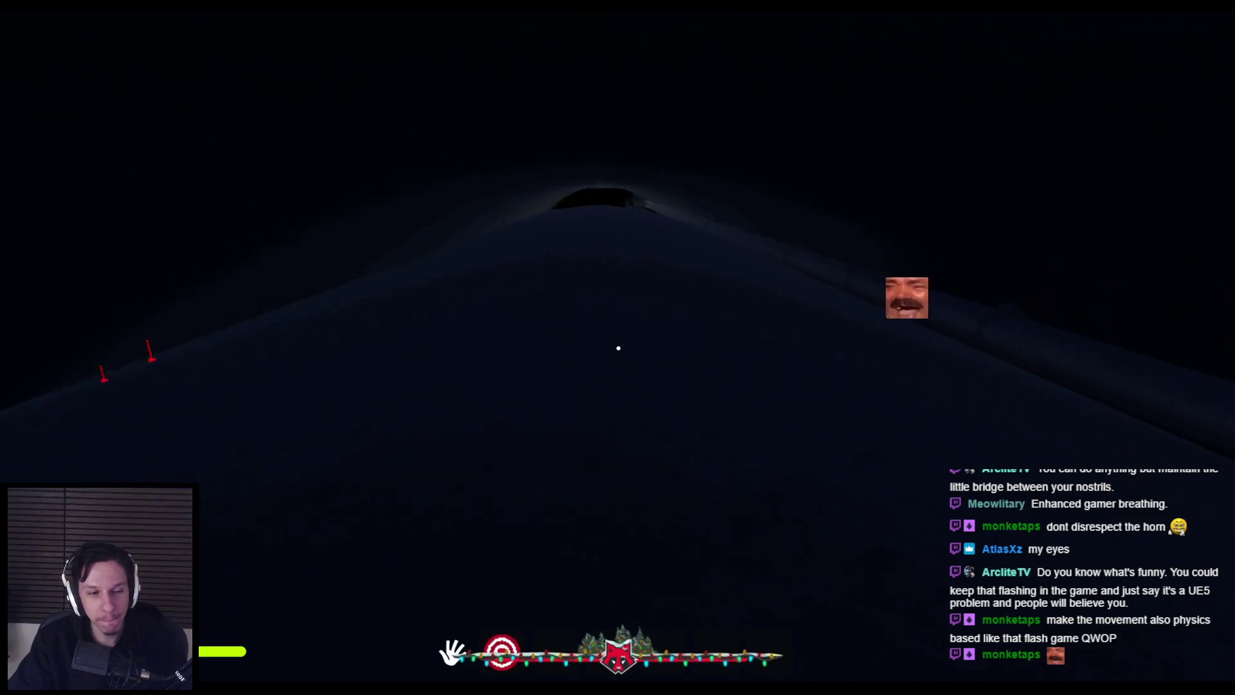
key(w)
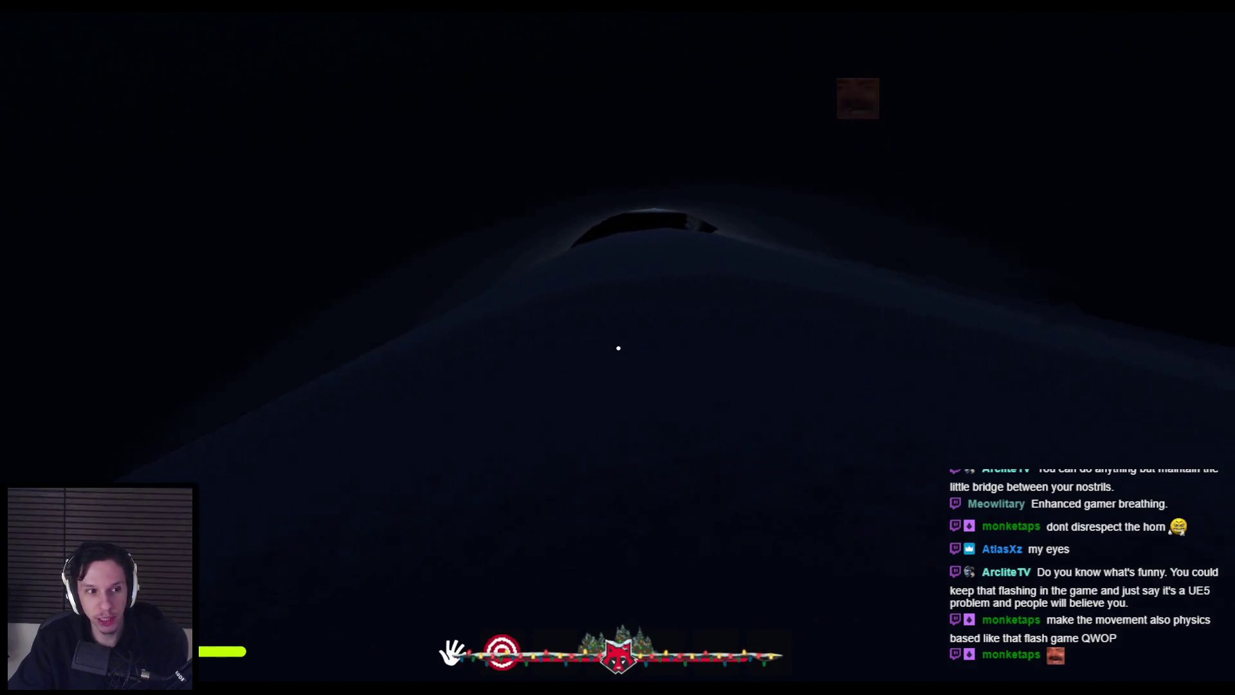
key(w)
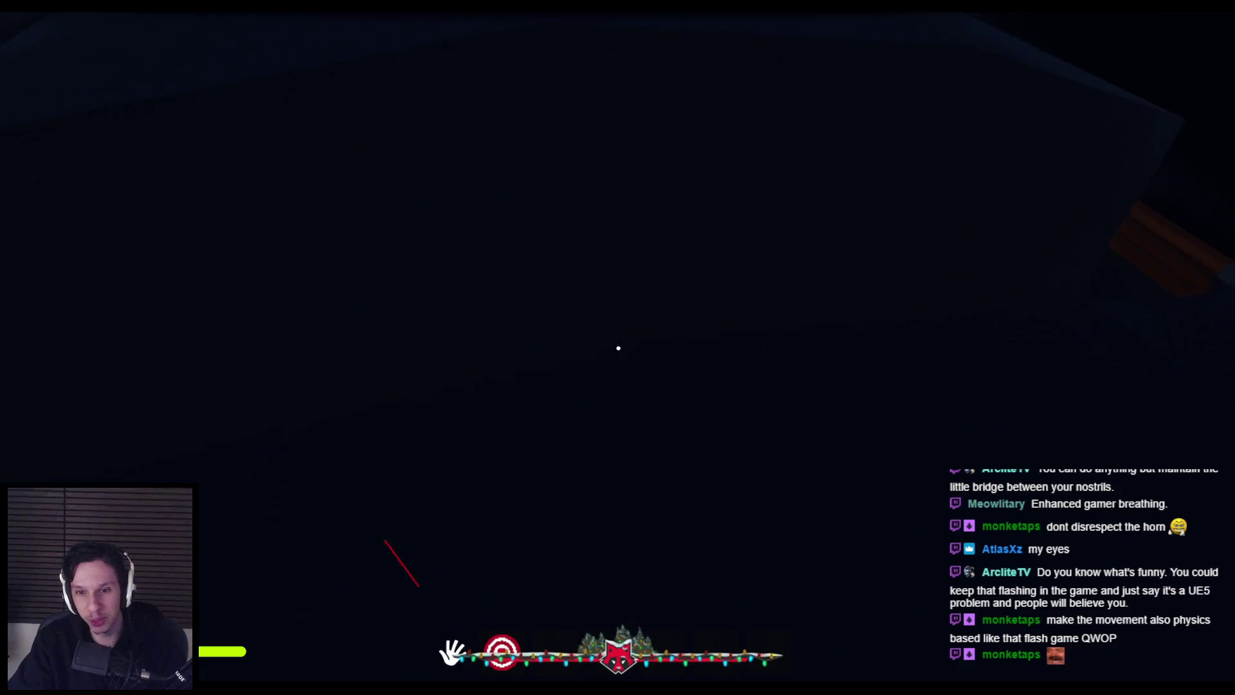
key(w)
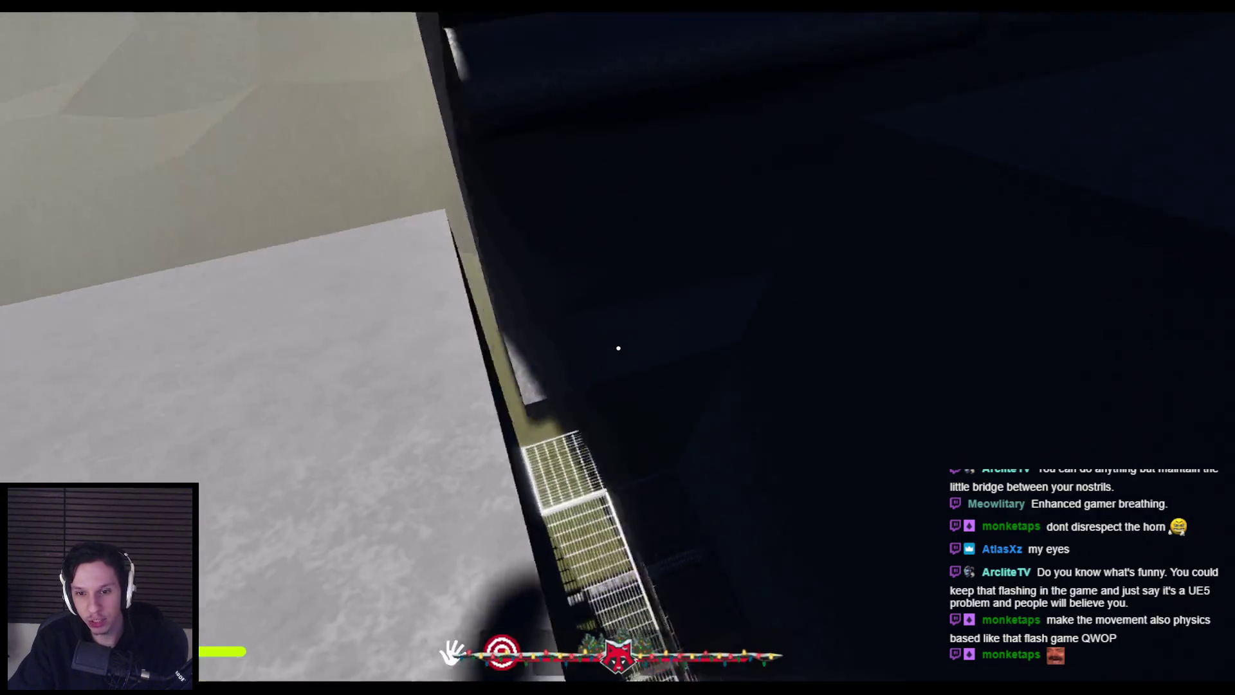
key(w)
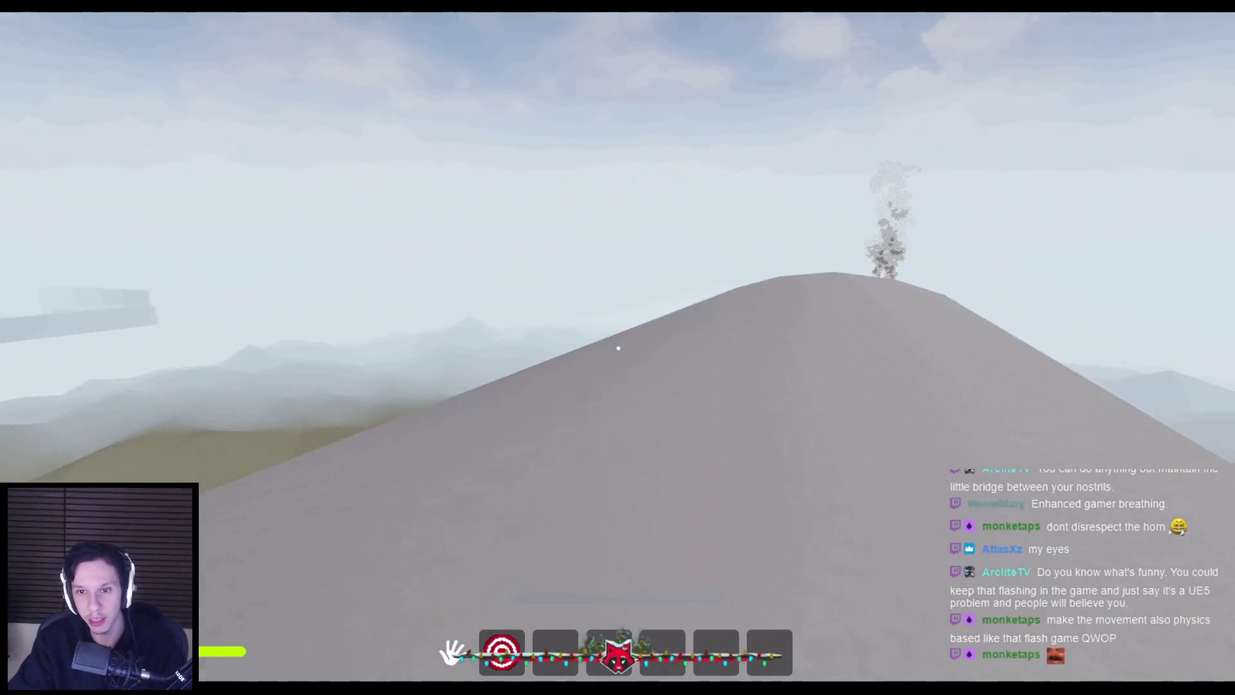
key(w)
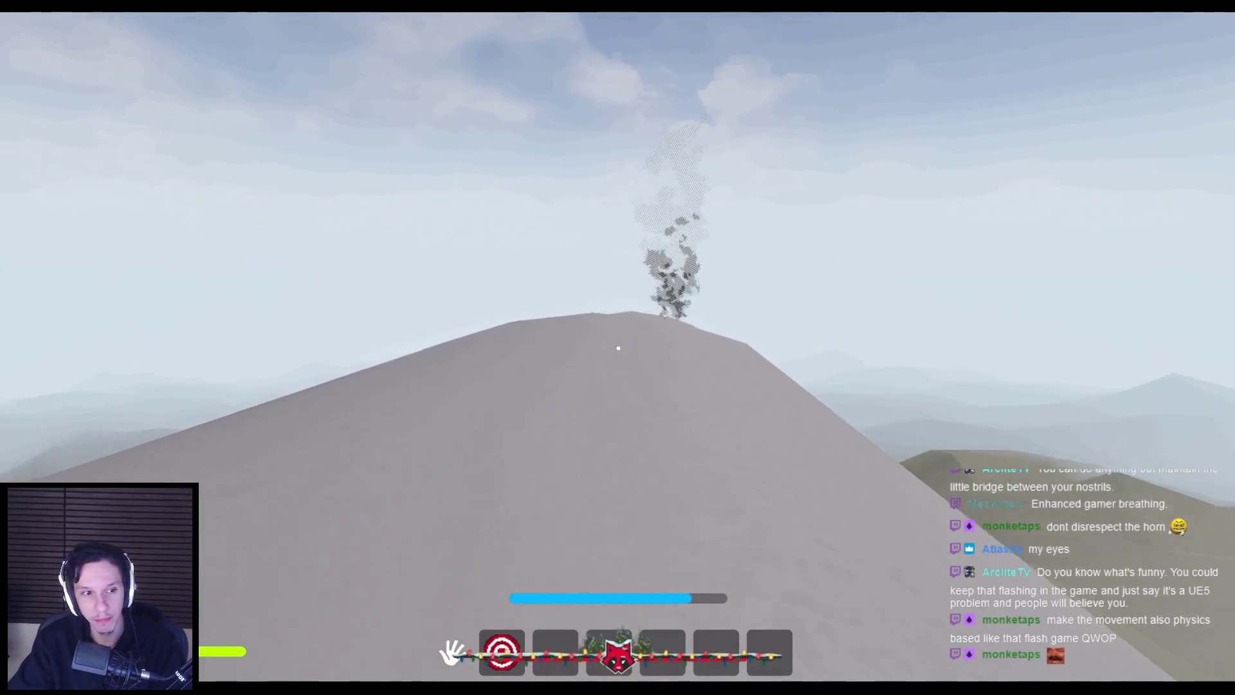
key(w)
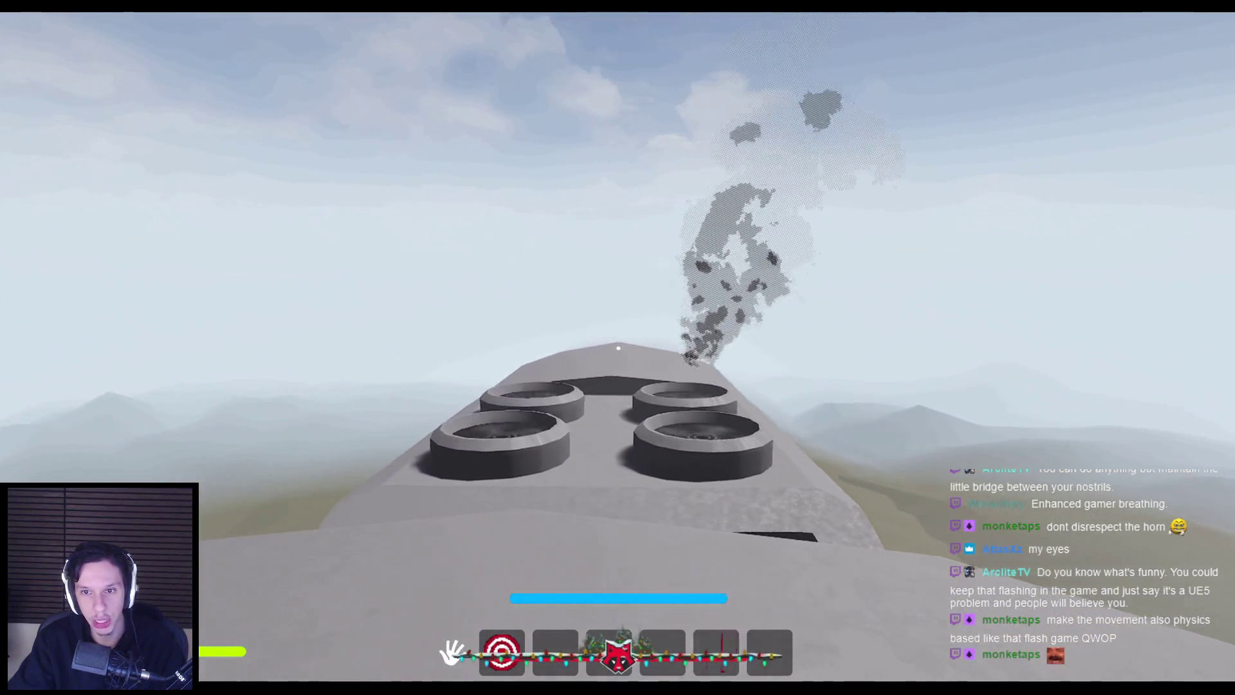
- Cross the fan platform, jump onto the grey slope and climb toward the ridge top
key(w)
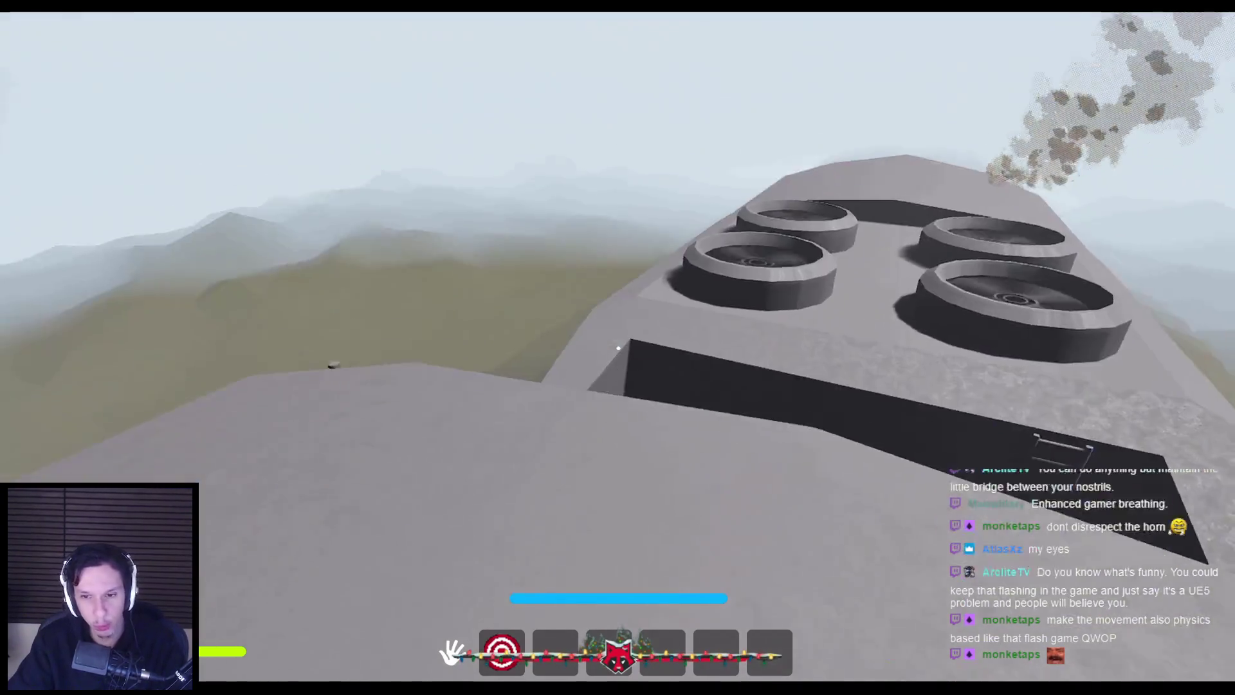
key(space)
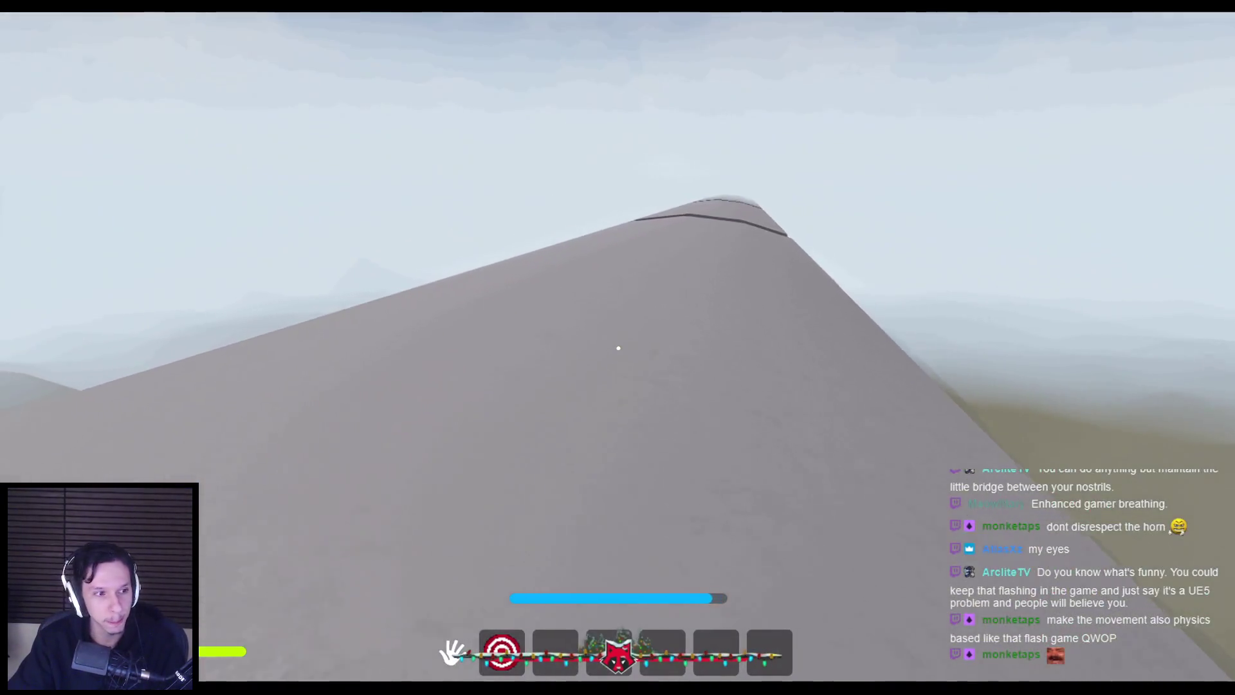
key(w)
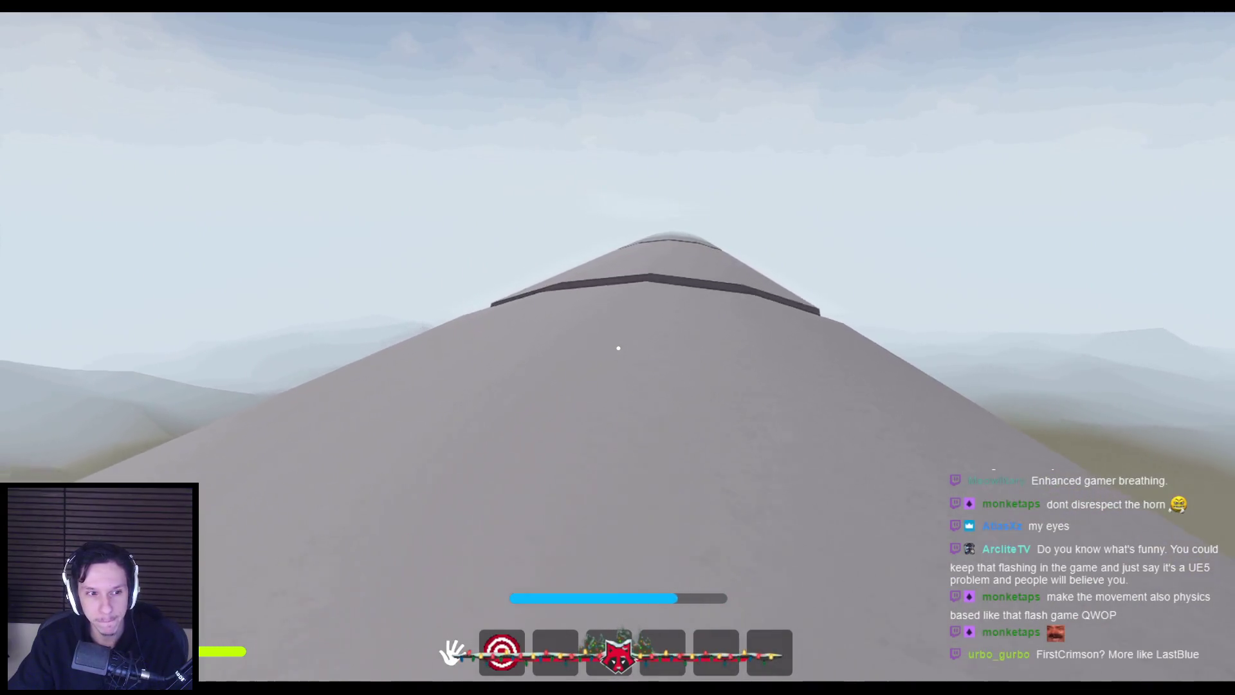
key(w)
key(w)
key(w)
key(w)
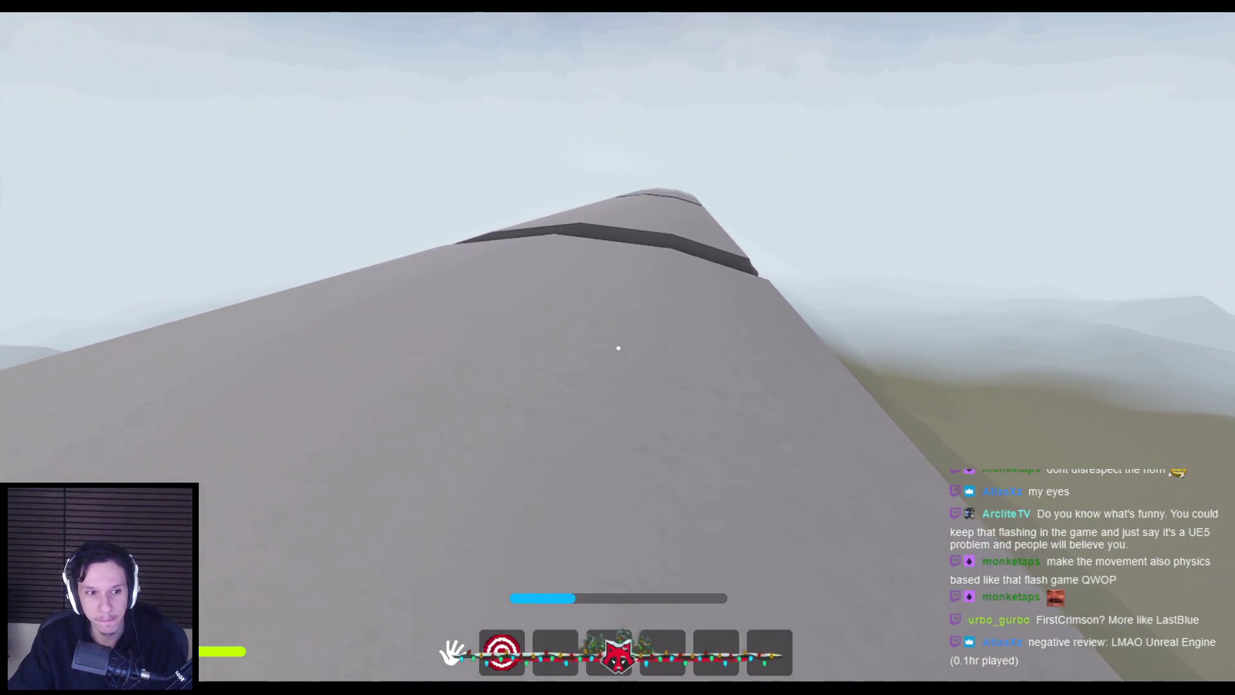
key(w)
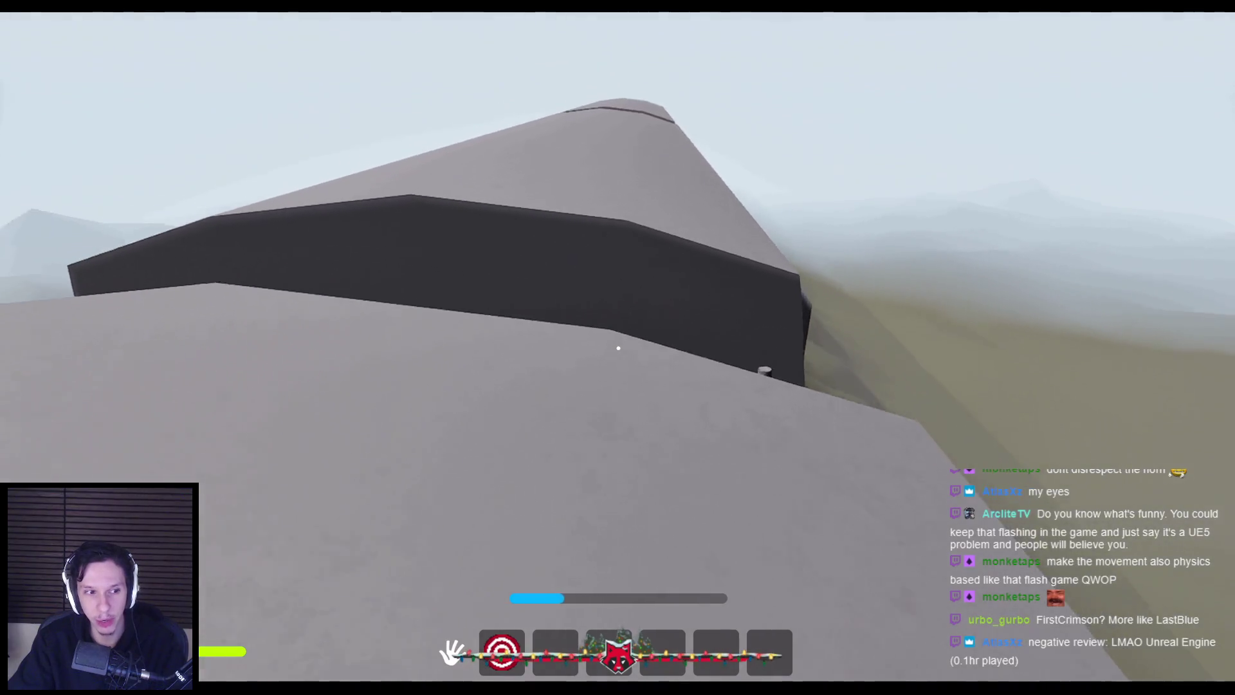
- Drop into the carriage and walk the aisle between the chairs to the lit doorway
key(w)
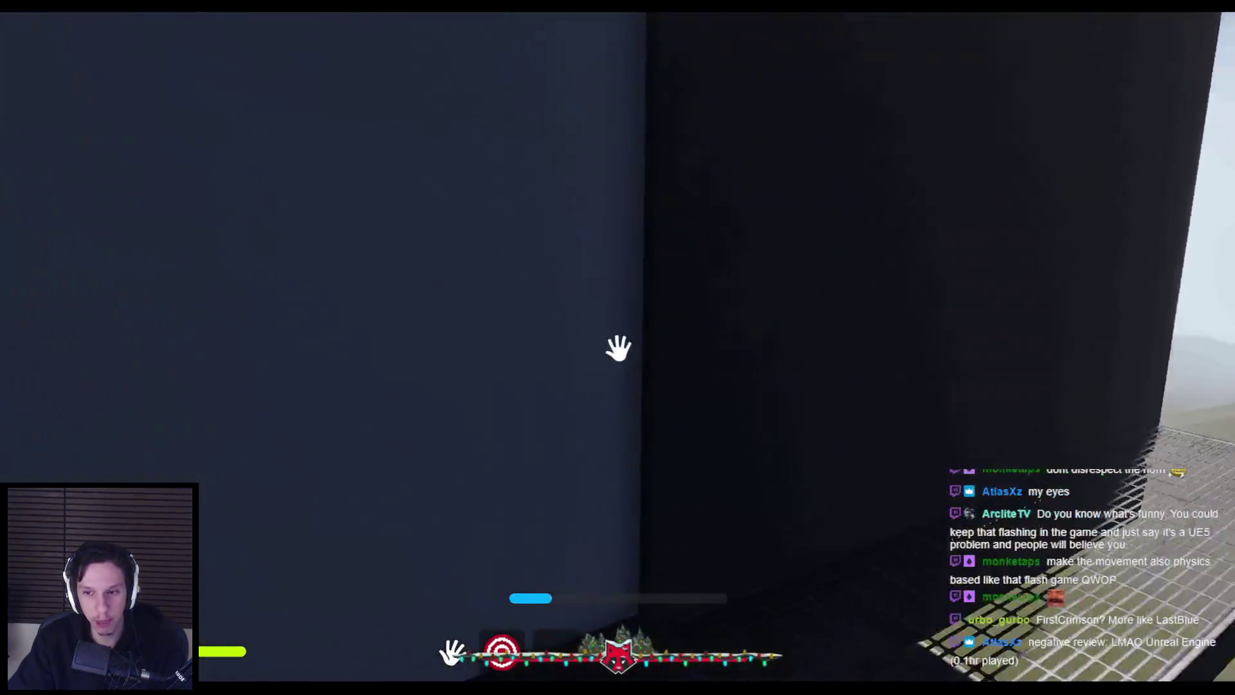
mouse_move(618, 348)
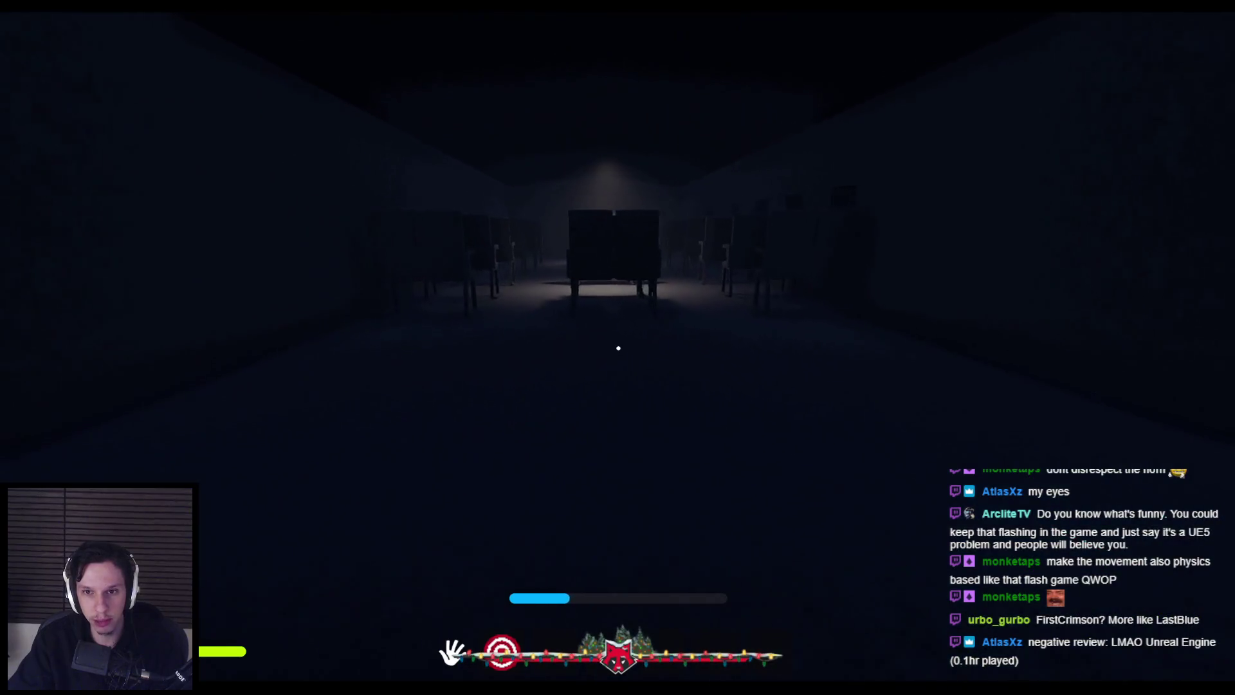
key(w)
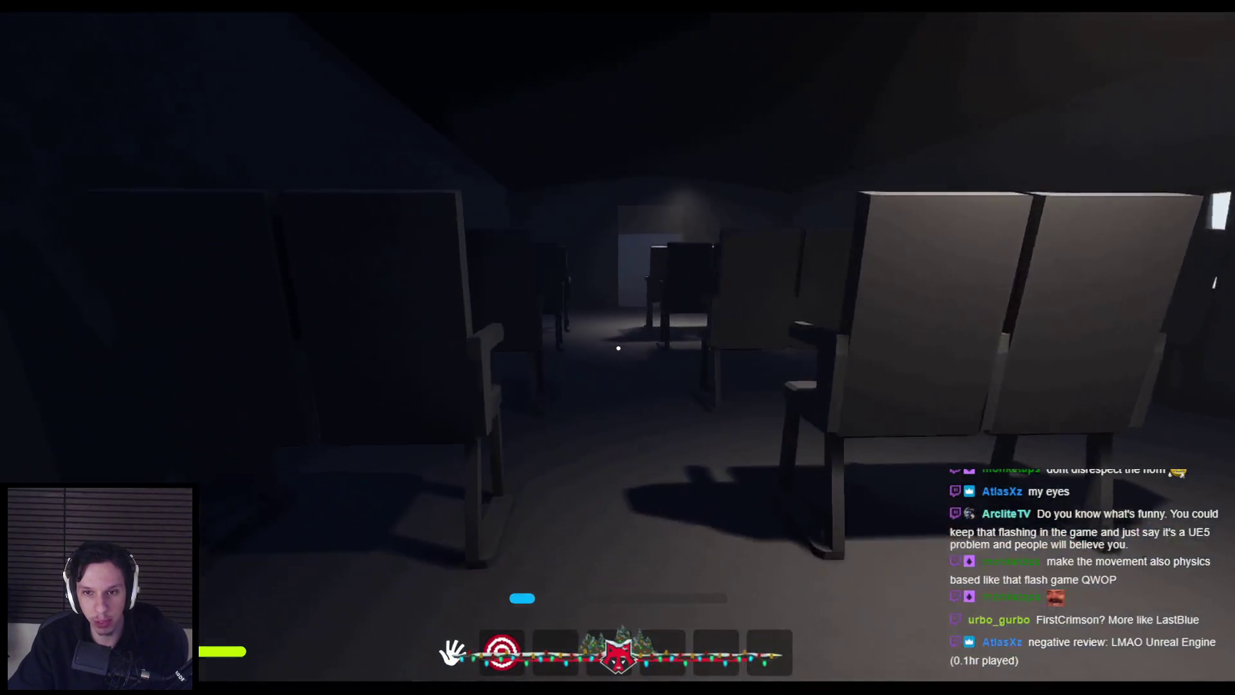
key(w)
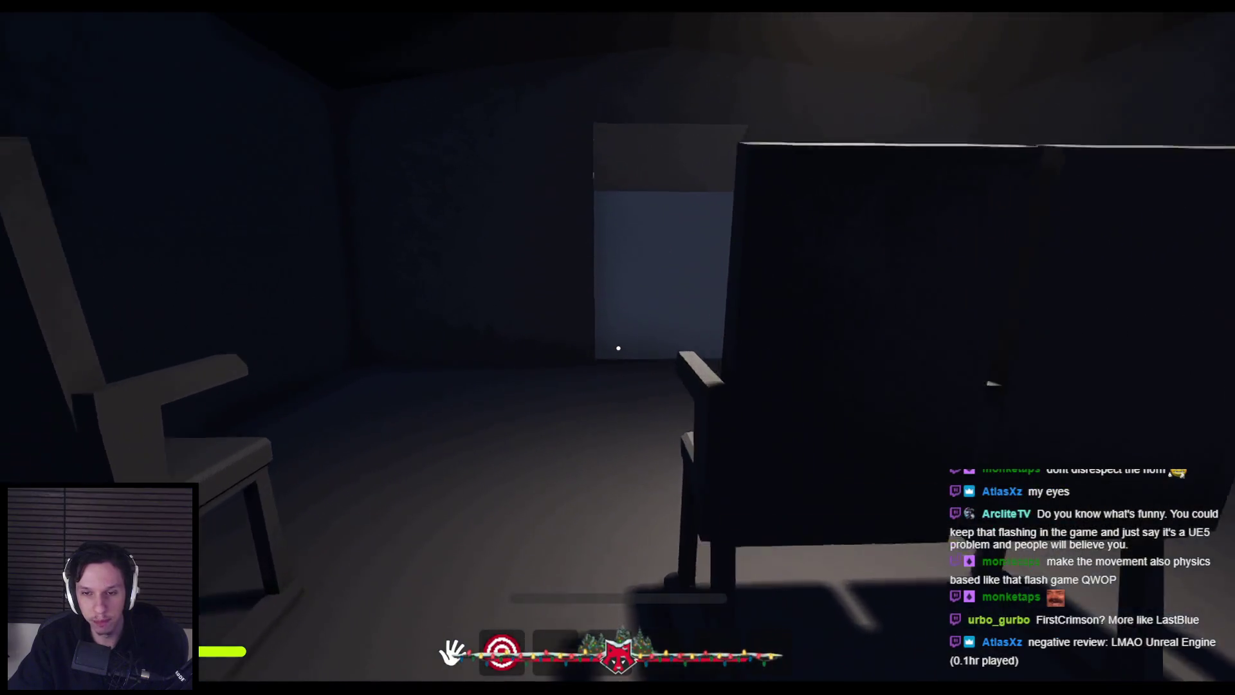
key(w)
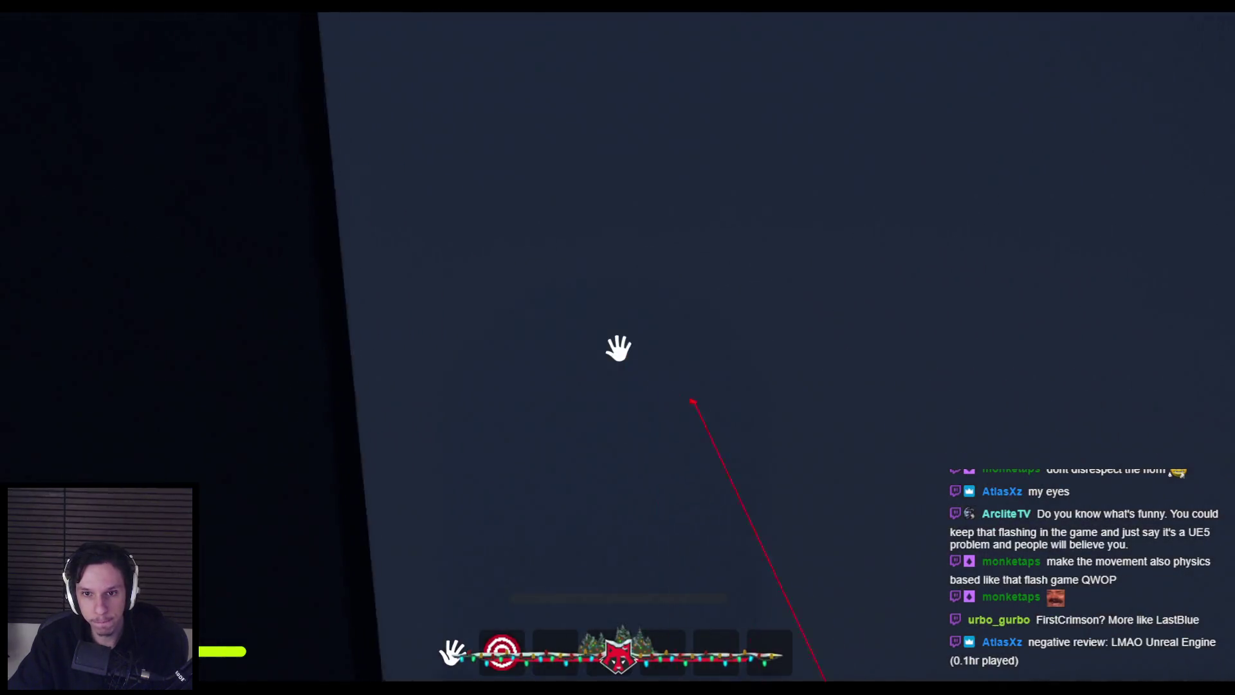
key(w)
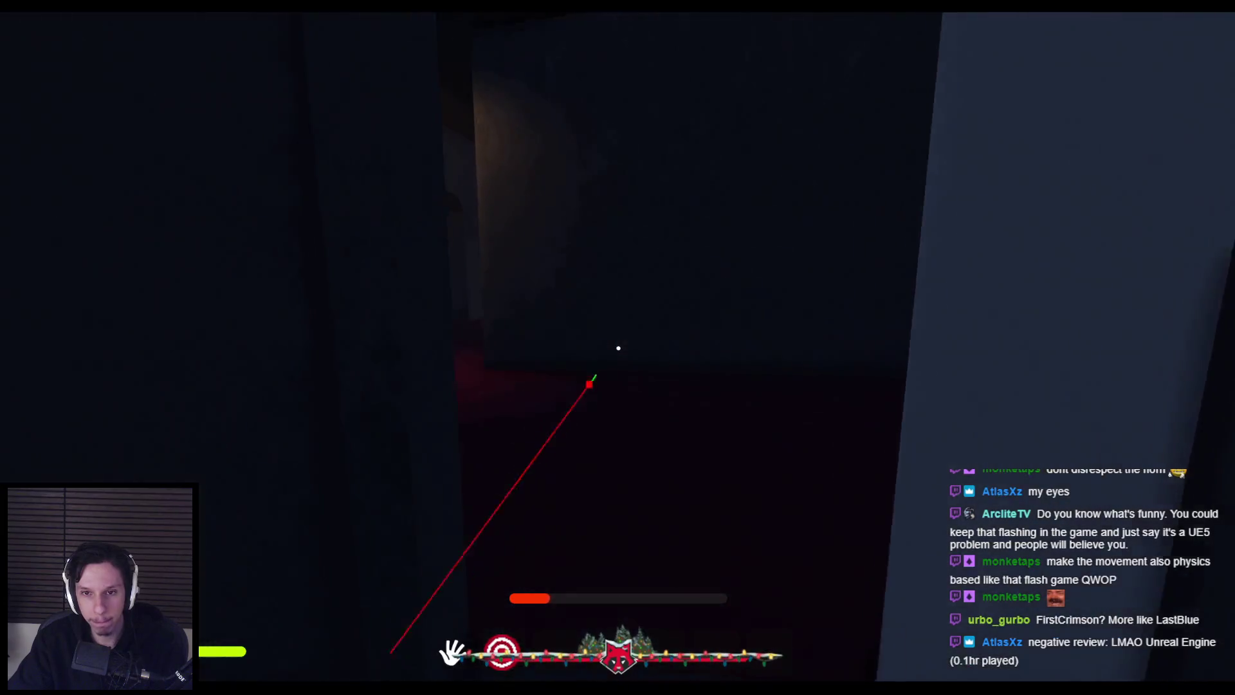
- Explore the dark red-floored corridors, passing the window and the side door
key(w)
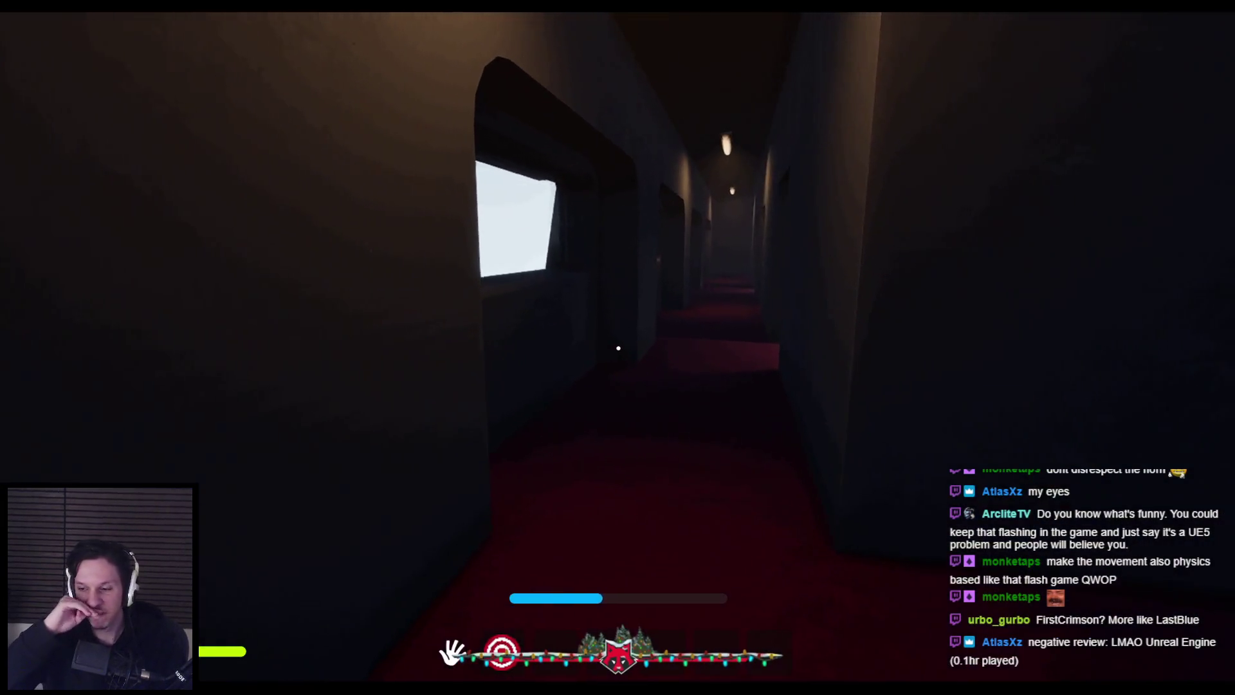
key(w)
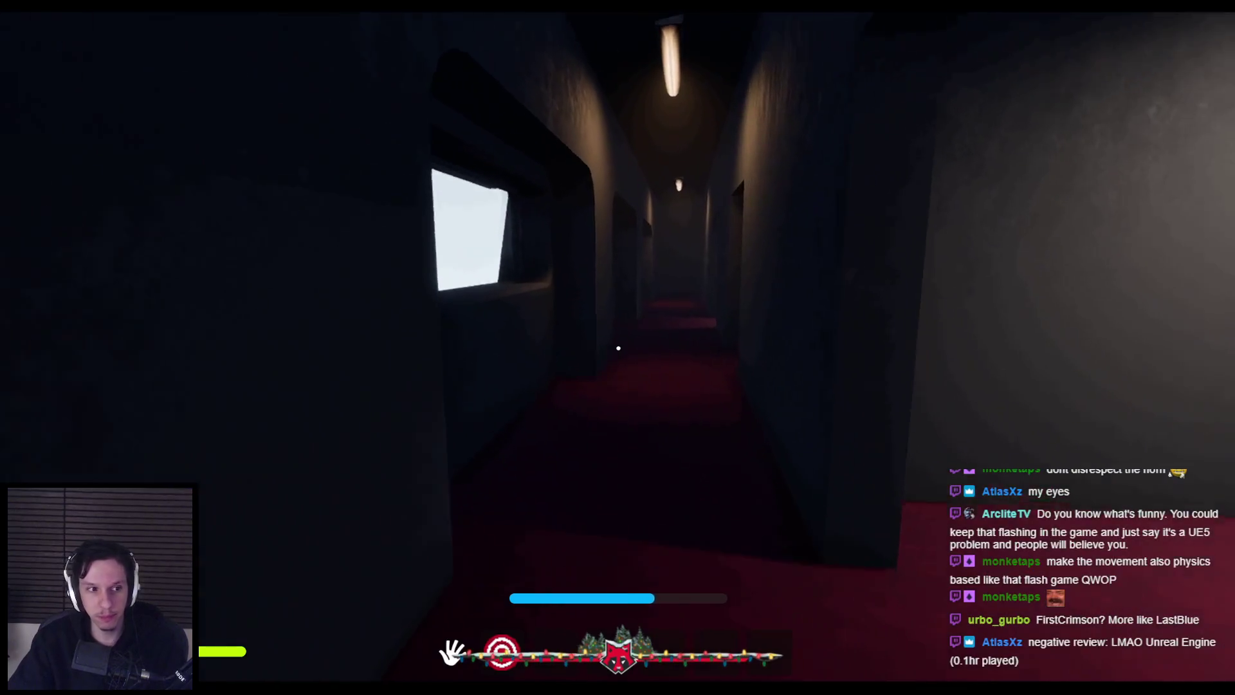
key(w)
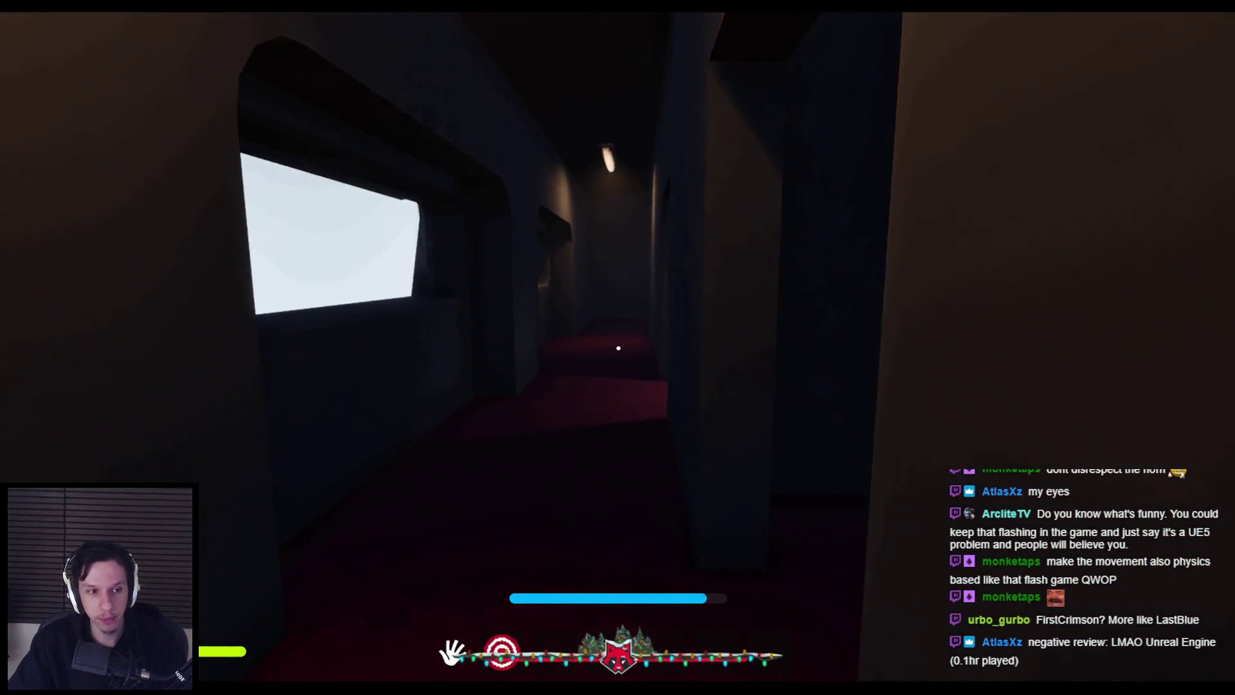
key(w)
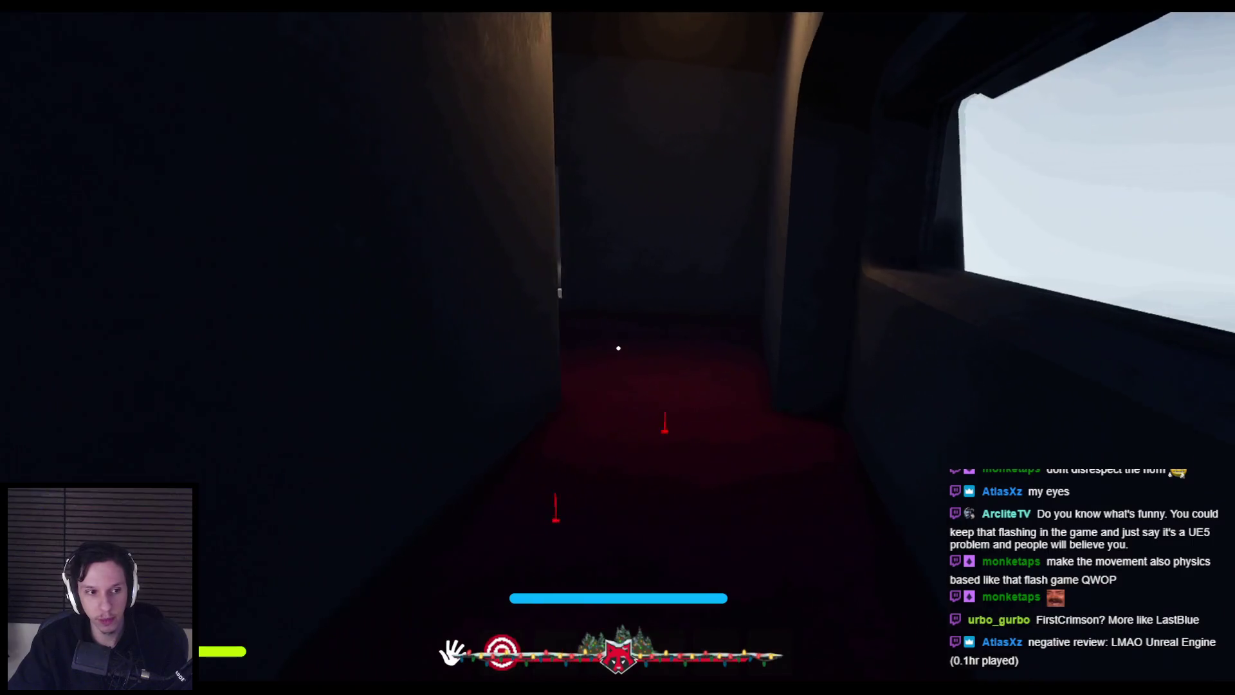
key(w)
key(w)
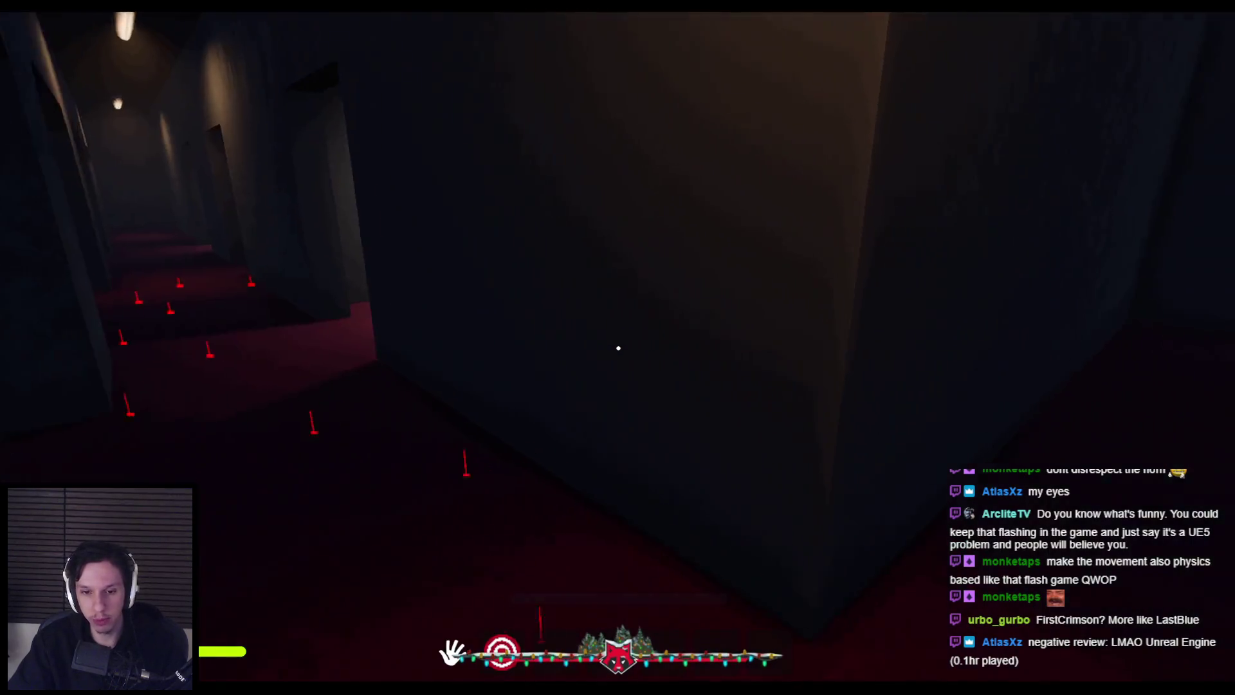
key(w)
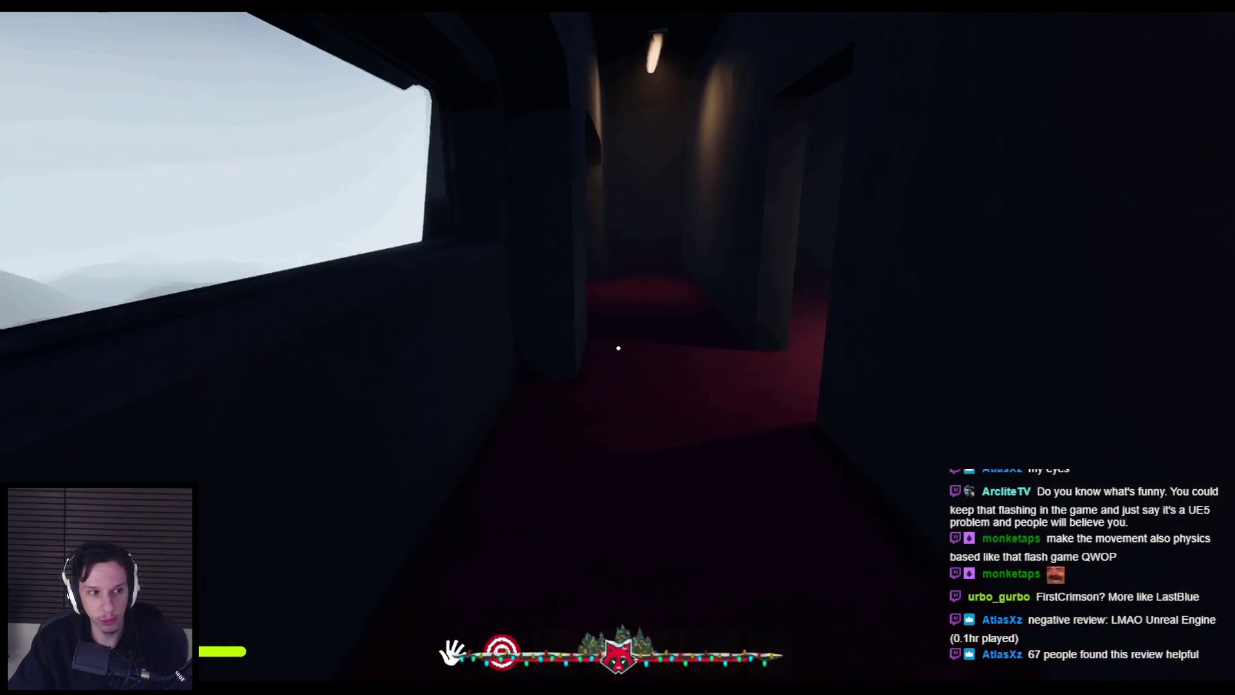
key(s)
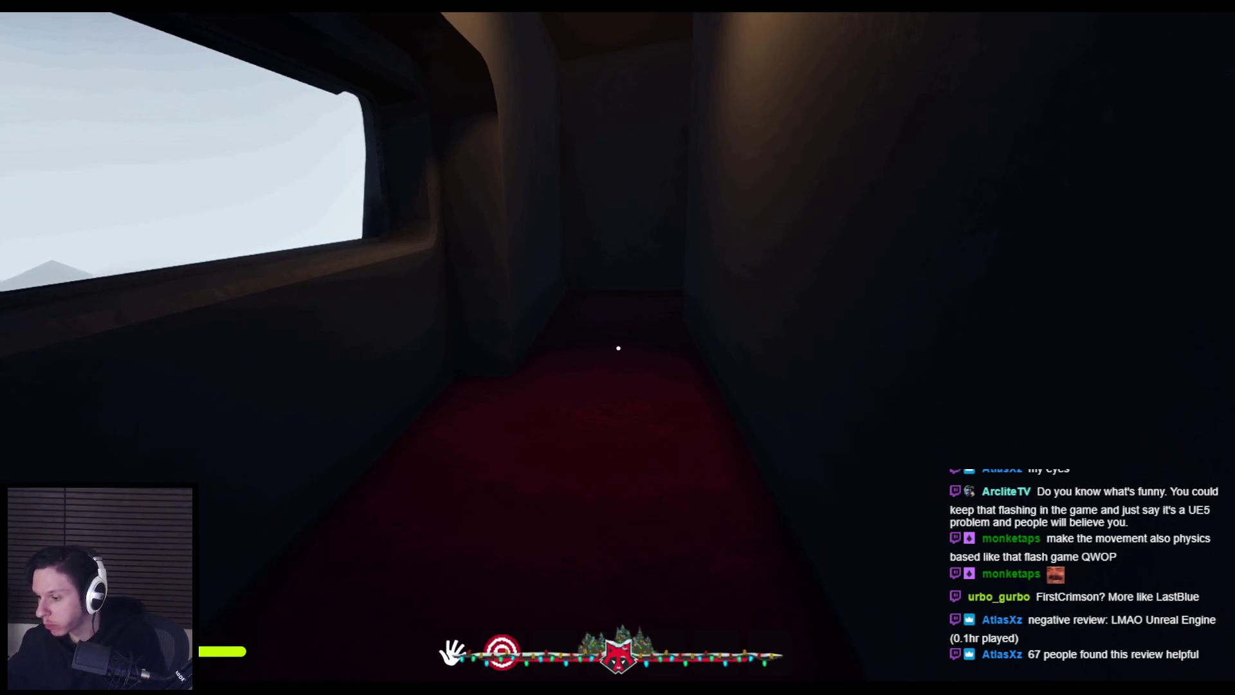
key(w)
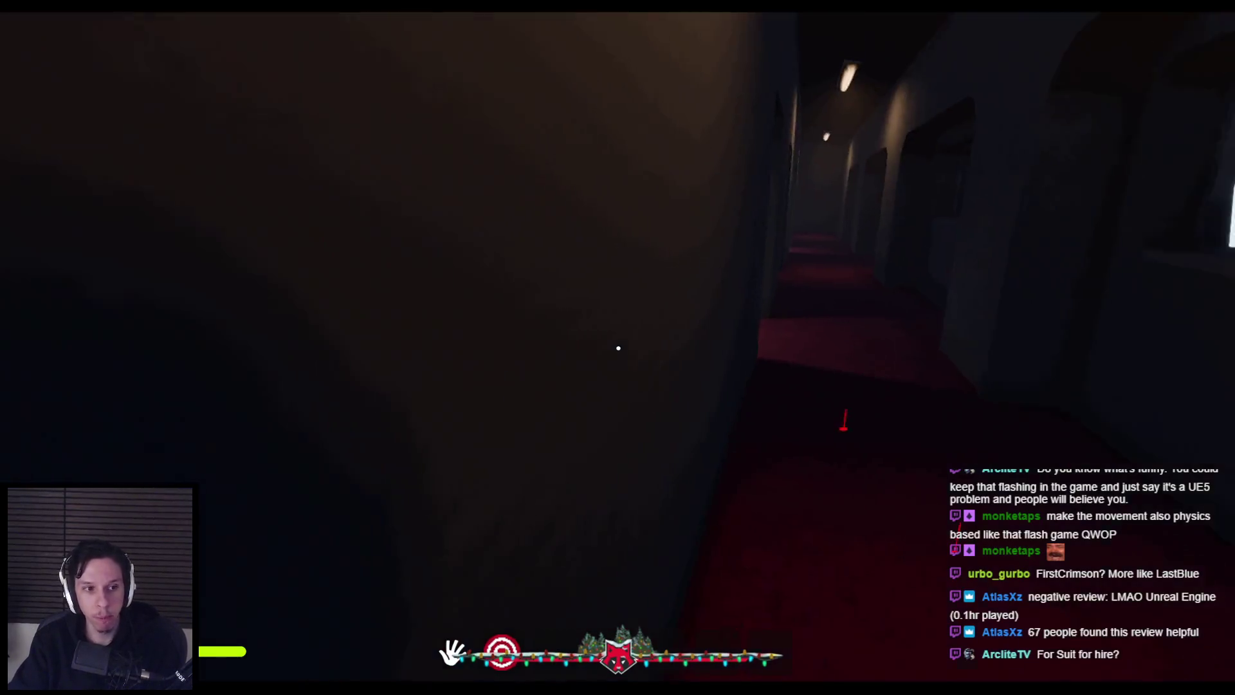
key(w)
key(w)
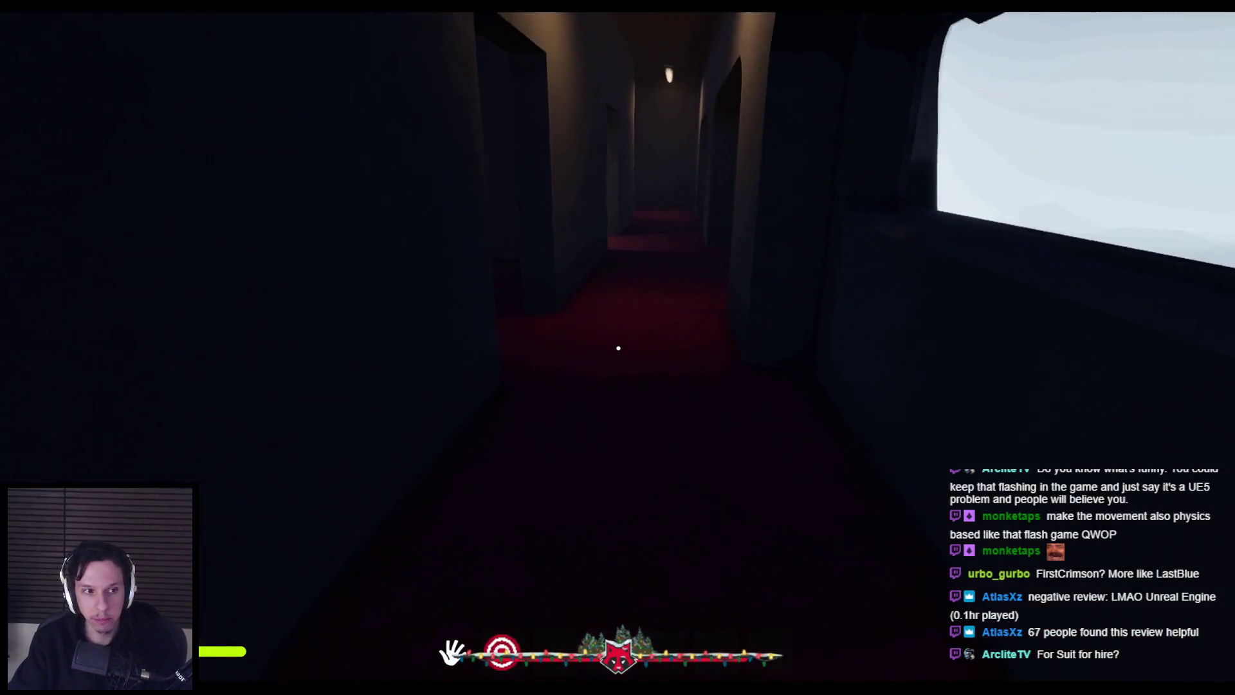
key(w)
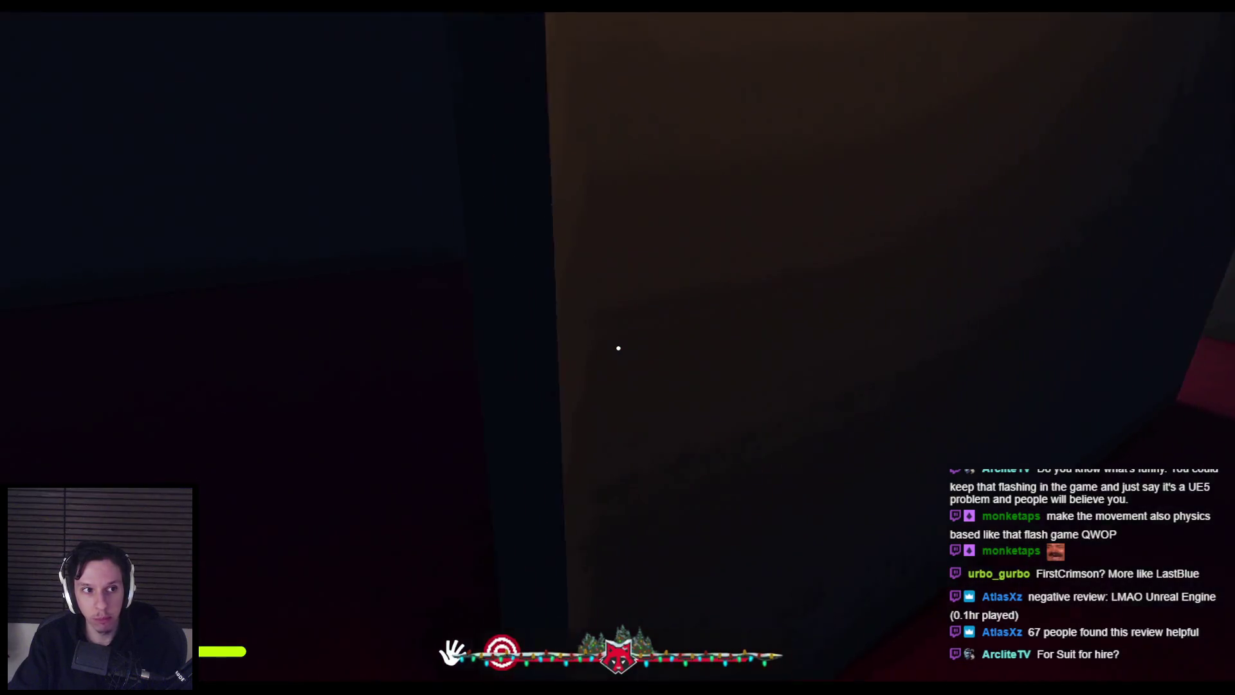
key(w)
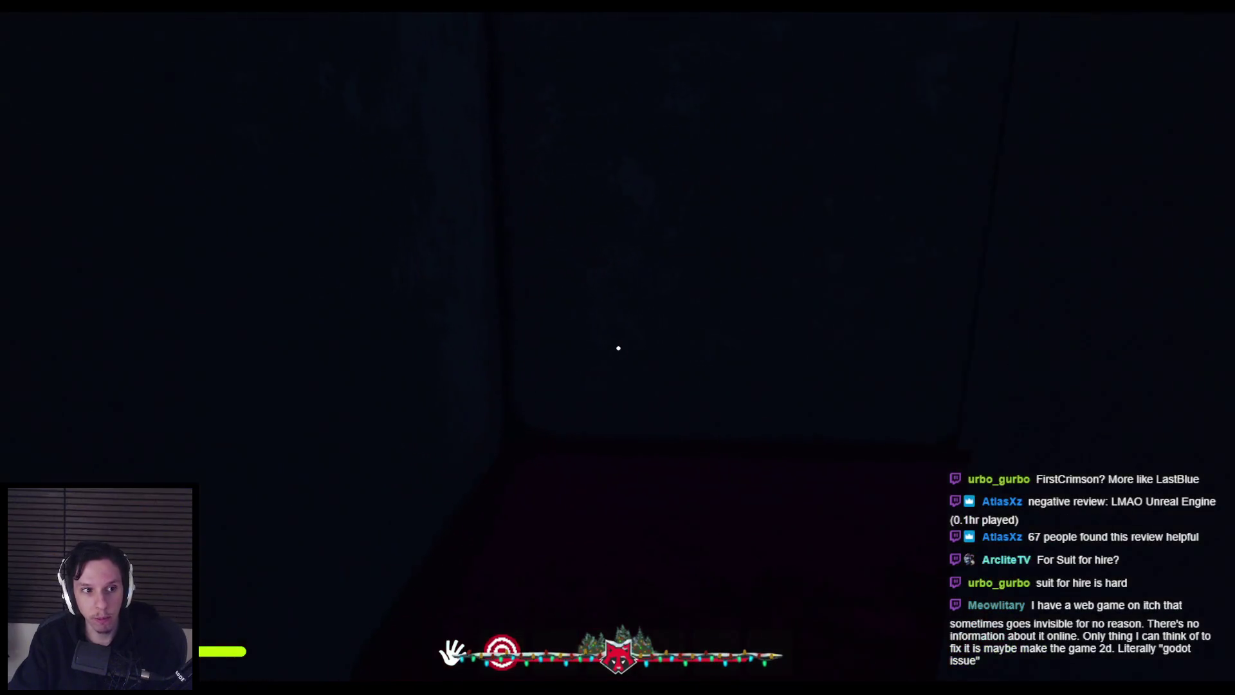
key(w)
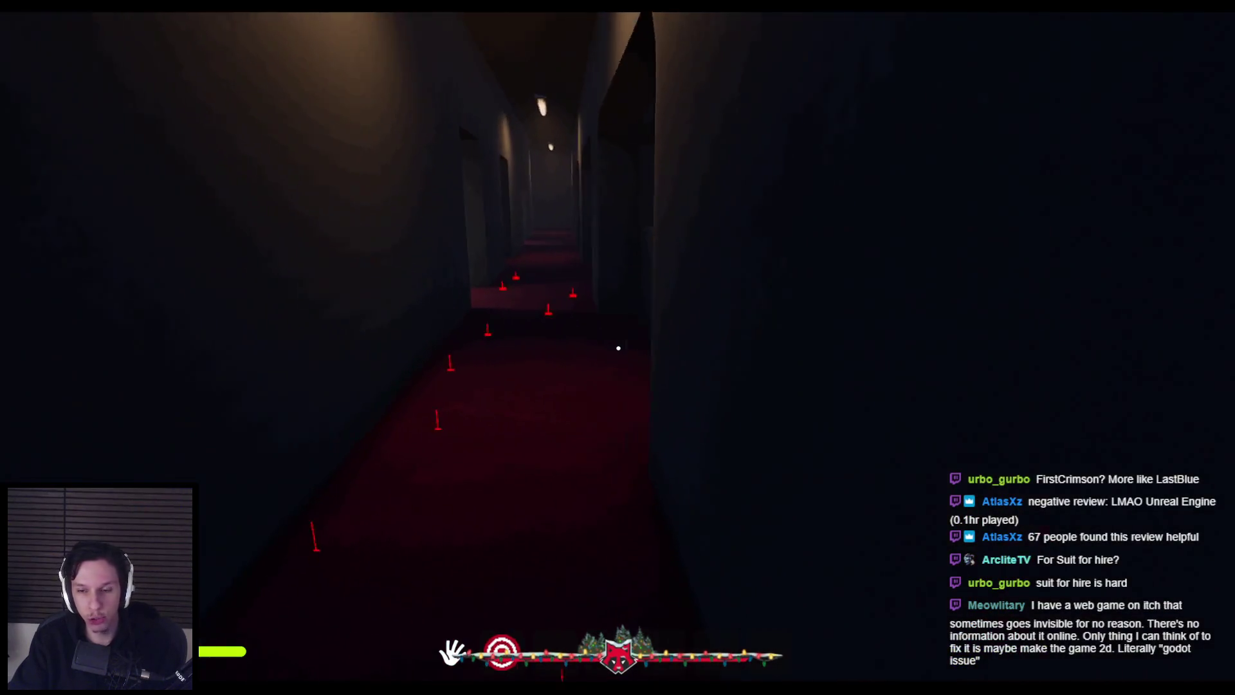
key(w)
key(w)
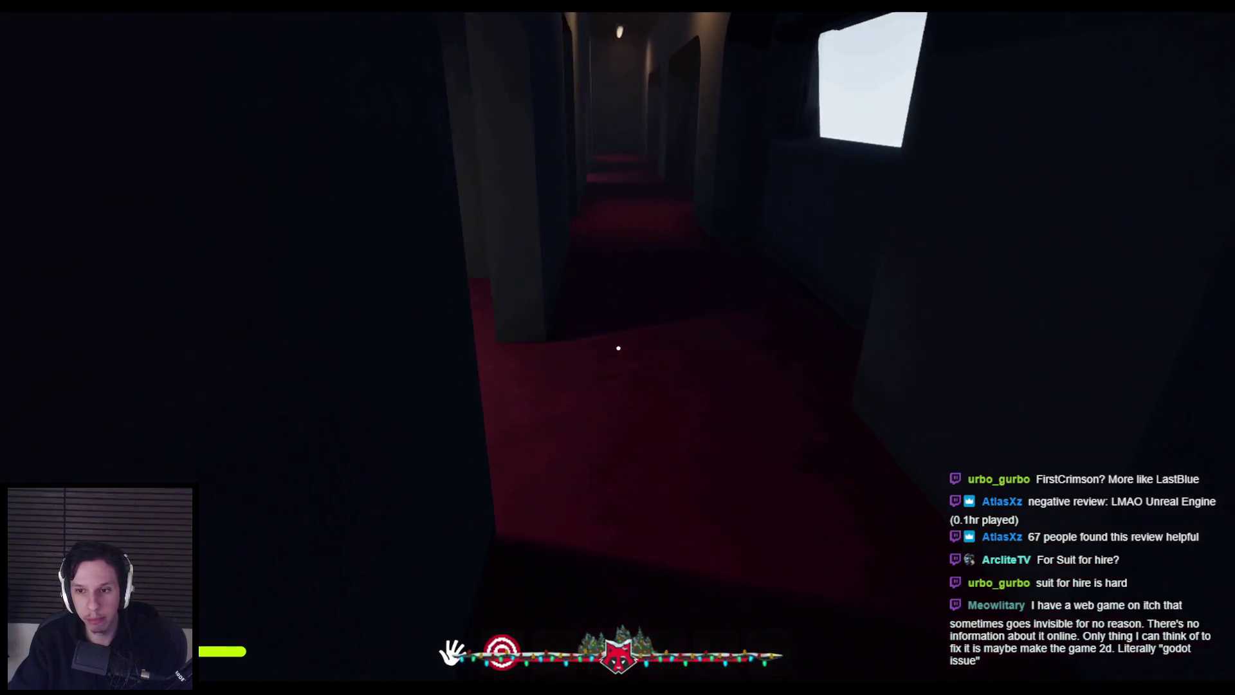
key(w)
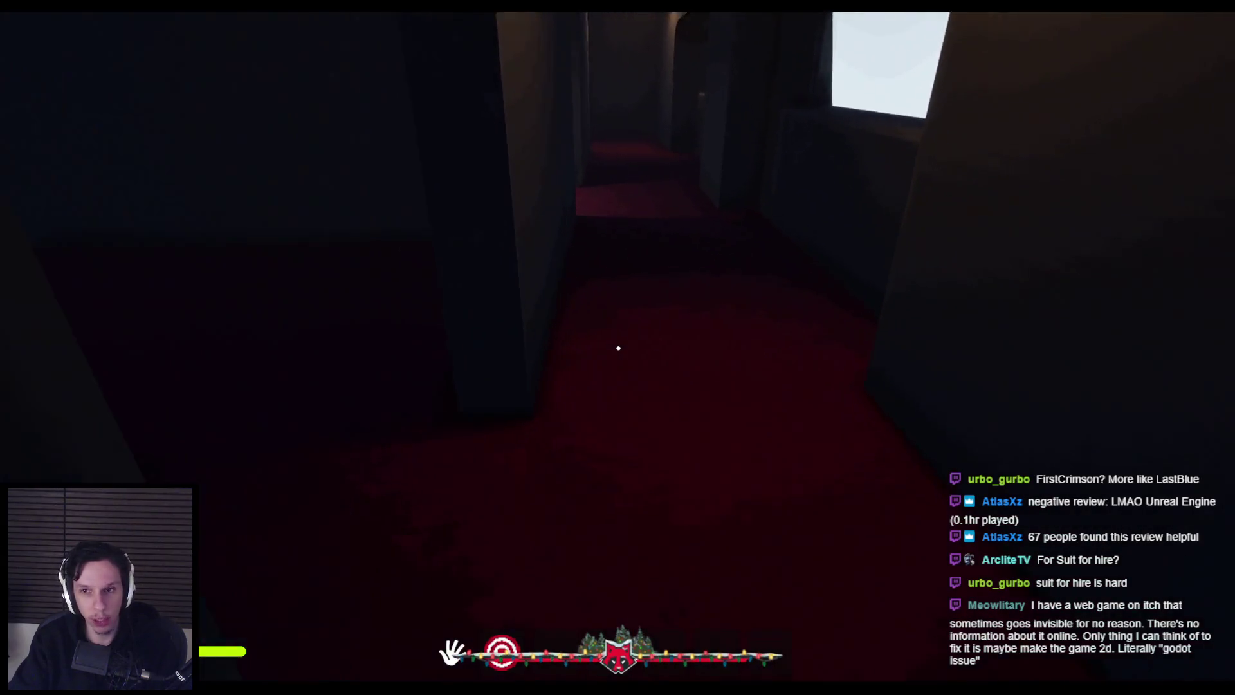
key(w)
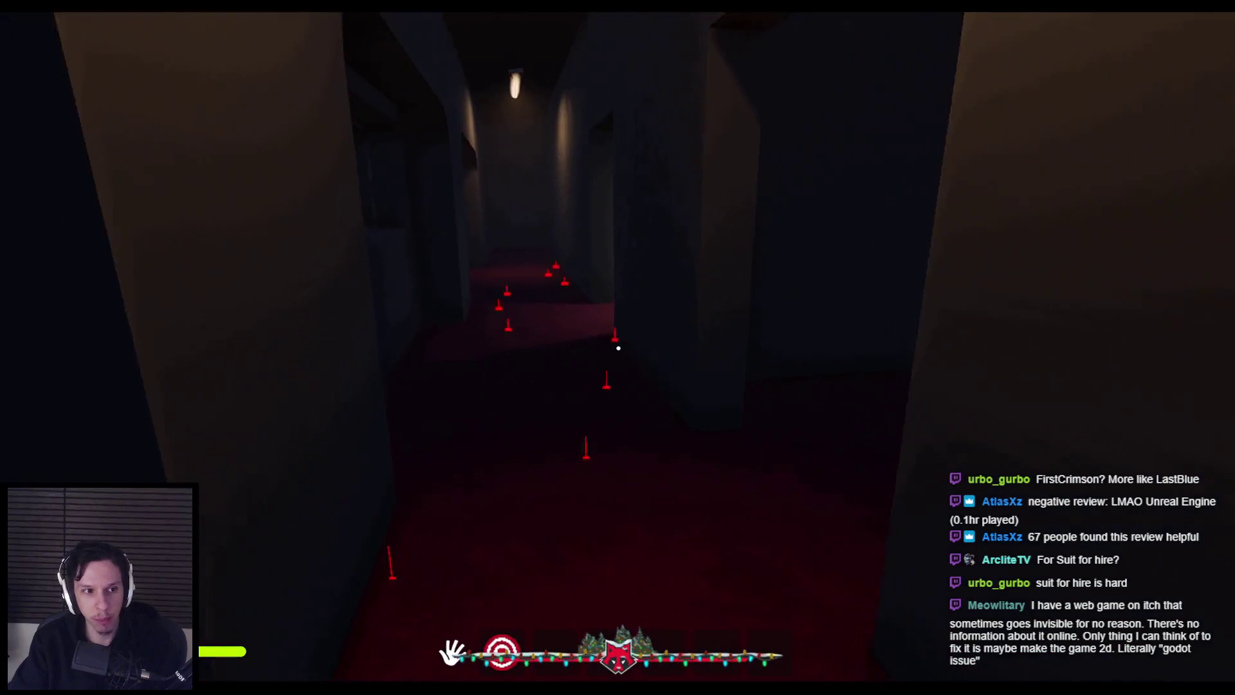
key(w)
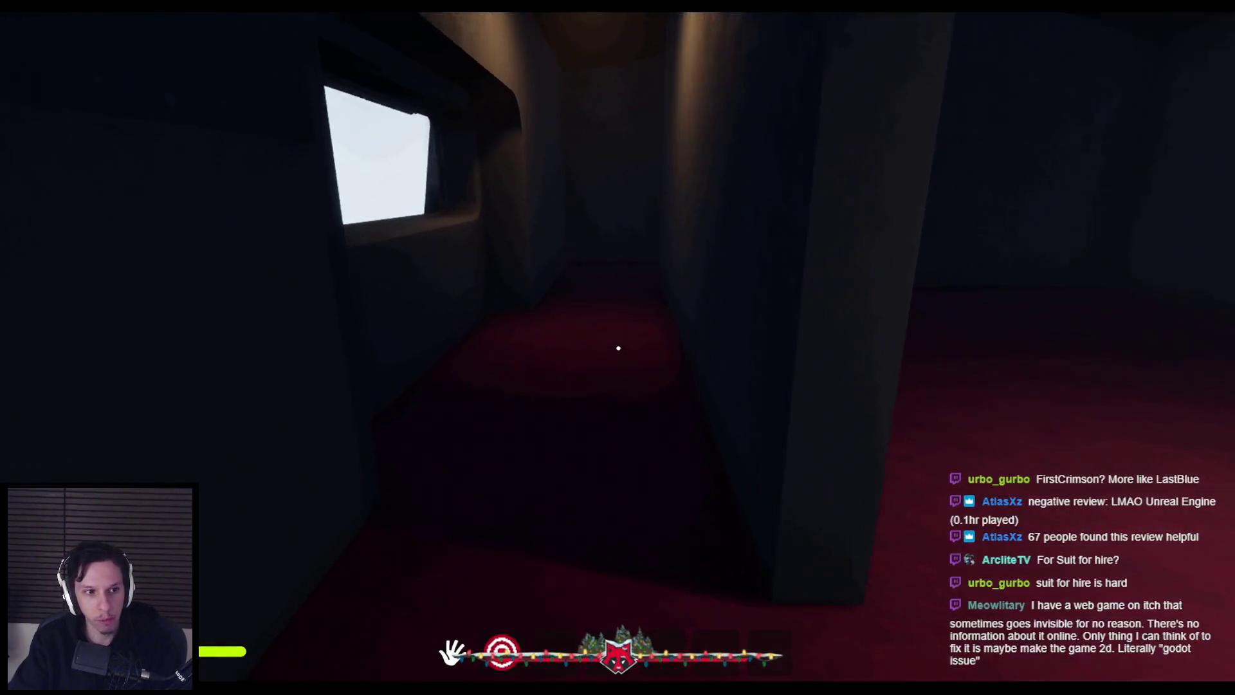
key(w)
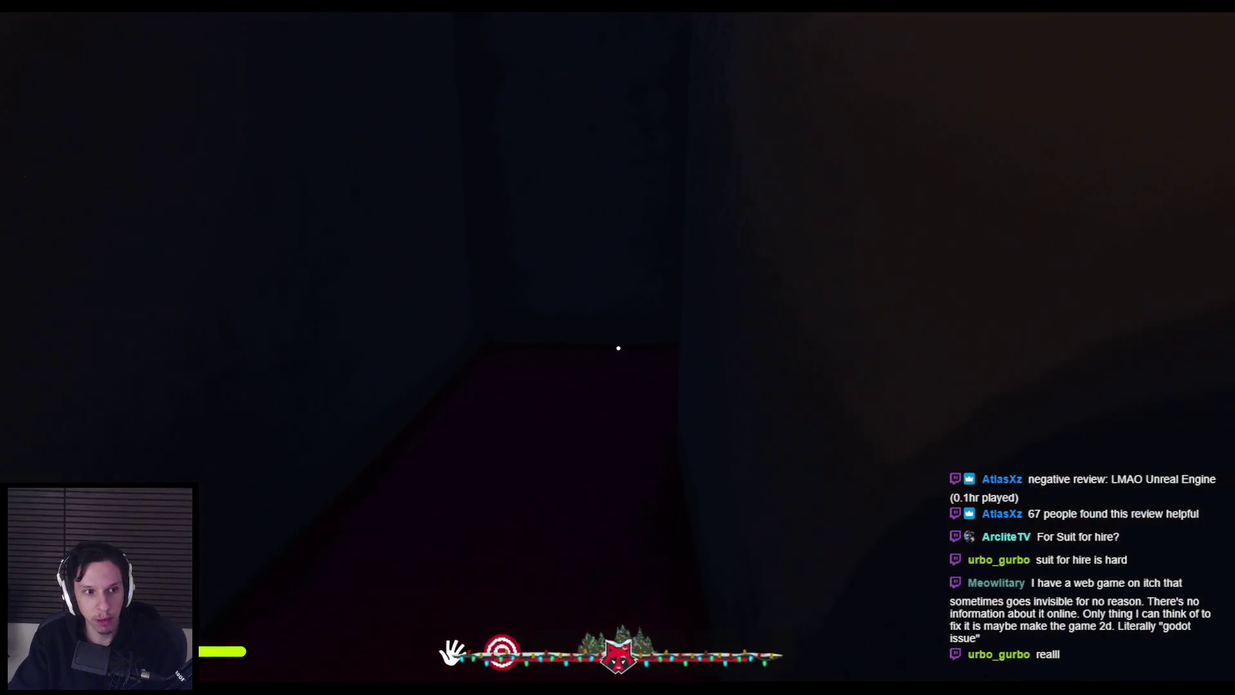
key(w)
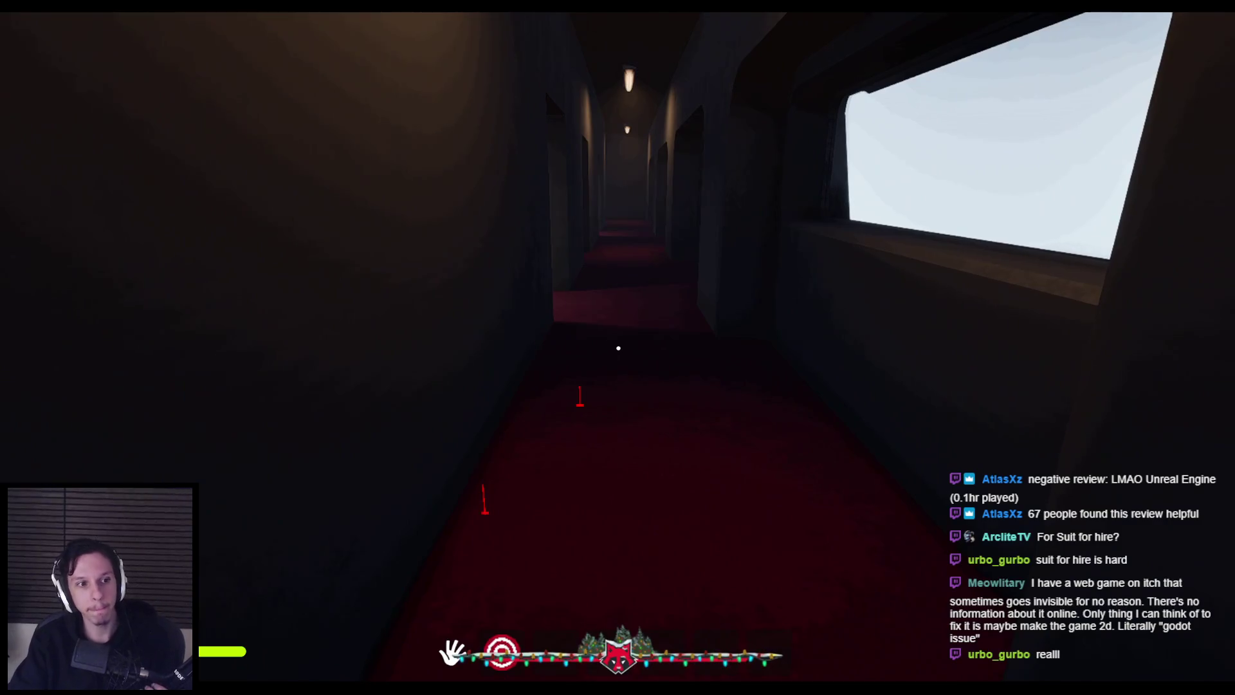
- Keep walking the red-carpeted corridor, looking toward the window, wall corners and side openings
key(w)
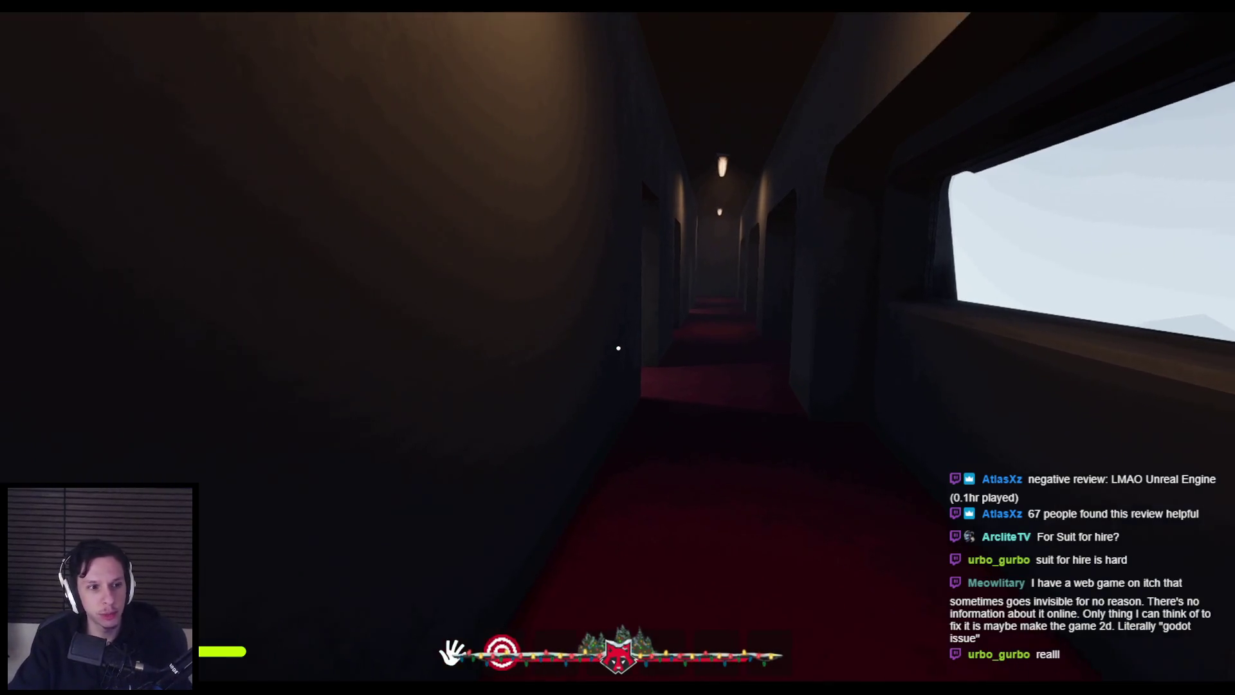
key(w)
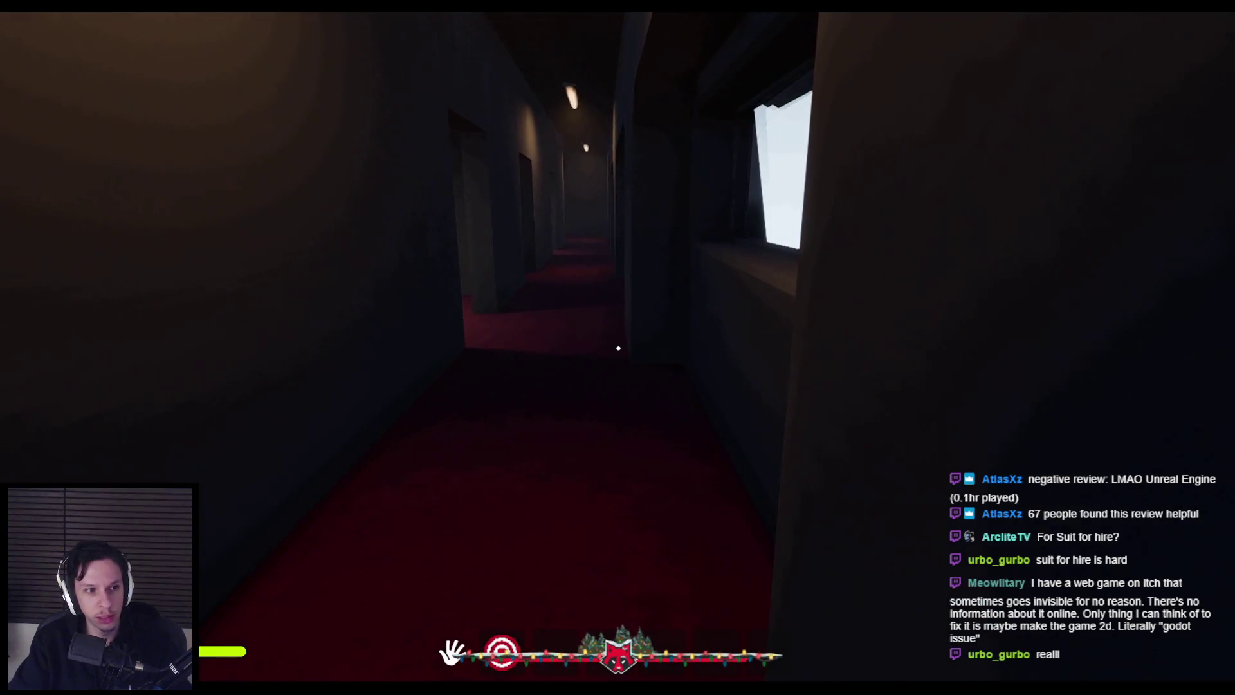
key(w)
key(w)
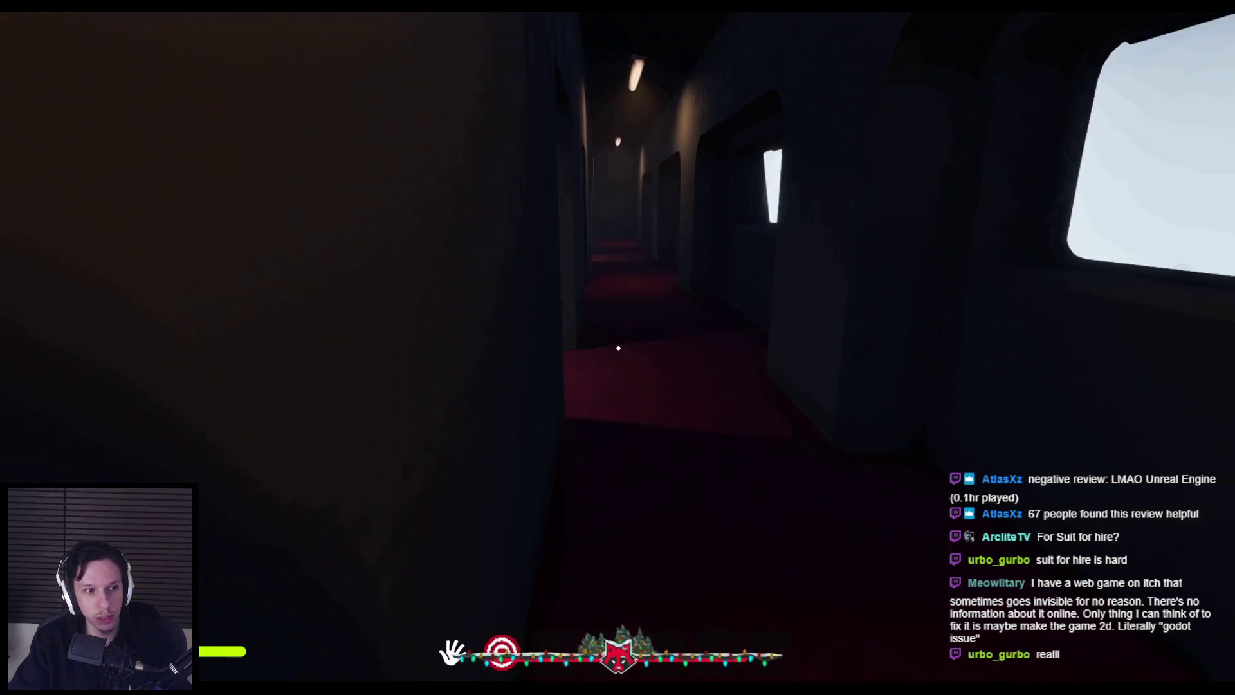
key(w)
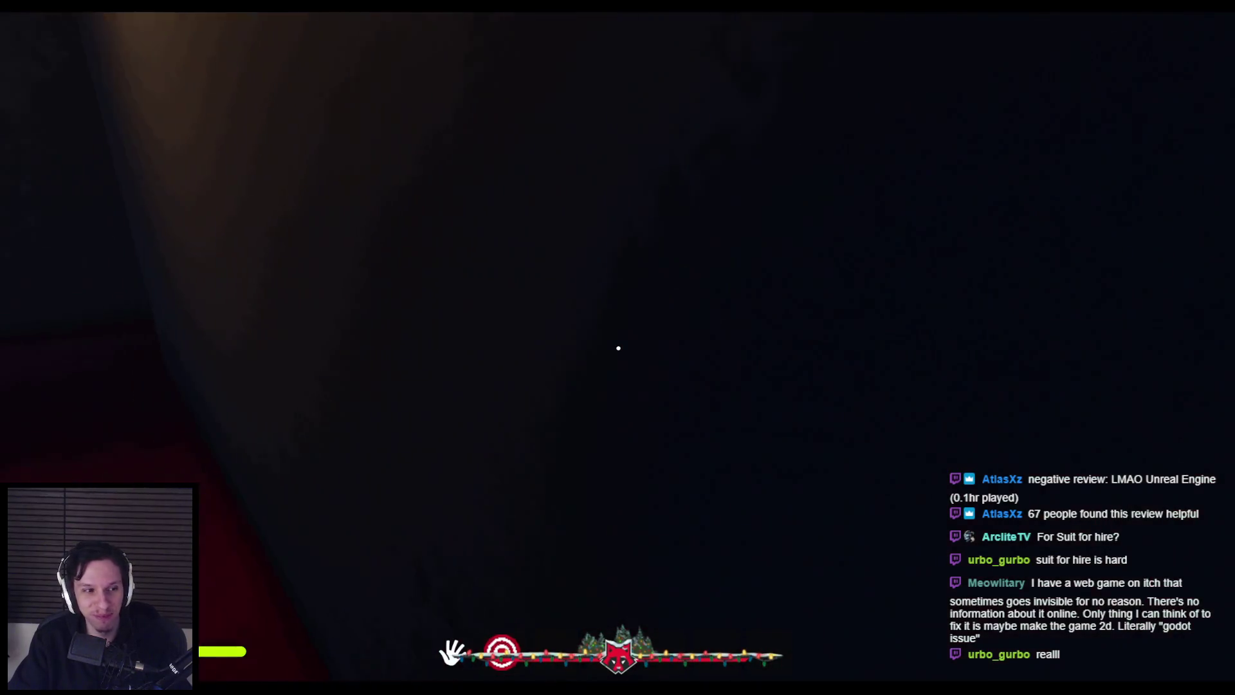
key(w)
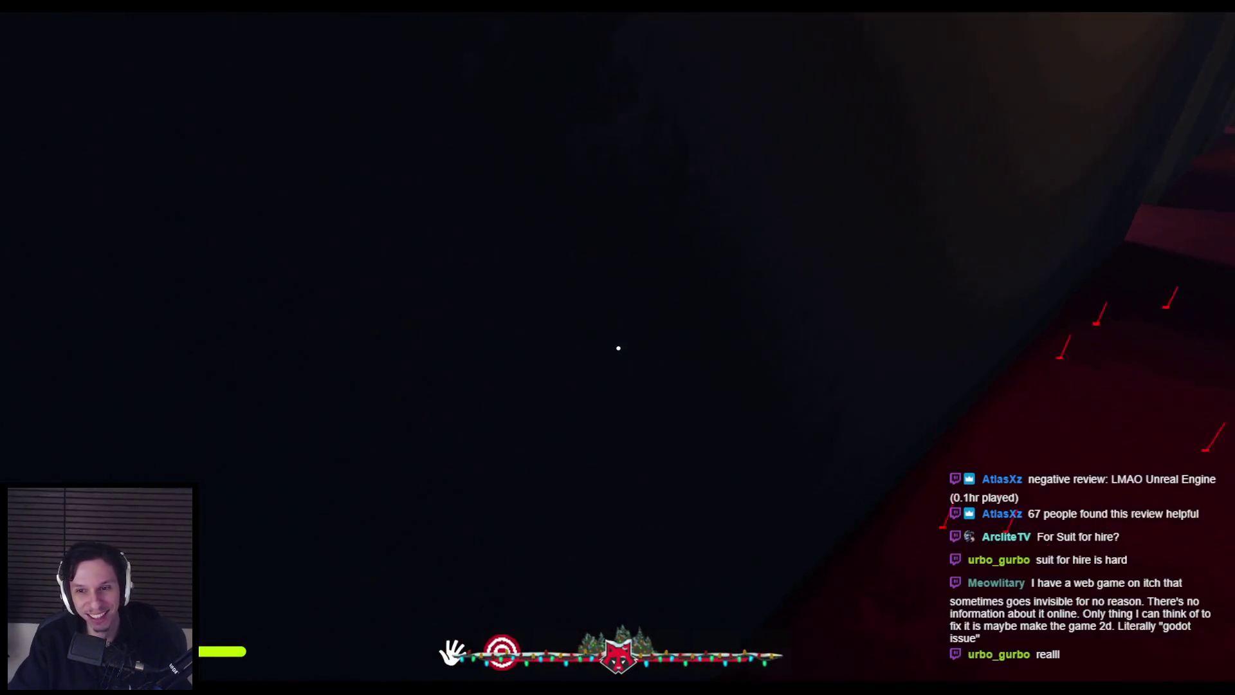
key(w)
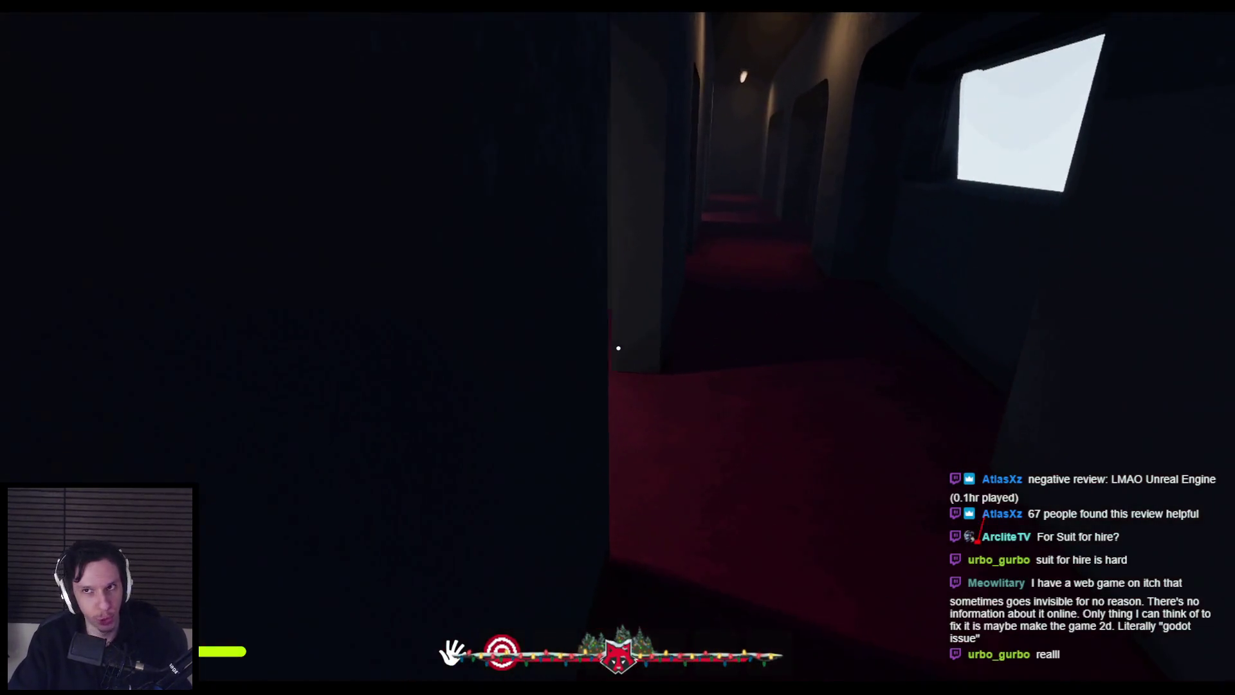
key(w)
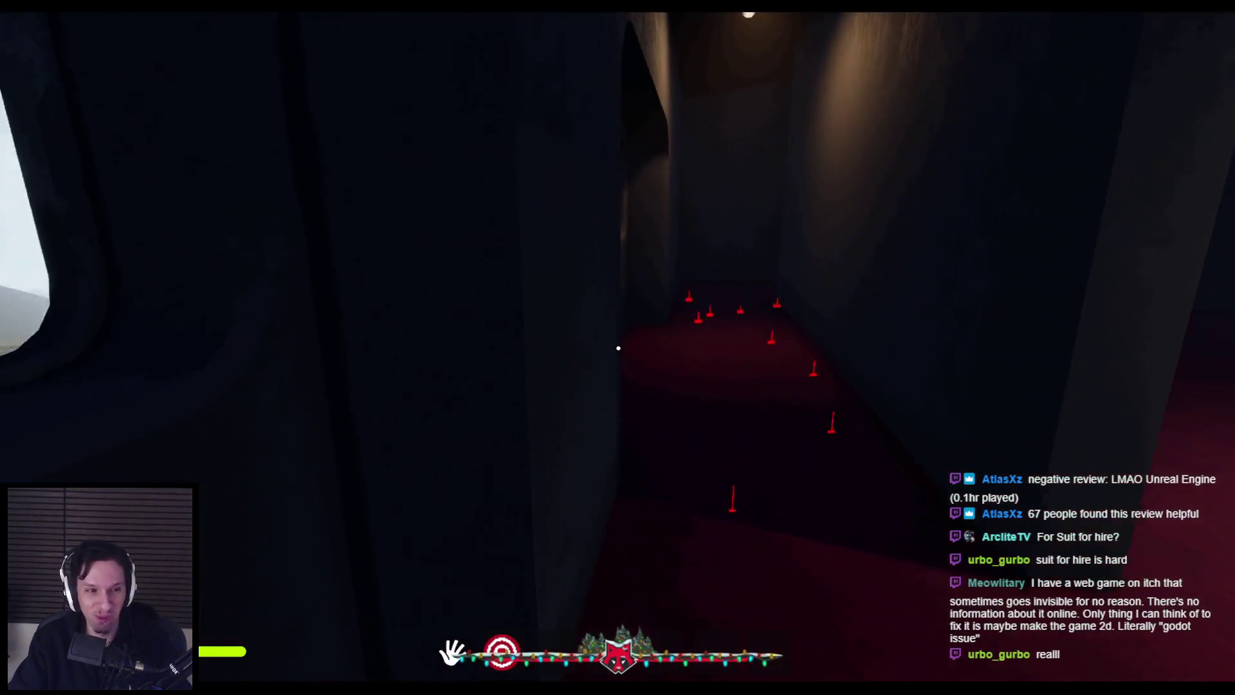
key(w)
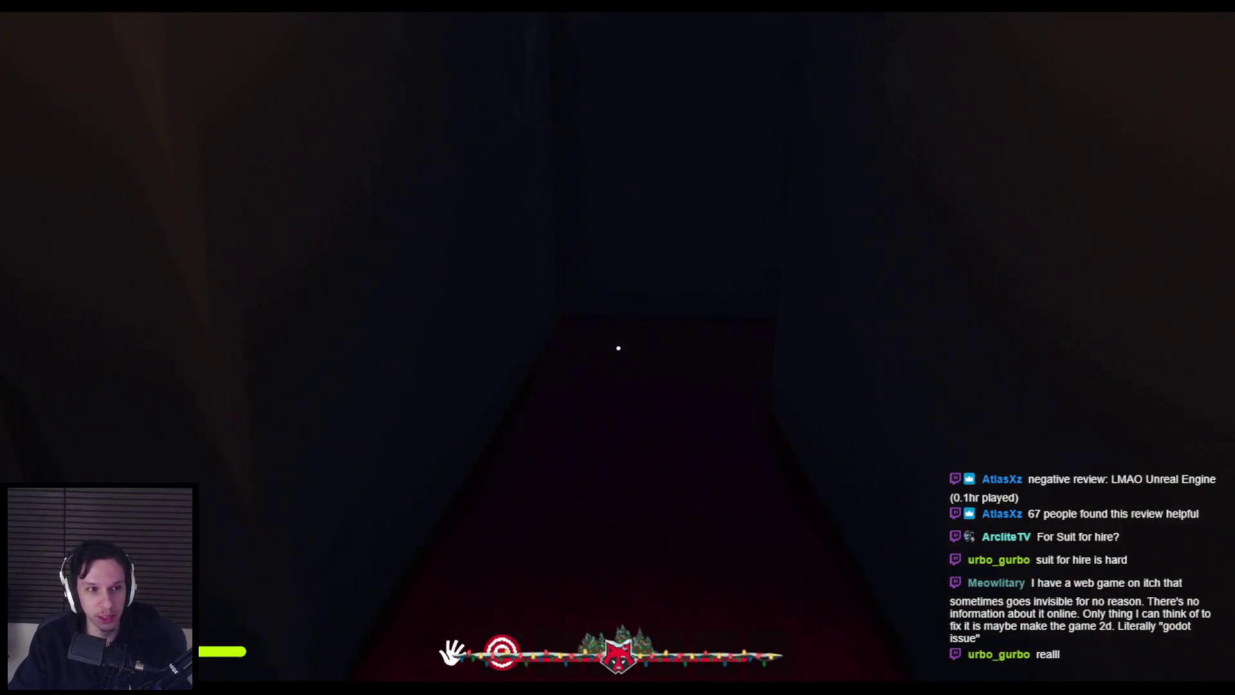
key(w)
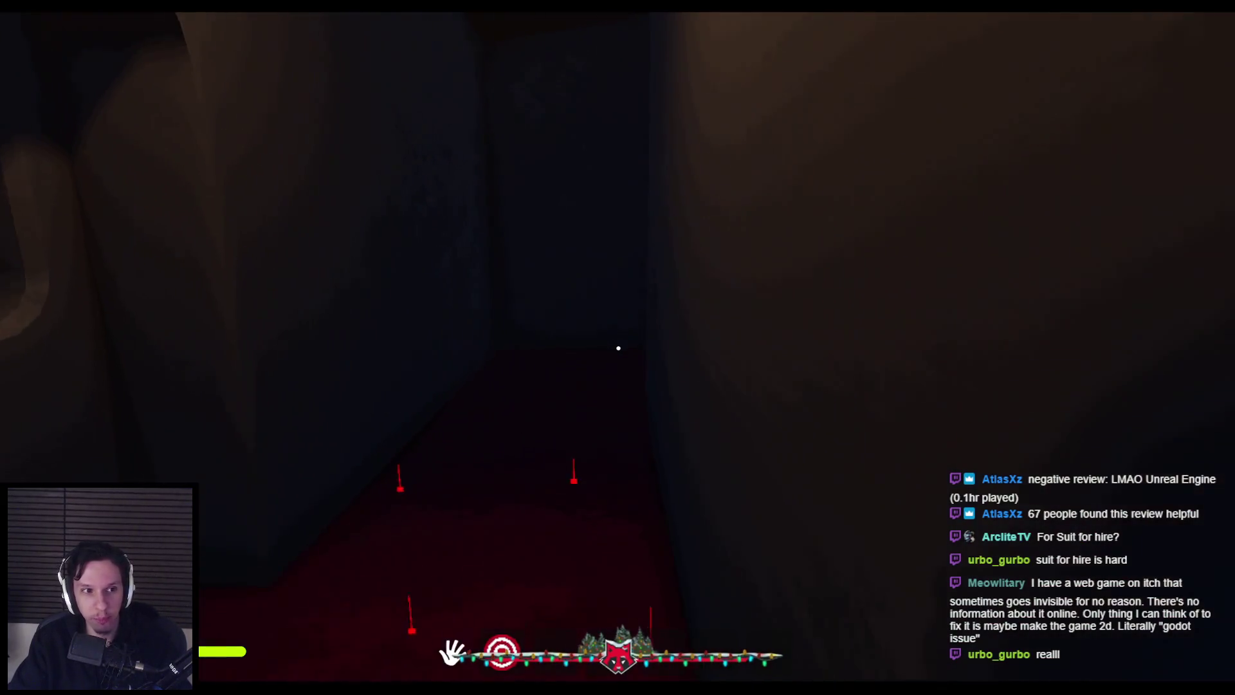
key(w)
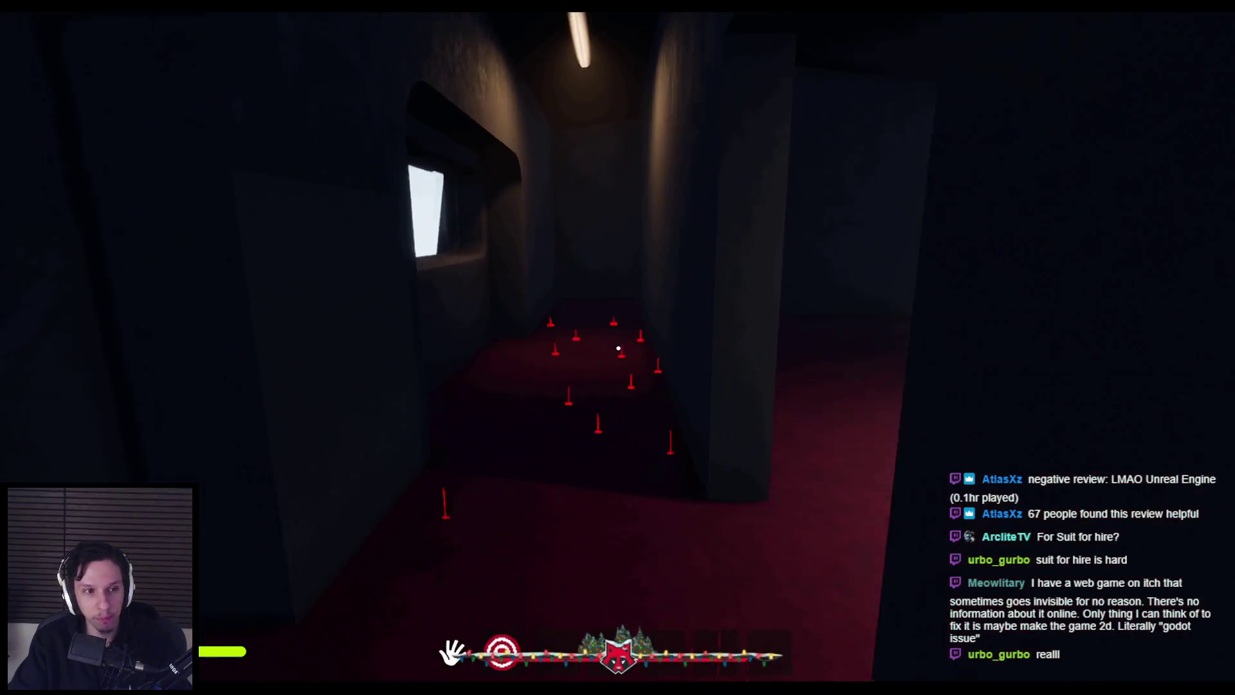
key(w)
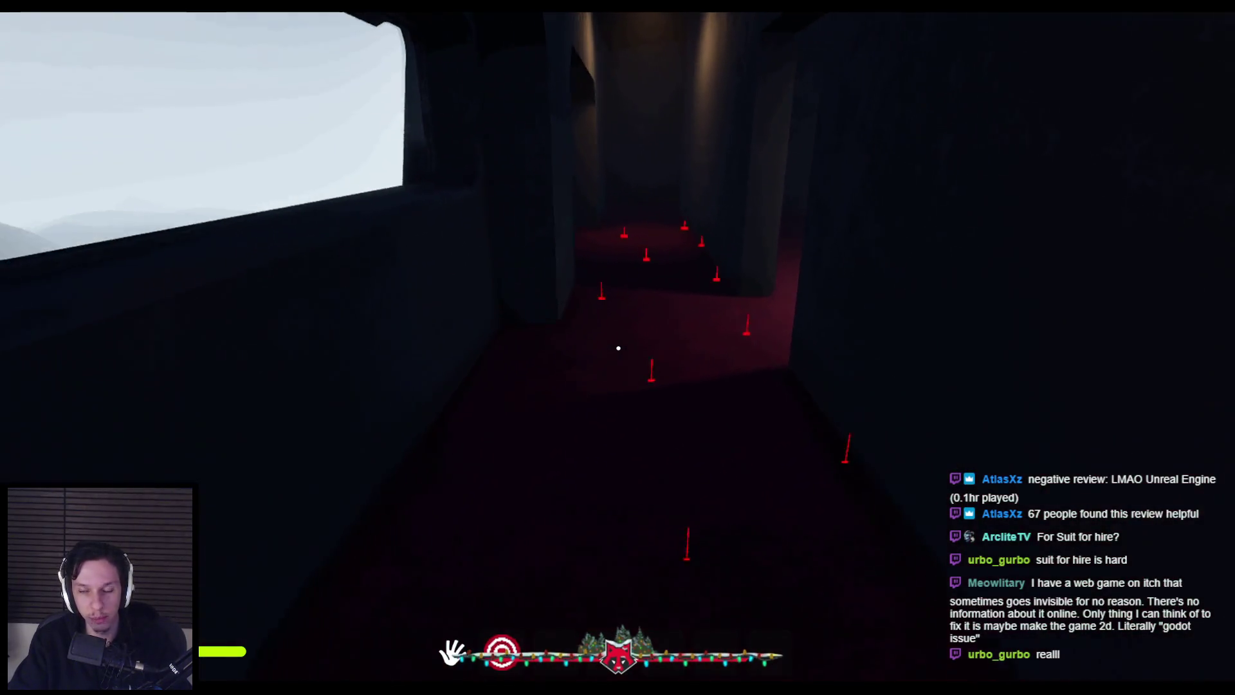
key(w)
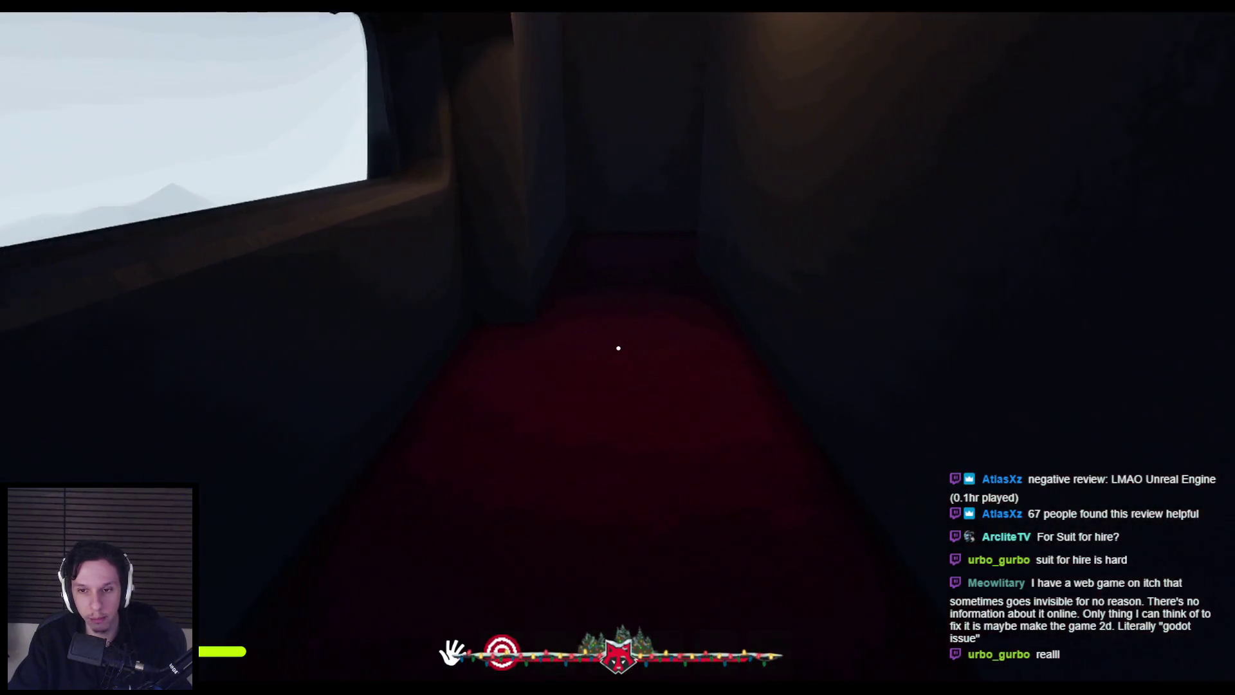
key(w)
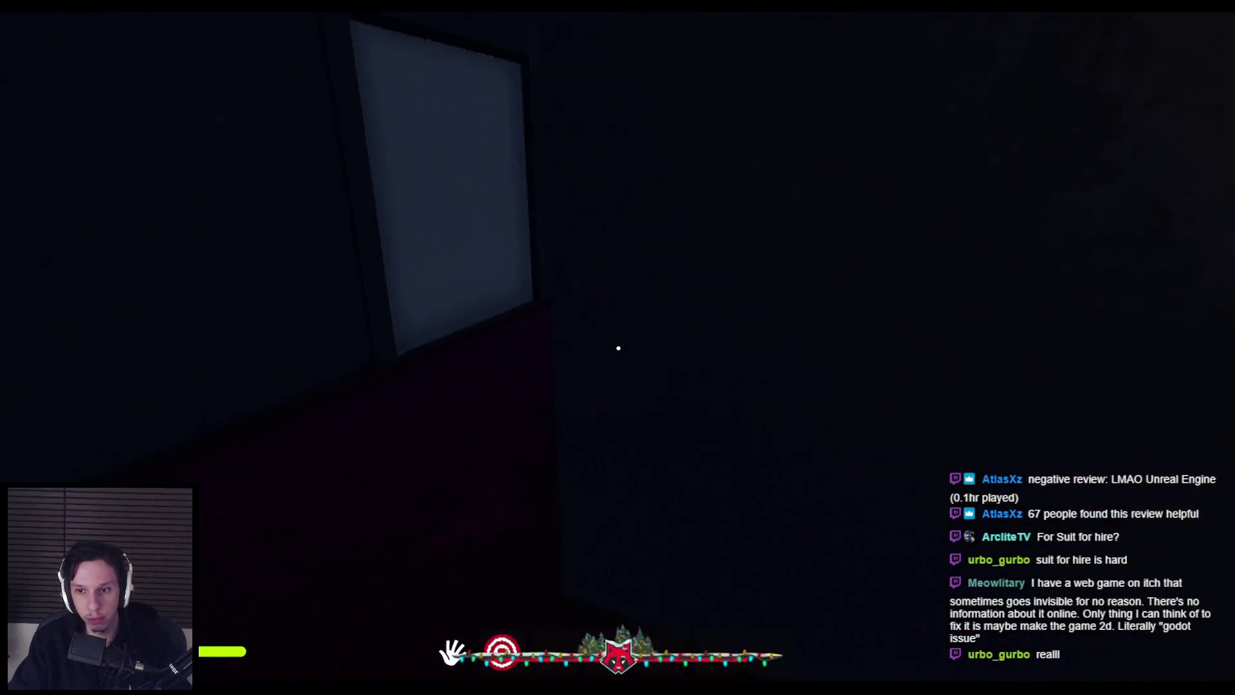
key(w)
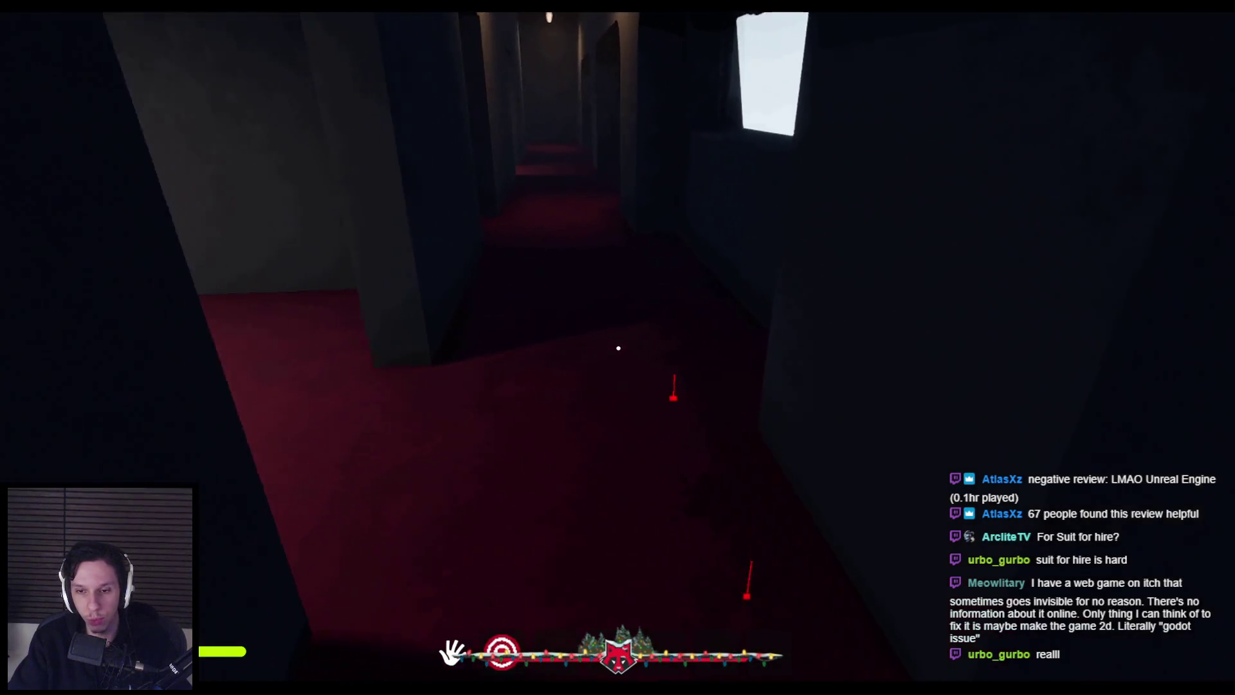
key(w)
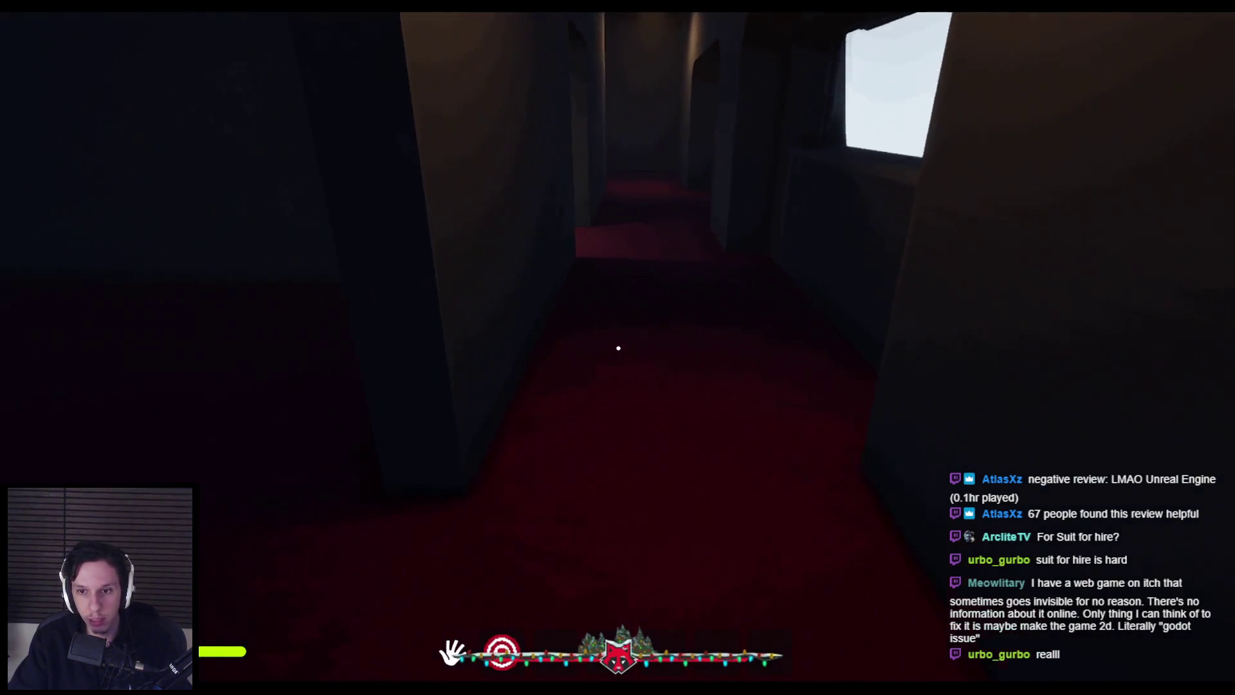
key(w)
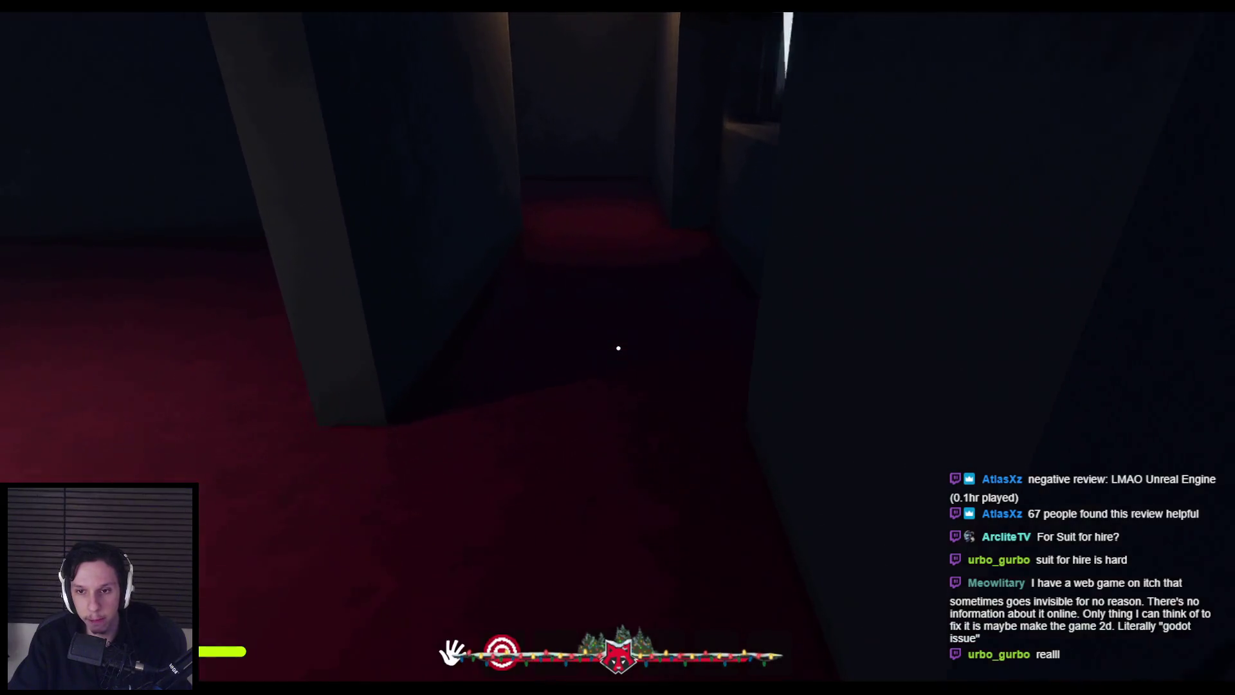
key(w)
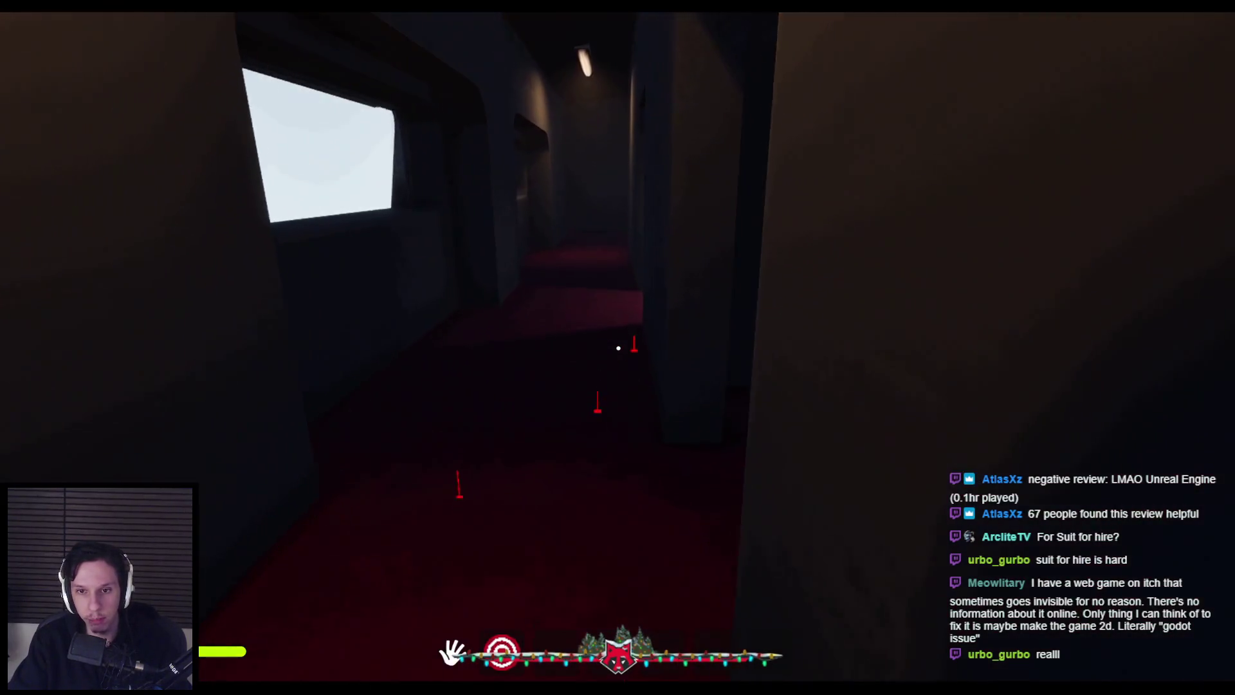
key(w)
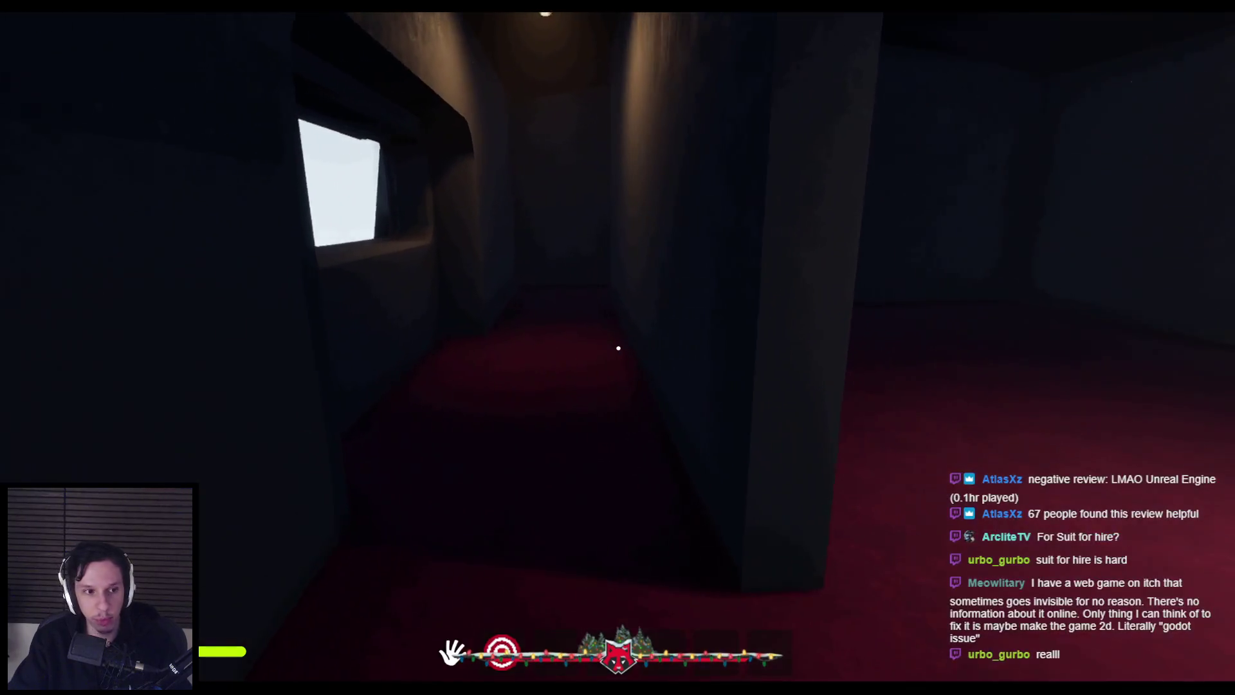
key(w)
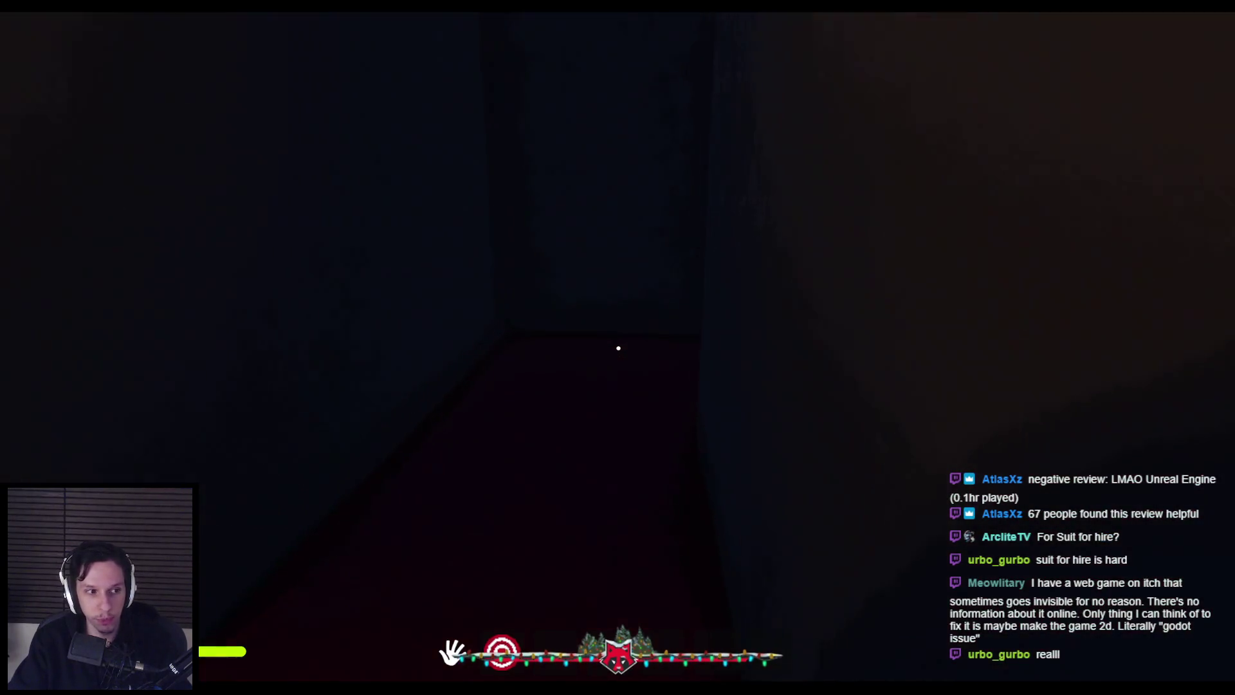
key(w)
key(w)
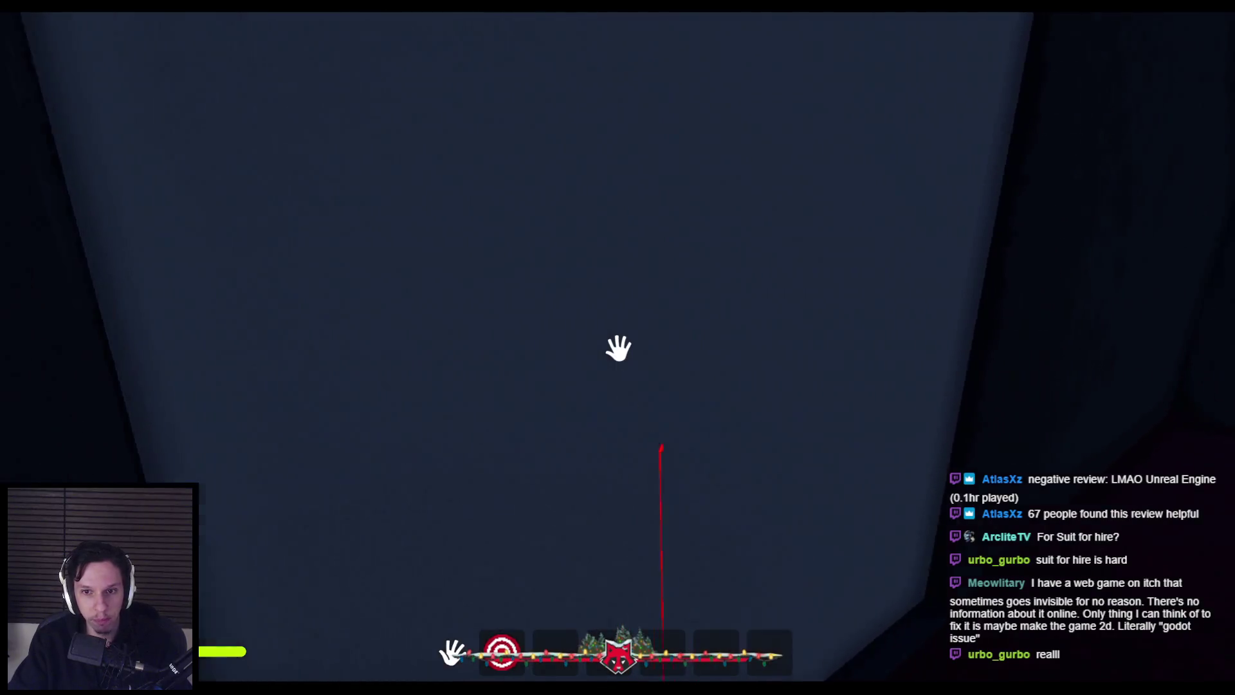
key(w)
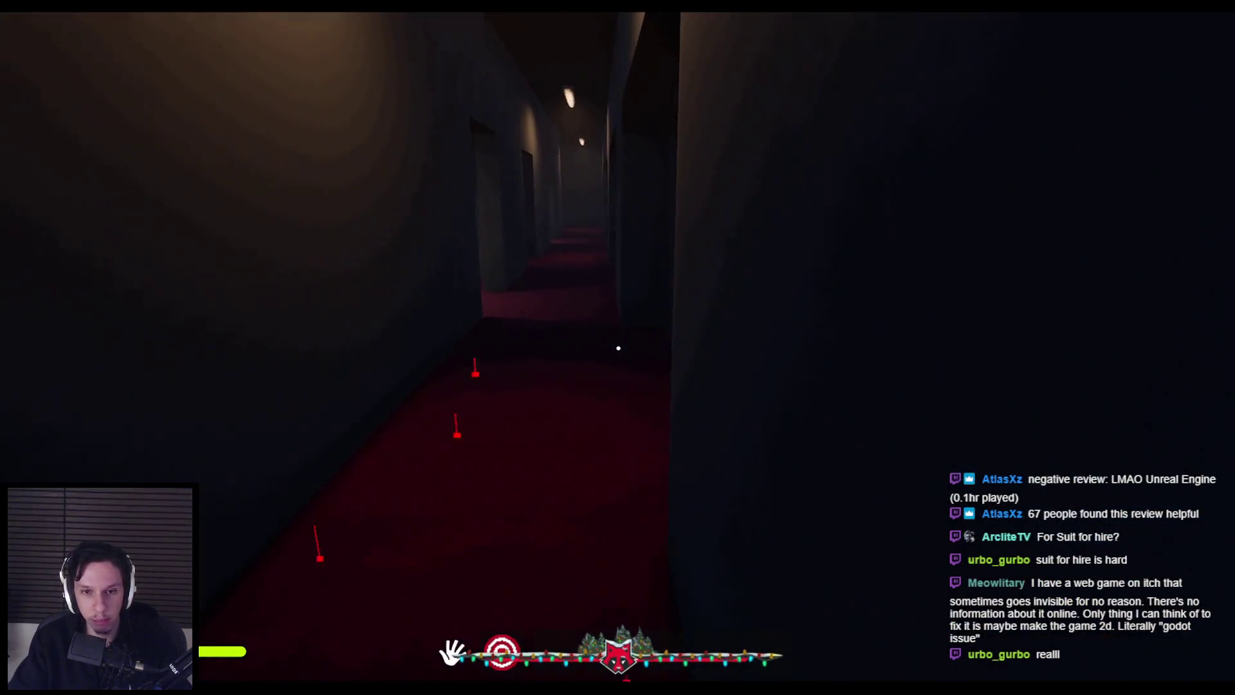
key(w)
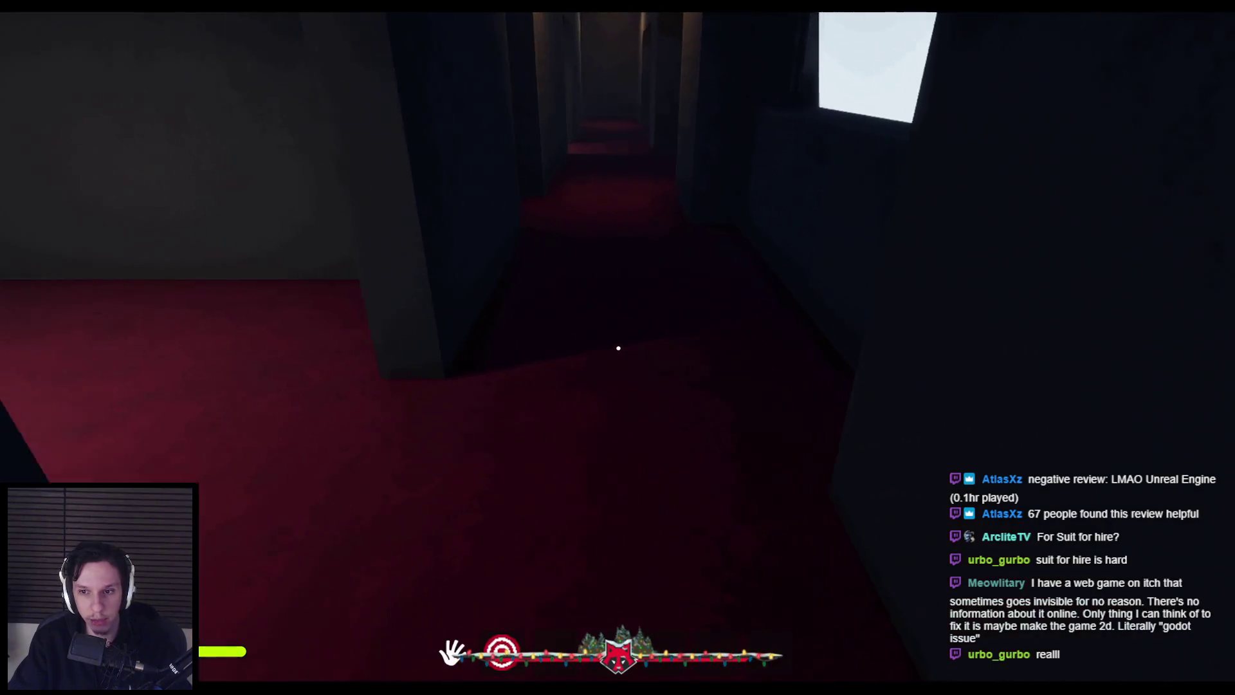
key(w)
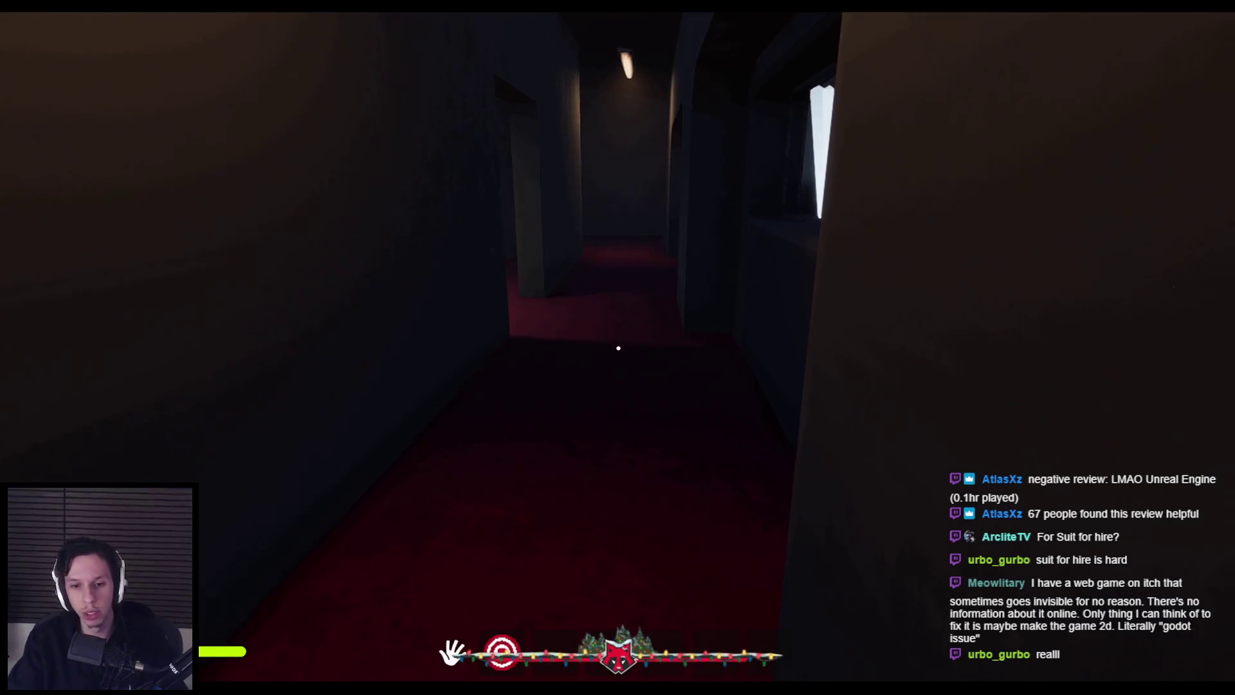
- Equip the crank flashlight from hotbar slot 2, raise it to crank, then stop the playtest
key(2)
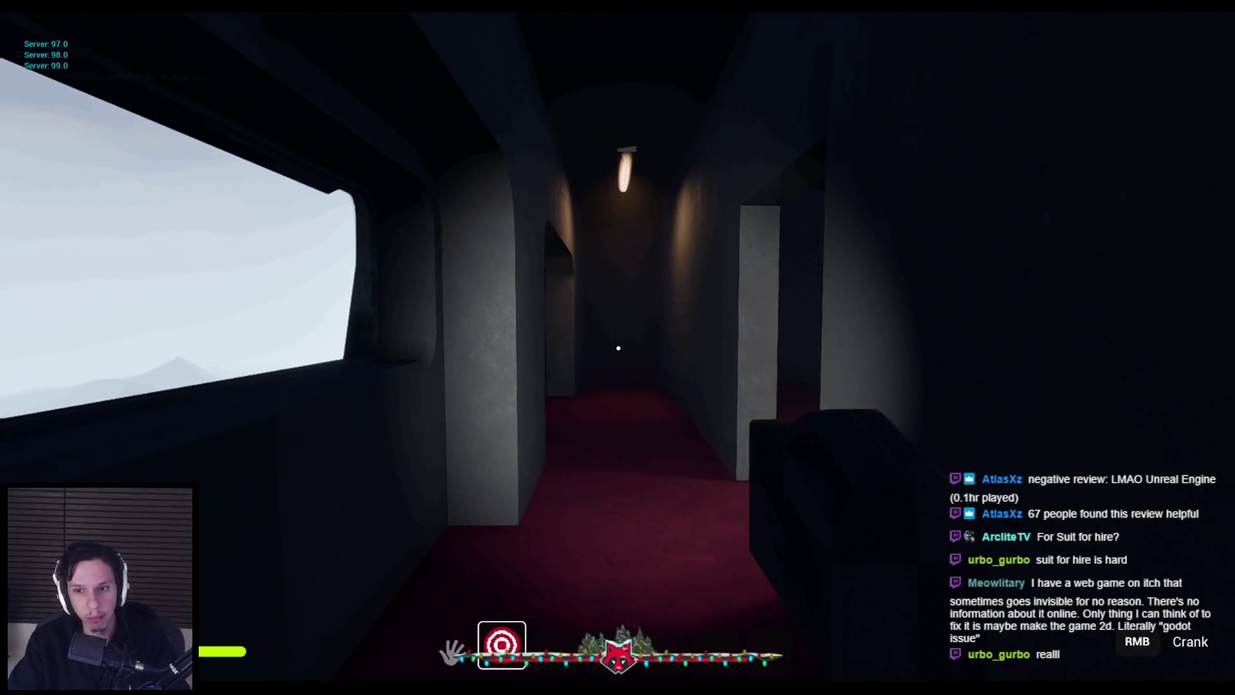
right_click(618, 348)
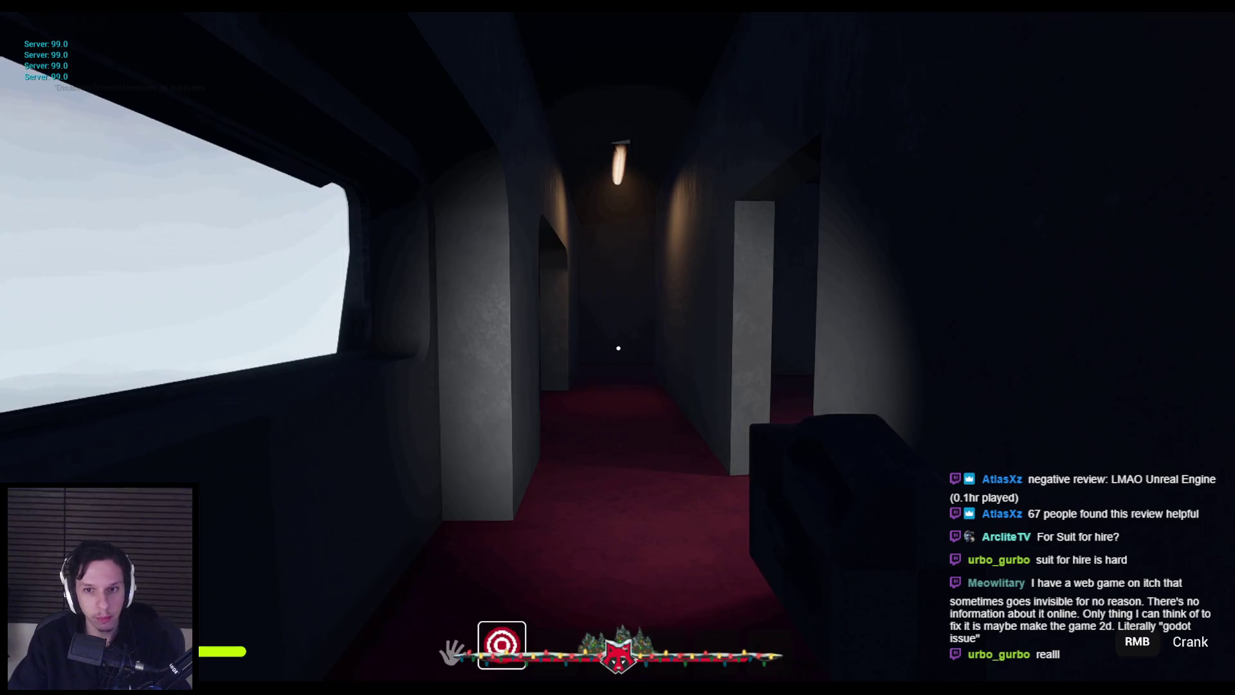
key(w)
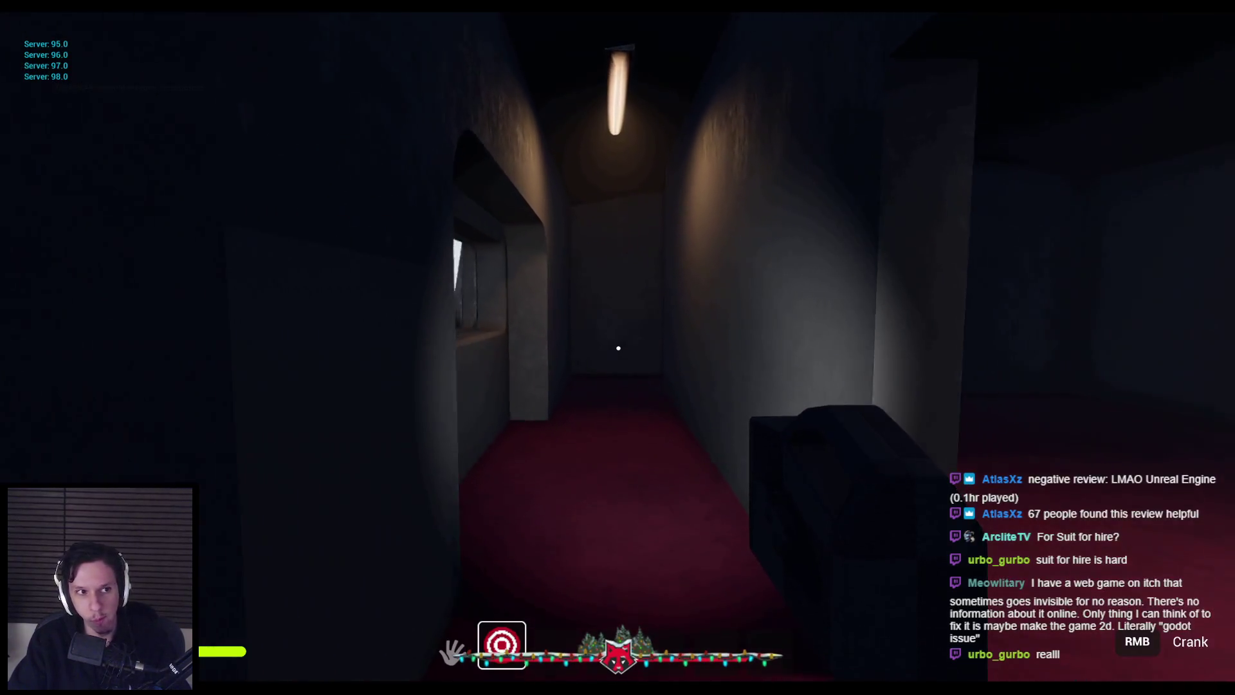
key(Escape)
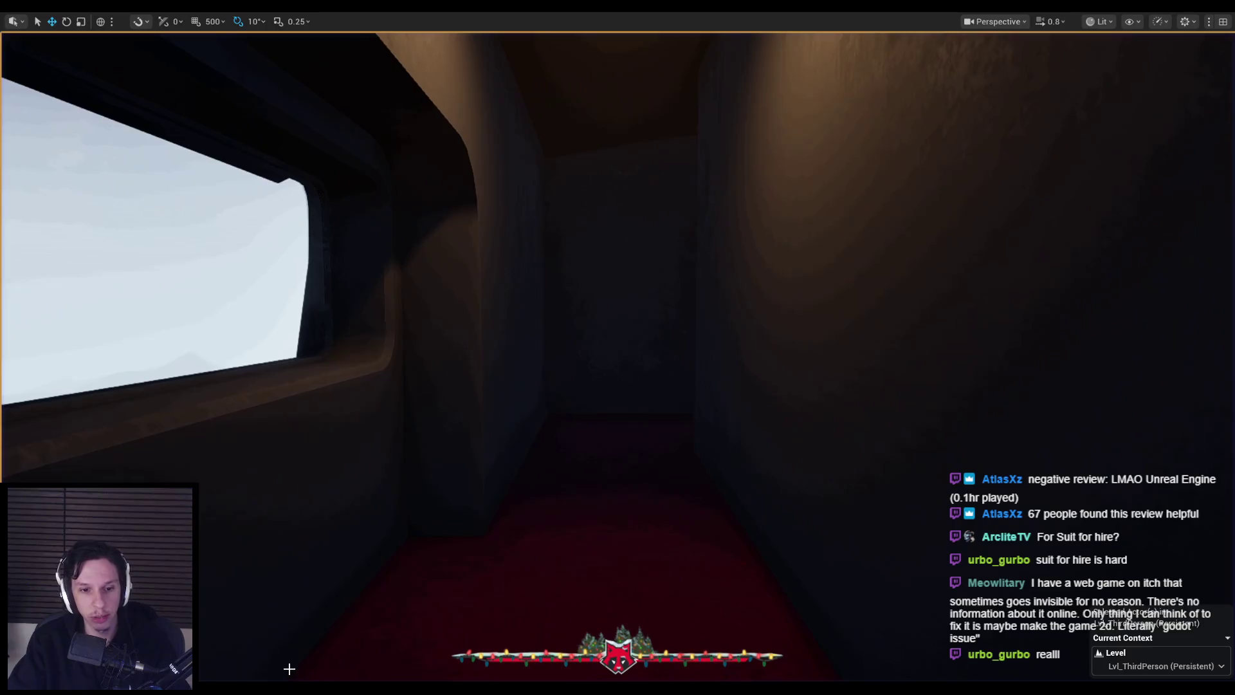
- Review the Trainrot Trello board, with Handcrank Flashlight under Completed, then return to Unreal
click(226, 643)
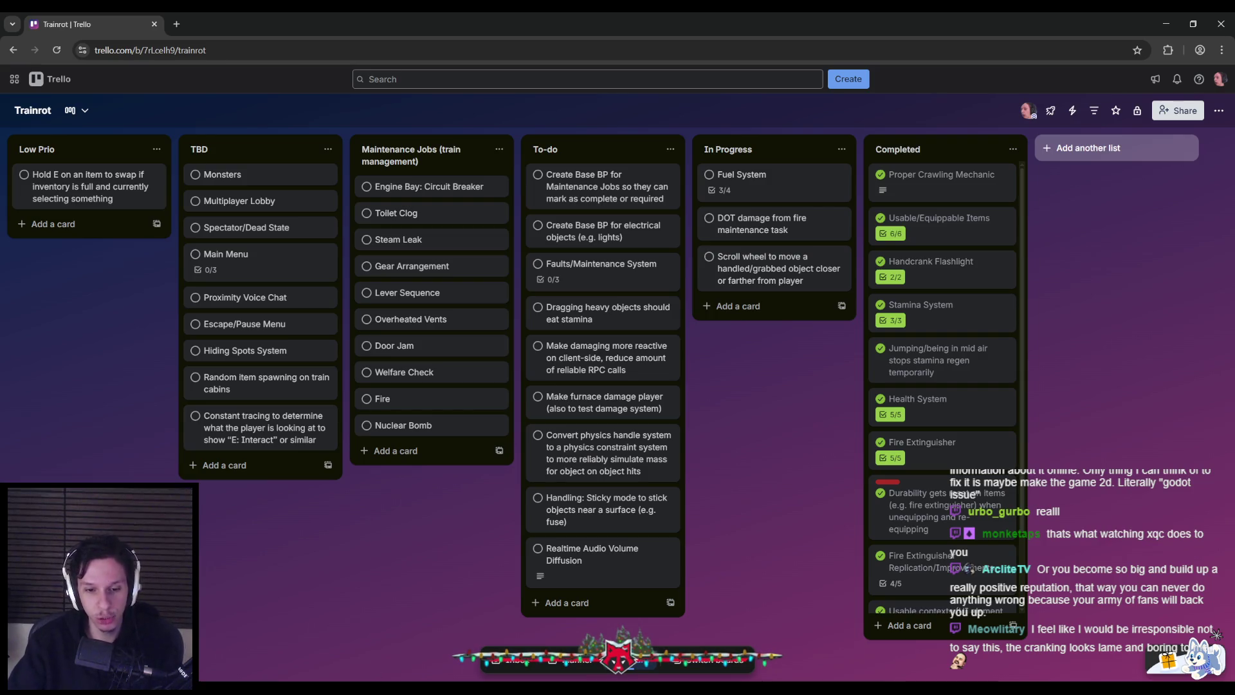
key(alt+Tab)
- Start a new playtest with Alt+P, enter the red-carpeted hallway and switch on the flashlight
key(alt+p)
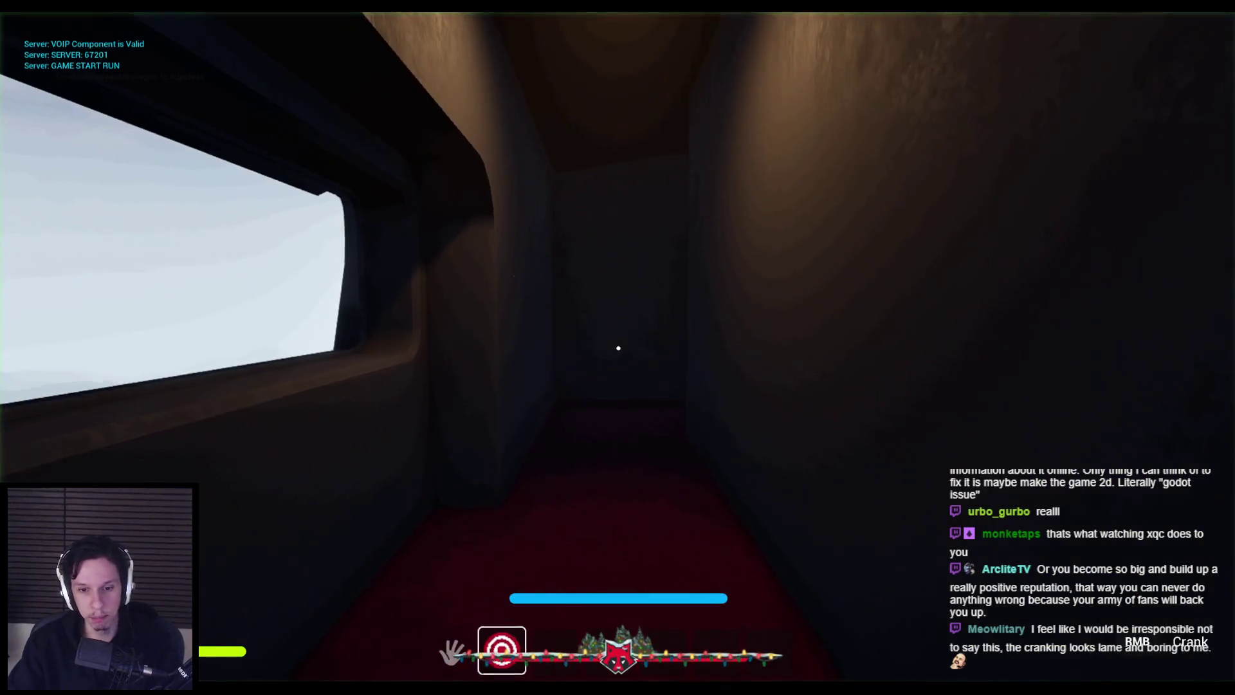
key(w)
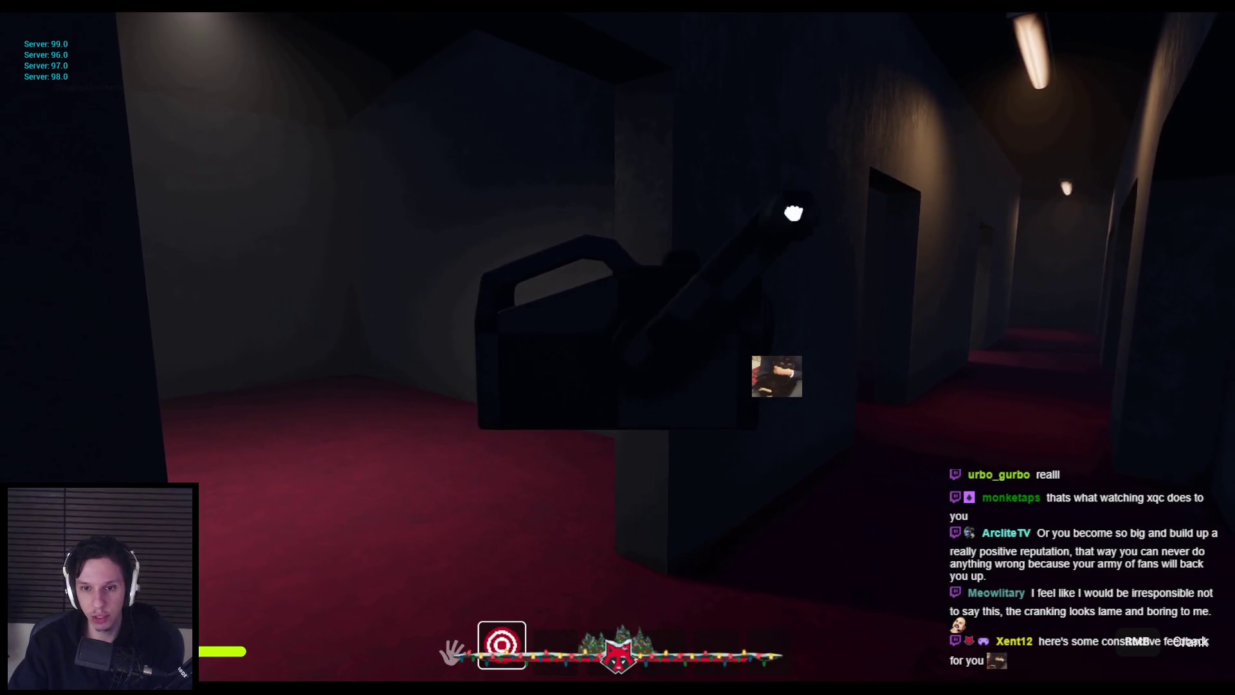
click(618, 348)
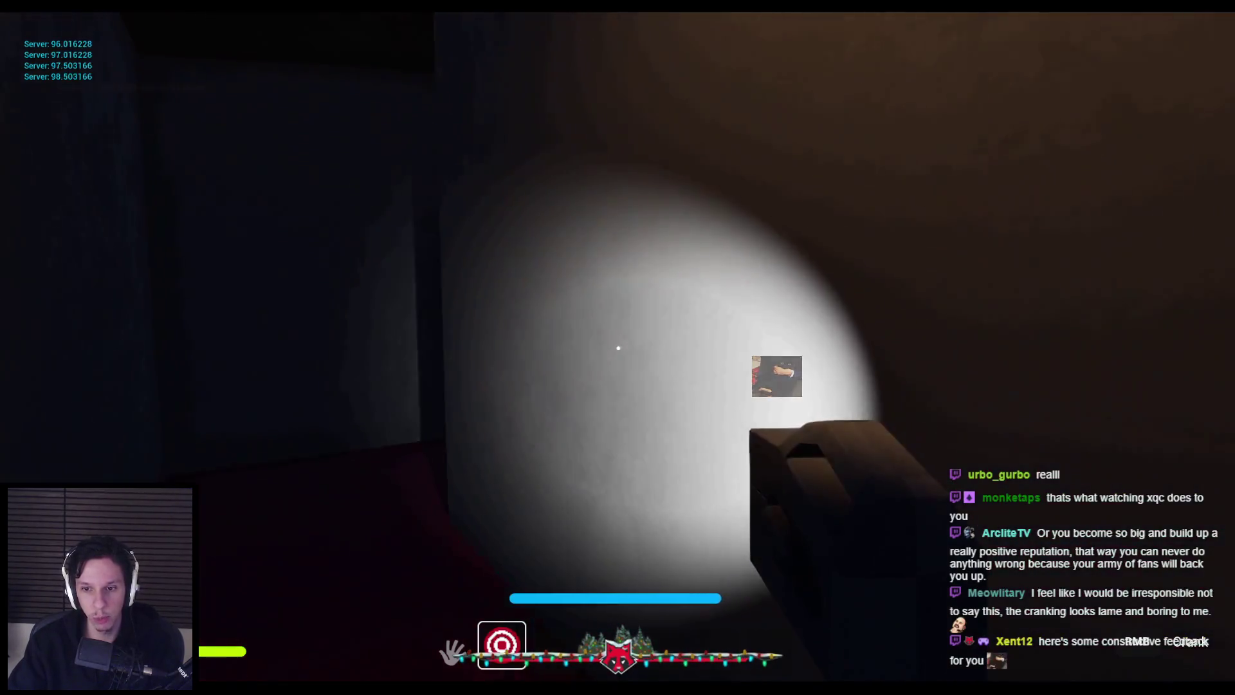
key(w)
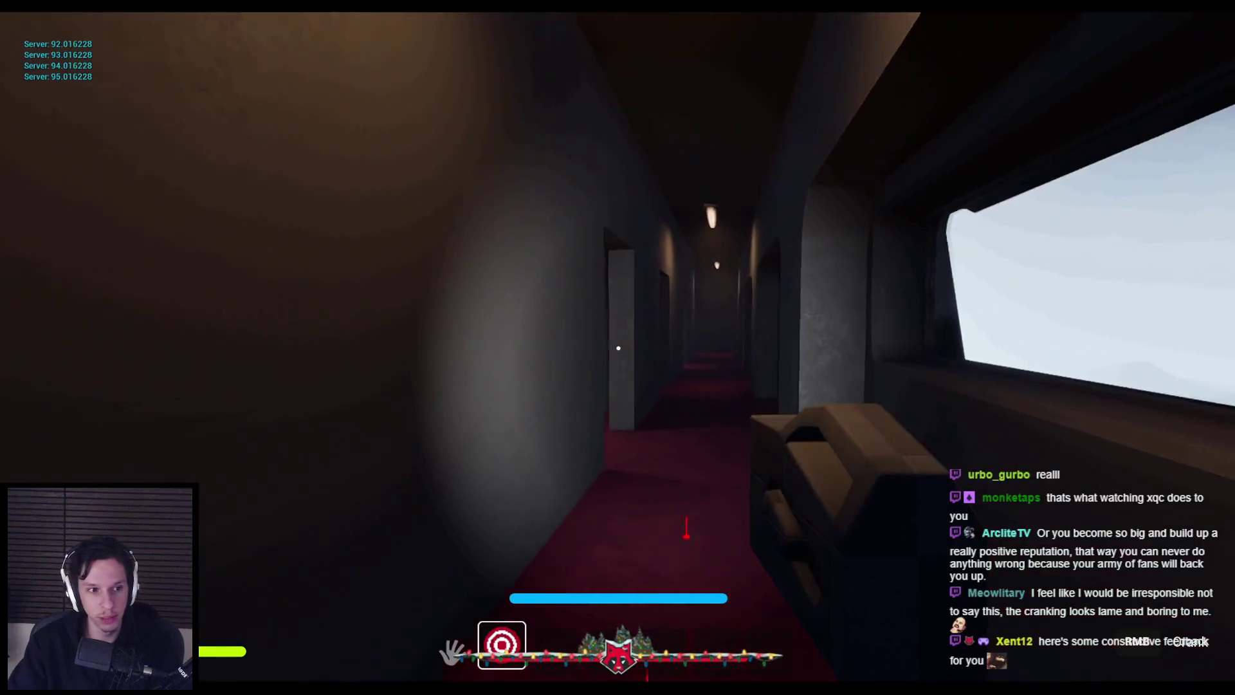
key(w)
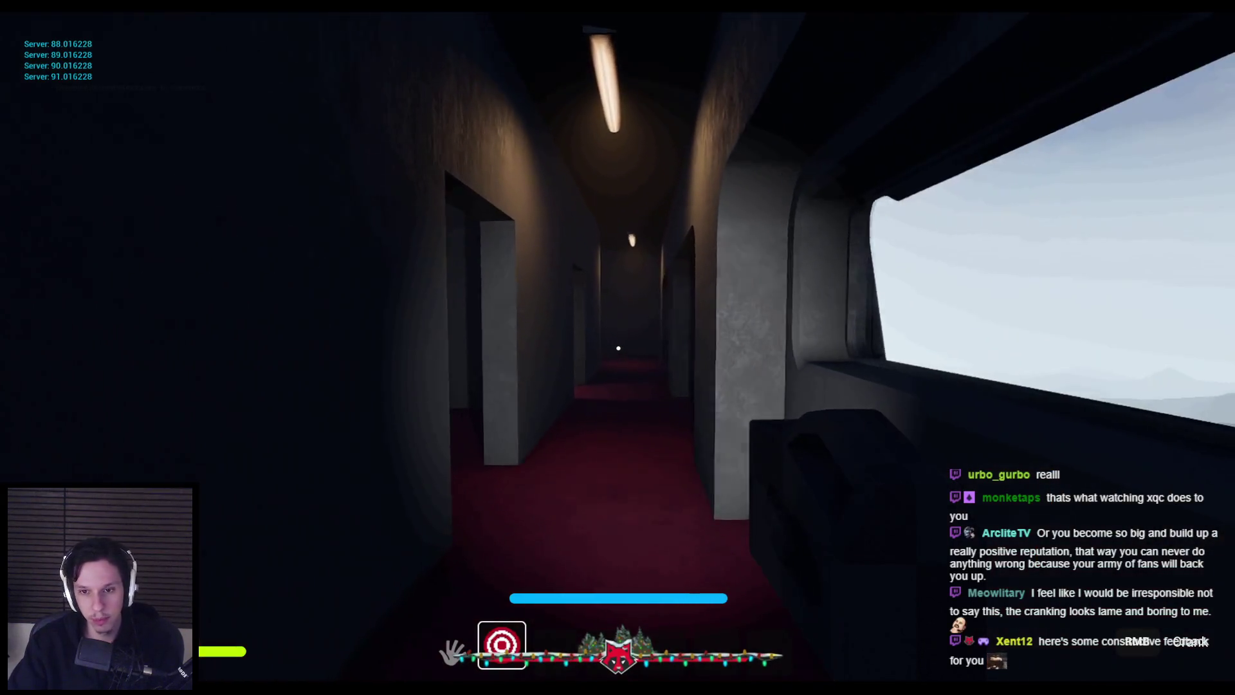
key(w)
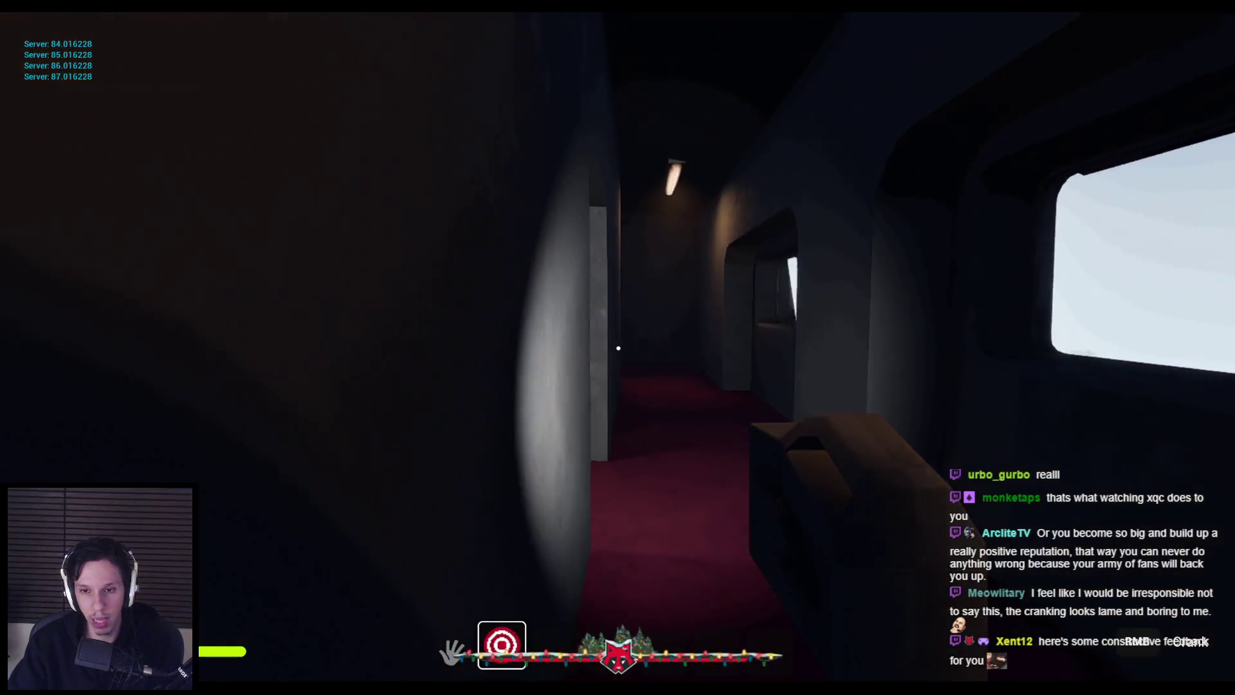
- Shine the flashlight at the side wall, then walk past the doorway to the hallway's end wall
key(f)
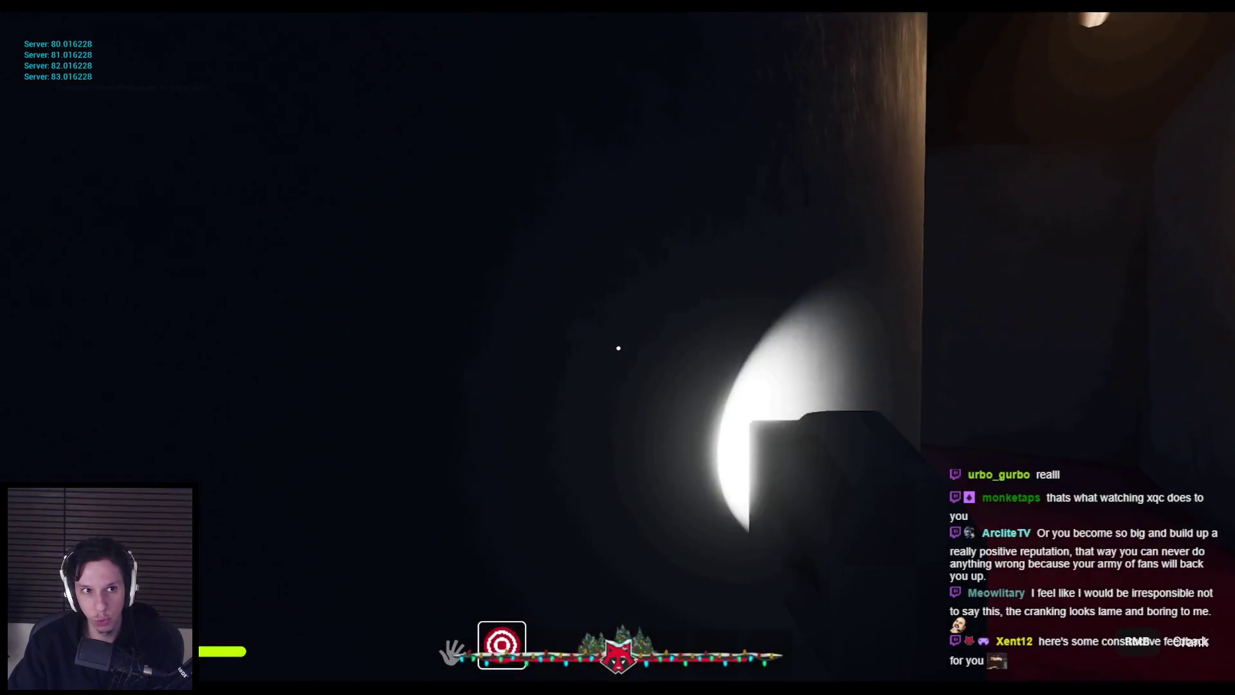
key(w)
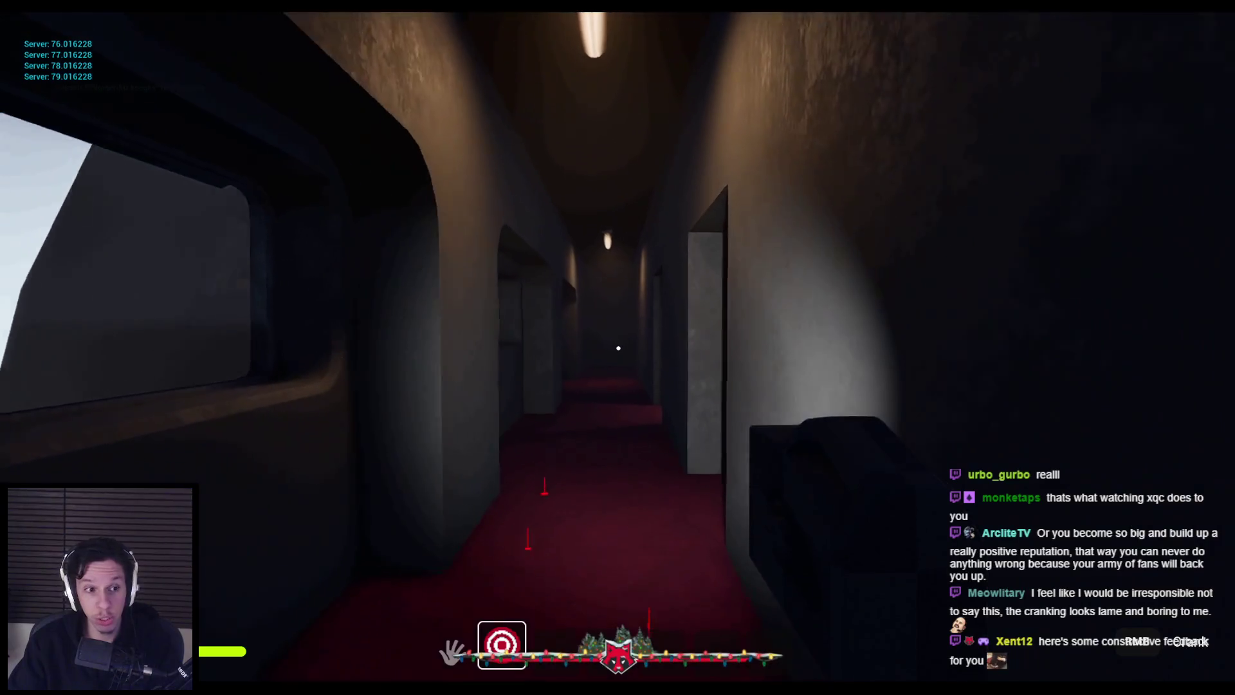
key(w)
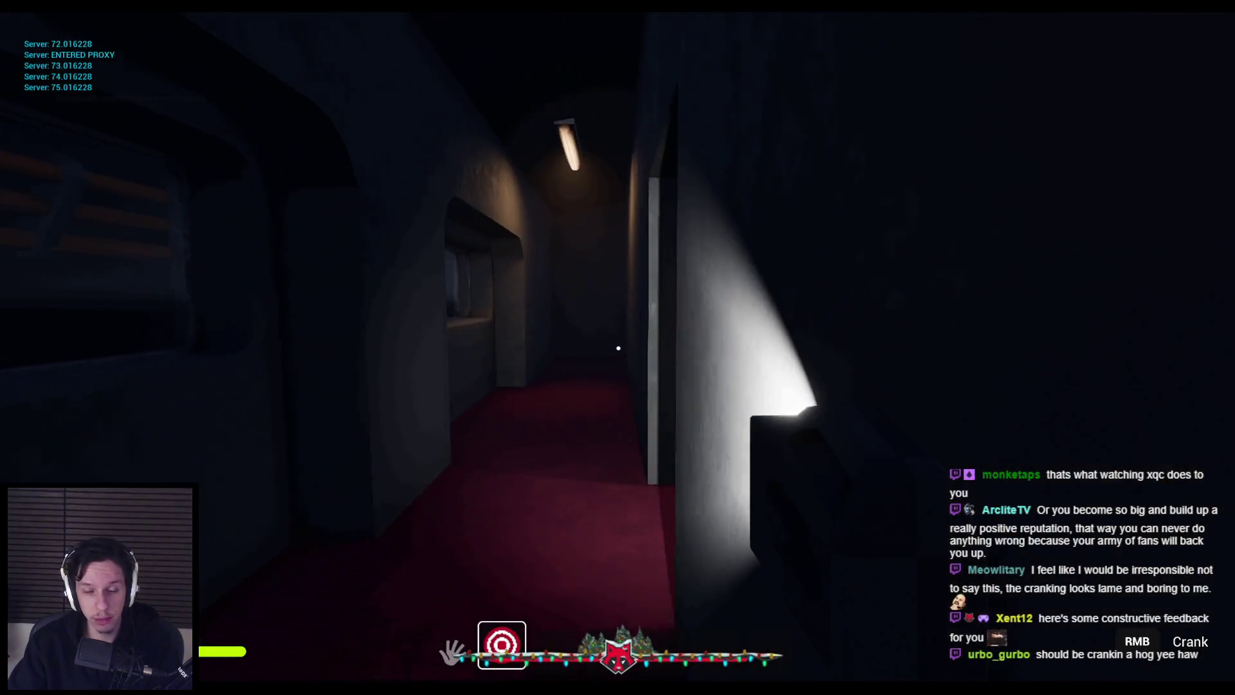
key(w)
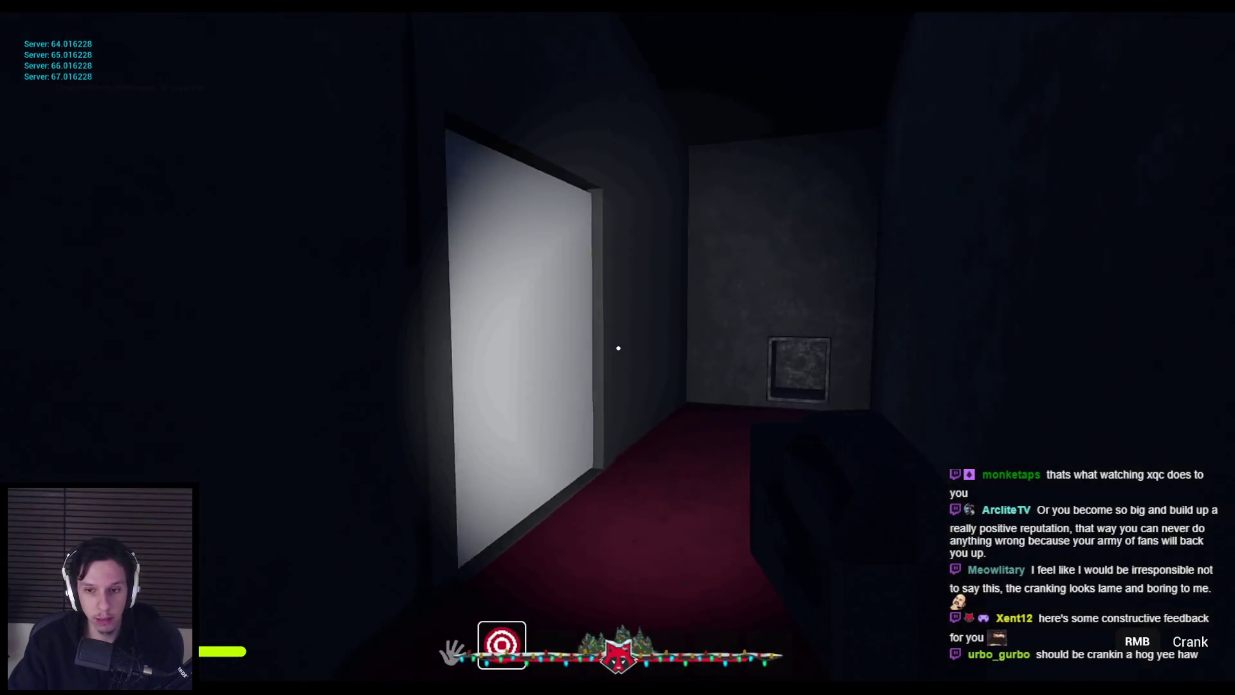
key(w)
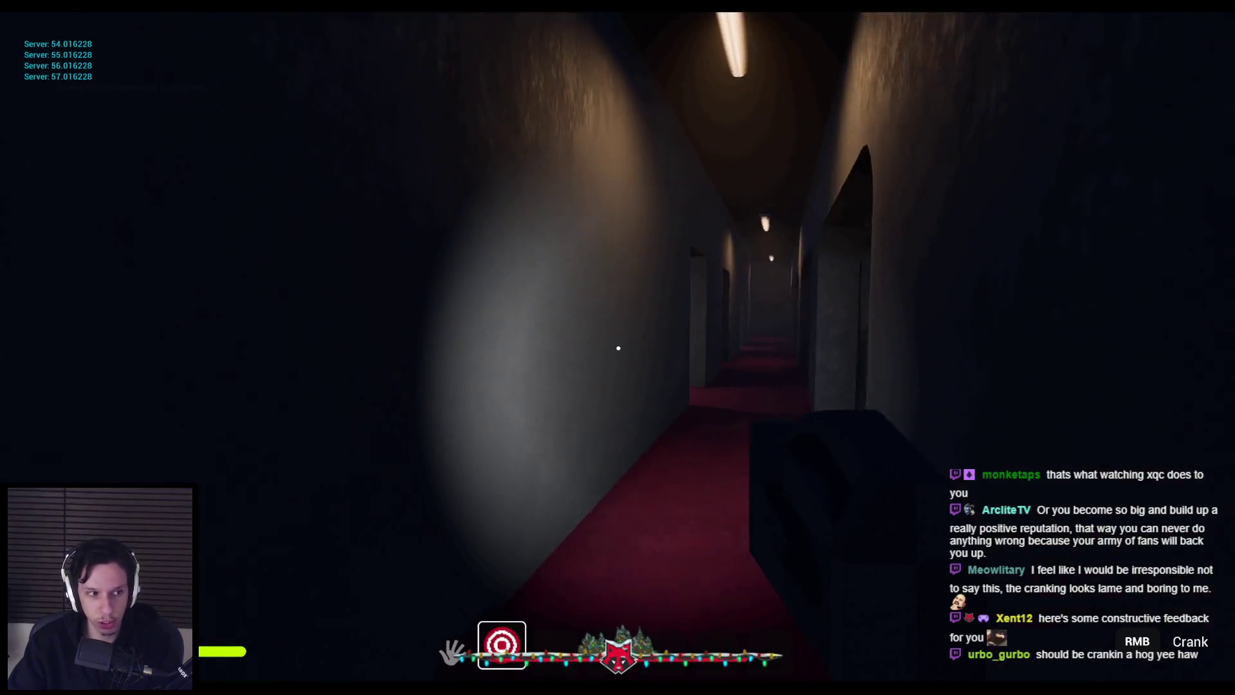
- Raise the flashlight and turn its crank handle to recharge it, raising and lowering it repeatedly
right_click(618, 348)
mouse_move(477, 442)
mouse_down()
mouse_move(512, 193)
mouse_move(660, 545)
mouse_up()
drag(844, 286, 529, 165)
right_click(618, 348)
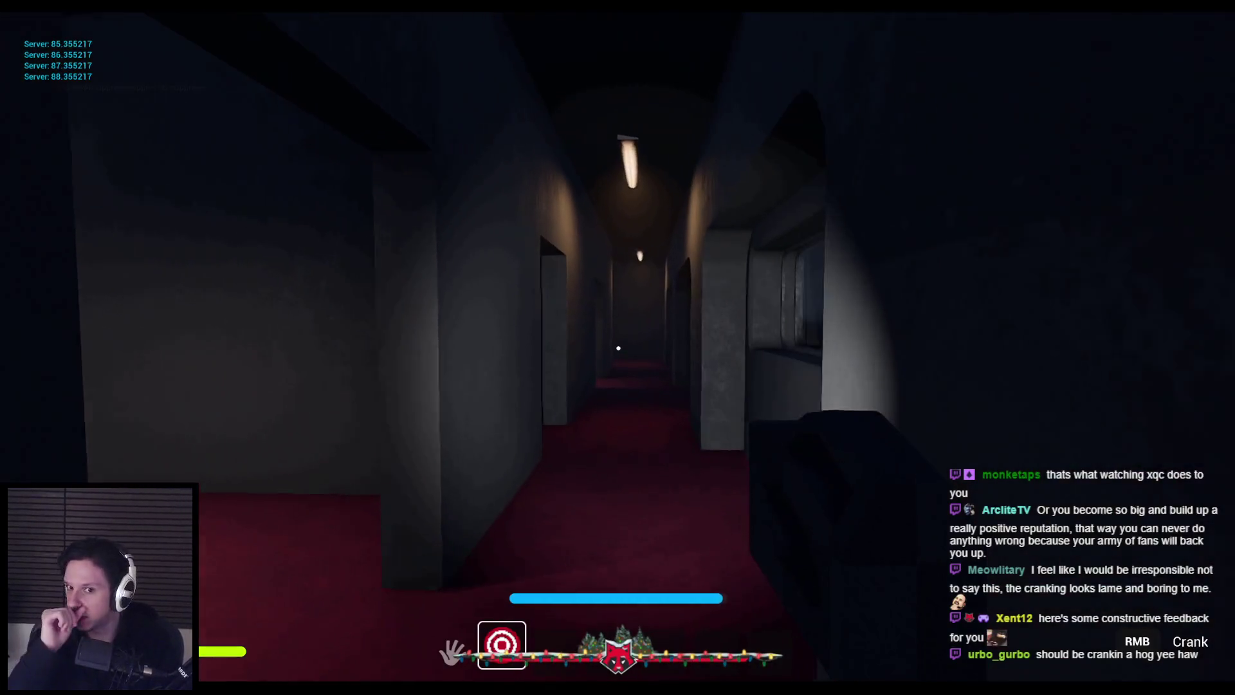
right_click(618, 348)
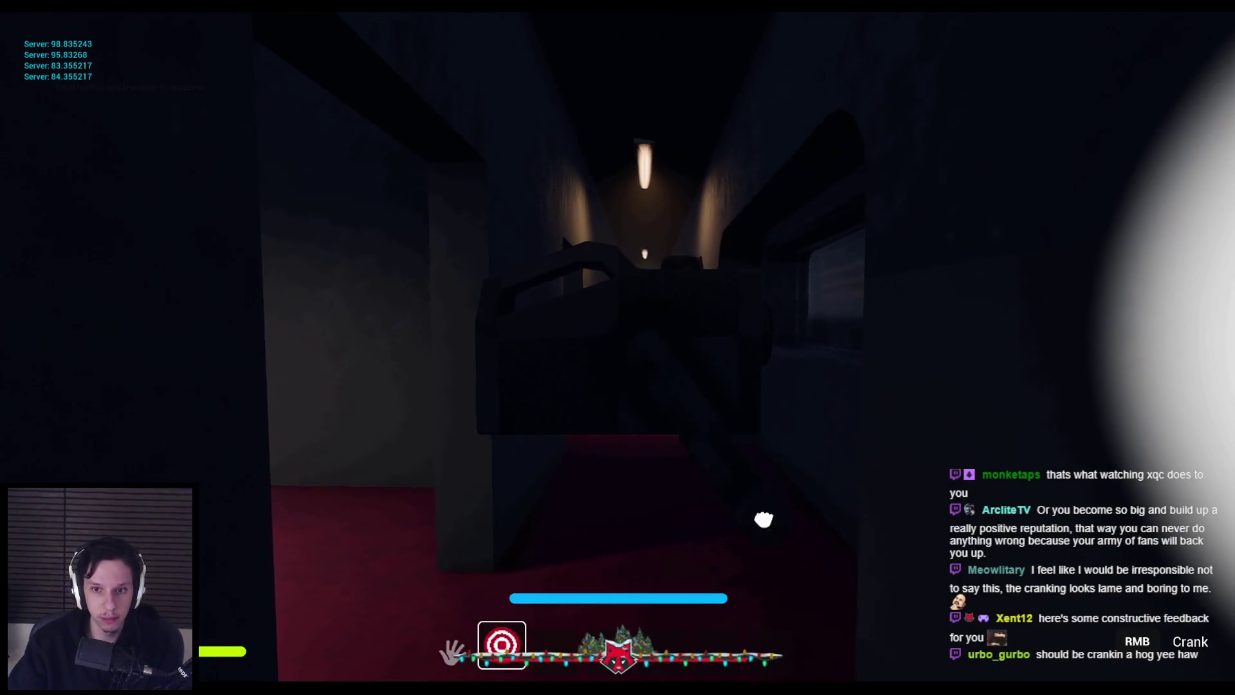
right_click(816, 454)
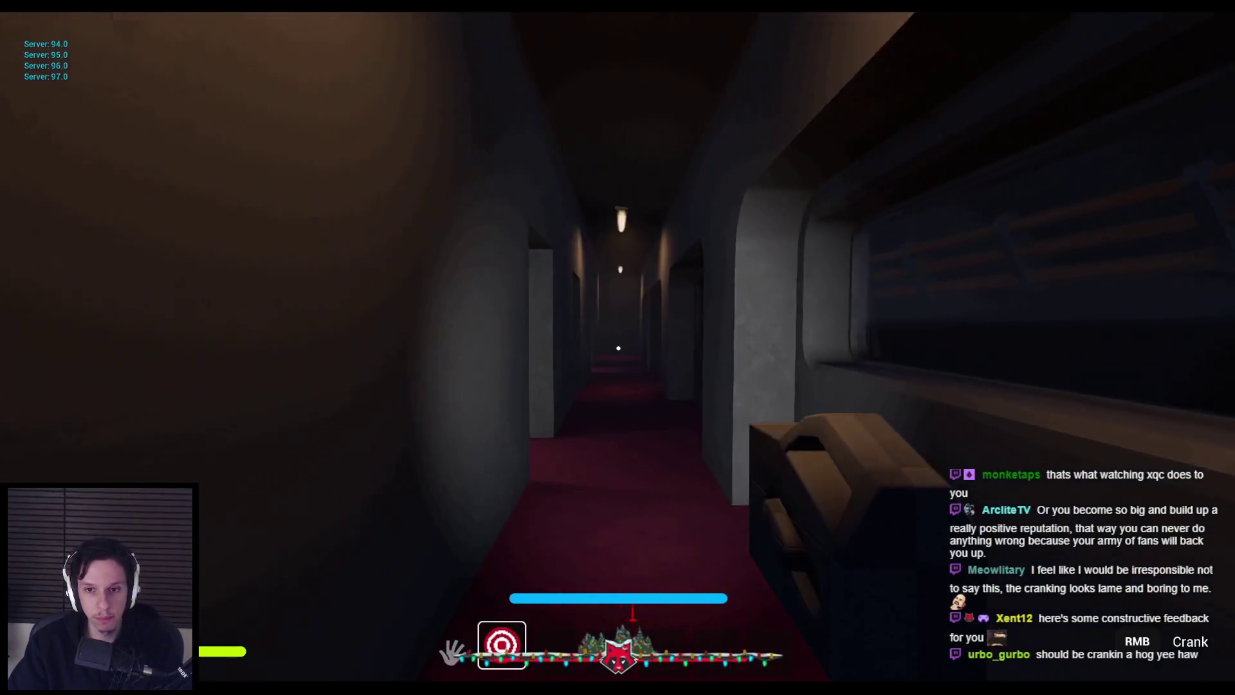
right_click(618, 348)
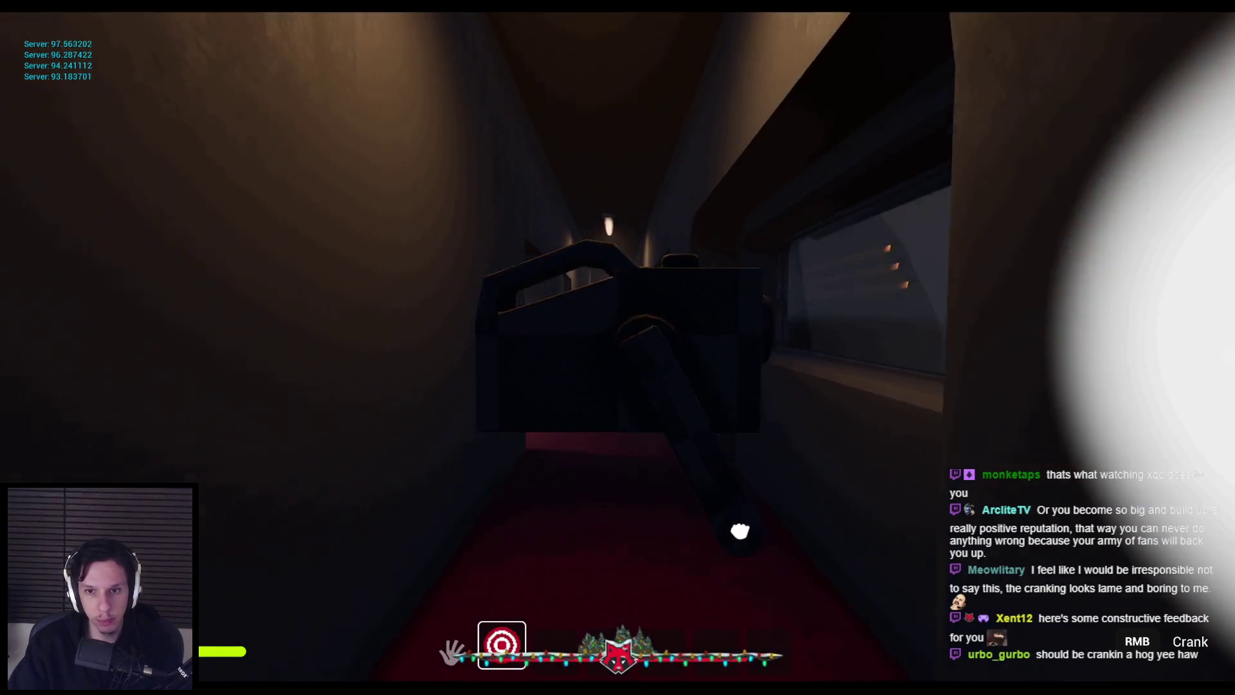
right_click(449, 353)
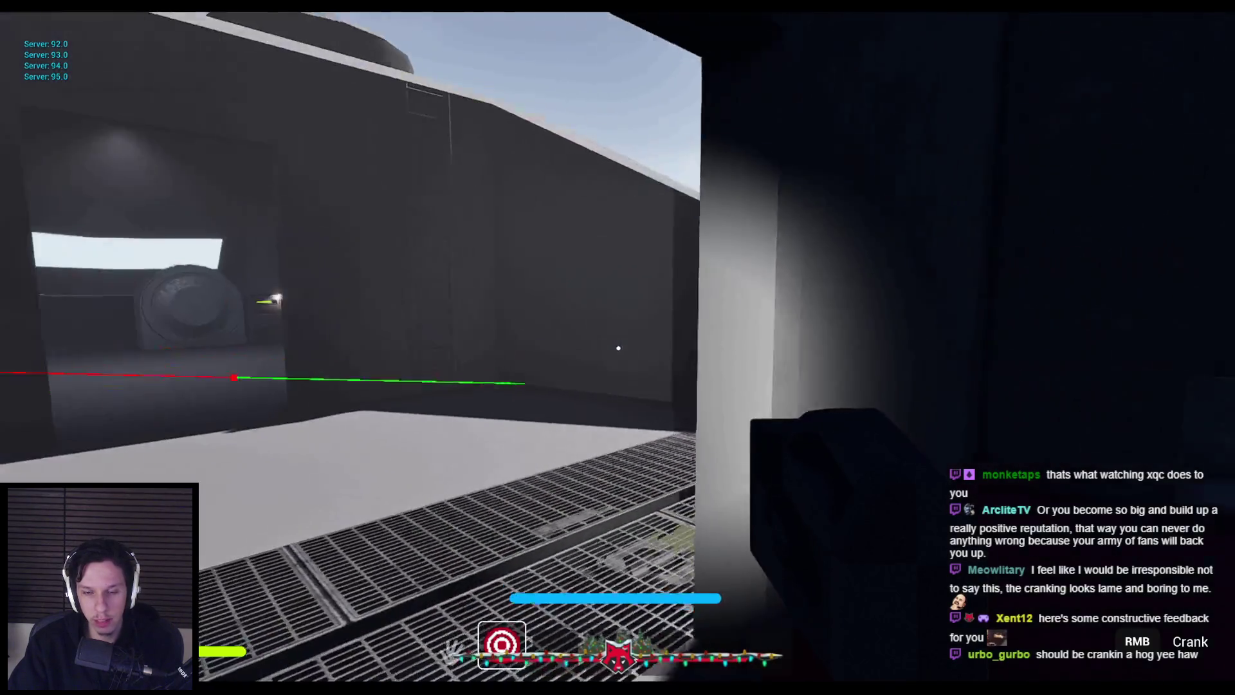
- Walk past the vault door and grated platform into the windowed corridor, then crank the flashlight
key(w)
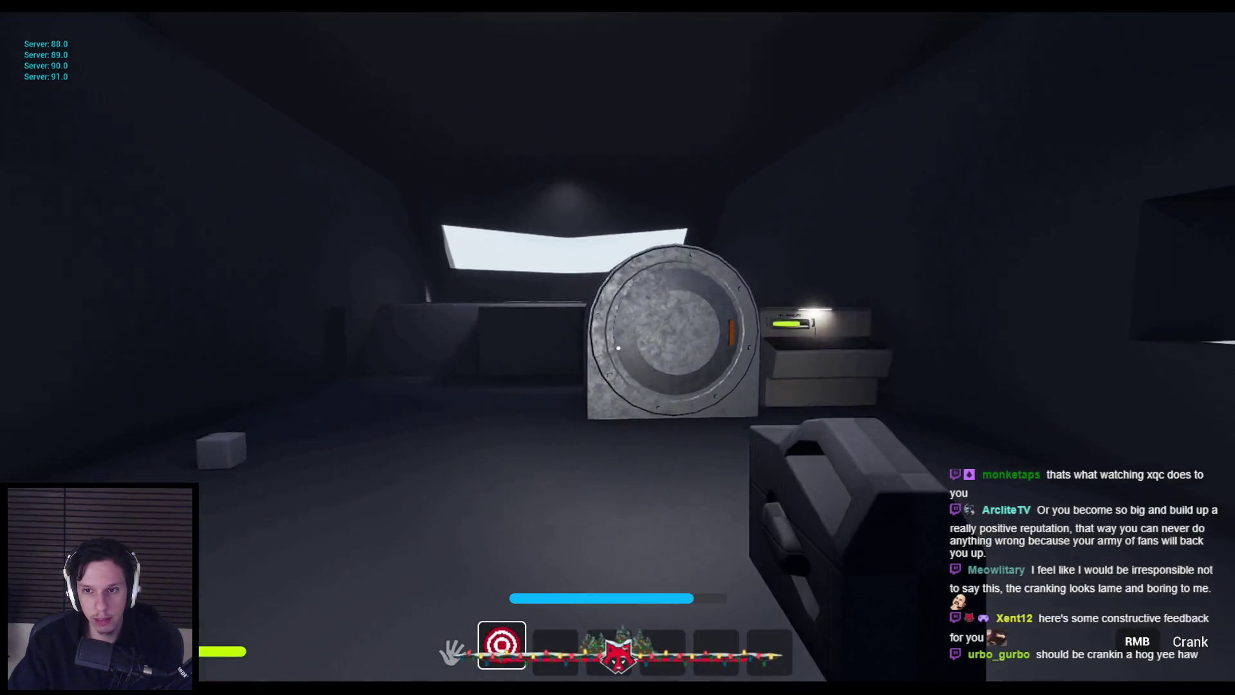
key(w)
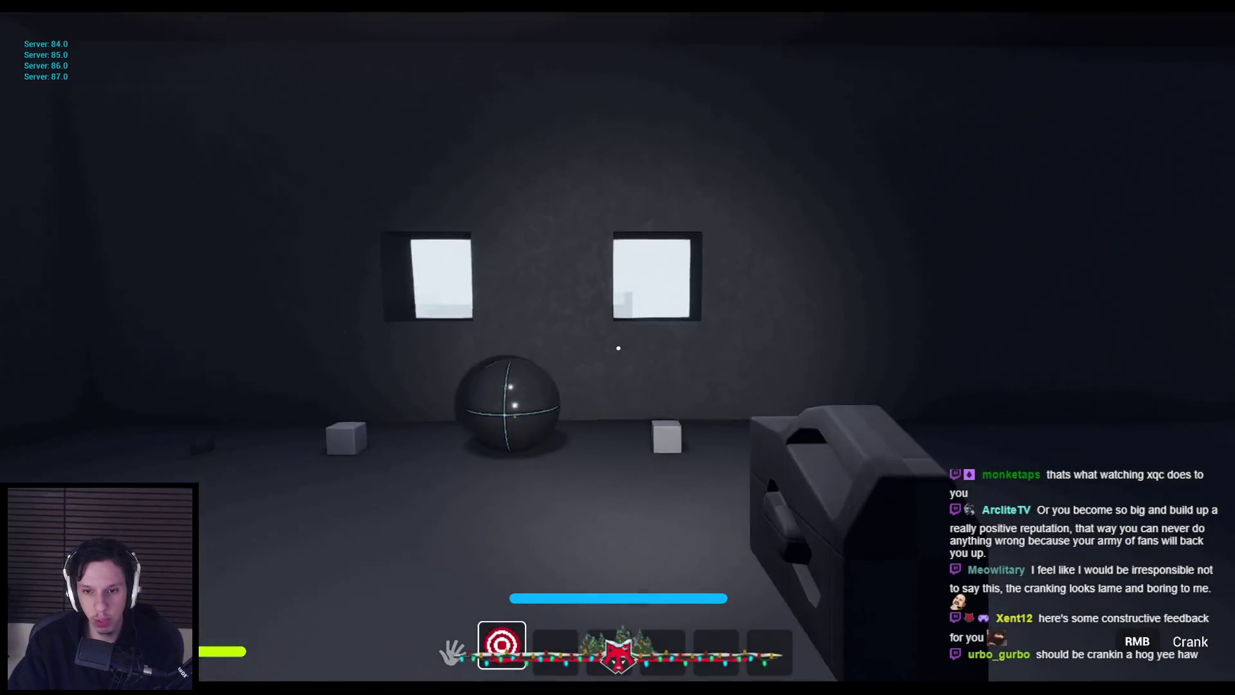
key(w)
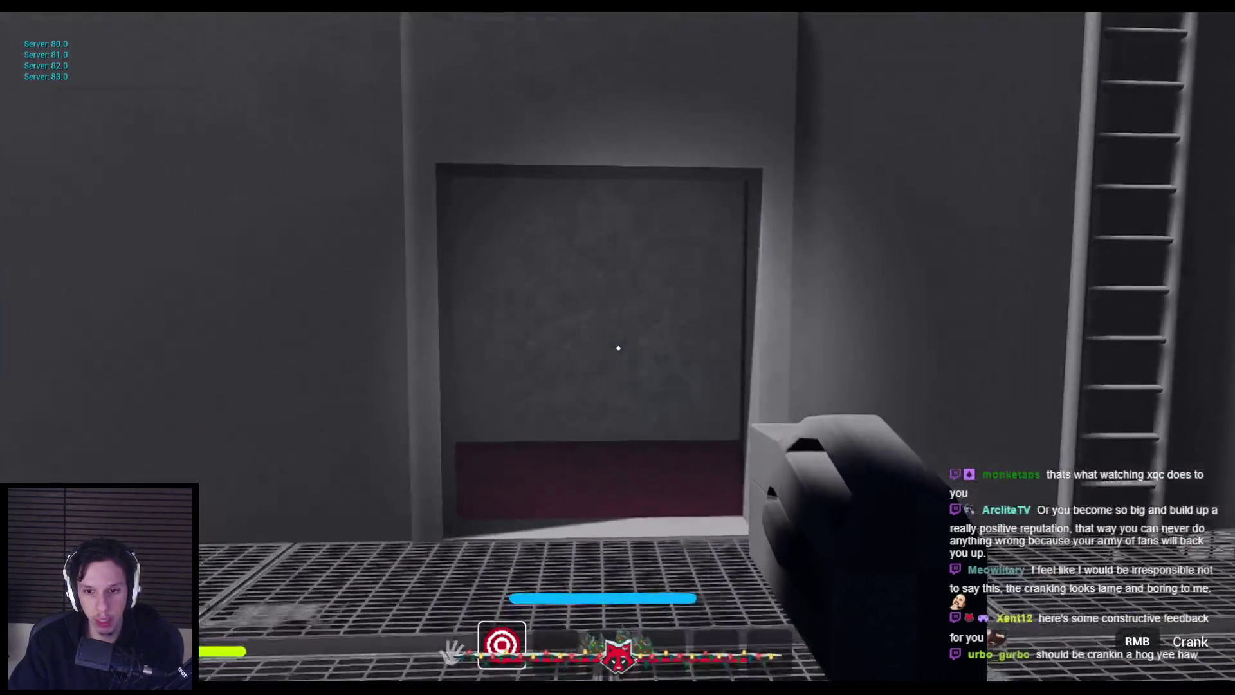
key(w)
right_click(618, 347)
mouse_move(449, 311)
mouse_down()
mouse_move(457, 394)
mouse_move(500, 477)
mouse_move(849, 371)
mouse_move(692, 543)
mouse_up()
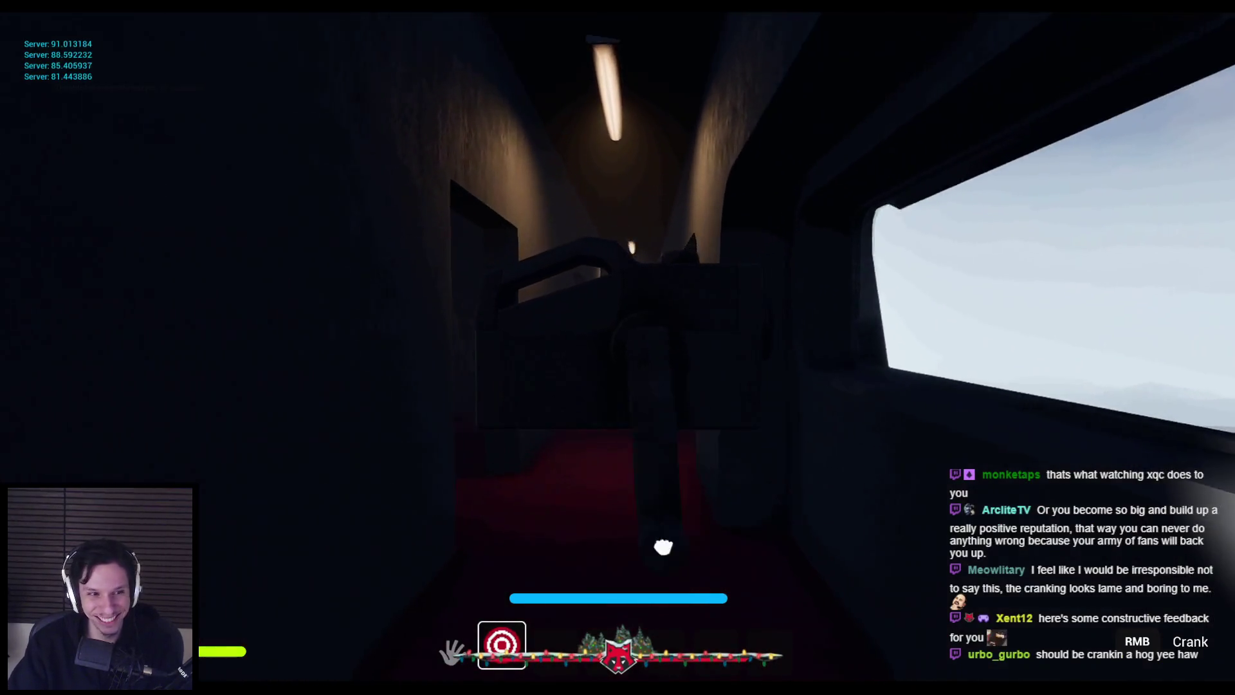
- Walk to the corridor's end wall, crank the flashlight to 99 charge, then equip the empty hand (slot 1)
key(w)
key(w)
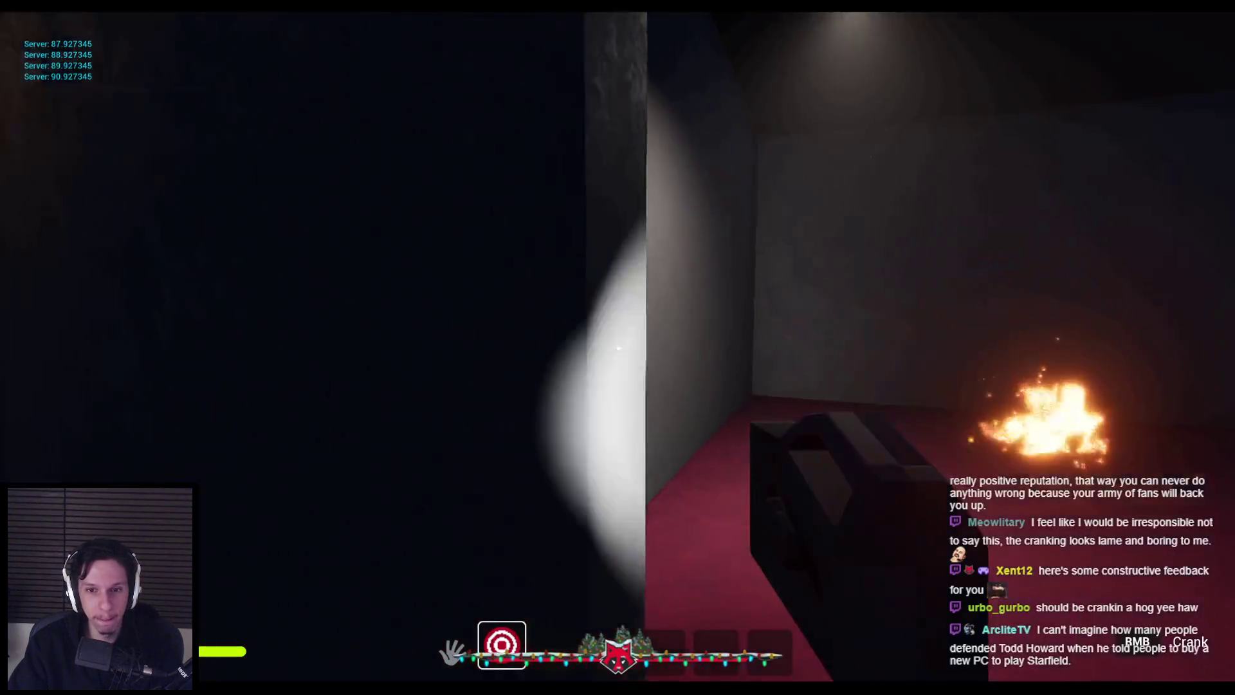
mouse_move(618, 348)
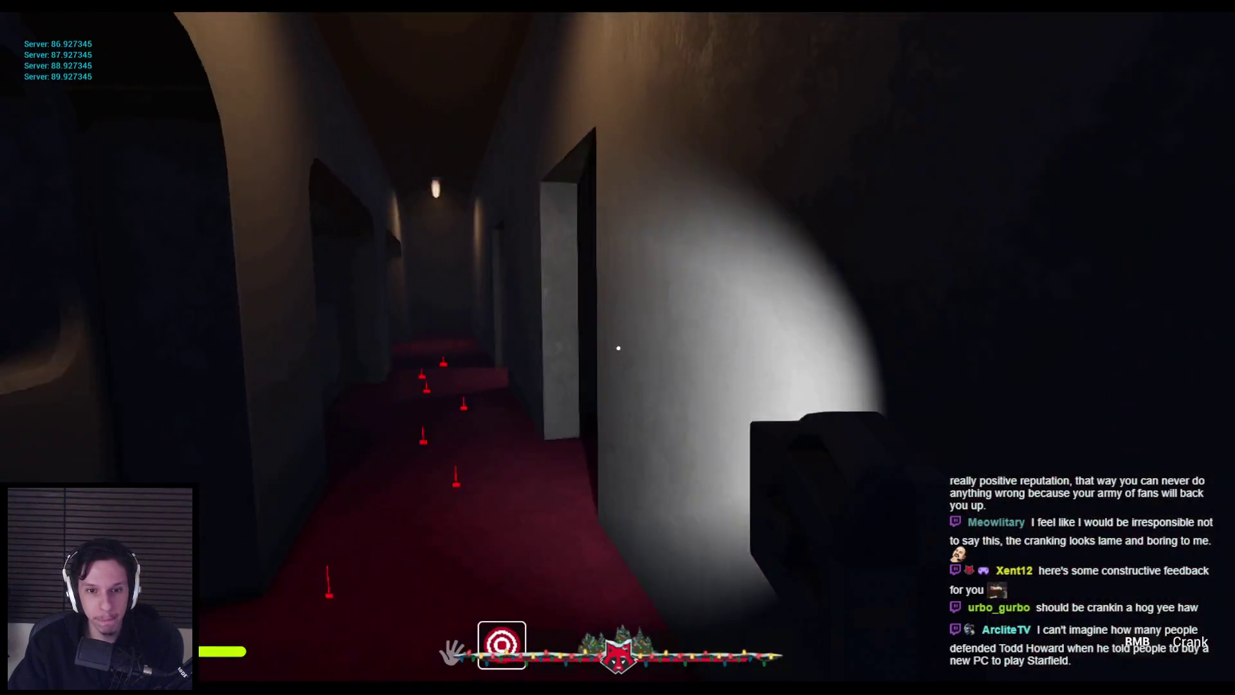
key(w)
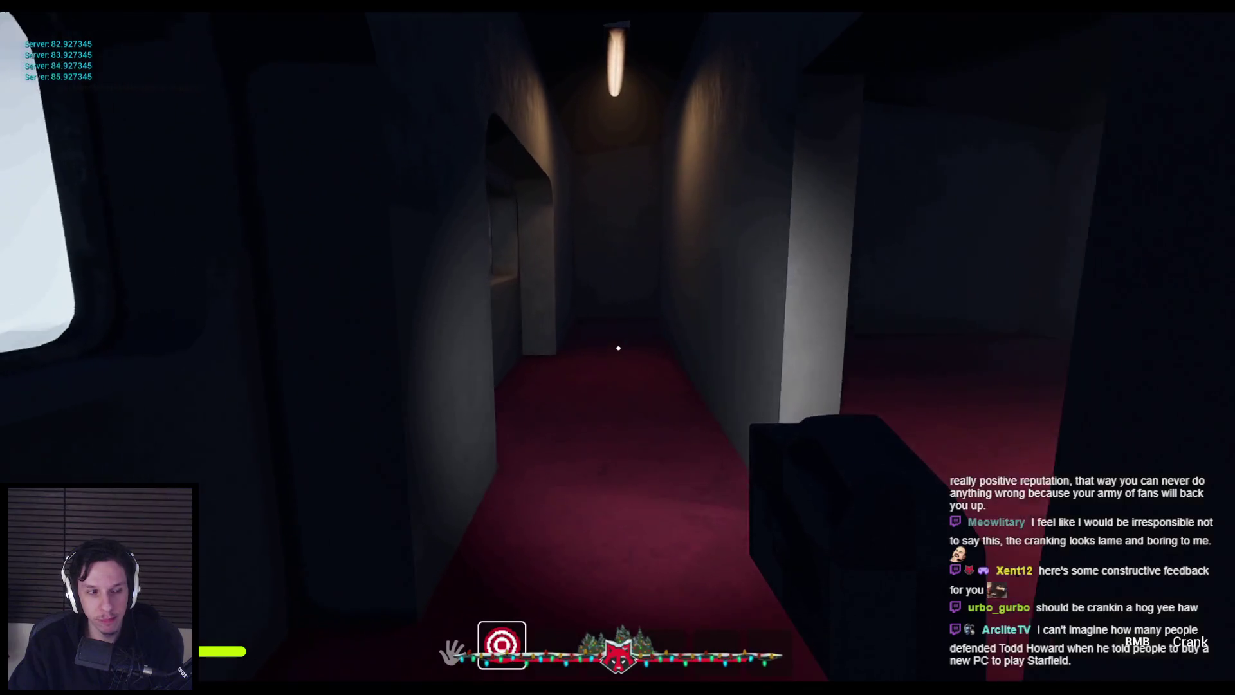
key(w)
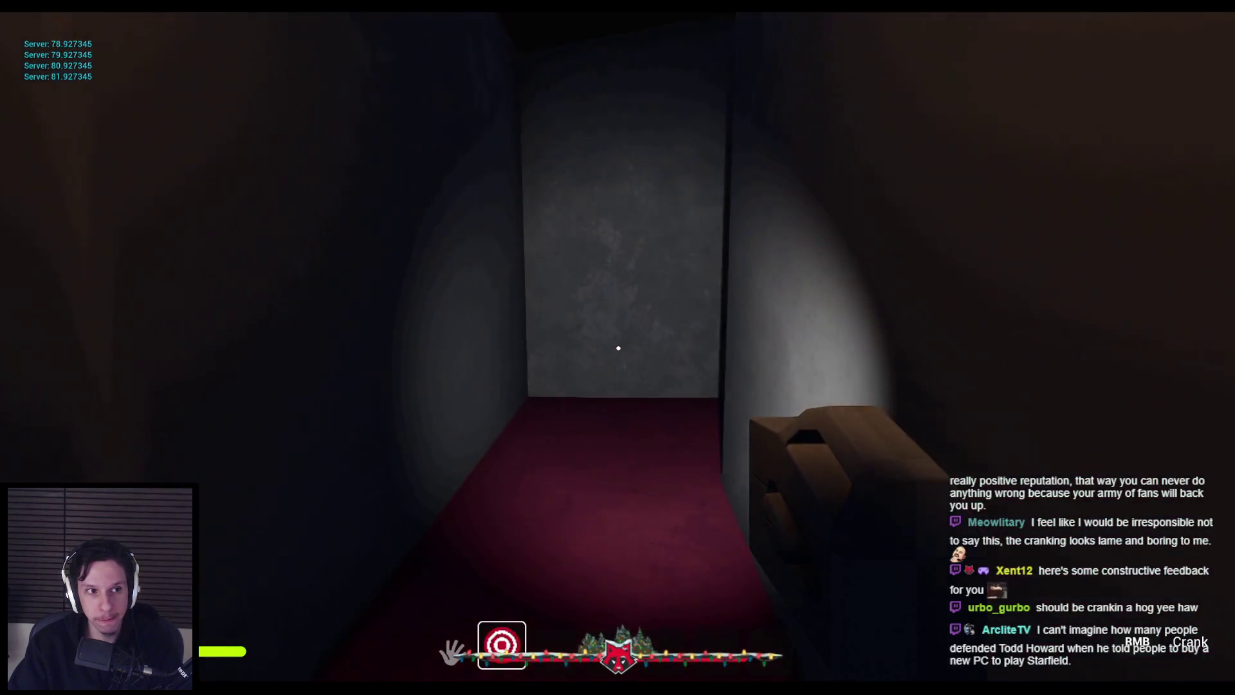
key(w)
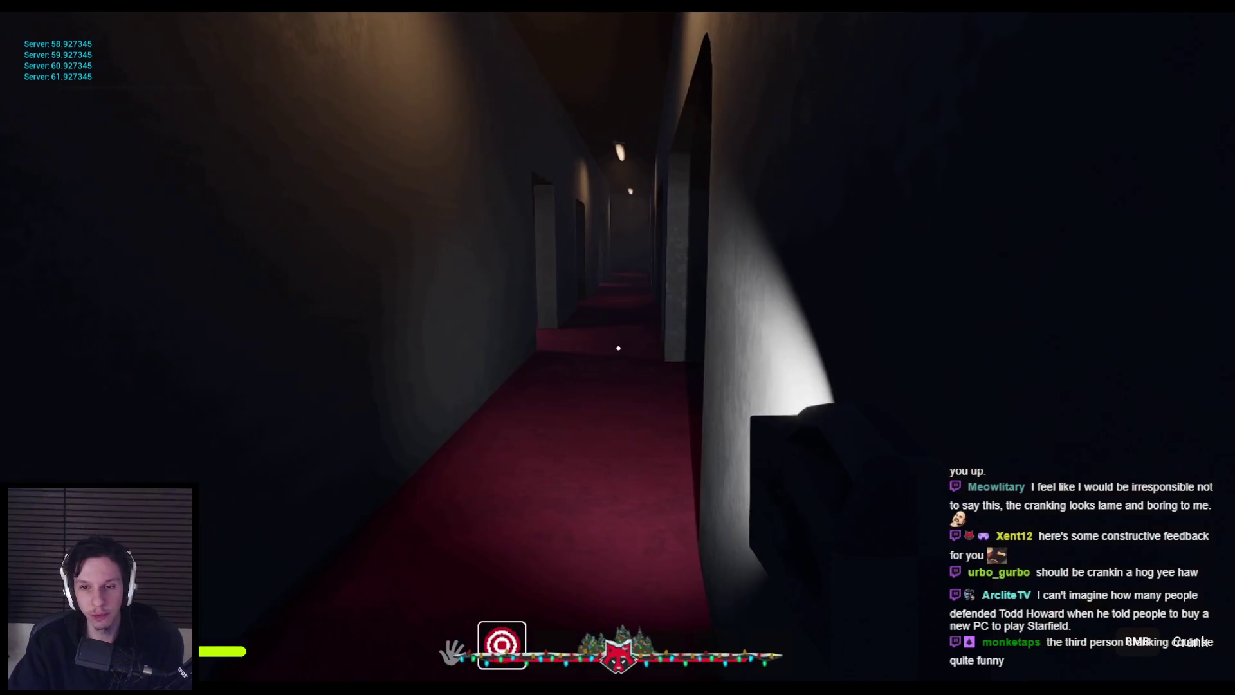
mouse_move(480, 456)
mouse_down()
mouse_move(524, 253)
mouse_move(496, 242)
mouse_move(783, 513)
mouse_move(730, 182)
mouse_move(840, 311)
mouse_move(840, 328)
mouse_move(808, 234)
mouse_move(733, 180)
mouse_up()
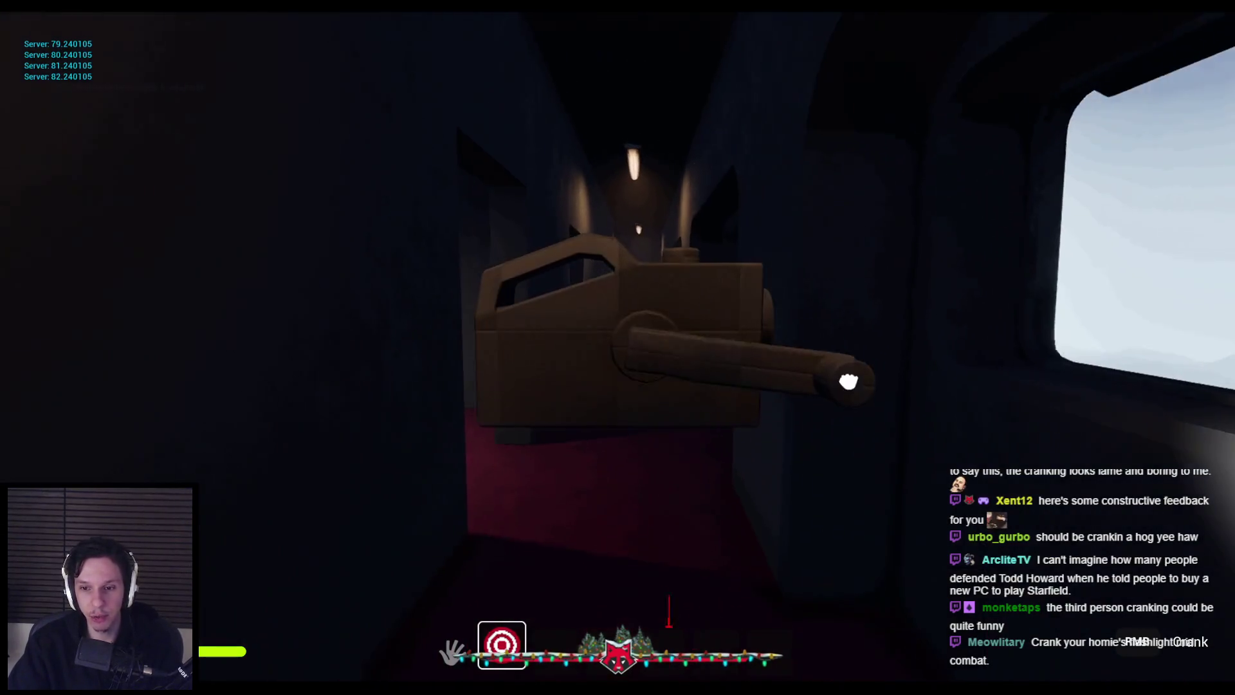
mouse_move(848, 381)
mouse_down()
mouse_move(643, 418)
mouse_move(455, 414)
mouse_move(468, 268)
mouse_move(778, 511)
mouse_up()
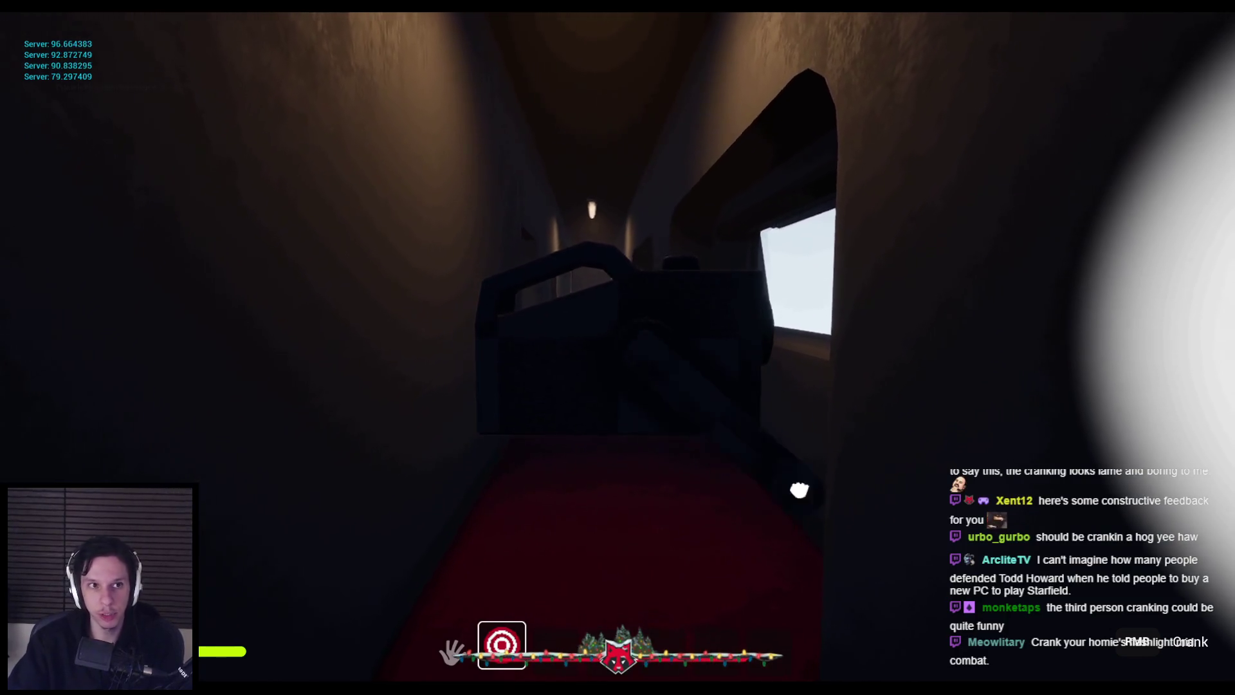
key(1)
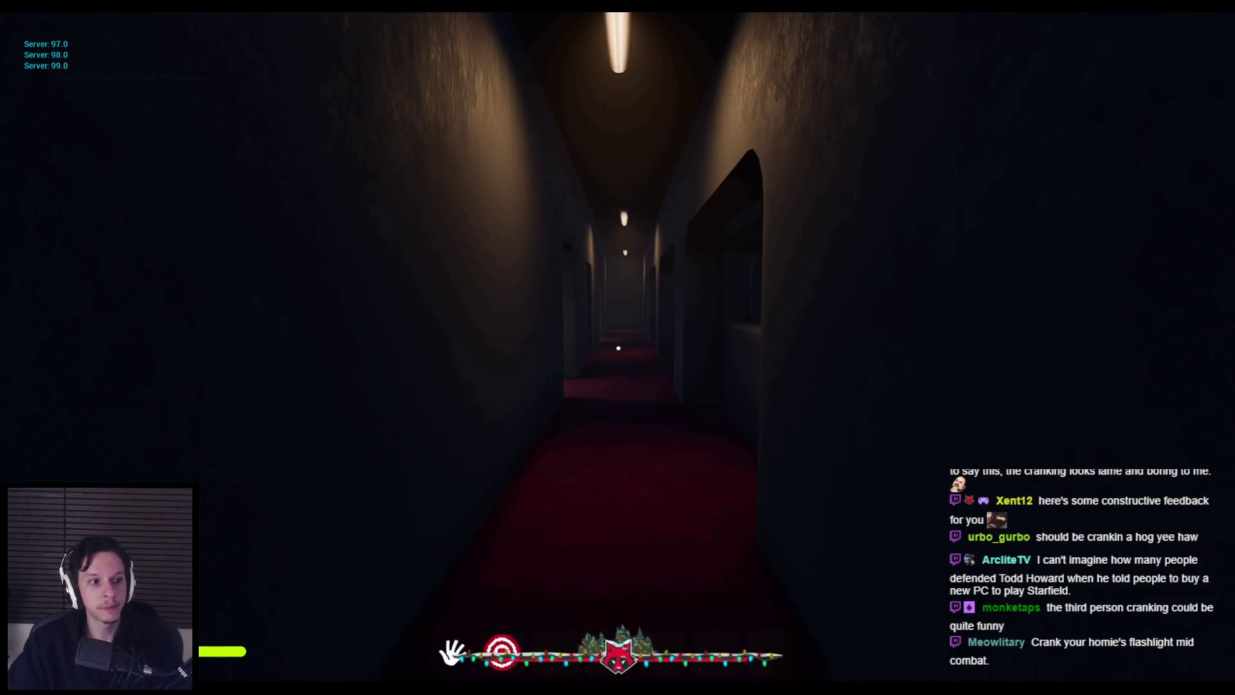